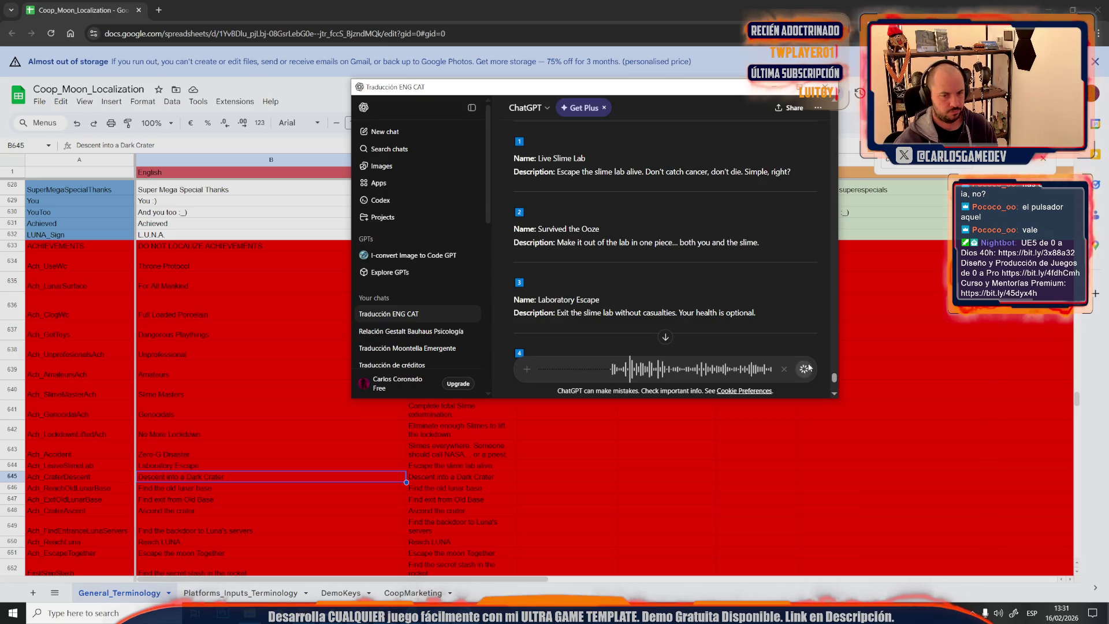
Put the name 'Into the Abyss' from ChatGPT into cell B645
left_click(806, 368)
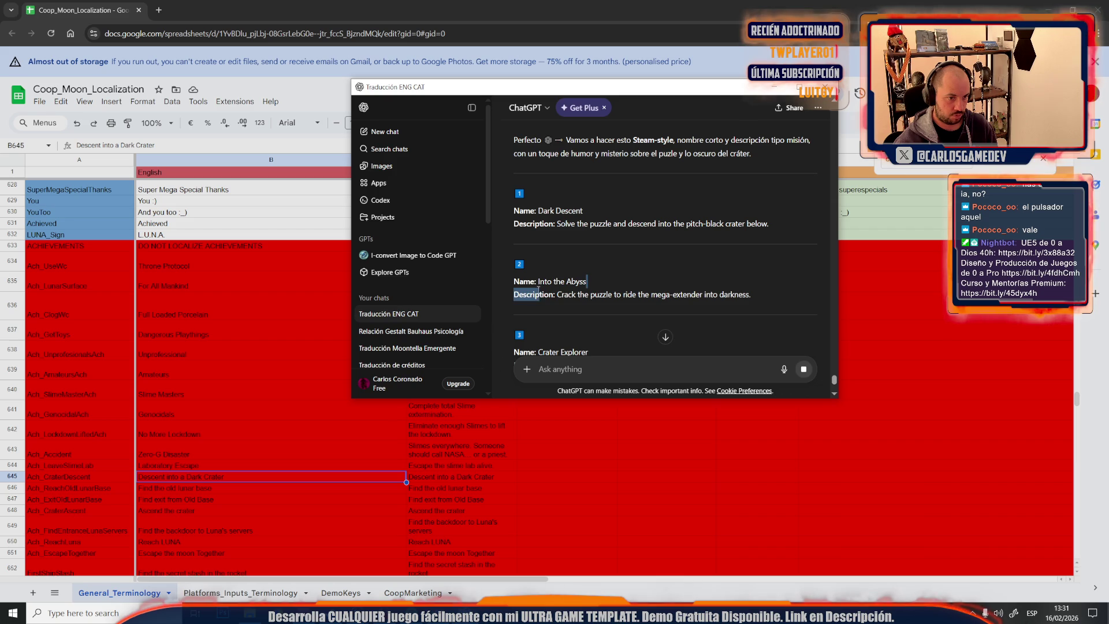
left_click_drag(576, 284, 537, 283)
key("ctrl+c")
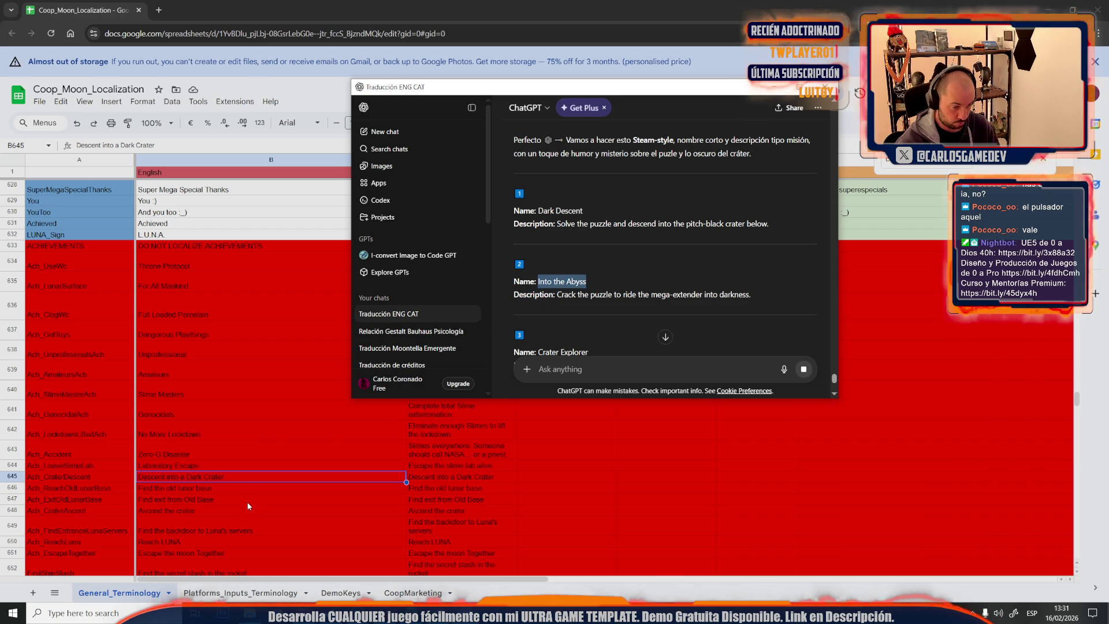
left_click(247, 501)
left_click(189, 479)
key("ctrl+v")
Paste the Crater Explorer description sentence from ChatGPT into cell C645
key("alt+Tab")
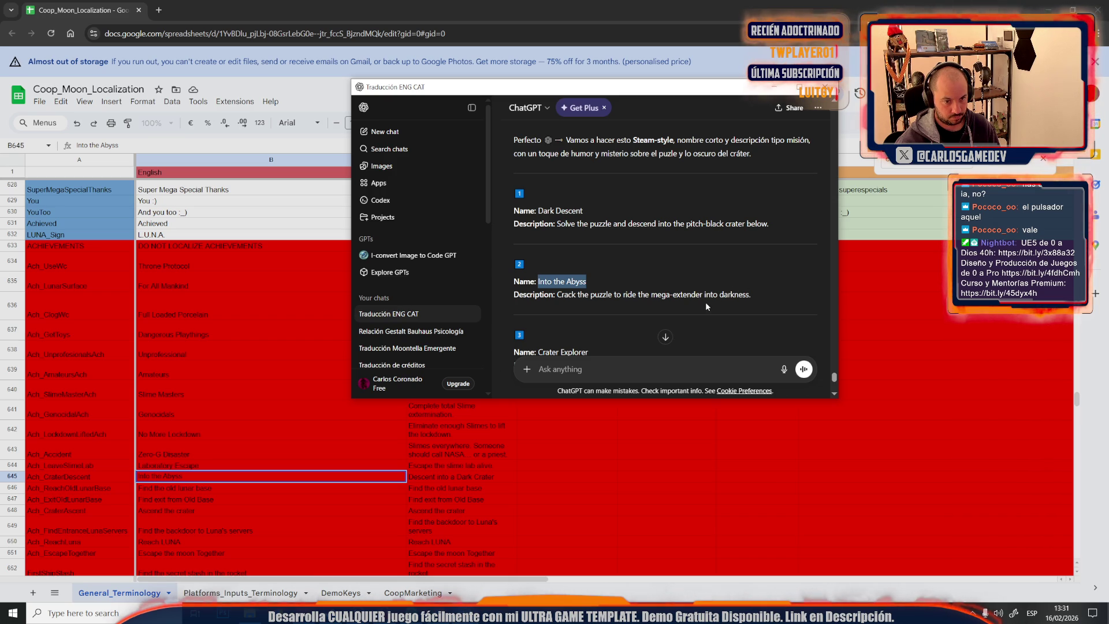
scroll(688, 299, "down", 1)
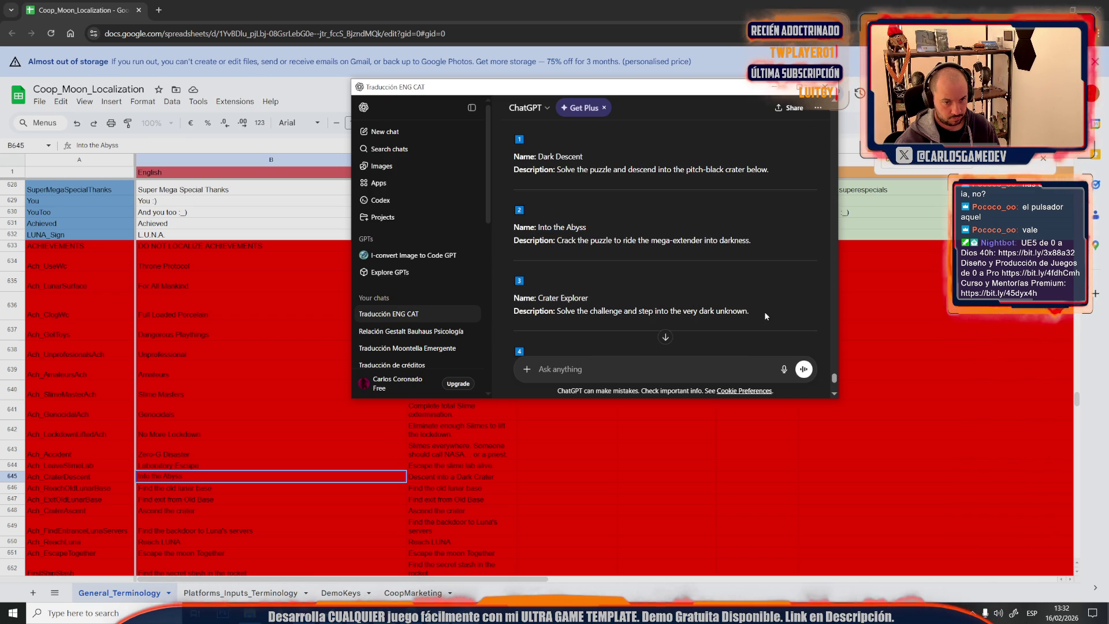
left_click_drag(764, 311, 552, 311)
key("ctrl+c")
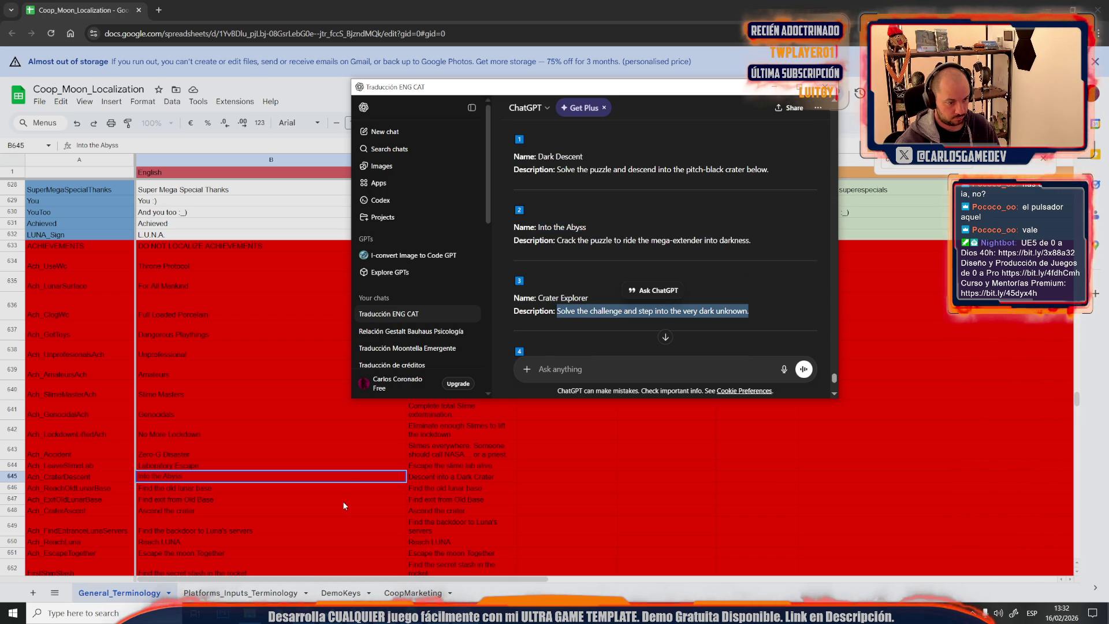
left_click(342, 501)
double_click(448, 474)
key("ctrl+v")
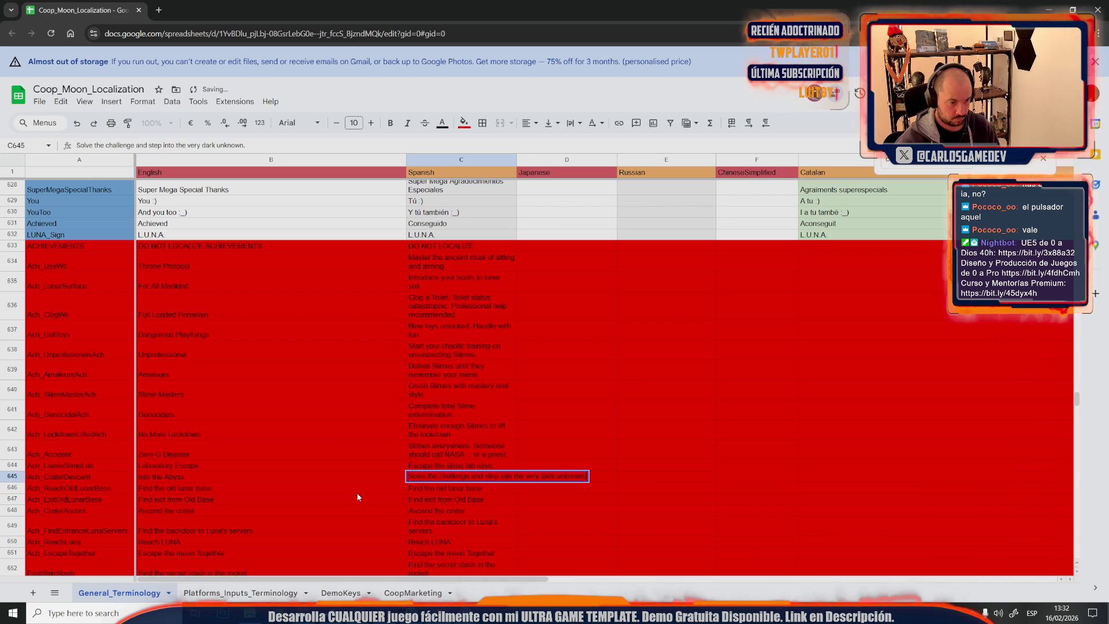
left_click(355, 494)
Trim the description's opening words so C645 reads 'Step into the very dark unknown', then begin a new dictation
key("alt+Tab")
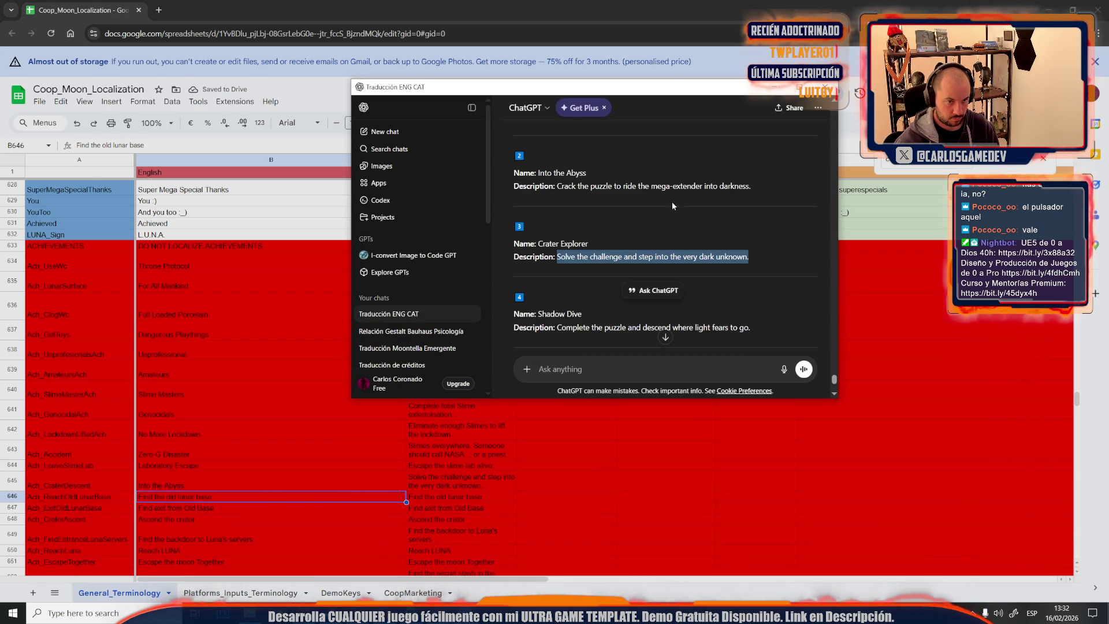
left_click(443, 485)
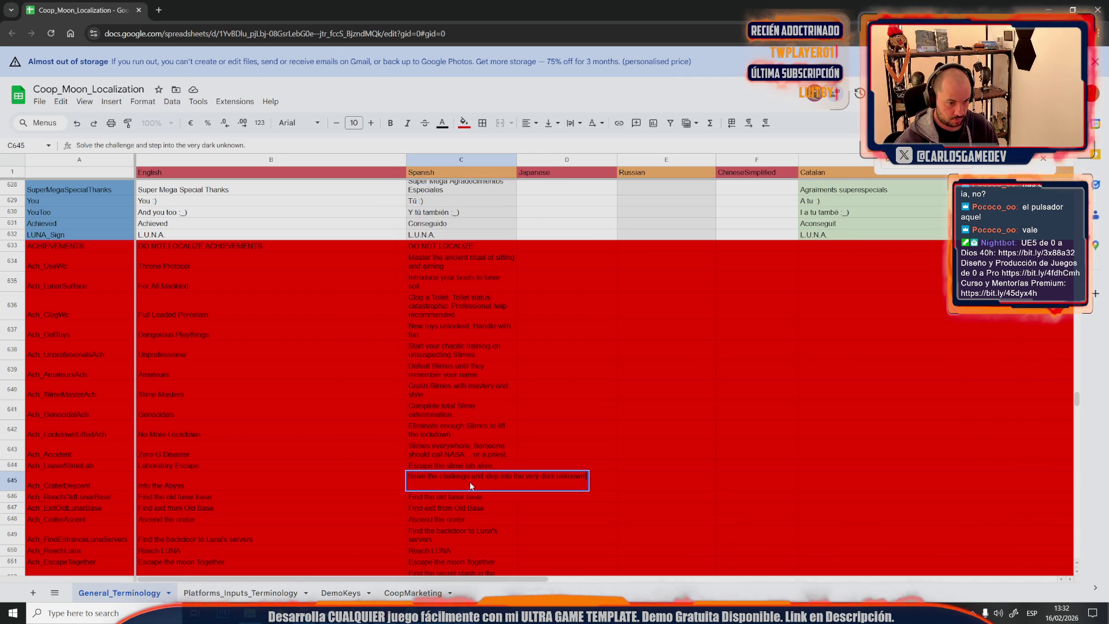
left_click_drag(486, 476, 417, 475)
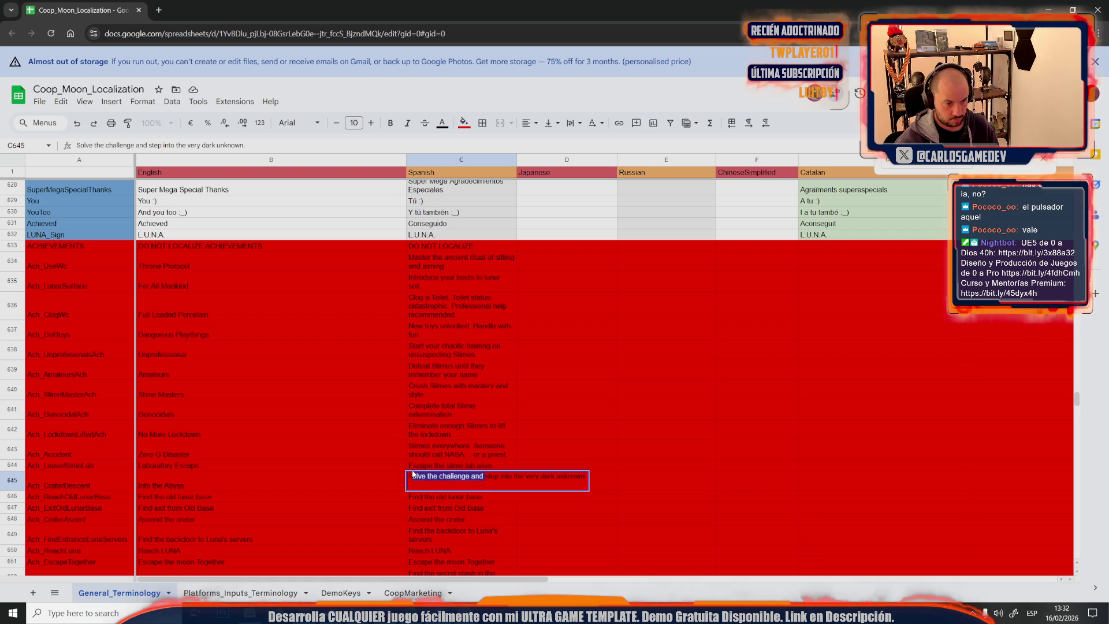
key("BackSpace")
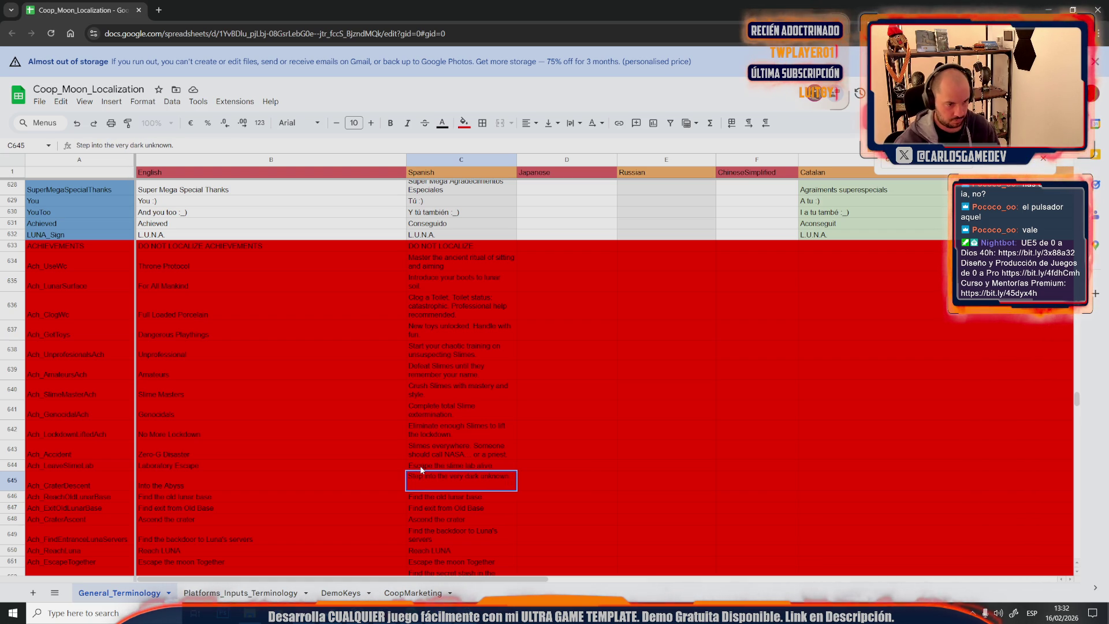
left_click(223, 495)
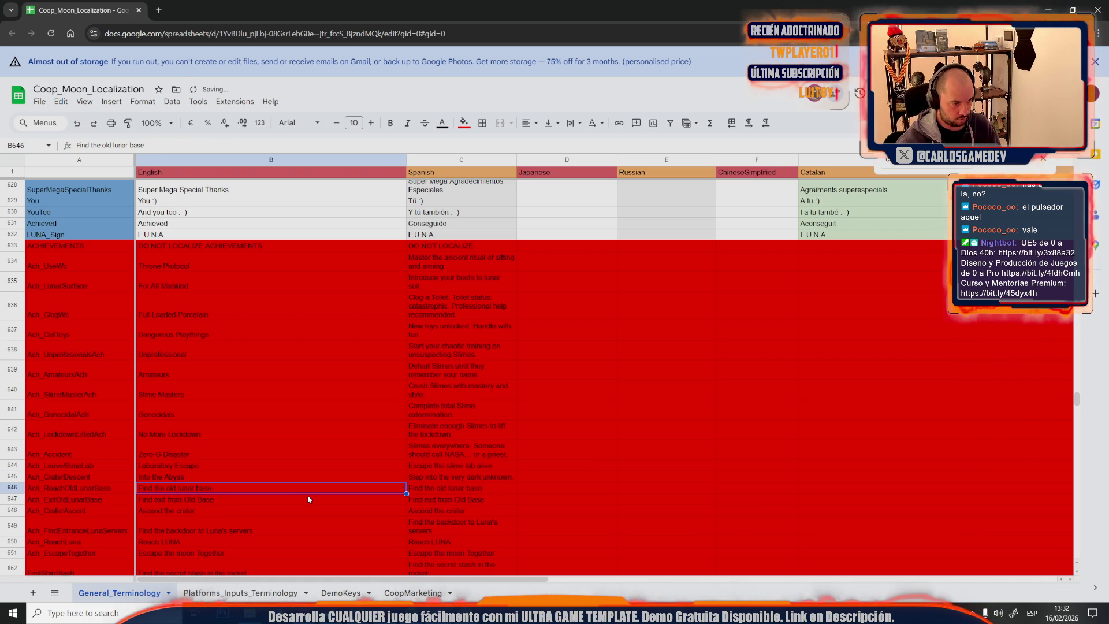
key("alt+Tab")
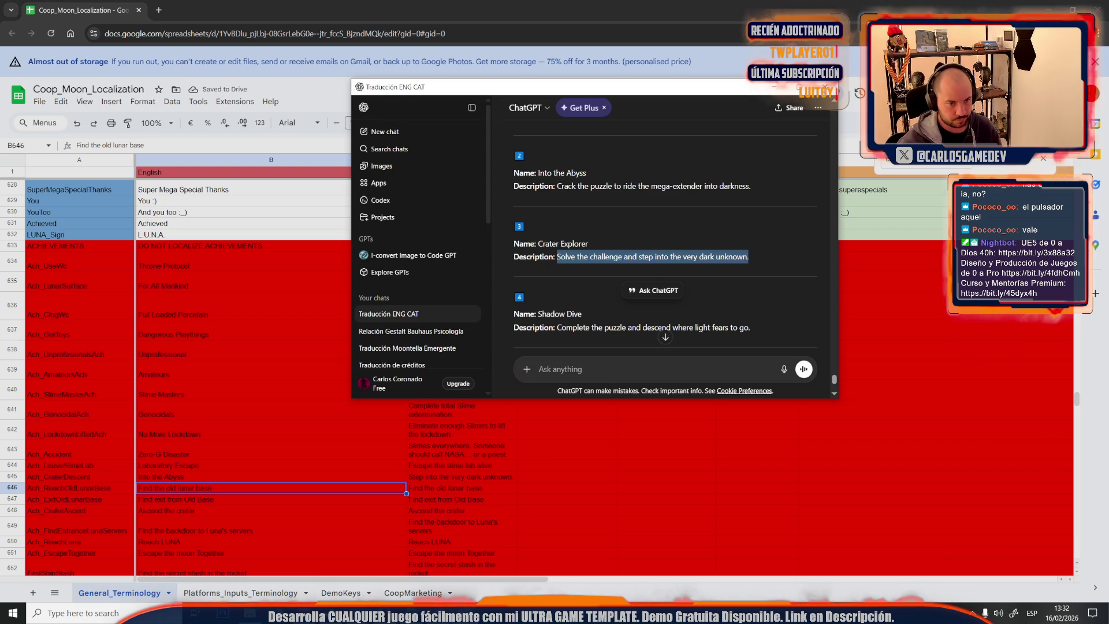
left_click(783, 369)
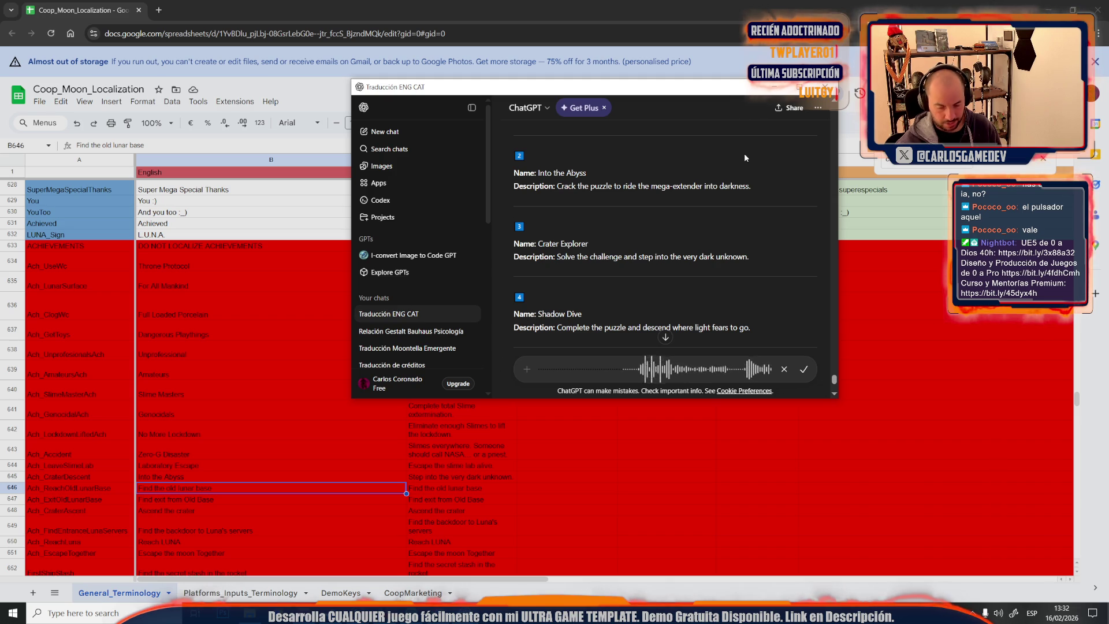
Send the dictated old lunar base request and select 'Moon Relic' from the reply
left_click(804, 368)
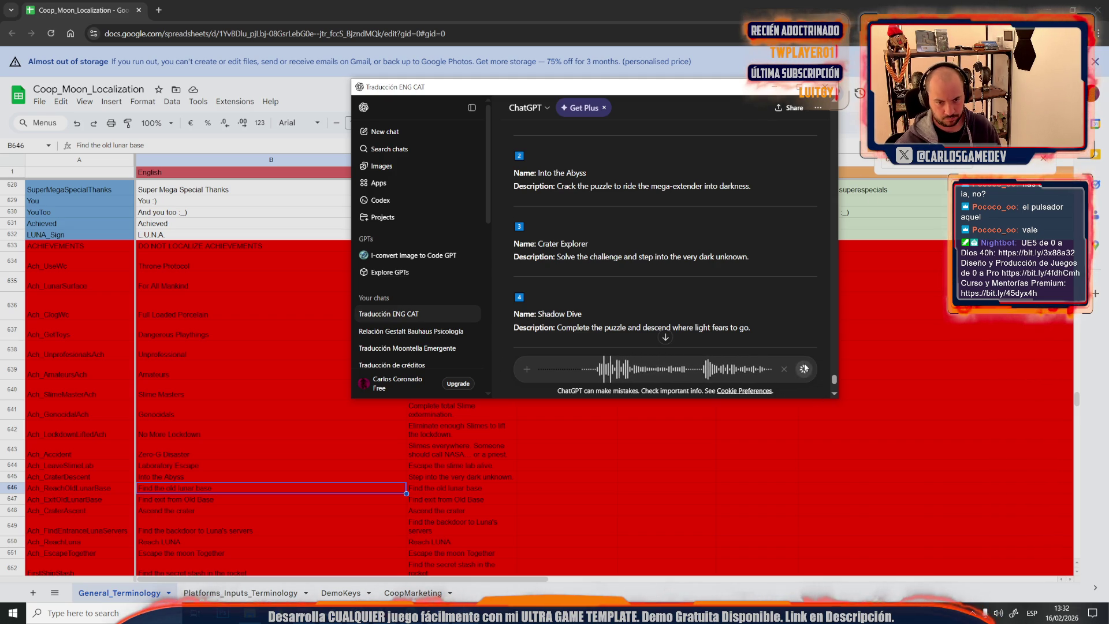
left_click(804, 368)
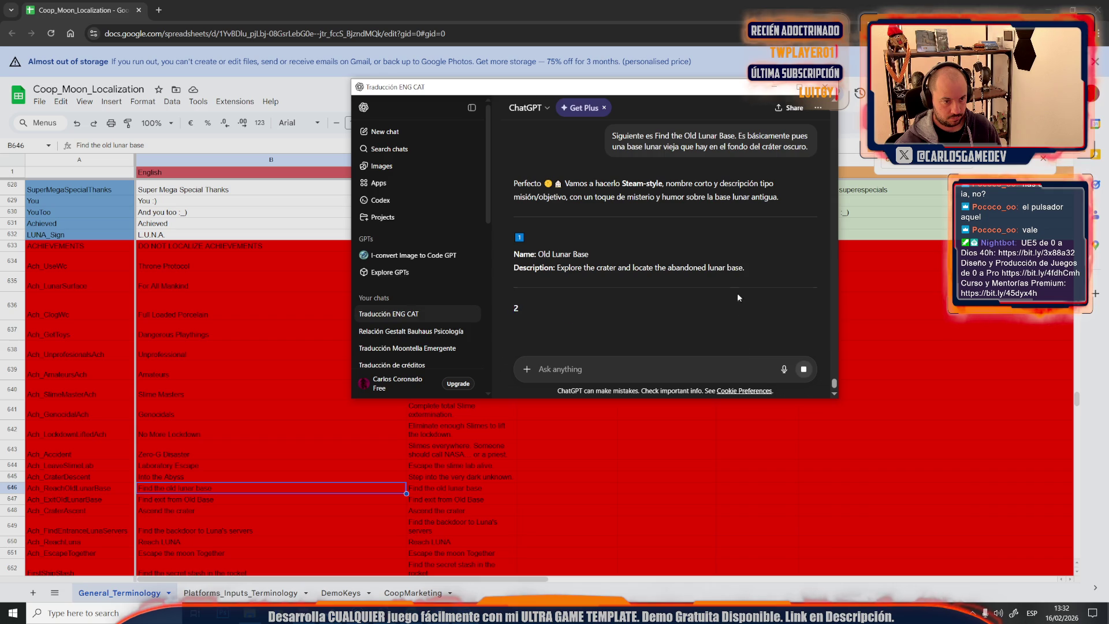
scroll(623, 290, "down", 1)
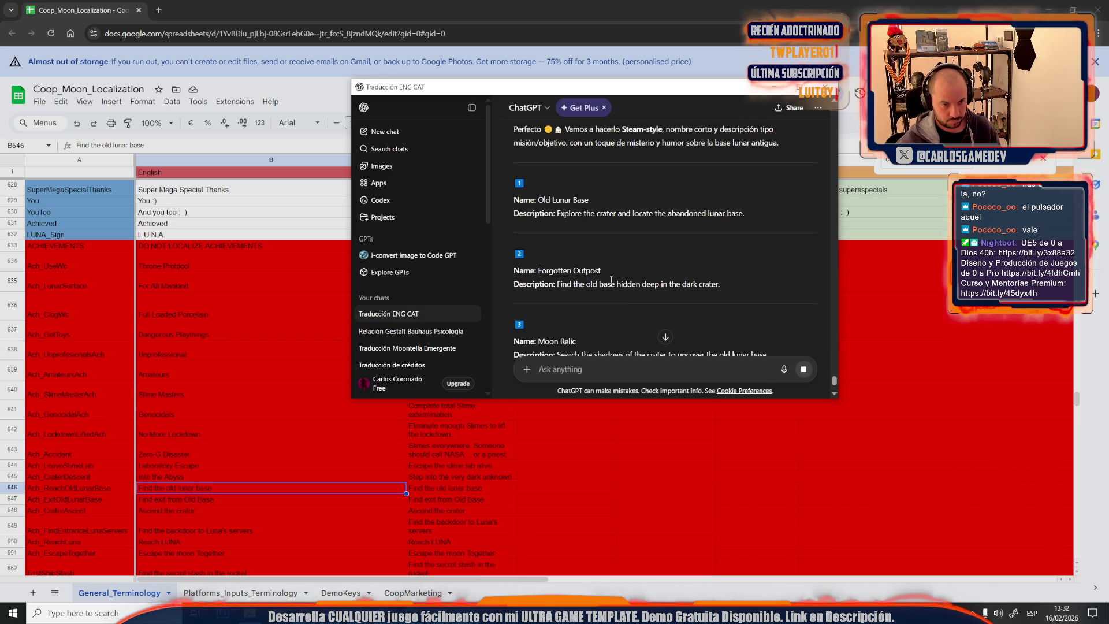
scroll(609, 291, "down", 1)
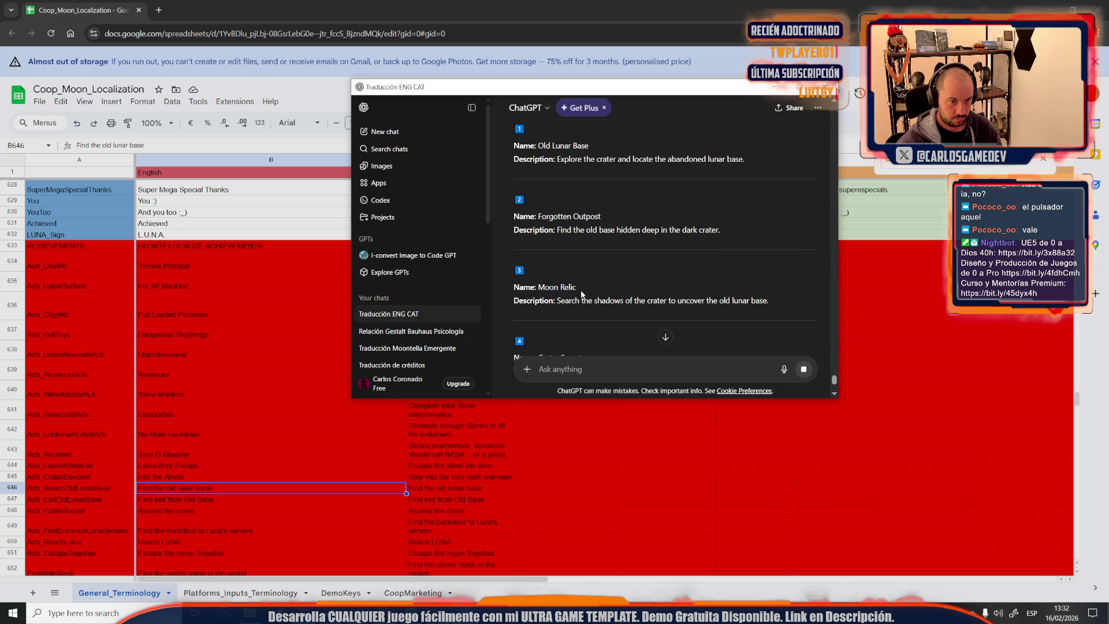
left_click_drag(581, 295, 545, 314)
scroll(544, 303, "up", 3)
left_click(544, 314)
scroll(593, 293, "down", 3)
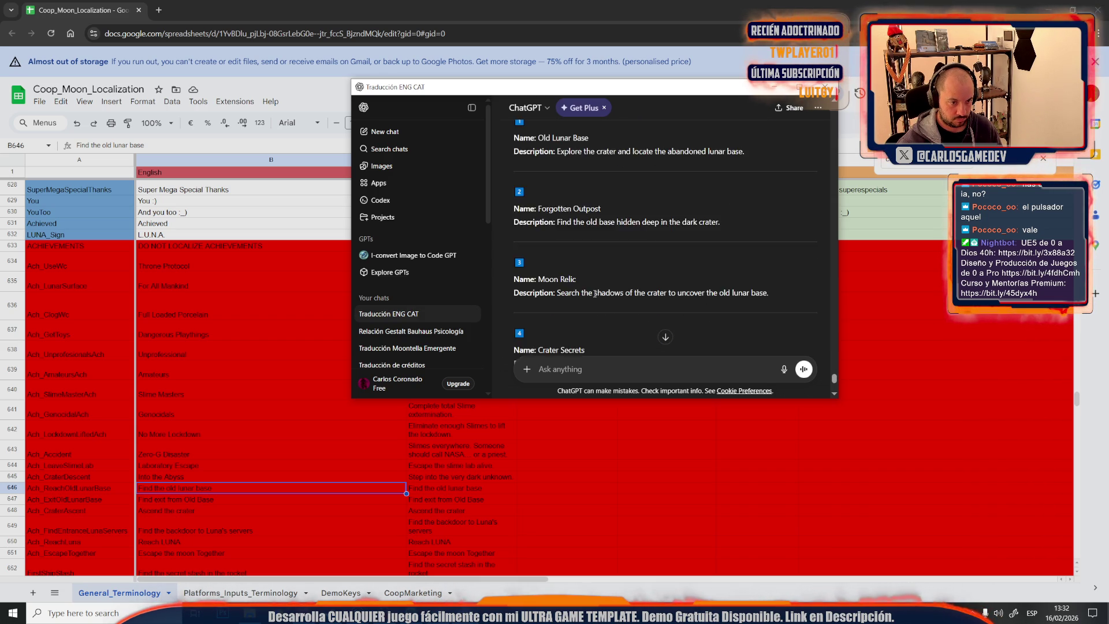
scroll(593, 293, "down", 1)
left_click_drag(579, 227, 538, 220)
key("ctrl+c")
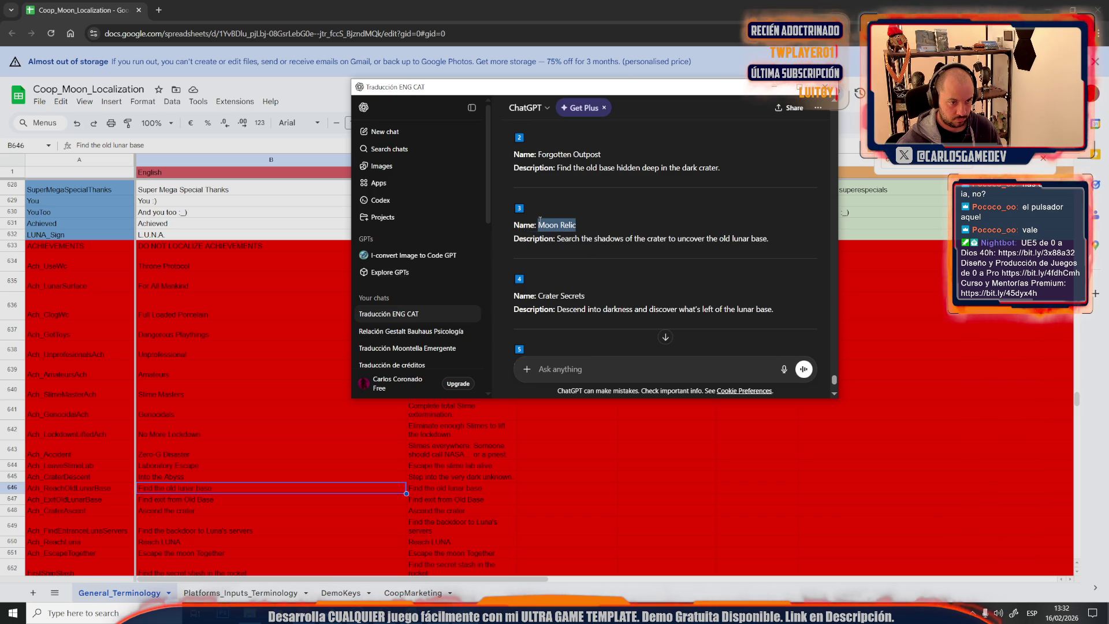
left_click(587, 8)
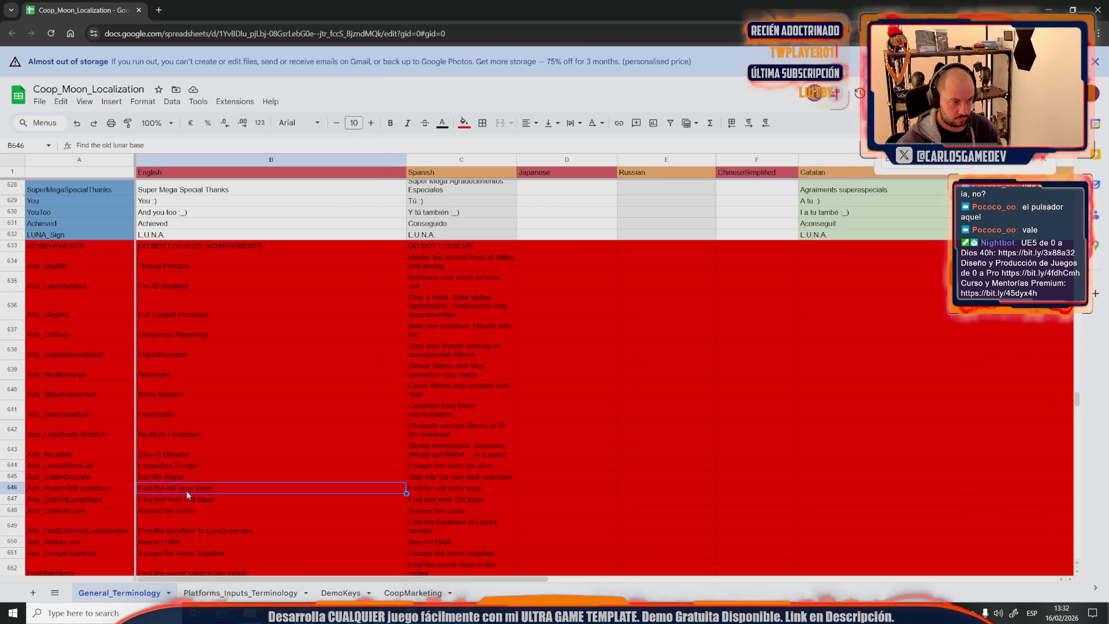
Replace the old name in cell B646 with 'Moon Relic'
left_click(212, 493)
double_click(214, 491)
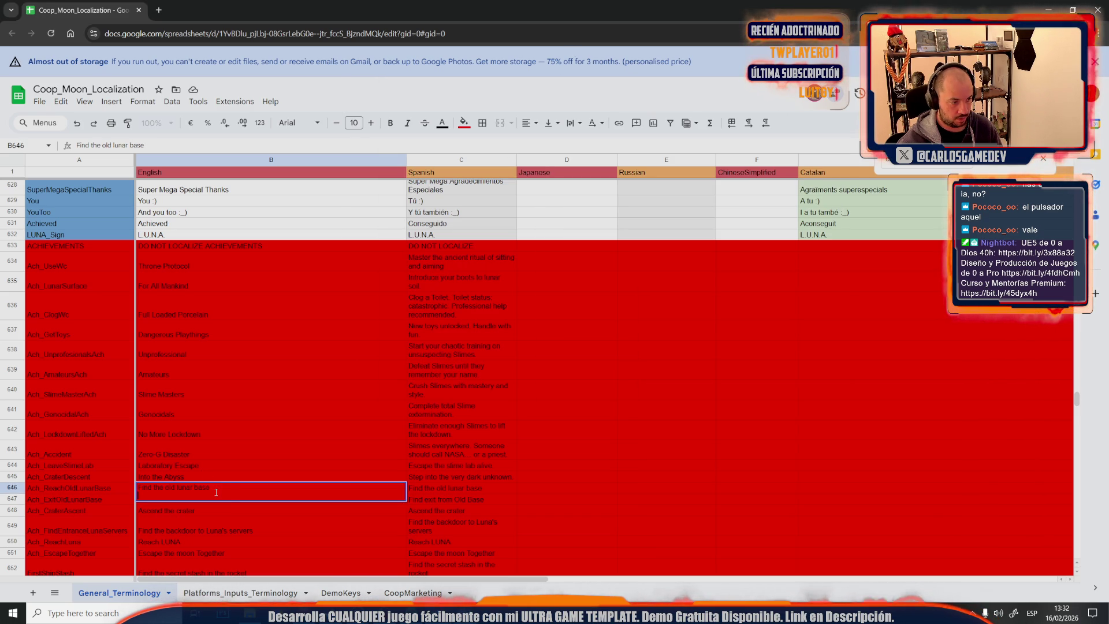
key("ctrl+a")
key("ctrl+v")
left_click(226, 518)
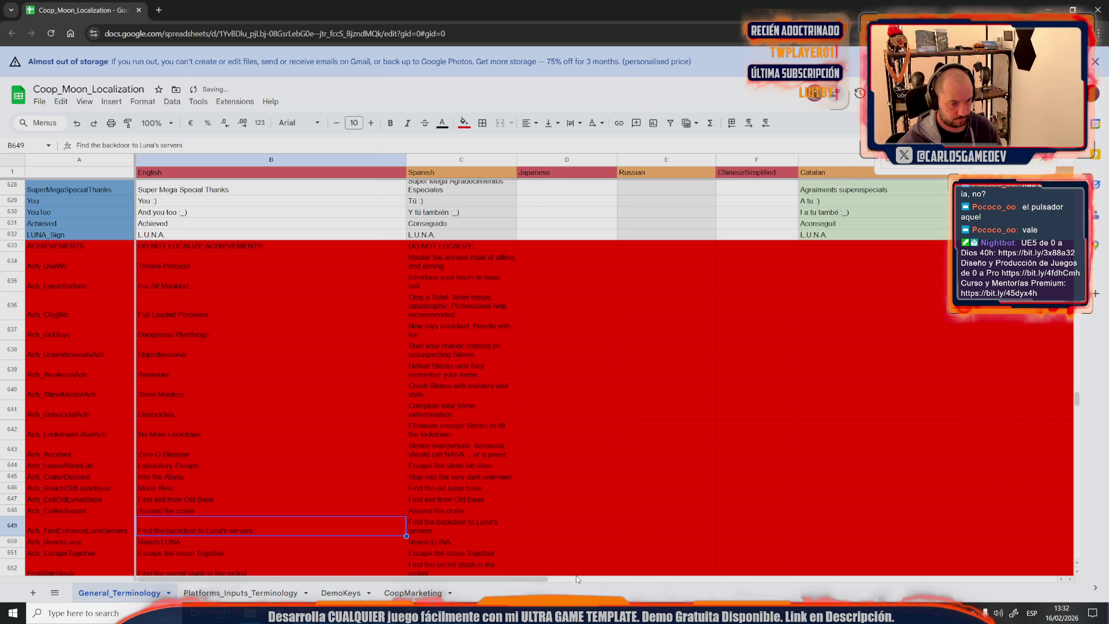
Paste the Forgotten Outpost description sentence from ChatGPT into cell C646
key("alt+Tab")
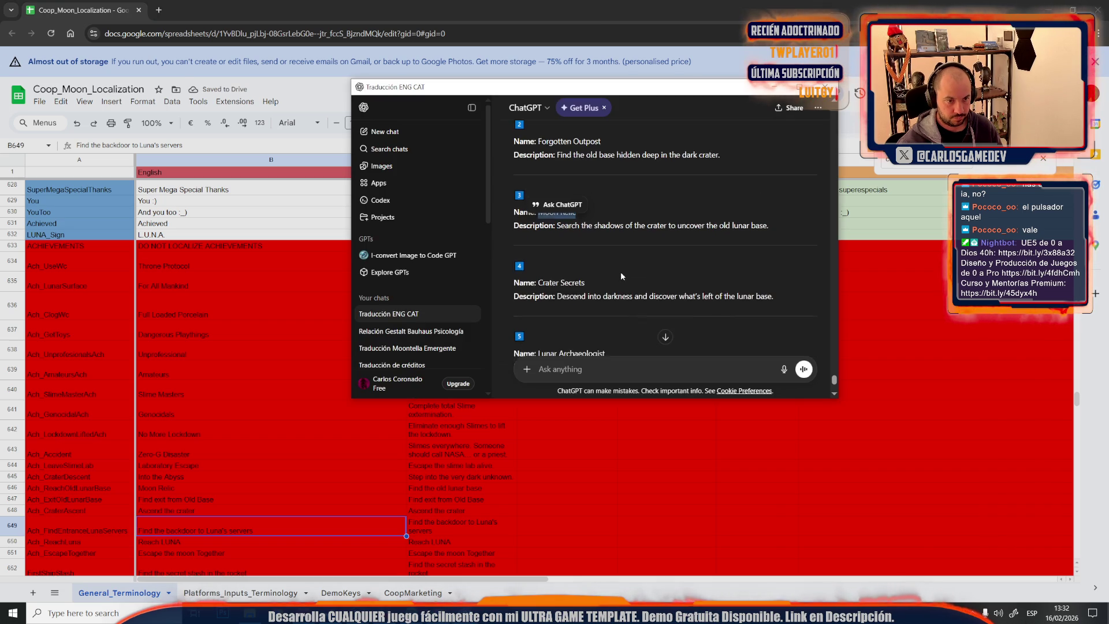
scroll(620, 276, "down", 1)
scroll(682, 203, "up", 1)
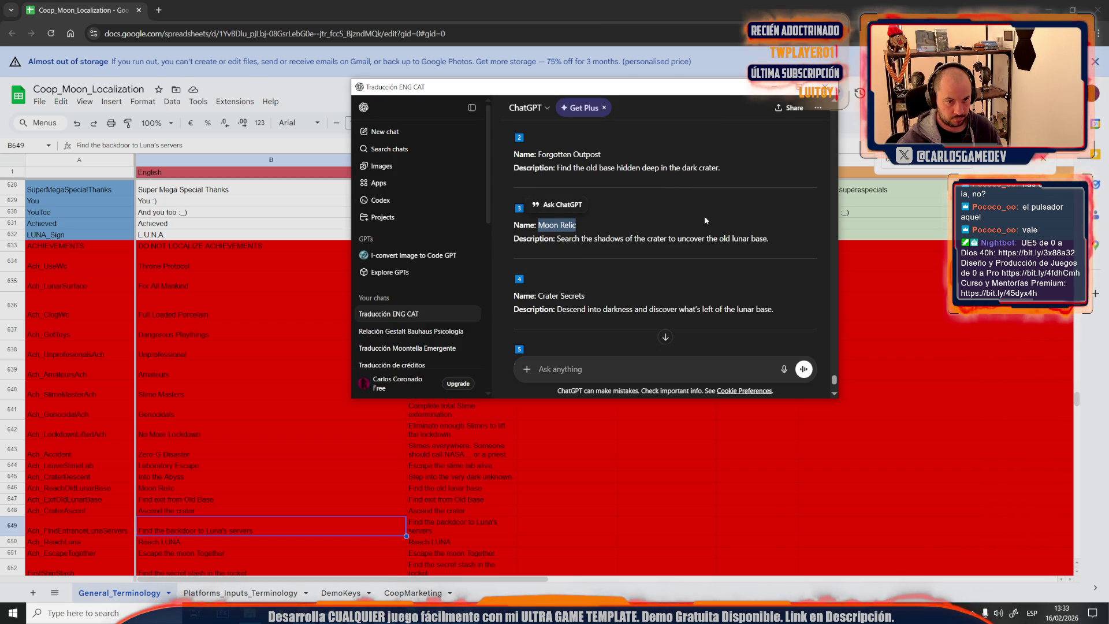
left_click(683, 176)
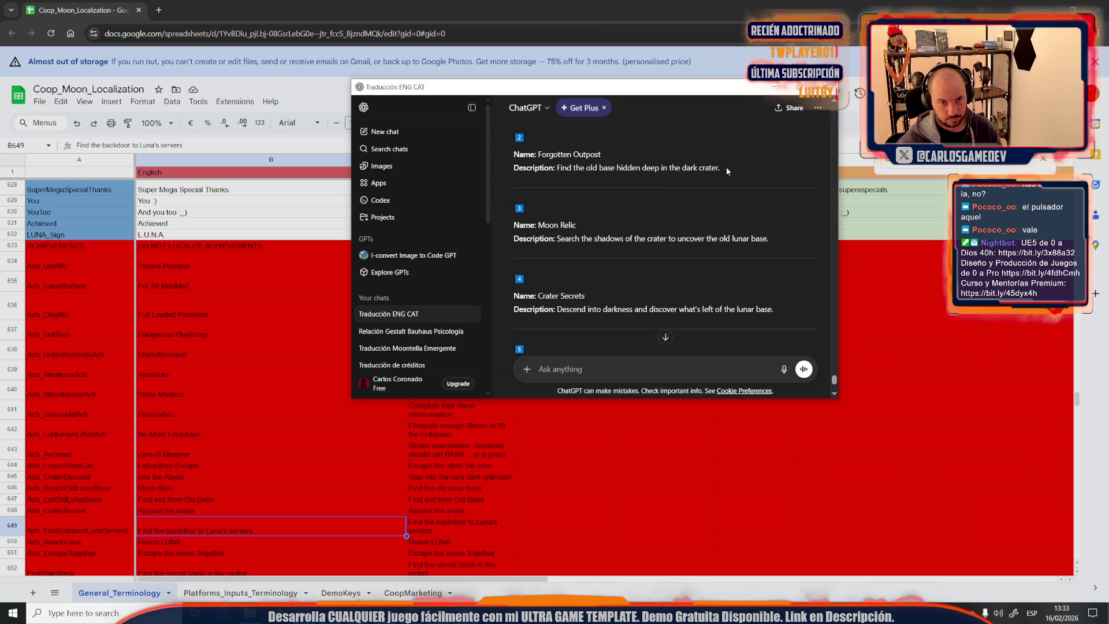
left_click_drag(735, 166, 557, 171)
key("ctrl+c")
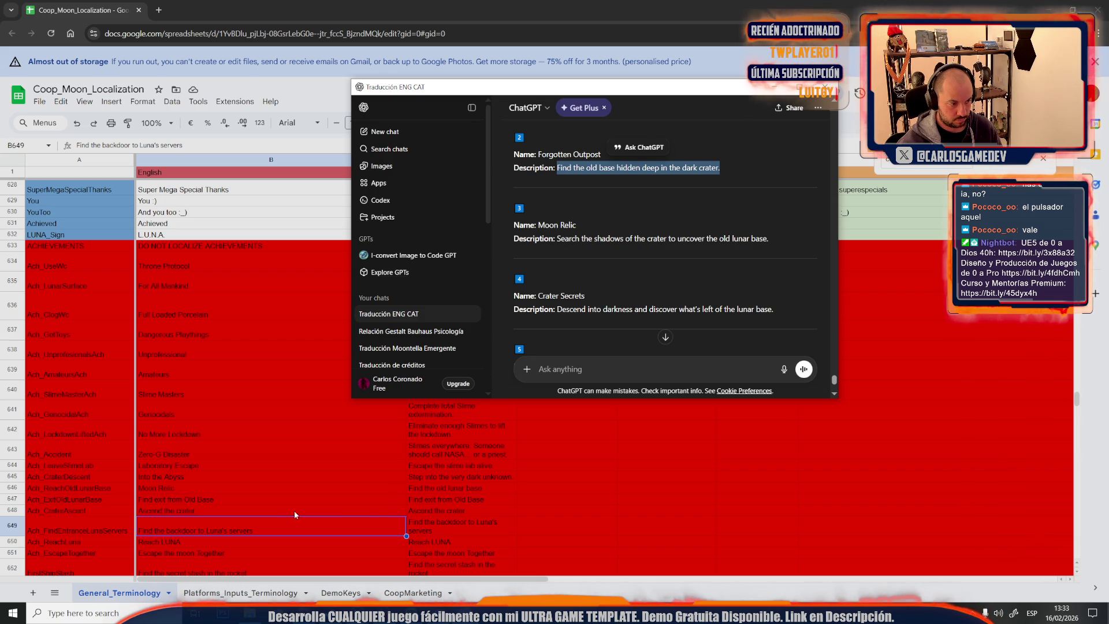
left_click(183, 487)
left_click(414, 489)
key("ctrl+v")
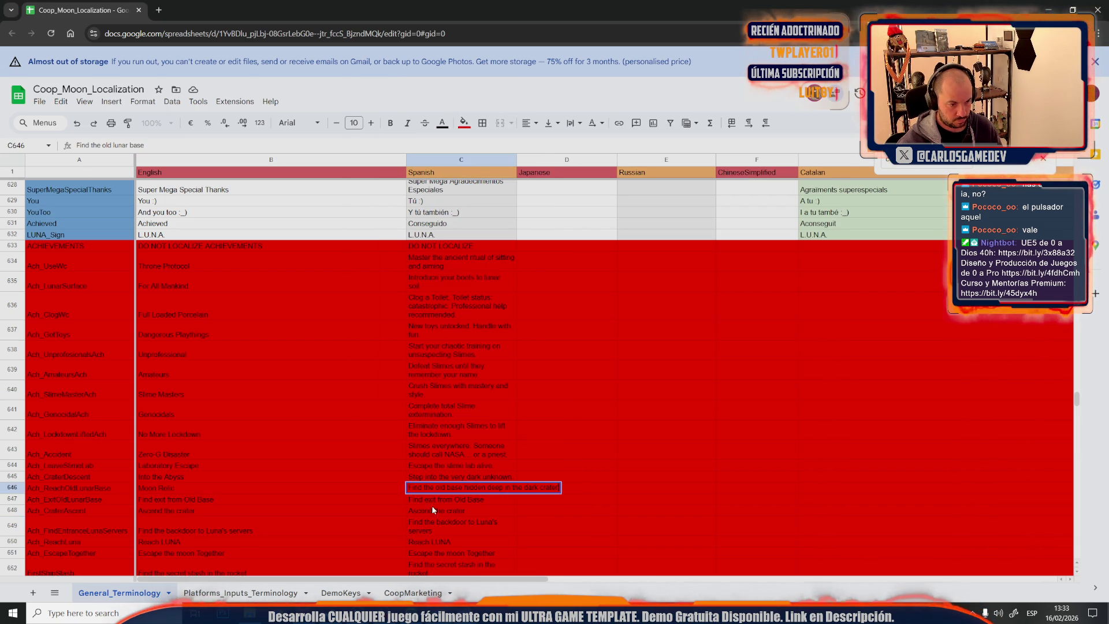
Swap 'old base' for 'Forgotten Outpost' in C646 and lowercase it to 'forgotten outpost'
key("alt+Tab")
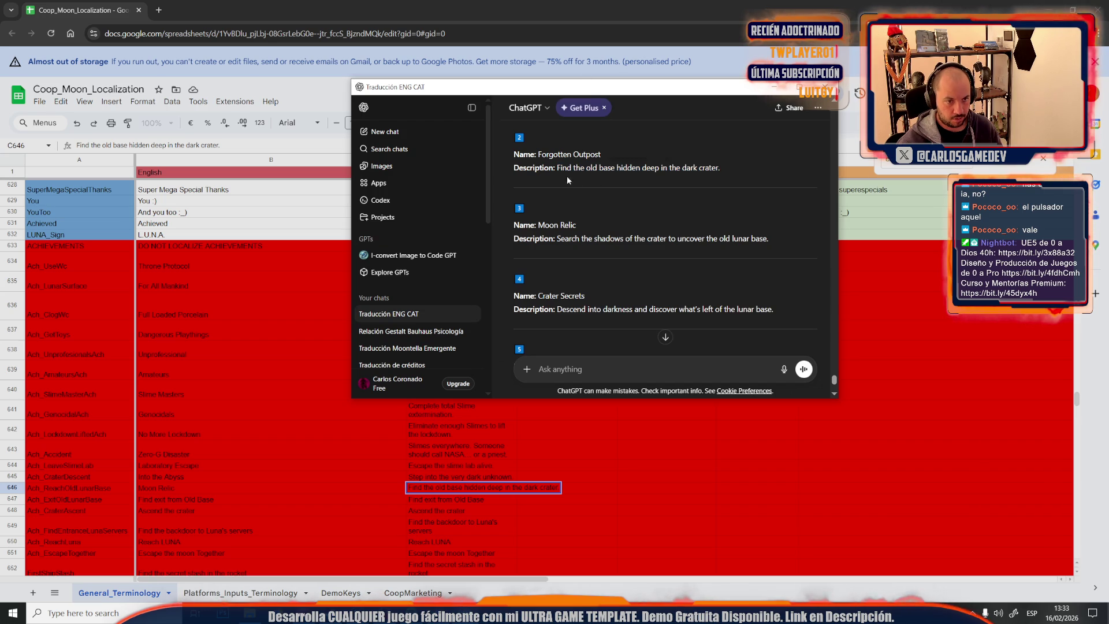
left_click_drag(537, 153, 602, 154)
key("ctrl+c")
key("alt+Tab")
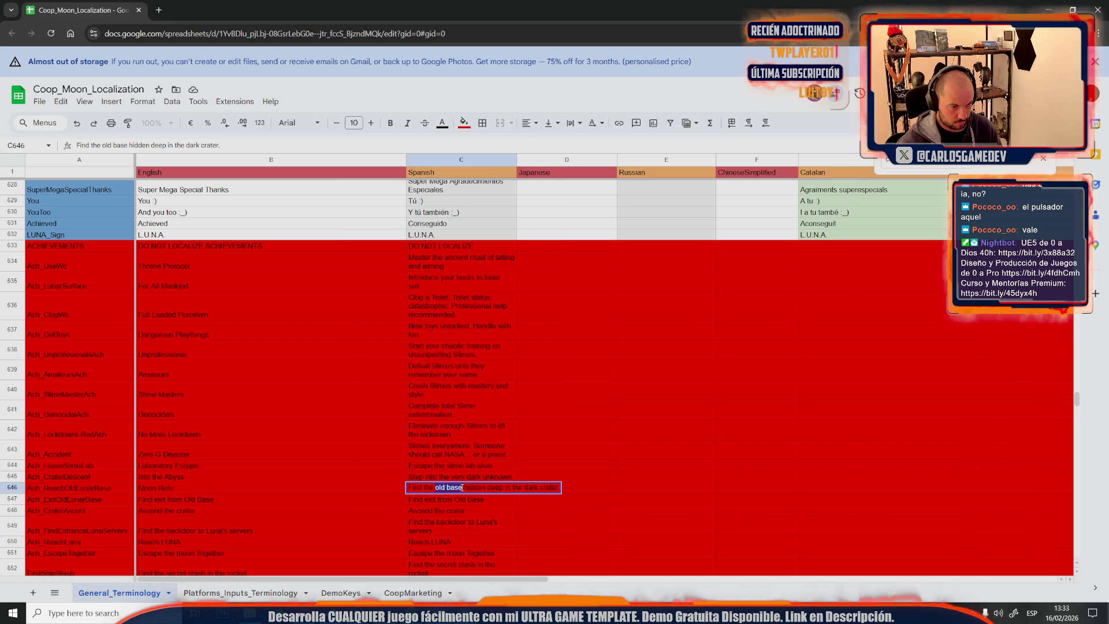
key("ctrl+v")
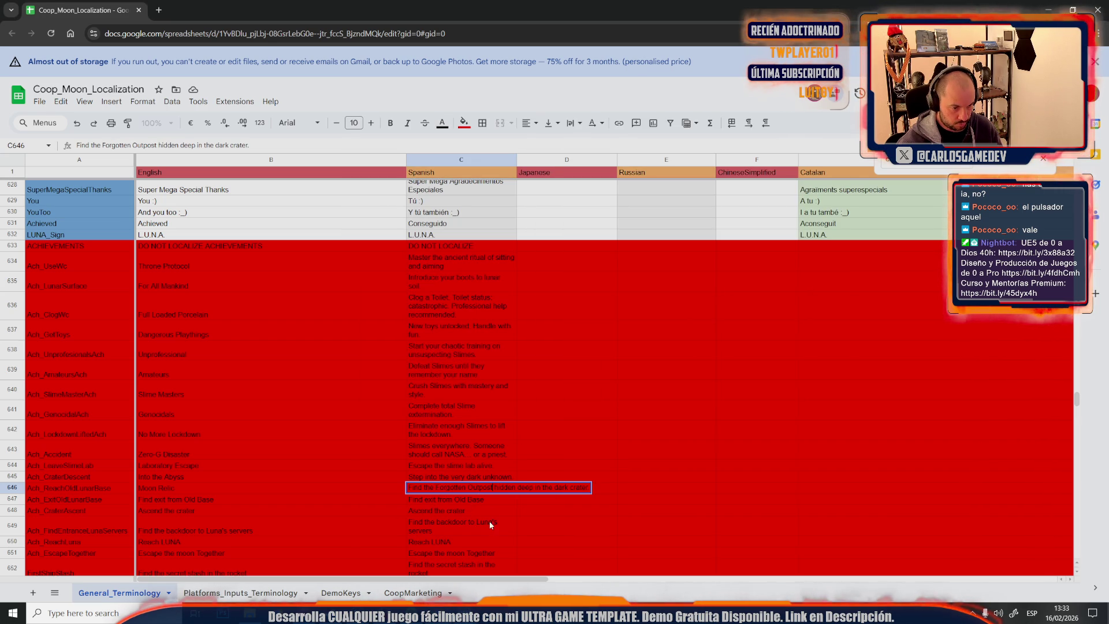
left_click(468, 487)
key("BackSpace")
type("o")
left_click(438, 488)
key("BackSpace")
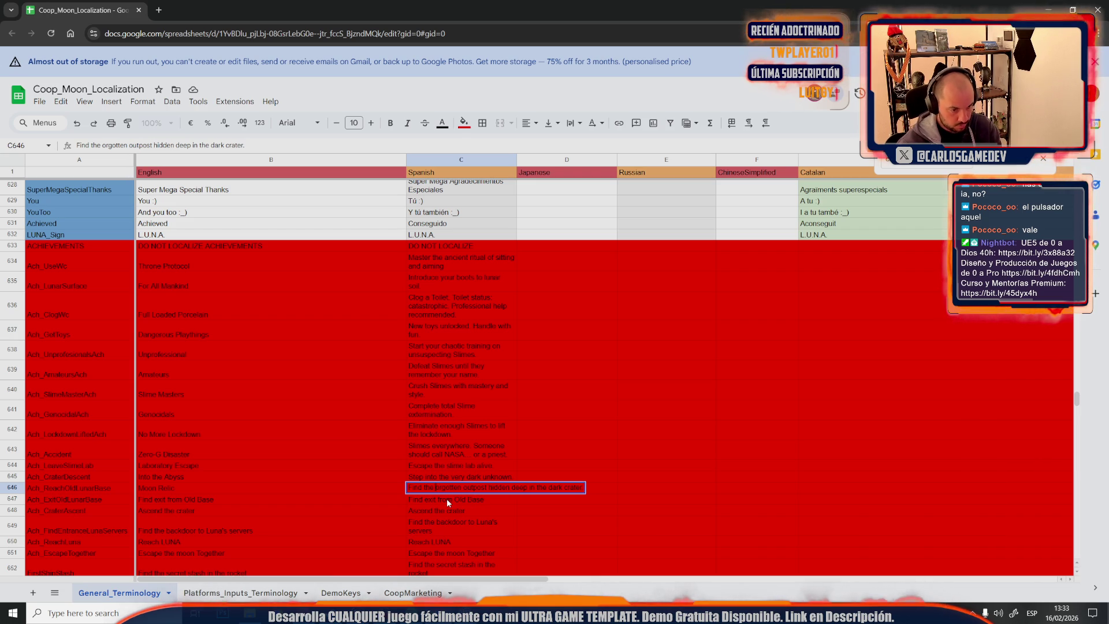
type("f")
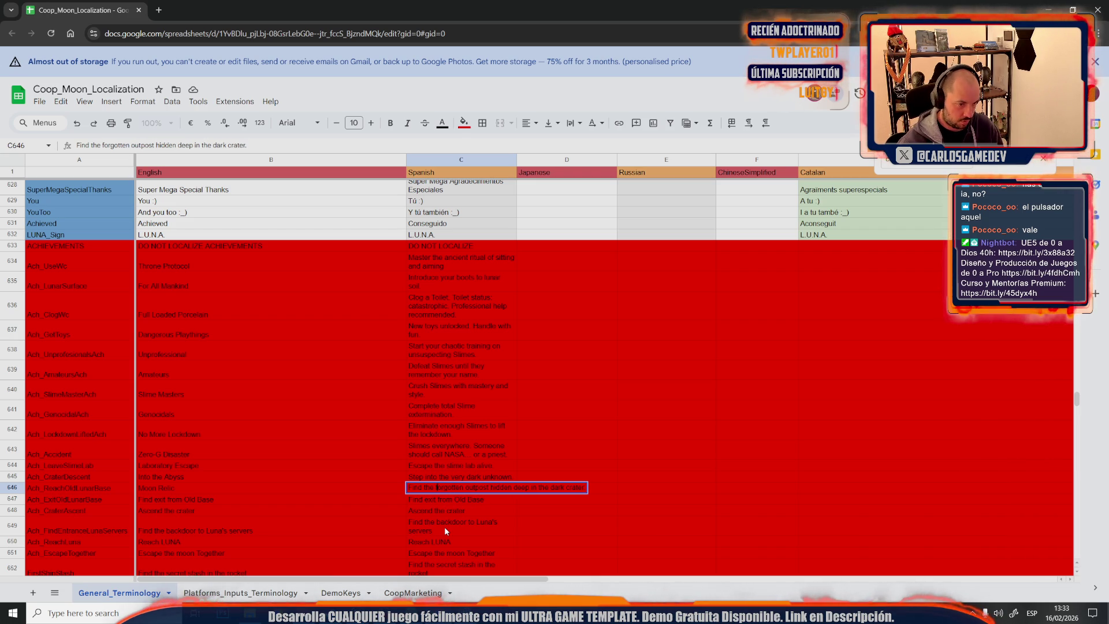
left_click(142, 499)
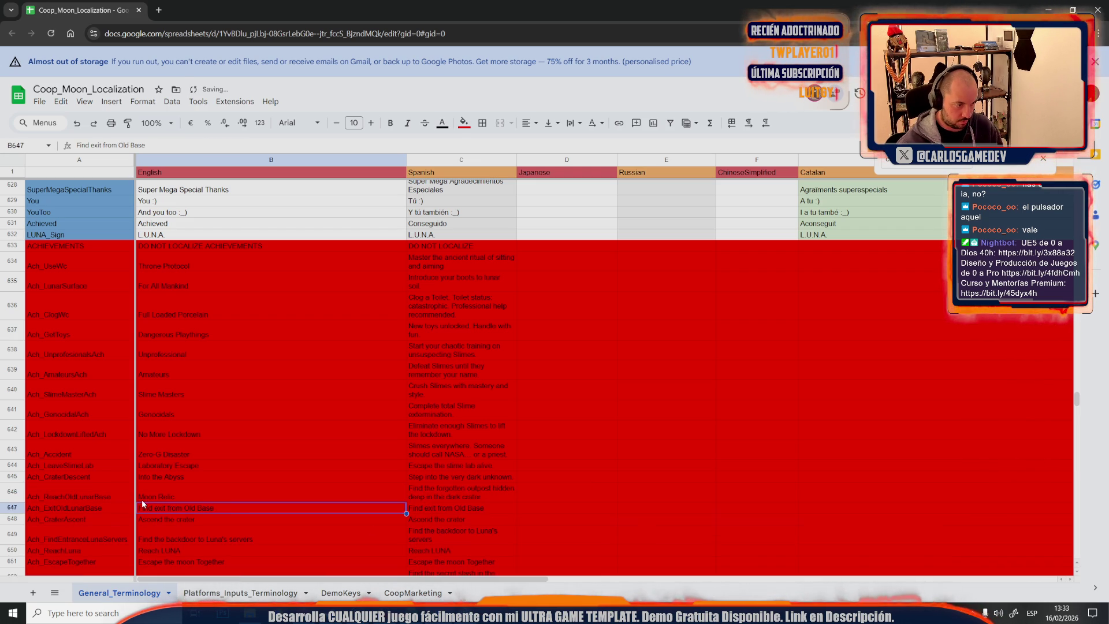
key("alt+Tab")
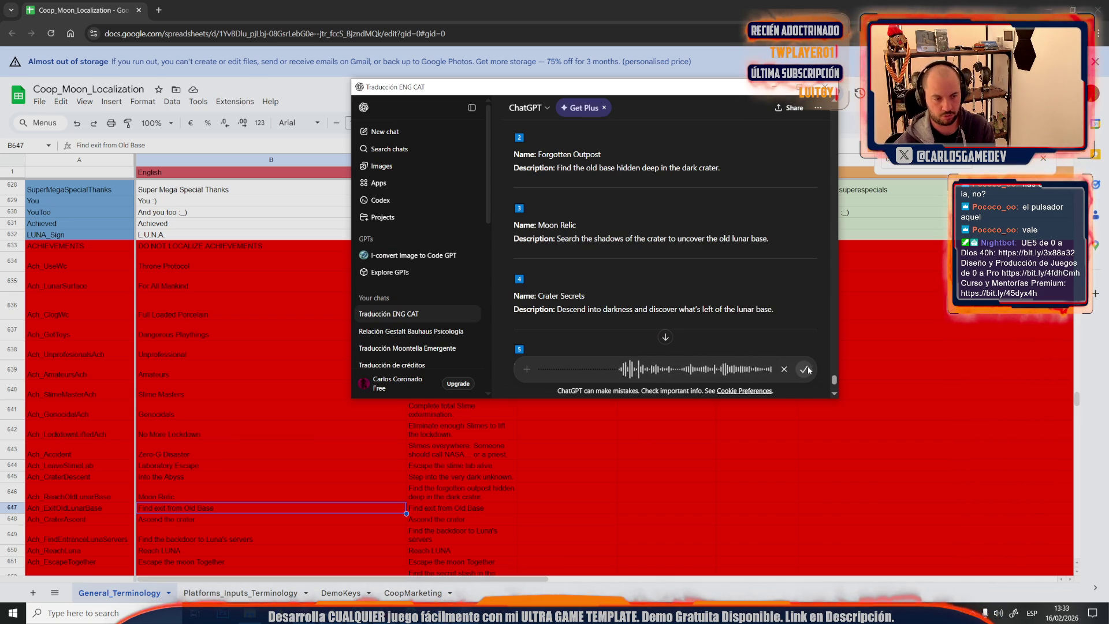
Send the dictated exit-from-old-base achievement request and a follow-up name correction
left_click(806, 369)
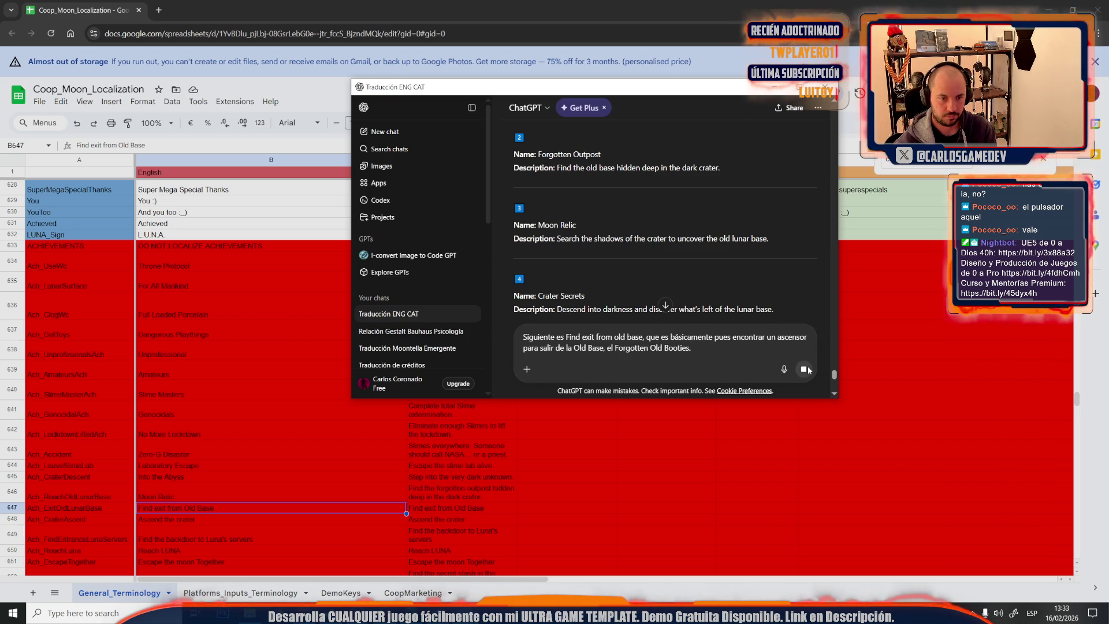
left_click(806, 369)
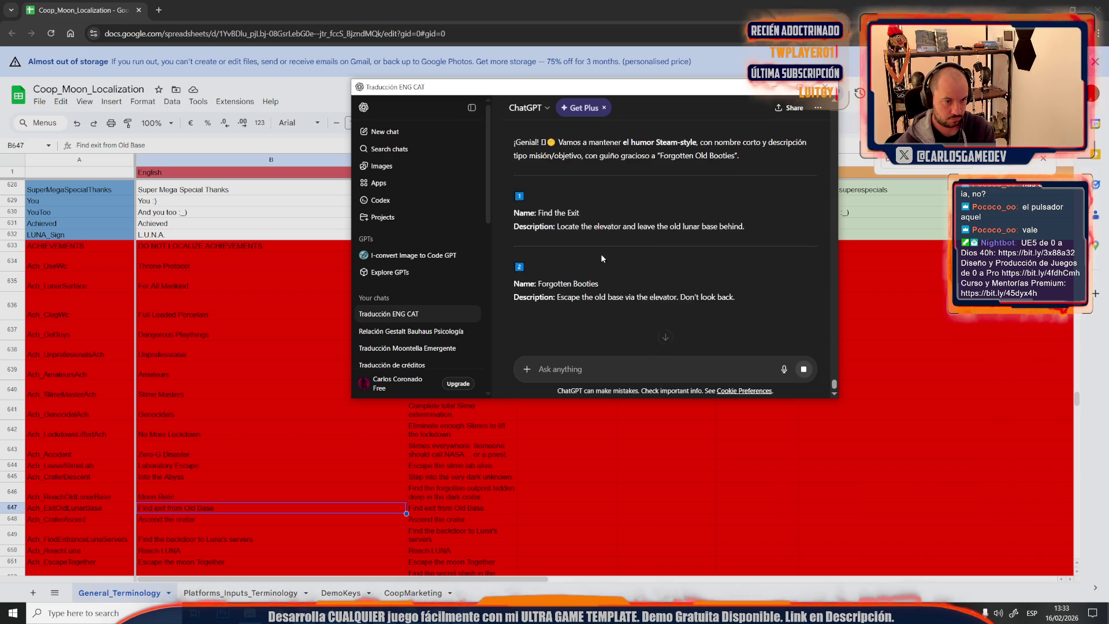
scroll(601, 254, "down", 2)
scroll(601, 254, "down", 1)
scroll(603, 262, "down", 1)
scroll(607, 271, "down", 2)
scroll(610, 280, "down", 1)
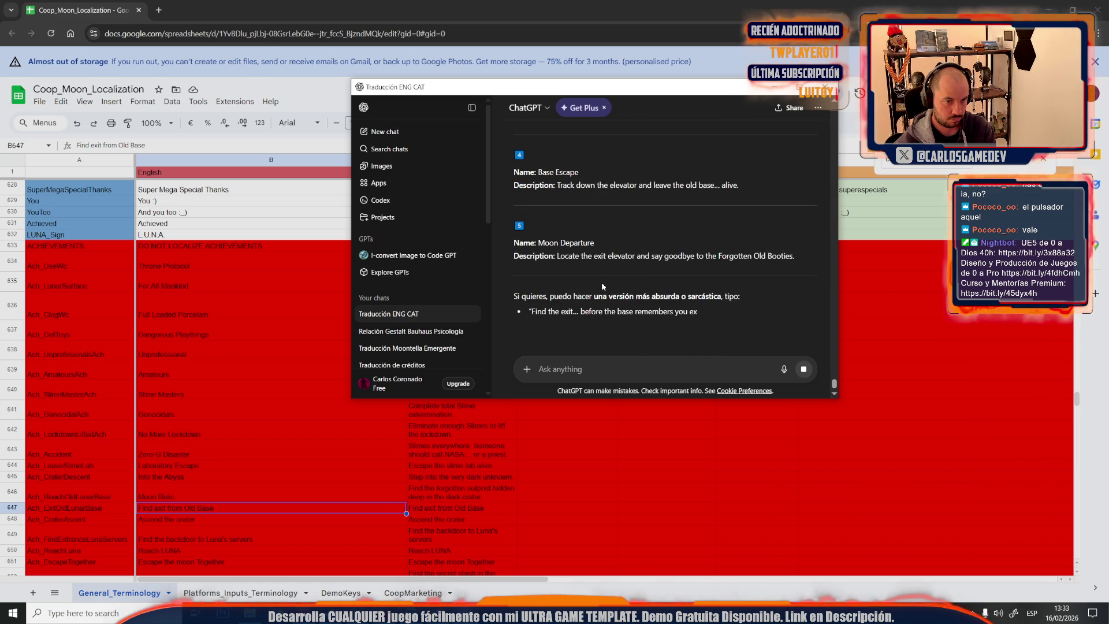
scroll(601, 281, "up", 1)
scroll(601, 282, "up", 1)
scroll(592, 260, "up", 2)
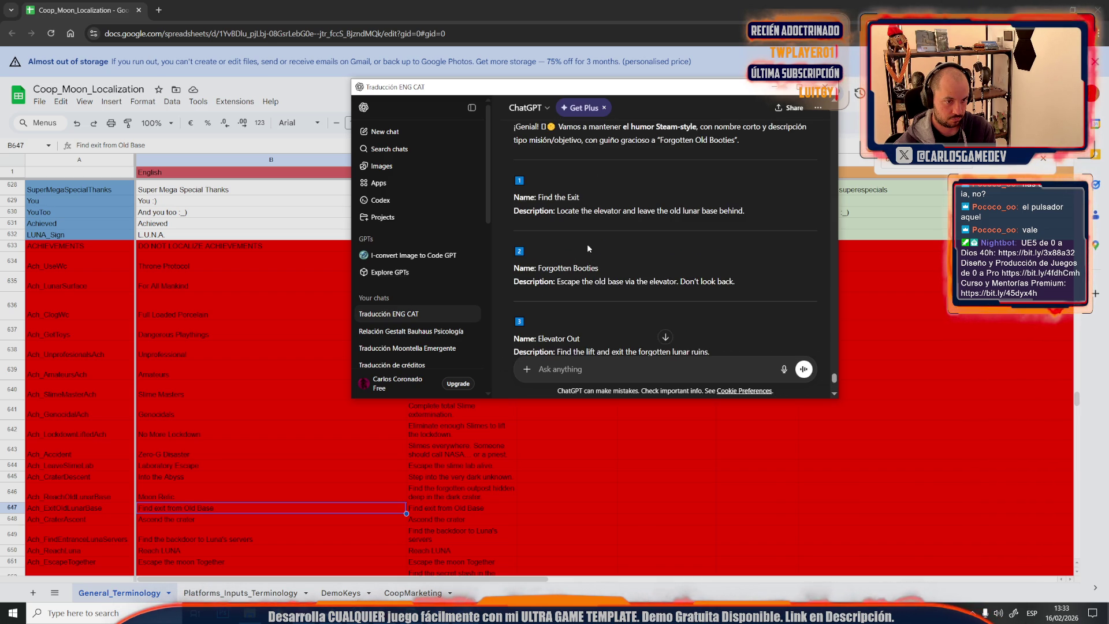
scroll(613, 260, "up", 1)
scroll(614, 261, "down", 2)
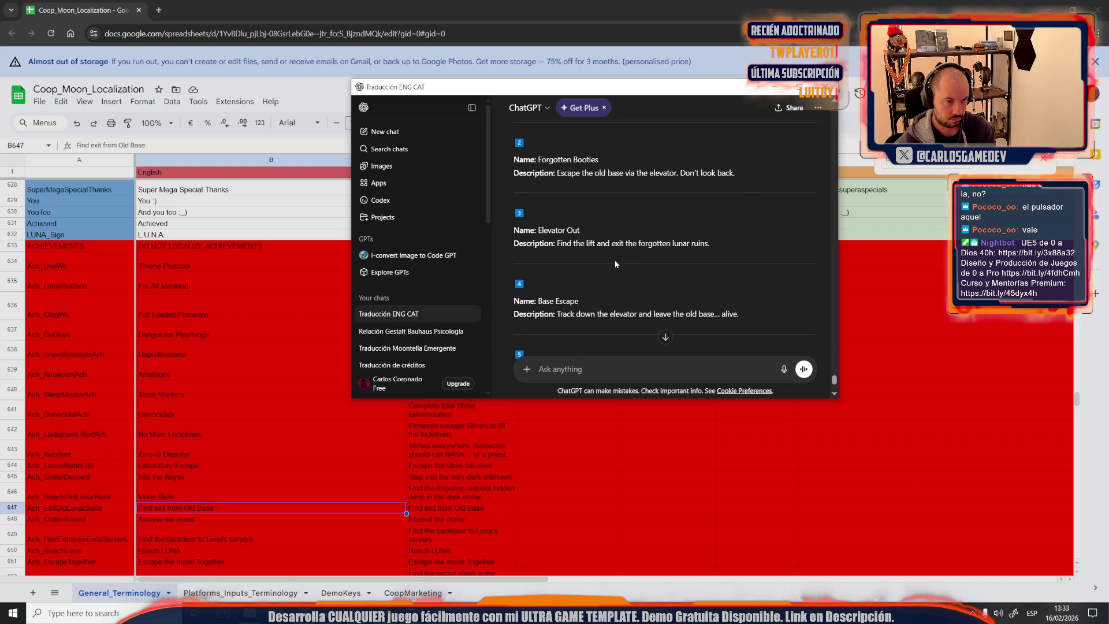
left_click(783, 369)
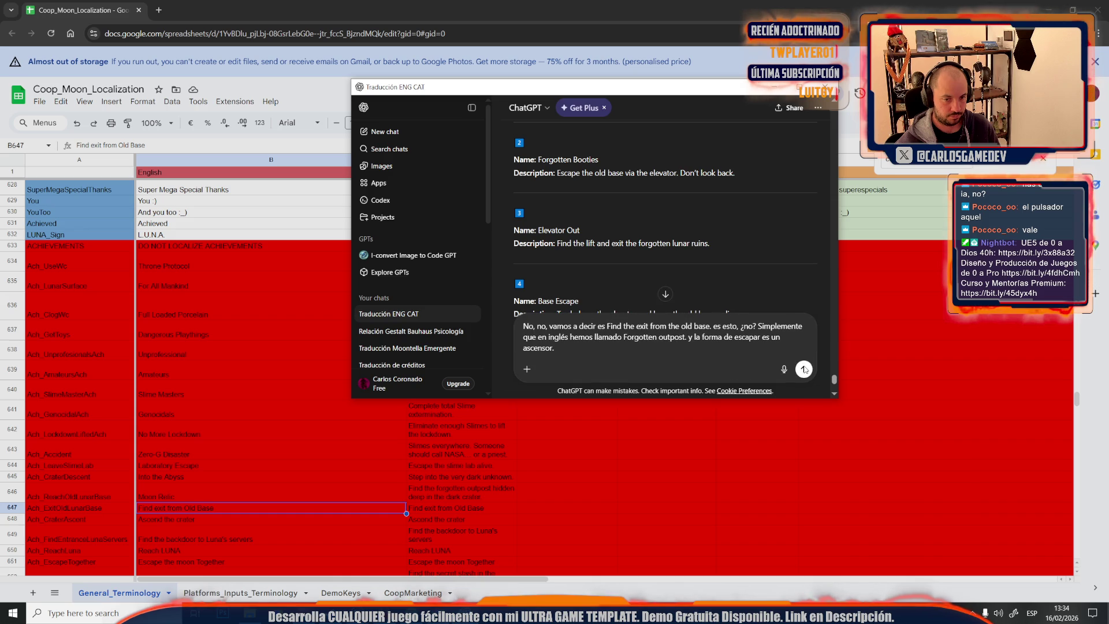
left_click(803, 370)
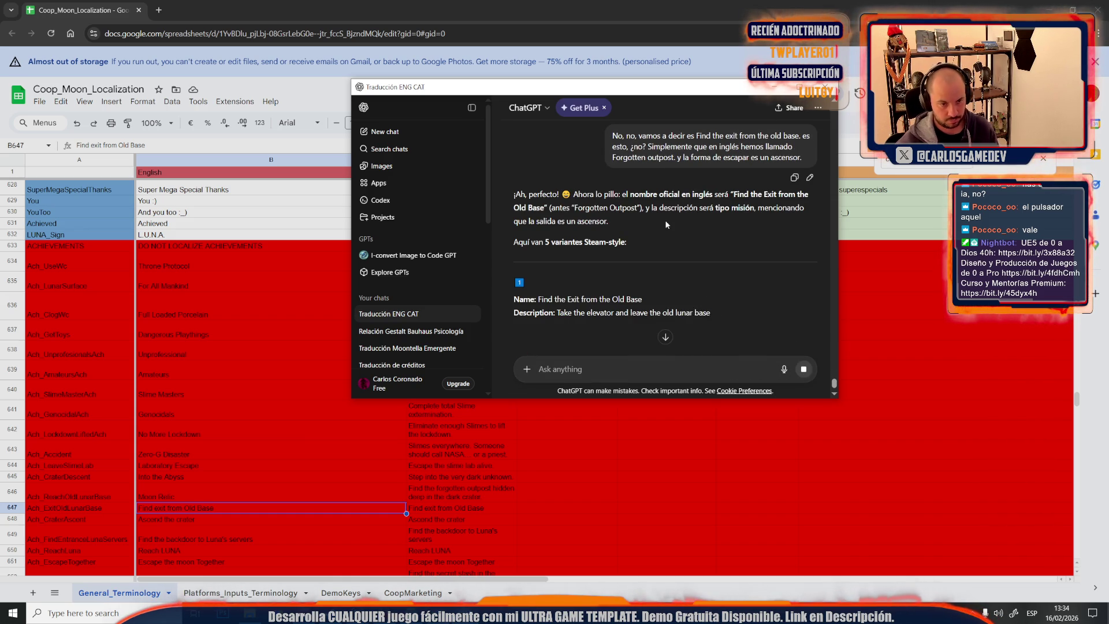
scroll(669, 181, "down", 2)
scroll(665, 225, "down", 3)
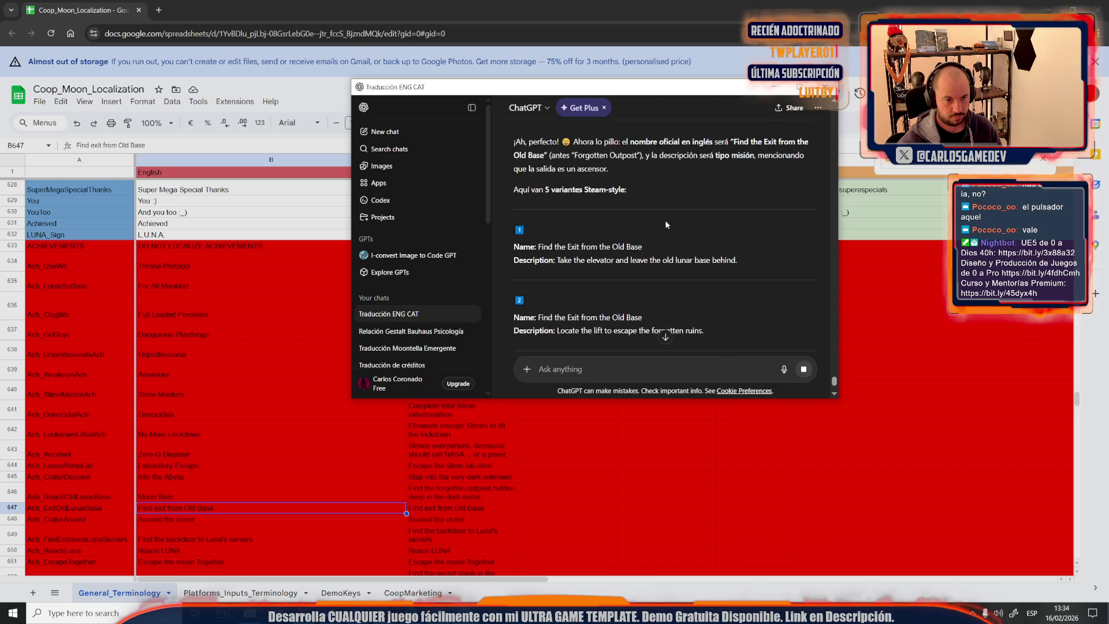
scroll(665, 225, "down", 3)
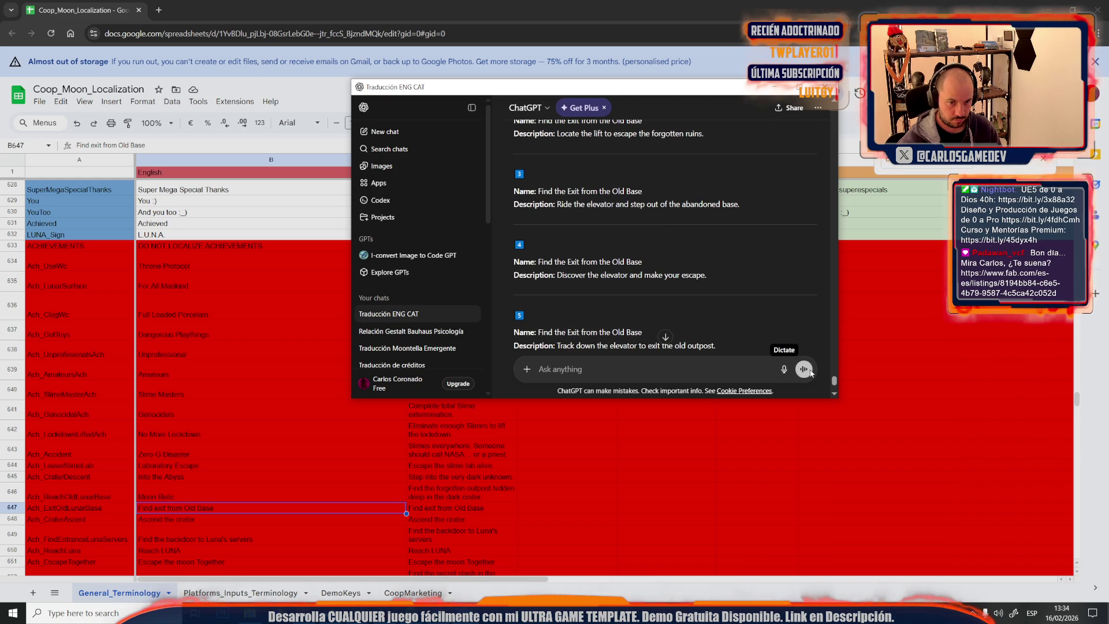
scroll(785, 374, "down", 2)
scroll(785, 374, "down", 1)
Dictate and send a request for alternatives to 'Old Base'
left_click(784, 370)
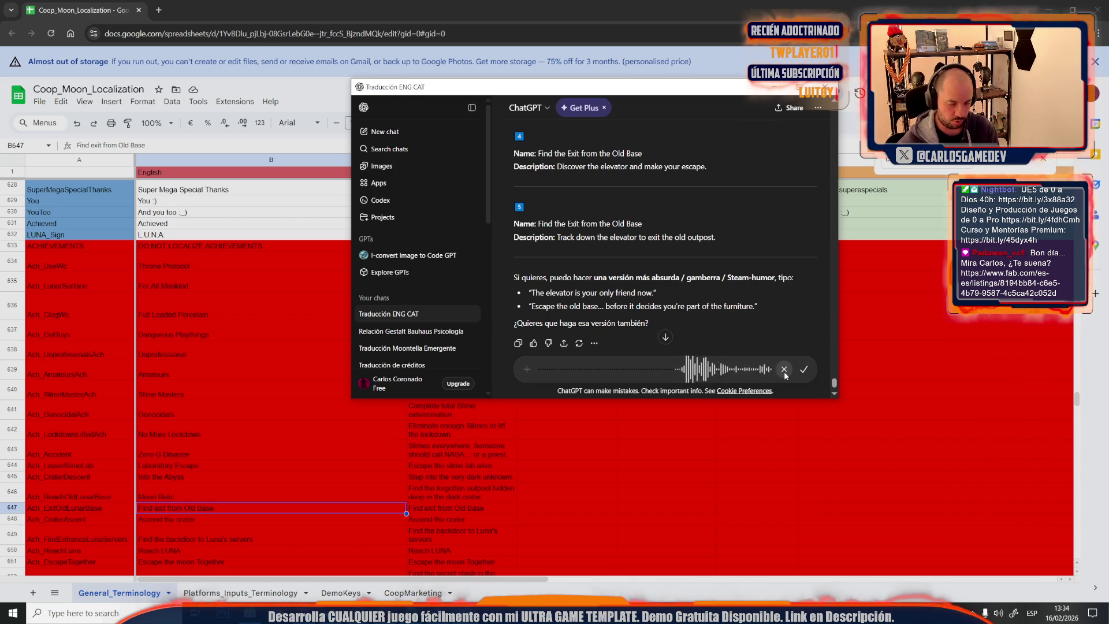
left_click(802, 370)
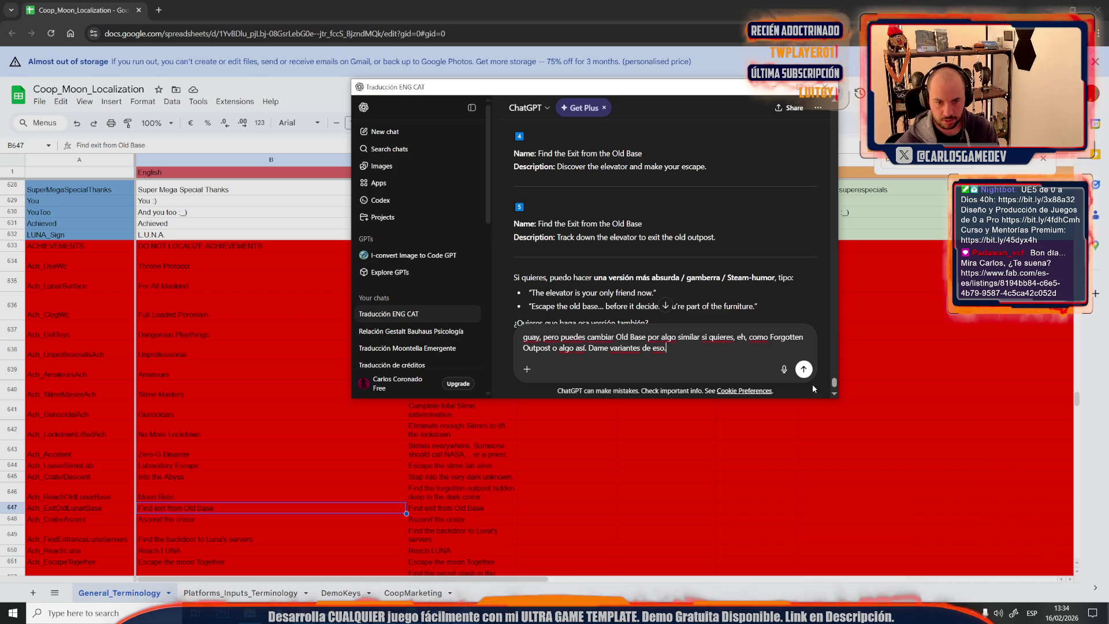
key("Return")
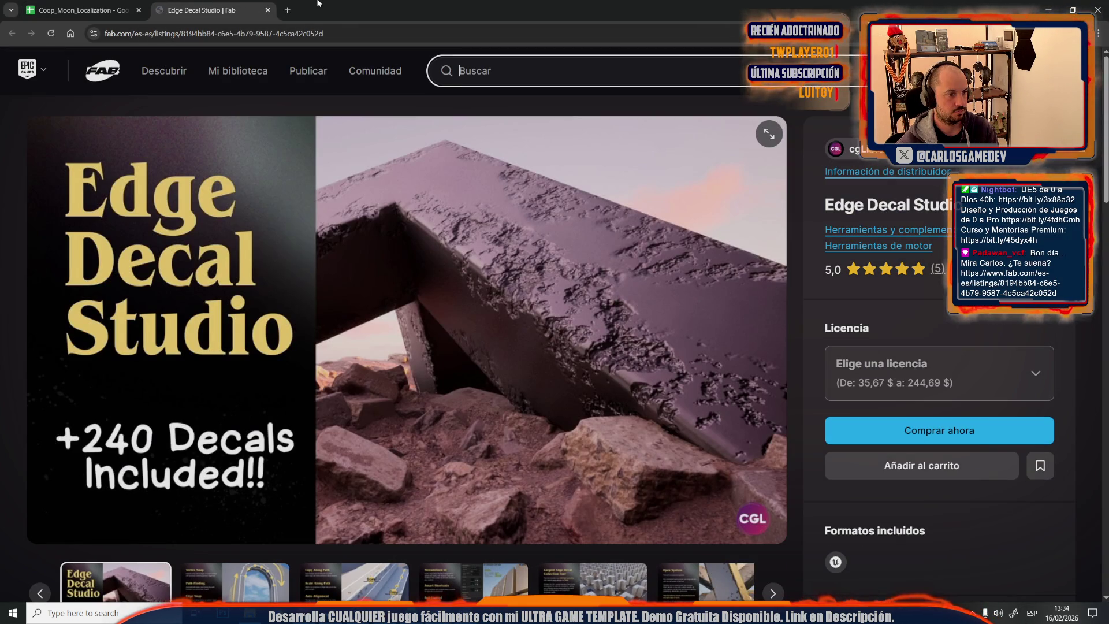
scroll(295, 278, "down", 1)
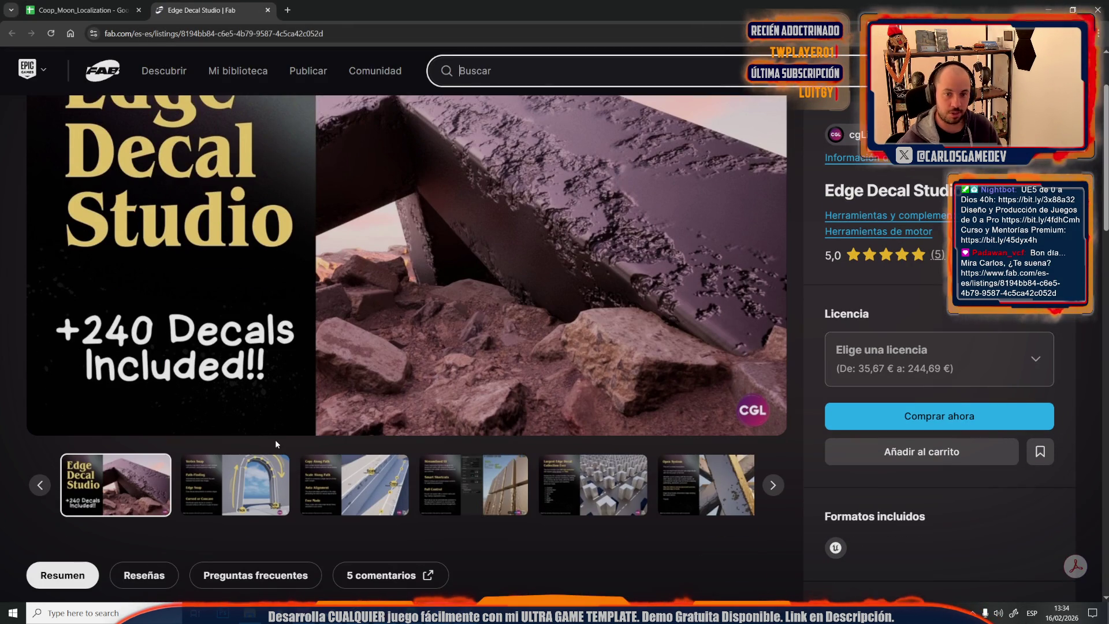
Step forward through the Edge Decal Studio preview slides to the cube materials slide
left_click(271, 490)
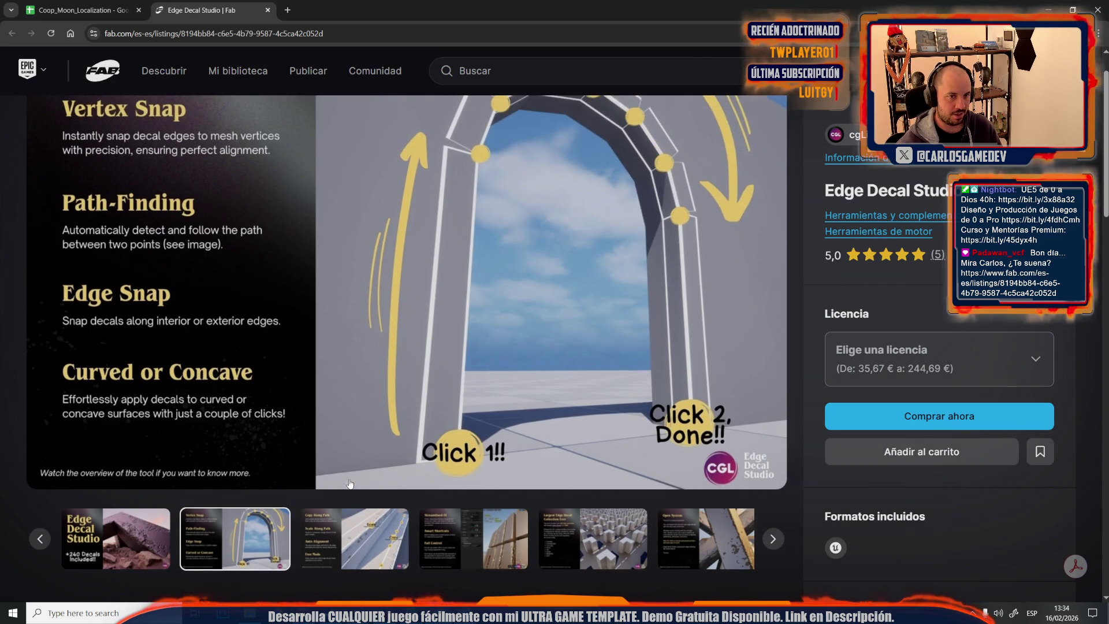
scroll(312, 485, "up", 1)
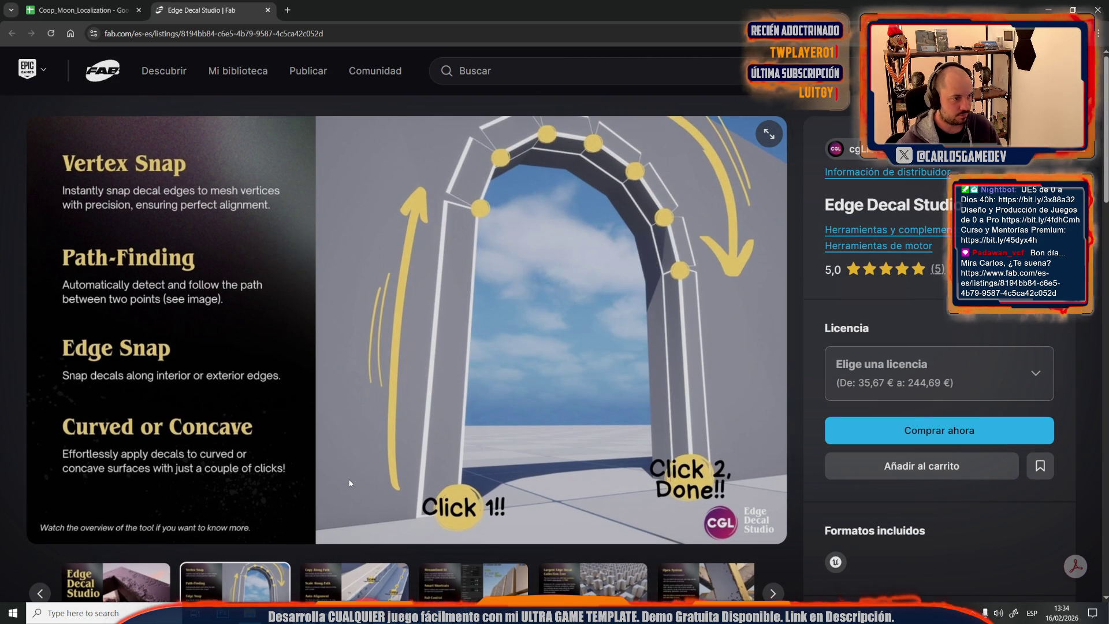
scroll(350, 483, "down", 2)
left_click(403, 496)
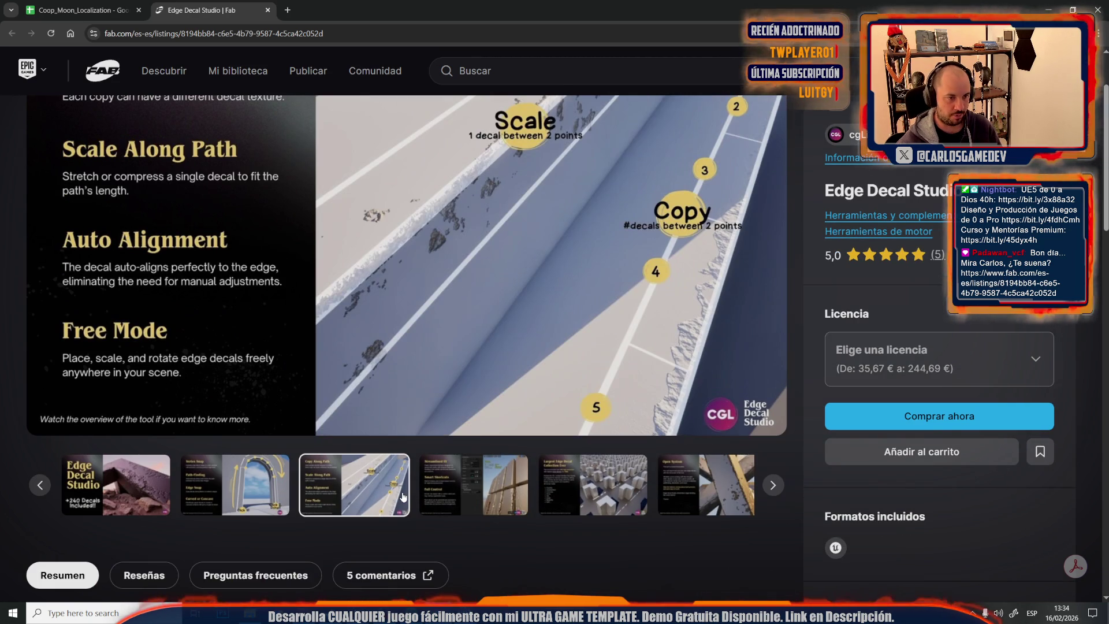
scroll(401, 496, "up", 1)
left_click(477, 537)
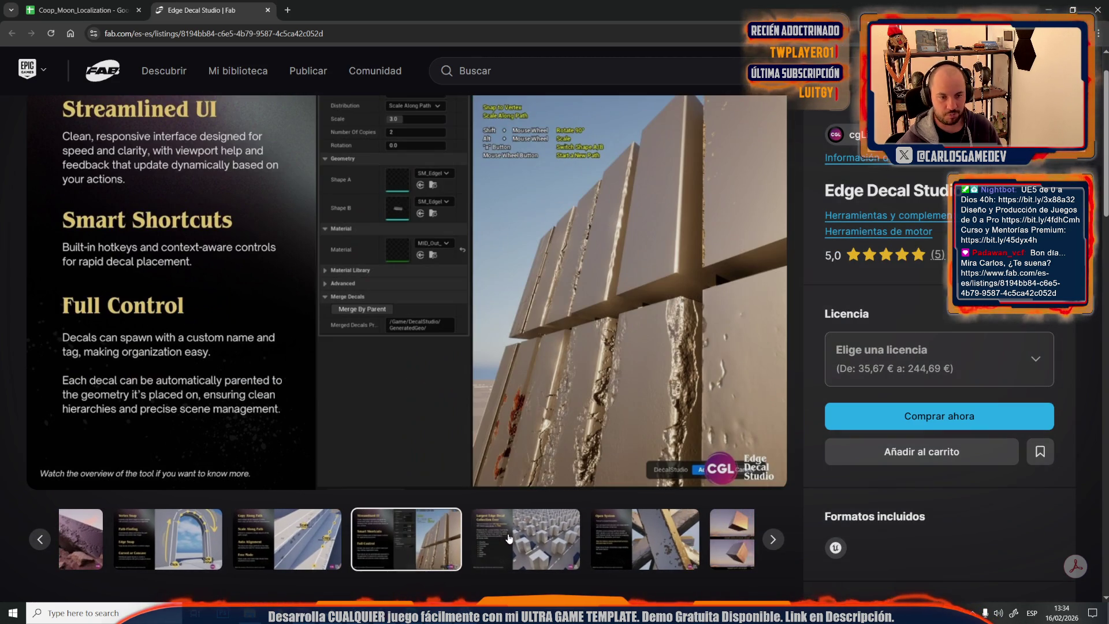
left_click(602, 536)
left_click(663, 533)
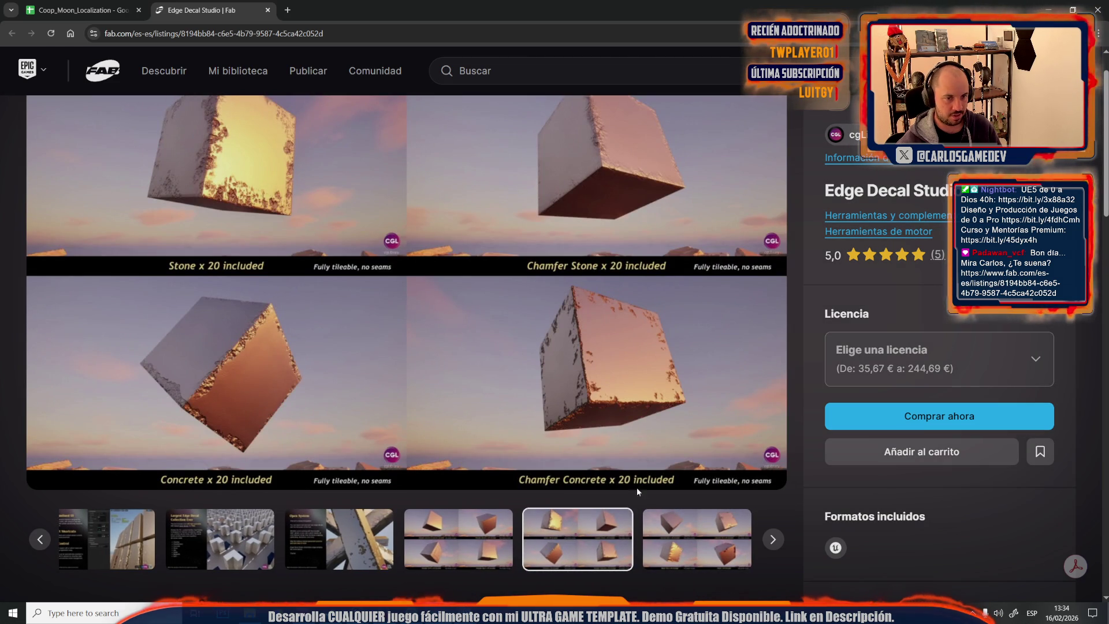
Step back through the slides to the Vertex Snap arch slide, then start the trailer video
left_click(676, 521)
left_click(599, 546)
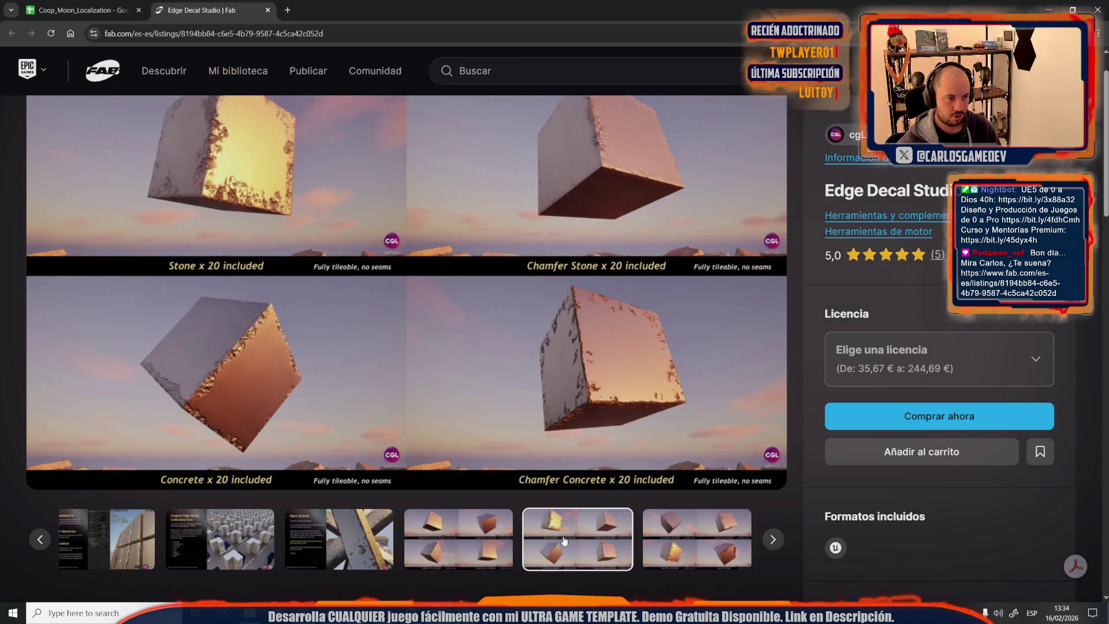
left_click(465, 555)
left_click(342, 546)
left_click(288, 550)
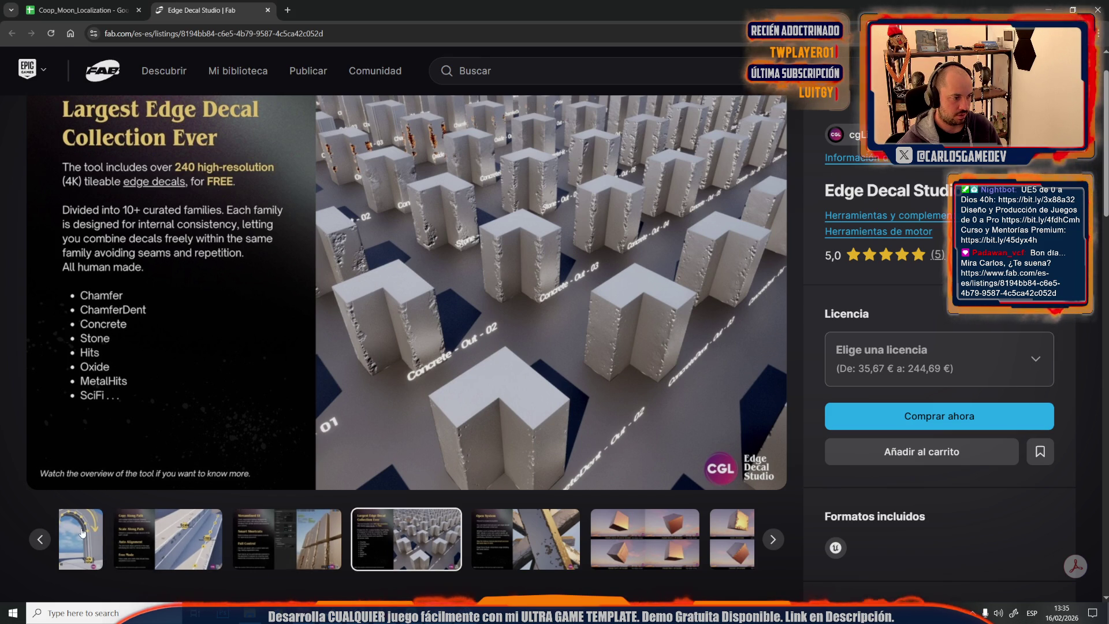
left_click(100, 555)
scroll(332, 308, "down", 3)
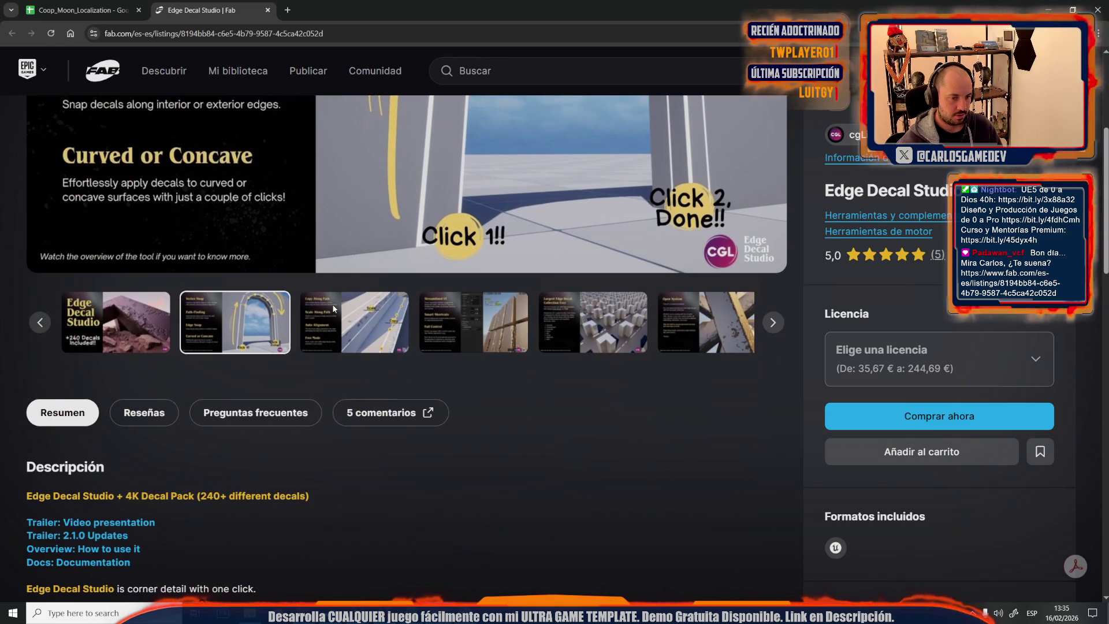
left_click(130, 522)
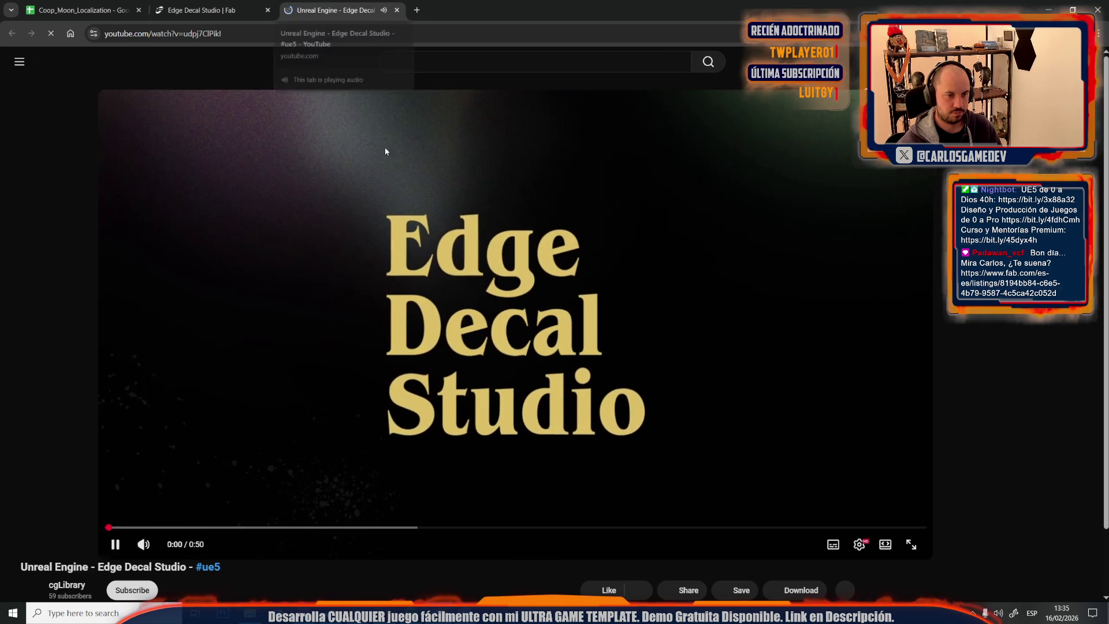
Watch the trailer full screen to 0:41, pause it and close the YouTube tab
left_click(833, 537)
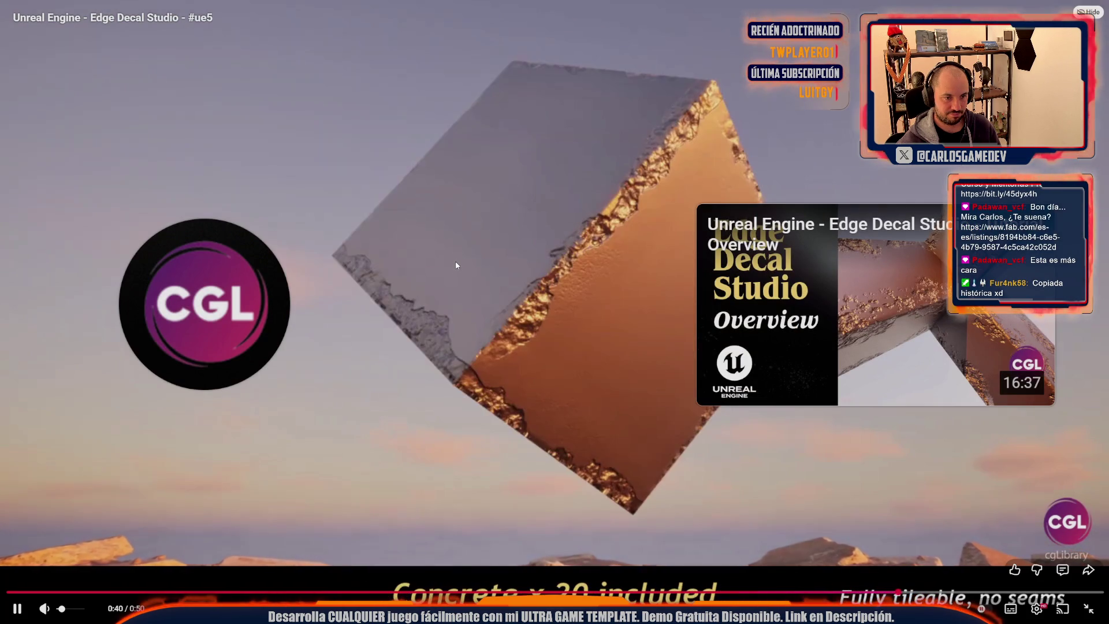
left_click(497, 343)
key("Escape")
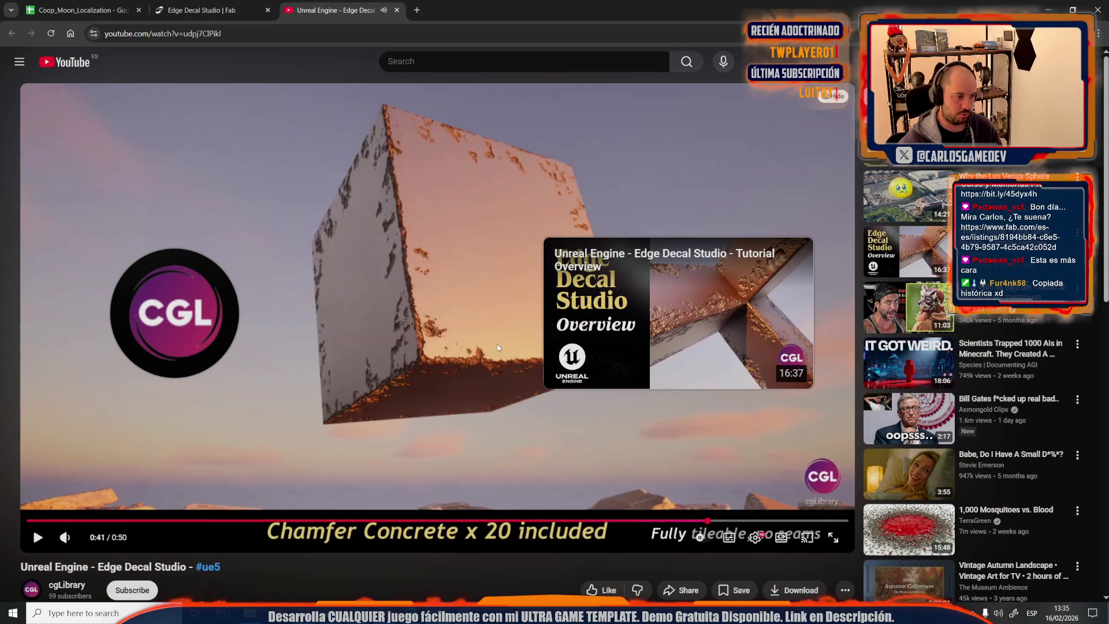
scroll(497, 344, "down", 2)
key("ctrl+w")
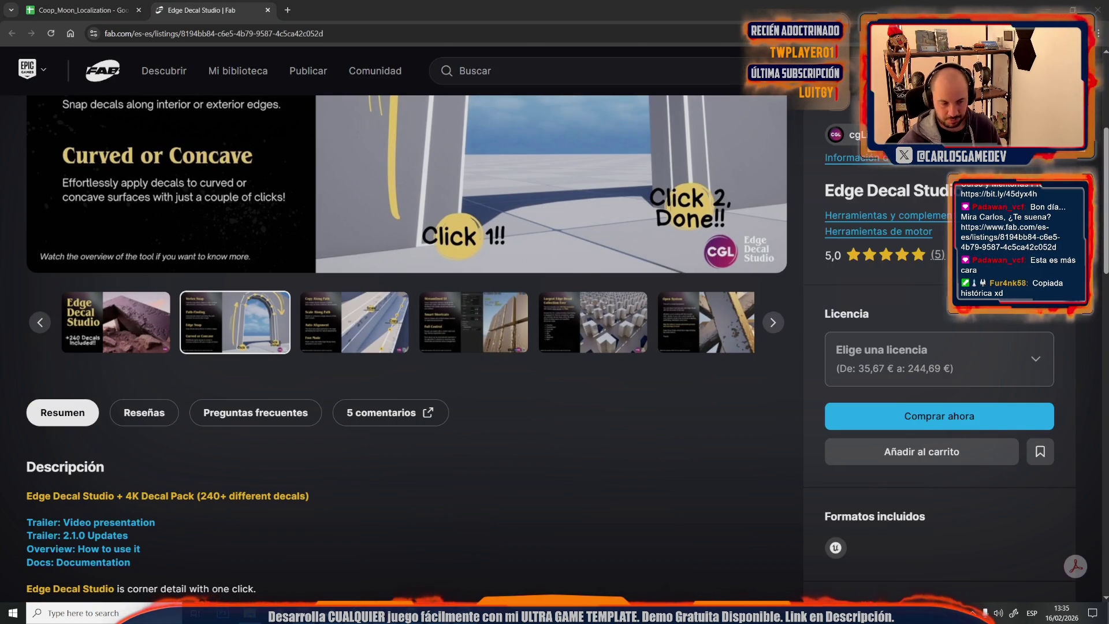
Fly the camera around the Moon-12-Crater-Base level in Unreal, then return to the browser
key("alt+Tab")
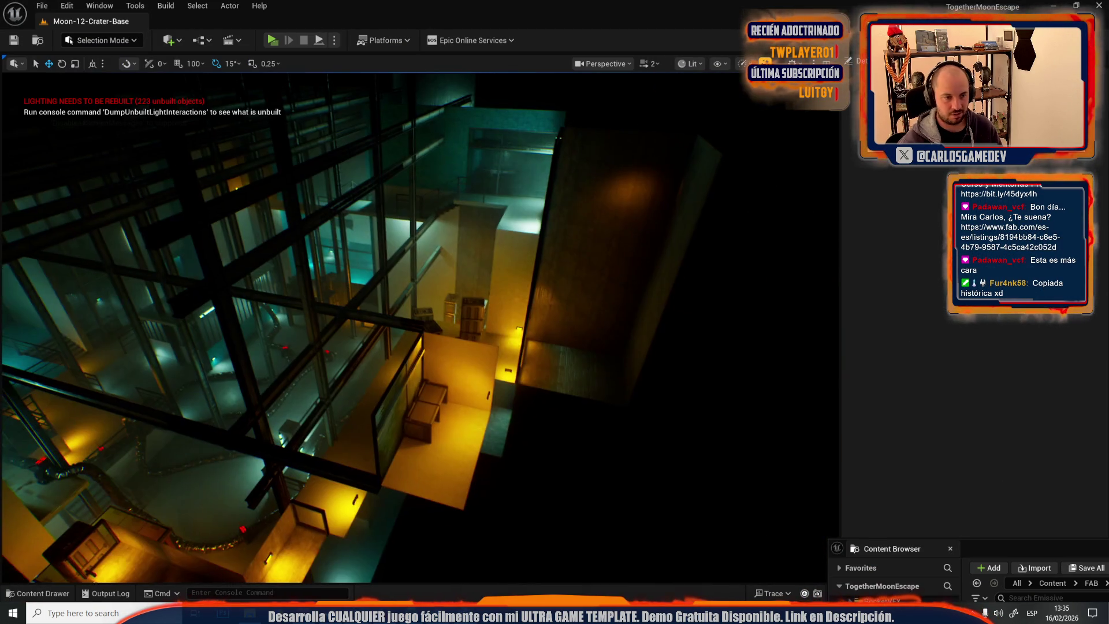
left_click_drag(535, 377, 537, 384)
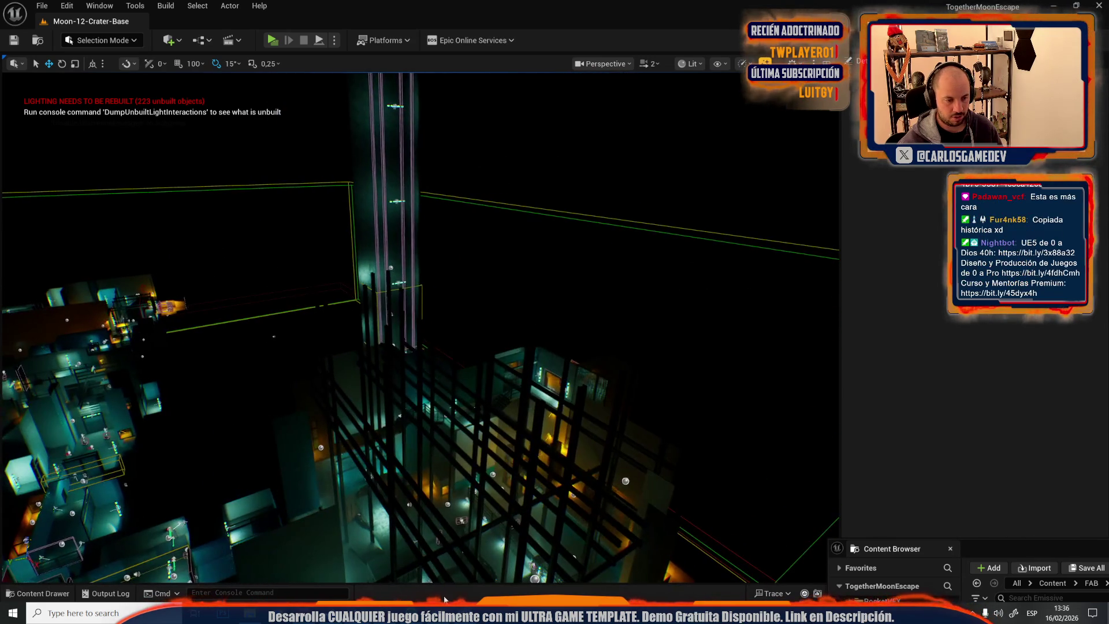
key("alt+Tab")
key("alt+Tab")
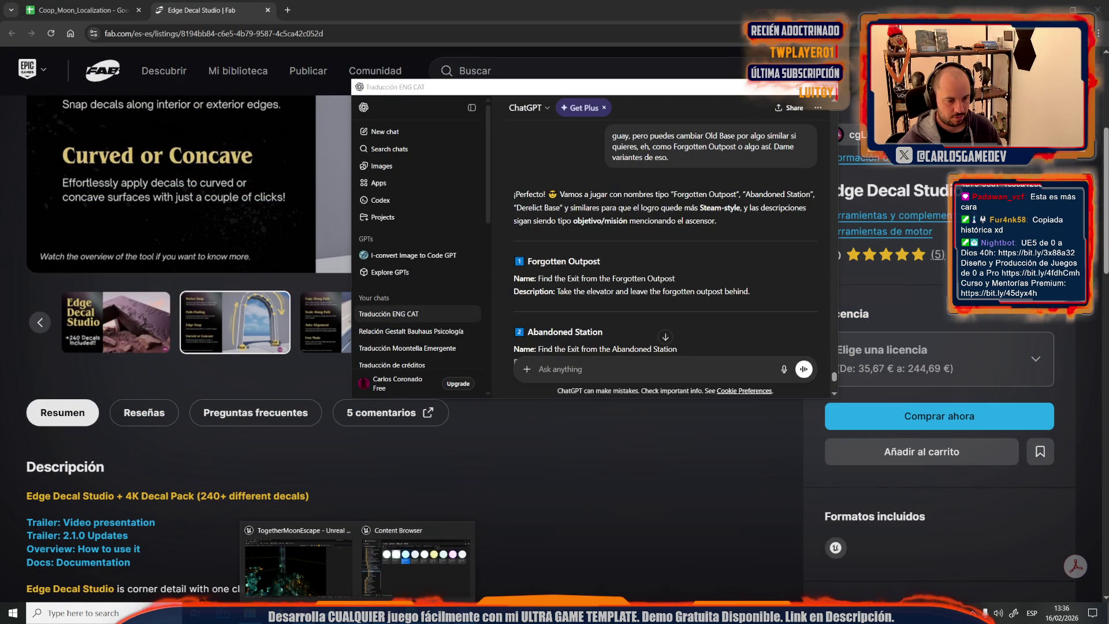
Paste 'Abandoned Station' from the ChatGPT reply over the old name in cell B647
left_click(295, 563)
left_click(82, 9)
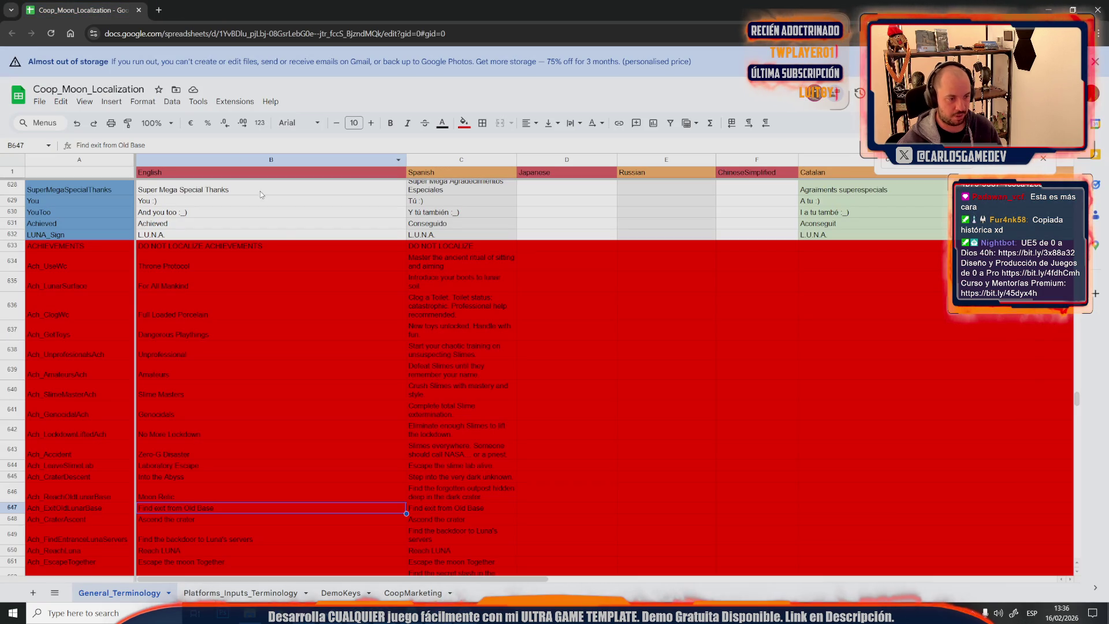
key("alt+Tab")
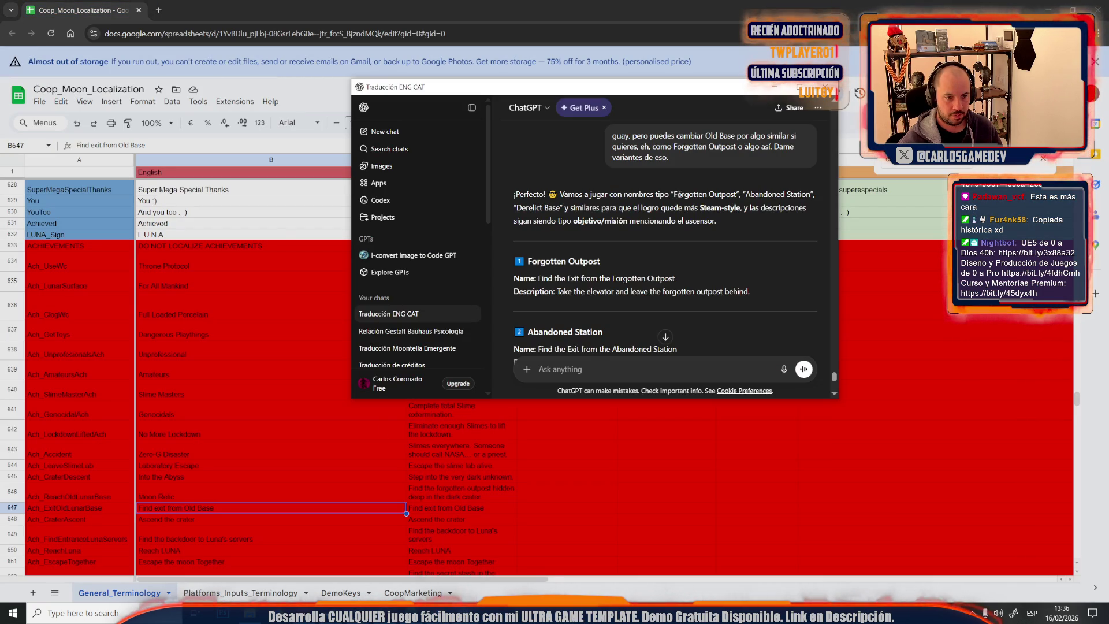
scroll(687, 209, "down", 1)
scroll(687, 209, "down", 1)
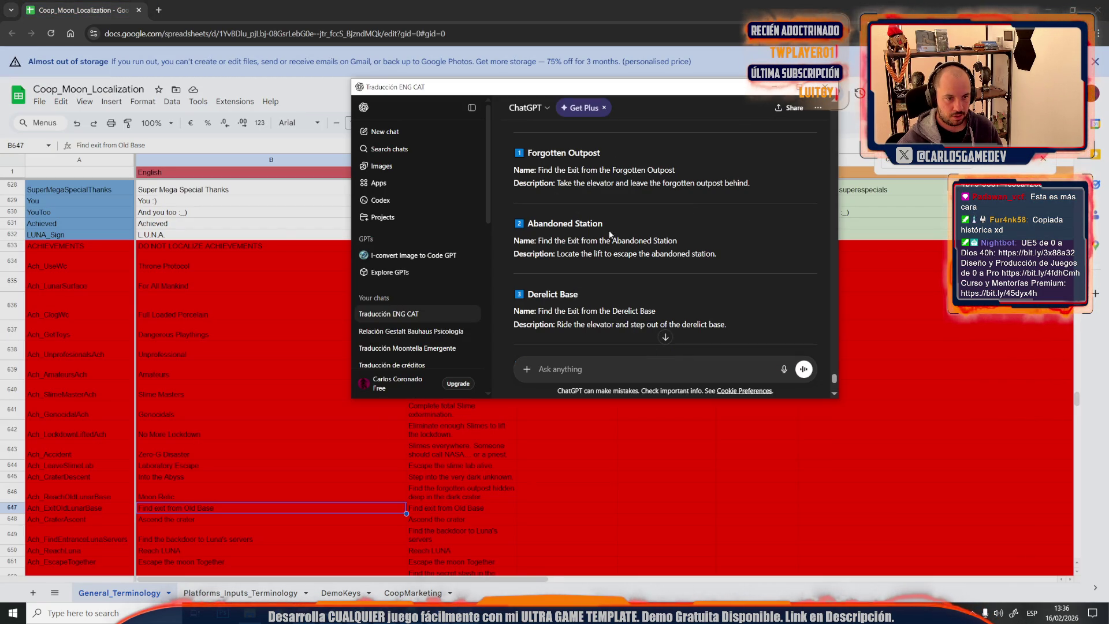
scroll(605, 232, "down", 1)
scroll(603, 243, "down", 1)
scroll(601, 260, "down", 1)
scroll(598, 273, "down", 1)
scroll(598, 274, "down", 1)
scroll(597, 273, "down", 1)
scroll(593, 271, "up", 2)
scroll(590, 269, "up", 1)
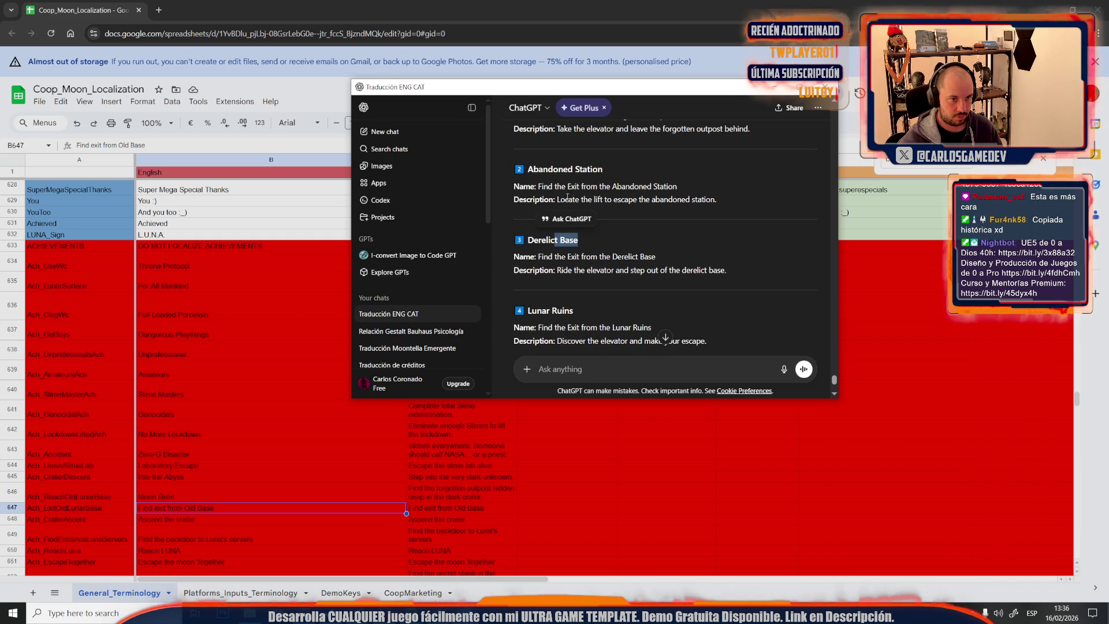
left_click_drag(576, 168, 531, 168)
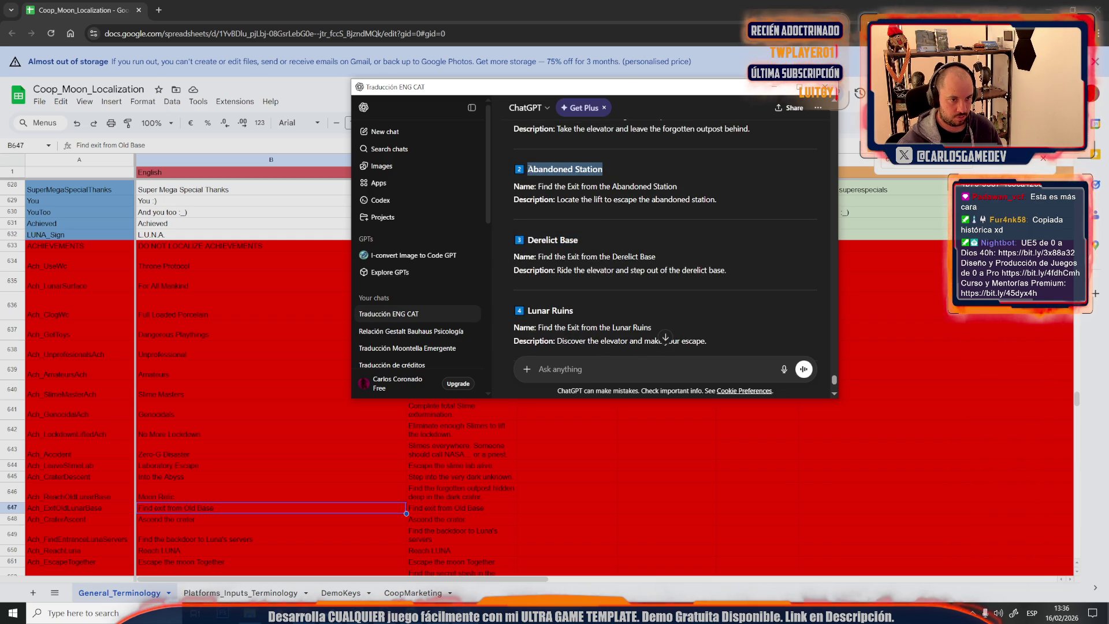
left_click(192, 507)
double_click(192, 508)
type("Abandoned Station")
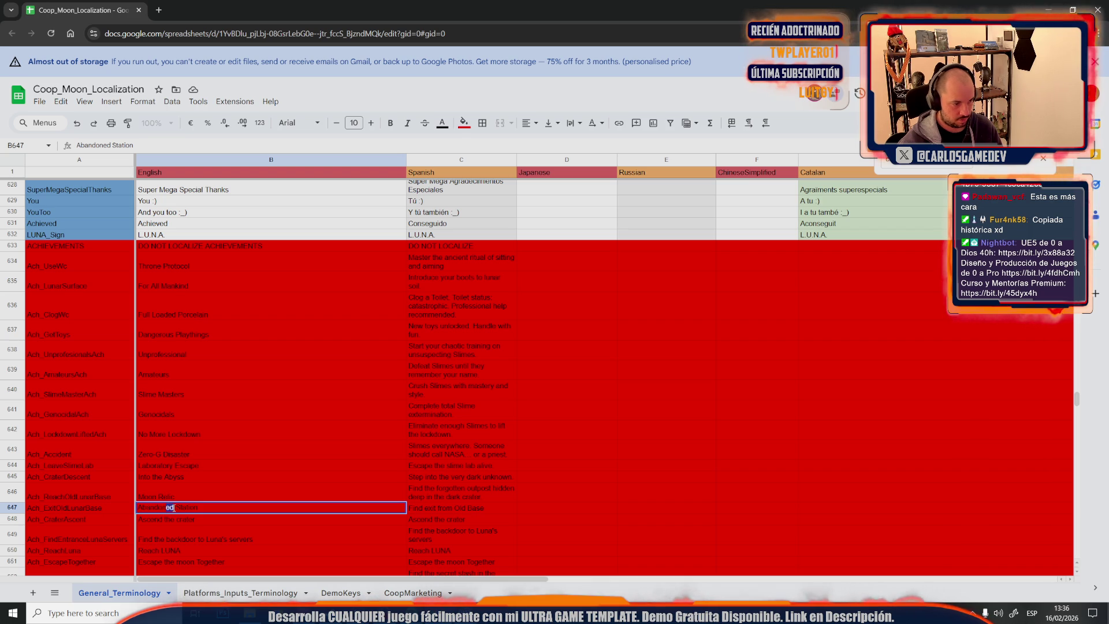
left_click(249, 522)
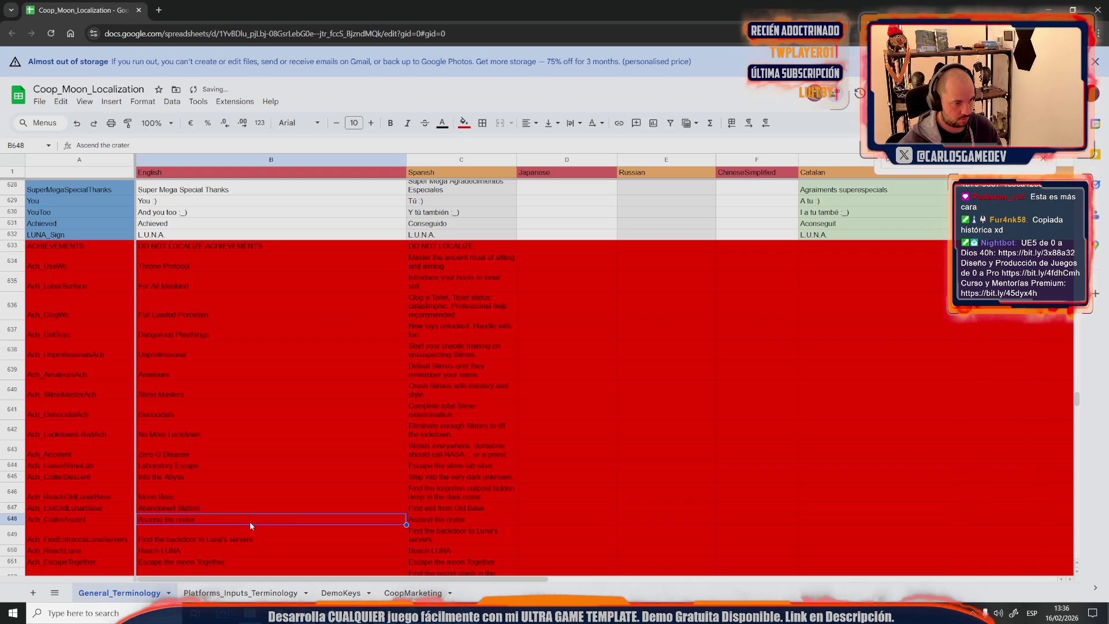
Fix the word ending so B647 reads exactly 'Abandoned Station'
left_click(430, 512)
left_click(150, 508)
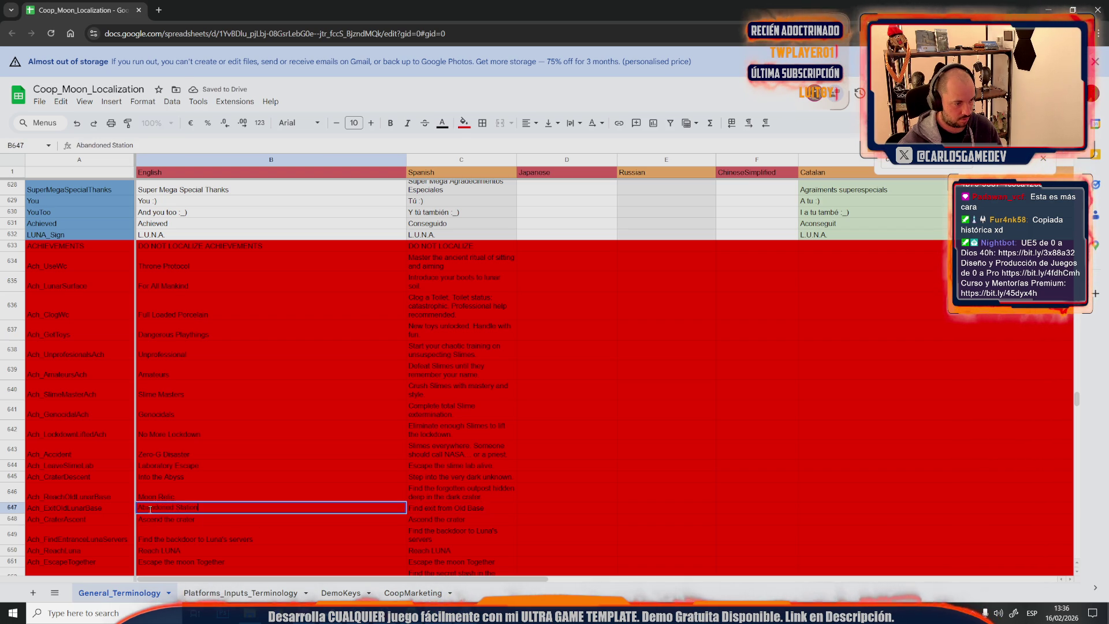
double_click(174, 510)
double_click(169, 510)
left_click_drag(164, 509, 172, 508)
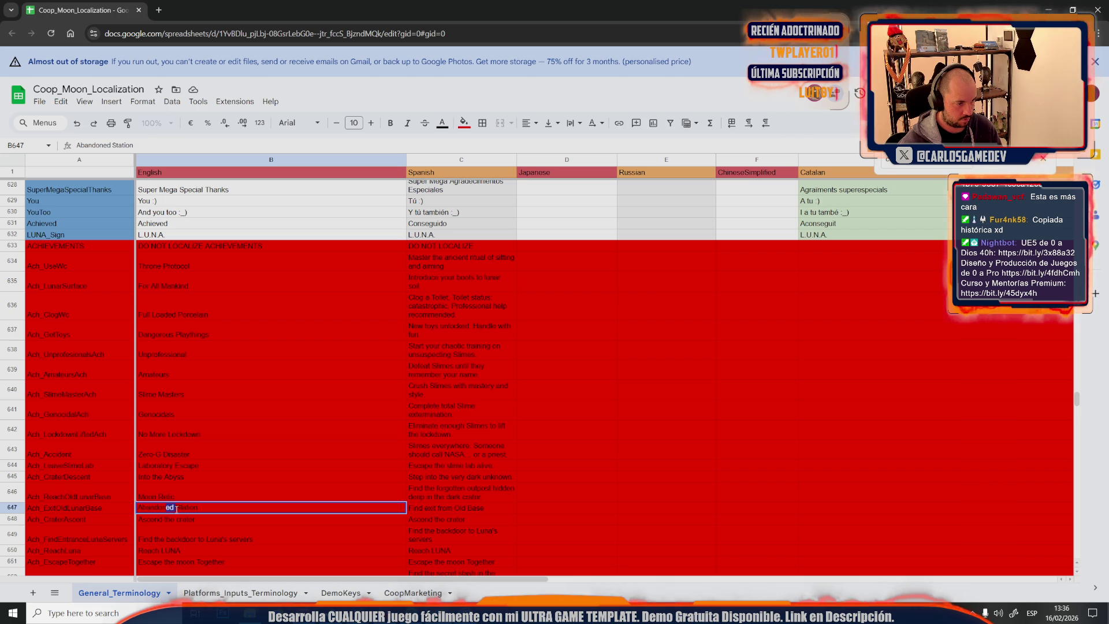
key("BackSpace")
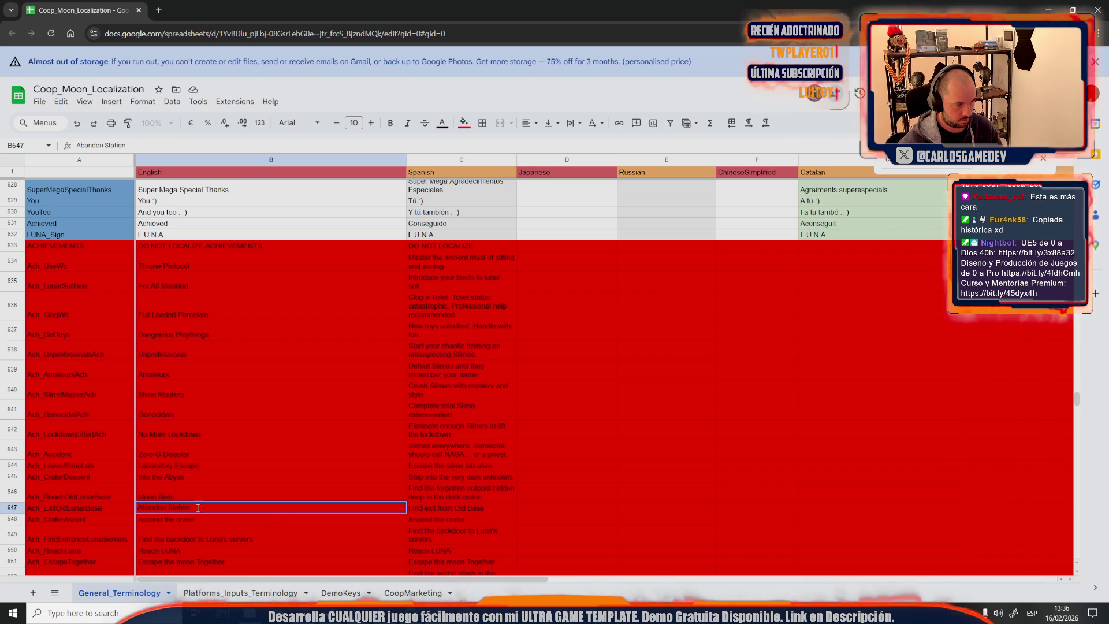
type("ed")
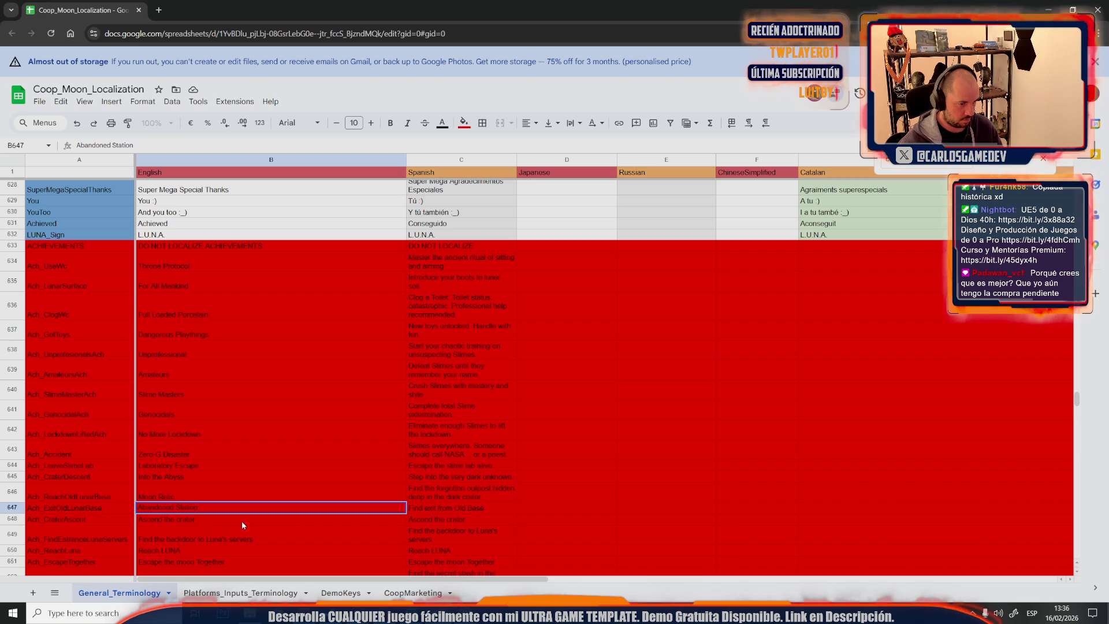
key("alt+Tab")
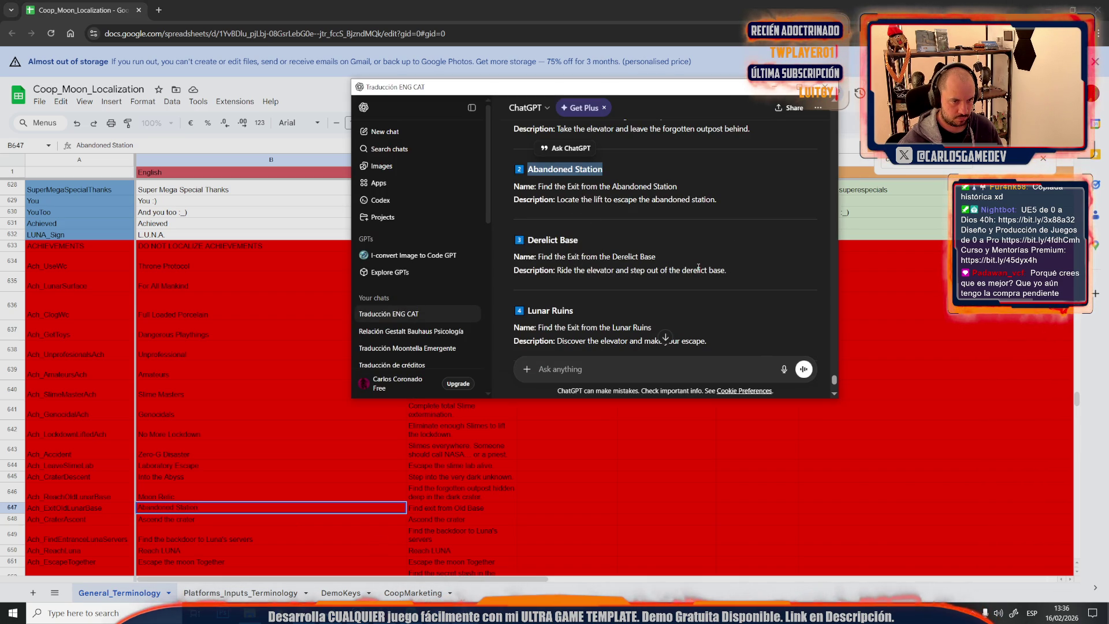
Paste 'Locate the lift to escape the abandoned station' into C647 and start a new dictation
left_click_drag(726, 271, 557, 269)
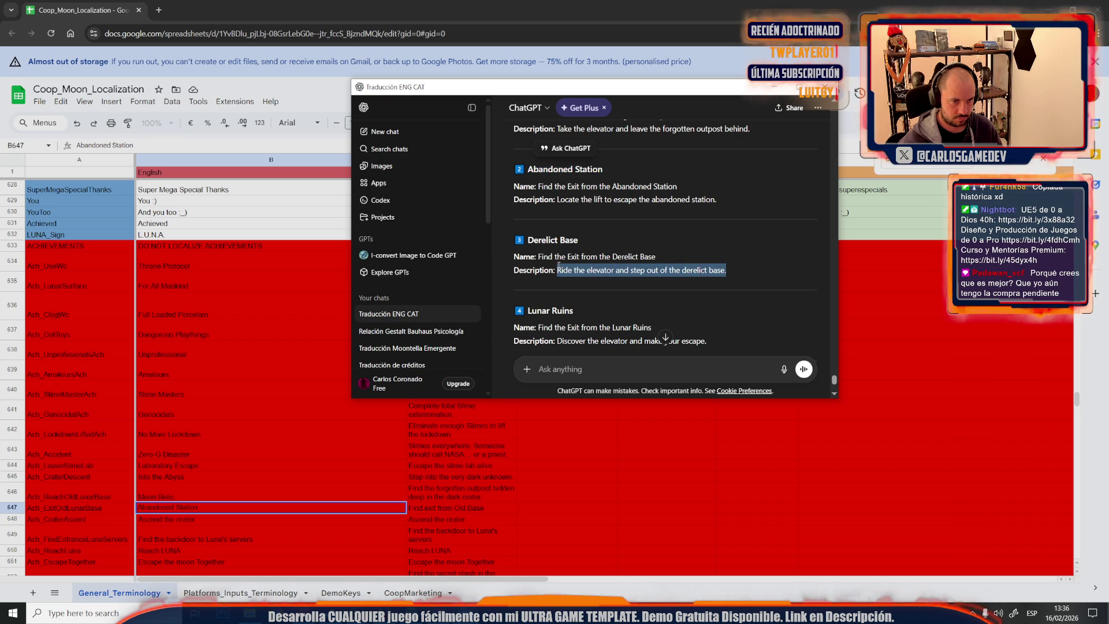
scroll(625, 295, "down", 1)
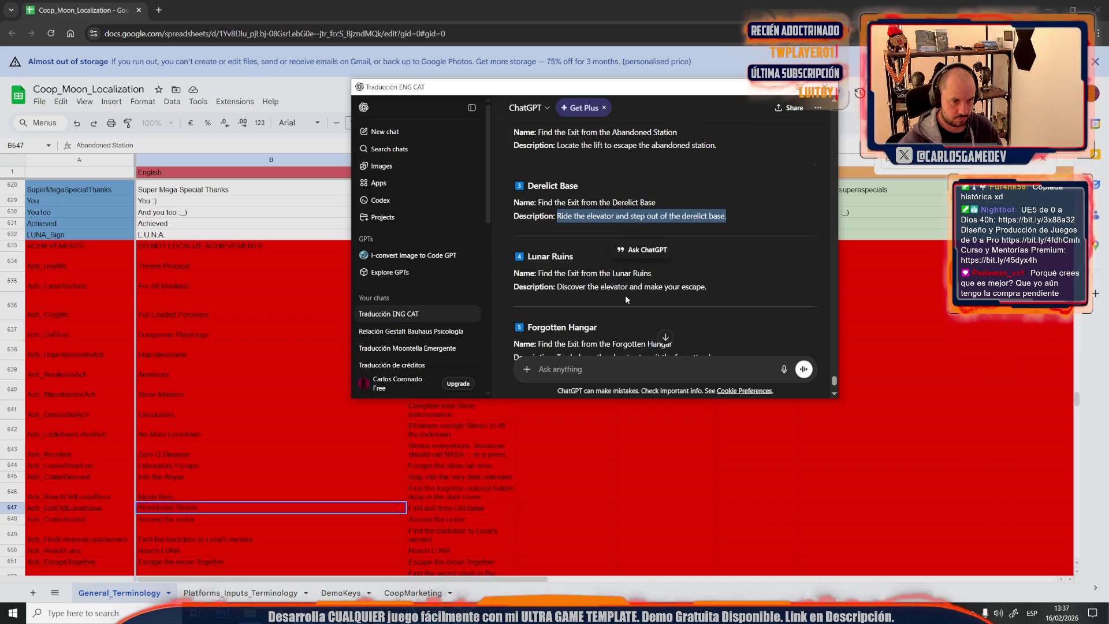
scroll(668, 298, "up", 1)
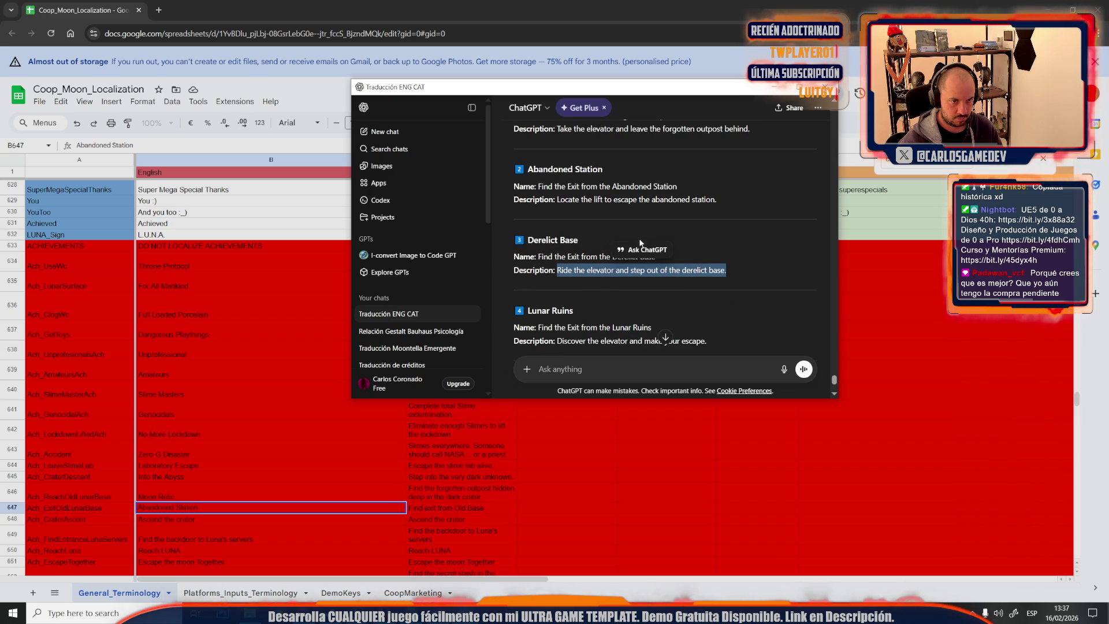
left_click_drag(718, 201, 558, 198)
key("ctrl+c")
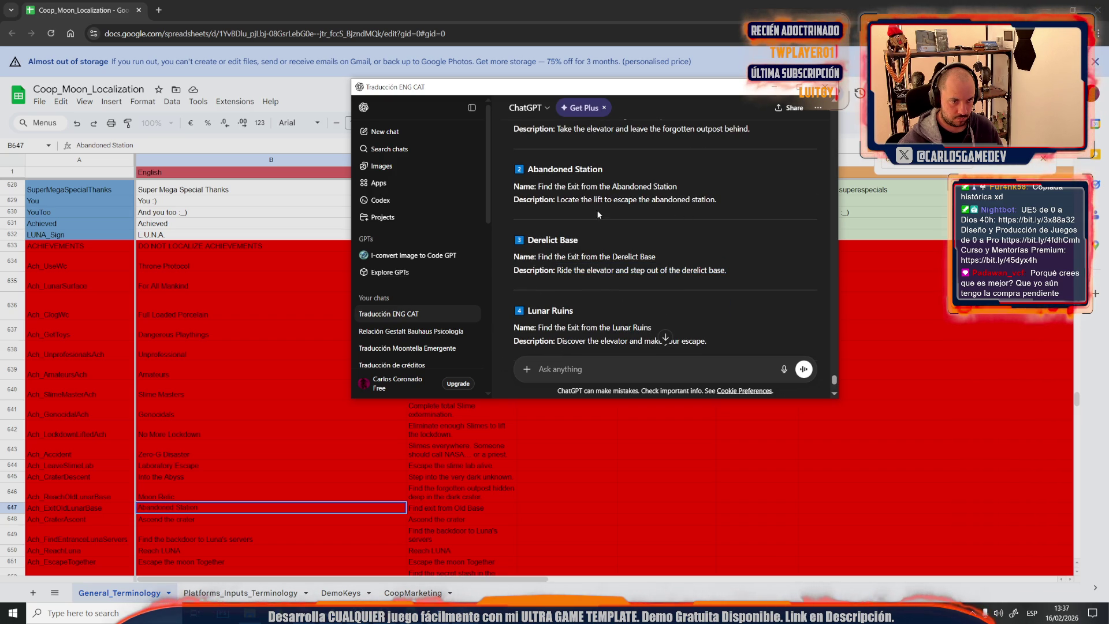
left_click(433, 510)
key("ctrl+v")
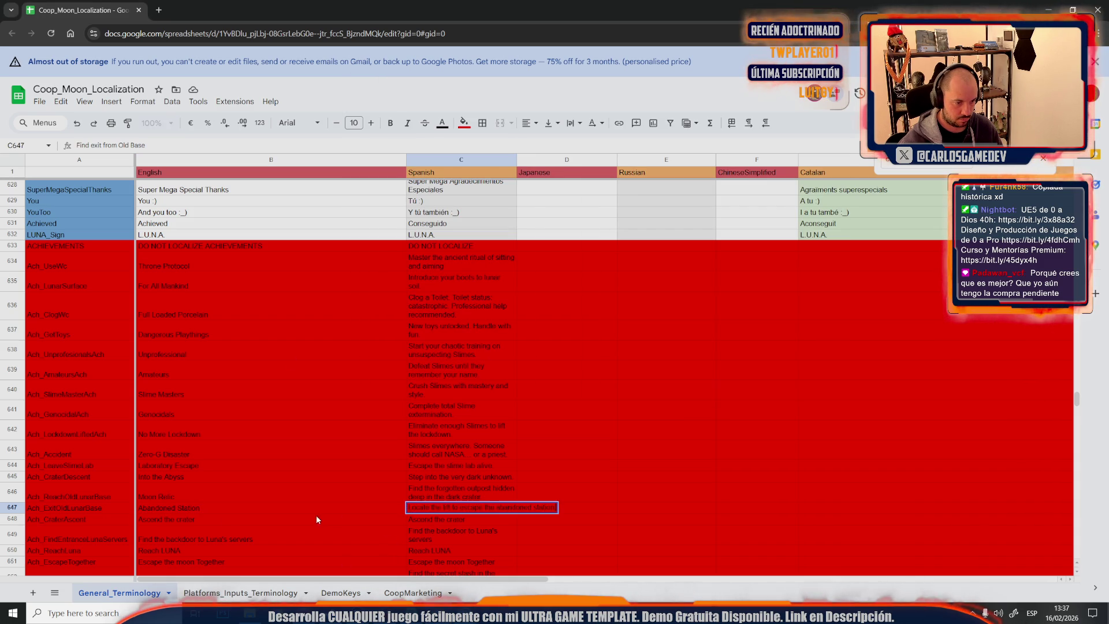
left_click(282, 521)
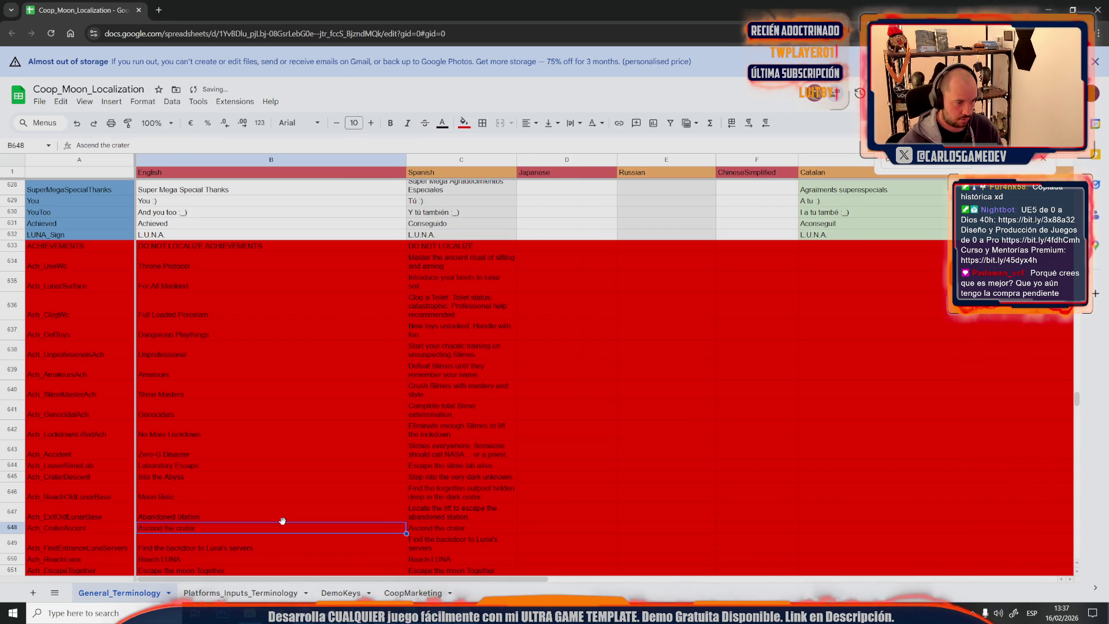
key("alt+Tab")
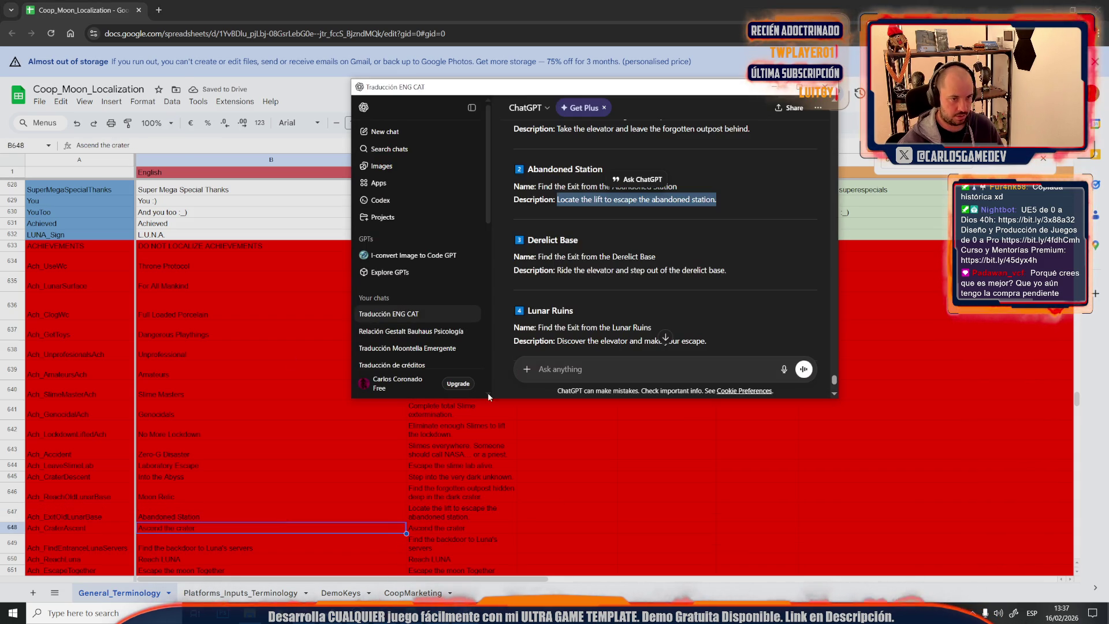
left_click(784, 368)
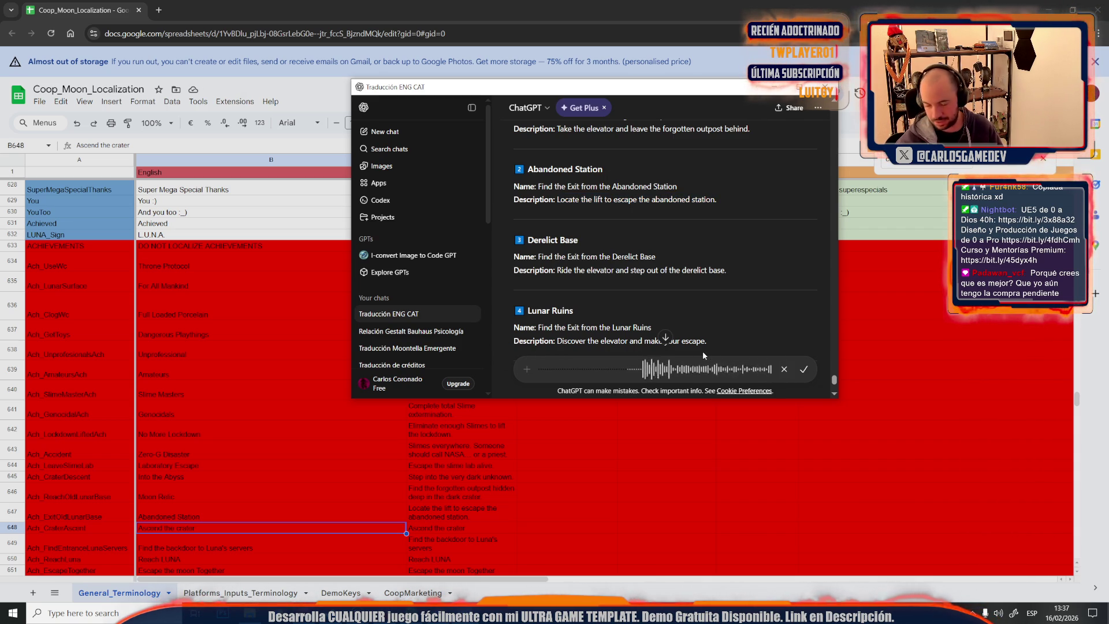
Send the dictated vertical crater wall request, then a name correction yielding Crater Ascent options
left_click(812, 369)
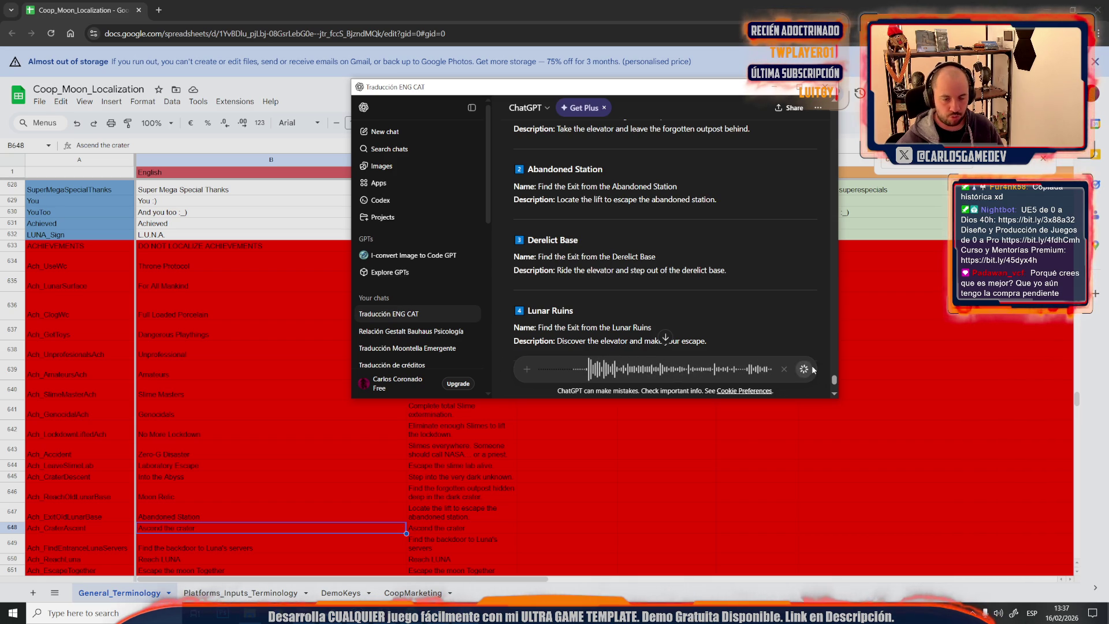
left_click(803, 369)
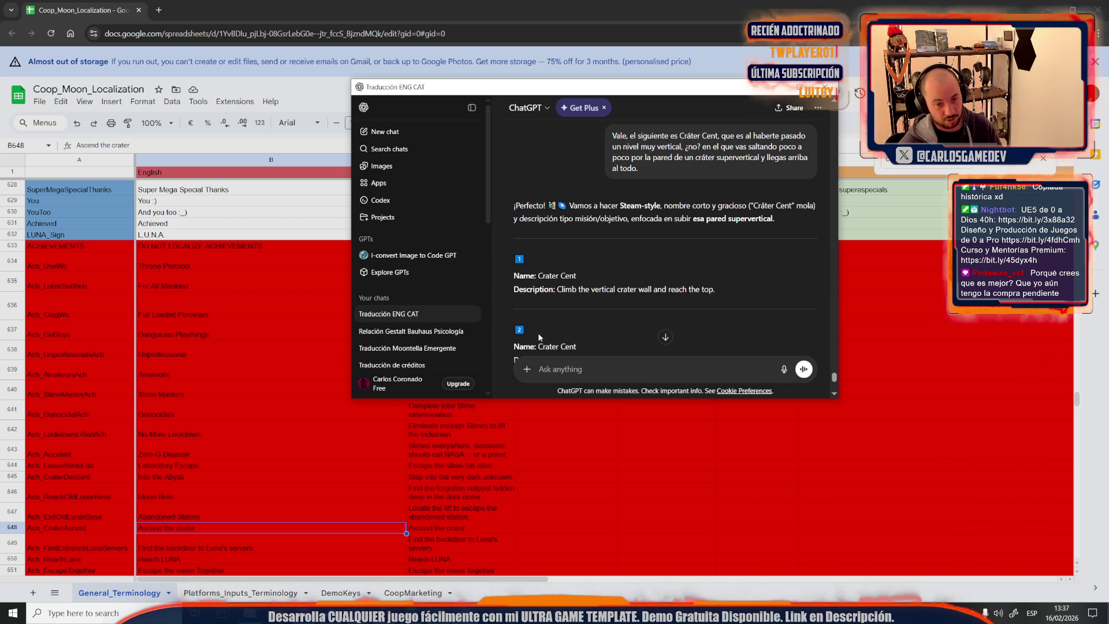
scroll(538, 337, "down", 2)
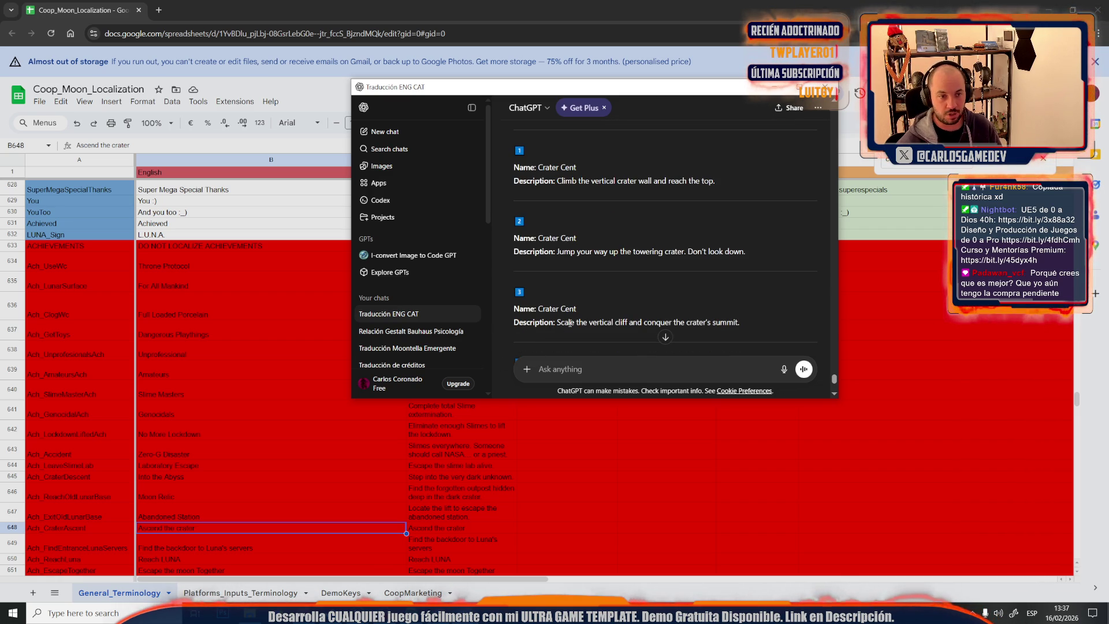
scroll(584, 272, "down", 1)
scroll(583, 271, "down", 2)
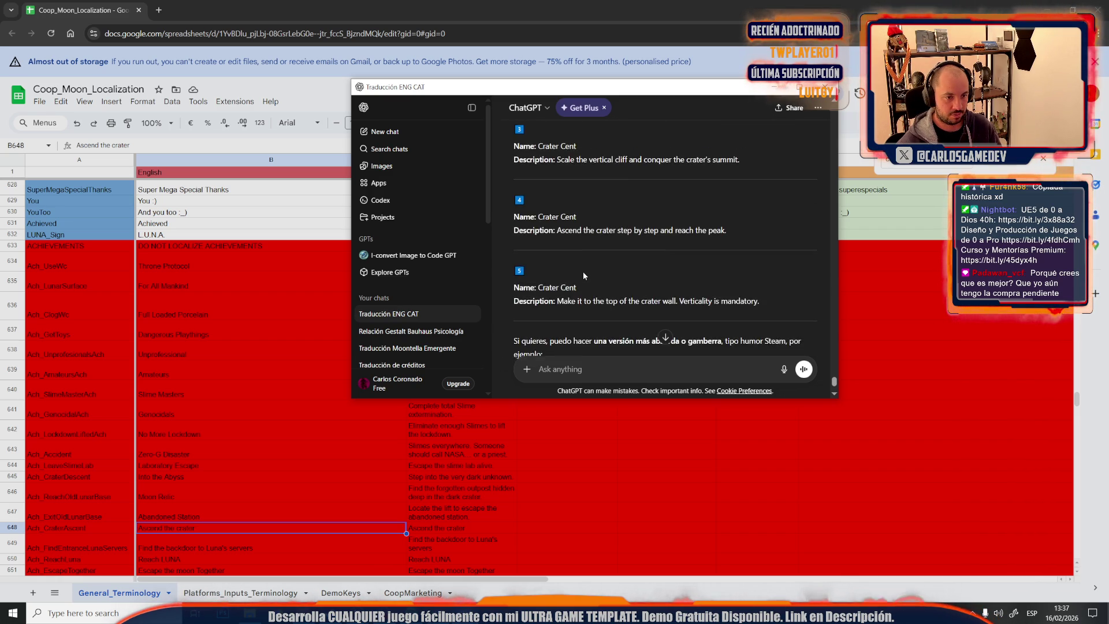
scroll(583, 272, "down", 2)
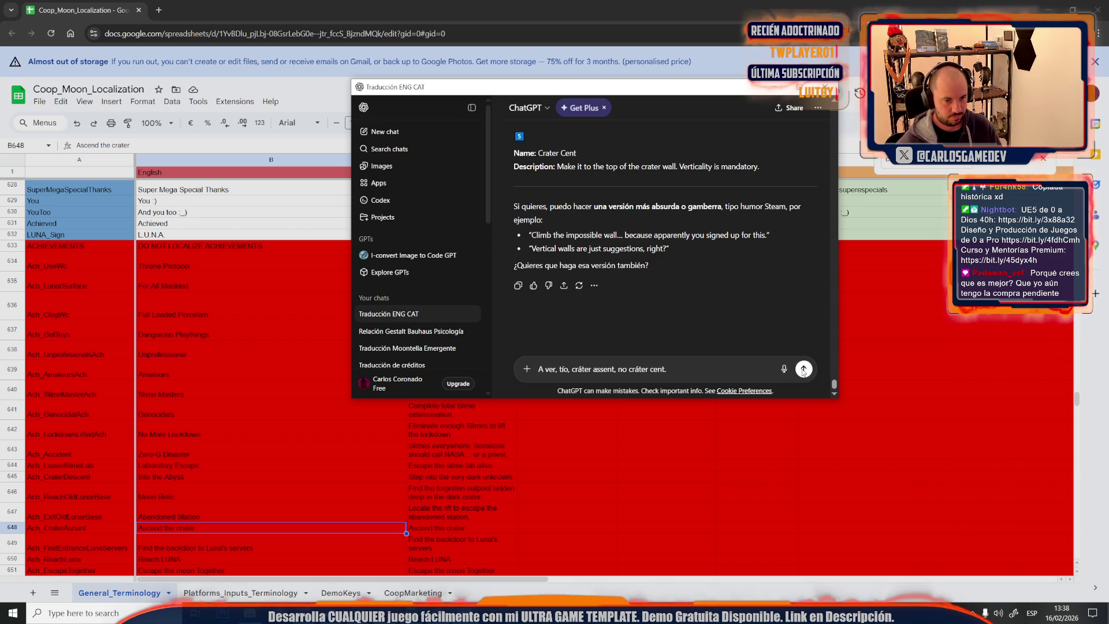
left_click(804, 369)
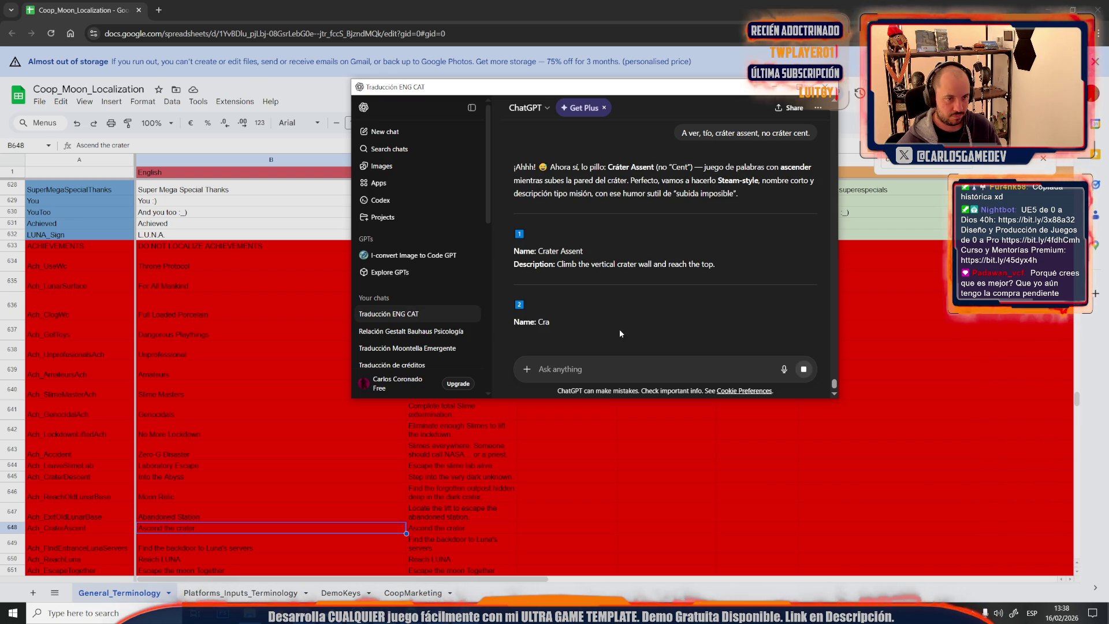
Send the CRATER ASCENT correction, copy Crater Ascent from the new variants and return to B648
left_click(803, 368)
type("CRATER ASCENT")
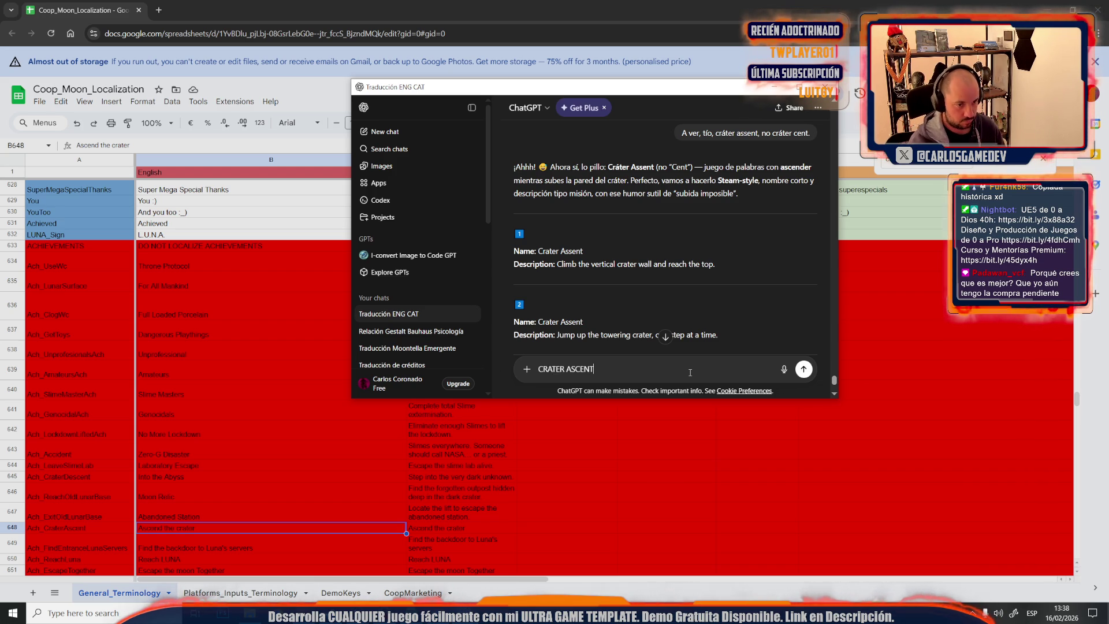
key("Return")
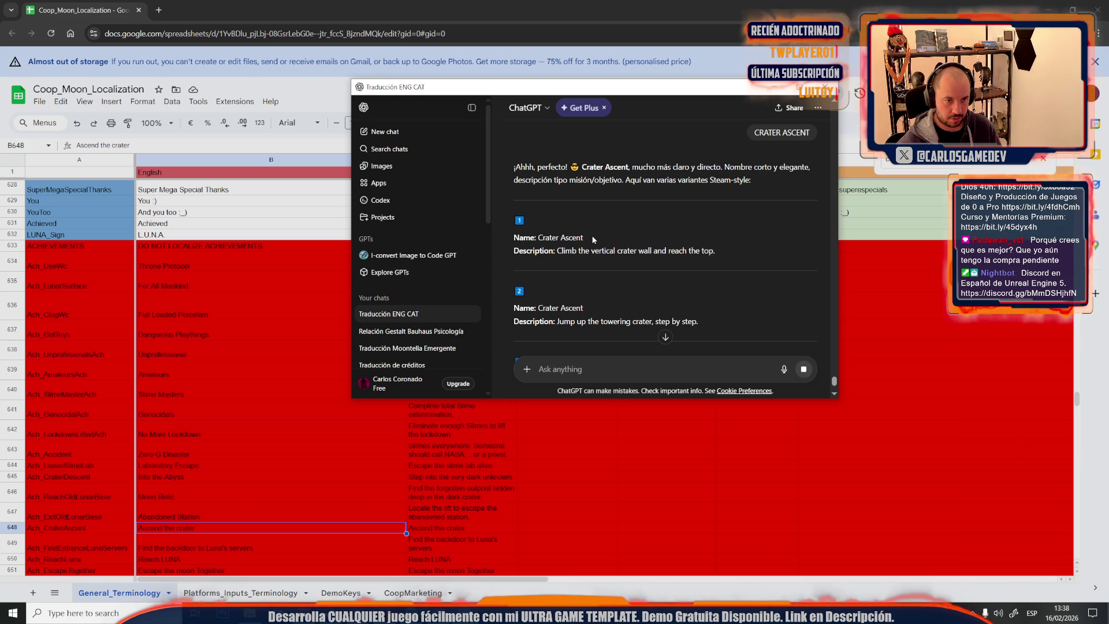
left_click_drag(585, 234, 537, 238)
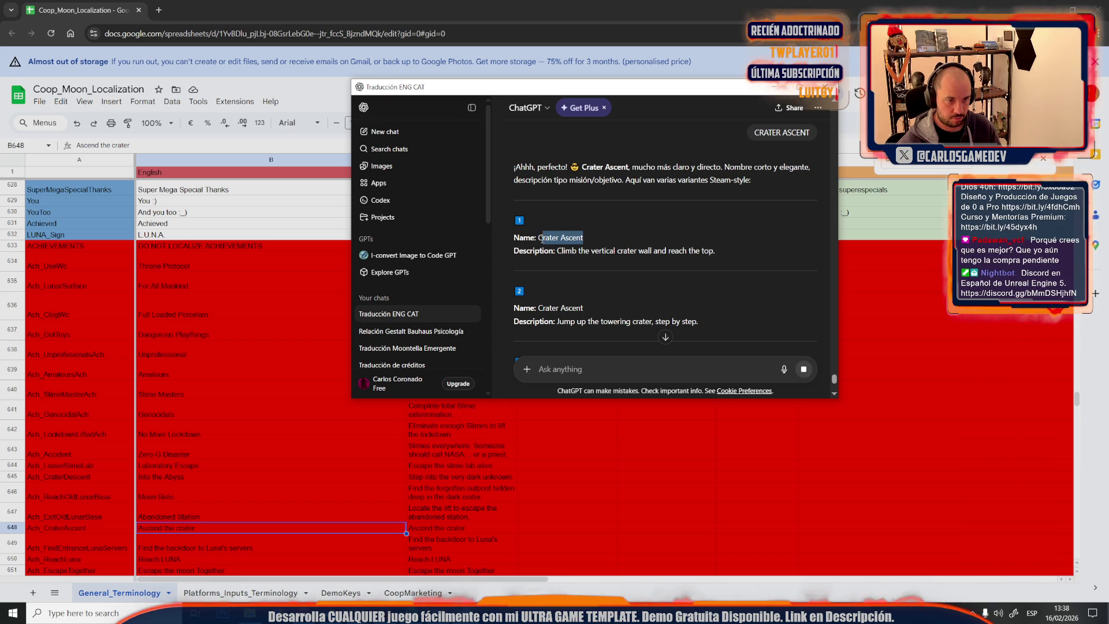
left_click(183, 528)
Paste Crater Ascent into B648 and select ChatGPT's 'Scale the cliff face and conquer the crater's summit.'
type("Crater Ascent")
key("alt+Tab")
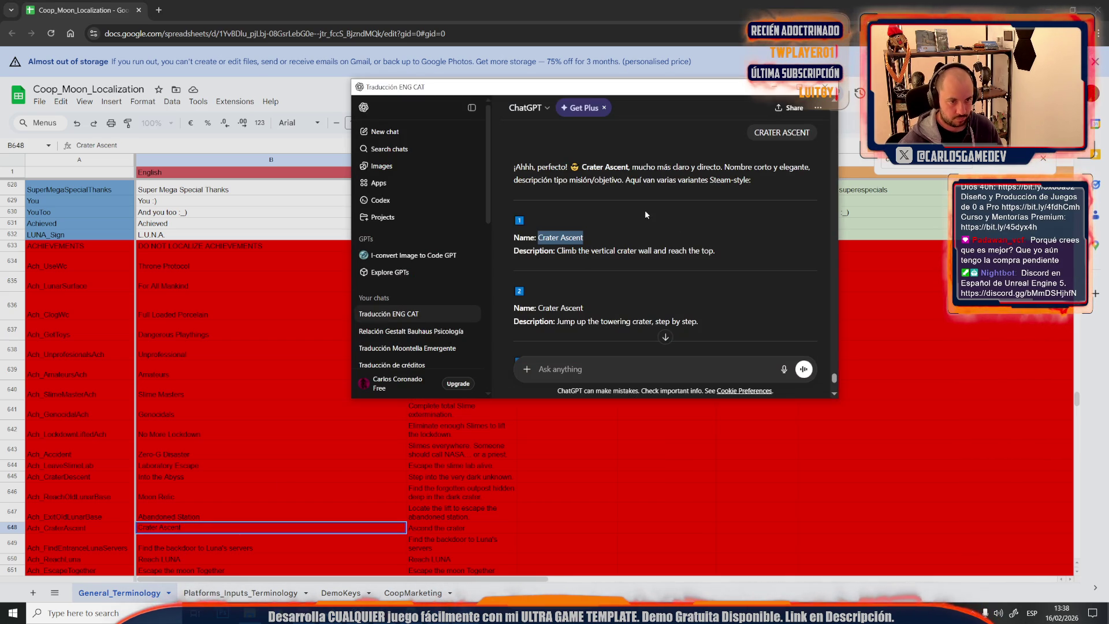
scroll(728, 254, "down", 1)
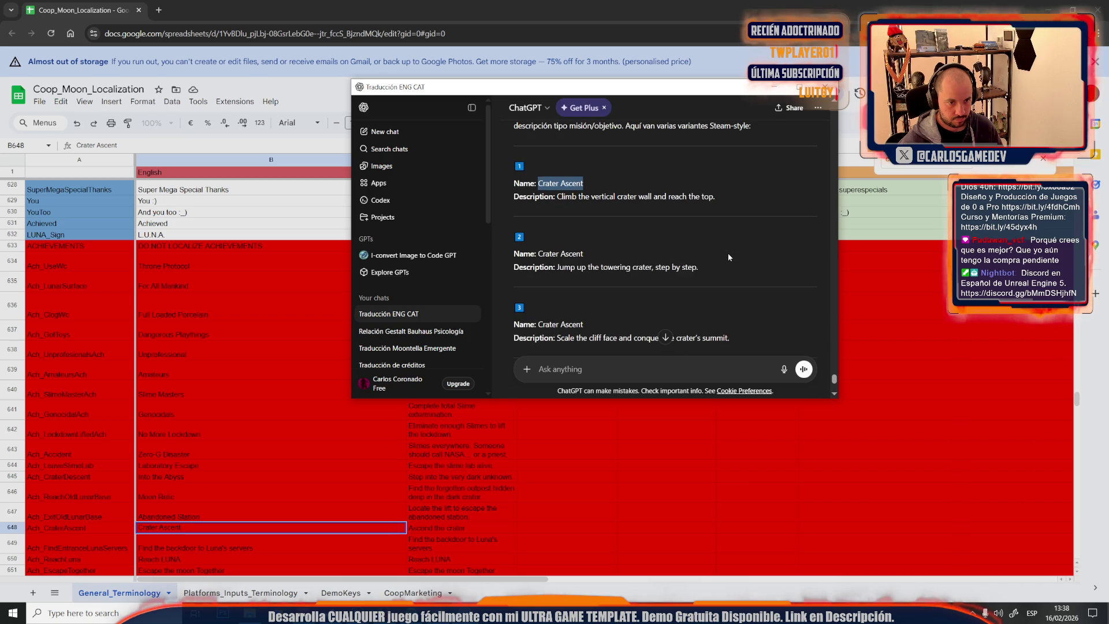
scroll(701, 278, "down", 1)
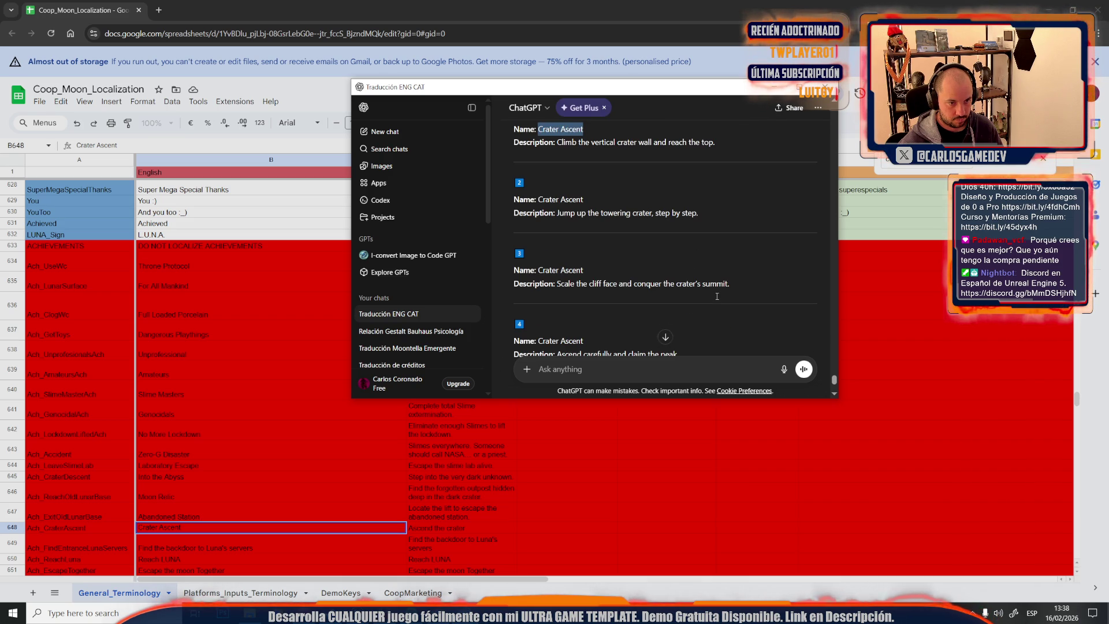
left_click(734, 279)
left_click_drag(730, 284, 557, 283)
key("ctrl+c")
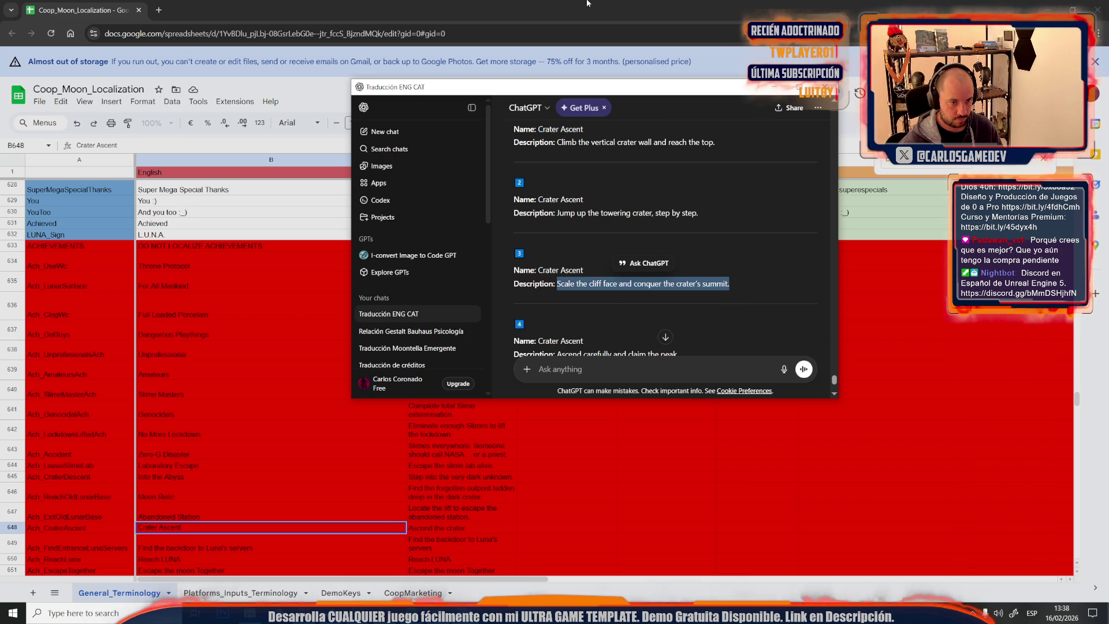
Paste that description into C648 and begin a new dictated ChatGPT request
key("alt+Tab")
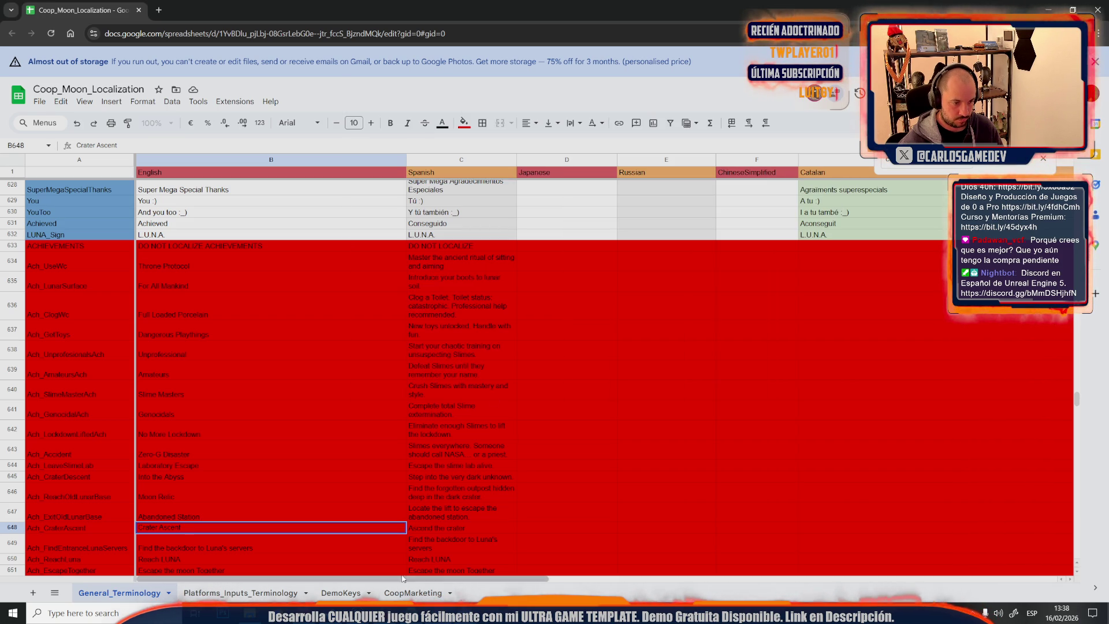
left_click(427, 525)
key("ctrl+v")
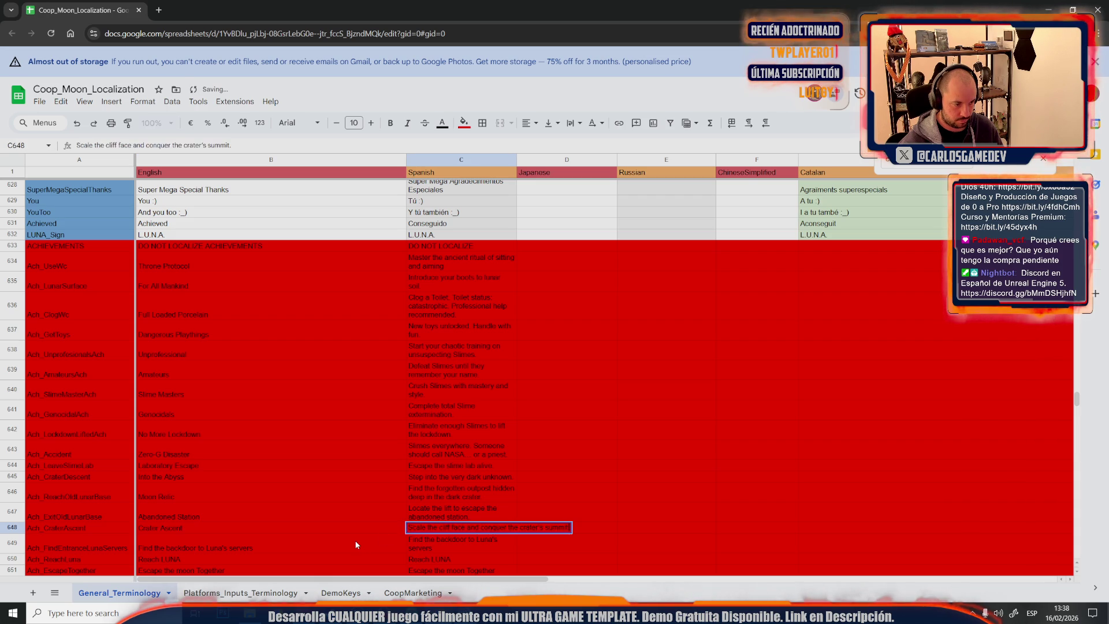
left_click(354, 541)
scroll(355, 541, "down", 2)
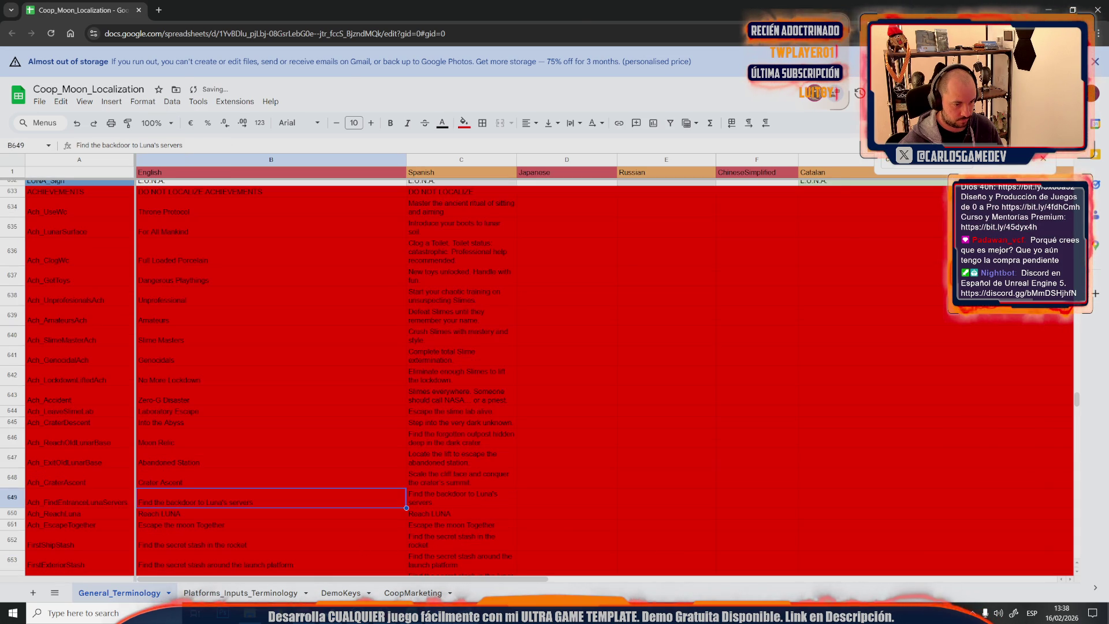
key("alt+Tab")
left_click(784, 370)
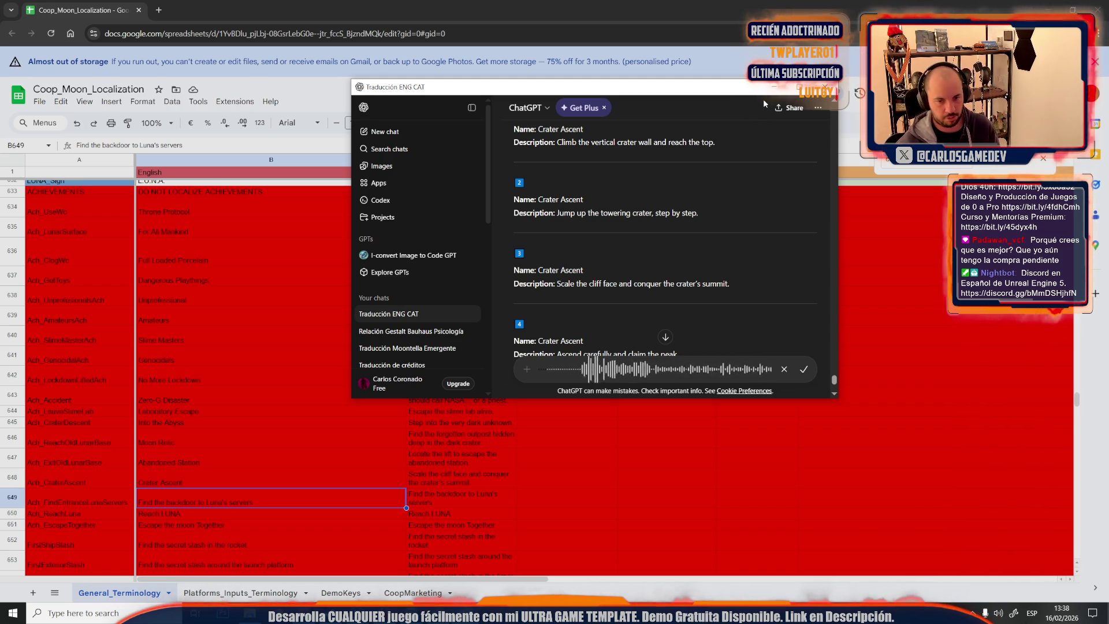
Send the dictated request about reaching Luna's servers and select the suggested name Core Entry
left_click(803, 368)
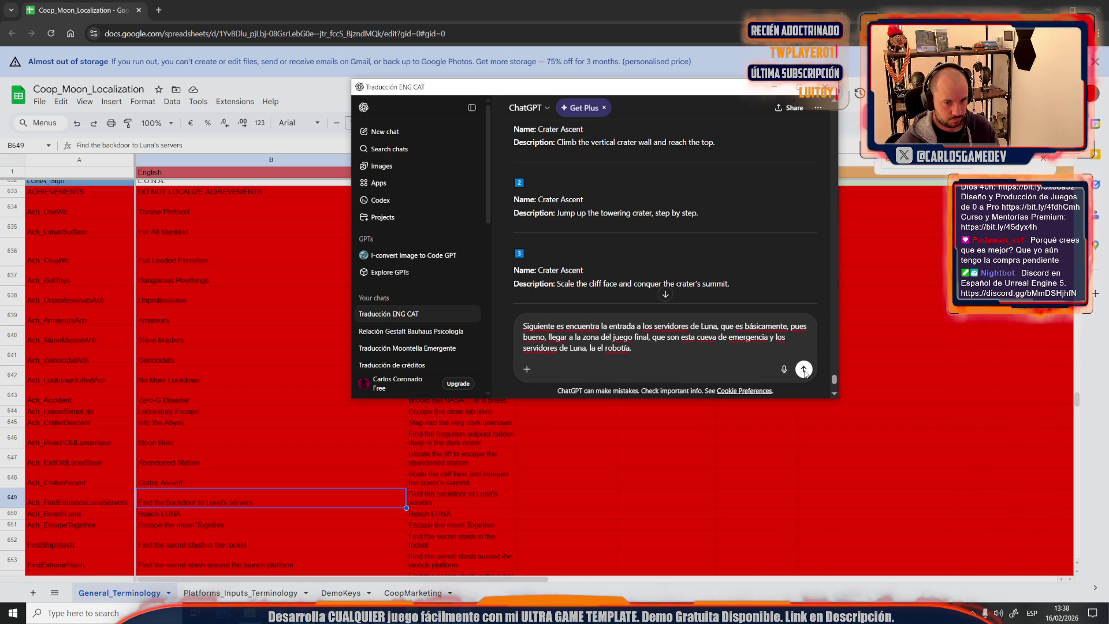
left_click(803, 368)
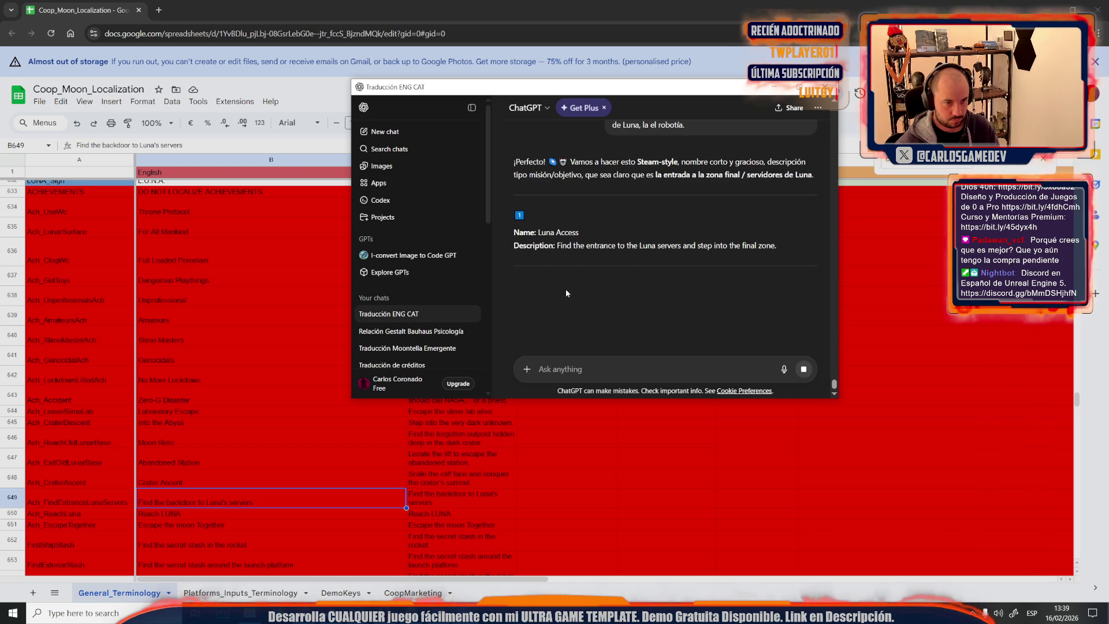
scroll(607, 297, "down", 2)
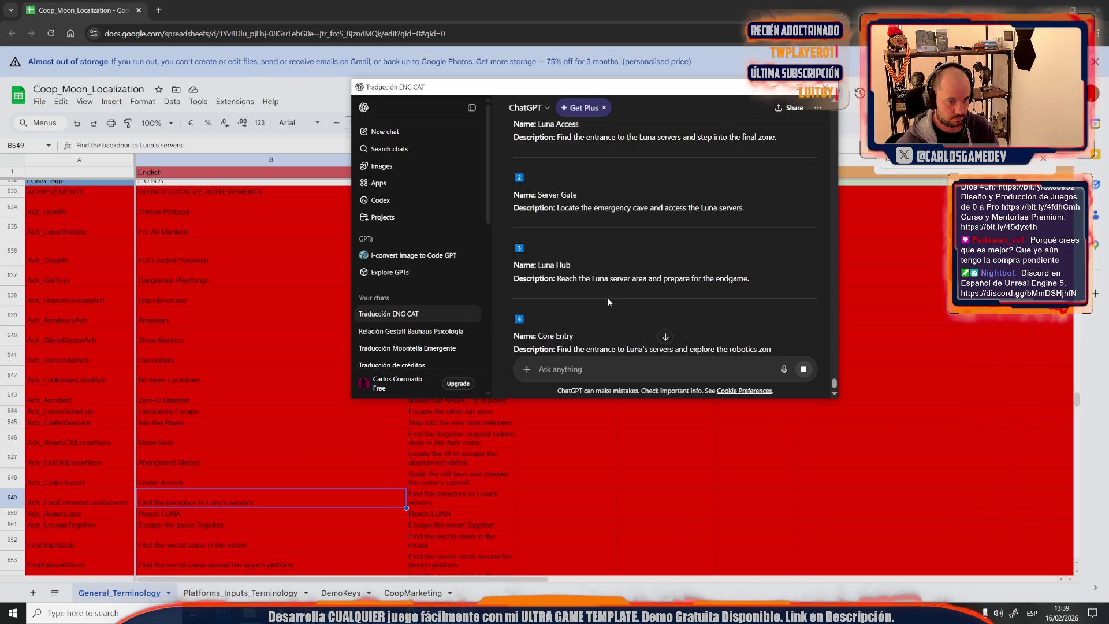
scroll(579, 294, "down", 1)
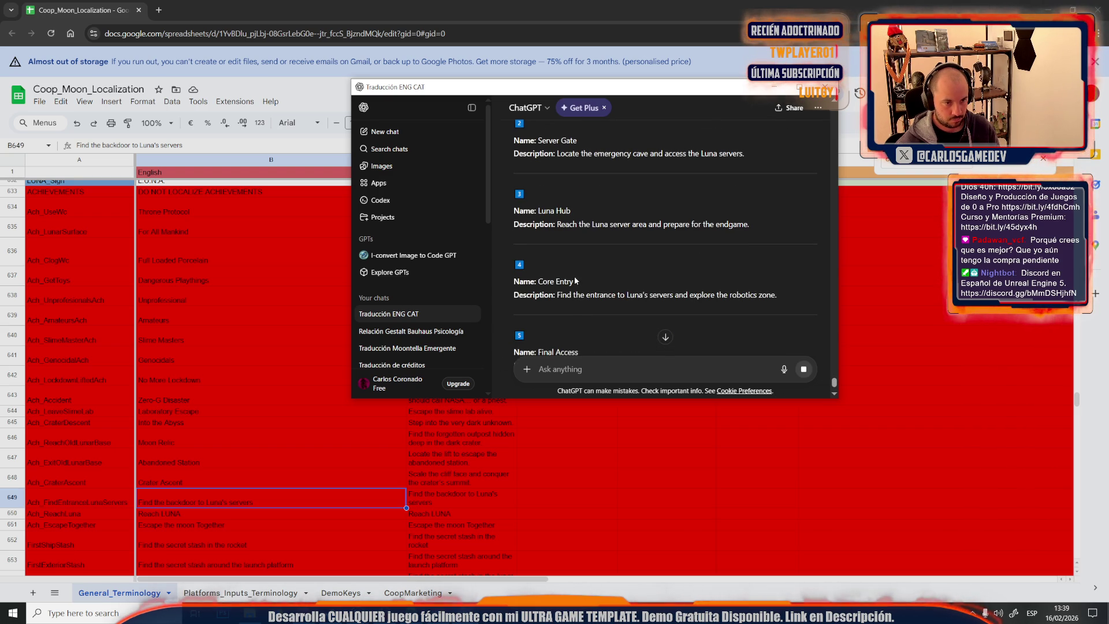
left_click_drag(575, 279, 537, 280)
scroll(540, 281, "down", 2)
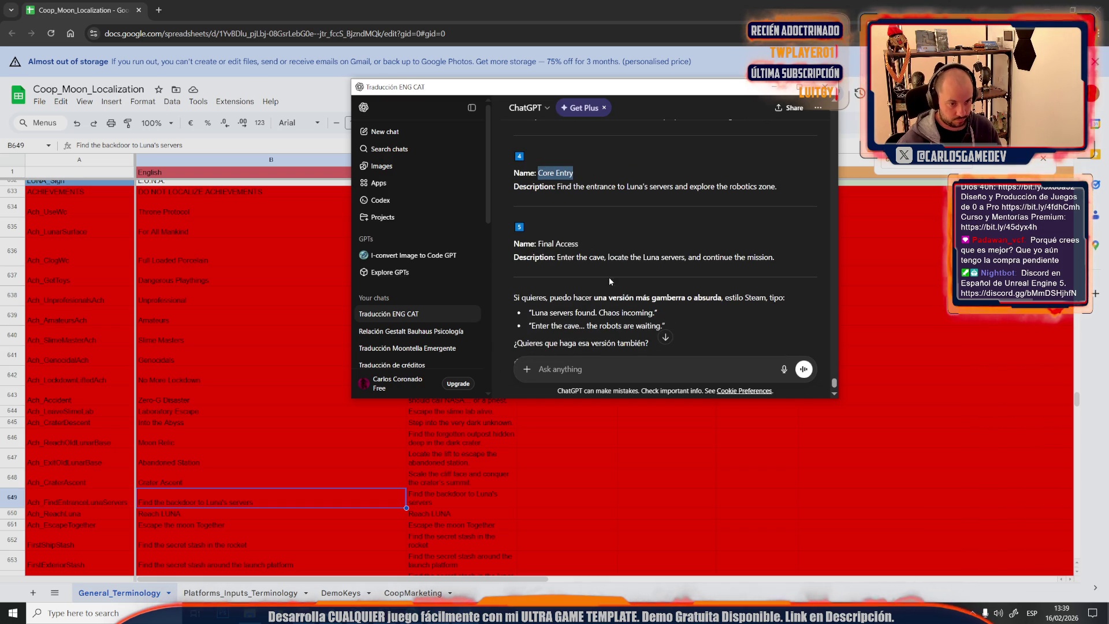
scroll(654, 347, "down", 2)
Dictate and send a clarification that the achievement is about finding the servers
left_click(784, 370)
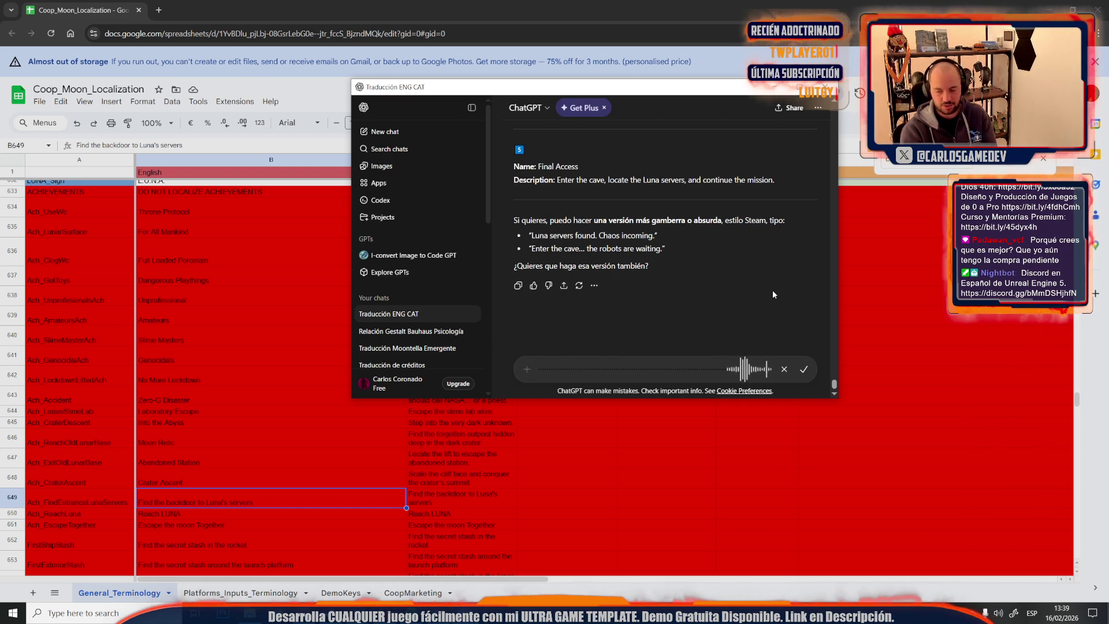
left_click(803, 369)
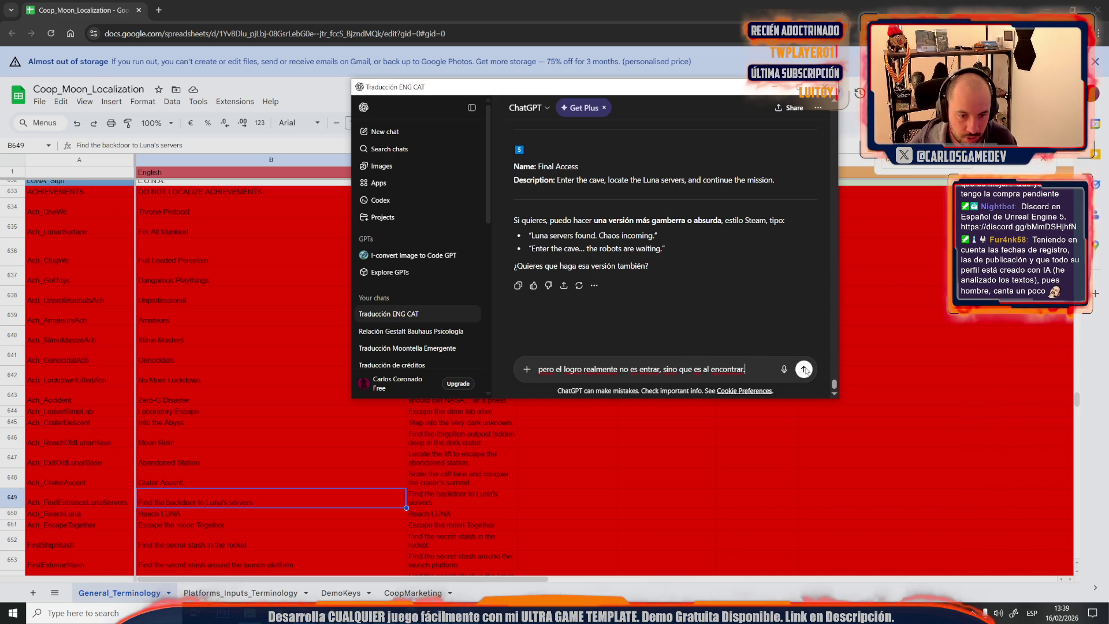
left_click(804, 369)
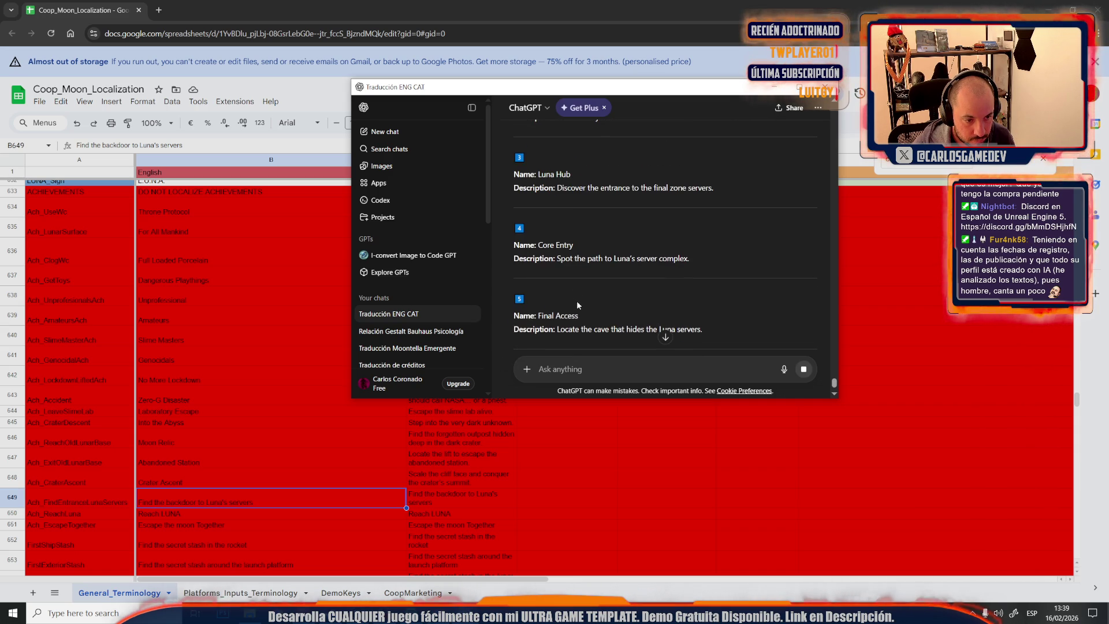
scroll(583, 320, "up", 2)
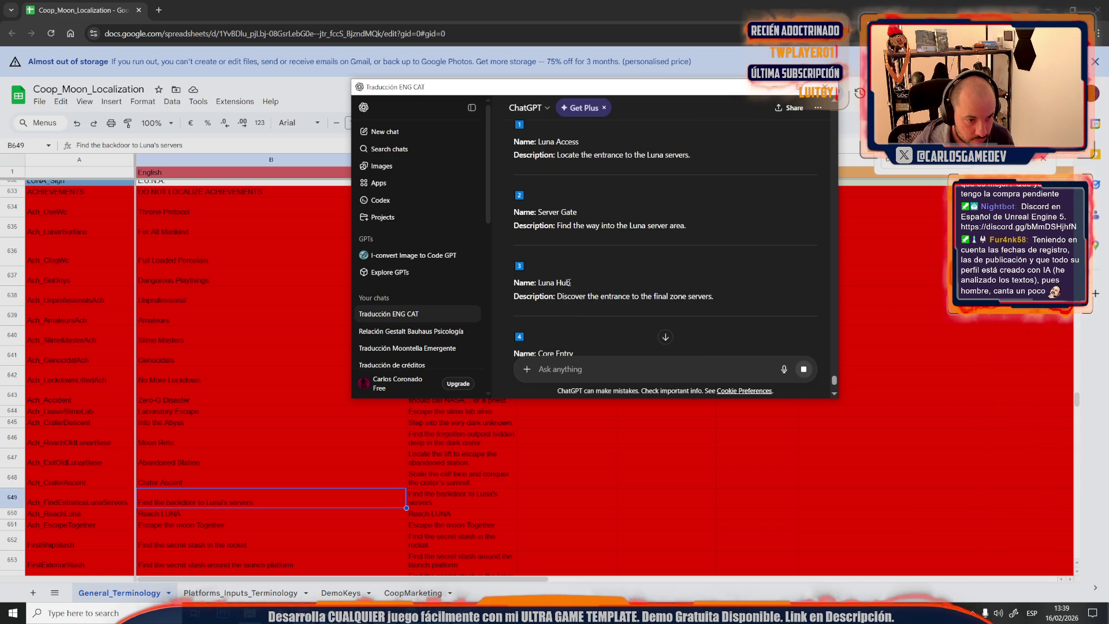
scroll(569, 283, "up", 1)
left_click_drag(587, 214, 536, 229)
scroll(593, 311, "down", 1)
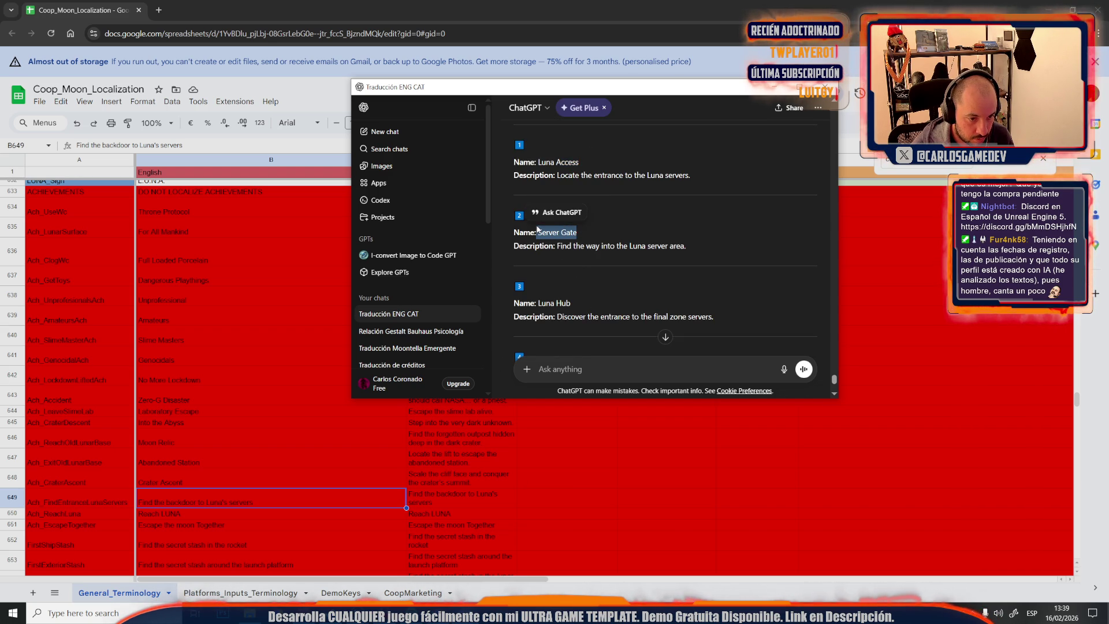
scroll(598, 291, "down", 1)
scroll(599, 290, "down", 1)
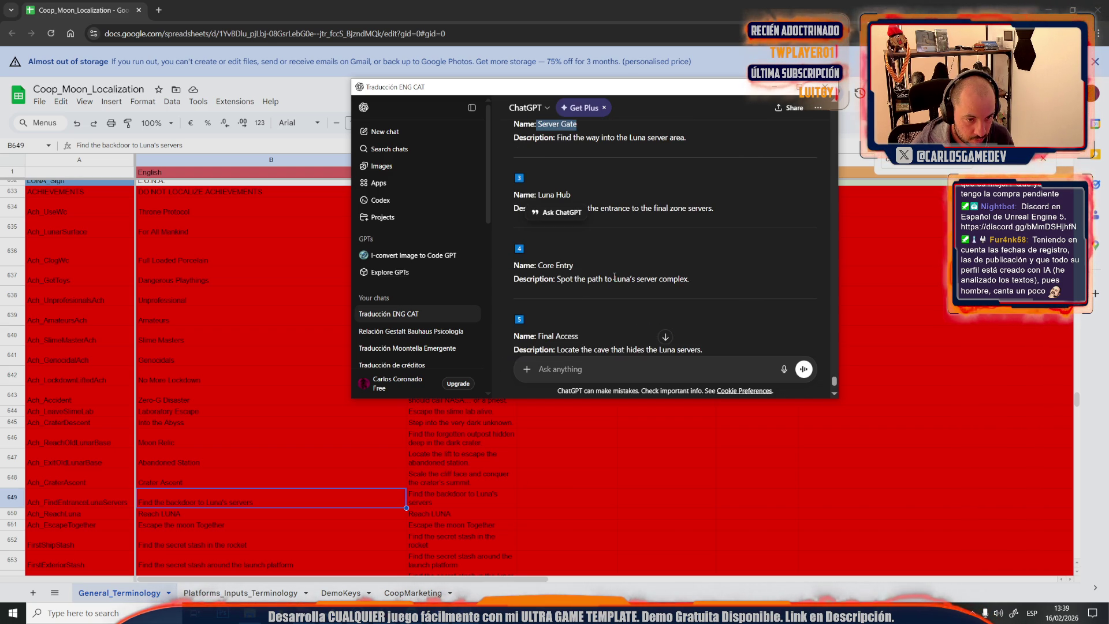
Copy the revised name Core Entry and switch back to the localization sheet at row 649
left_click_drag(578, 264, 537, 266)
key("ctrl+c")
left_click(239, 534)
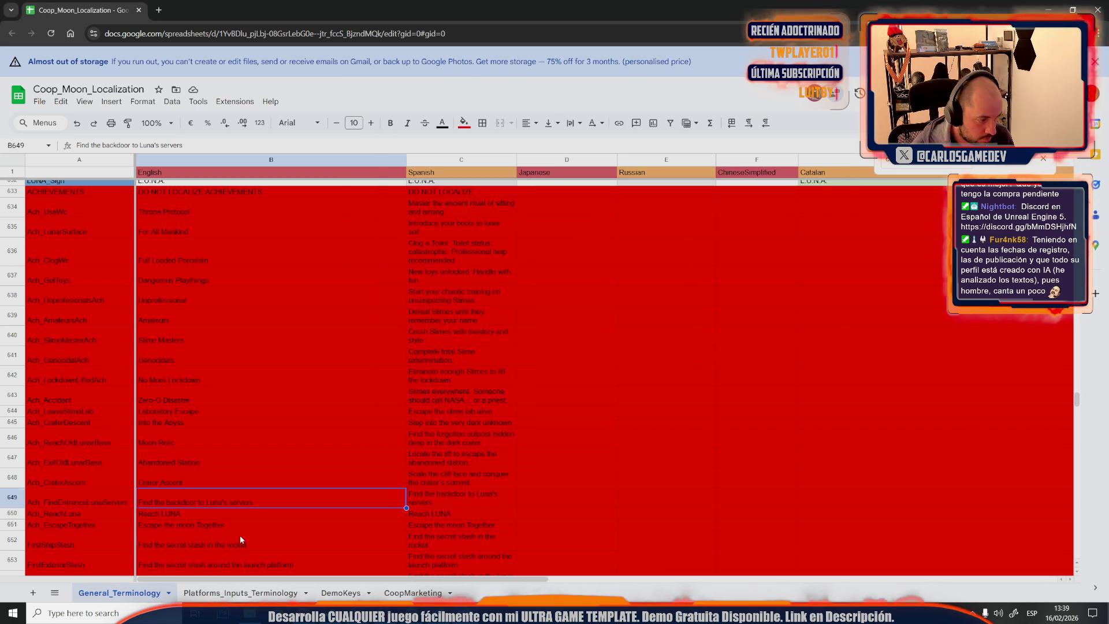
Replace B649's text with Core Entry
left_click(240, 501)
key("Return")
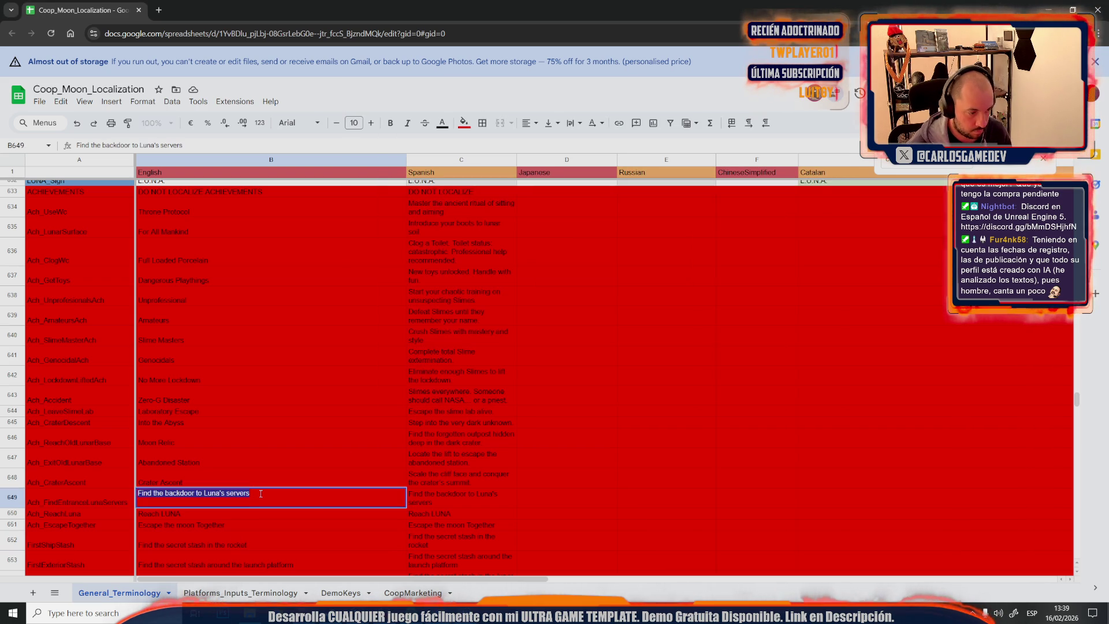
key("ctrl+a")
key("ctrl+v")
Copy 'Discover the entrance' from ChatGPT into C649
key("alt+Tab")
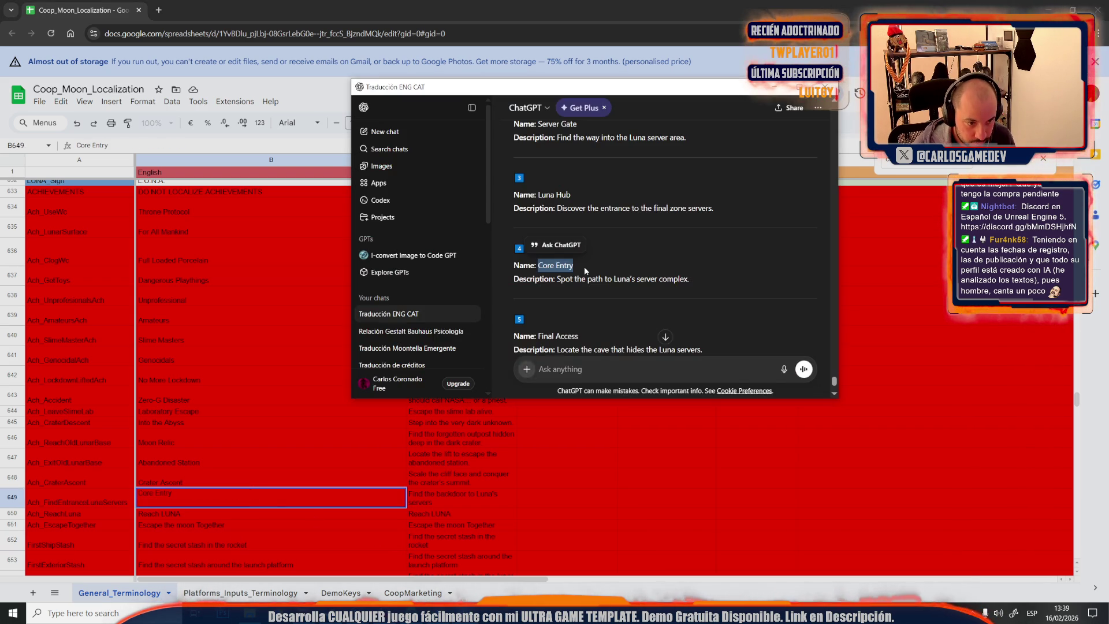
left_click_drag(690, 279, 594, 279)
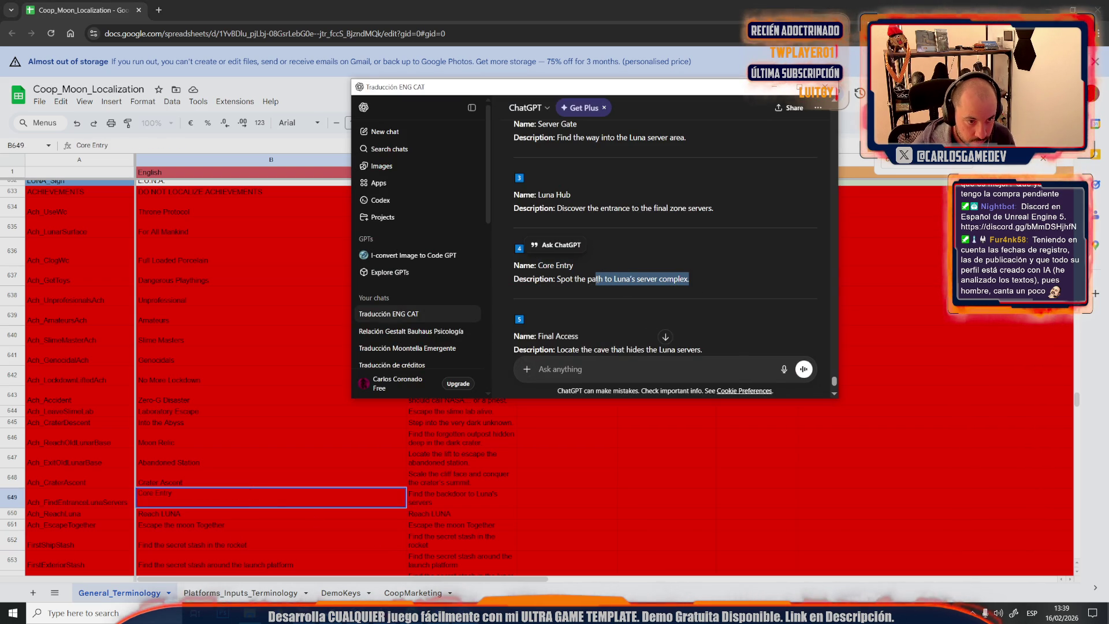
left_click_drag(554, 209, 627, 213)
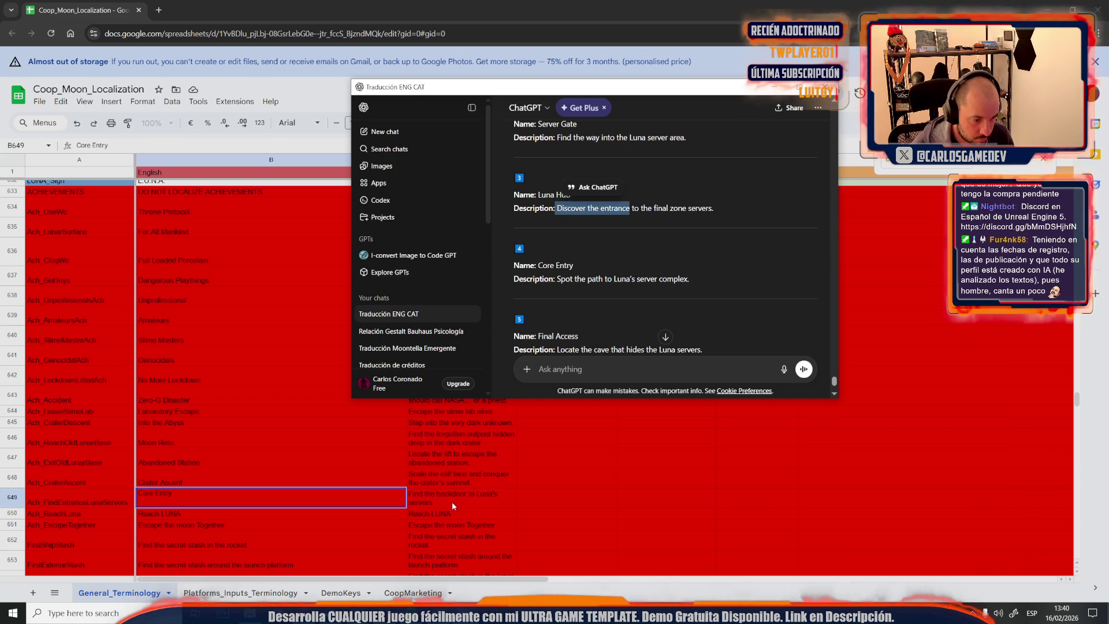
left_click(449, 496)
type("Discover the entrance")
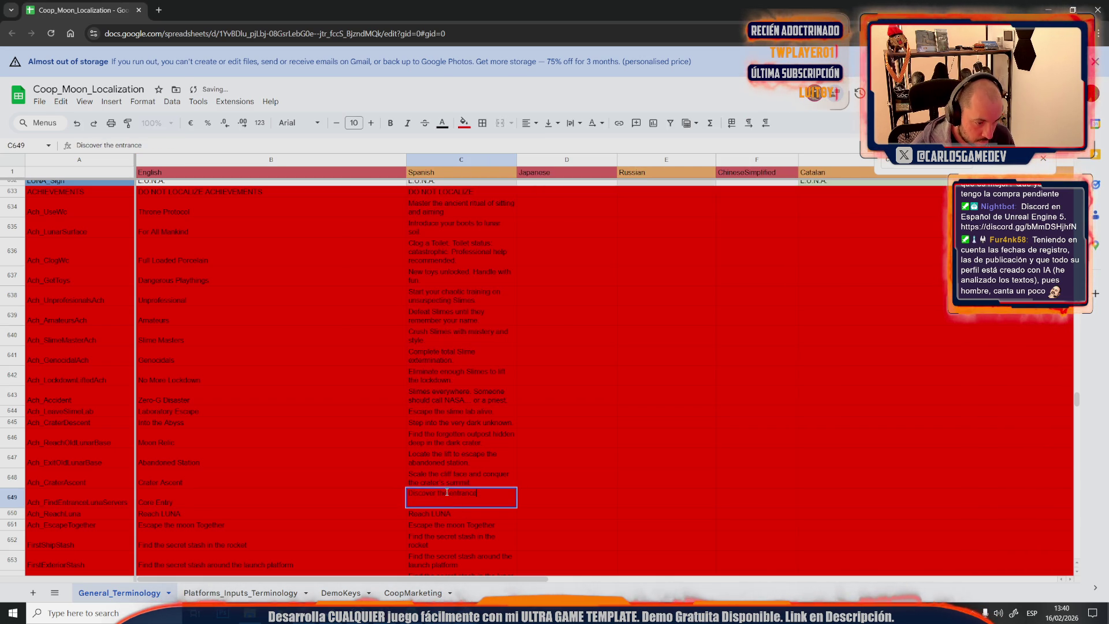
type("hidden")
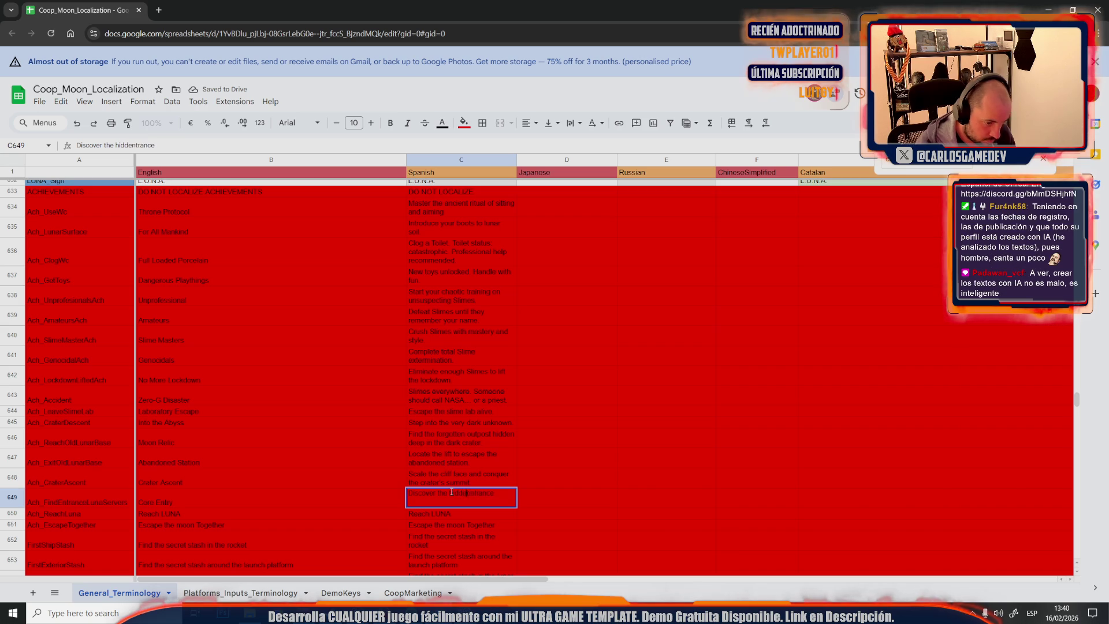
Complete C649 as 'Discover the hidden entrance to L.U.N.A.'s server complex.' and copy B650's Reach LUNA
key("alt+Tab")
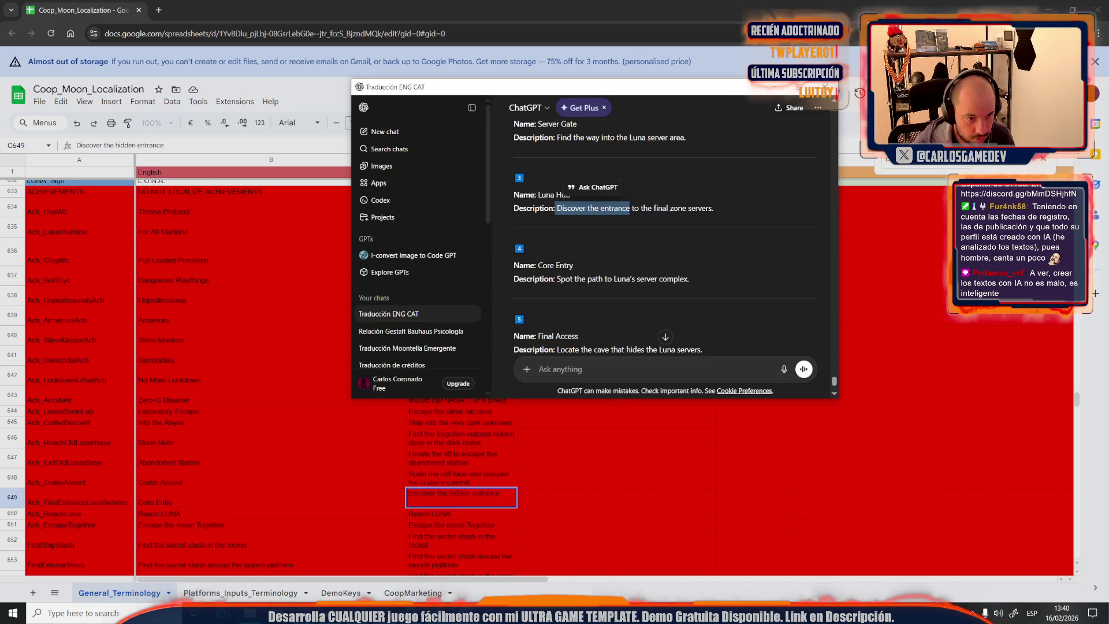
left_click_drag(604, 279, 708, 283)
key("ctrl+c")
key("alt+Tab")
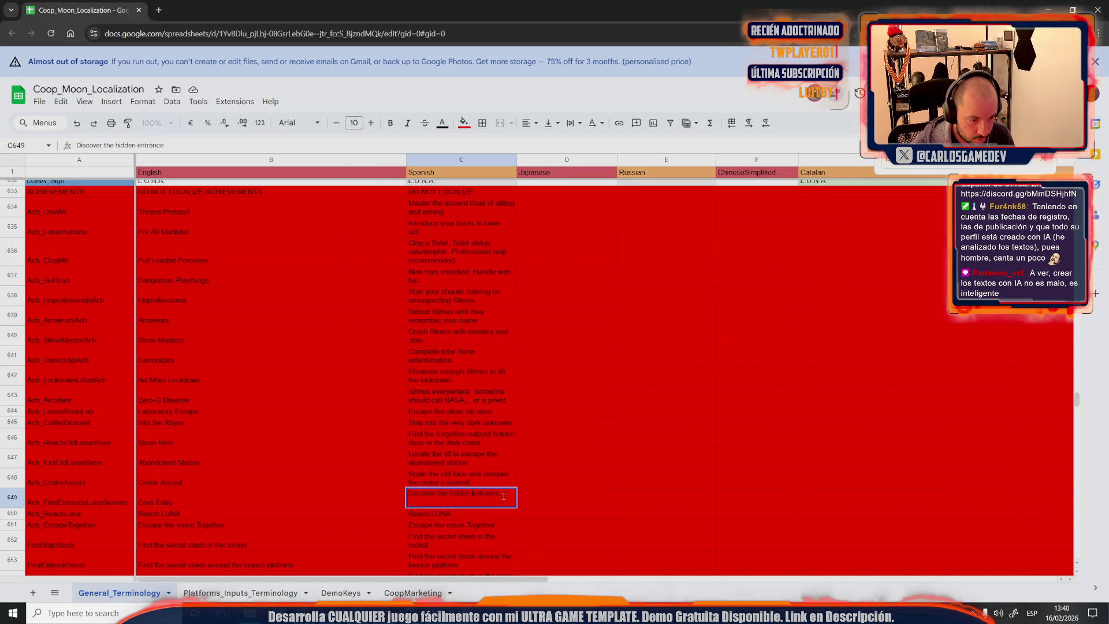
double_click(506, 495)
key("ctrl+v")
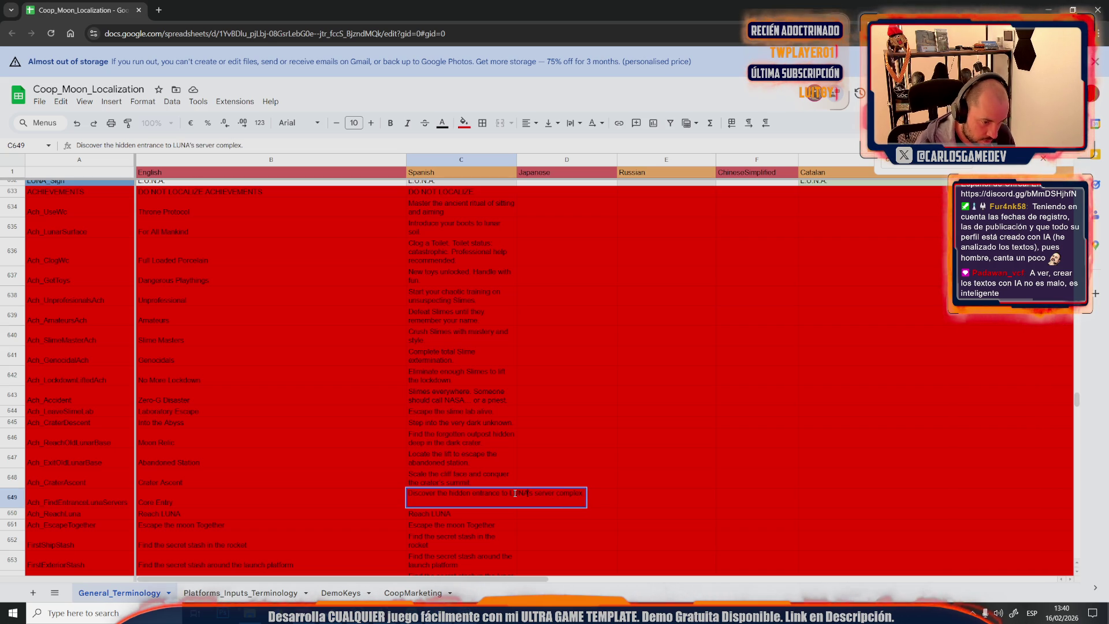
type("LUN.A")
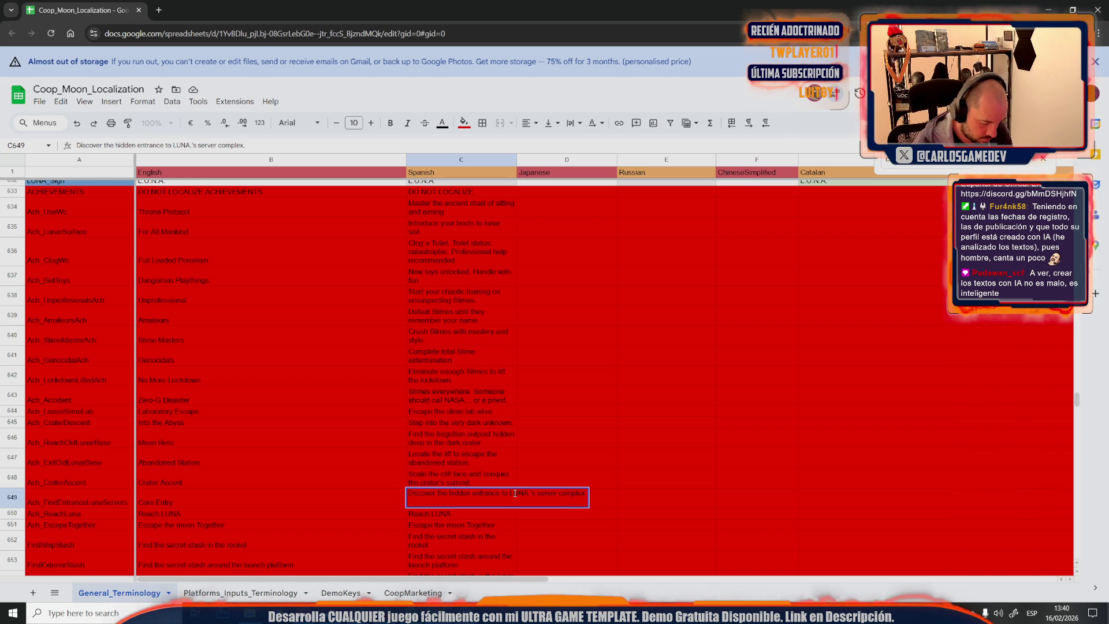
type(".U.")
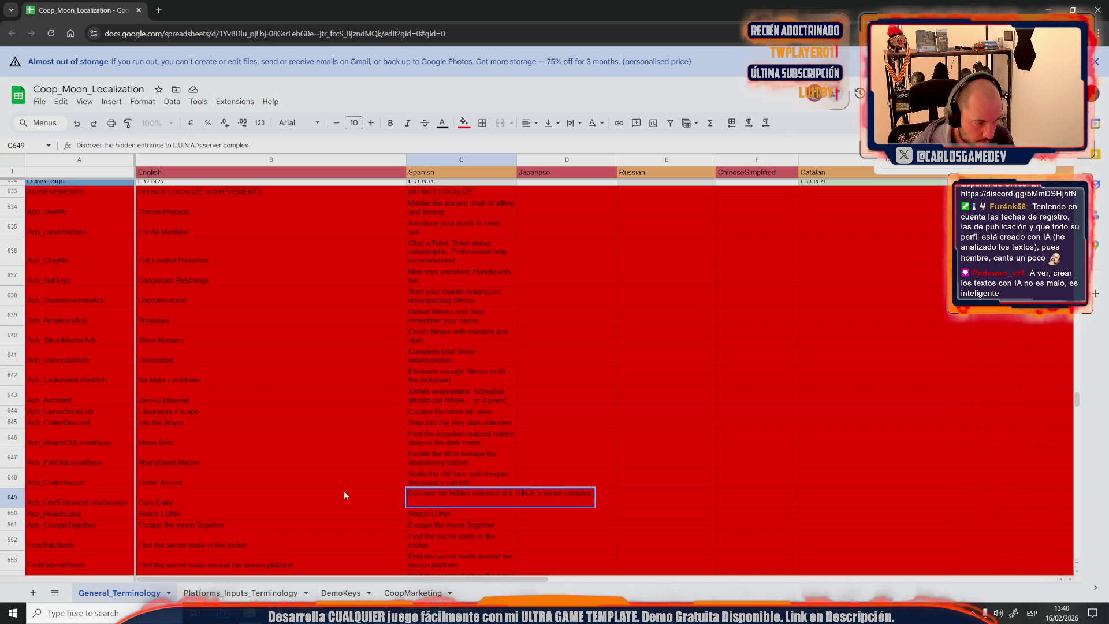
left_click(343, 490)
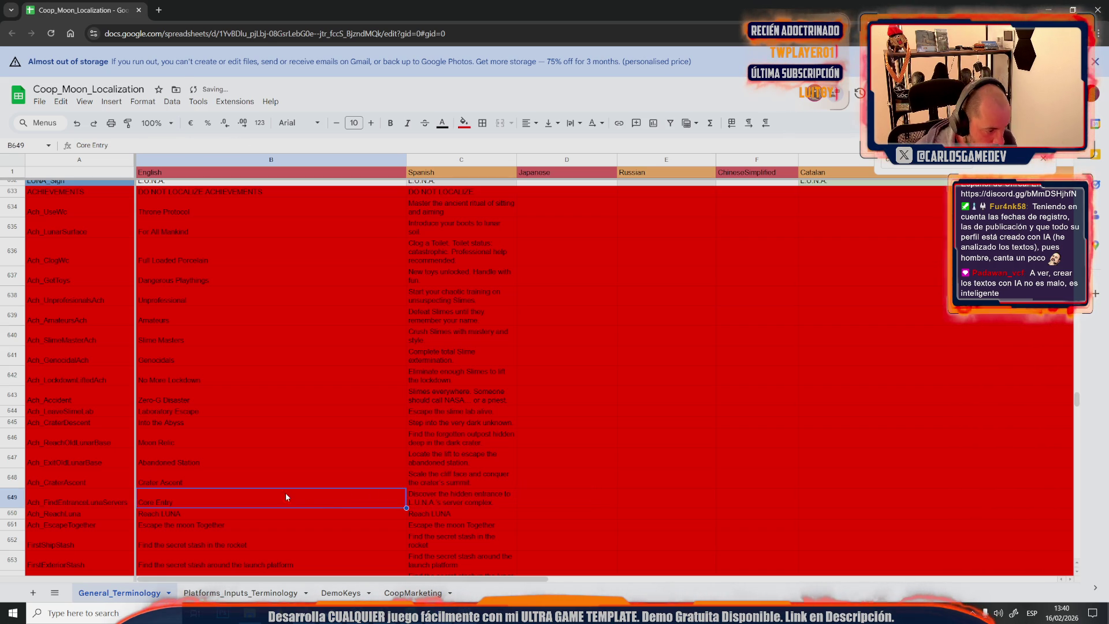
left_click(189, 515)
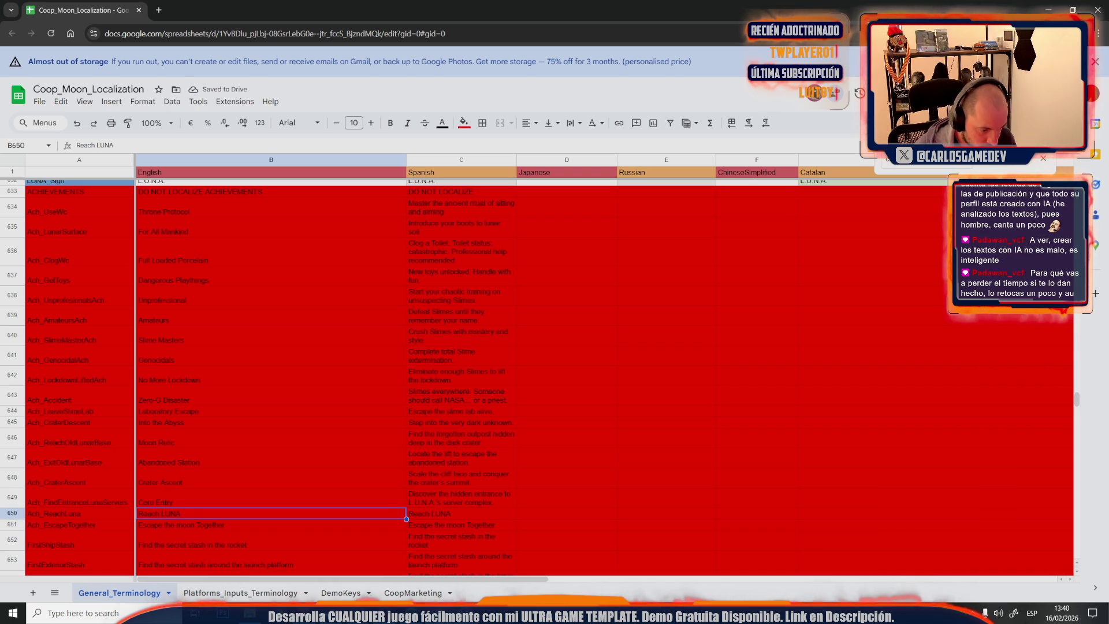
key("ctrl+c")
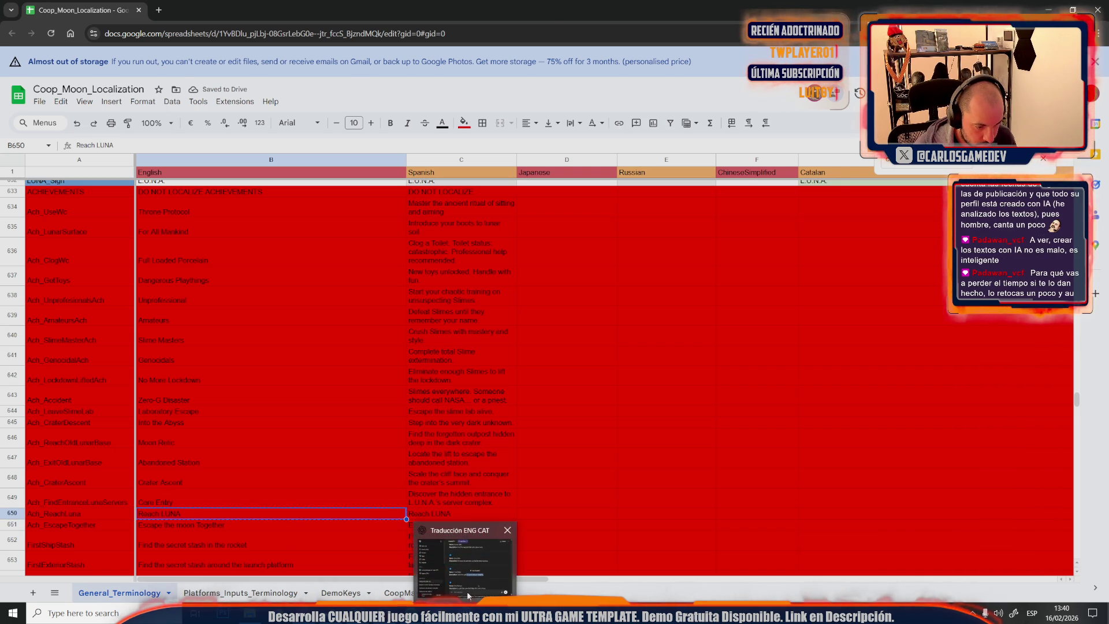
Send the 'siguiente' Reach Luna prompt, select a suggested Reach Luna name and return to the sheet
left_click(468, 593)
type("siguiente: Reach")
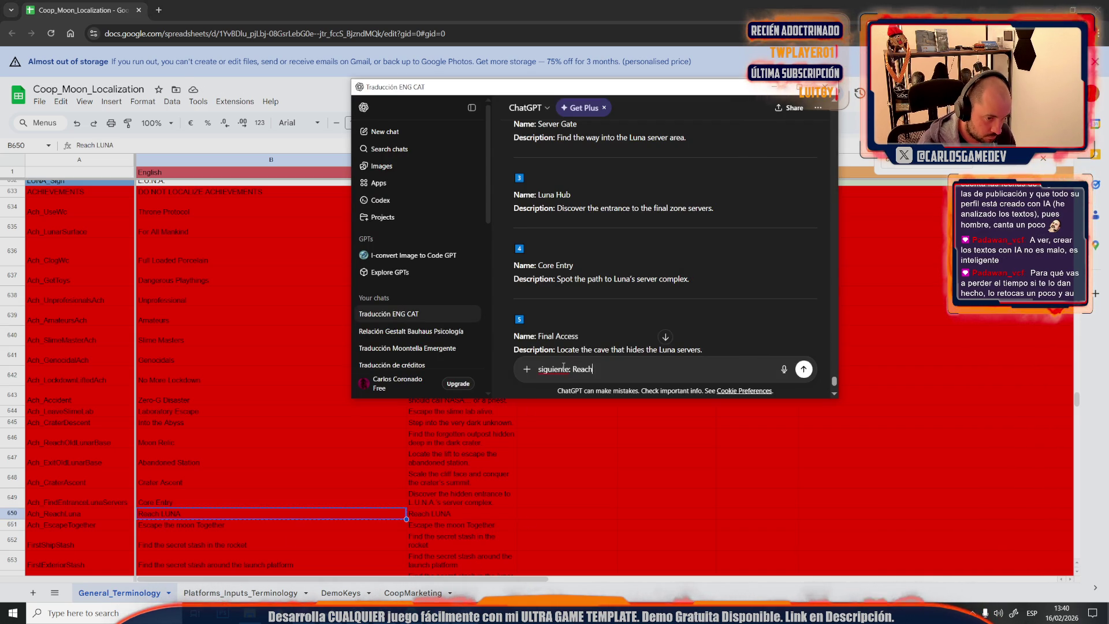
type(" Luna")
key("Return")
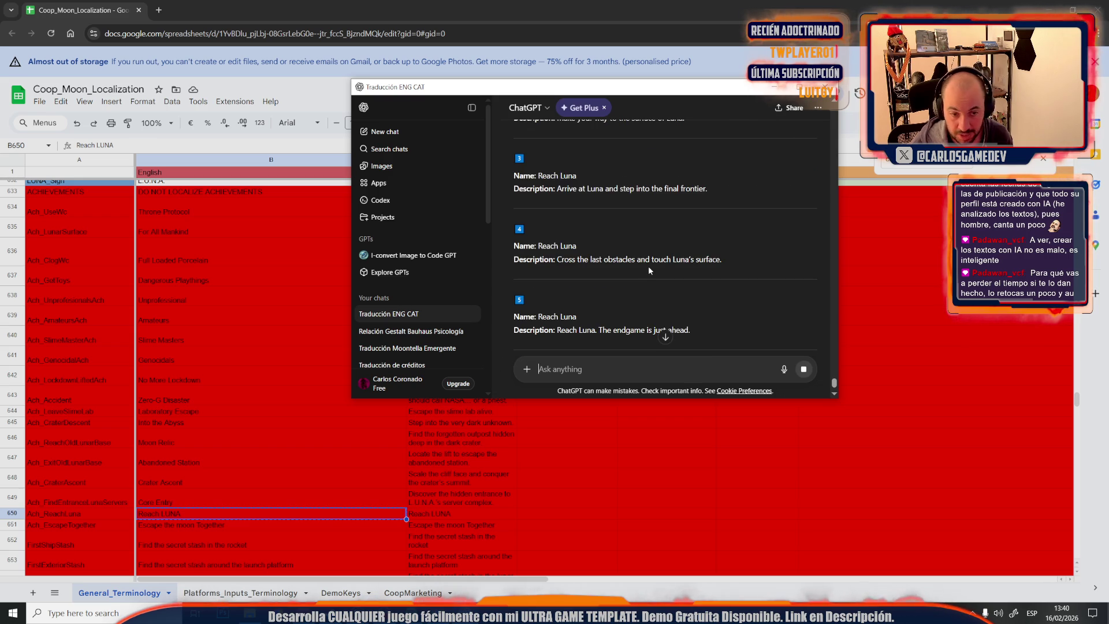
left_click(778, 86)
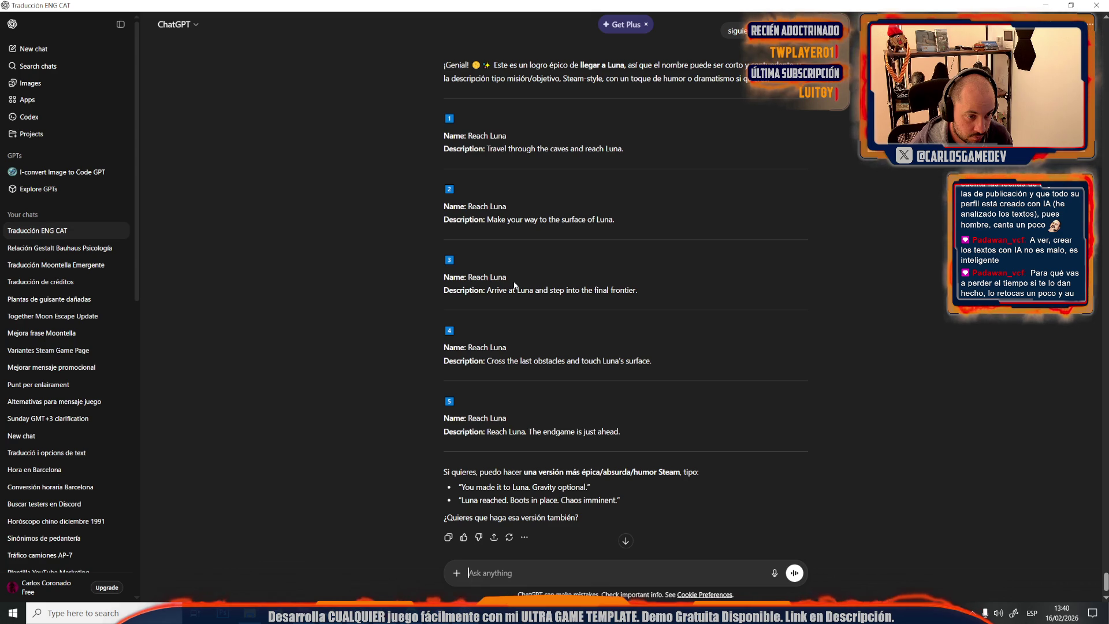
left_click_drag(488, 286, 468, 280)
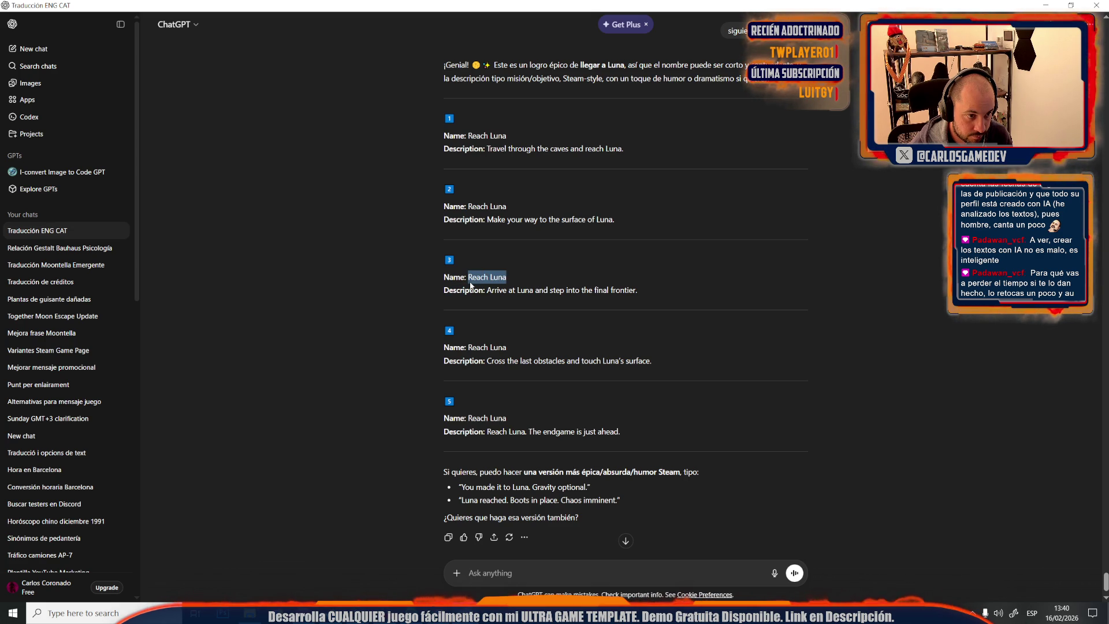
key("alt+Tab")
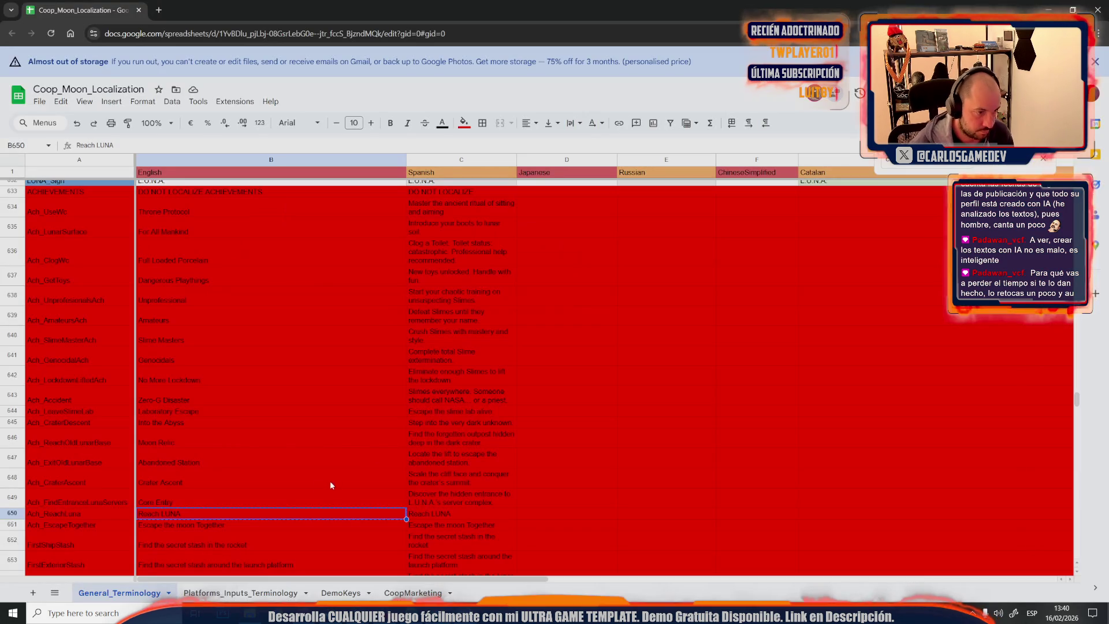
Edit B650 to Reach L.U.N.A. and copy ChatGPT's option 1 description
double_click(183, 514)
type(".U.N.A.")
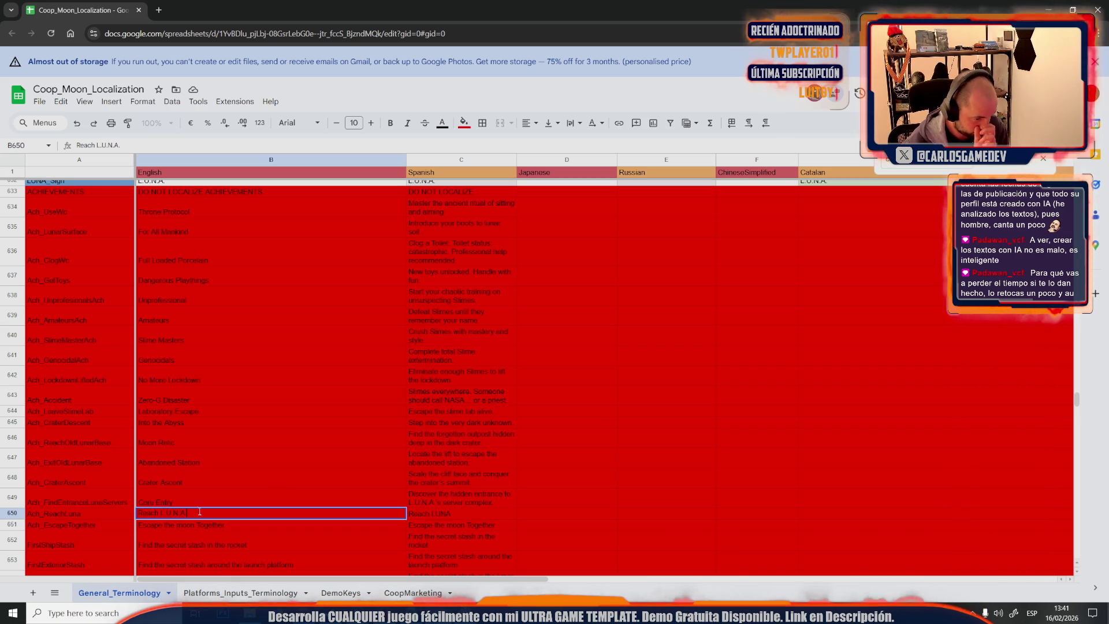
key("alt+Tab")
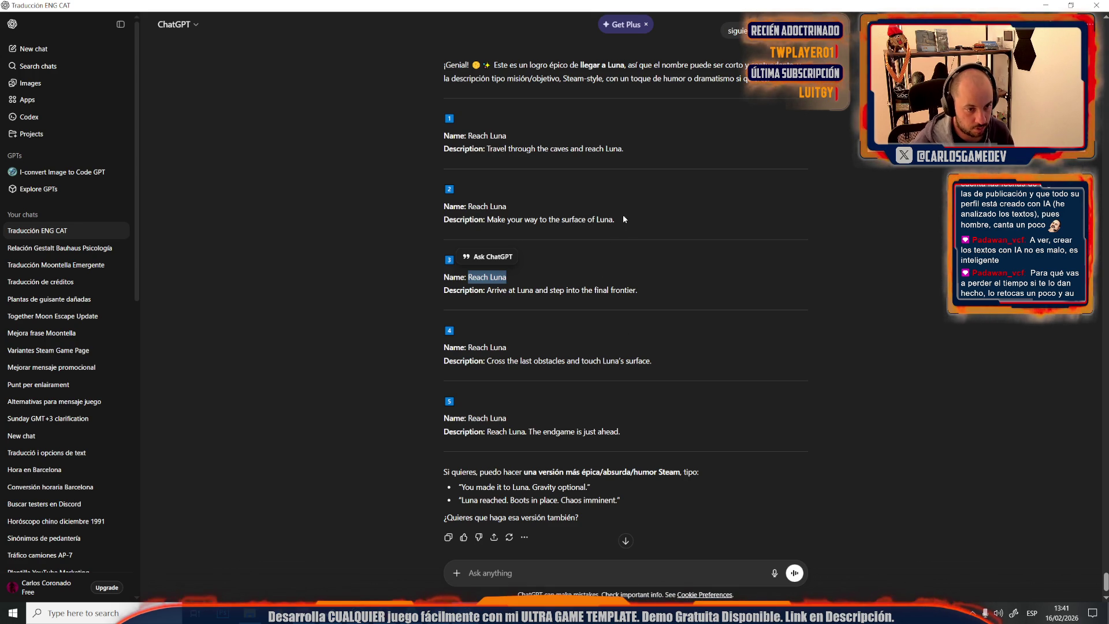
left_click_drag(614, 219, 486, 219)
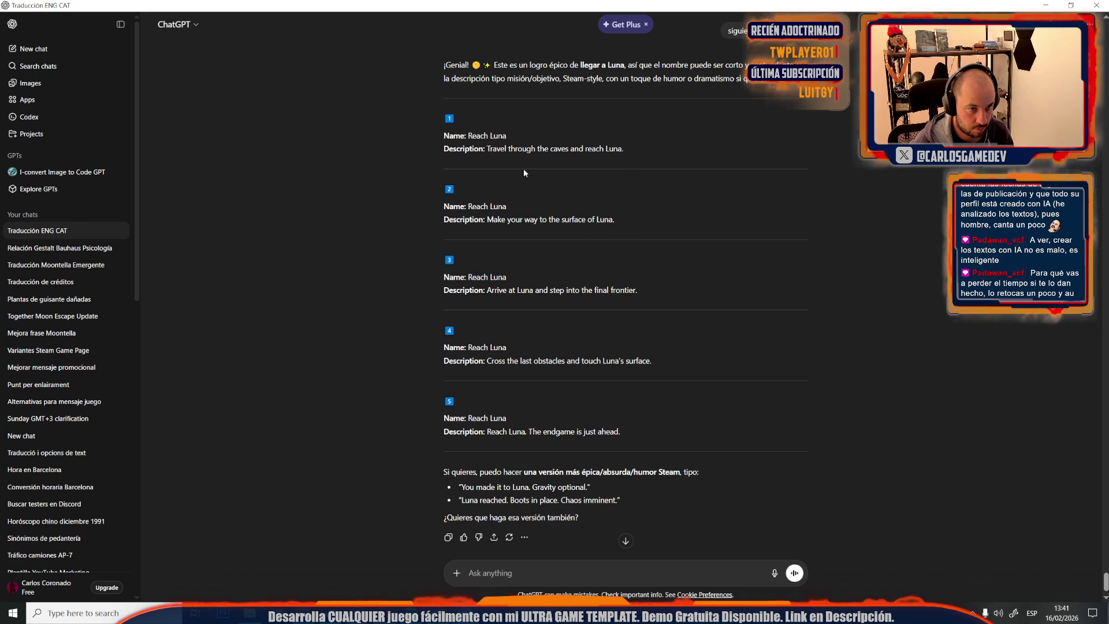
left_click_drag(624, 149, 488, 149)
key("alt+Tab")
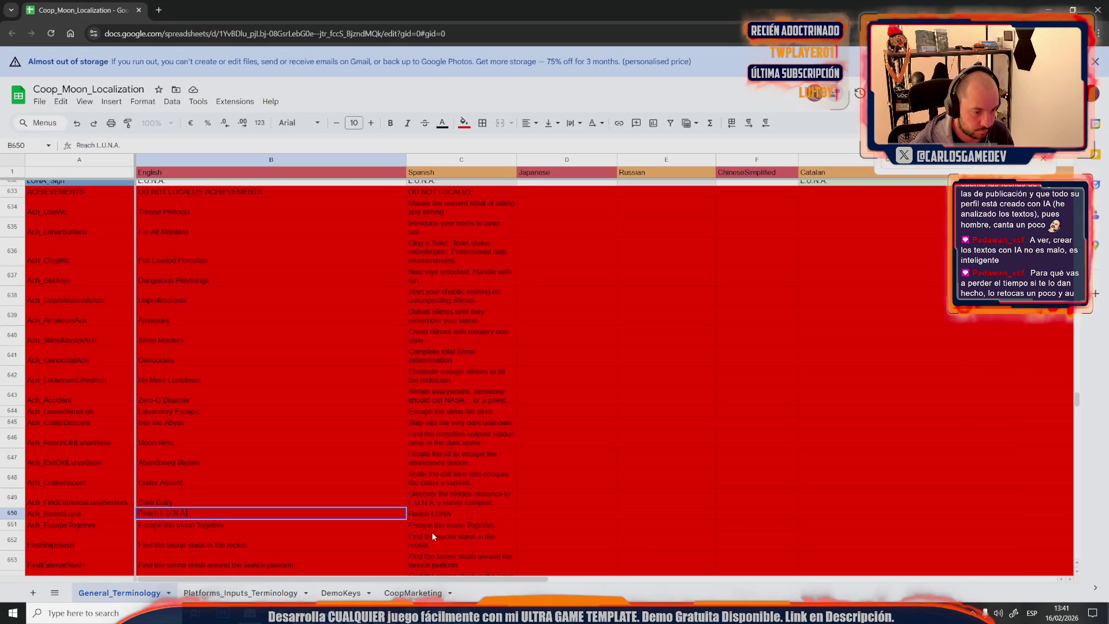
Fill C650 with 'Travel through the caves and reach L.U.N.A.' and select B651's Escape the moon Together text
left_click(459, 514)
key("ctrl+v")
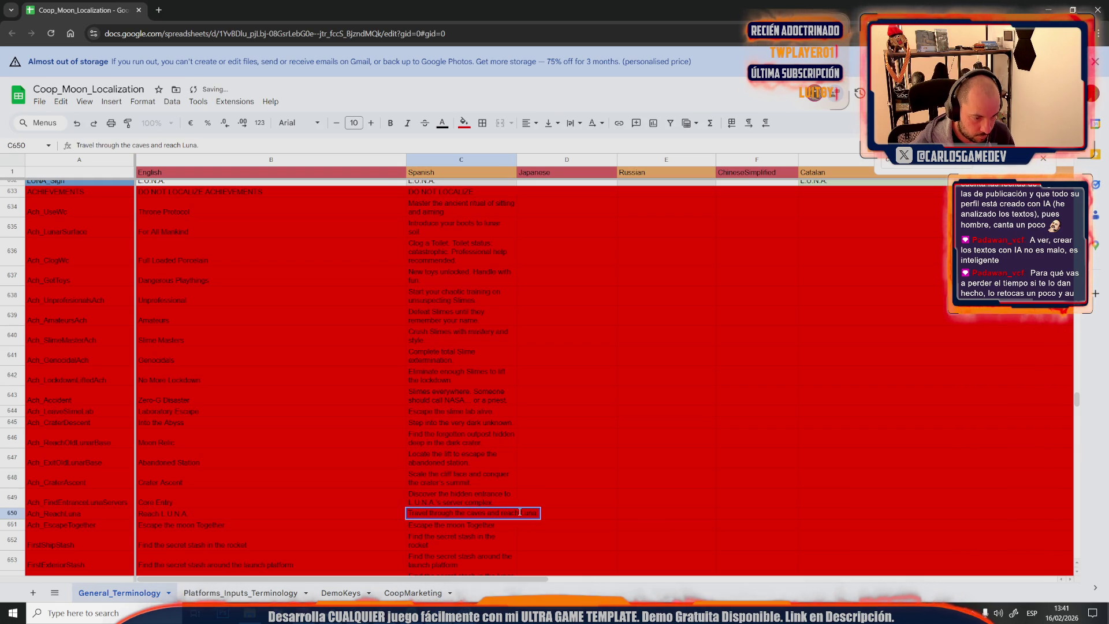
type("LUNA")
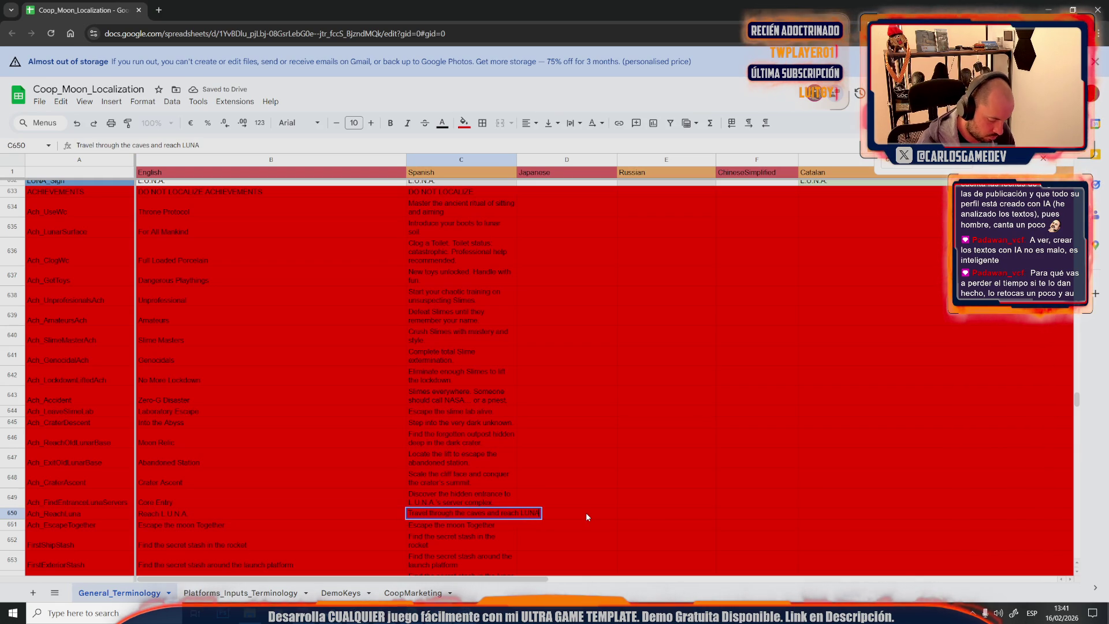
key("BackSpace")
key("BackSpace")
key("BackSpace")
type(".U.N.A.")
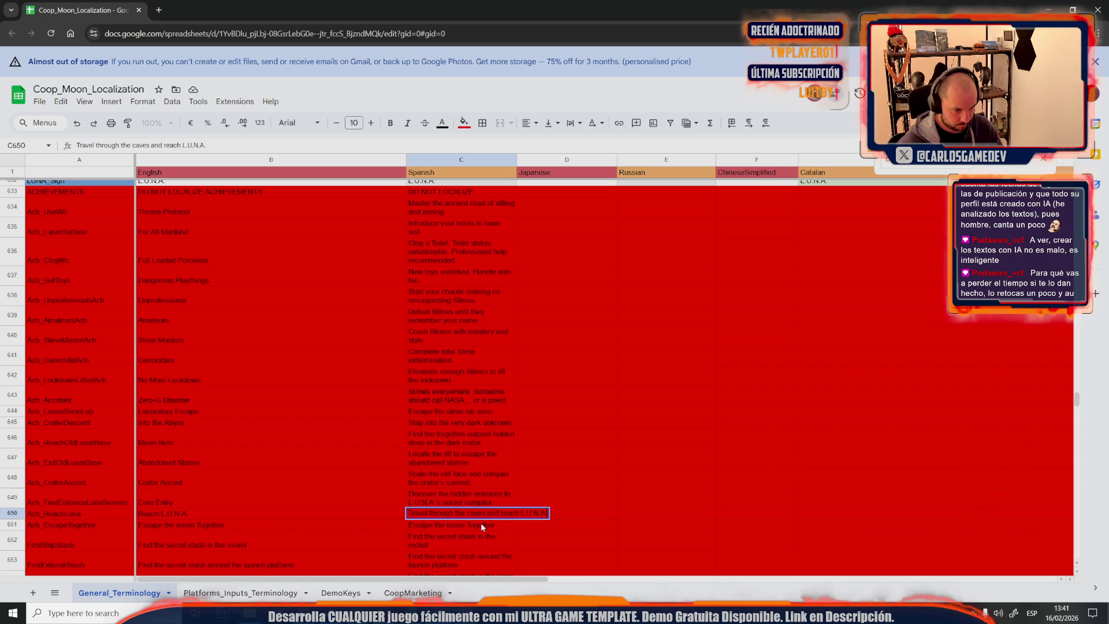
key("Return")
left_click(198, 531)
double_click(208, 533)
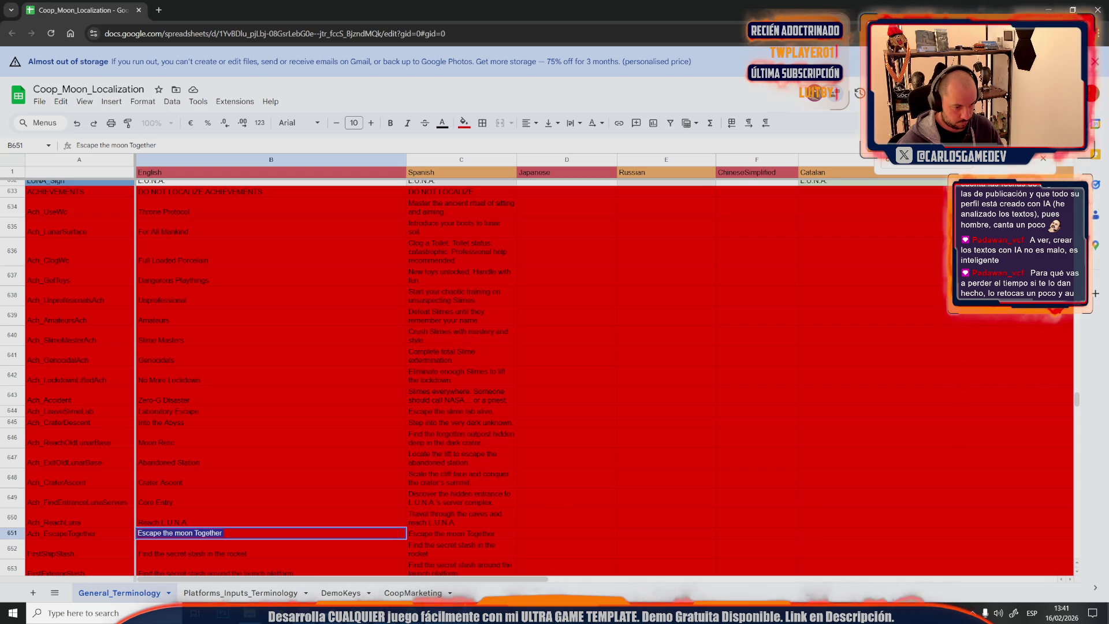
Send B651's name with 'with the emergency rocket' to ChatGPT and select the Escape the Moon option
key("alt+Tab")
left_click(526, 573)
key("ctrl+v")
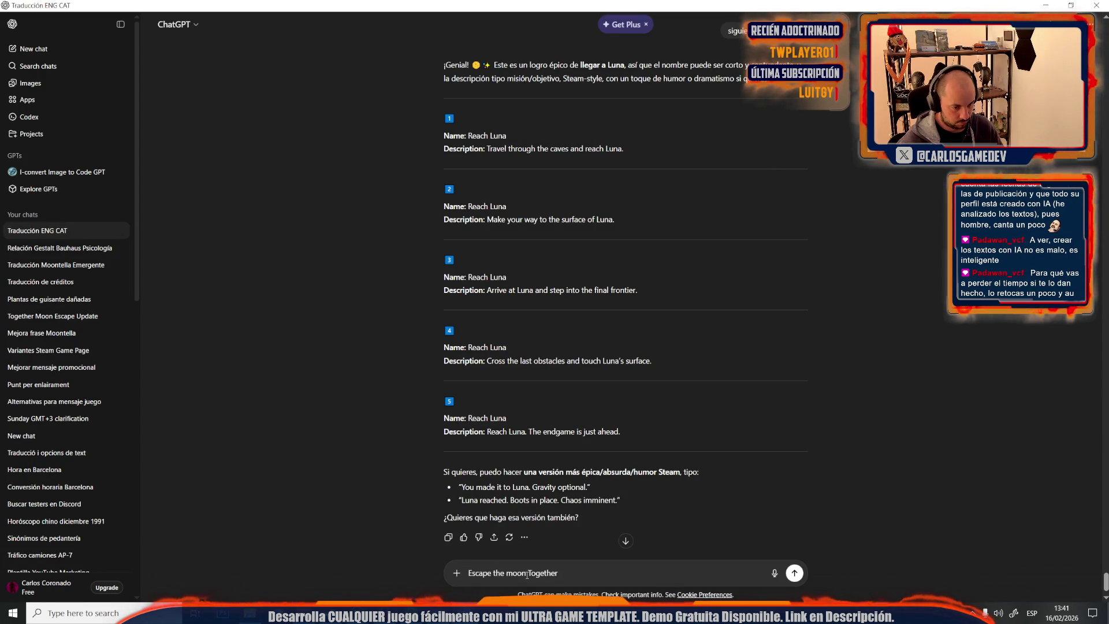
type(" with the")
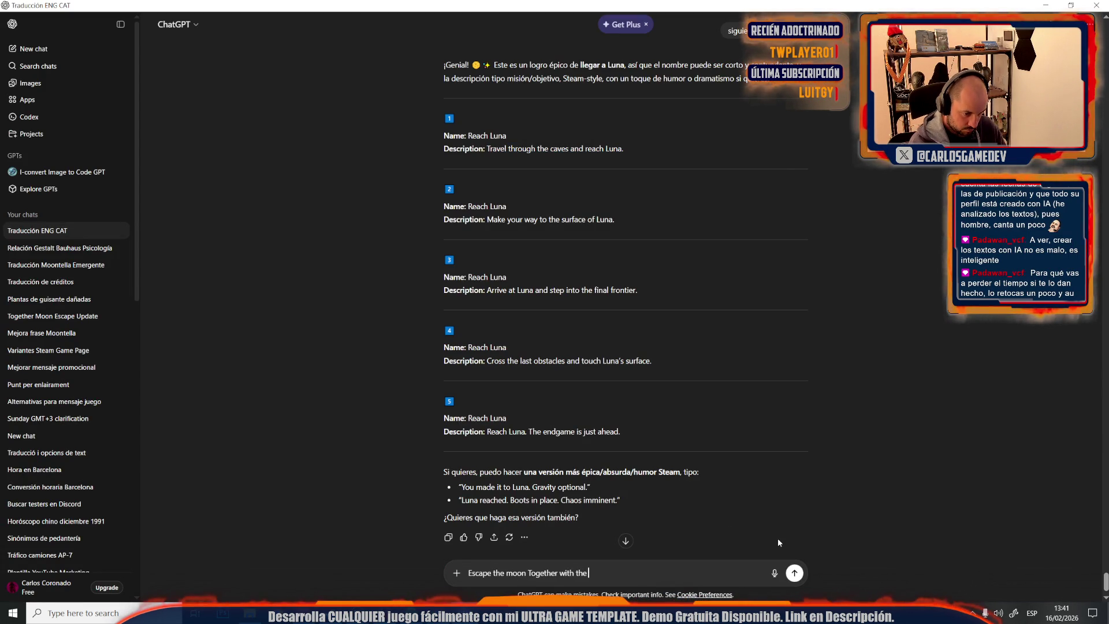
type(" emer")
type("y rocket")
key("Return")
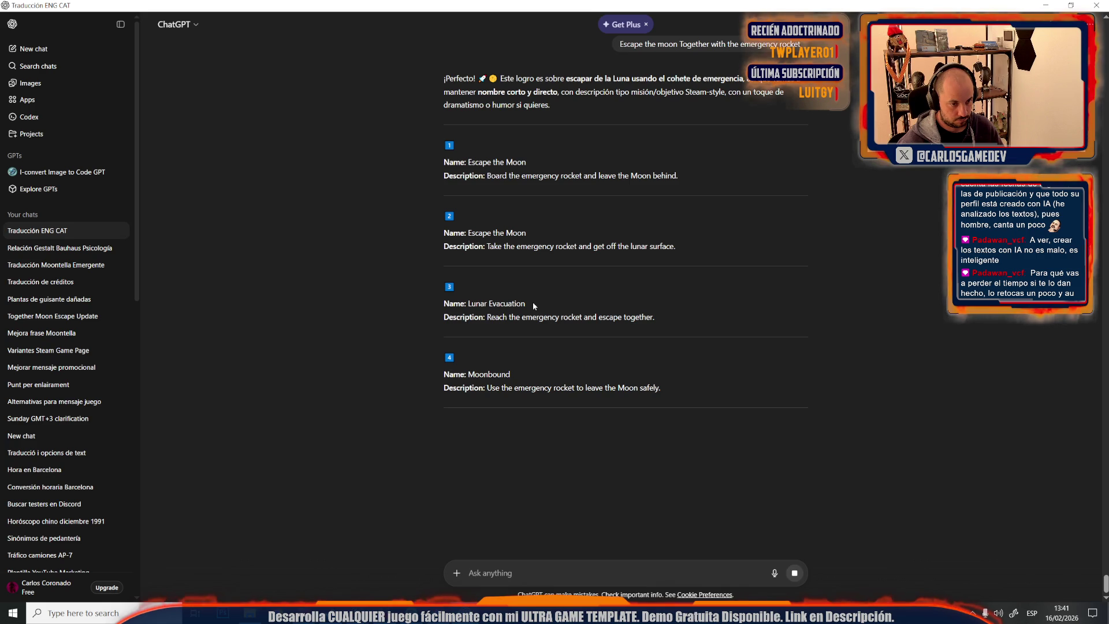
left_click_drag(526, 162, 468, 162)
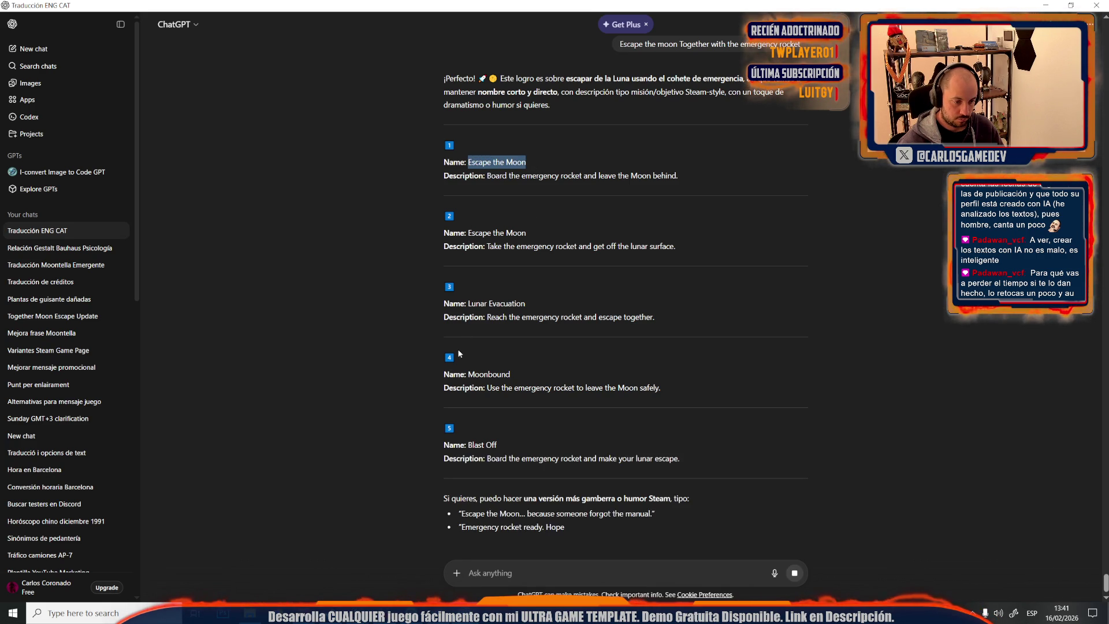
Name B651 Escape the Moon and try option 3's description in C651
key("alt+Tab")
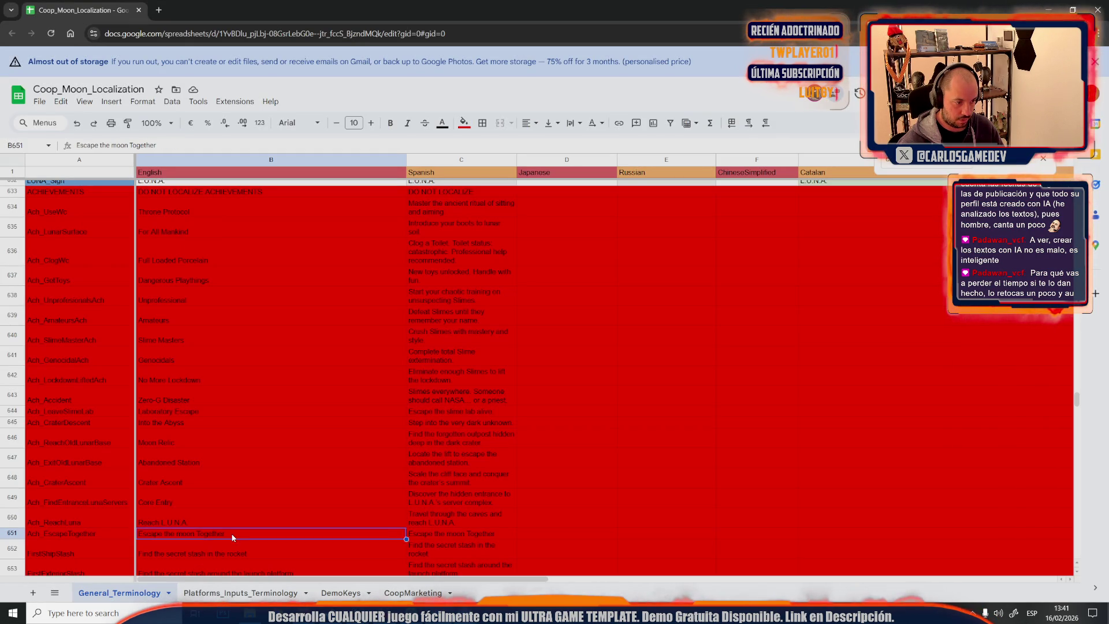
key("ctrl+v")
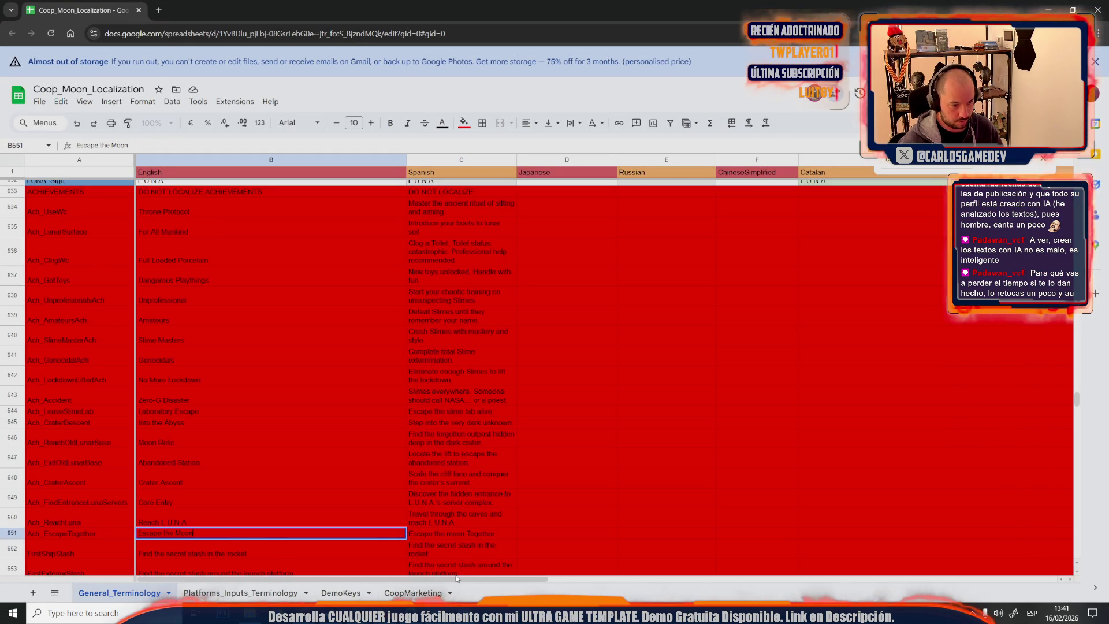
key("alt+Tab")
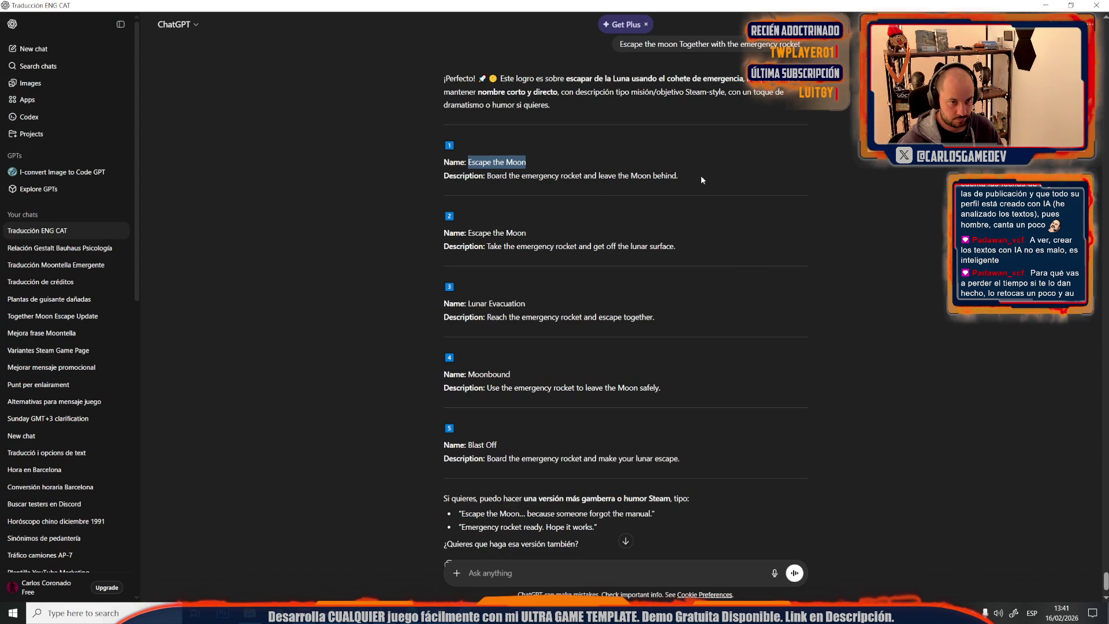
left_click_drag(699, 175, 487, 176)
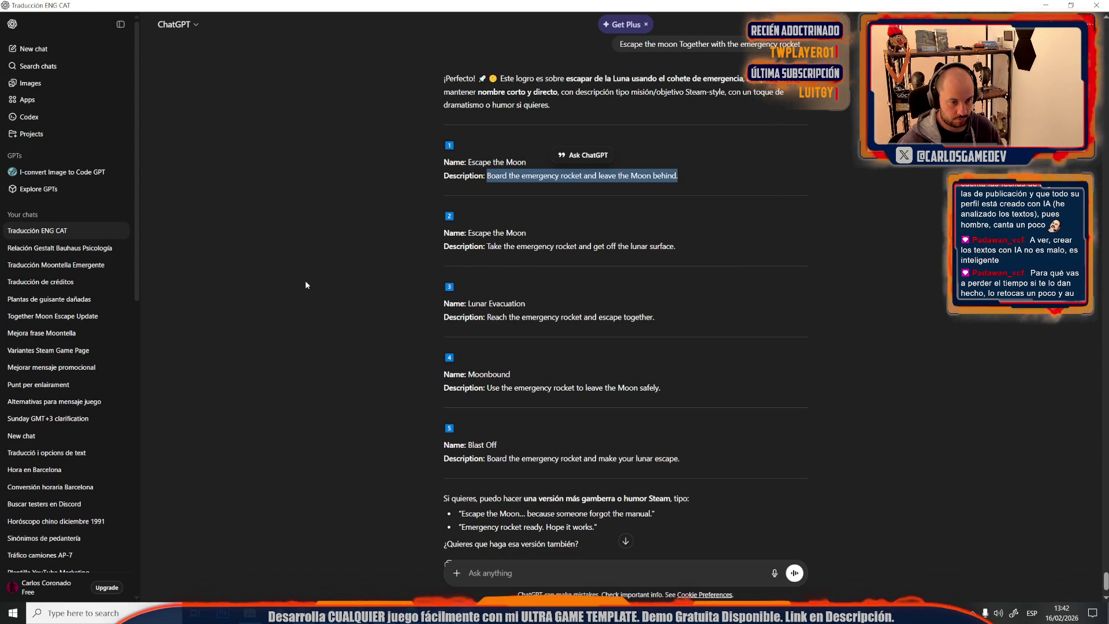
left_click_drag(678, 387, 486, 388)
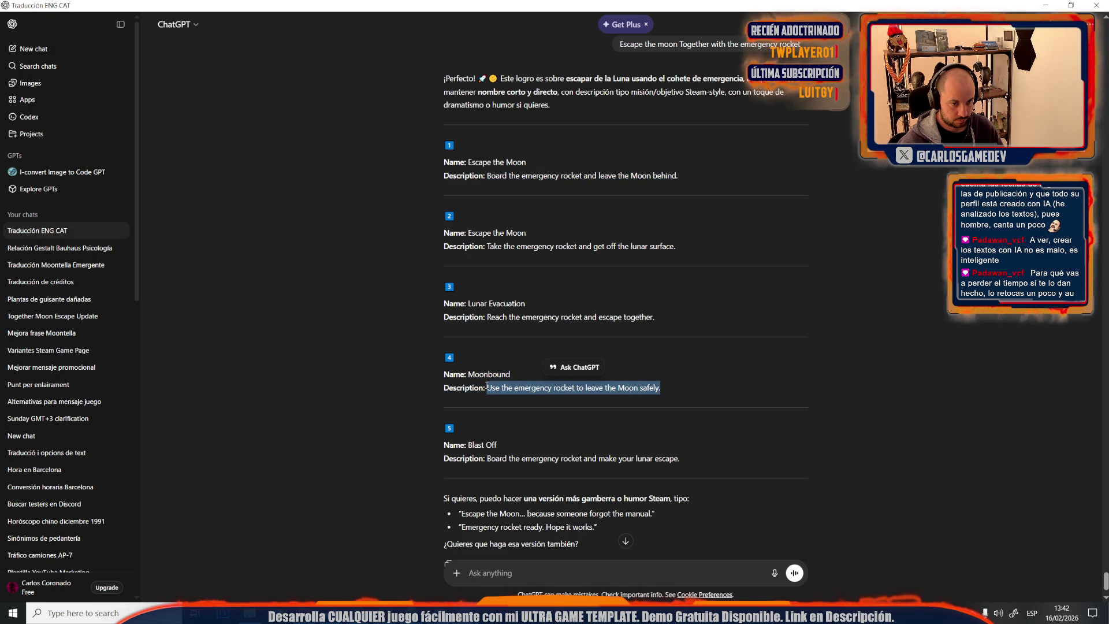
left_click_drag(668, 314, 487, 317)
key("ctrl+c")
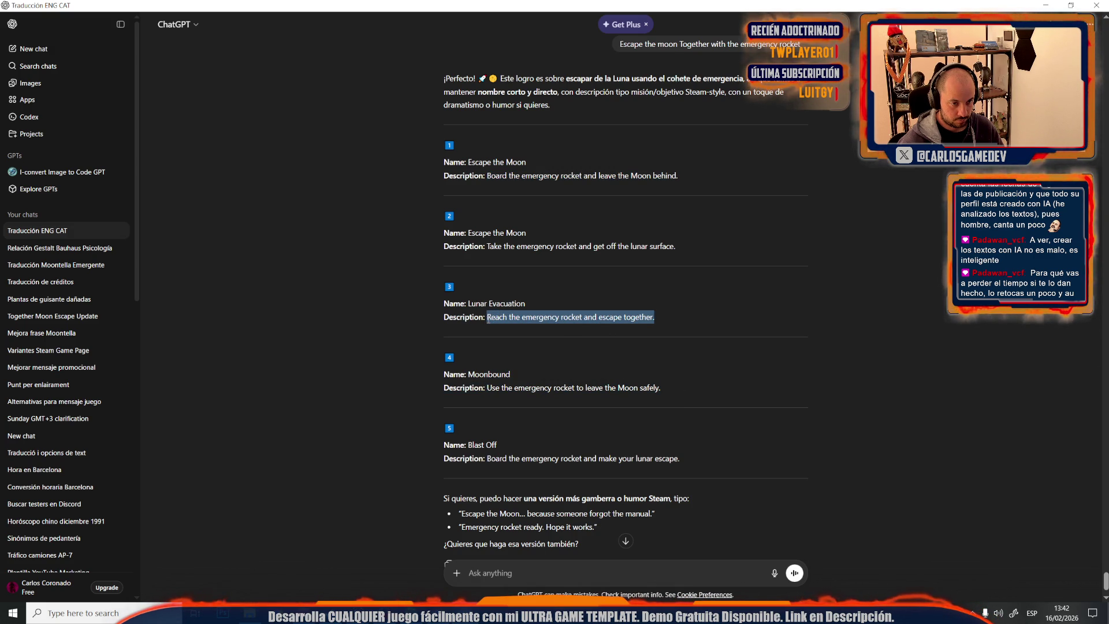
key("alt+Tab")
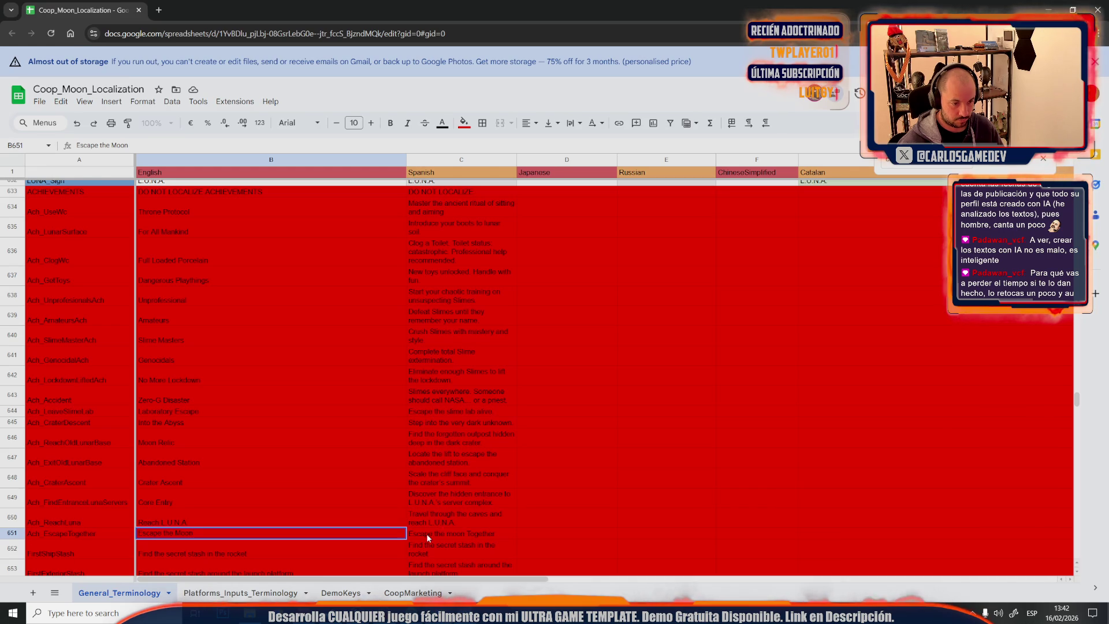
left_click(428, 531)
key("ctrl+v")
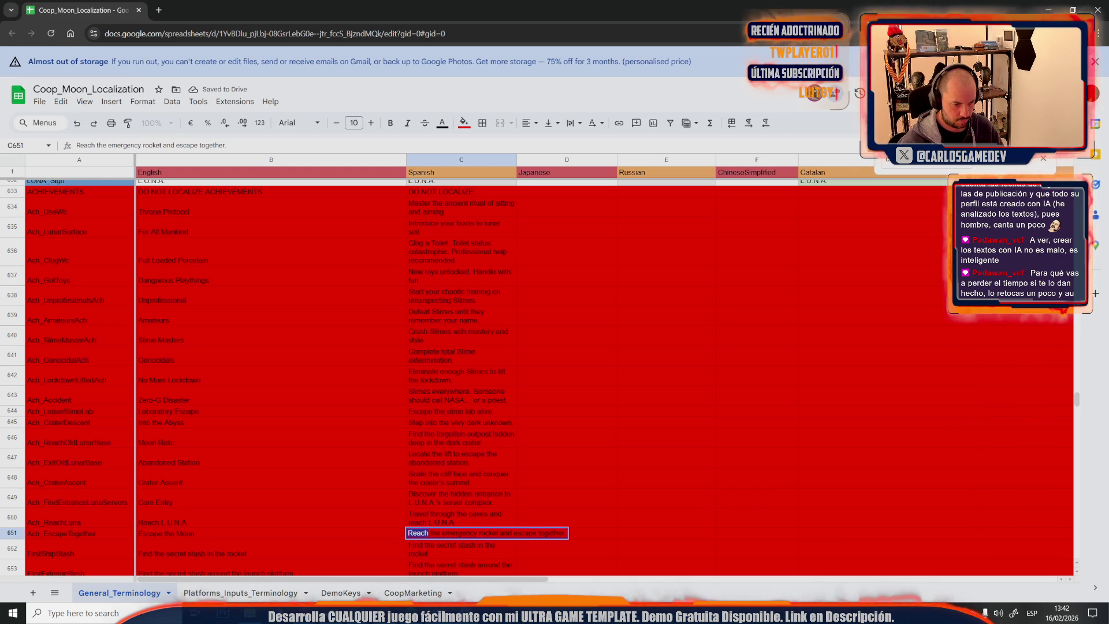
Replace C651 with 'Board the emergency rocket and leave the Moon behind' and move to B652
key("alt+Tab")
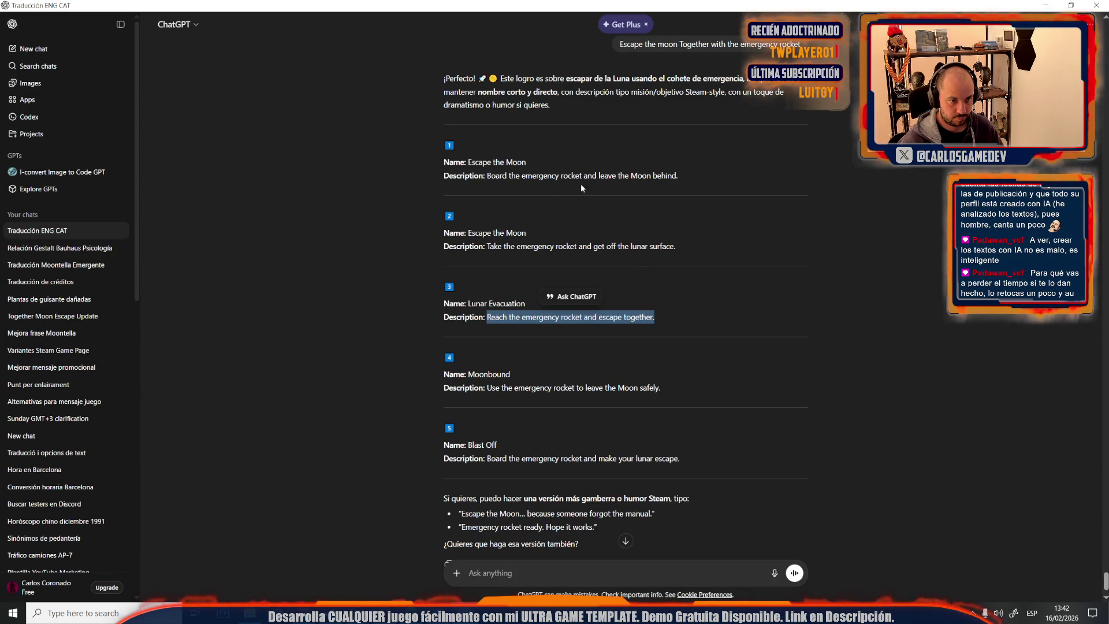
left_click_drag(678, 176, 490, 178)
key("ctrl+c")
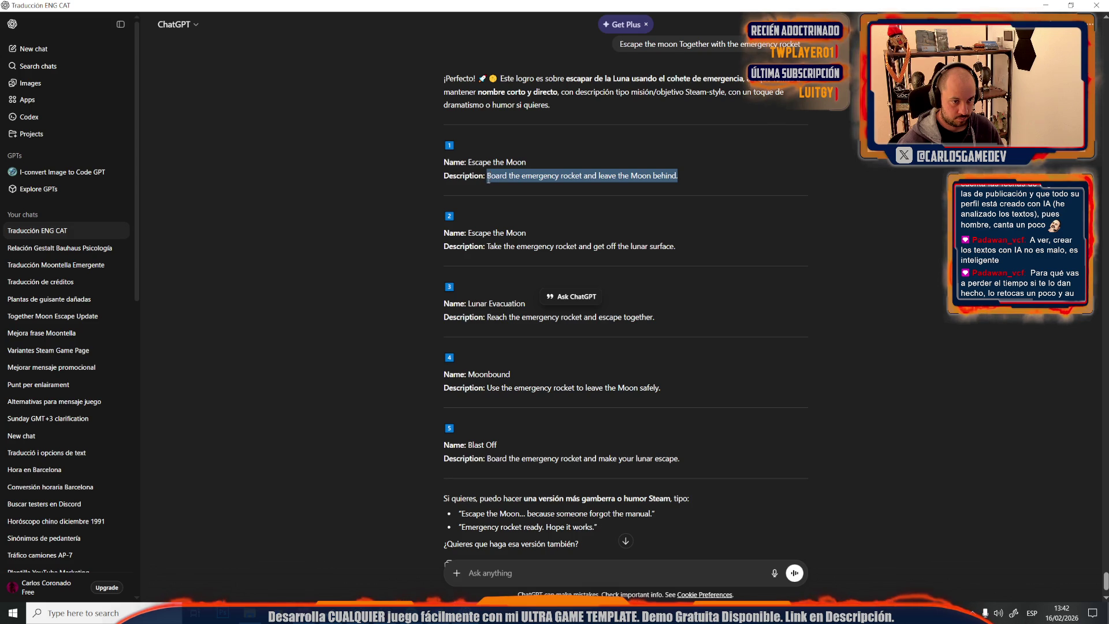
key("alt+Tab")
key("ctrl+v")
left_click(357, 514)
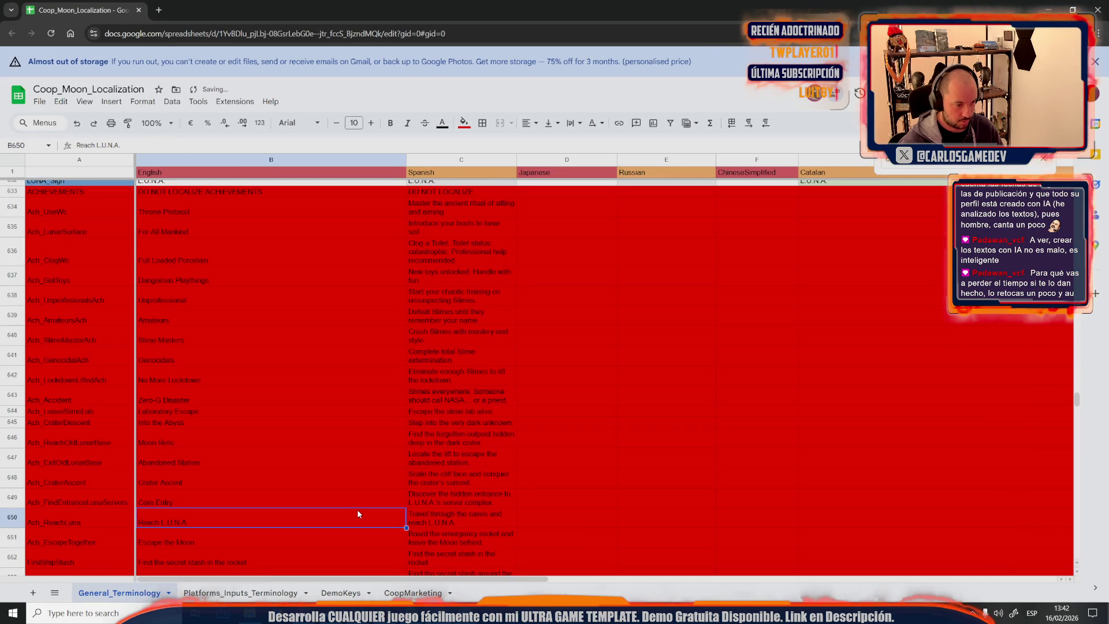
left_click(217, 561)
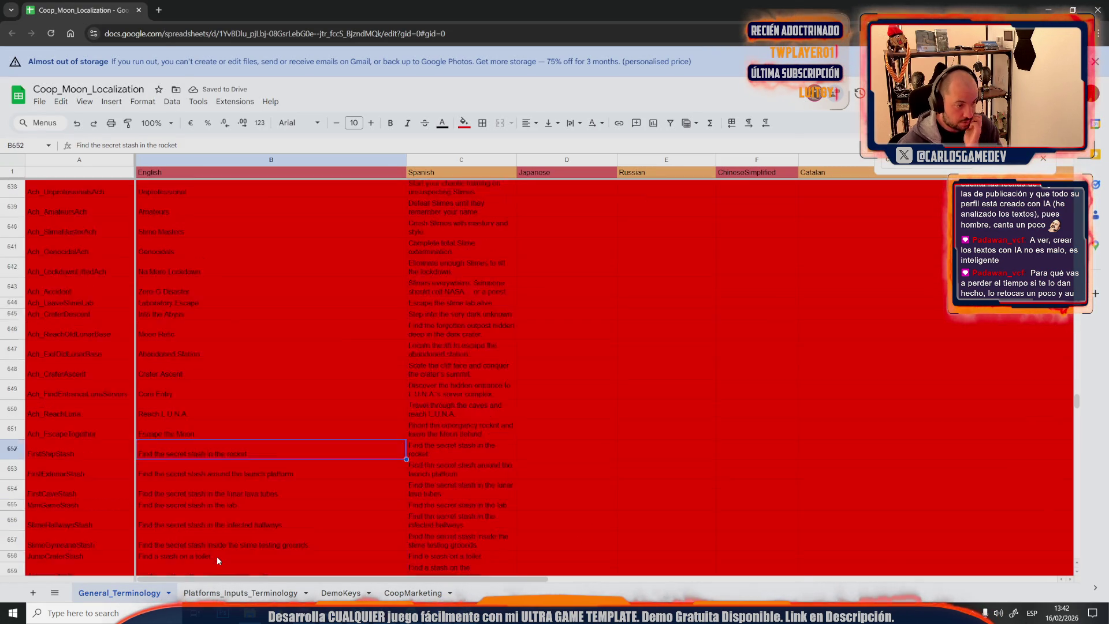
scroll(216, 561, "down", 3)
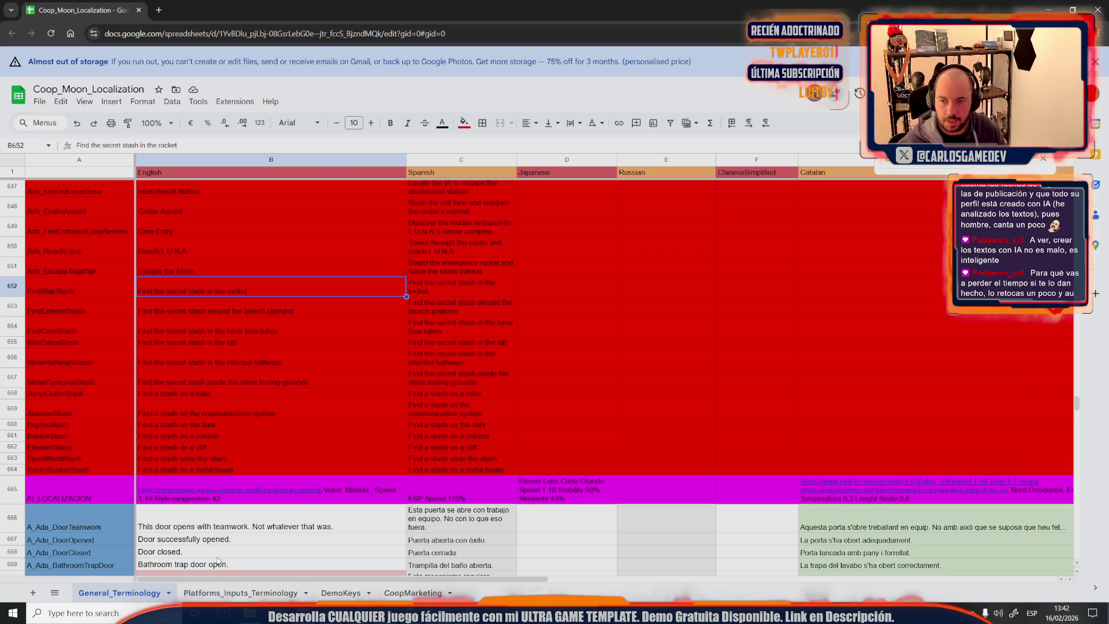
Dictate and send a request for short collectible achievement names with location-hint descriptions, then start the first stash dictation
key("alt+Tab")
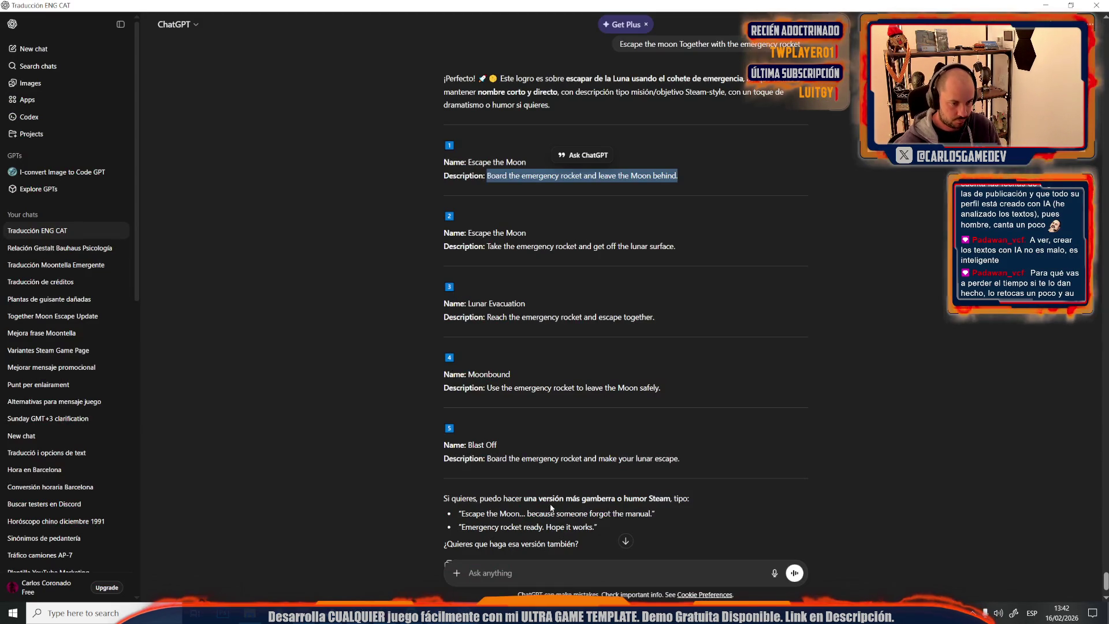
left_click(775, 573)
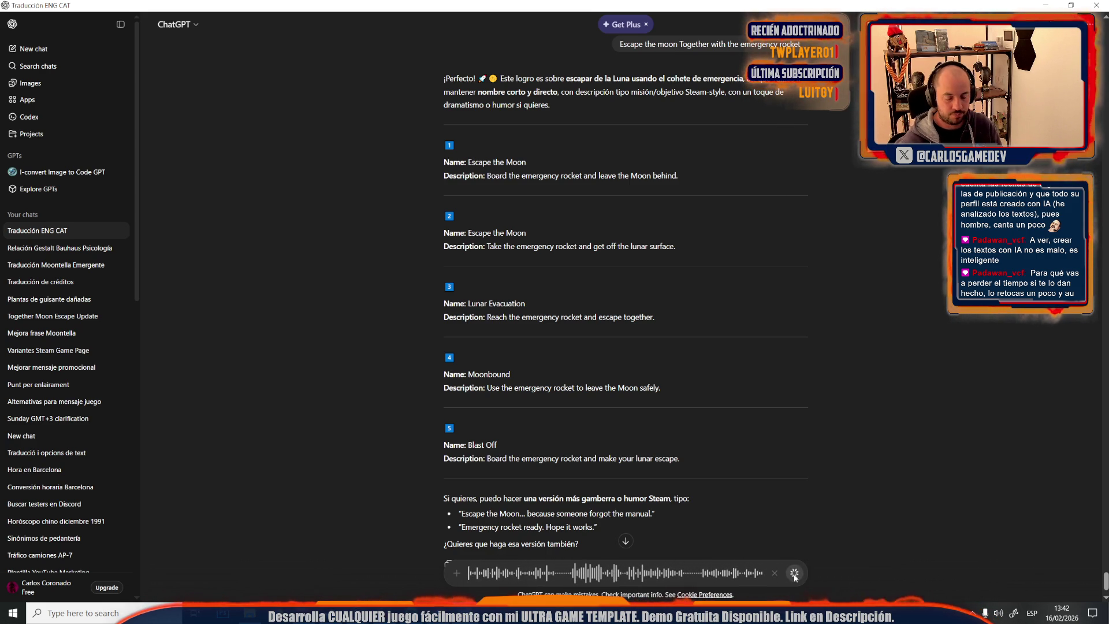
left_click(795, 573)
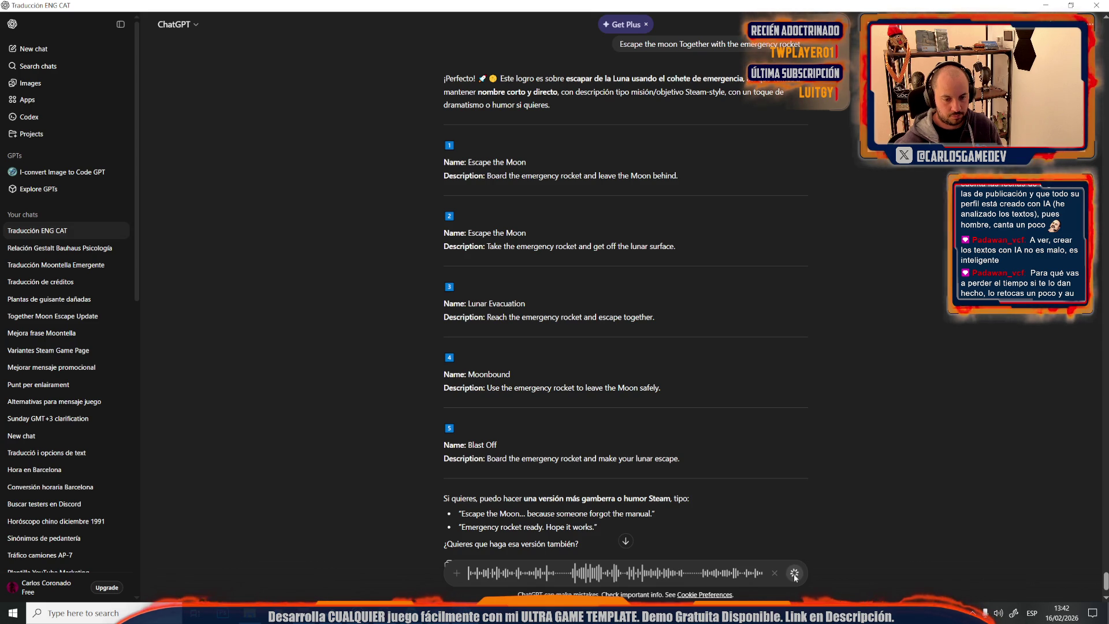
left_click(794, 573)
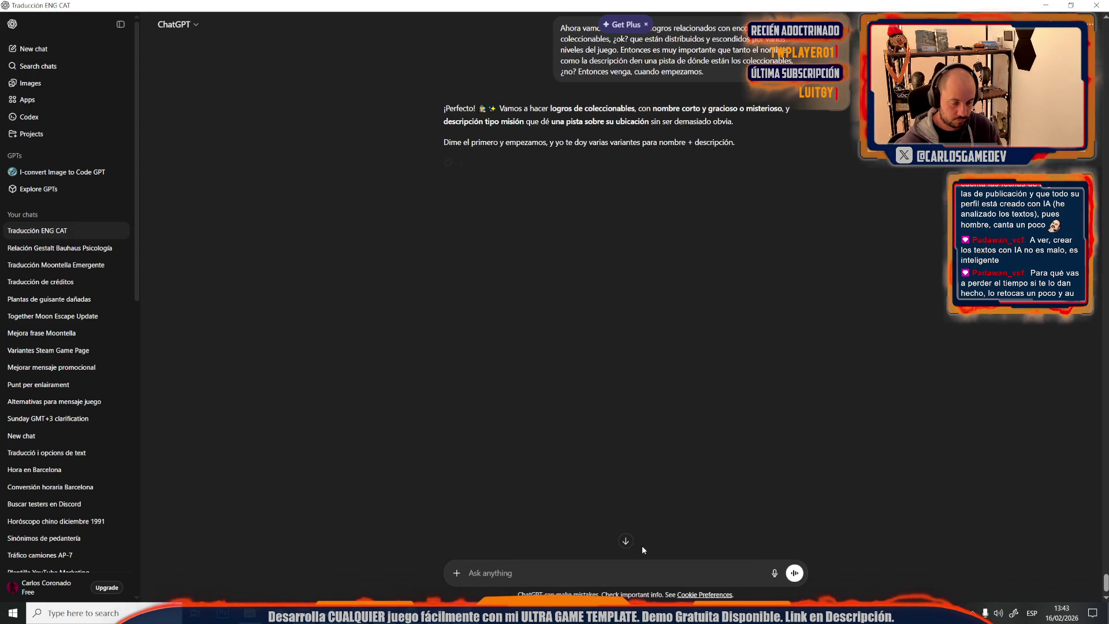
left_click(776, 572)
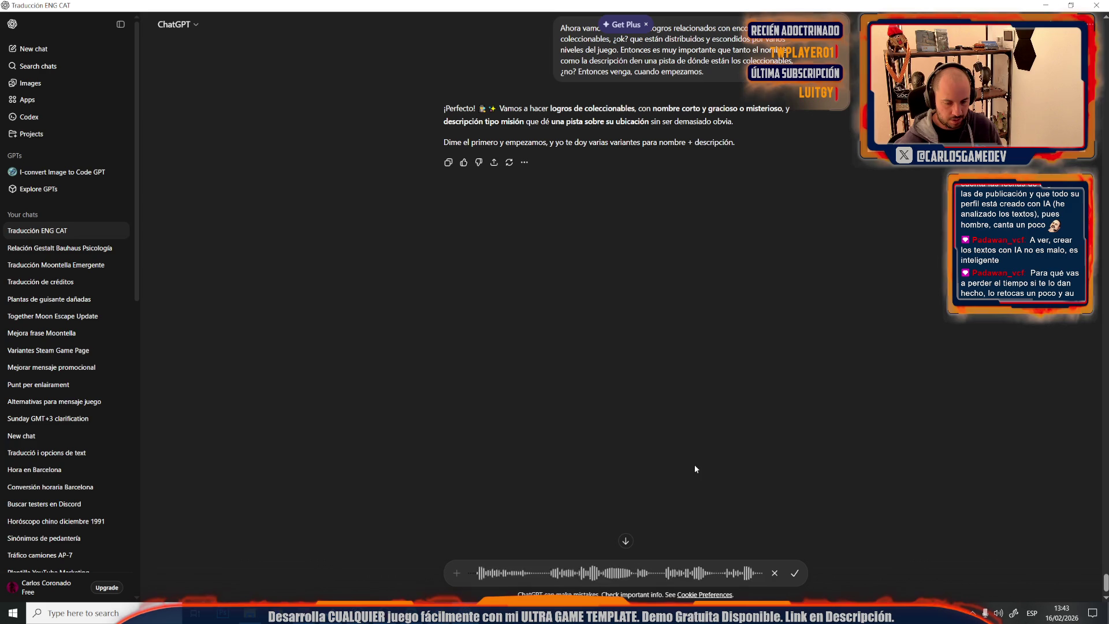
Send the dictated note that the first stash is in the starting rocket's crew cabin
left_click(793, 573)
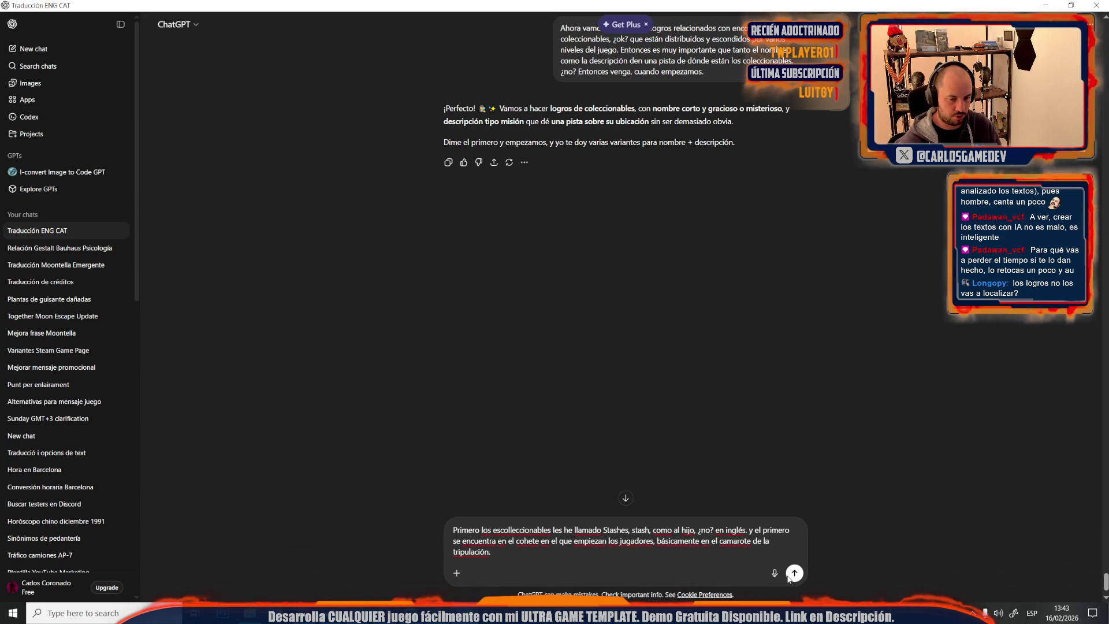
left_click(791, 576)
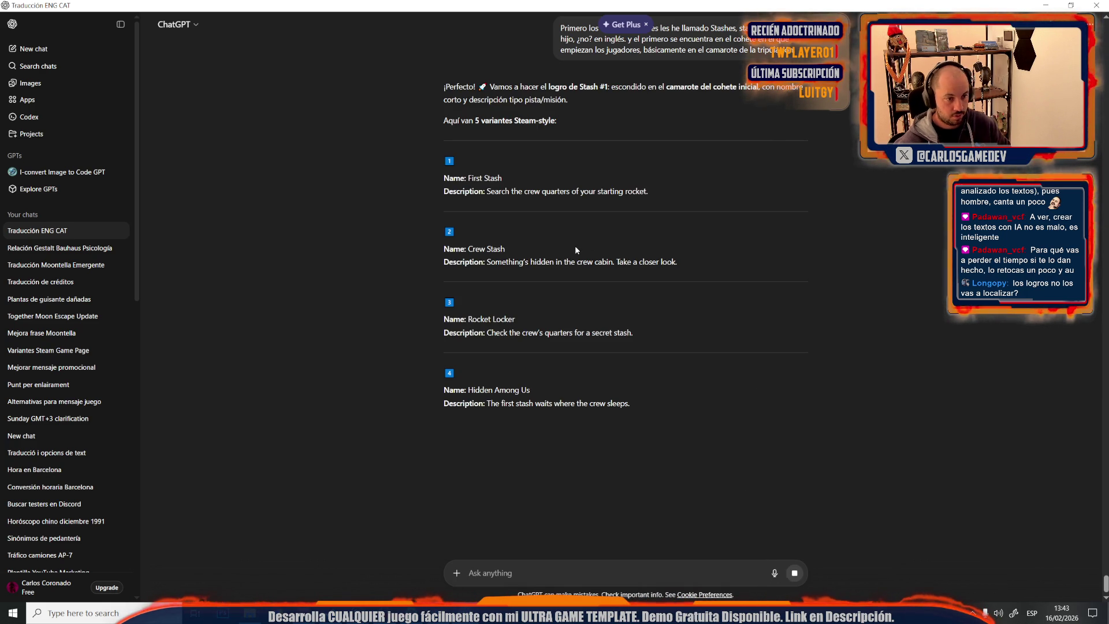
Copy 'Hidden Among Us' from ChatGPT into cell B652
left_click_drag(517, 247, 467, 249)
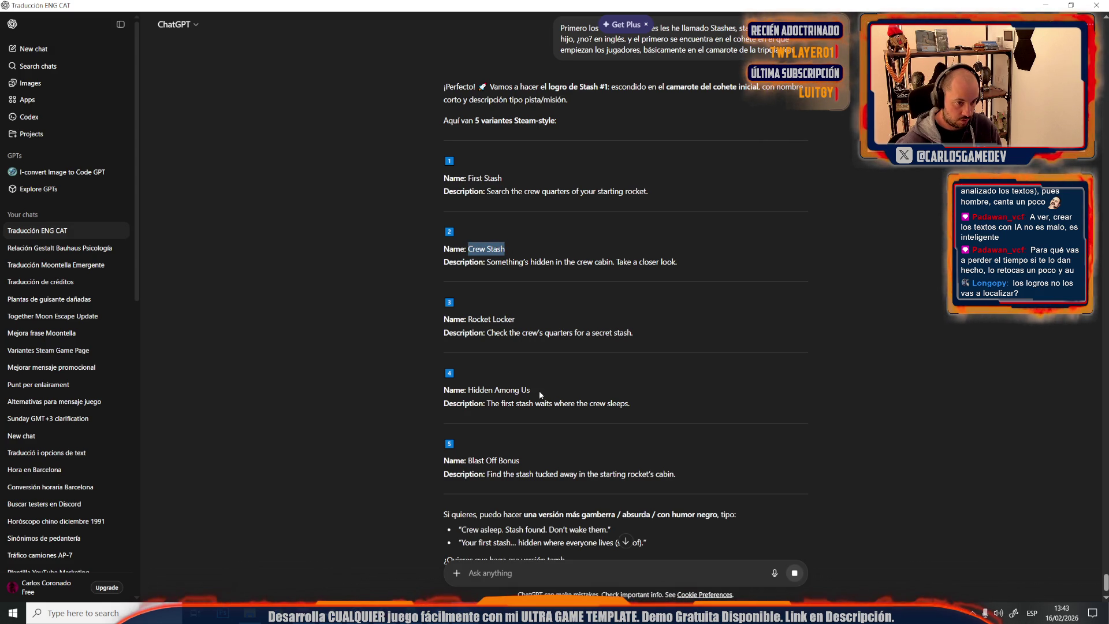
left_click_drag(539, 390, 474, 389)
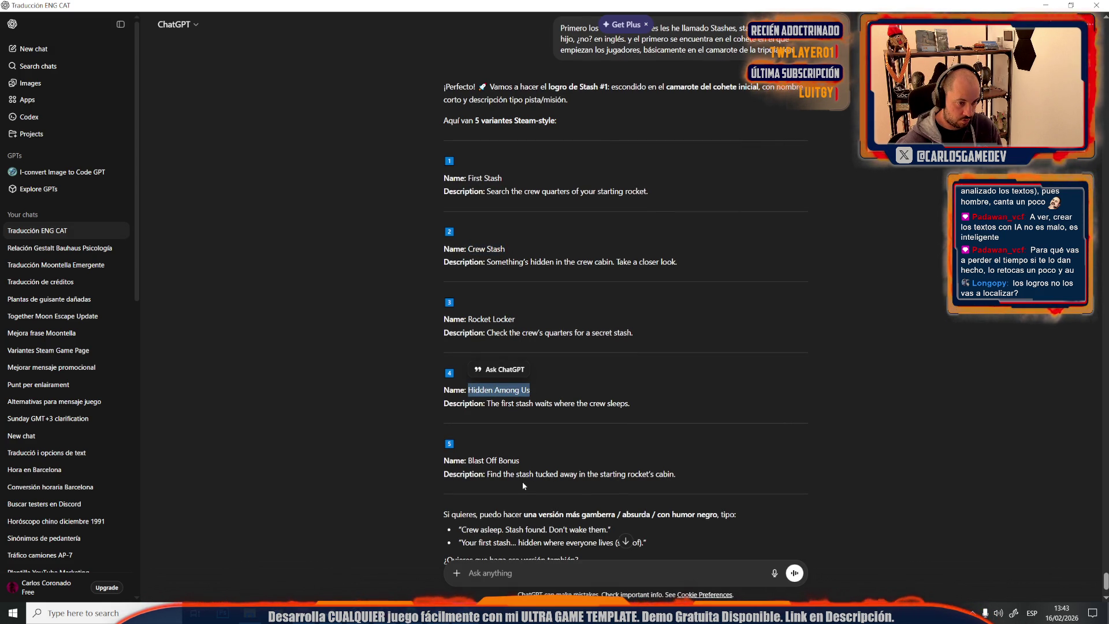
key("alt+Tab")
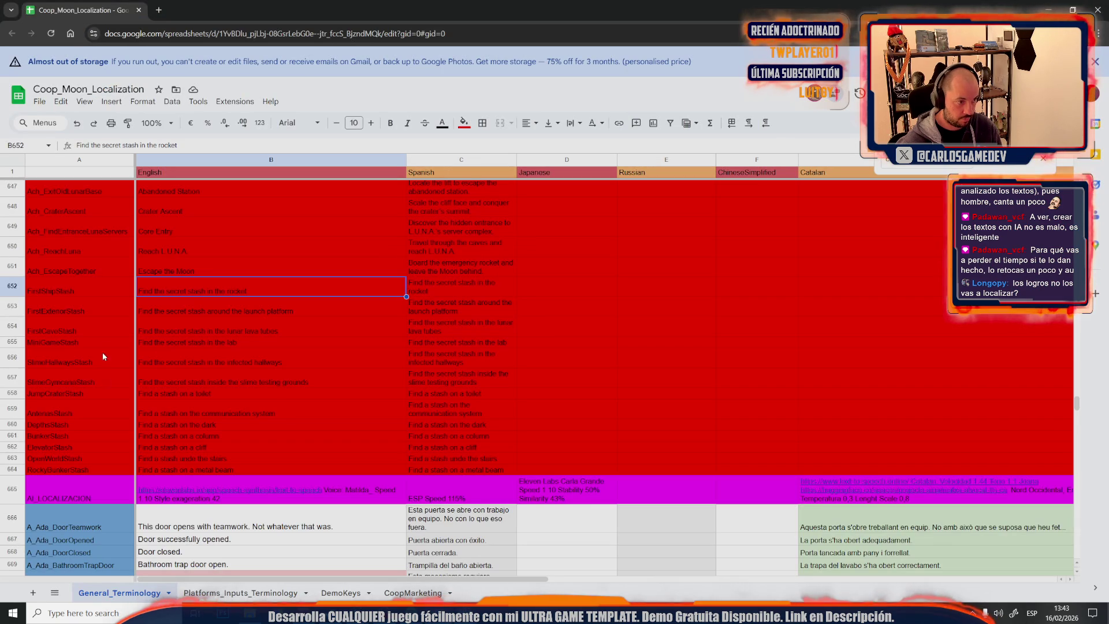
double_click(175, 292)
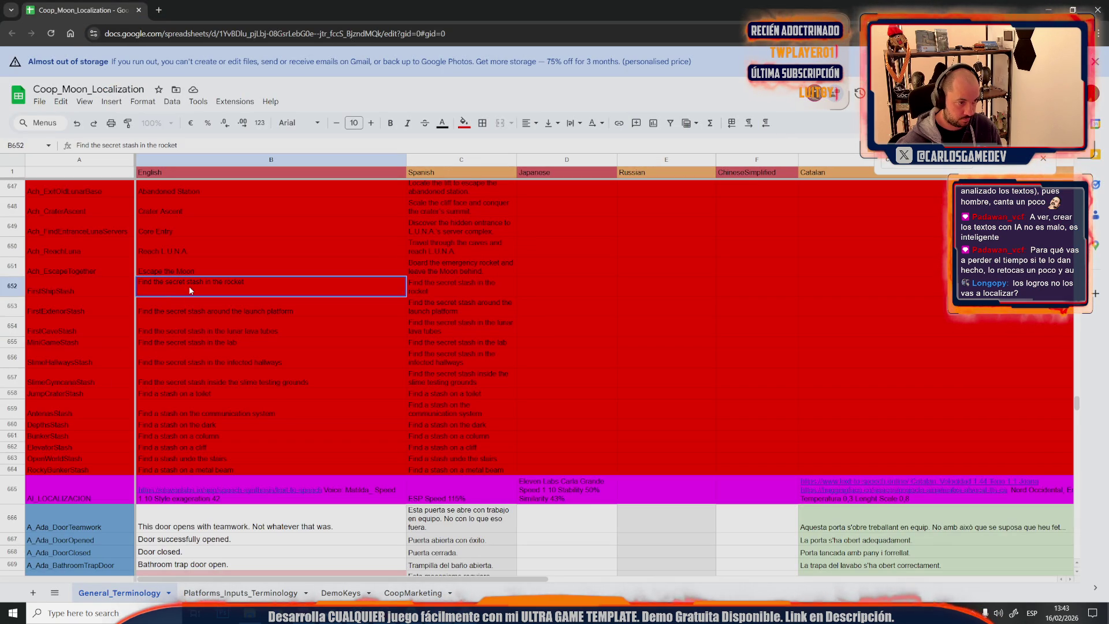
key("ctrl+a")
key("ctrl+v")
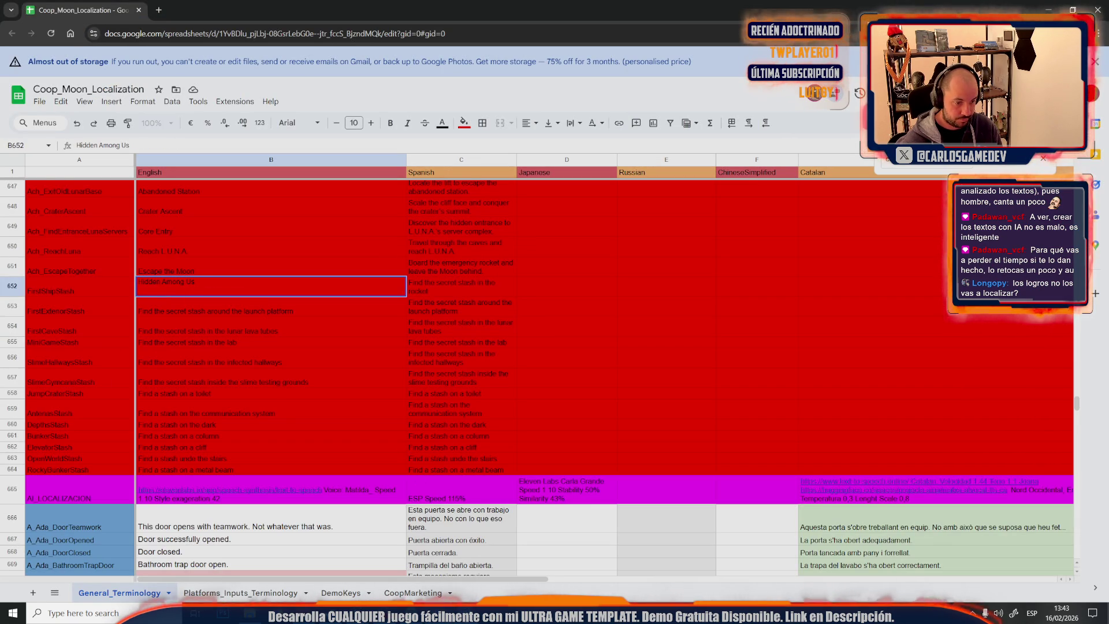
Copy 'Check the crew's quarters for a secret stash.' into C652, then return to ChatGPT
key("alt+Tab")
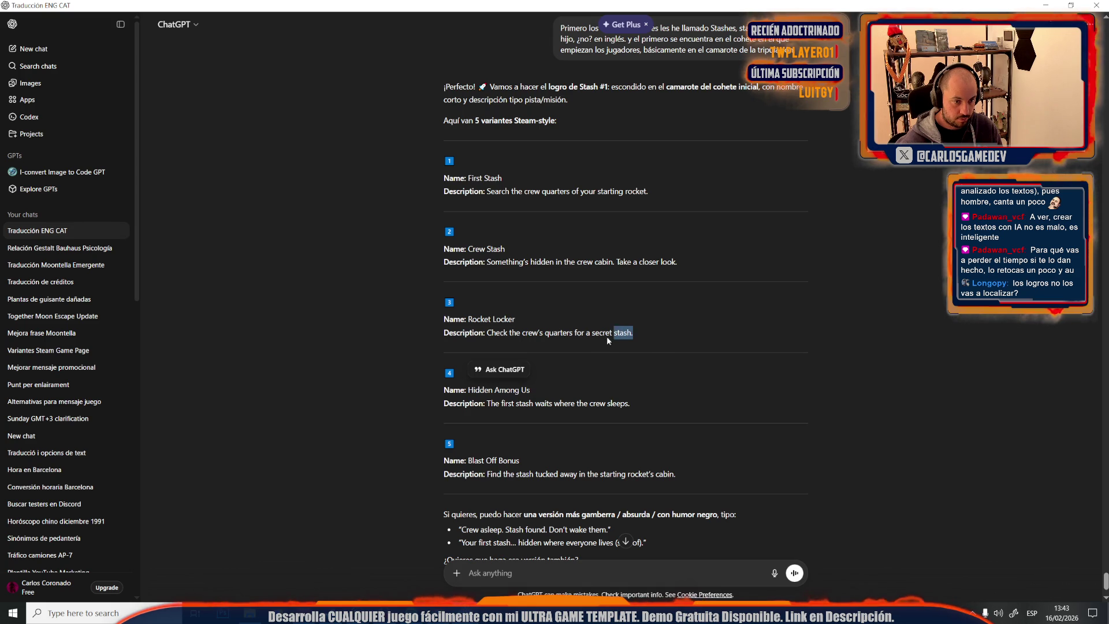
left_click_drag(662, 334, 487, 334)
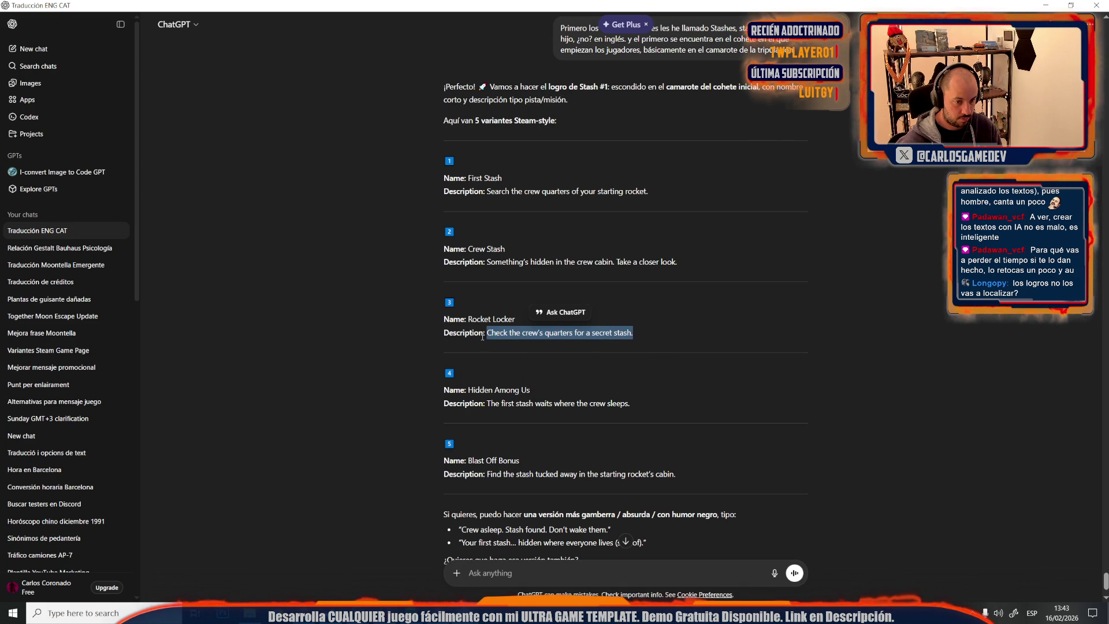
key("alt+Tab")
left_click(294, 333)
double_click(420, 285)
key("ctrl+a")
key("ctrl+v")
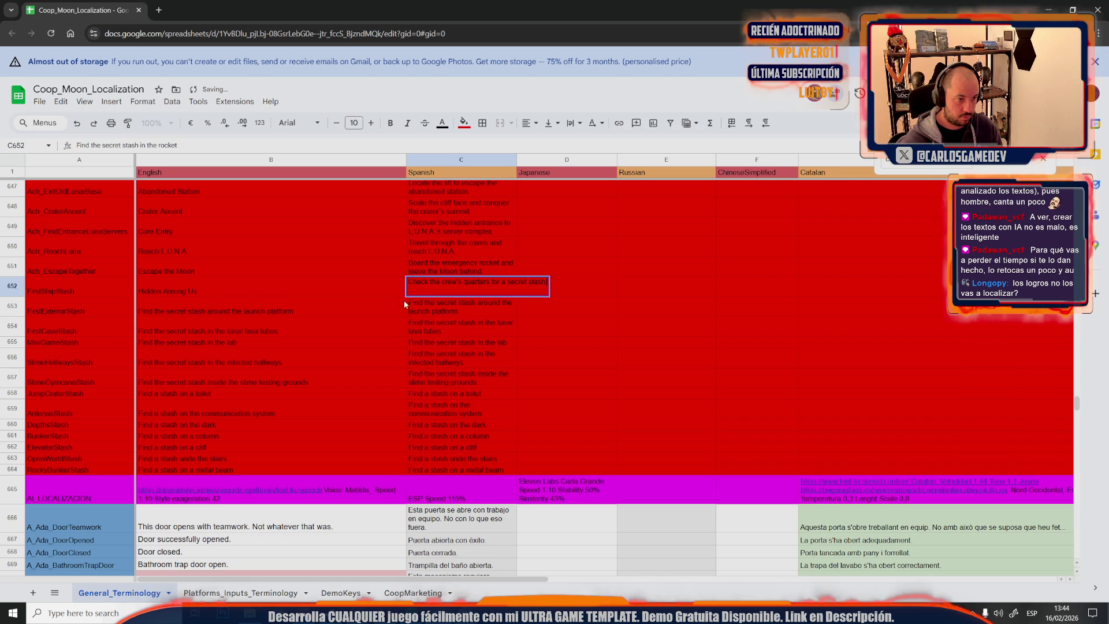
left_click(221, 313)
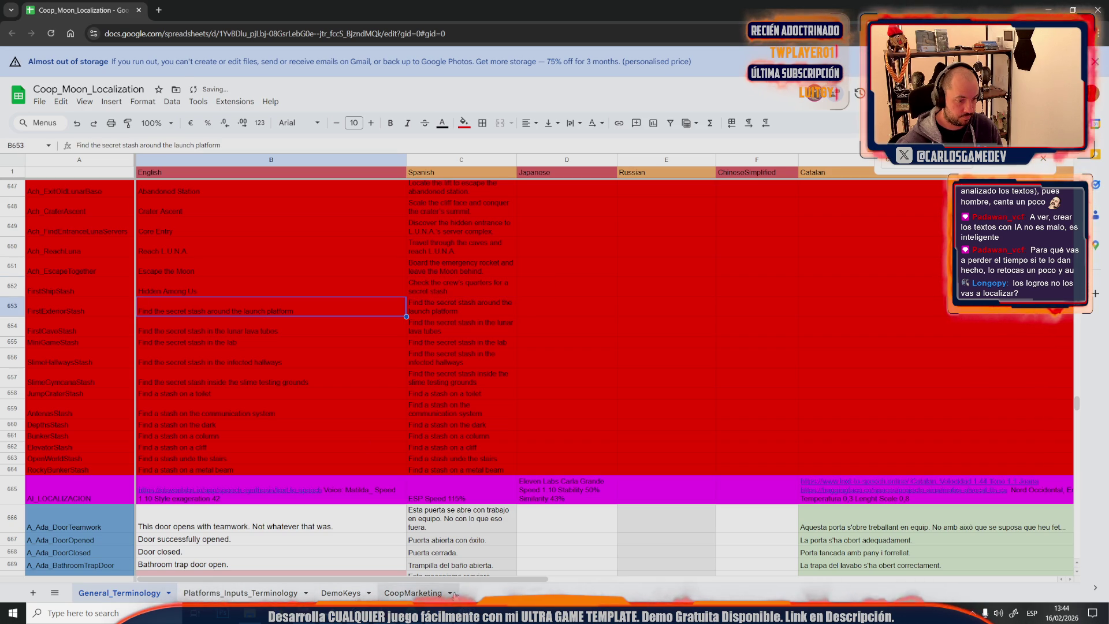
key("alt+Tab")
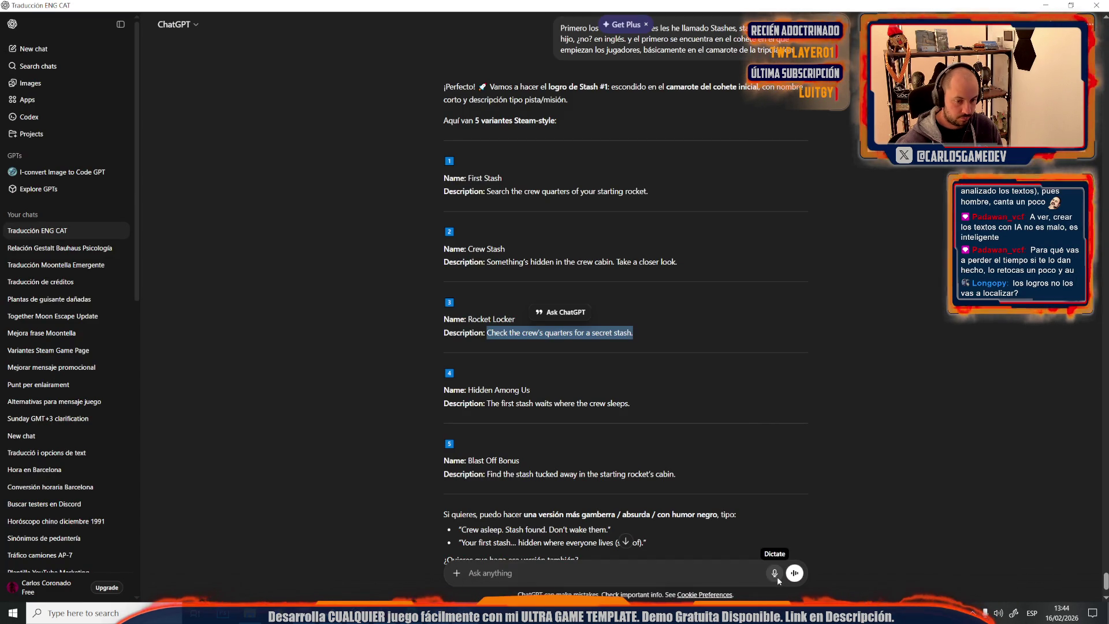
Dictate and send that the second stash sits atop a rock at the launch platform, then select 'Launchpad Loot'
left_click(778, 576)
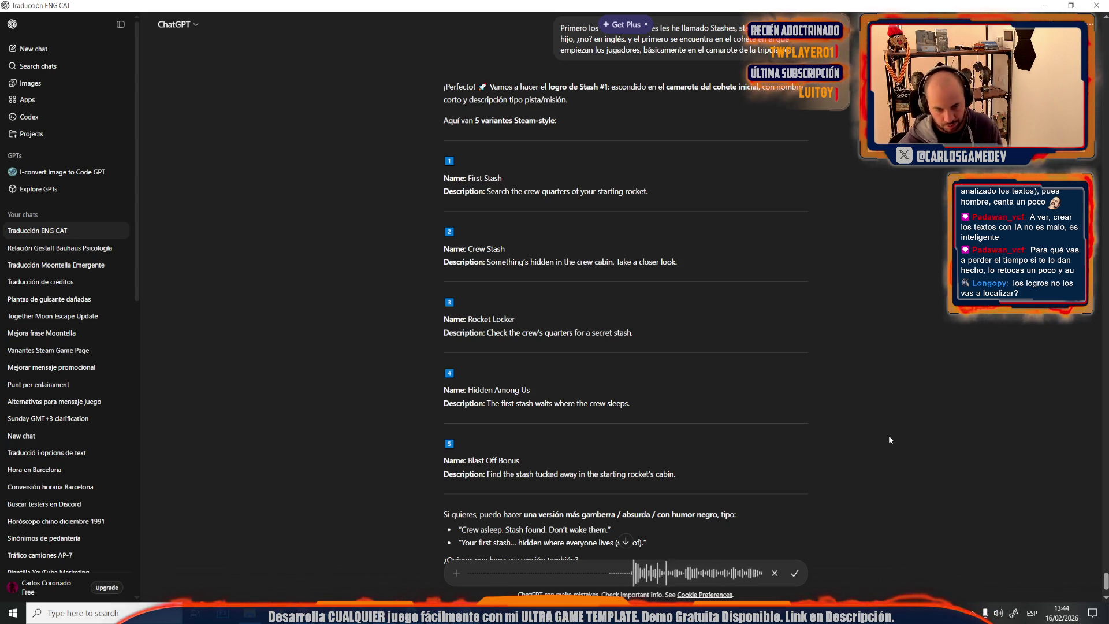
left_click(794, 573)
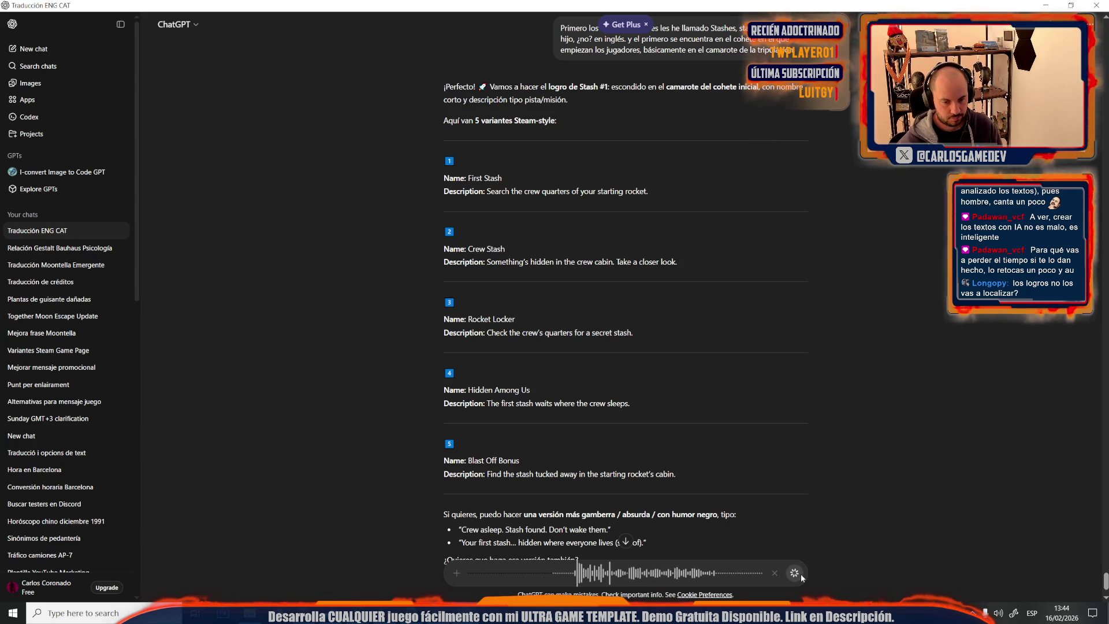
left_click(800, 577)
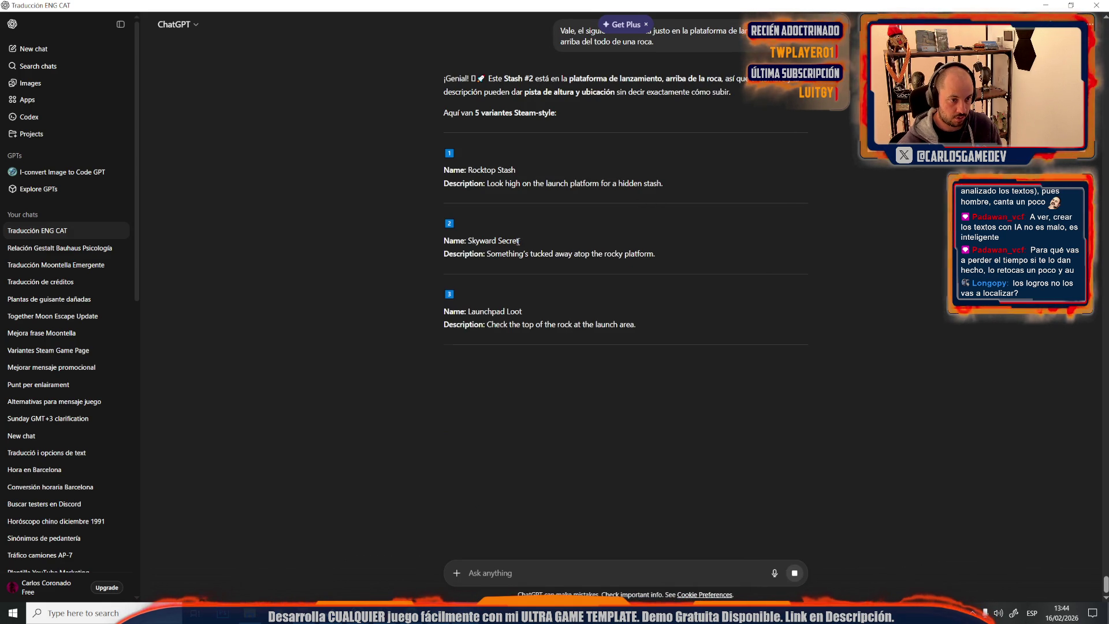
left_click_drag(522, 309, 468, 310)
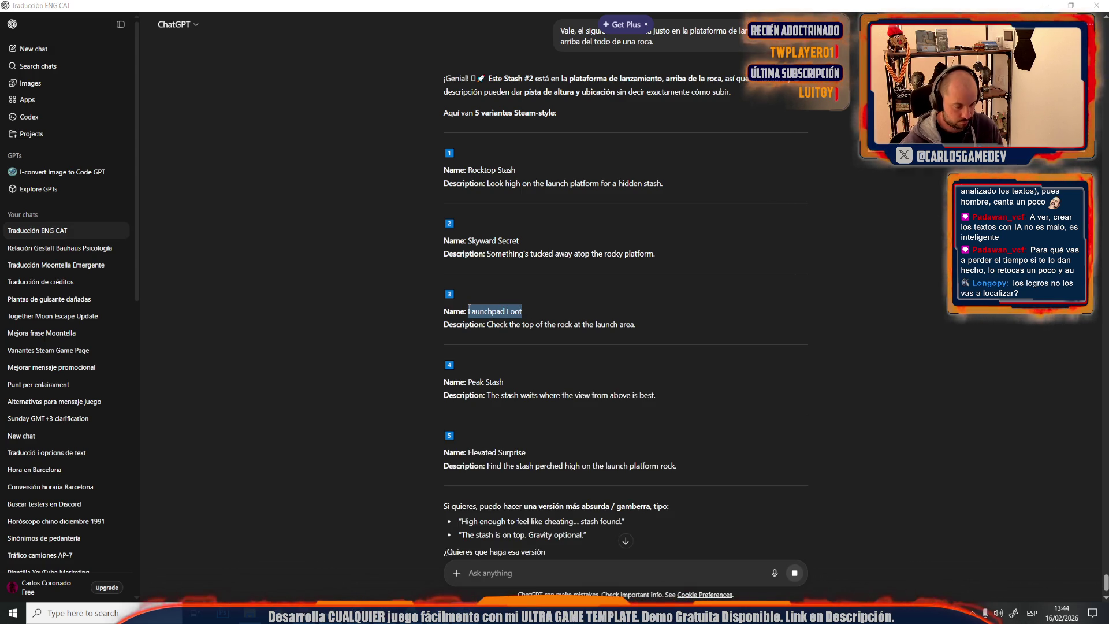
Paste 'Launchpad Loot' into cell B653
key("alt+Tab")
left_click(222, 341)
double_click(200, 309)
key("ctrl+c")
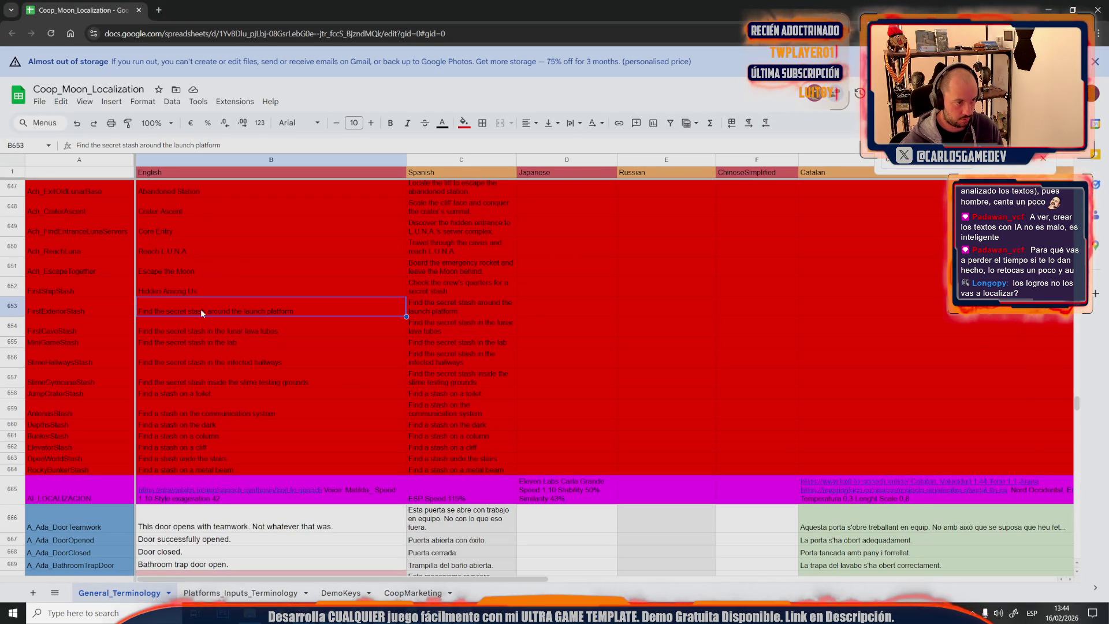
key("ctrl+a")
key("ctrl+v")
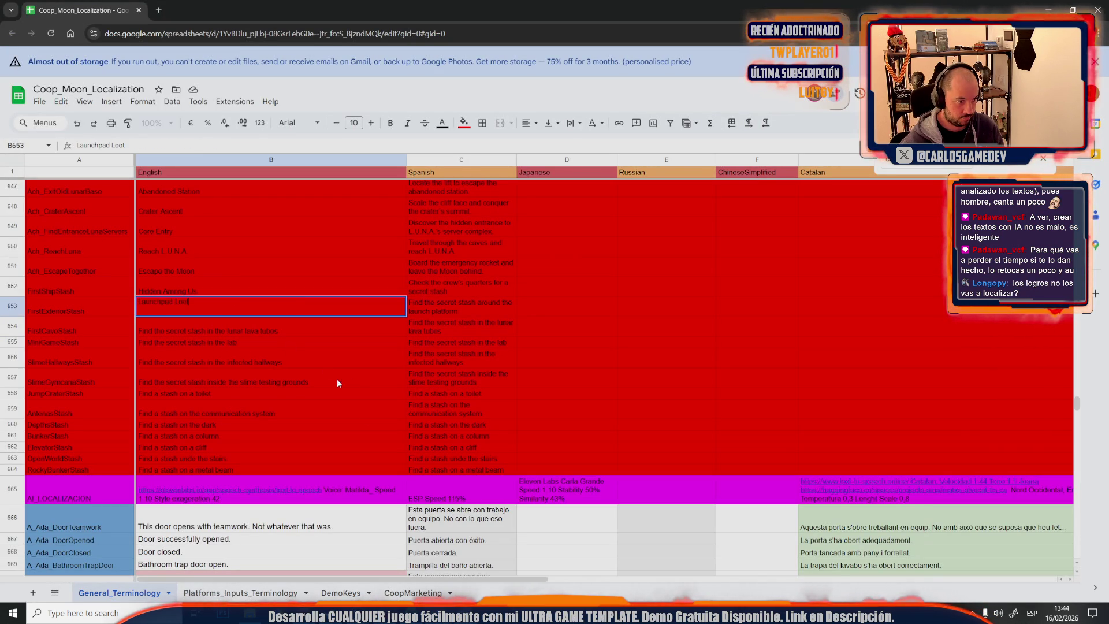
Copy the Elevated Surprise description into C653 and trim it to 'Find the stash hidden in the launch platform'
key("alt+Tab")
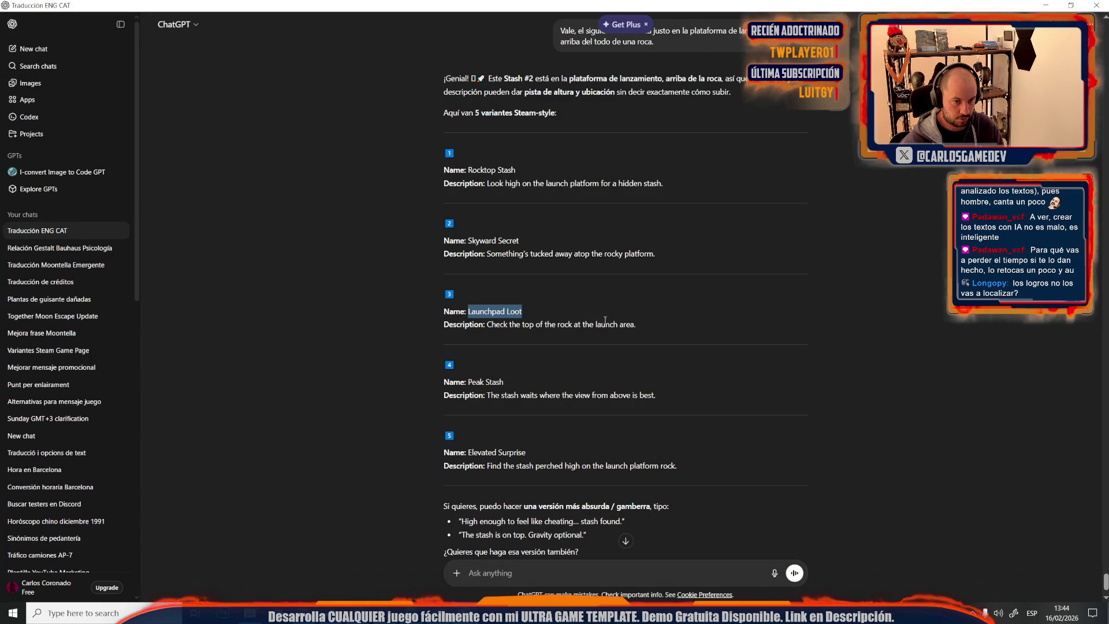
left_click_drag(658, 394, 499, 398)
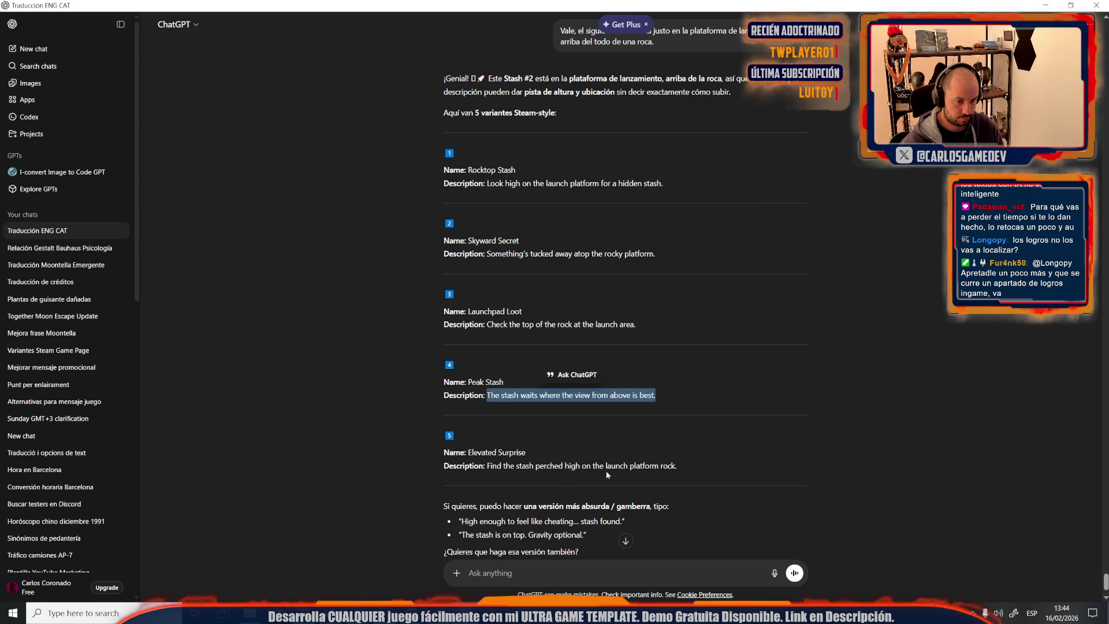
left_click_drag(684, 467, 498, 466)
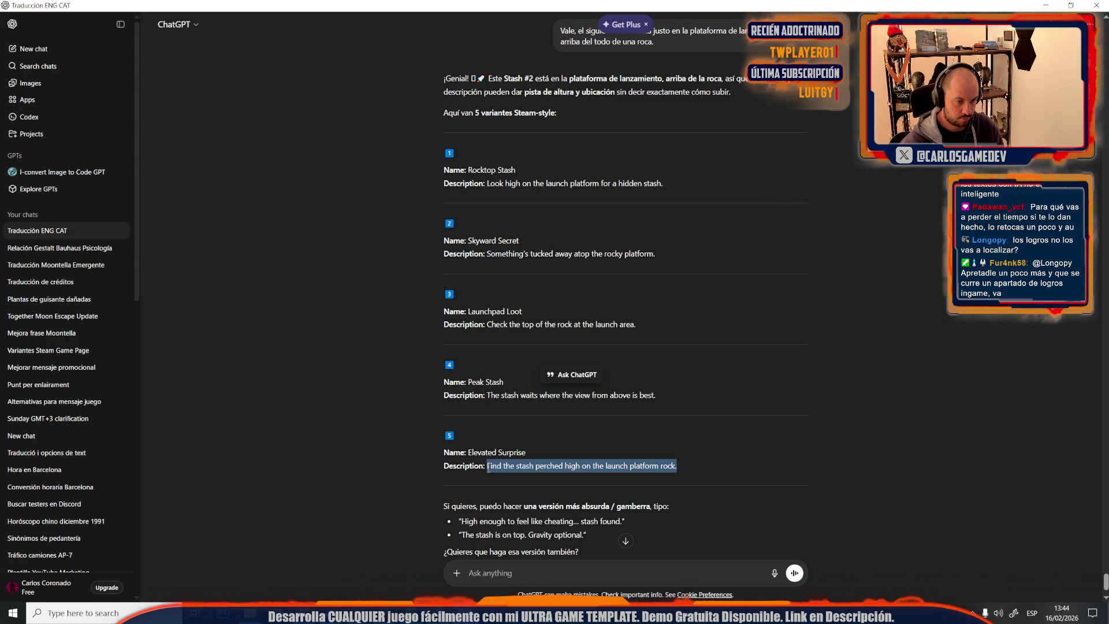
key("alt+Tab")
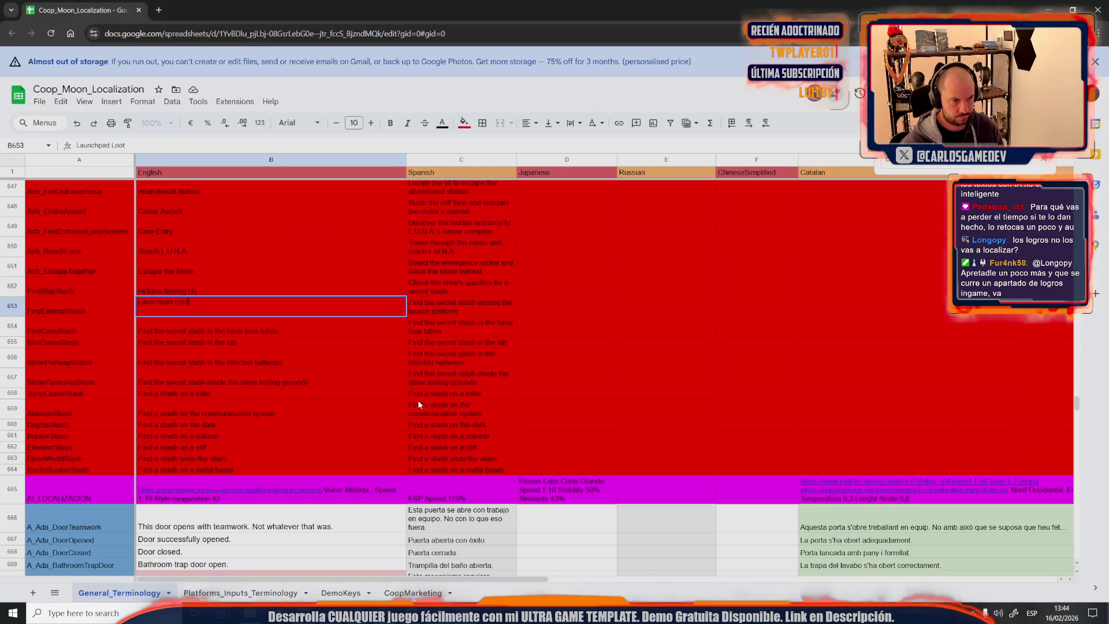
left_click(437, 304)
key("ctrl+v")
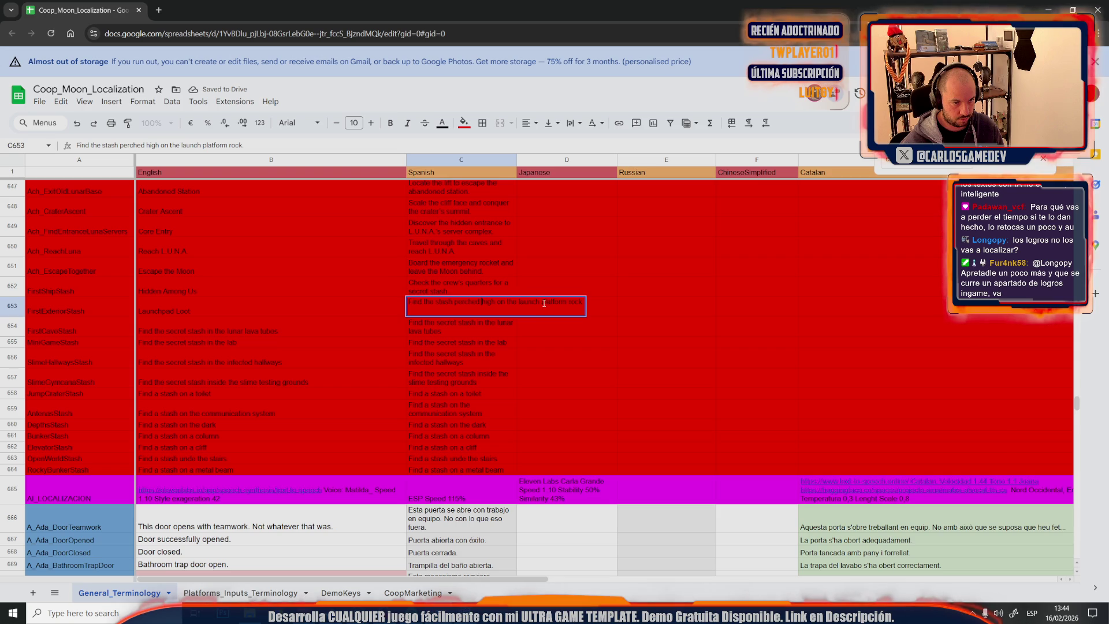
key("BackSpace")
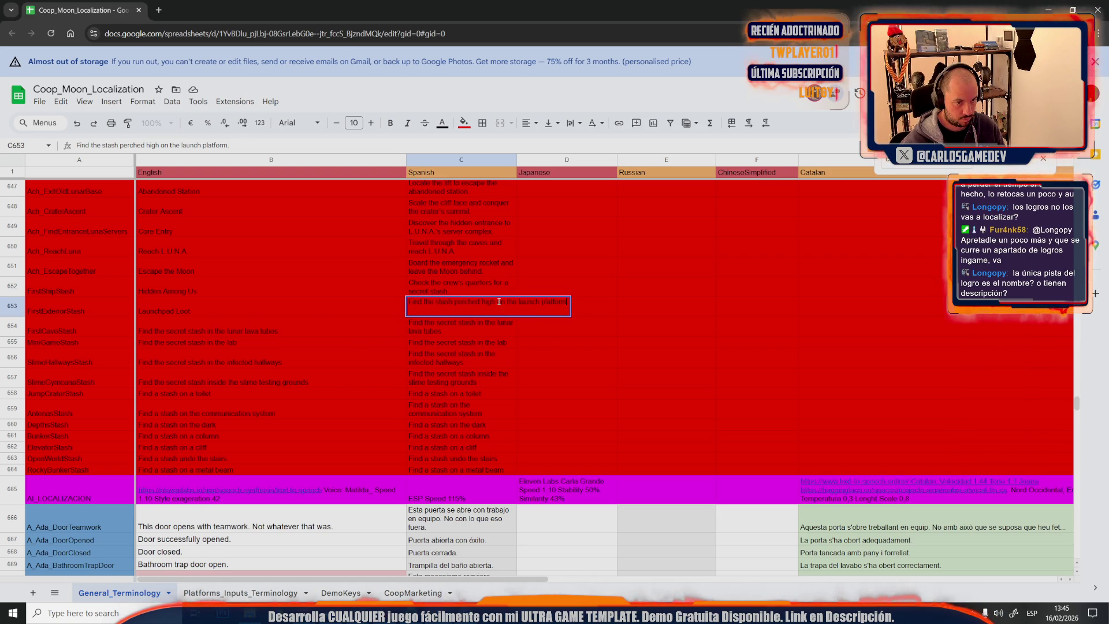
left_click_drag(503, 300, 482, 301)
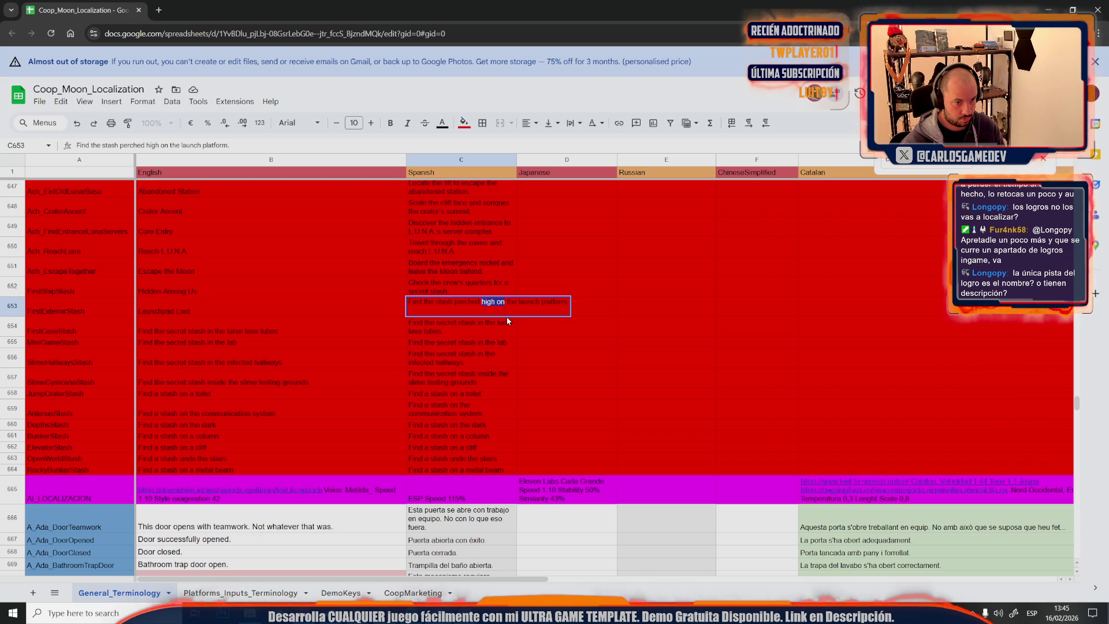
left_click_drag(499, 301, 506, 301)
type("hidden i the laun")
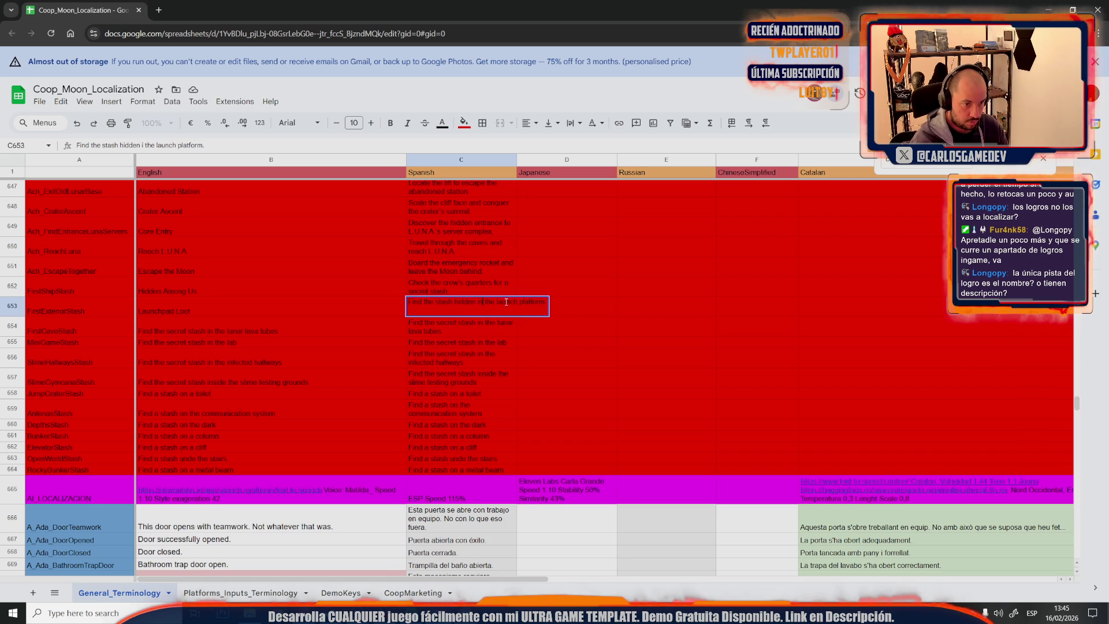
type("n")
Copy the lunar lava tubes stash clue from B654 and bring it over to ChatGPT
left_click(313, 331)
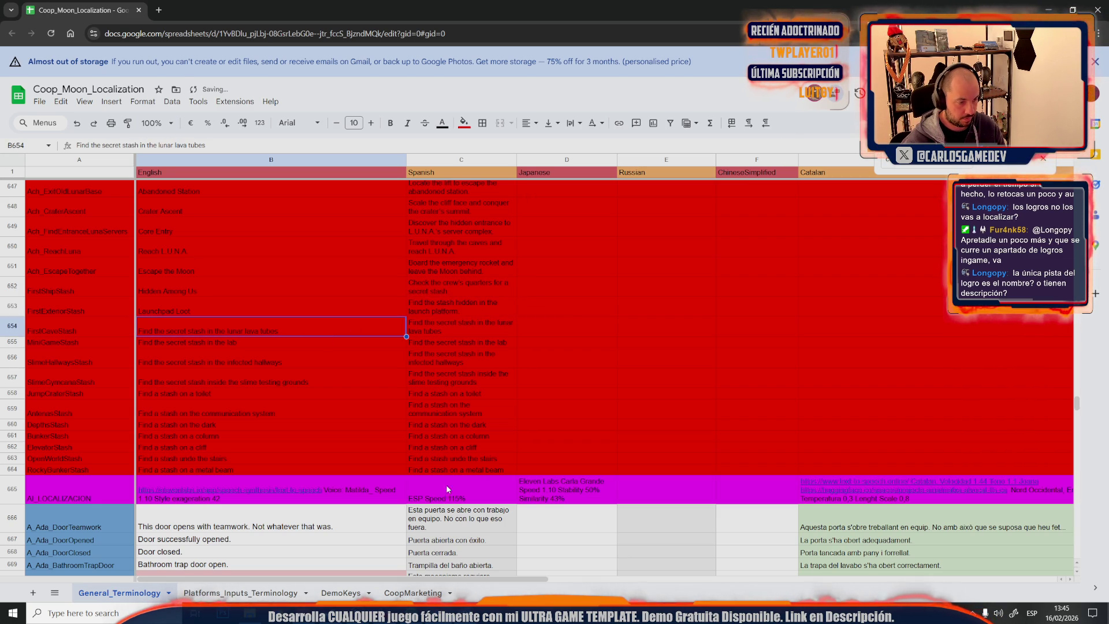
key("alt+Tab")
left_click(536, 571)
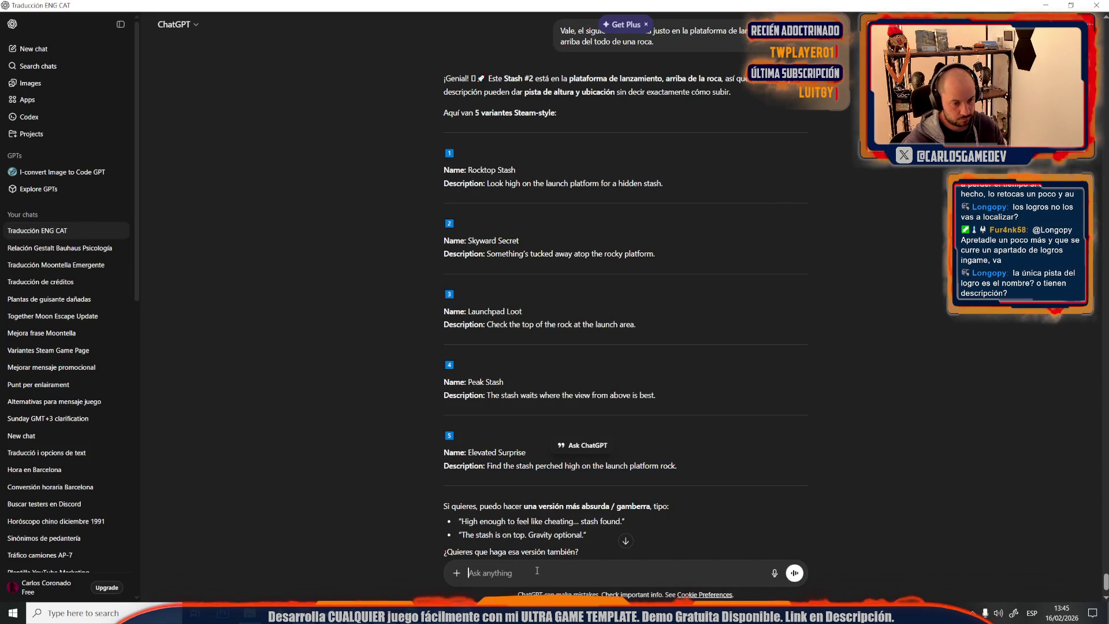
Send the lava tubes prompt and paste the suggested name 'Magma Secret' into B654
key("ctrl+v")
key("Return")
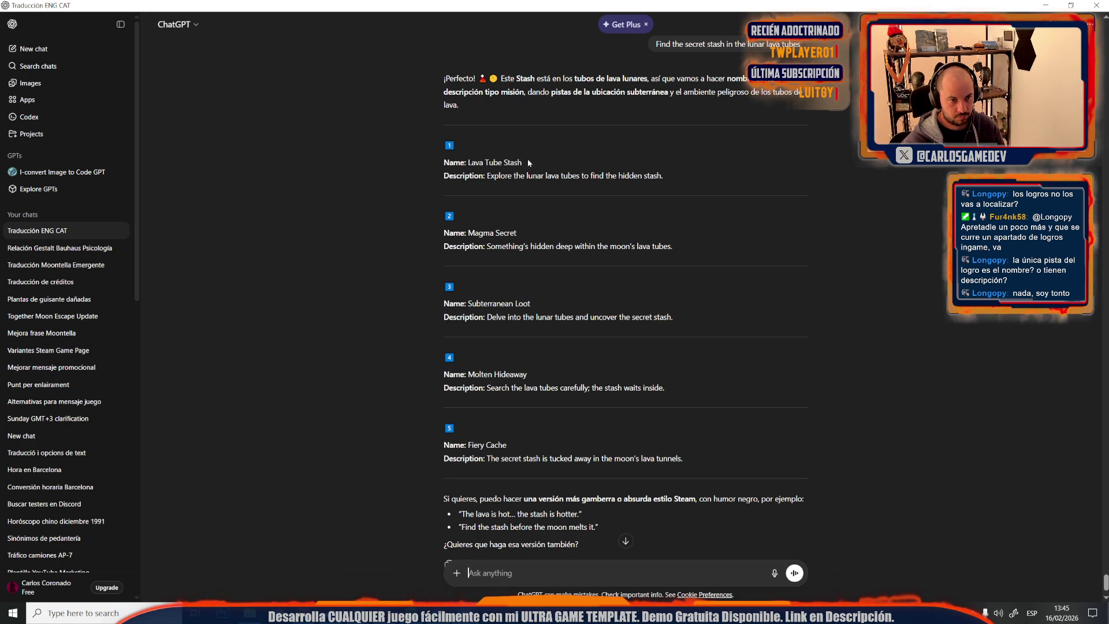
left_click_drag(518, 233, 469, 232)
key("ctrl+c")
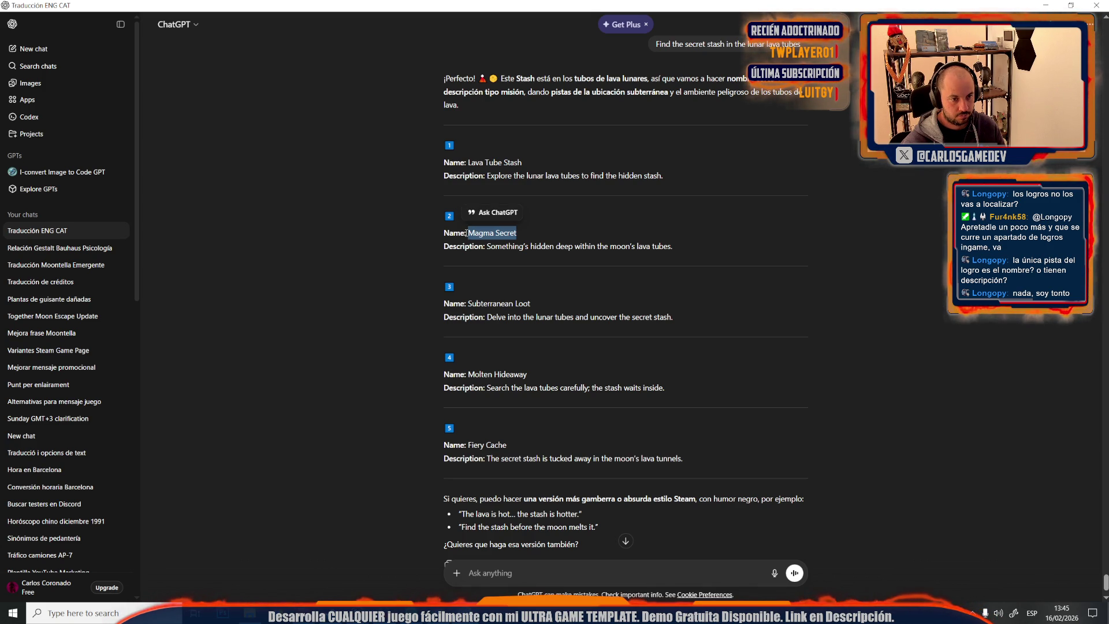
key("alt+Tab")
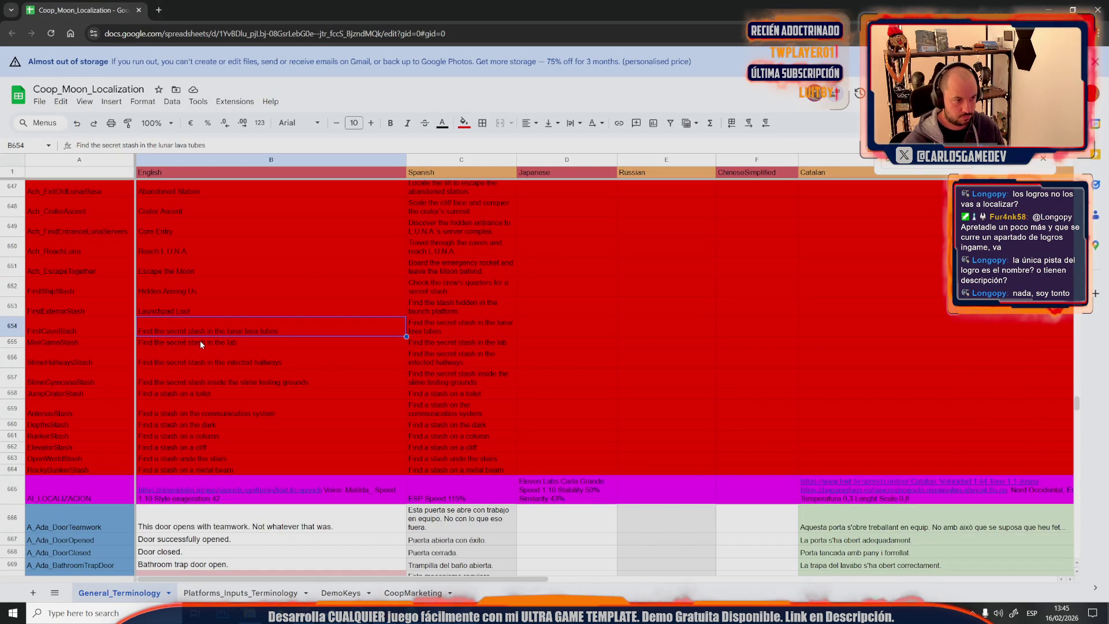
double_click(200, 340)
left_click(226, 333)
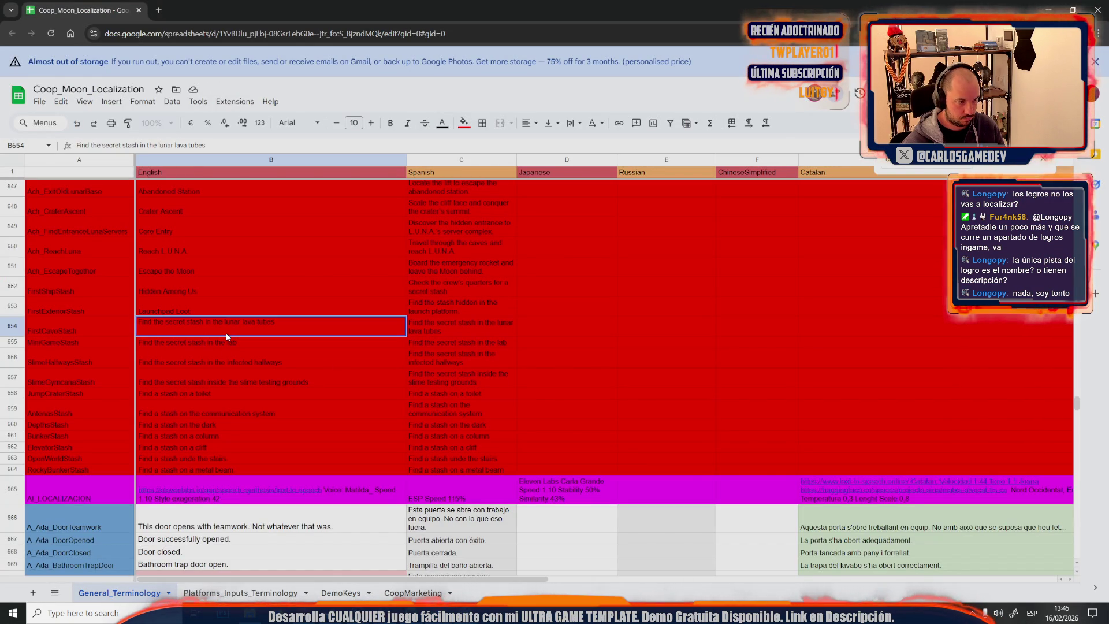
double_click(256, 324)
key("ctrl+v")
left_click(215, 374)
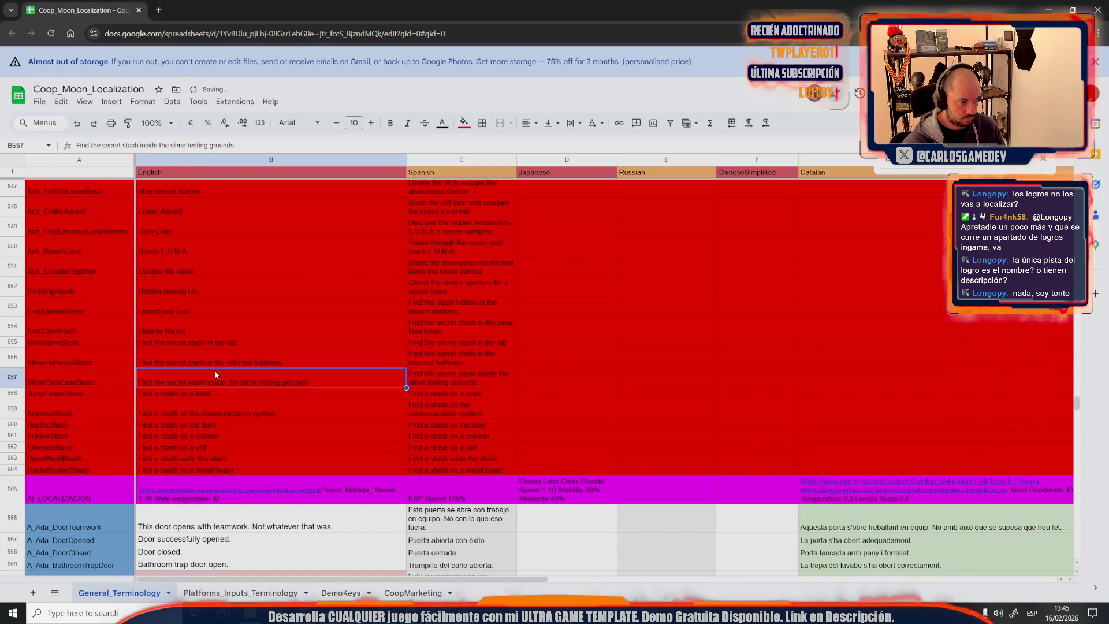
Copy the 'Explore the lunar lava tubes' description into C657, then select the toilet stash row
key("alt+Tab")
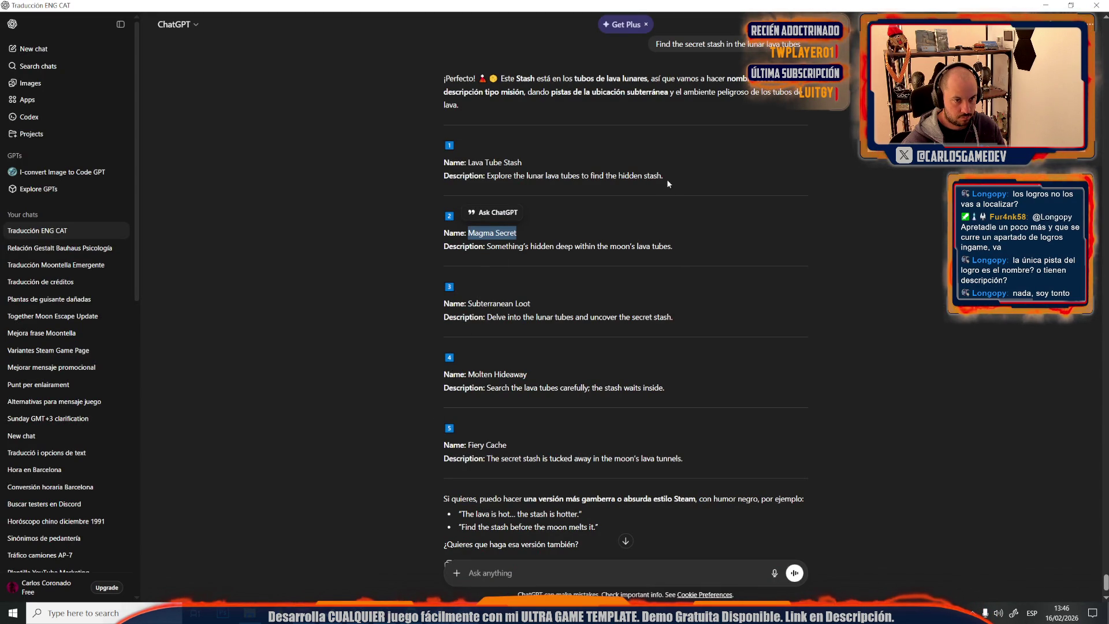
left_click_drag(663, 176, 484, 181)
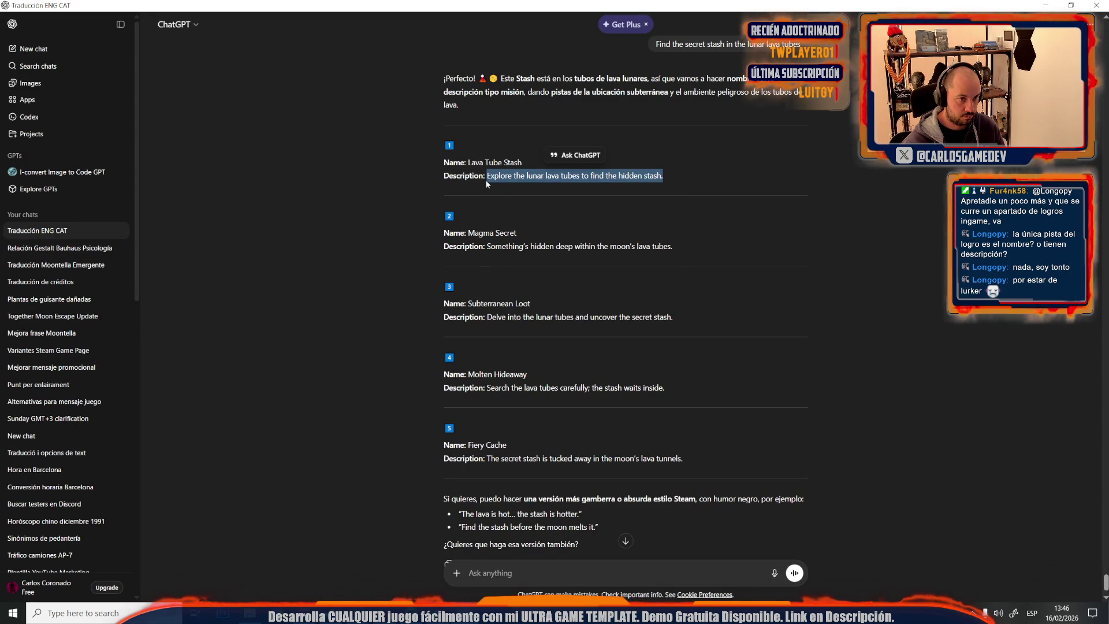
key("alt+Tab")
left_click(446, 373)
double_click(431, 374)
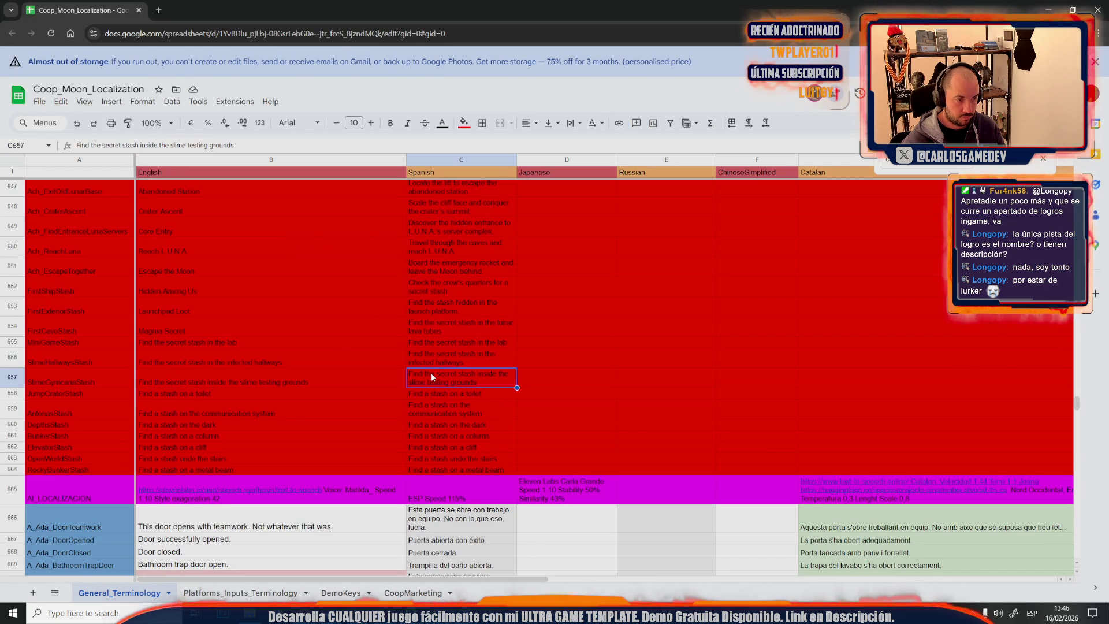
key("ctrl+a")
type("Explore the lunar lava tubes to find the hidden stash.")
left_click(351, 396)
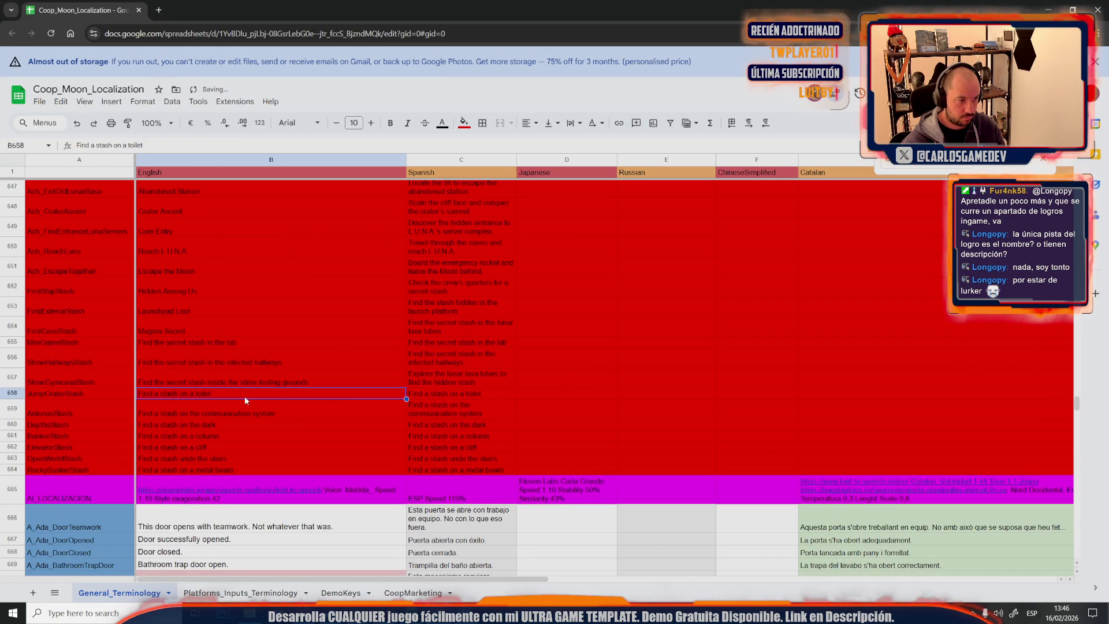
Send the toilet stash clue to ChatGPT and pick 'Toilet Treasure' from the joke names
key("alt+Tab")
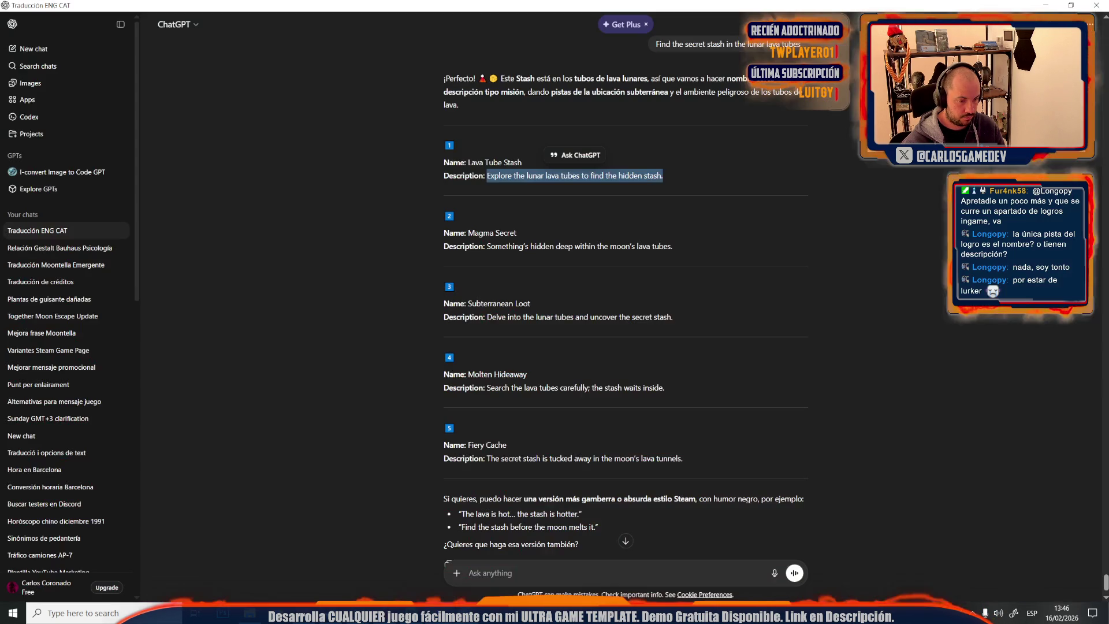
type("Find a stash on a toilet")
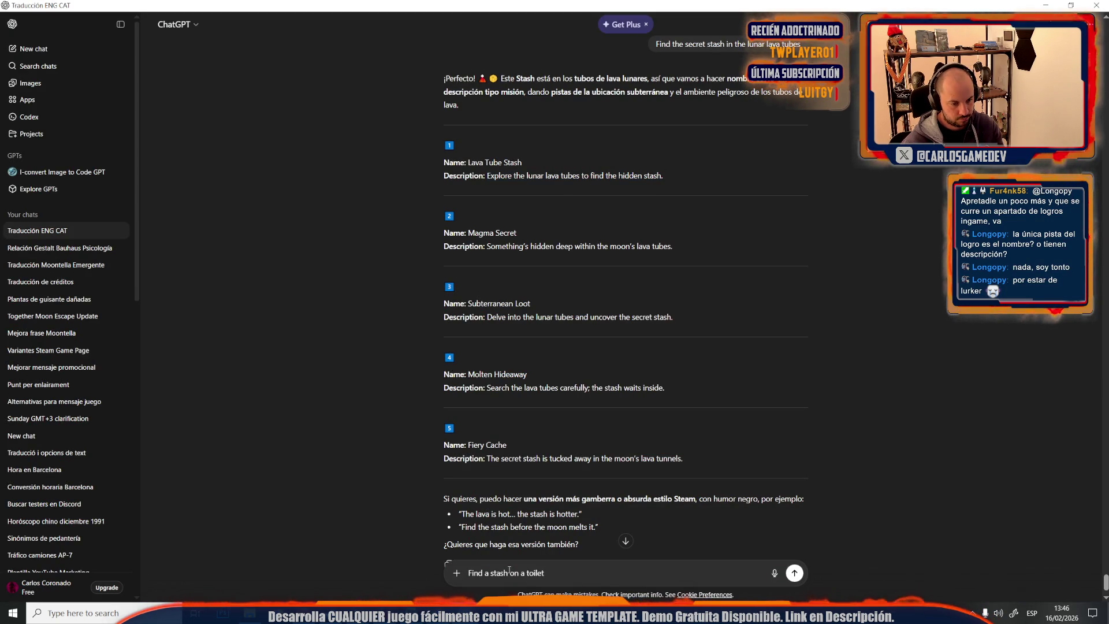
key("Return")
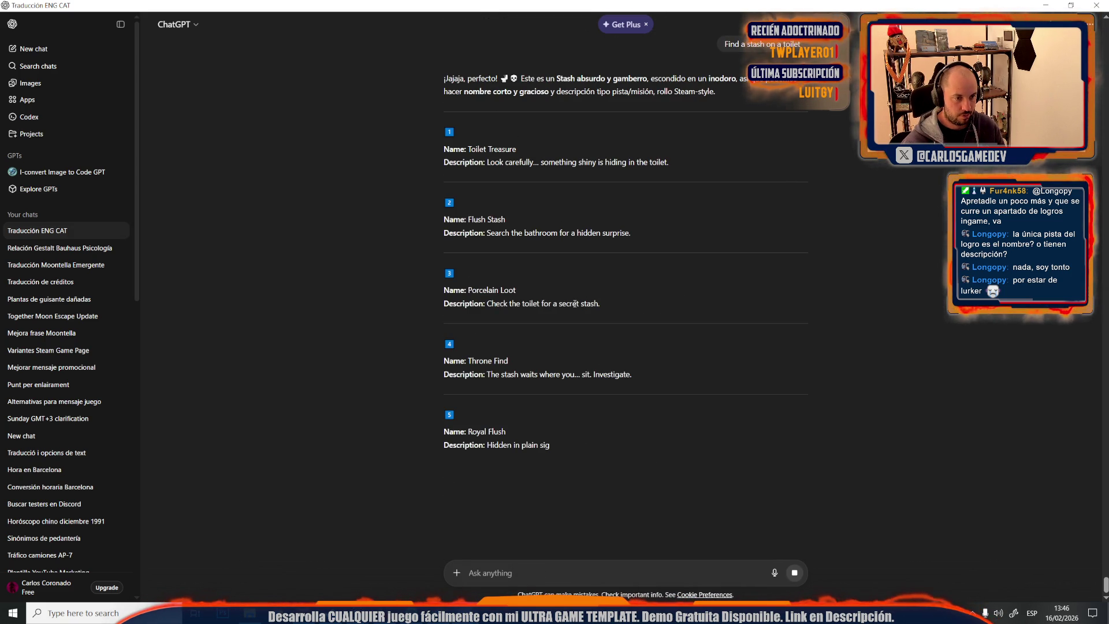
left_click_drag(517, 289, 468, 290)
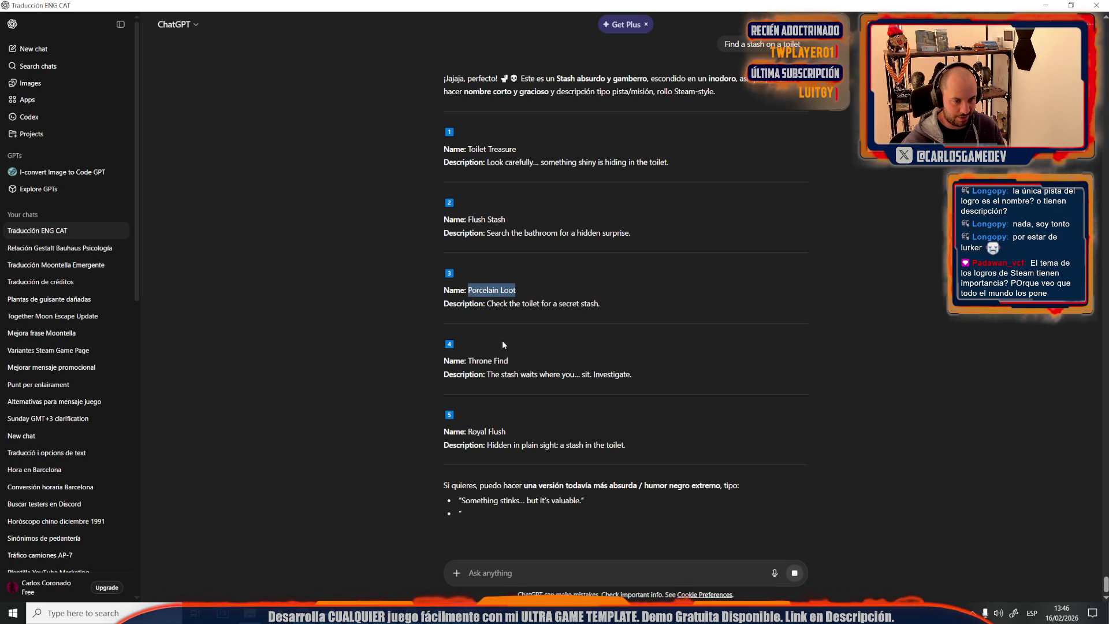
scroll(546, 406, "up", 1)
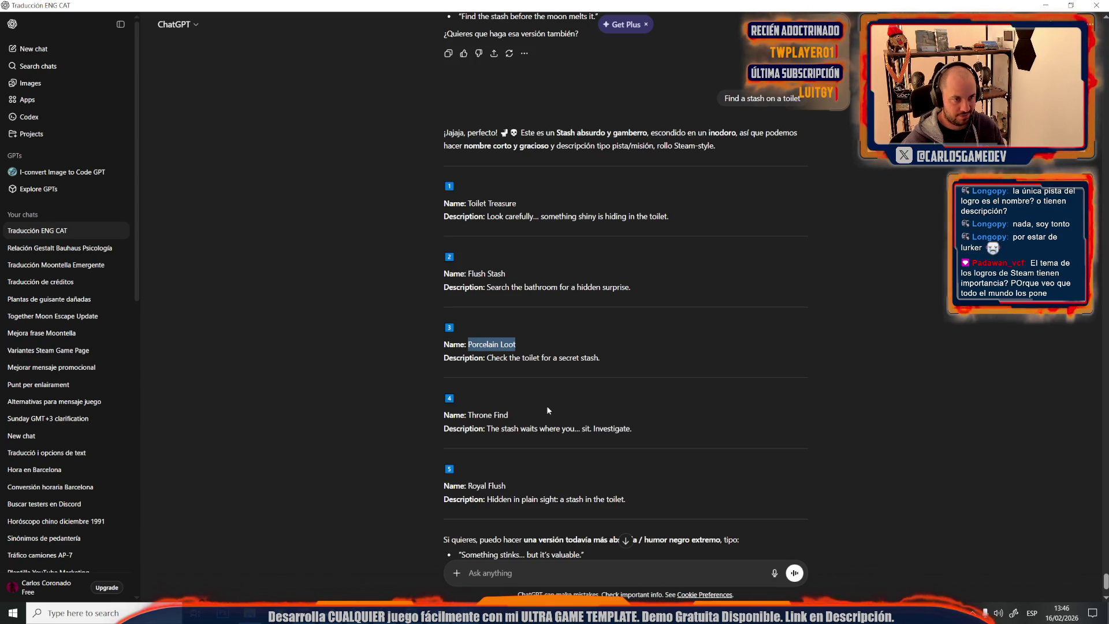
left_click_drag(517, 202, 468, 203)
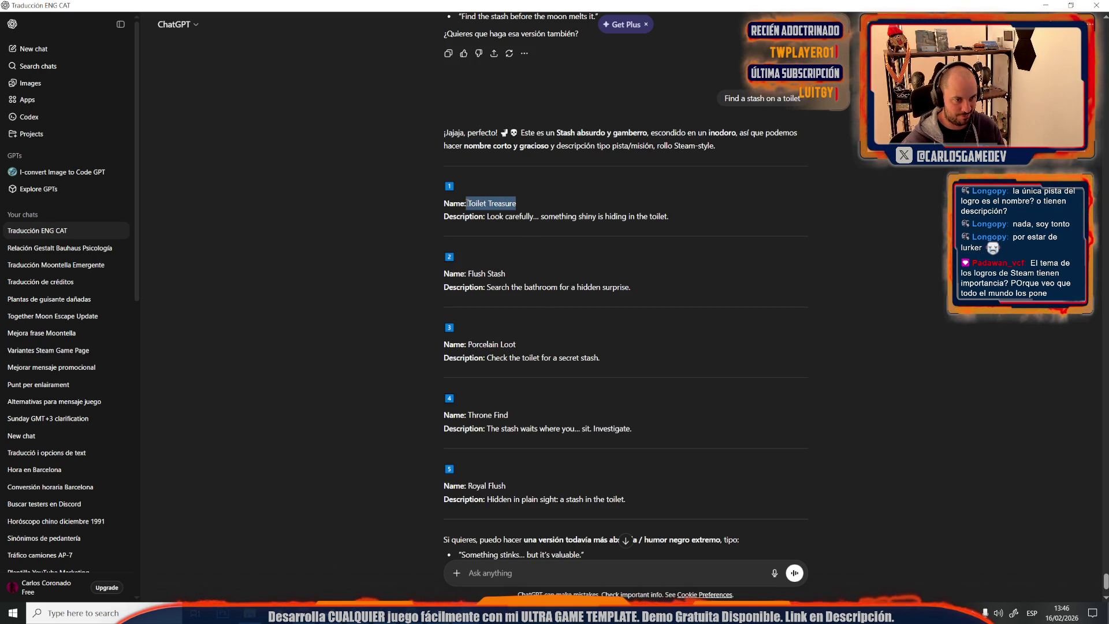
Paste 'Toilet Treasure' into B658 and select its description in ChatGPT
key("alt+Tab")
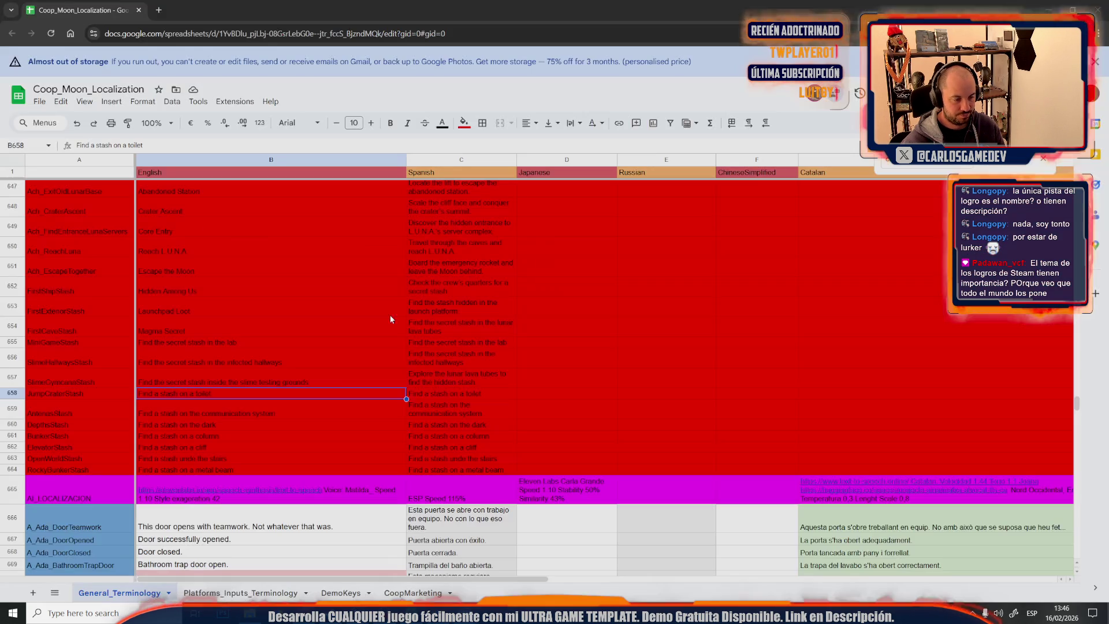
left_click(175, 394)
key("ctrl+v")
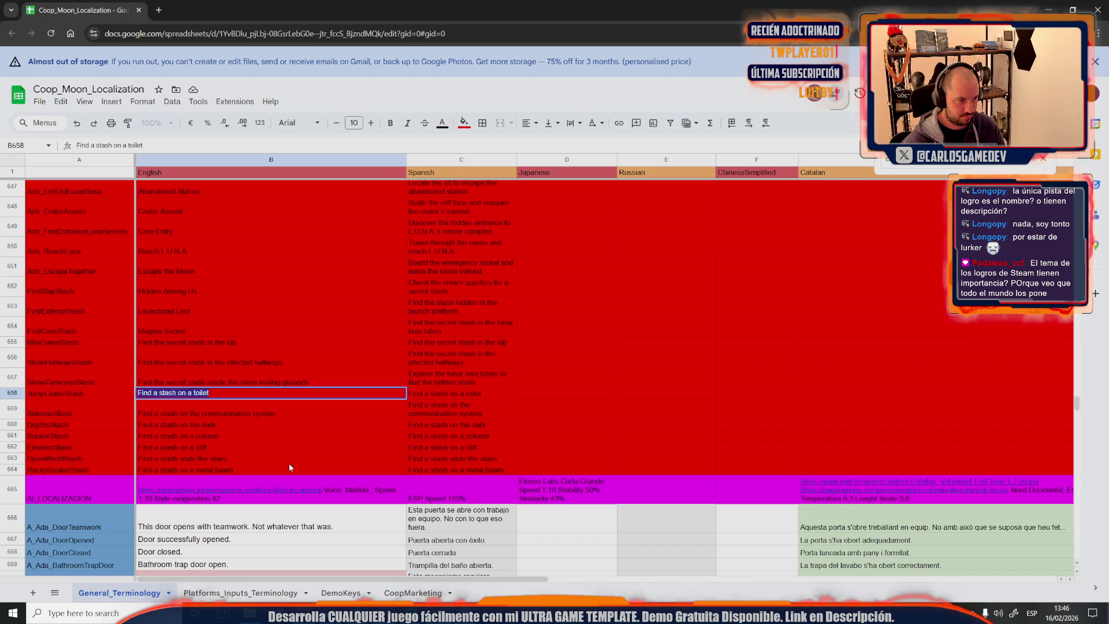
key("alt+Tab")
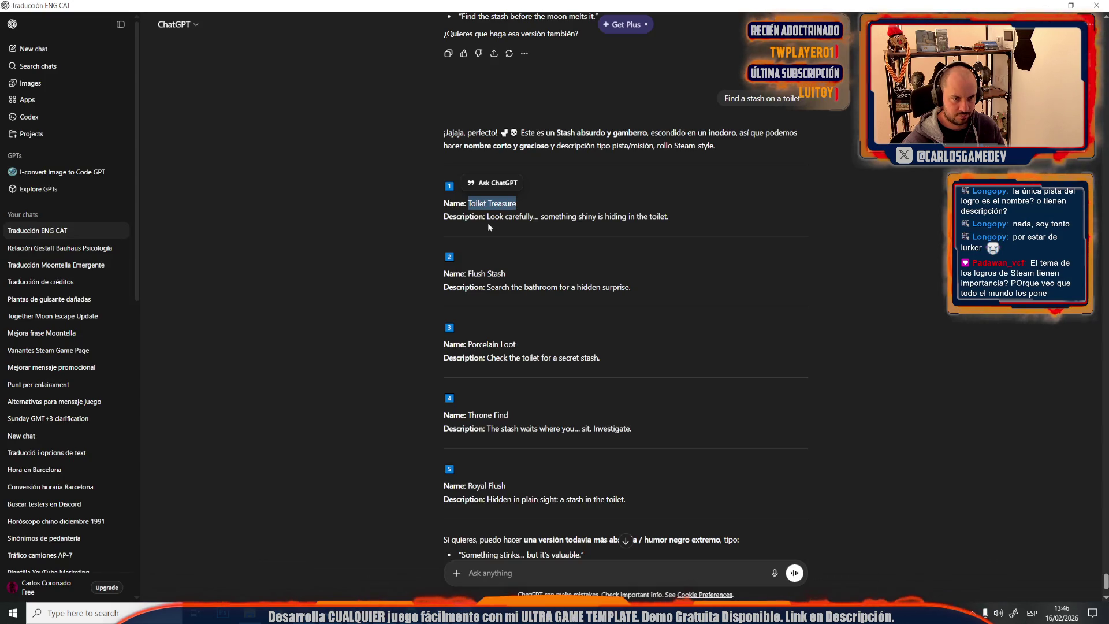
left_click_drag(668, 217, 490, 220)
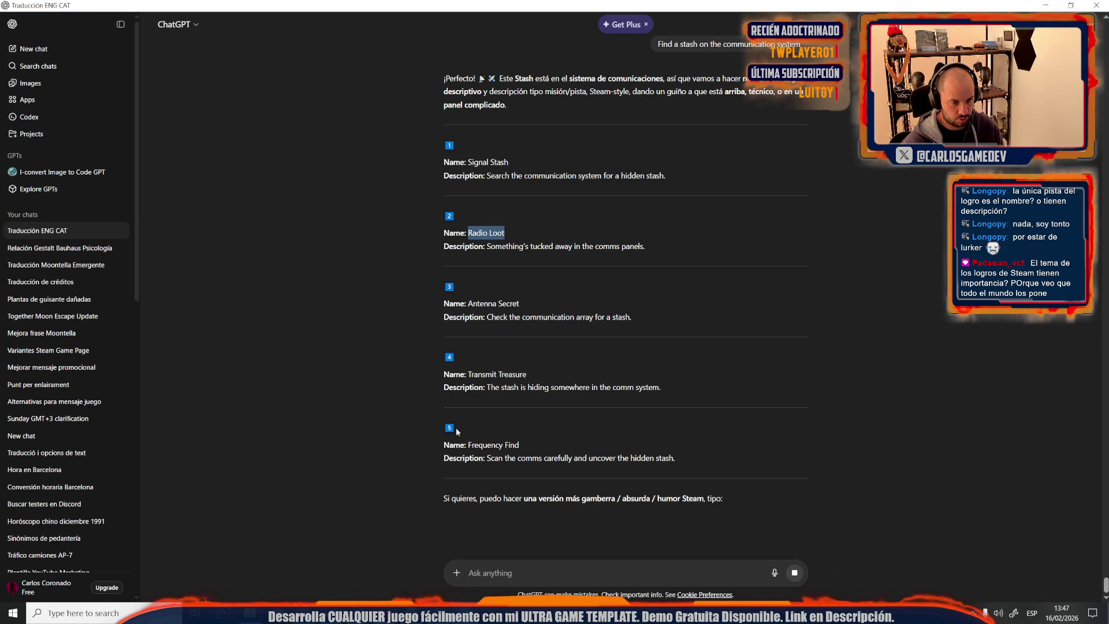
Replace B659's text with the name 'Radio Loot'
key("alt+Tab")
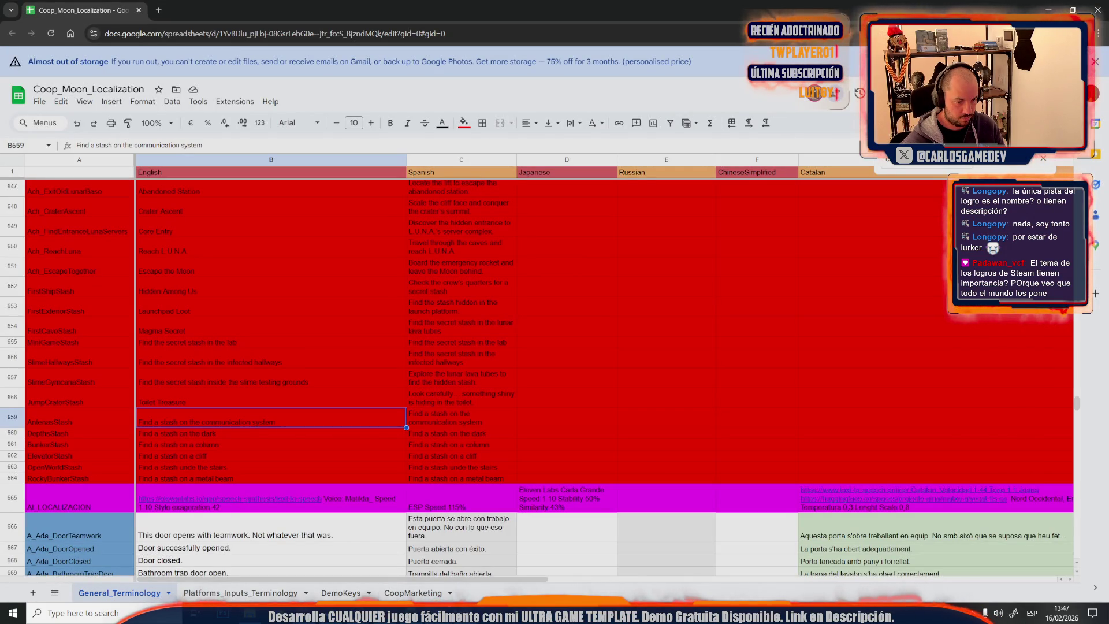
key("alt+Tab")
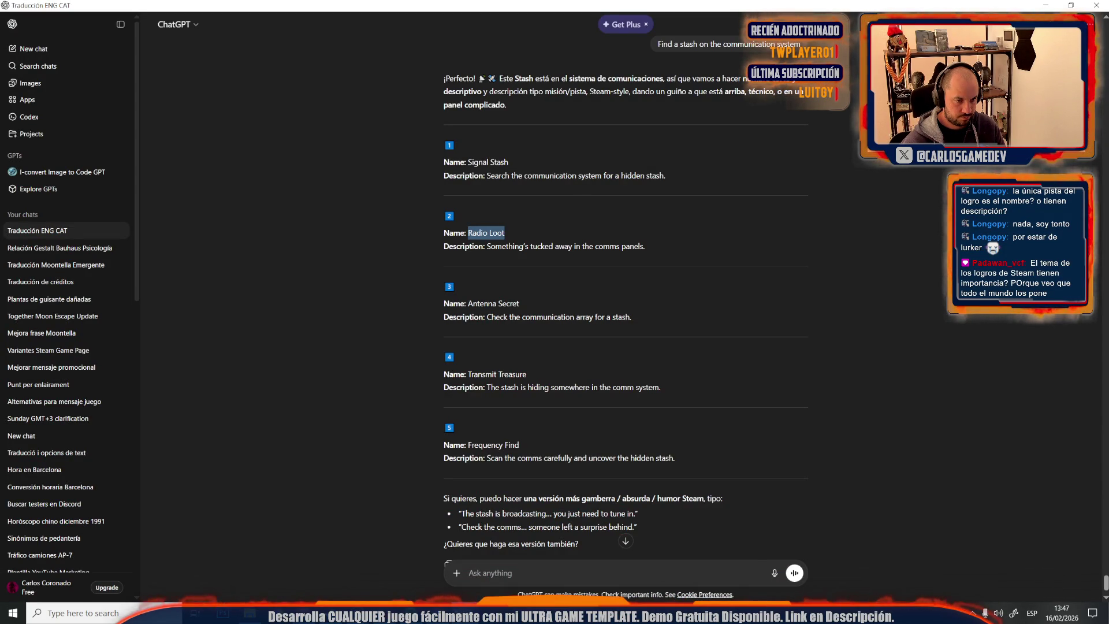
key("alt+Tab")
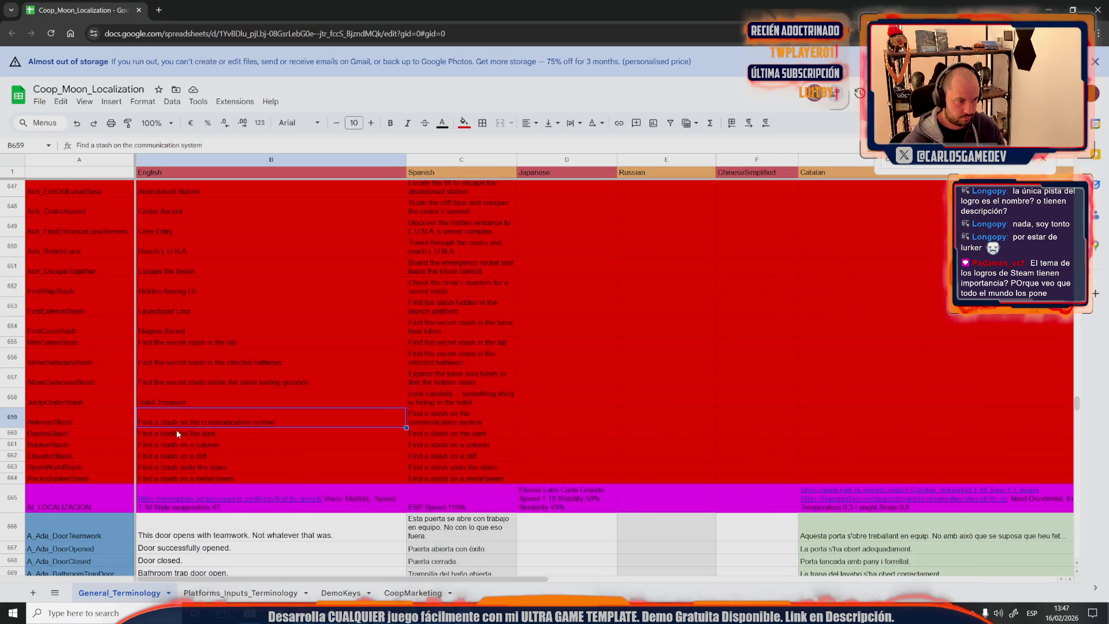
double_click(199, 418)
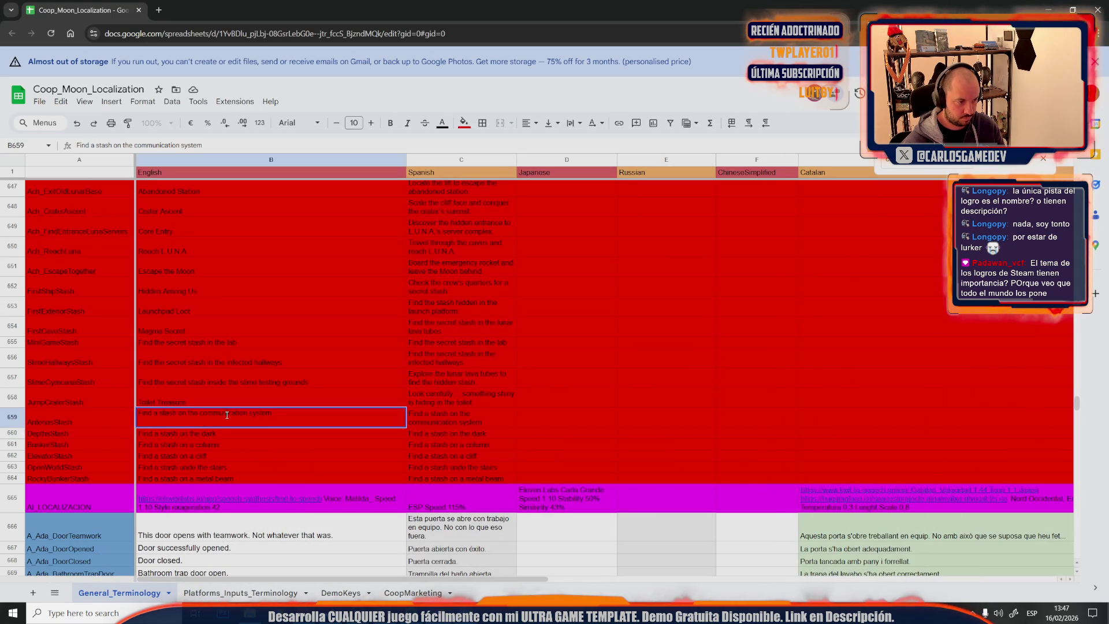
key("ctrl+a")
type("Radio Loot")
key("Return")
left_click(415, 420)
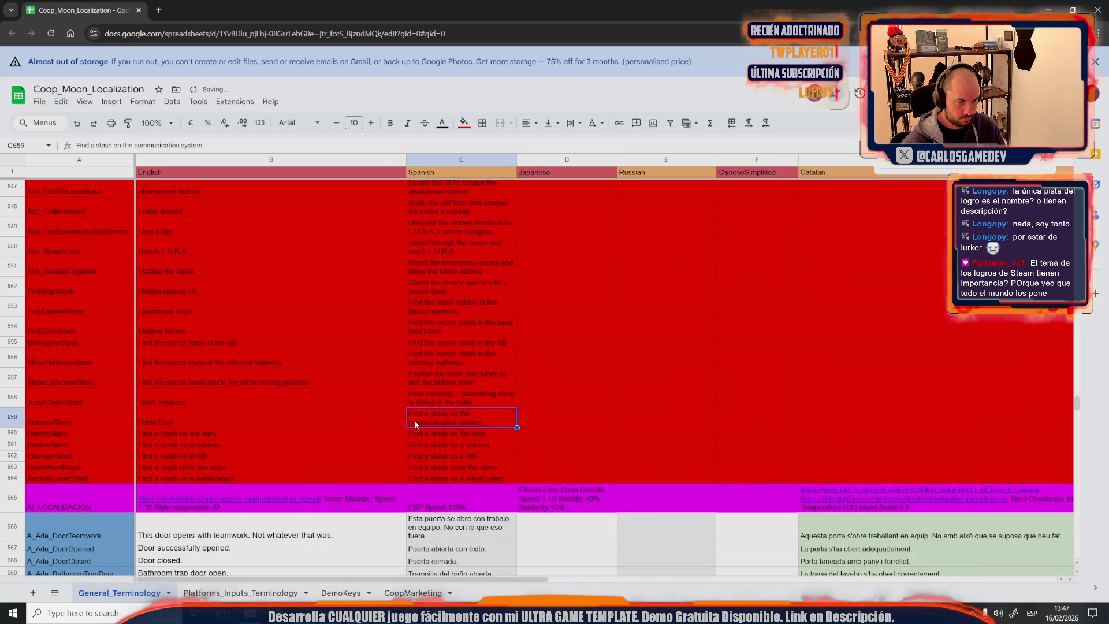
Copy 'Search the communication system for a hidden stash' into C659
key("alt+Tab")
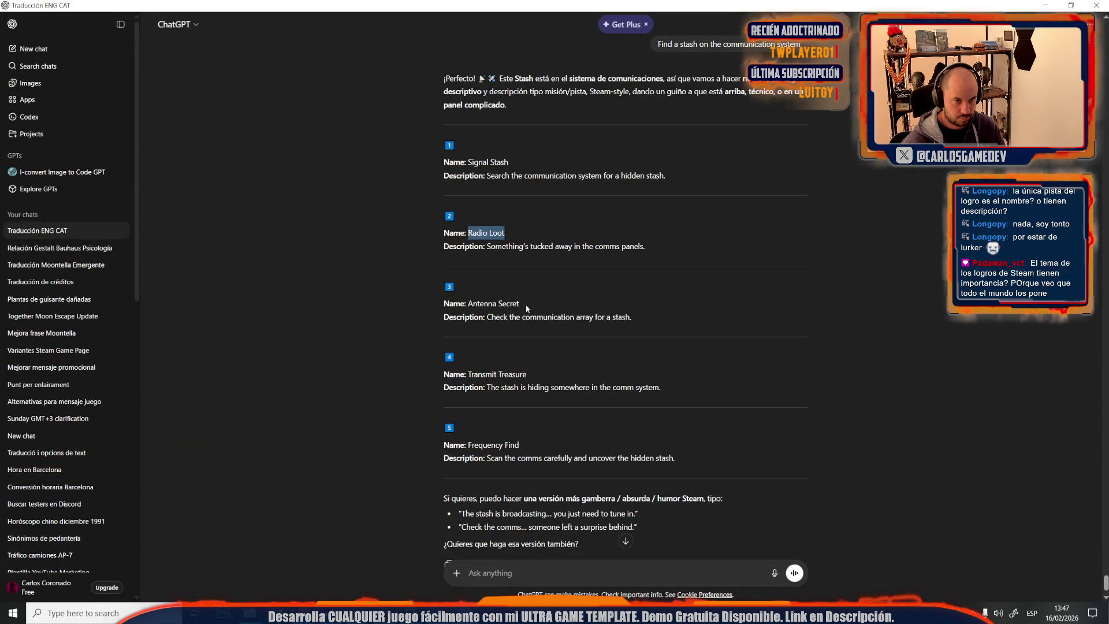
left_click_drag(664, 249, 582, 247)
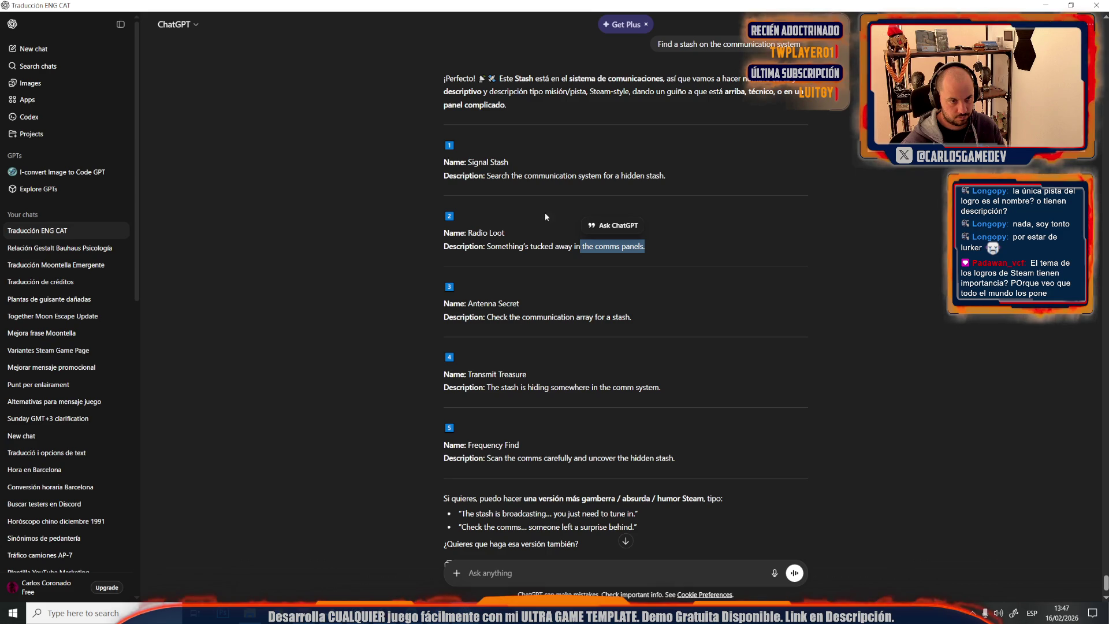
left_click_drag(672, 174, 482, 182)
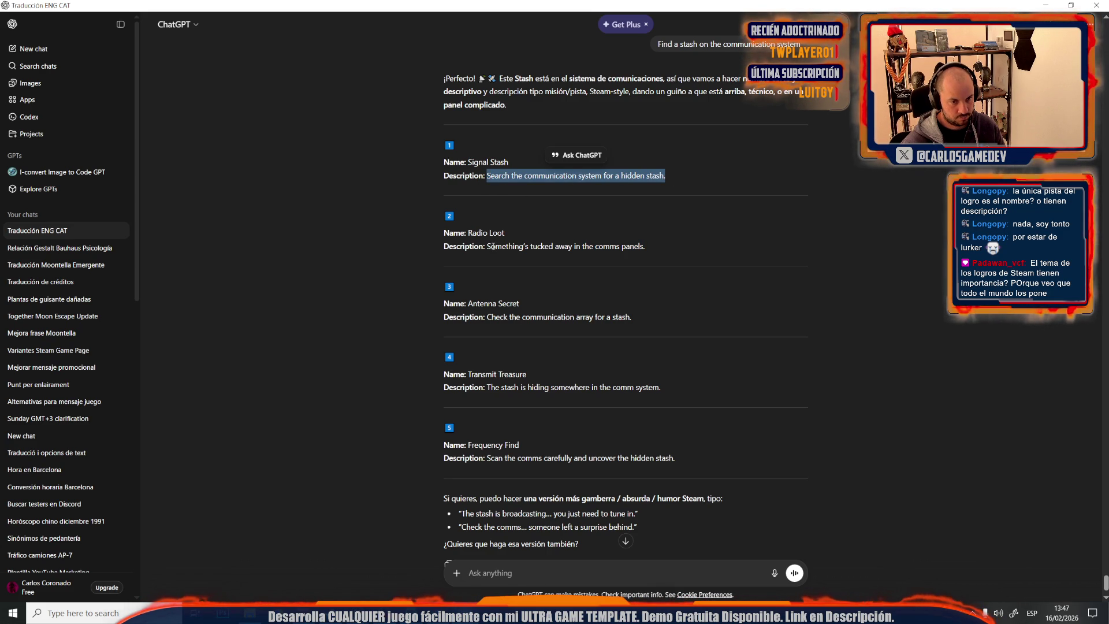
key("alt+Tab")
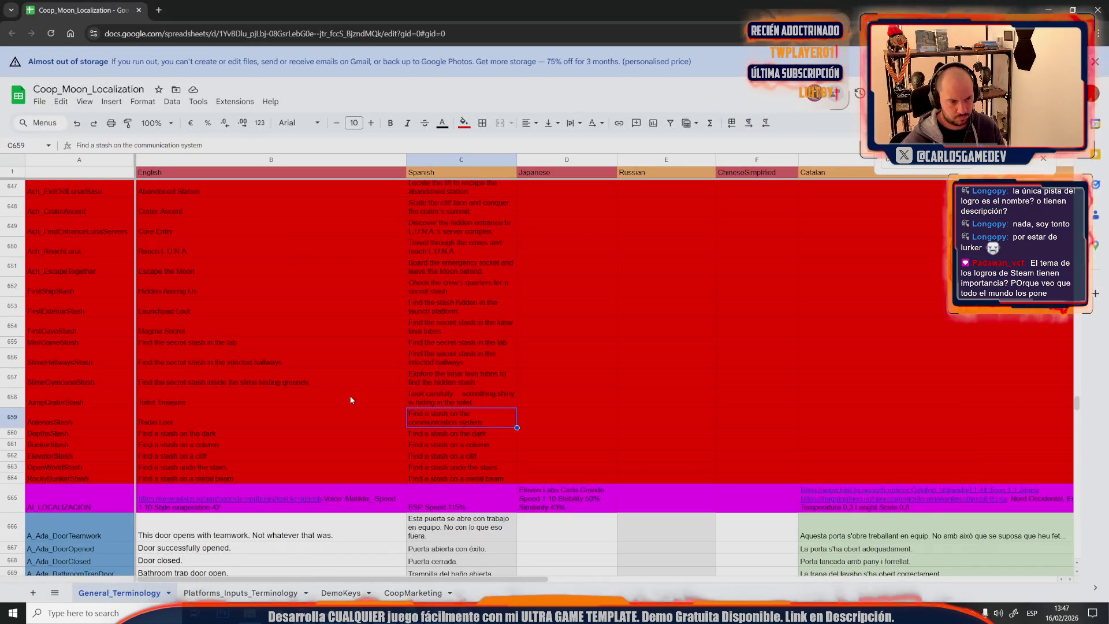
double_click(420, 414)
key("ctrl+a")
type("Search the communication system for a hidden stash.")
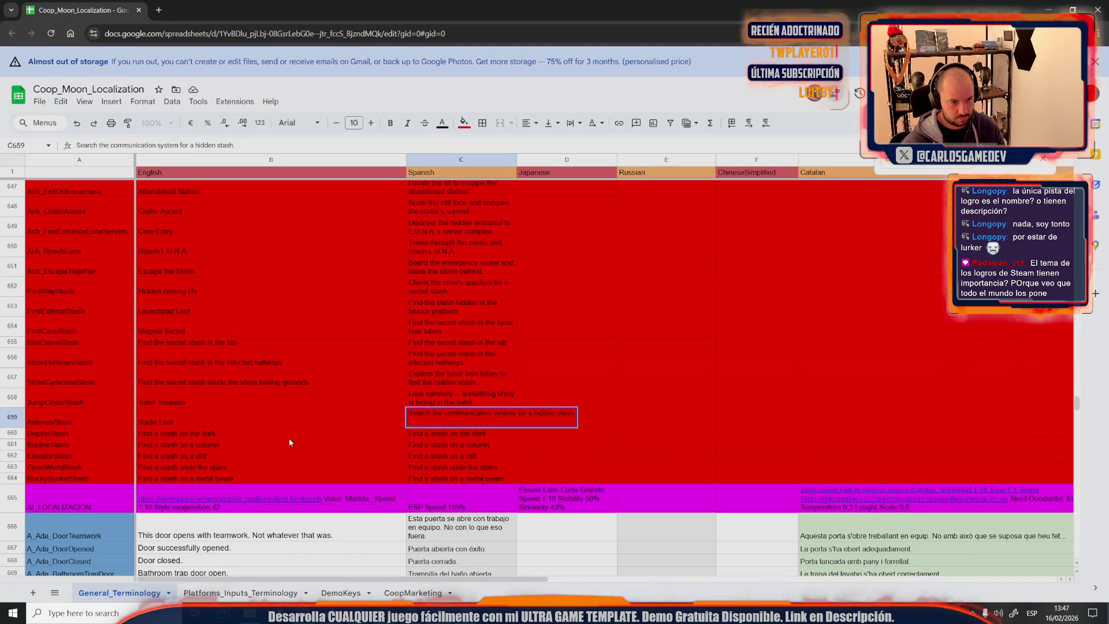
Copy the 'Find a stash on the dark' clue from B660 and switch to ChatGPT
left_click(193, 439)
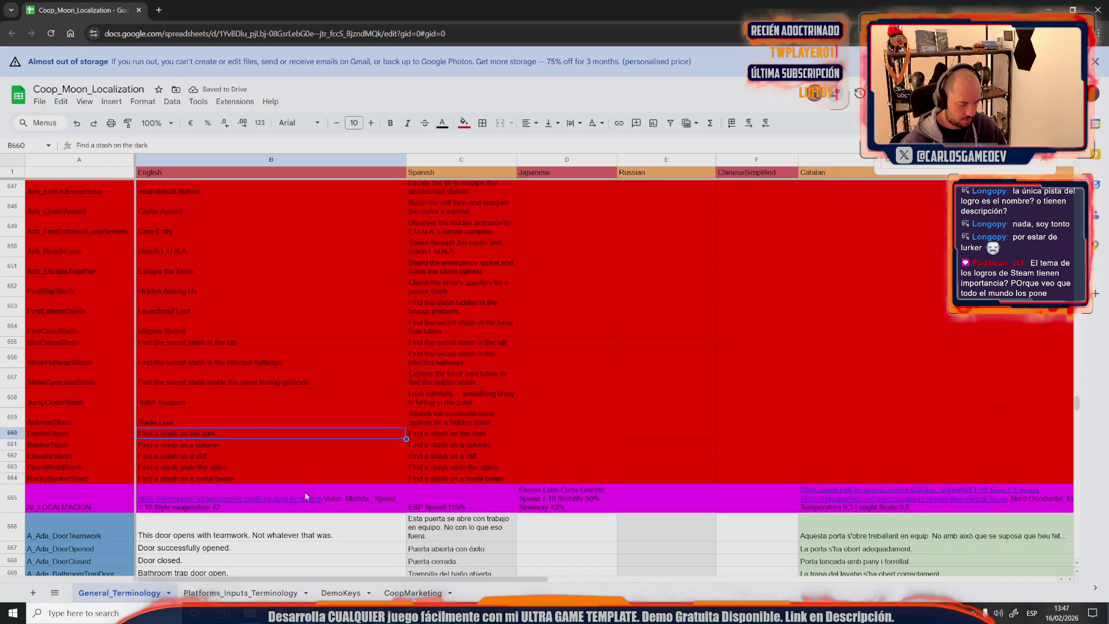
key("ctrl+c")
key("alt+Tab")
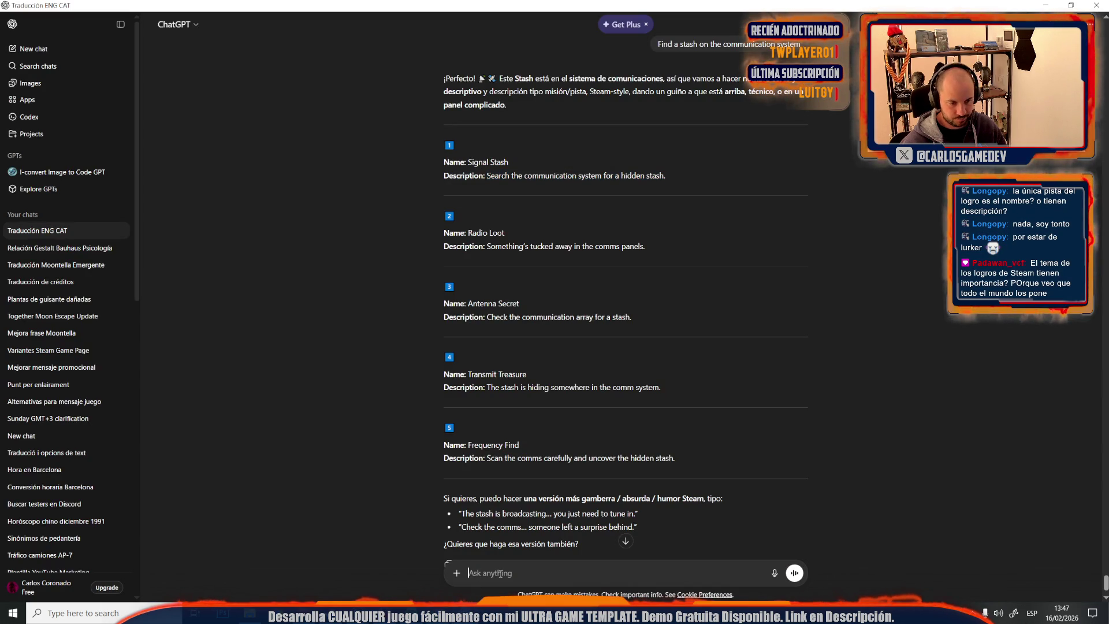
Send the dark-stash clue to ChatGPT and get 'Midnight Find' into B660
key("ctrl+v")
key("Return")
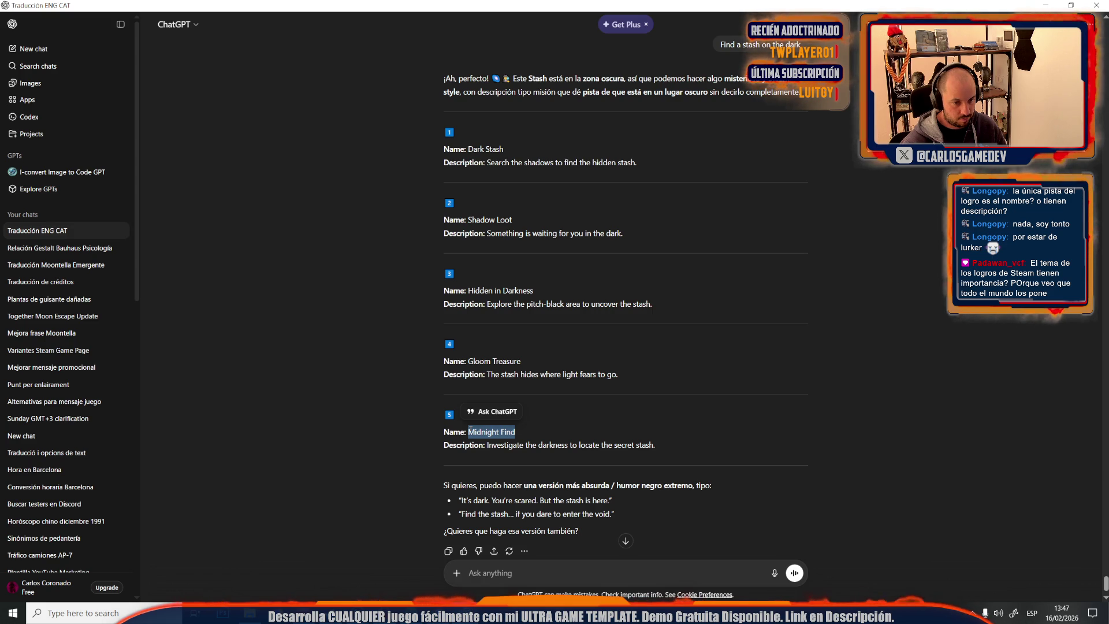
key("alt+Tab")
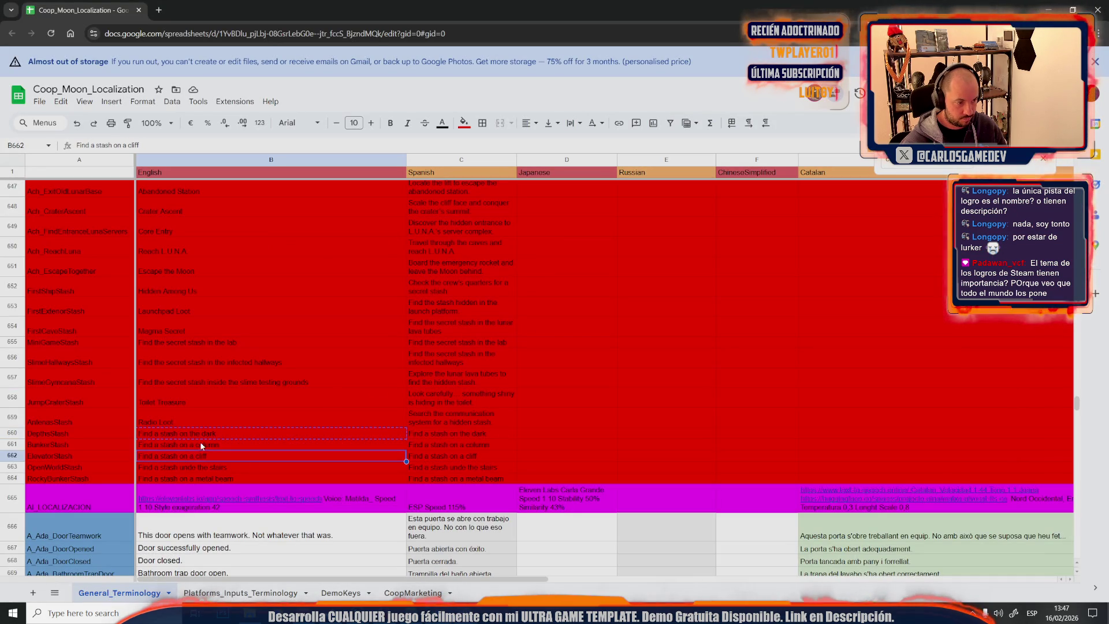
type("Midnight Find")
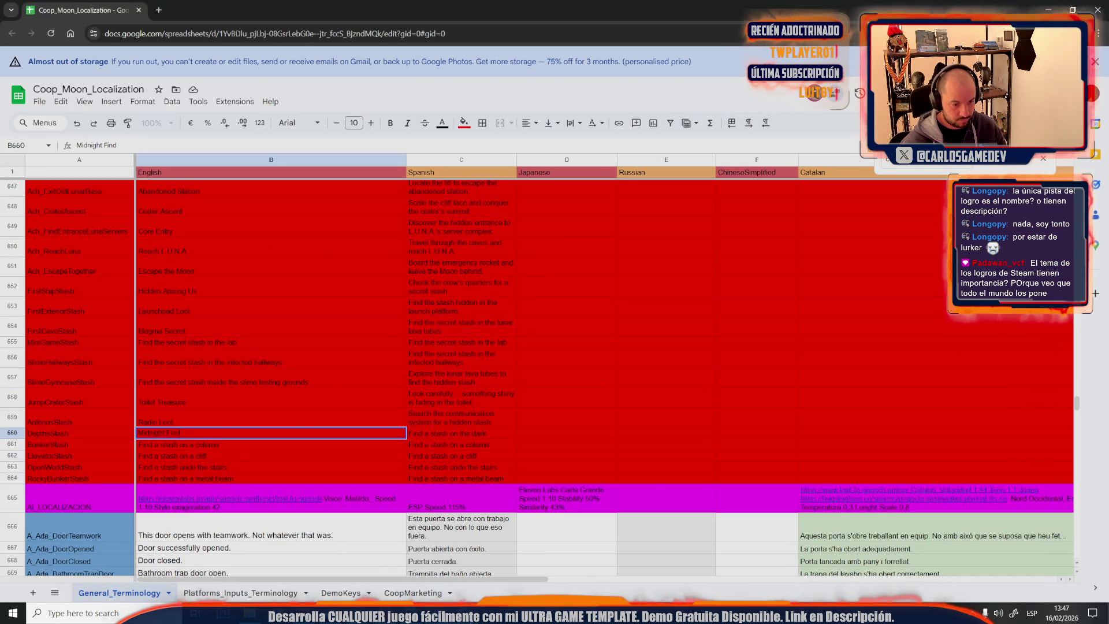
key("alt+Tab")
Paste 'Investigate the darkness to locate the secret stash.' into C660 and move to B661
left_click_drag(657, 446, 488, 447)
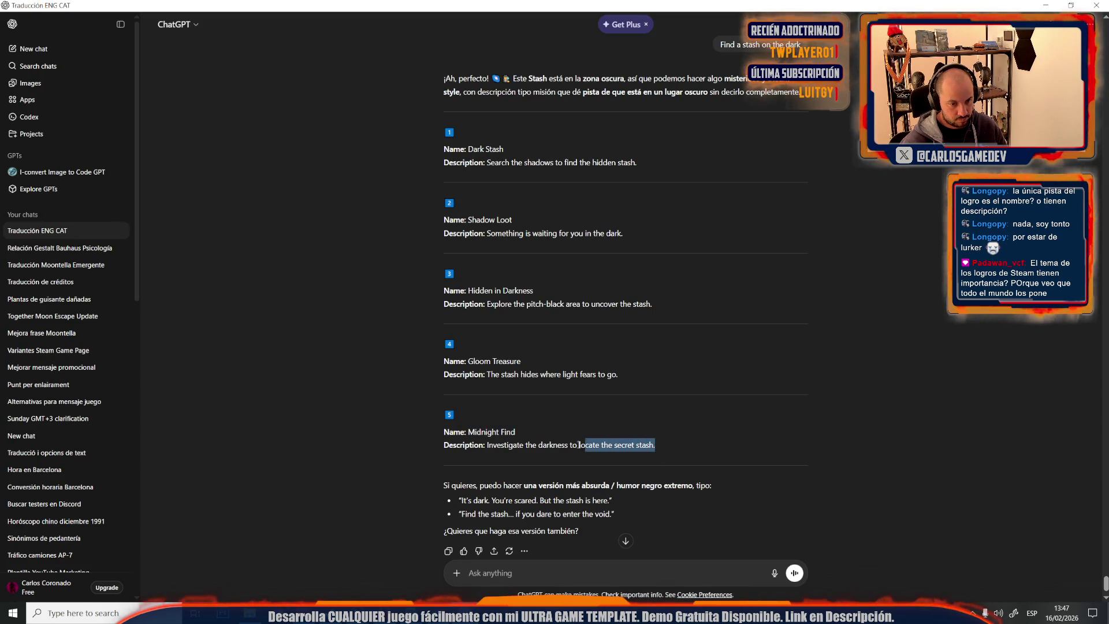
key("alt+Tab")
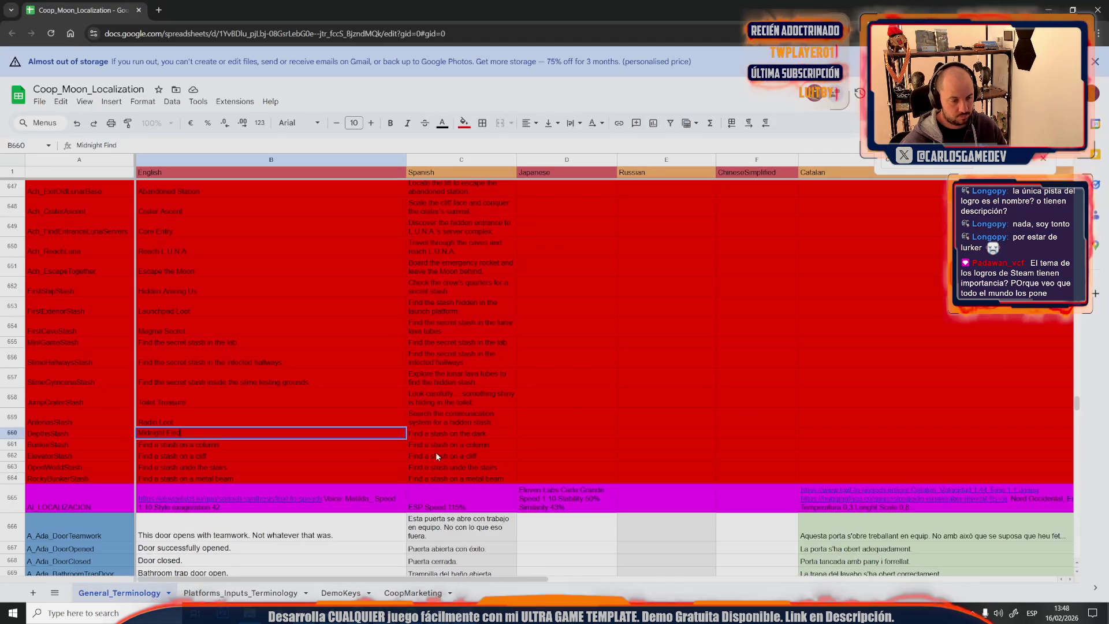
key("Tab")
key("ctrl+v")
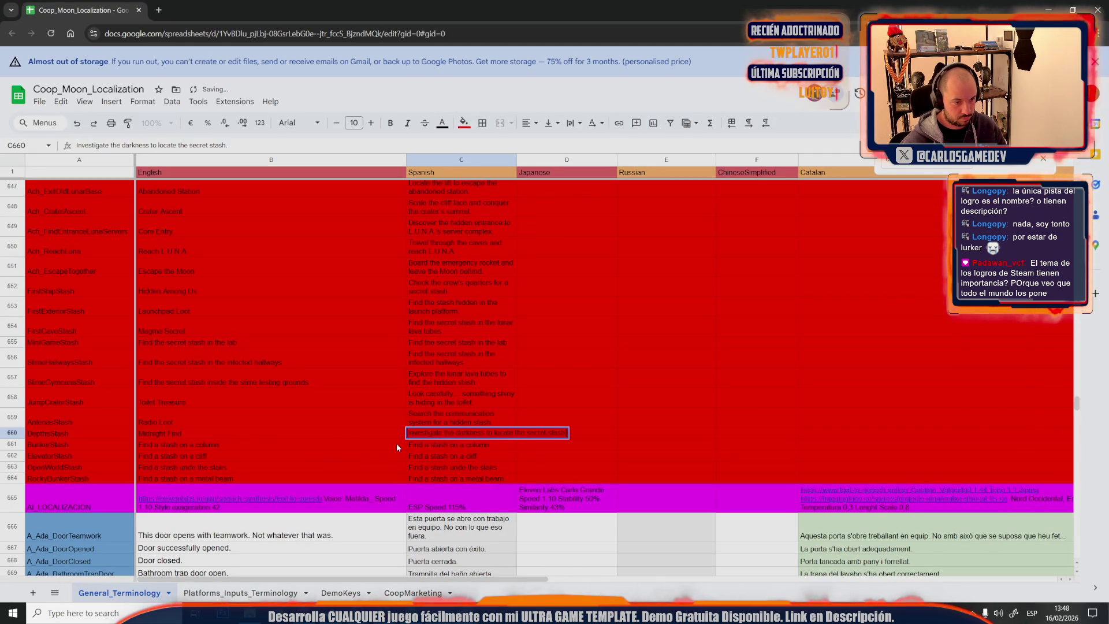
key("Return")
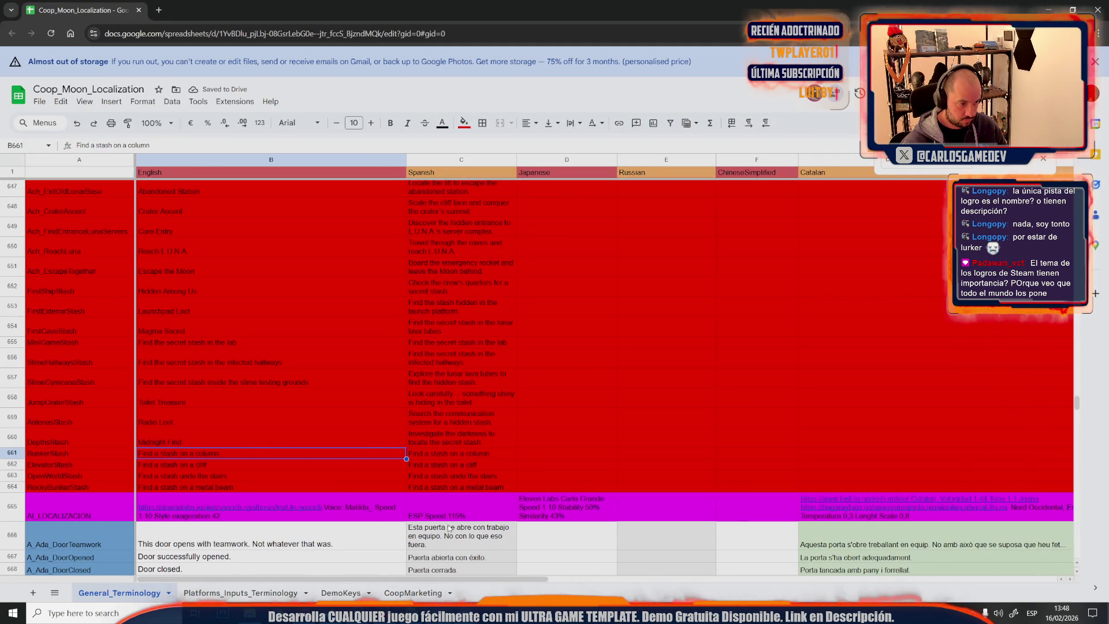
Paste the next clue into ChatGPT, edit it to 'the old lunar base' and send it
key("alt+Tab")
key("ctrl+v")
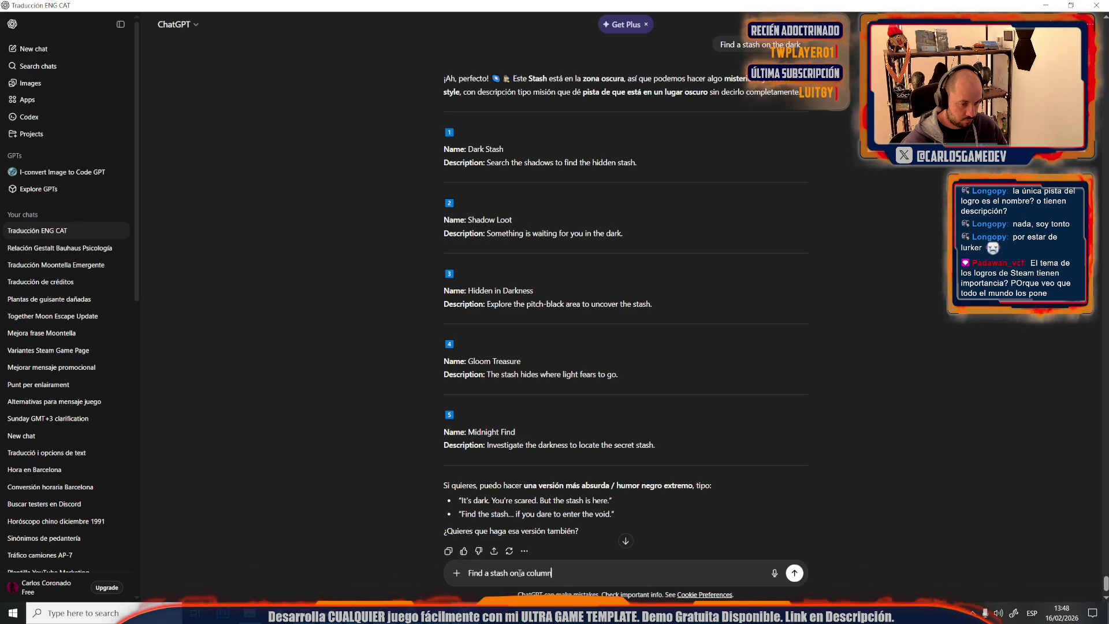
left_click_drag(523, 573, 555, 573)
key("BackSpace")
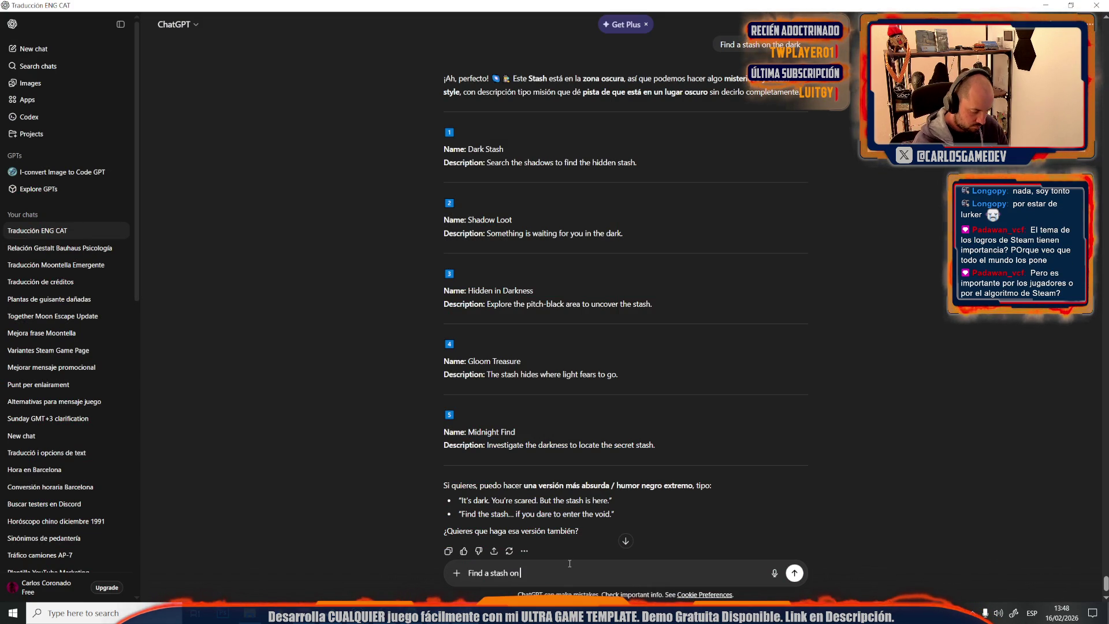
type("the old lunar base")
key("Return")
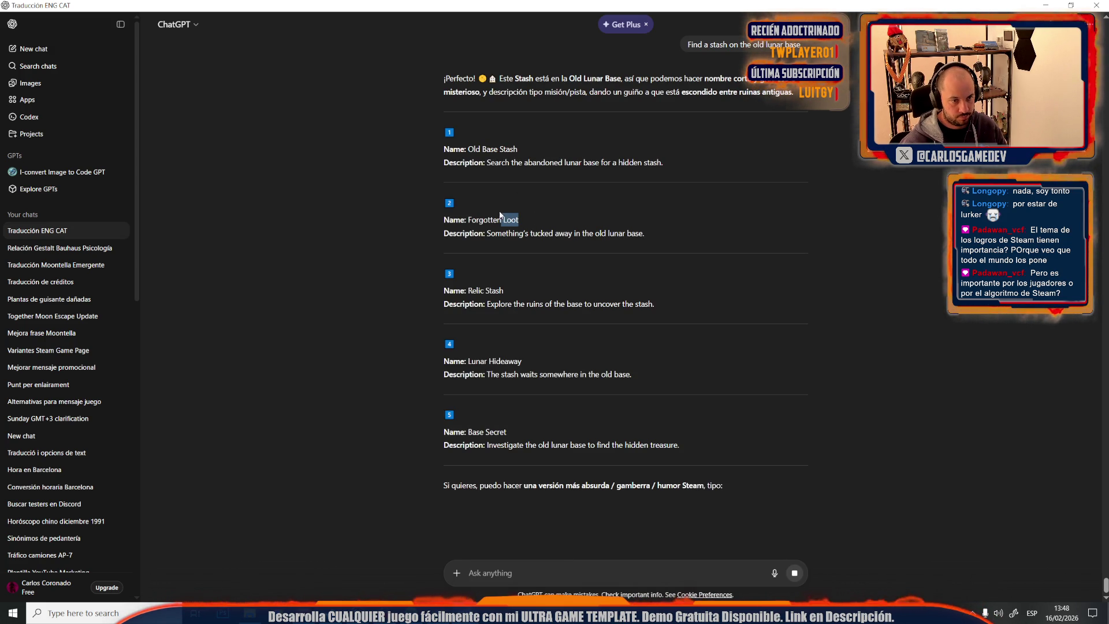
Copy 'Forgotten Loot' into B661
left_click_drag(505, 215, 468, 219)
key("alt+Tab")
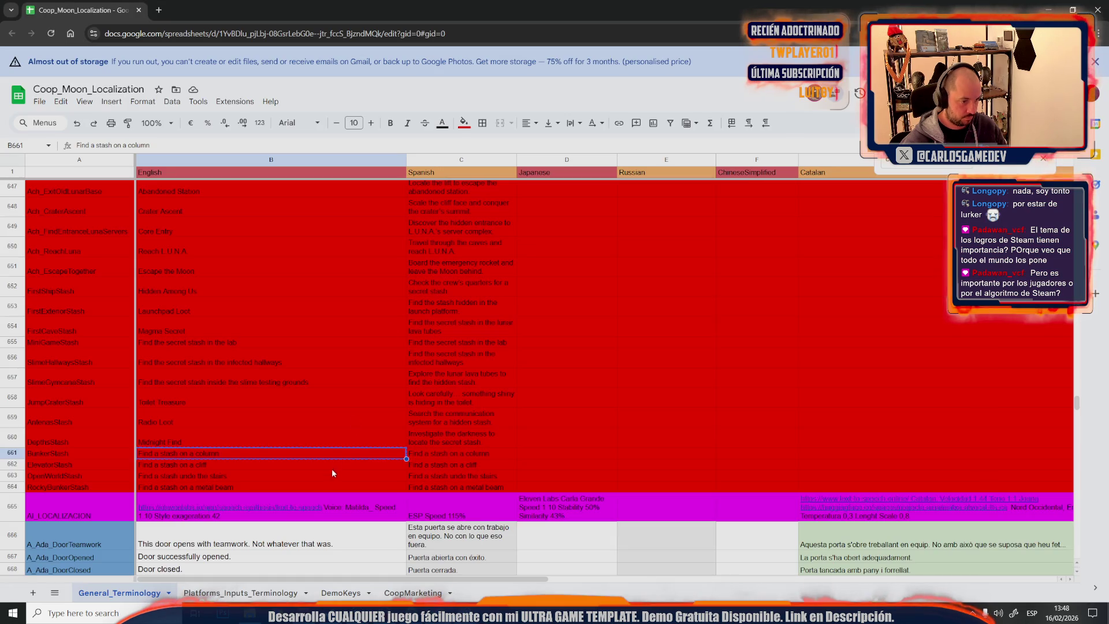
left_click(208, 457)
key("ctrl+v")
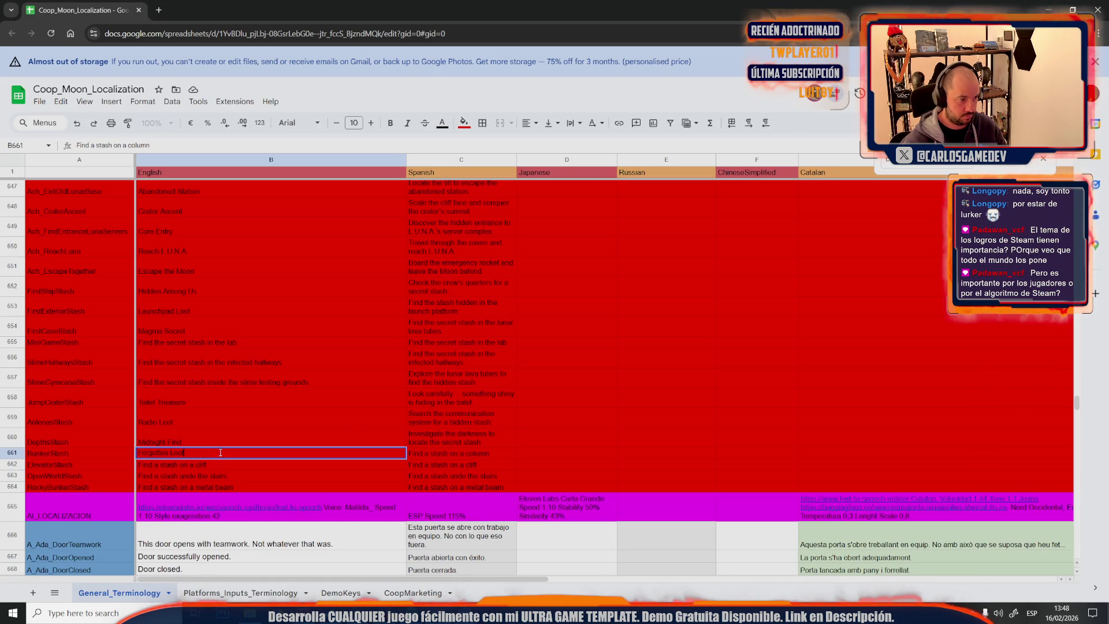
Copy the abandoned-lunar-base description into C661, then bring the B662 cliff clue to the chat box
key("alt+Tab")
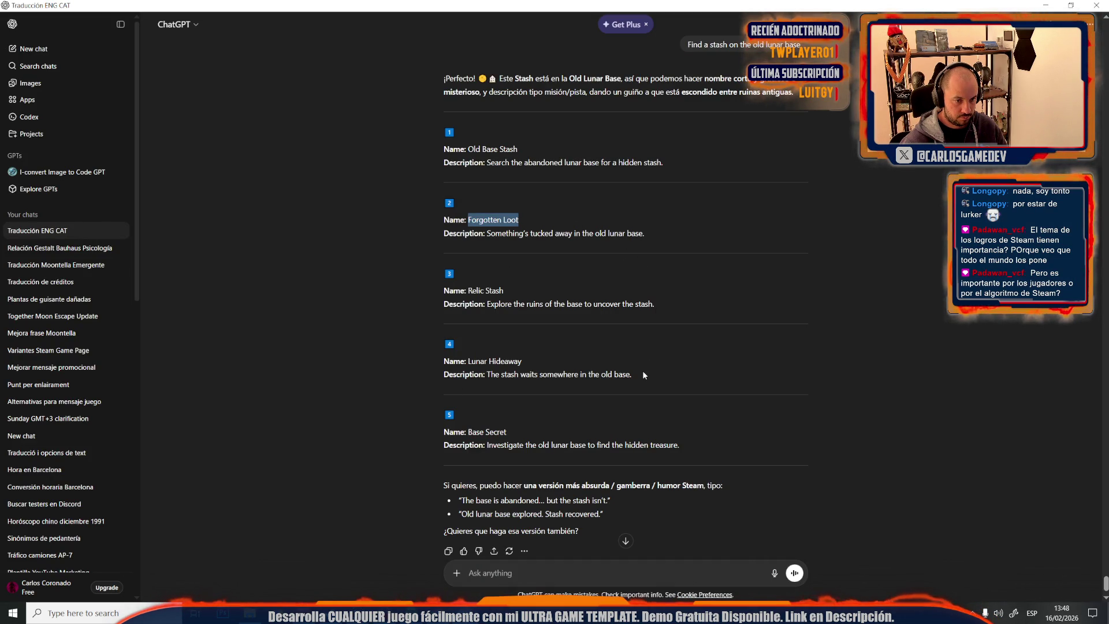
left_click_drag(664, 163, 486, 165)
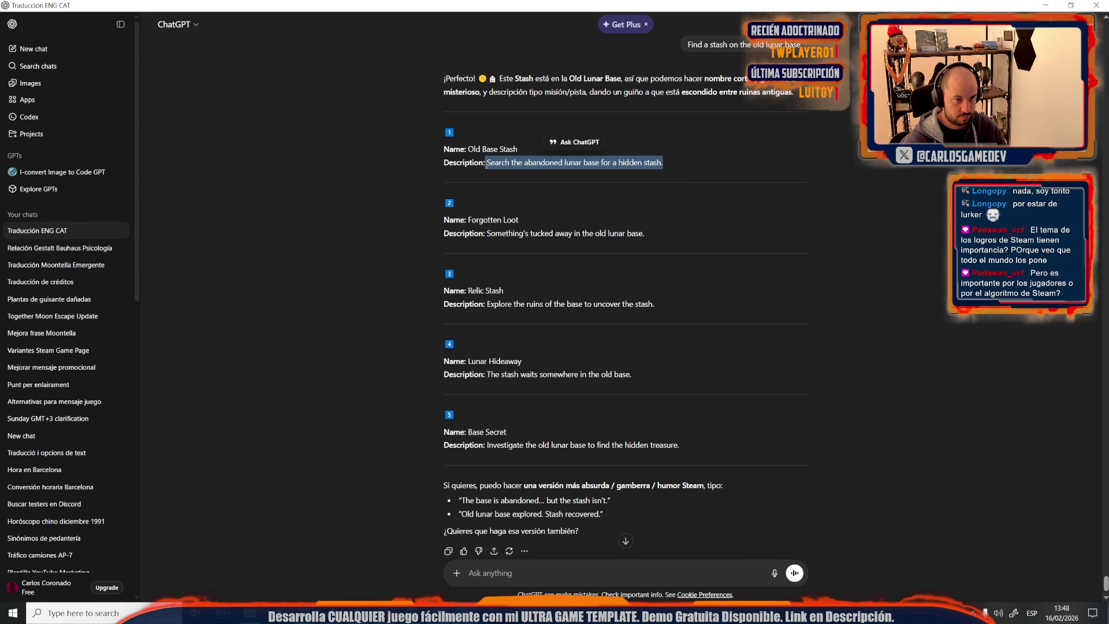
key("alt+Tab")
left_click(430, 455)
key("ctrl+v")
left_click(363, 464)
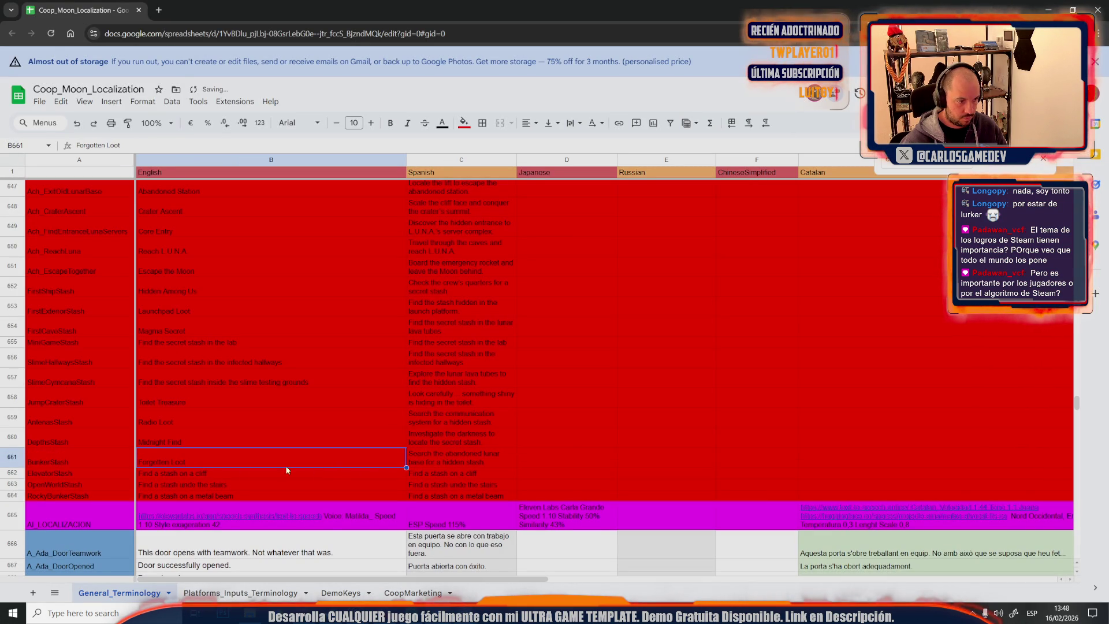
key("alt+Tab")
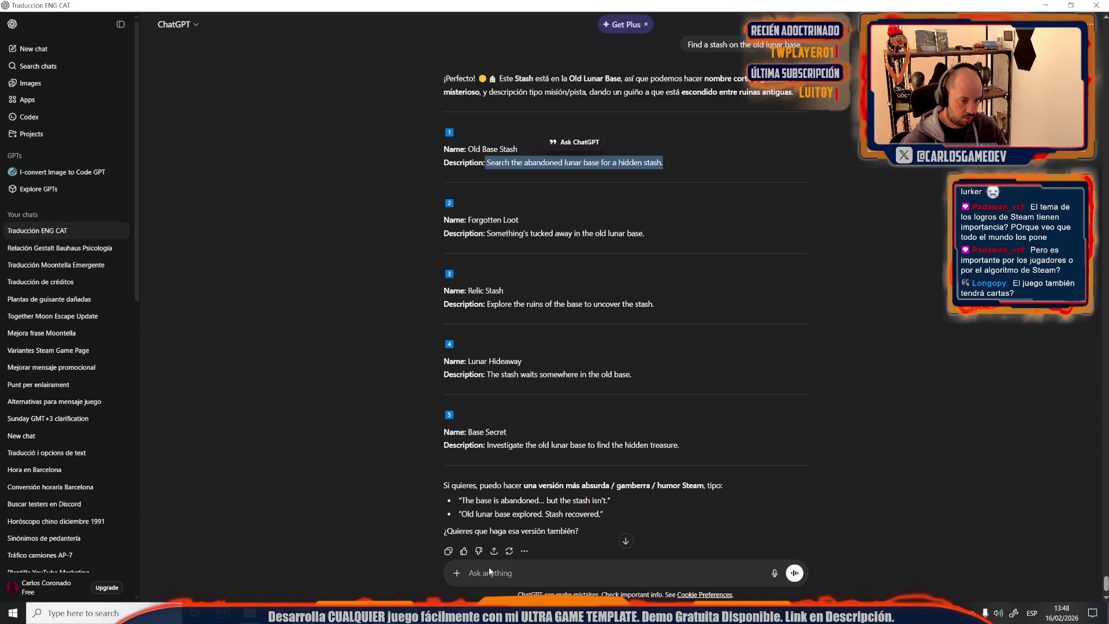
left_click(476, 573)
type("Find a stash on a cliff")
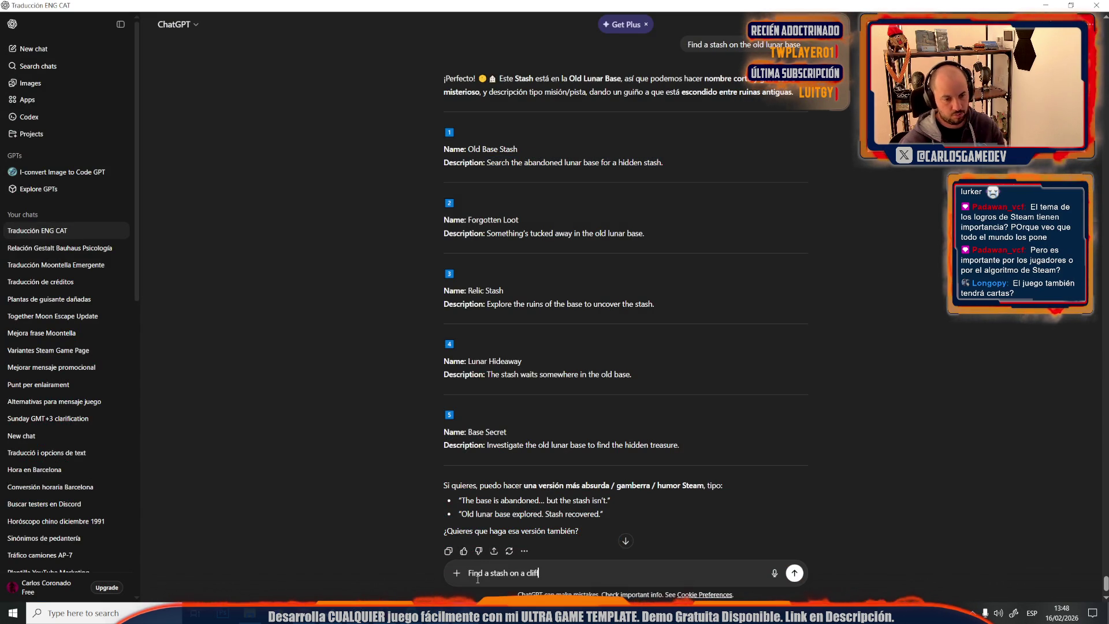
Send the cliff prompt and replace B662's clue with the name 'Edge Secret'
key("Return")
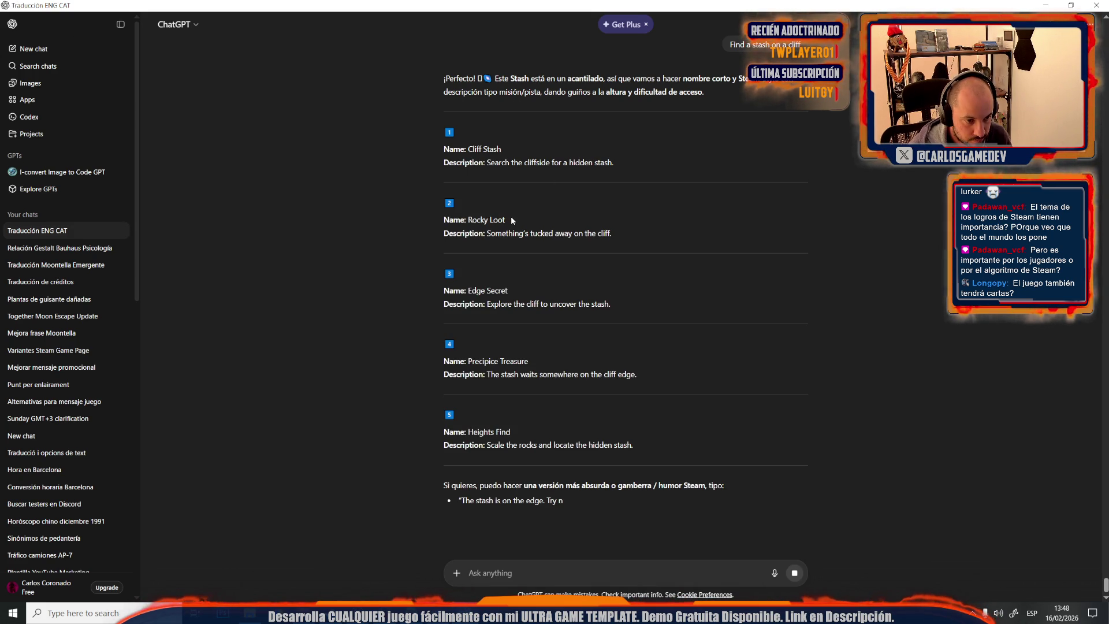
left_click_drag(510, 292, 468, 291)
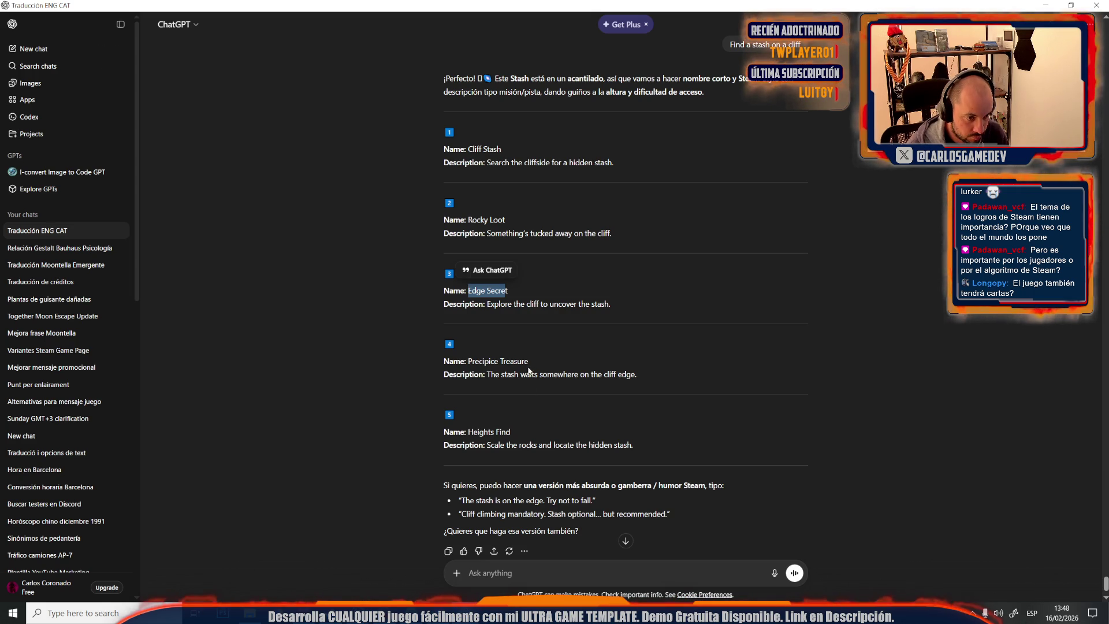
left_click(517, 305)
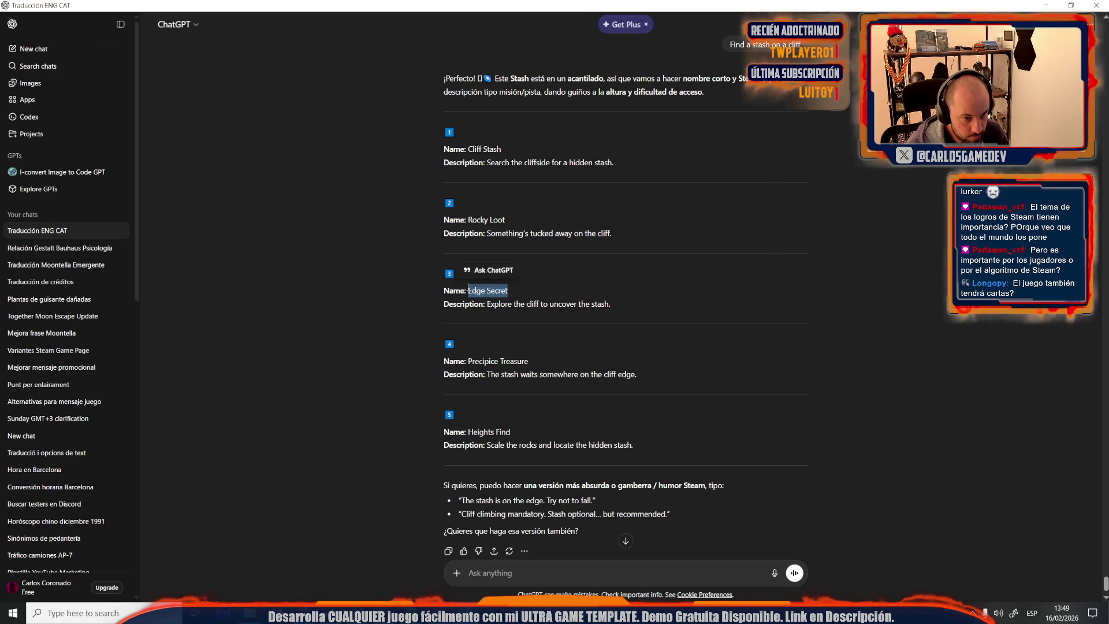
key("alt+Tab")
double_click(162, 470)
key("ctrl+a")
key("ctrl+v")
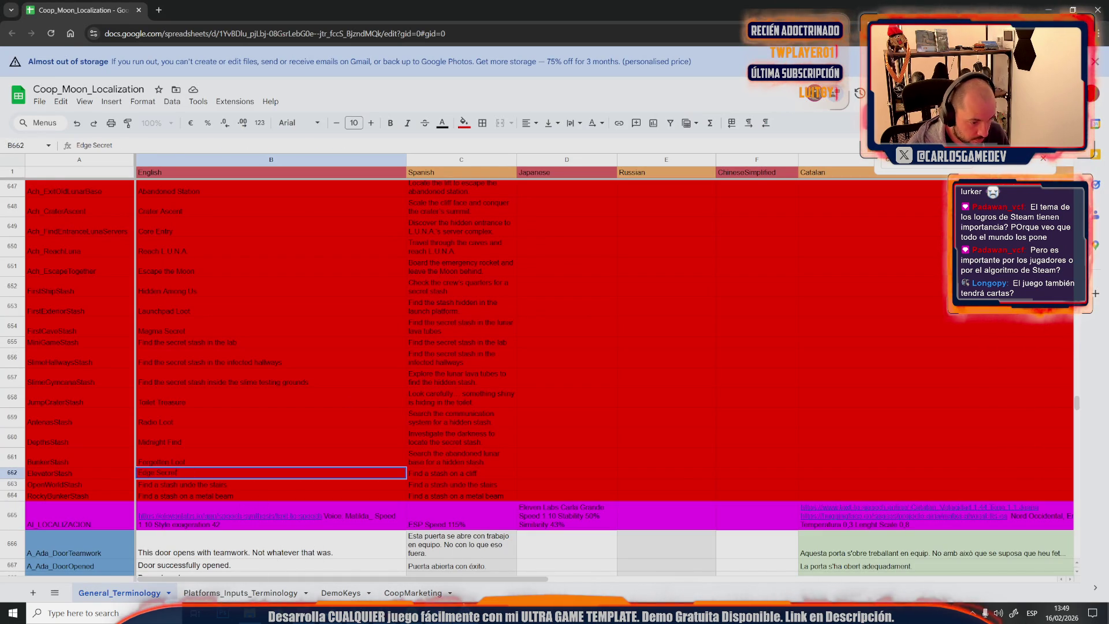
Copy 'Search the cliffside for a hidden stash' into C662
key("alt+Tab")
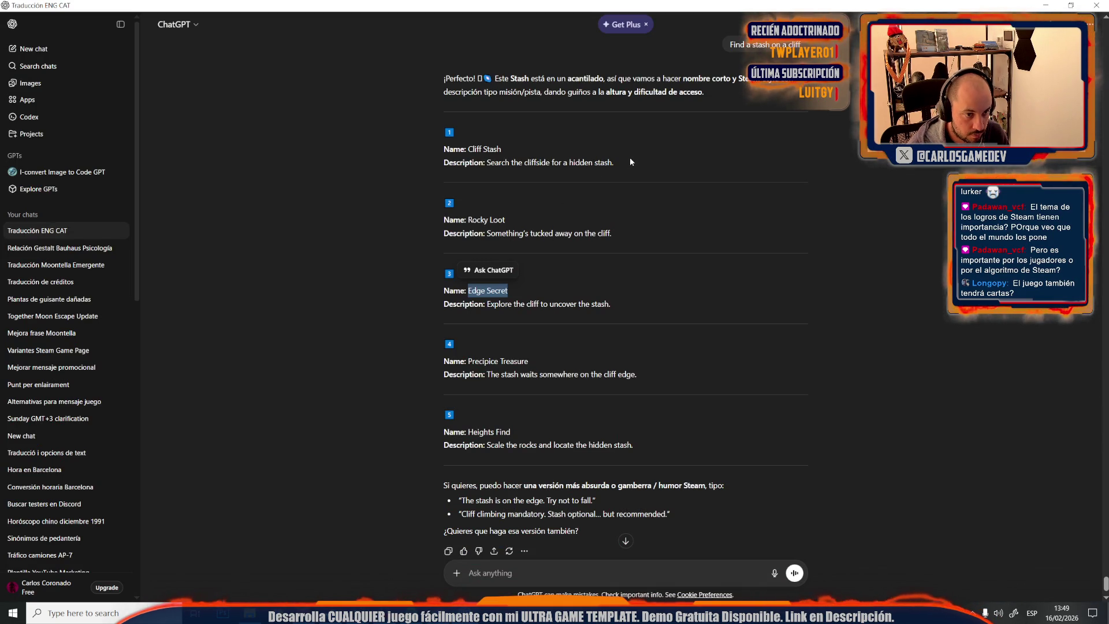
left_click_drag(620, 162, 485, 168)
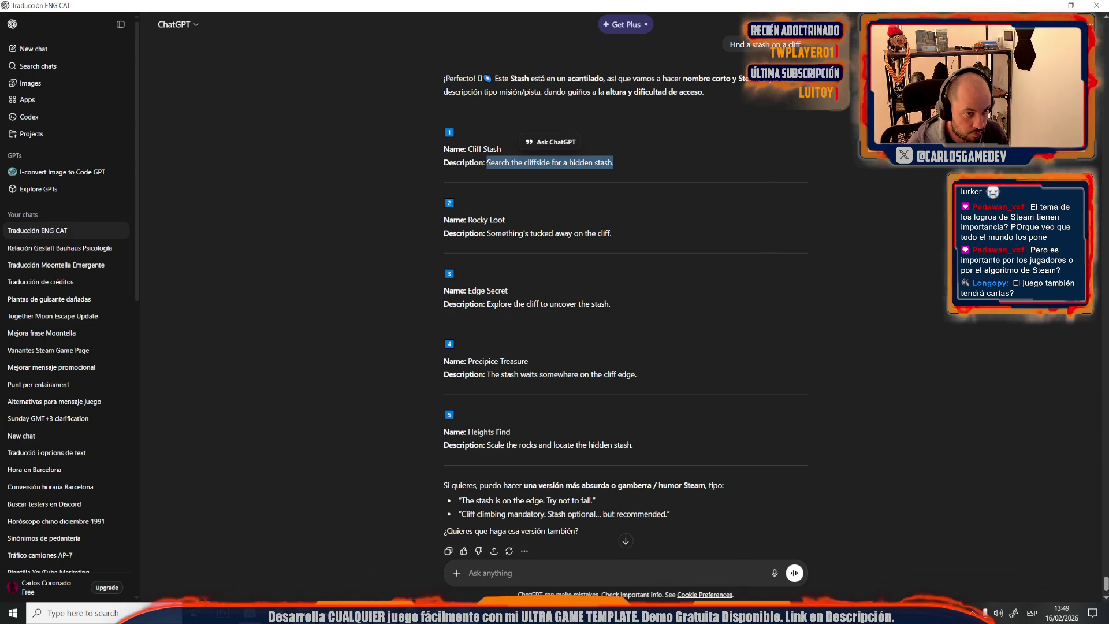
key("alt+Tab")
left_click(450, 473)
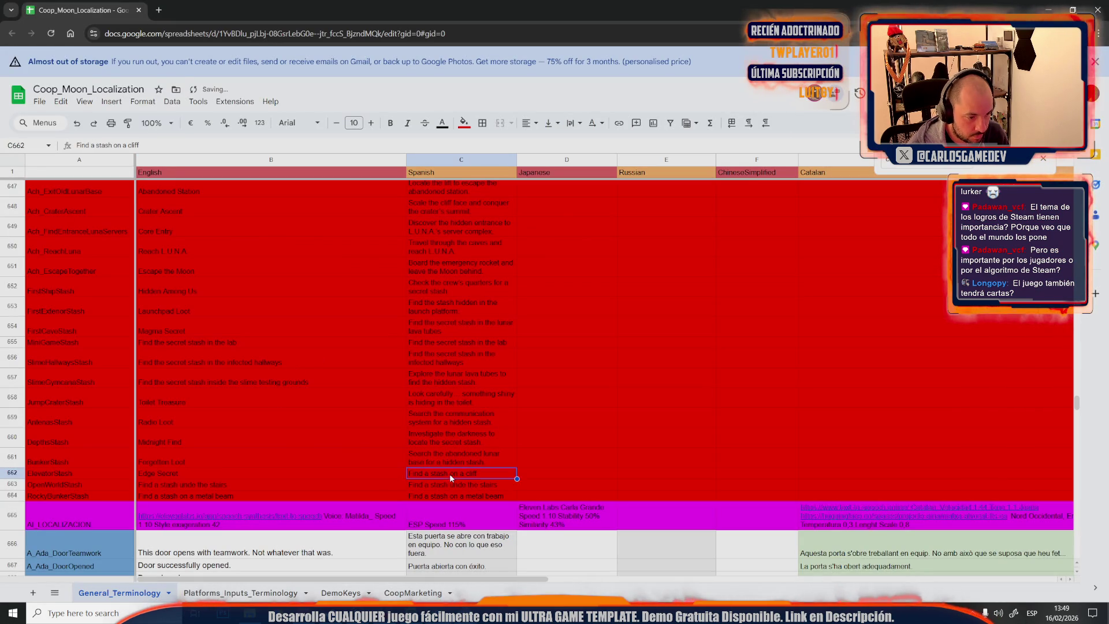
key("ctrl+v")
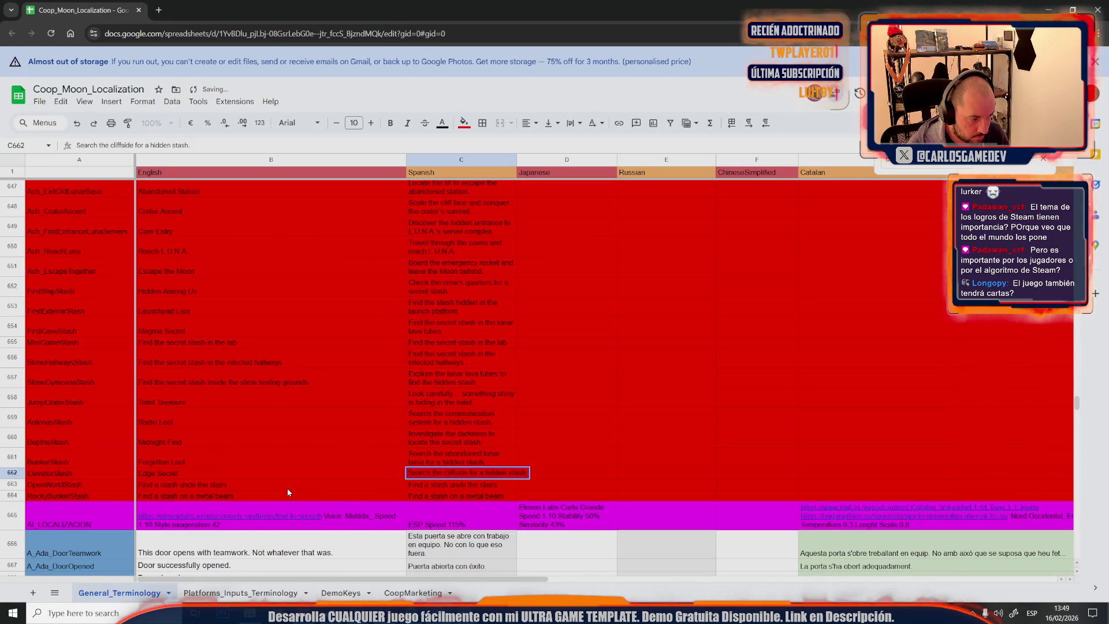
Copy the stairs clue from B663 and paste it into ChatGPT
left_click(287, 486)
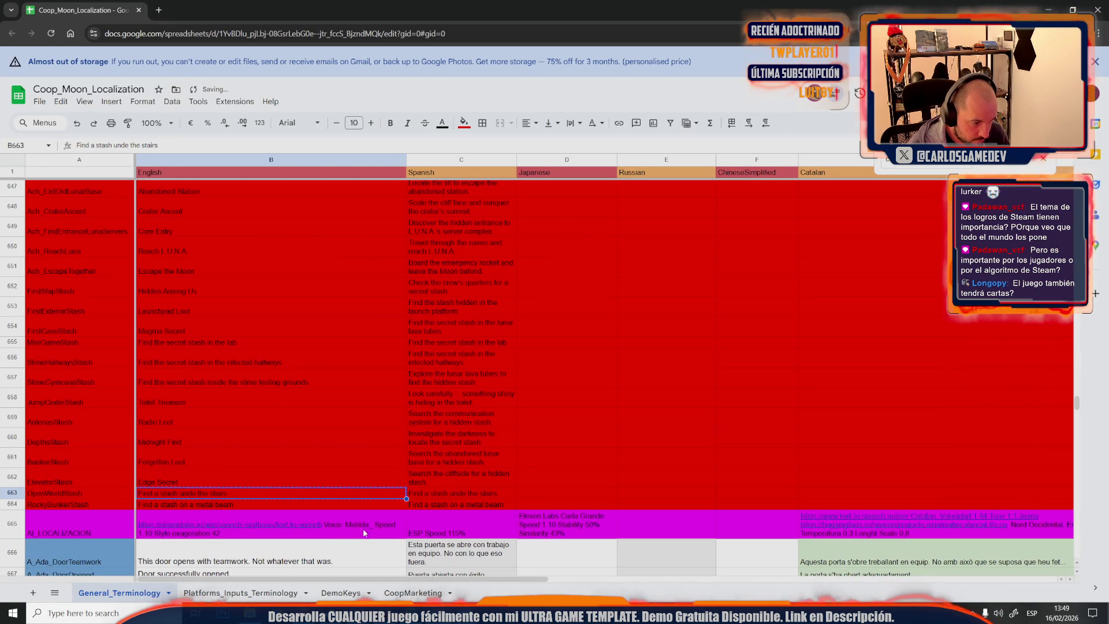
key("alt+Tab")
key("ctrl+v")
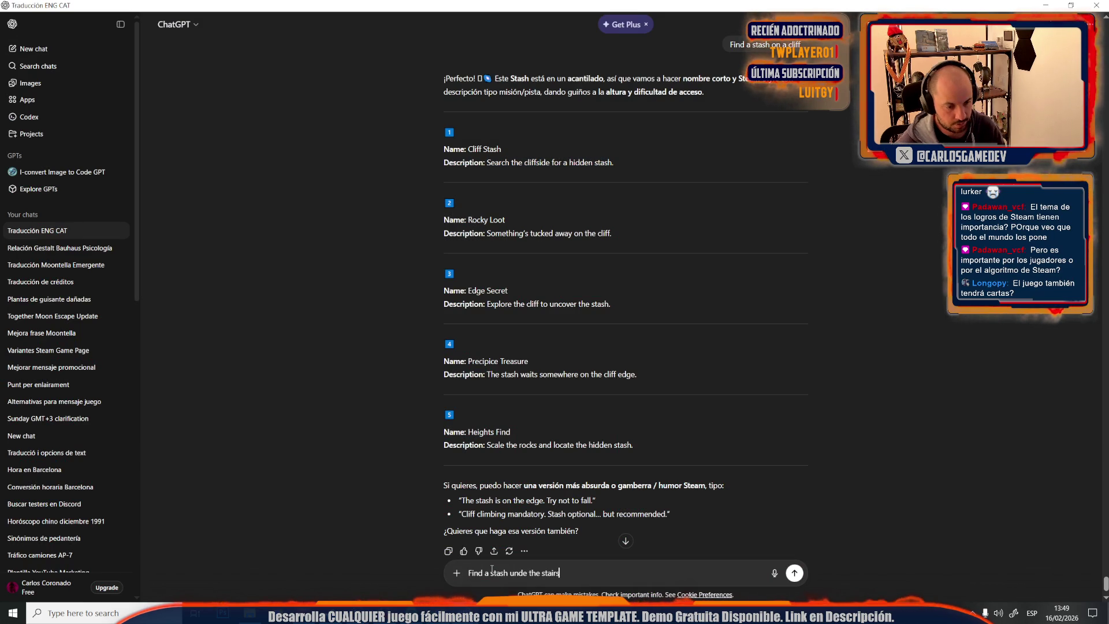
Send the stairs-stash prompt and put ChatGPT's 'Stairway Loot' name into B663
key("Return")
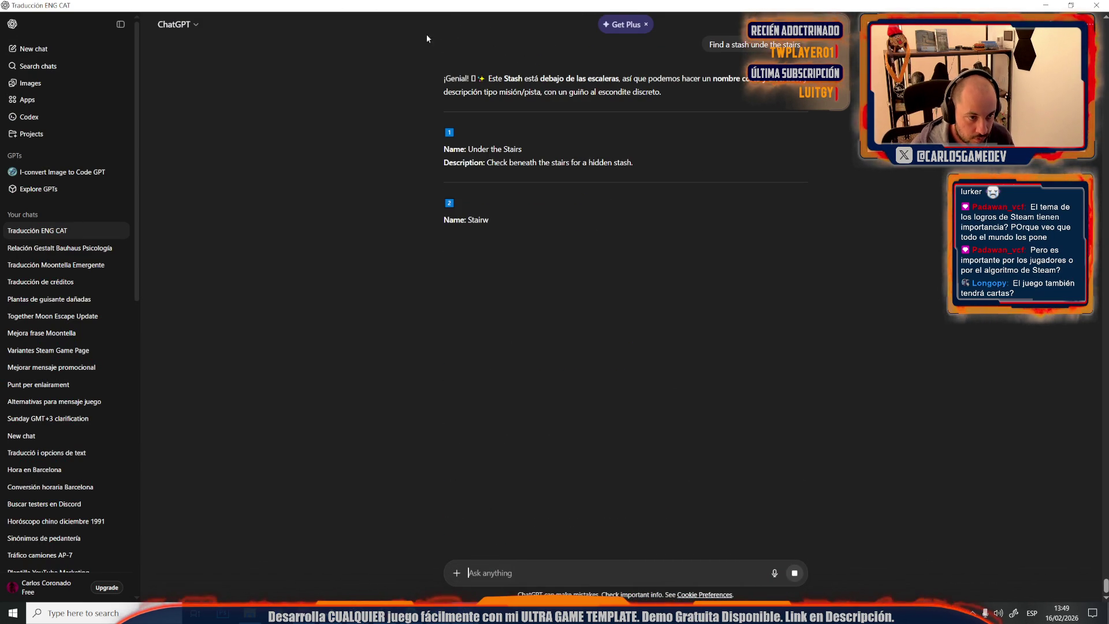
left_click_drag(515, 219, 469, 222)
key("ctrl+c")
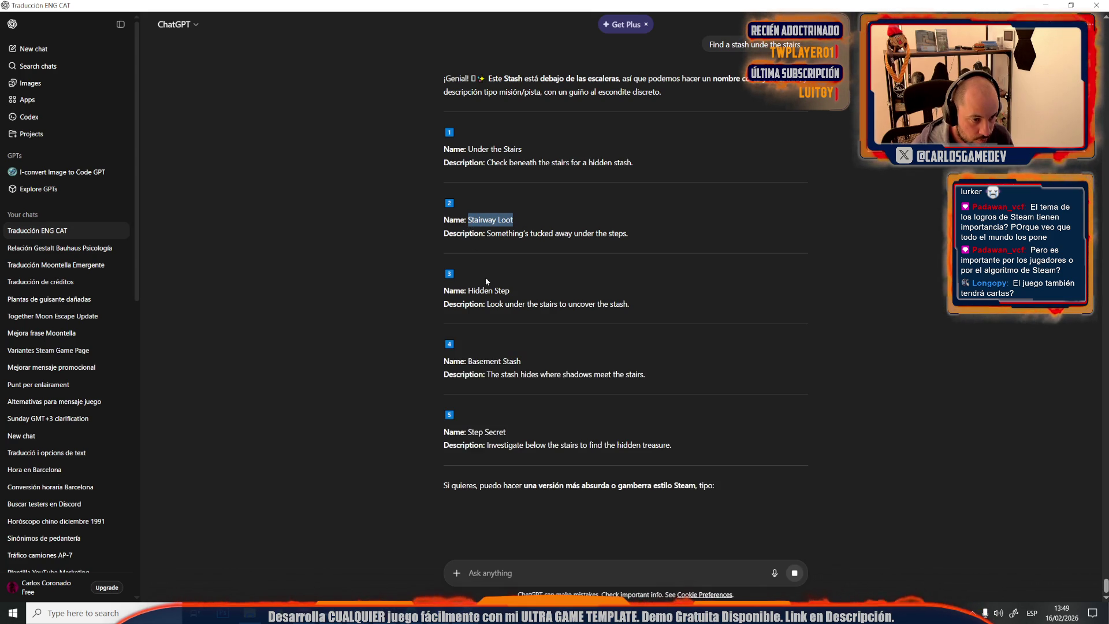
key("alt+Tab")
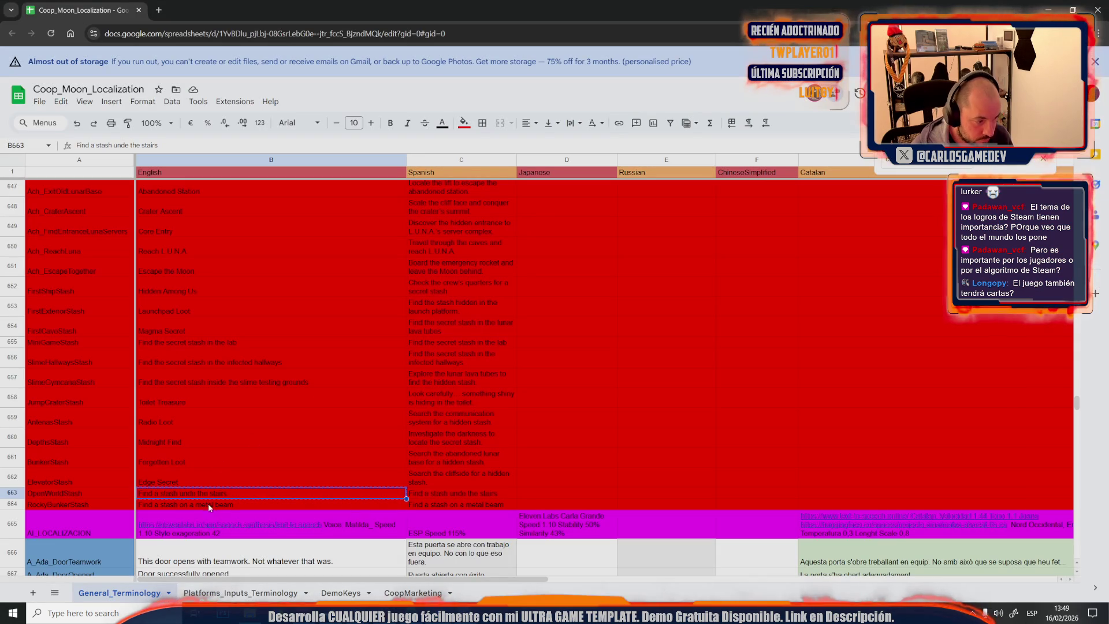
double_click(235, 493)
key("ctrl+a")
key("ctrl+v")
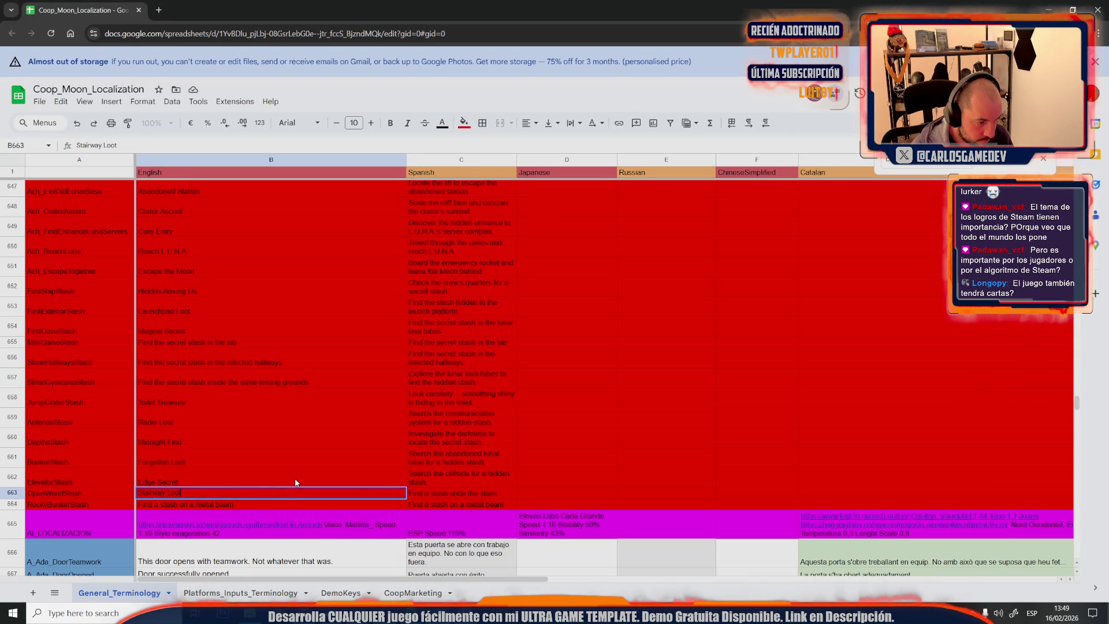
Fill C663 with 'Investigate below the stairs to find the hidden treasure' from ChatGPT's options
key("alt+Tab")
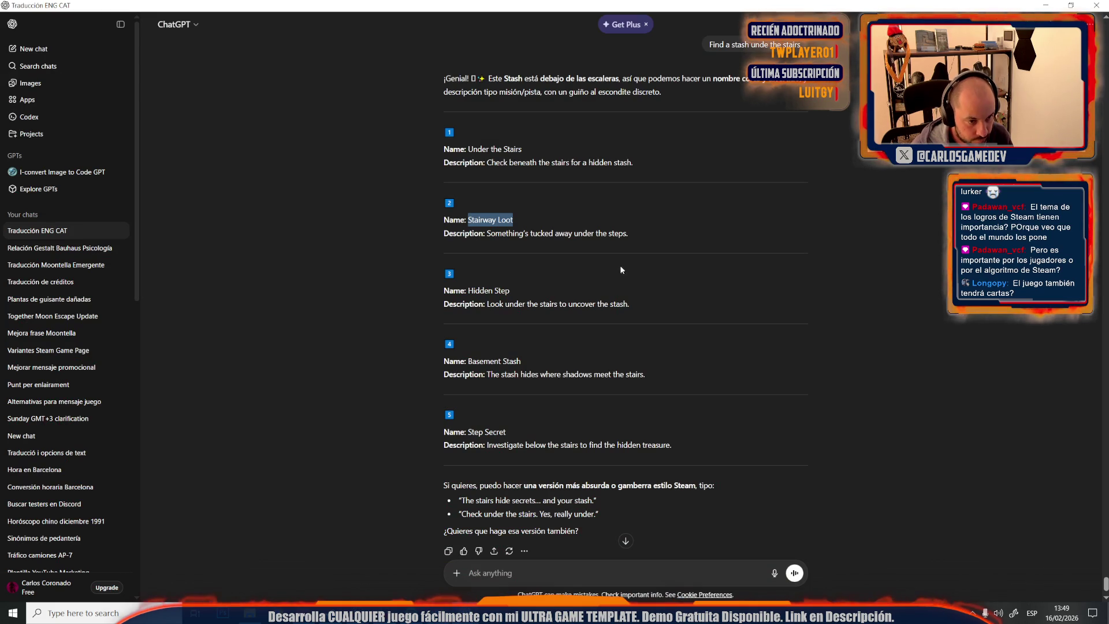
left_click_drag(642, 231, 487, 239)
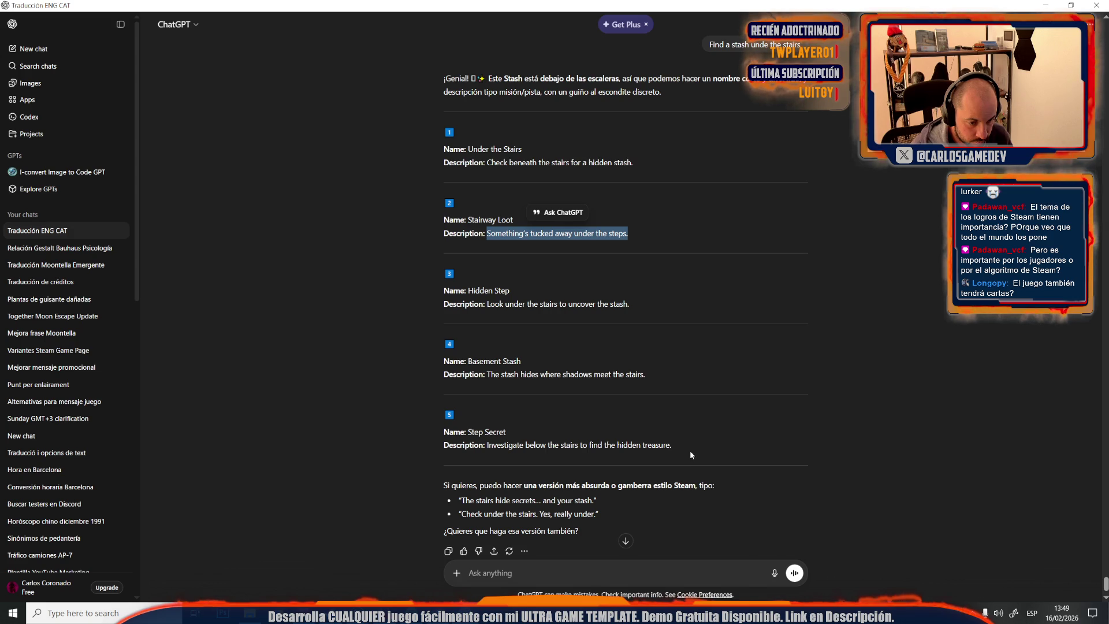
left_click_drag(691, 451, 493, 443)
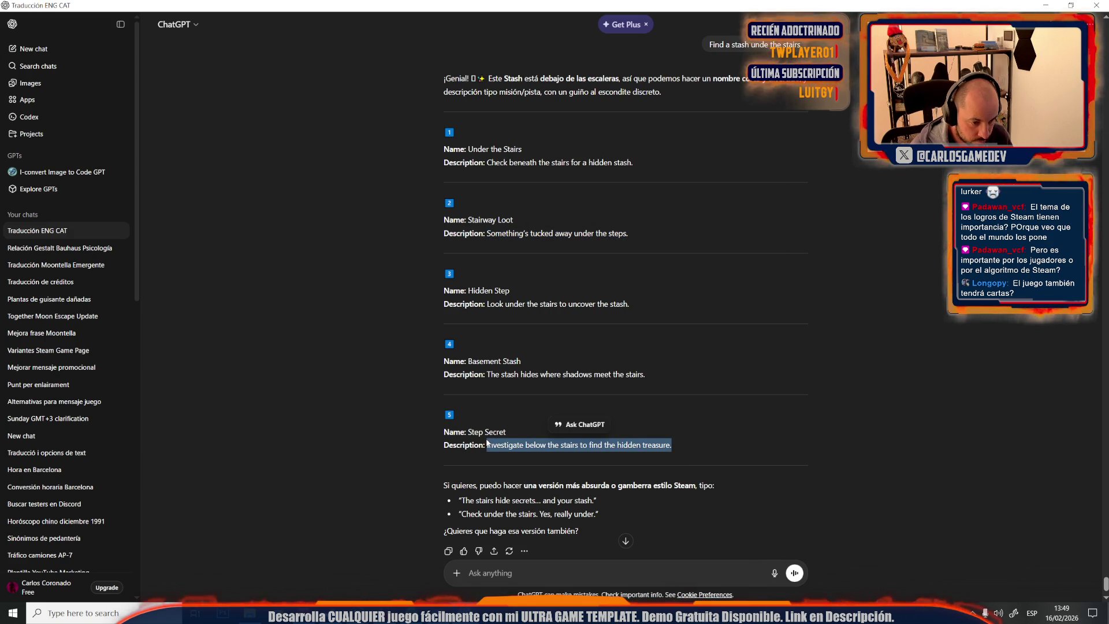
key("alt+Tab")
left_click(437, 490)
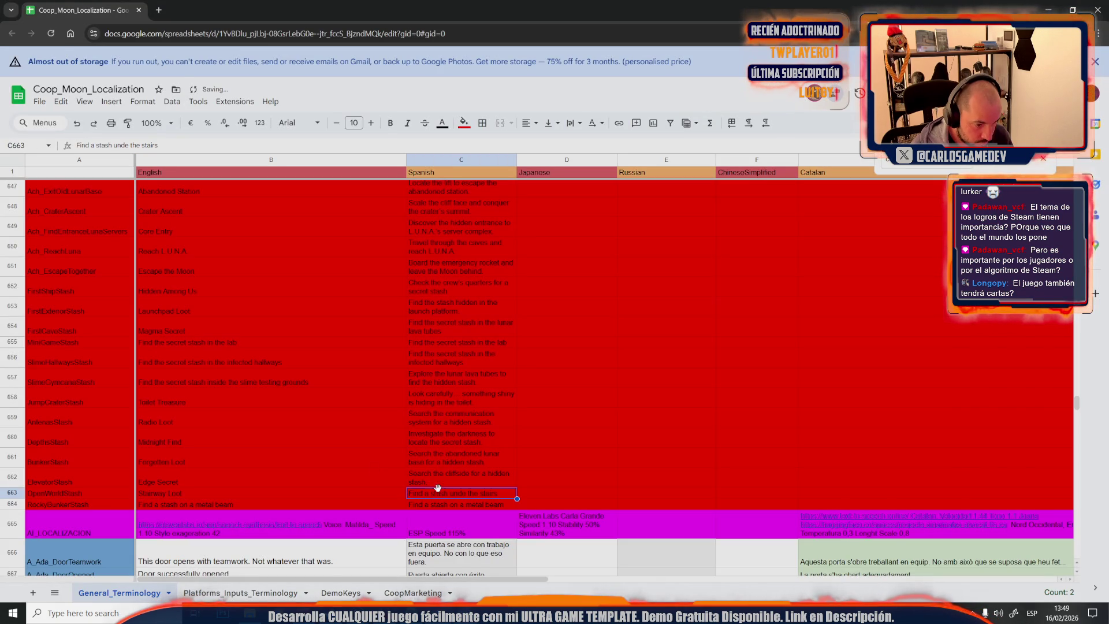
type("Investigate below the stairs to find the hidden treasure.")
left_click(367, 475)
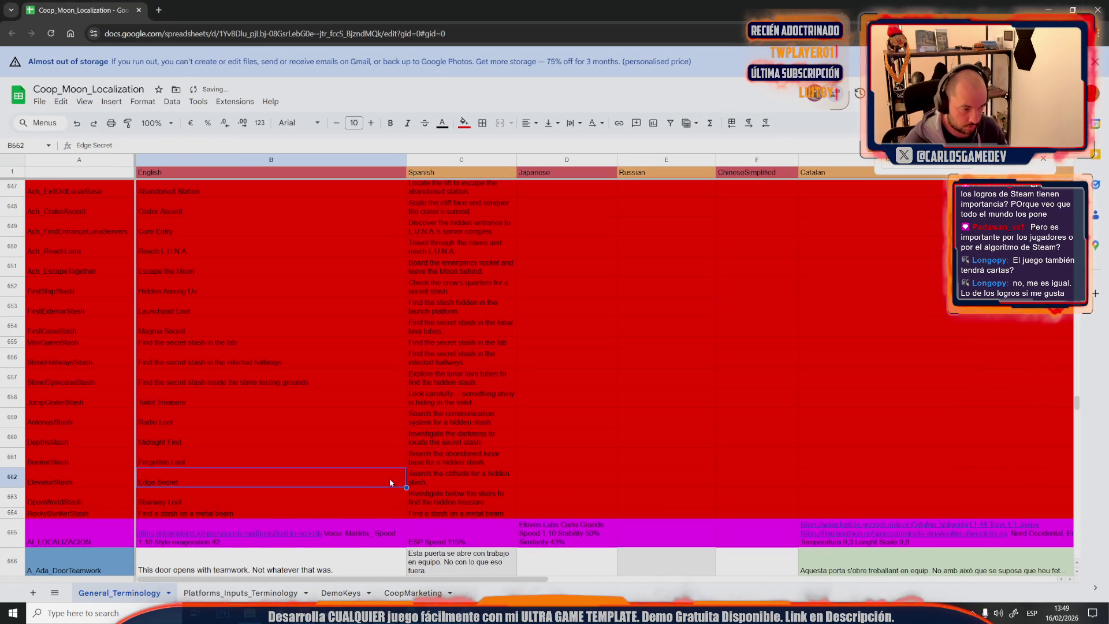
Copy the metal-beam stash hint from B664 to bring into ChatGPT
key("alt+Tab")
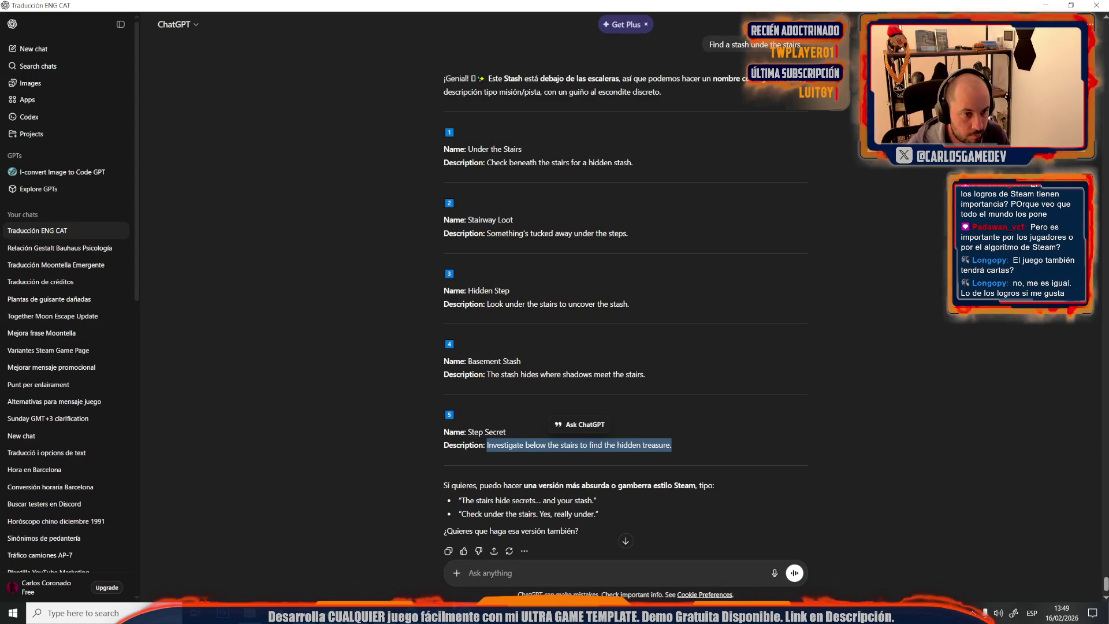
key("alt+Tab")
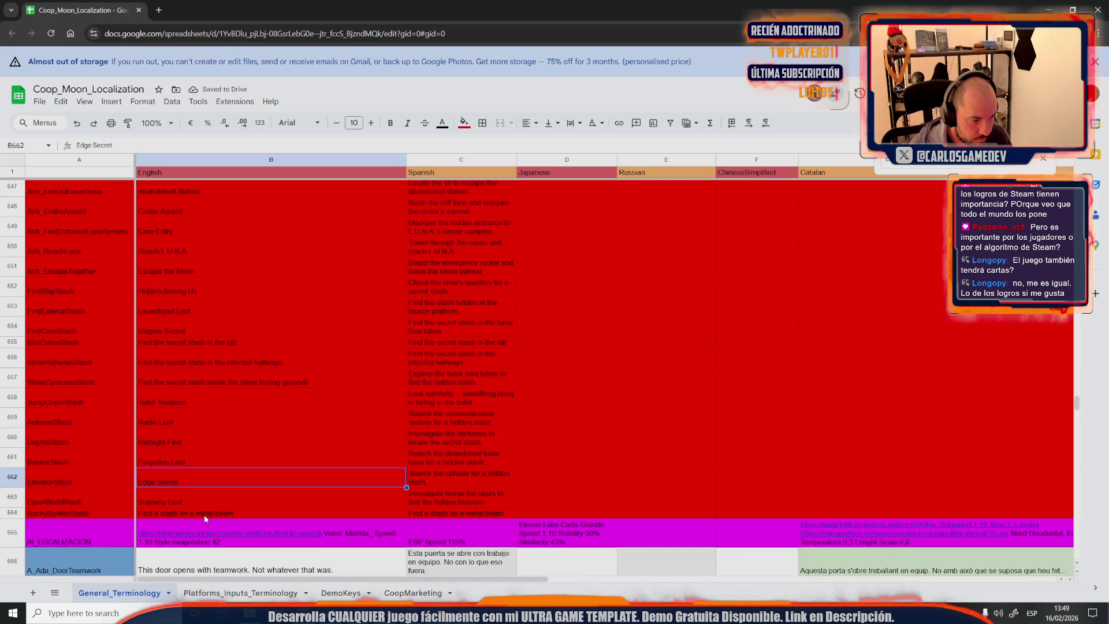
left_click(204, 514)
key("alt+Tab")
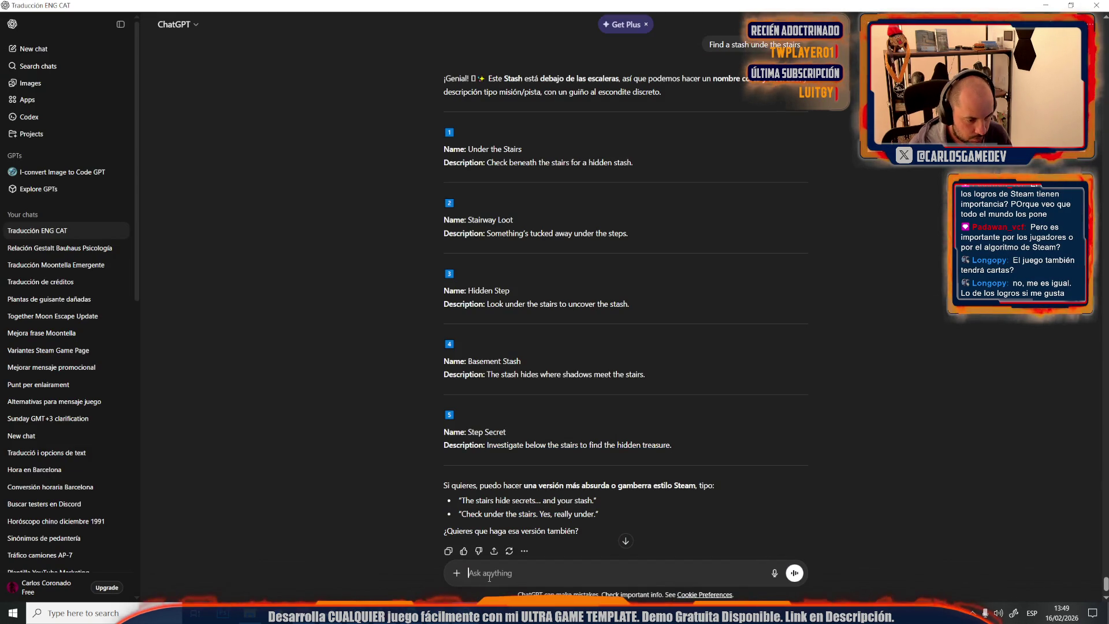
Get metal-beam stash names from ChatGPT and put 'Structural Surprise' into B664
type("Find a stash on a metal beam")
key("Return")
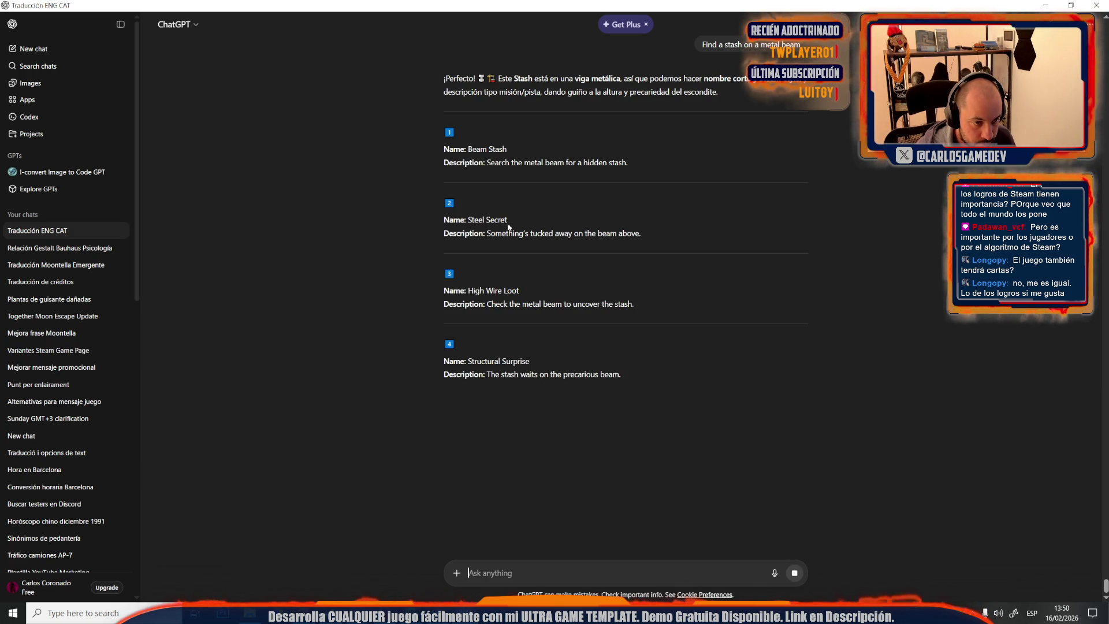
left_click_drag(508, 219, 467, 219)
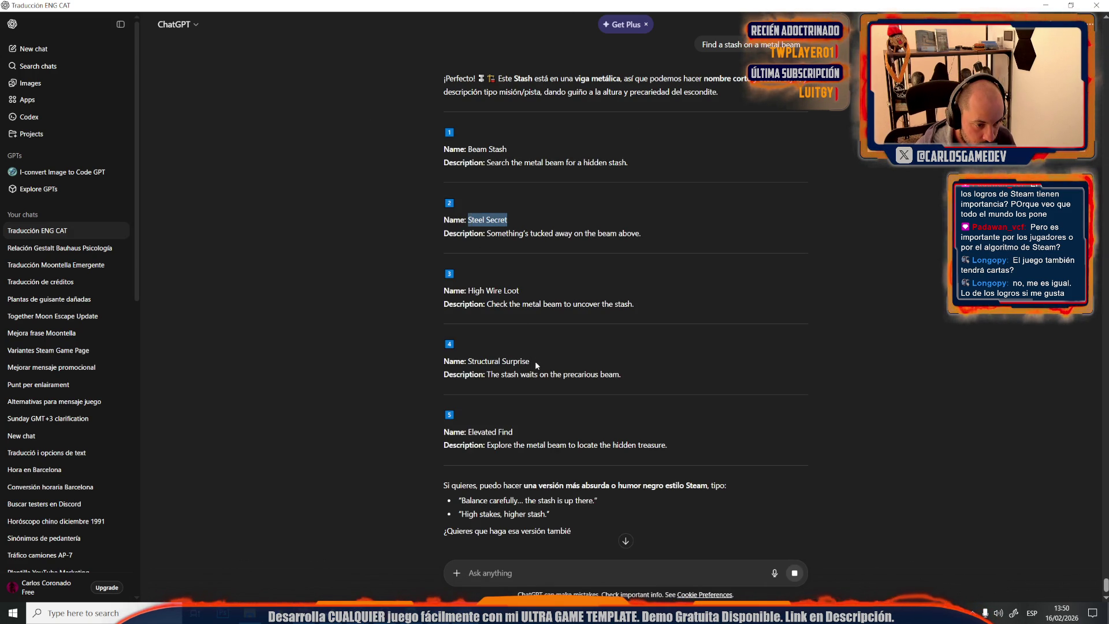
left_click_drag(530, 361, 468, 363)
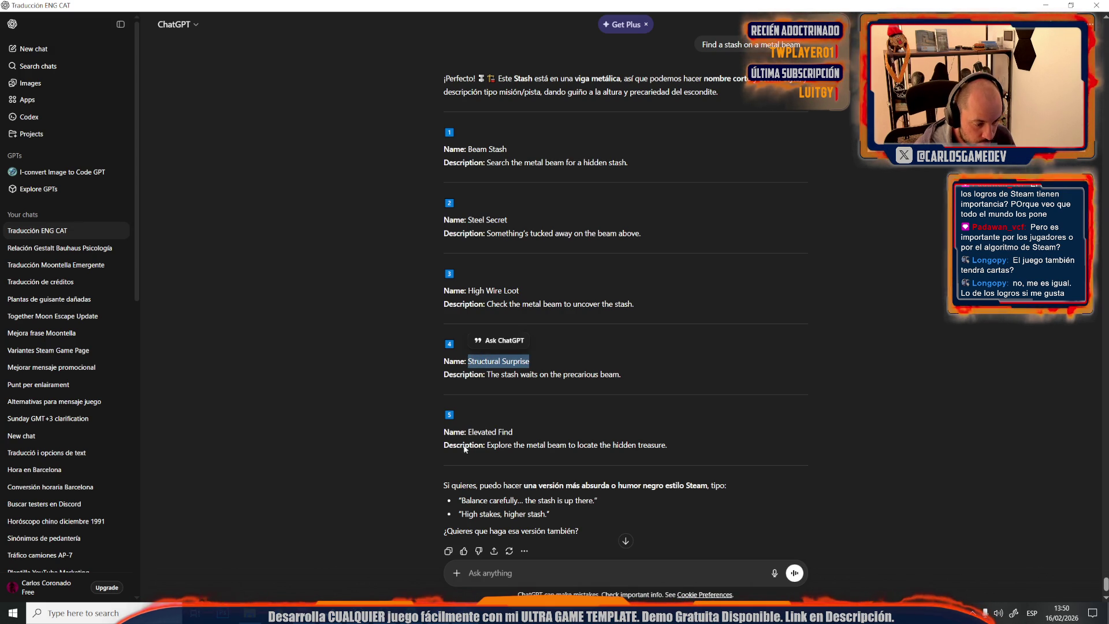
key("alt+Tab")
left_click(190, 501)
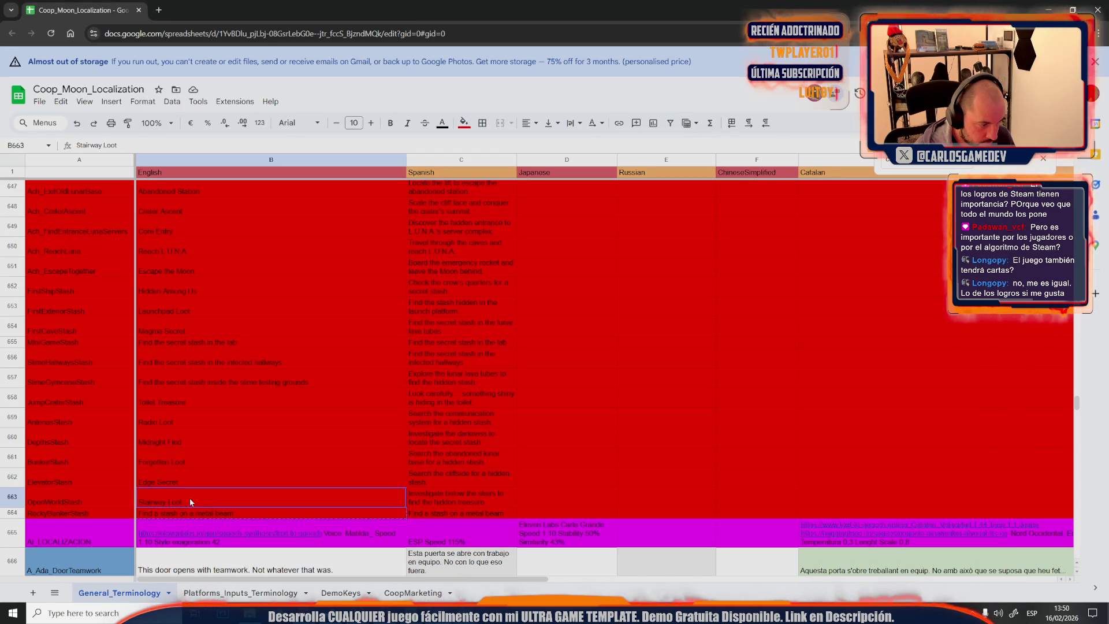
key("ctrl+z")
left_click(256, 447)
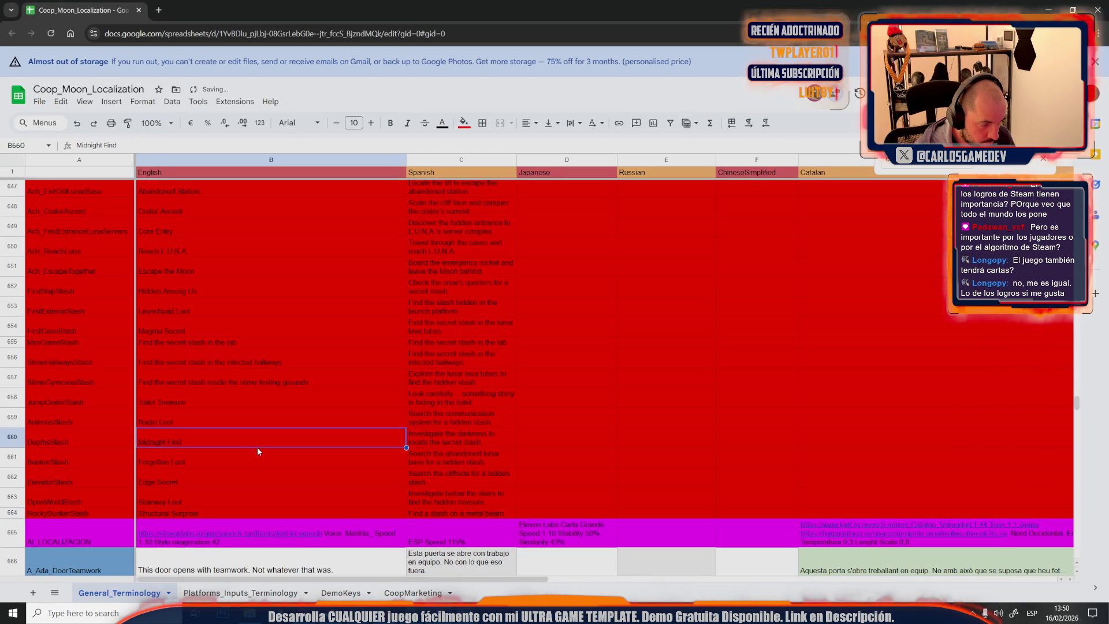
Fill C664 with 'Something's tucked away on the beam above' chosen from ChatGPT's descriptions
key("alt+Tab")
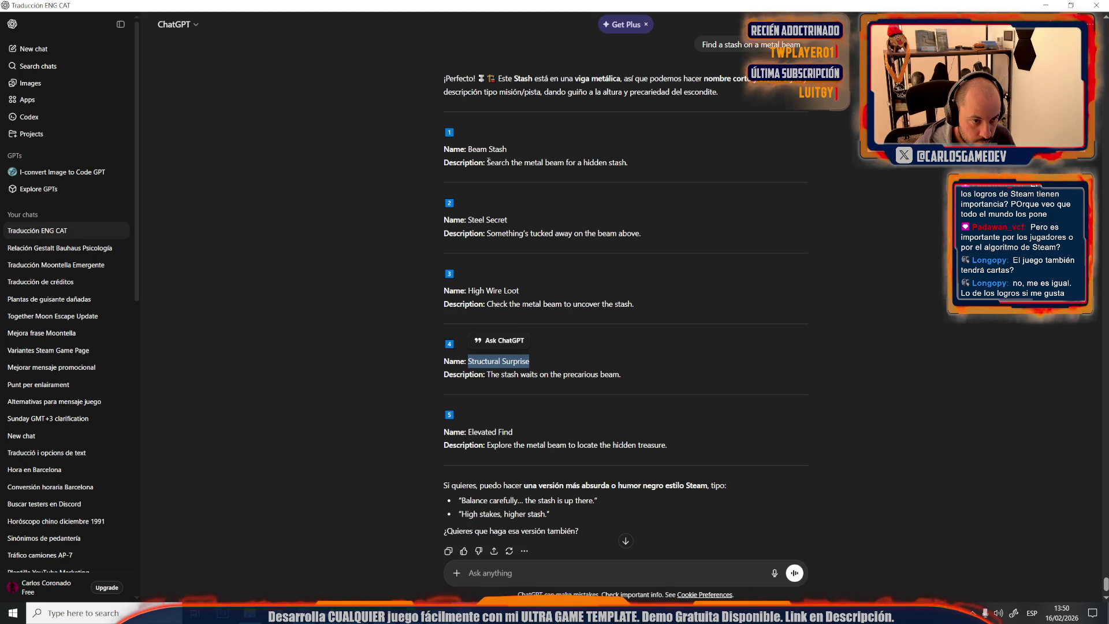
left_click_drag(487, 162, 640, 174)
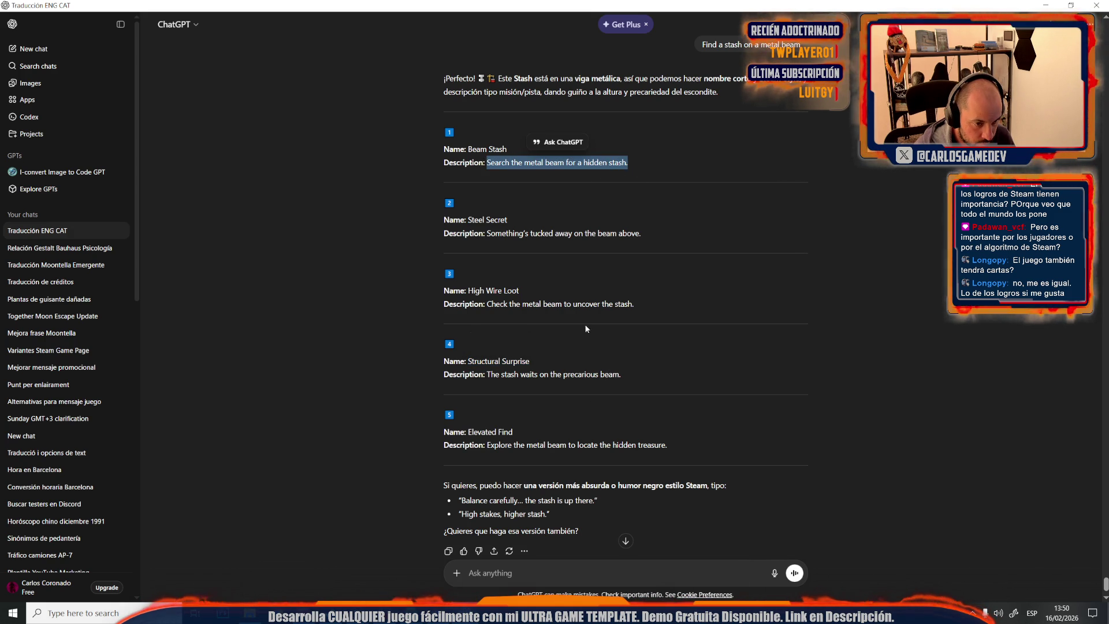
left_click(566, 308)
left_click_drag(637, 303, 500, 304)
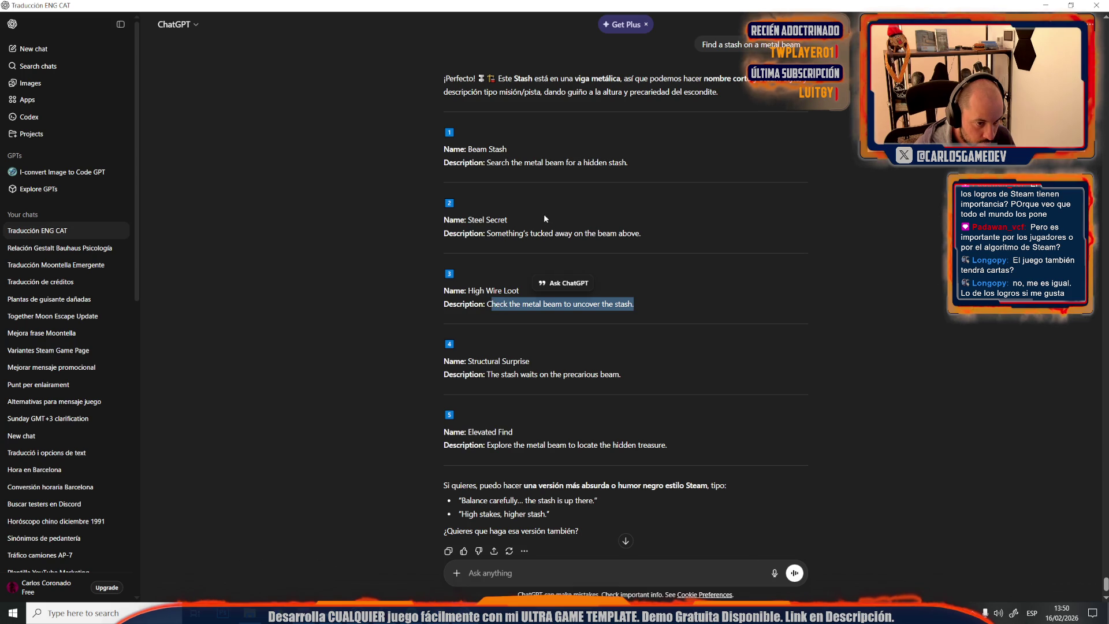
left_click(540, 234)
left_click_drag(639, 232, 488, 233)
key("ctrl+c")
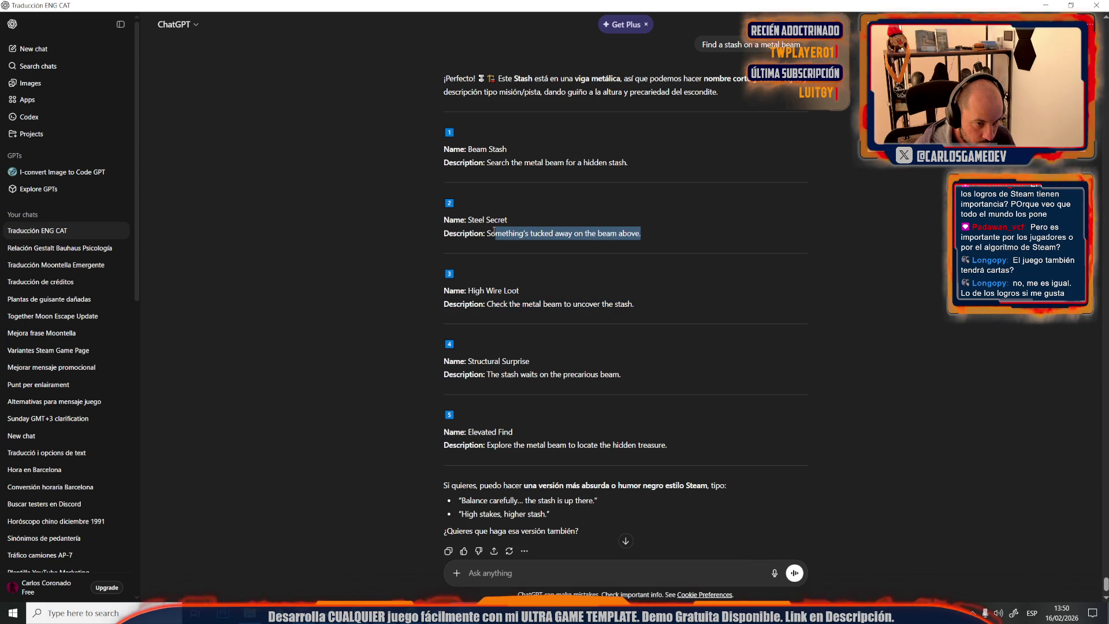
key("alt+Tab")
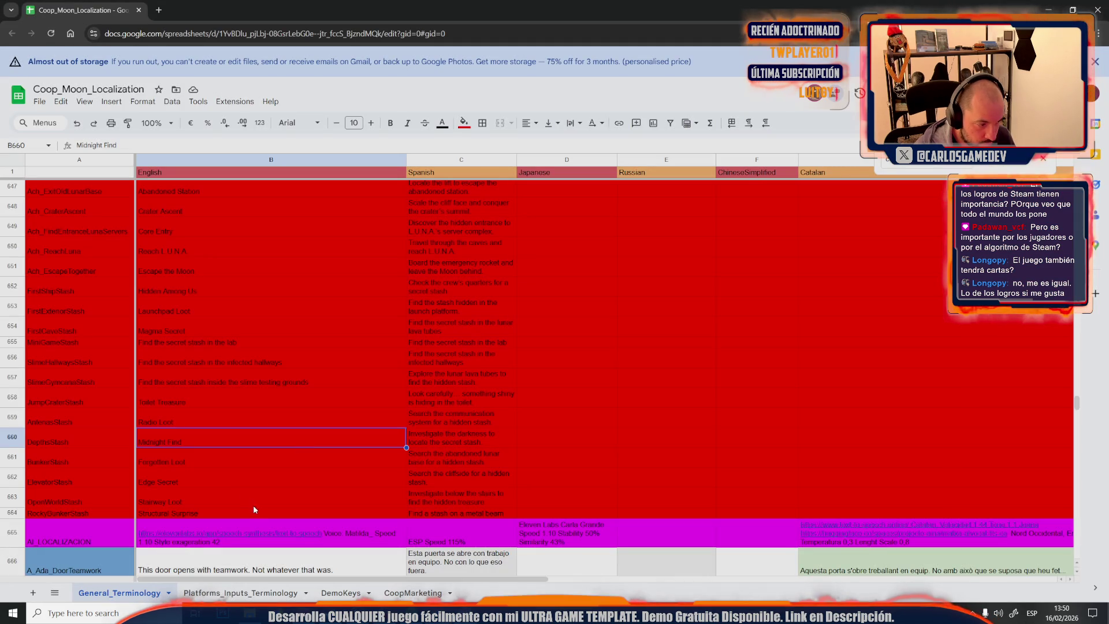
double_click(431, 510)
key("ctrl+a")
key("ctrl+v")
left_click(466, 443)
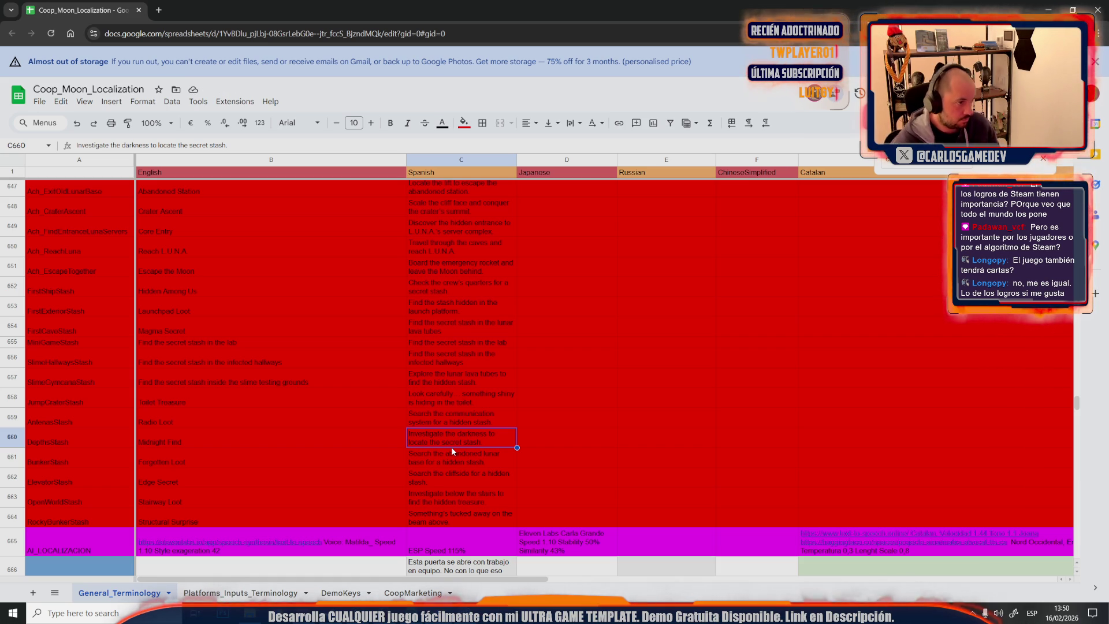
scroll(451, 446, "up", 2)
scroll(450, 445, "up", 2)
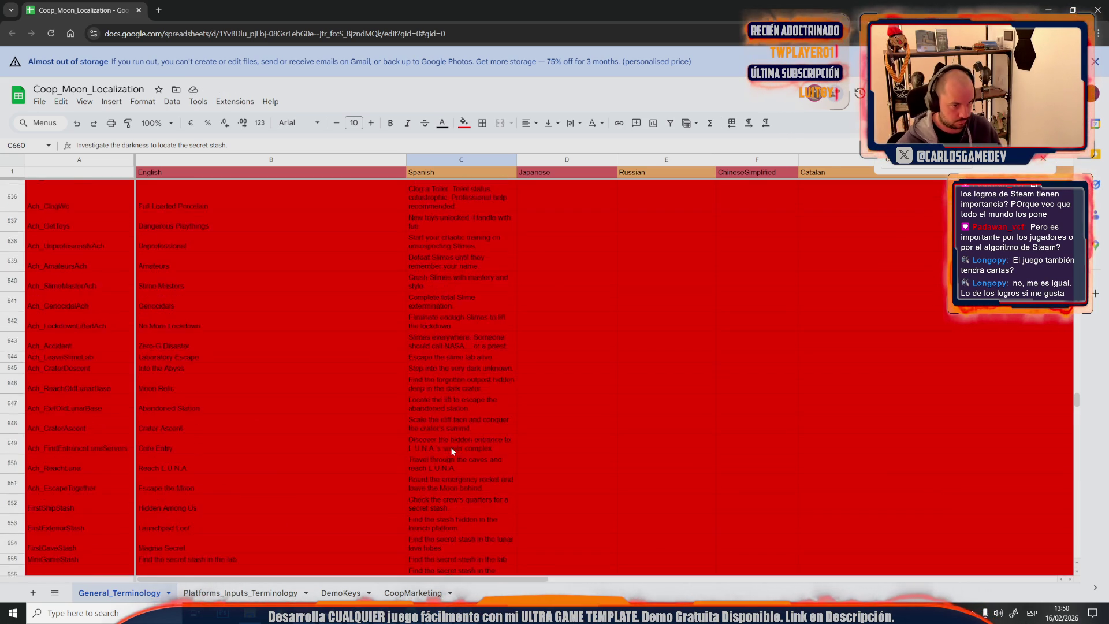
scroll(451, 446, "up", 2)
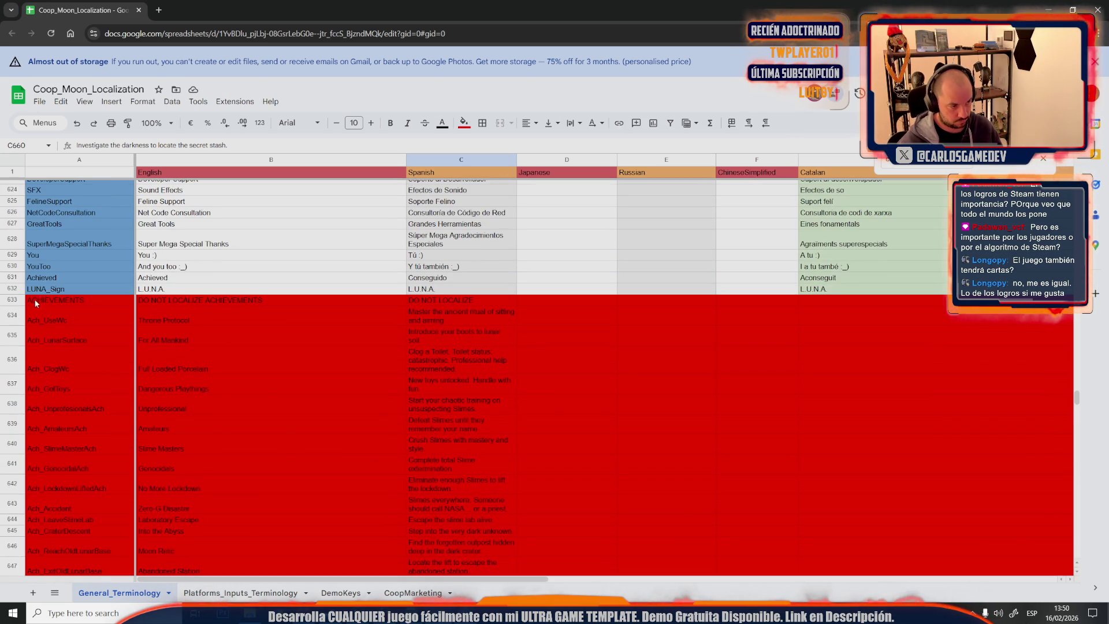
Select the Ach_UseWc entry in A634 at the top of the achievements block
left_click(64, 321)
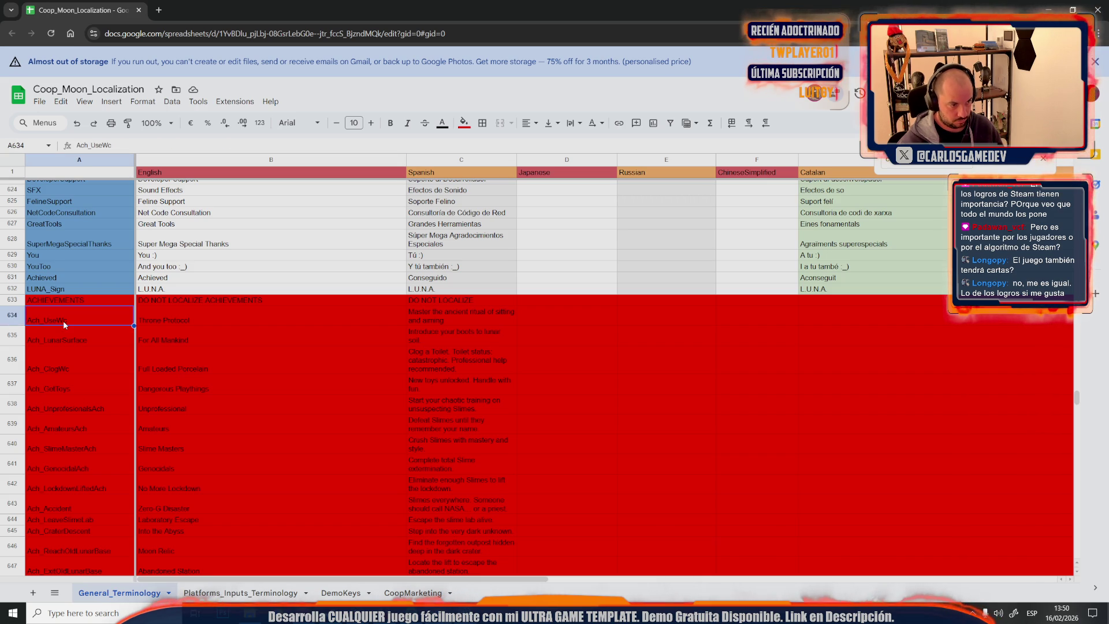
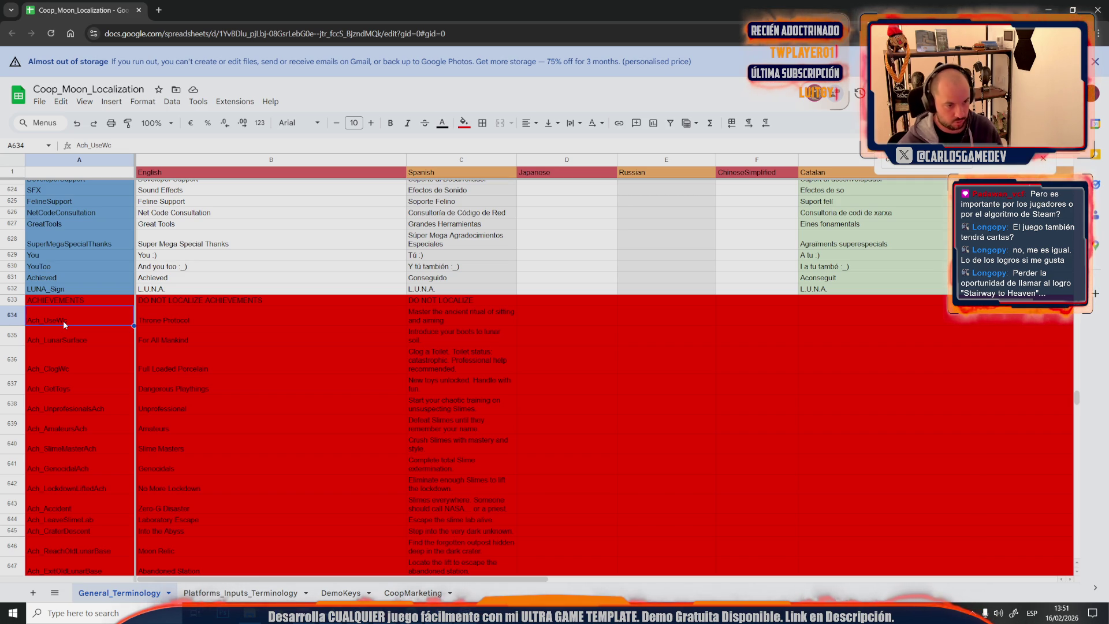
scroll(63, 321, "down", 5)
scroll(63, 320, "down", 5)
scroll(63, 321, "up", 3)
scroll(63, 321, "up", 4)
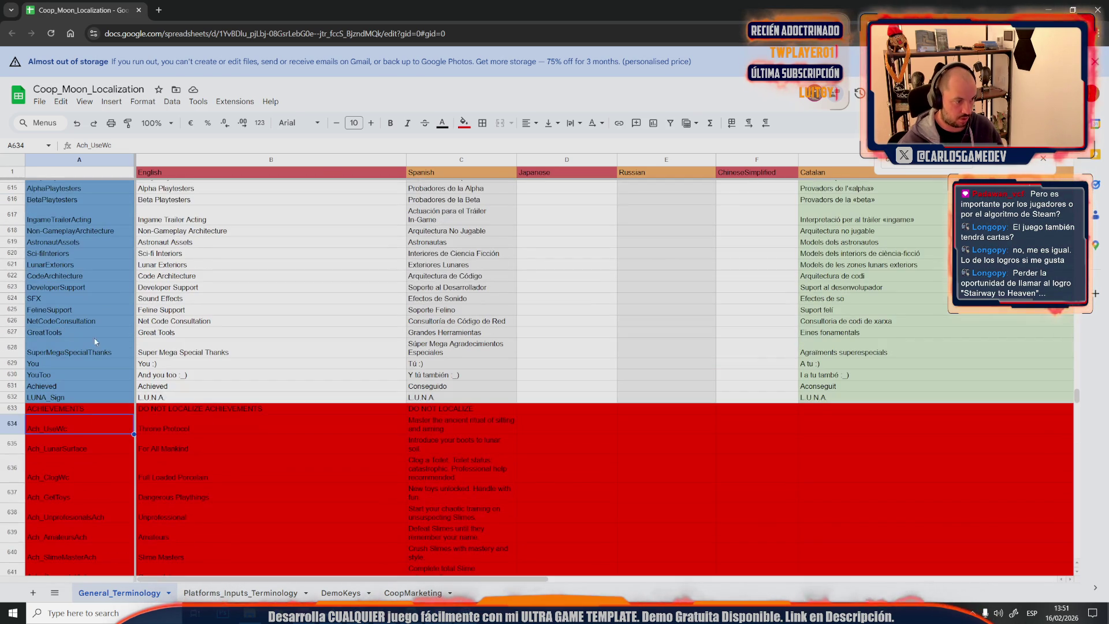
Insert a row above Ach_UseWc from cell A634's menu, then undo the stray insertion
right_click(65, 425)
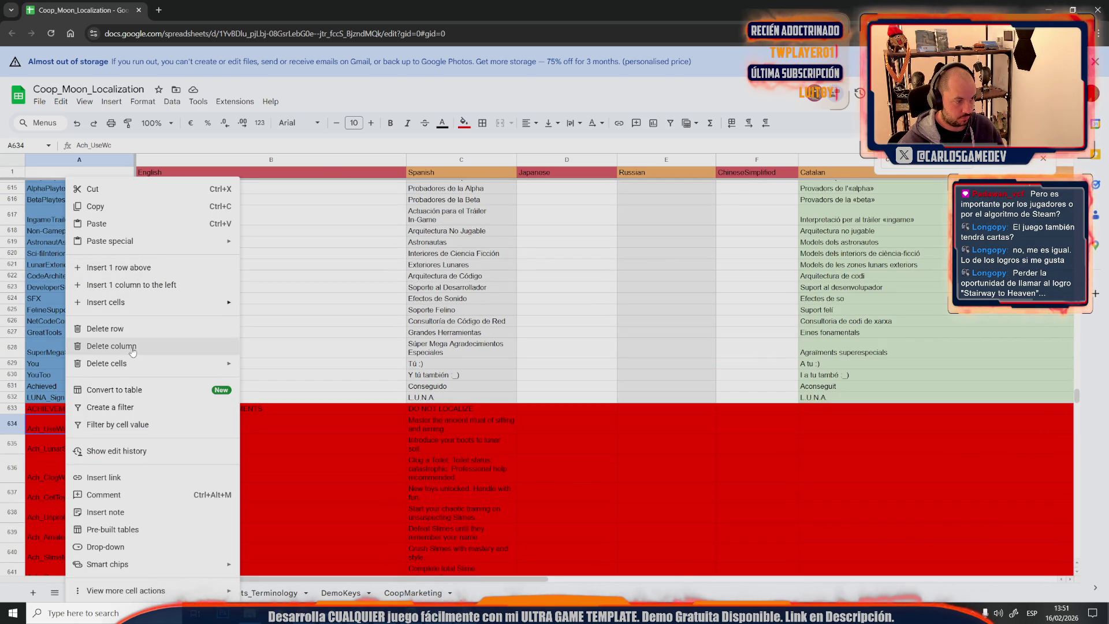
left_click(78, 461)
right_click(78, 430)
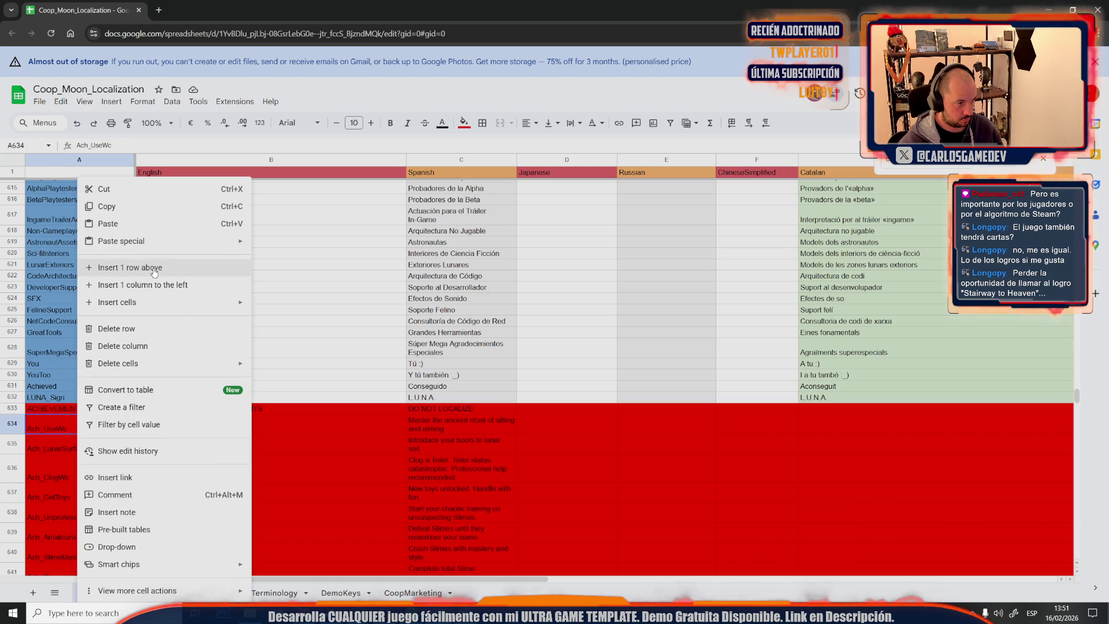
left_click(134, 268)
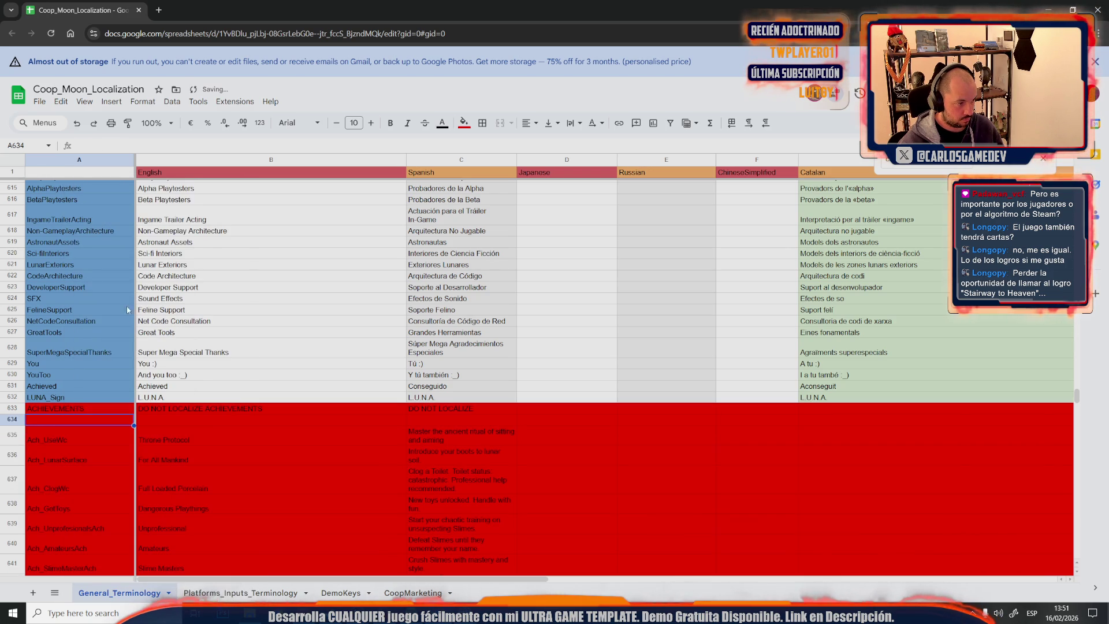
key("ctrl+z")
left_click(85, 412)
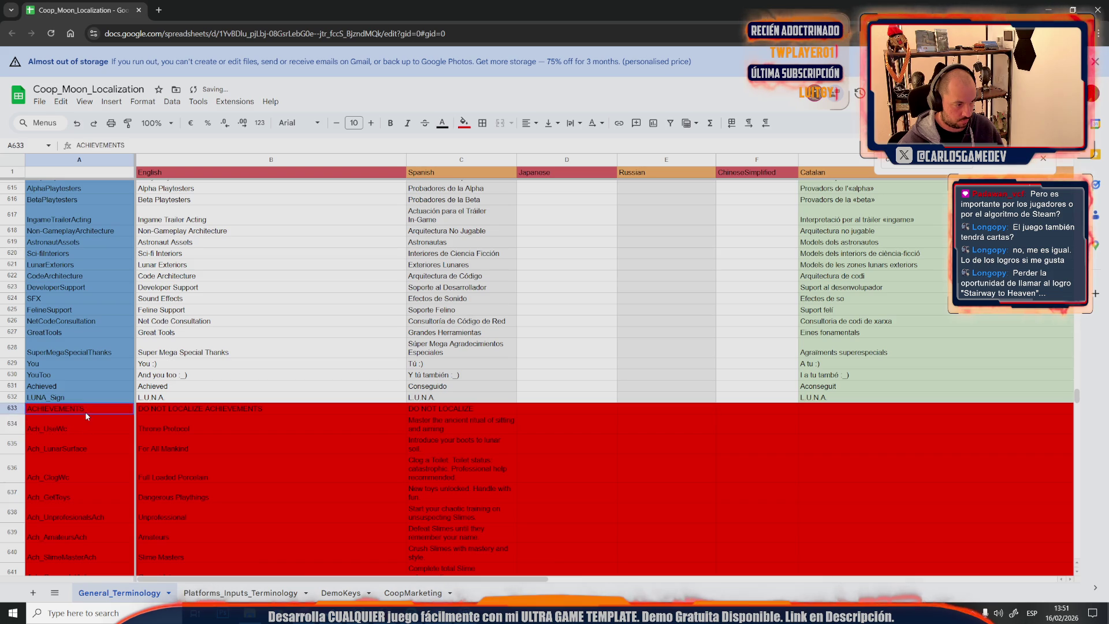
Insert one empty row above row 634 via the row header and select rows 634-635
right_click(13, 434)
left_click(104, 269)
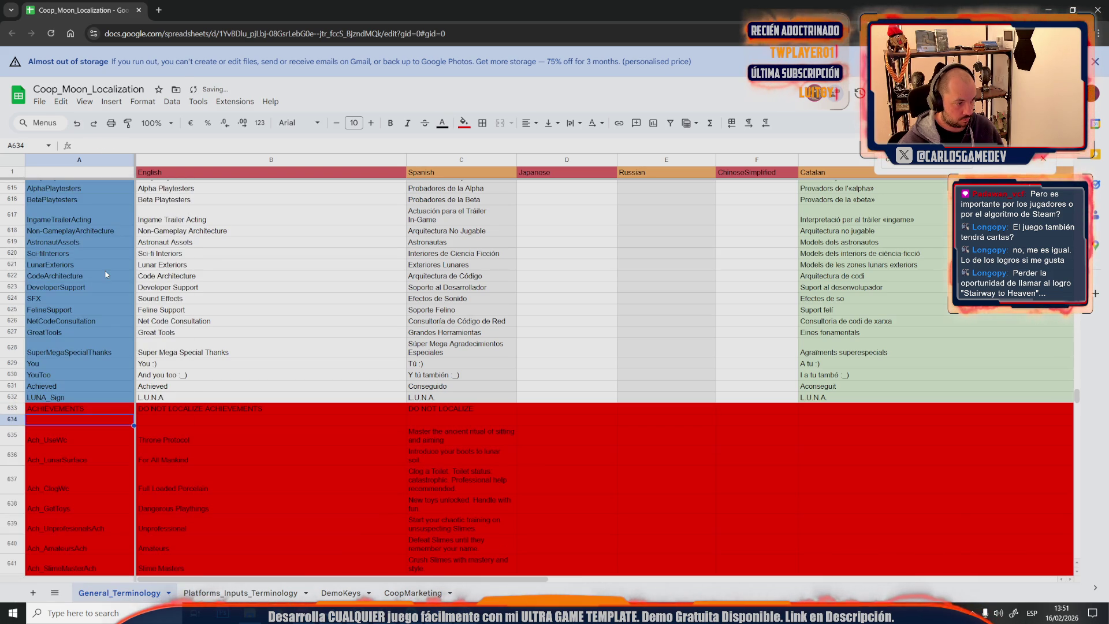
left_click_drag(13, 420, 10, 438)
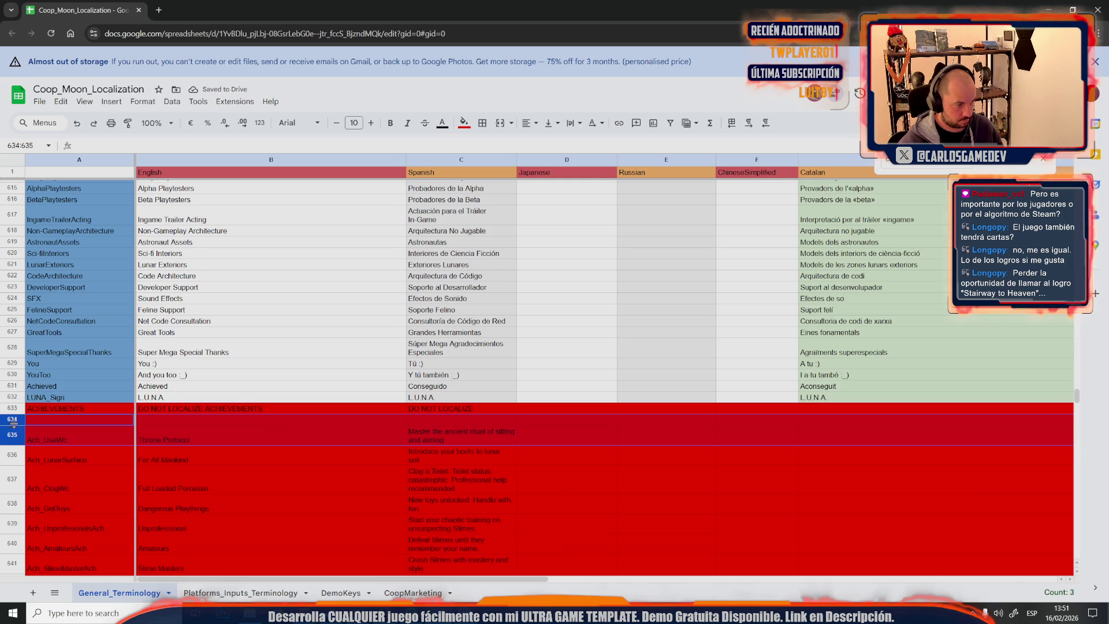
Move the empty row below Ach_UseWc and insert blank rows above Ach_Clog and Ach_GetToys
left_click(61, 366)
left_click(12, 422)
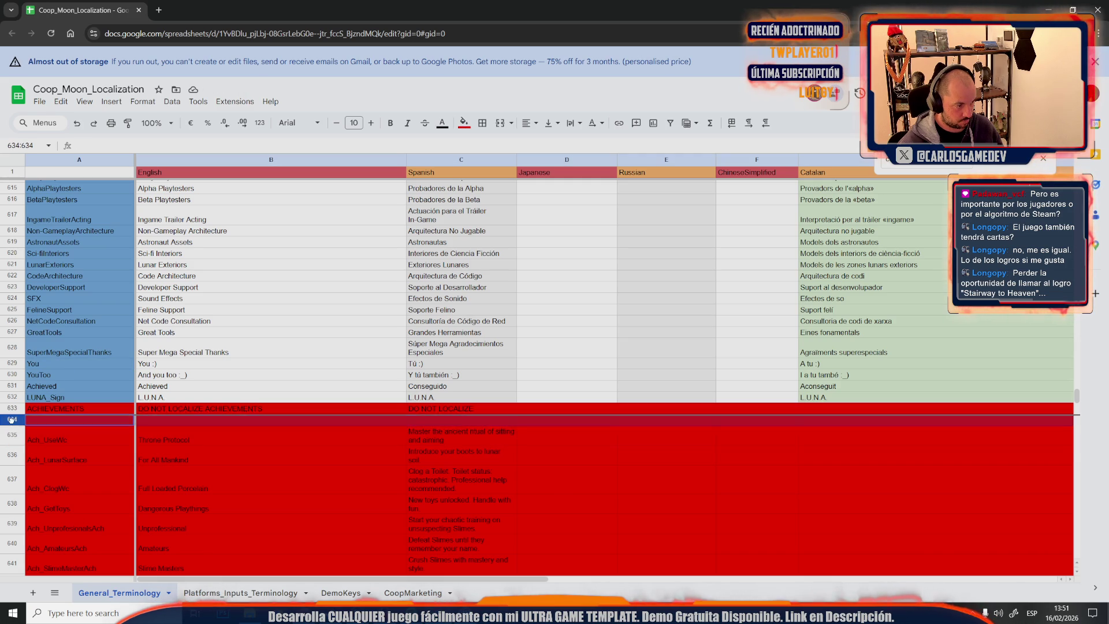
left_click_drag(12, 422, 10, 440)
scroll(11, 440, "down", 1)
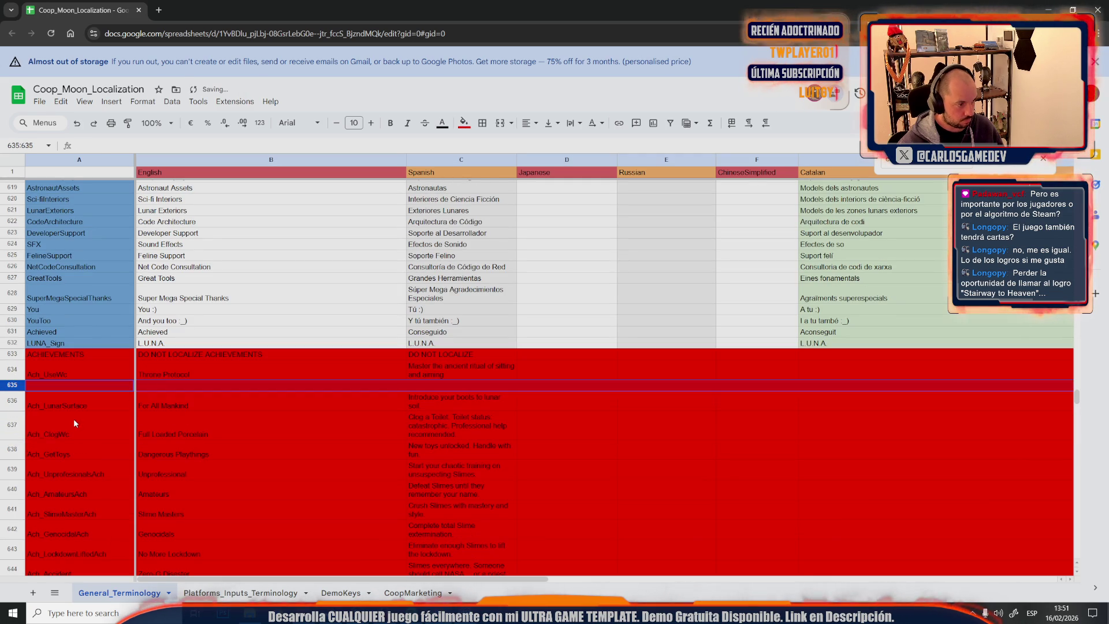
left_click(52, 430)
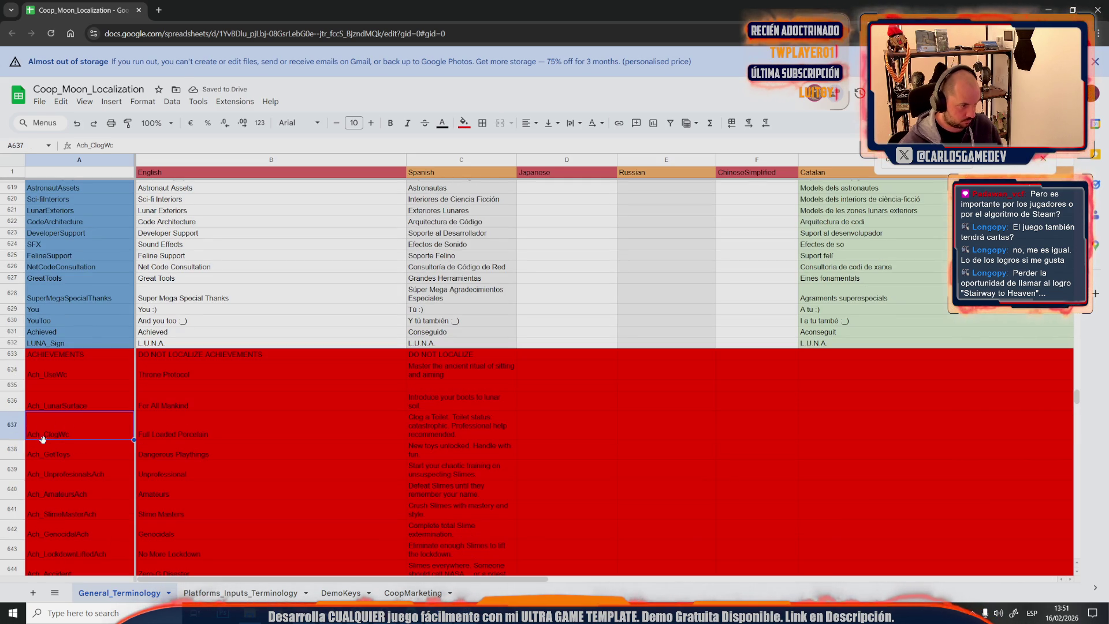
right_click(9, 425)
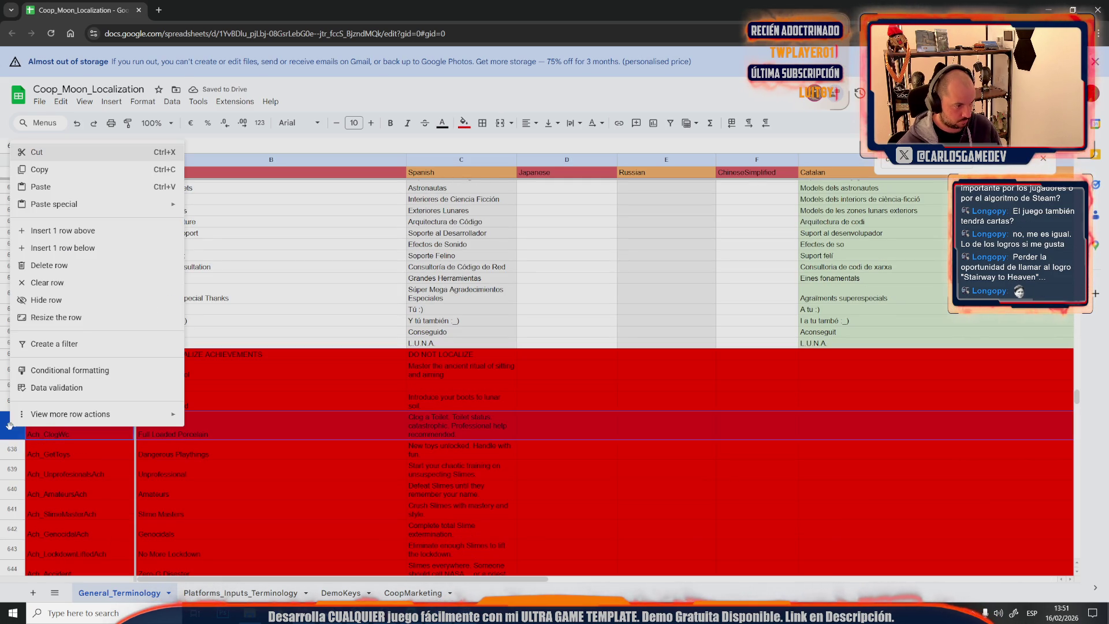
left_click(97, 234)
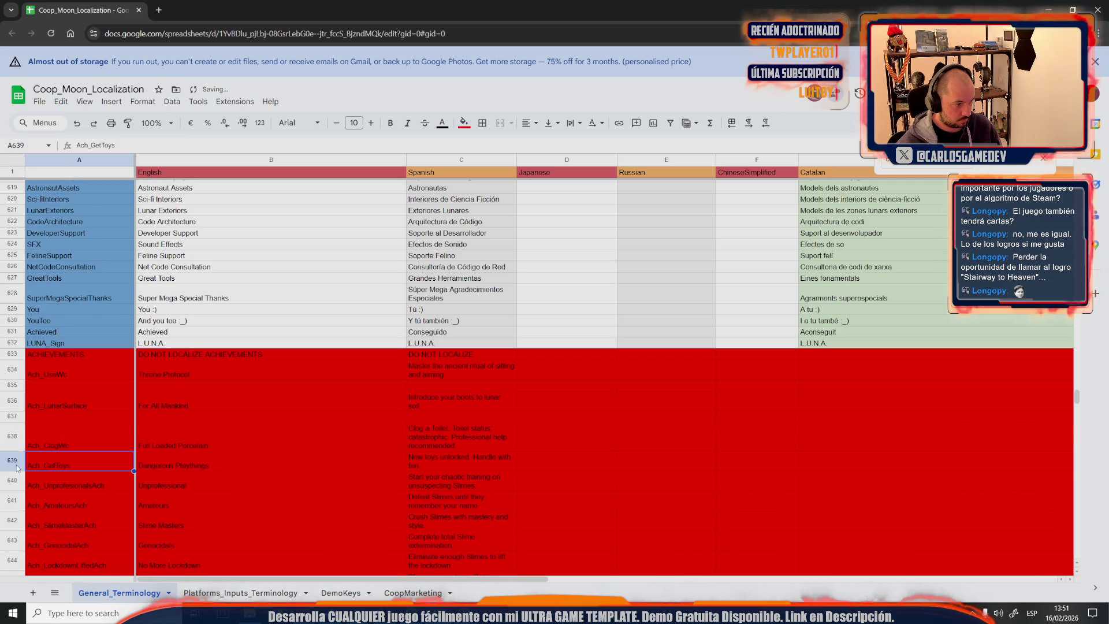
right_click(54, 469)
left_click(106, 271)
scroll(85, 460, "down", 2)
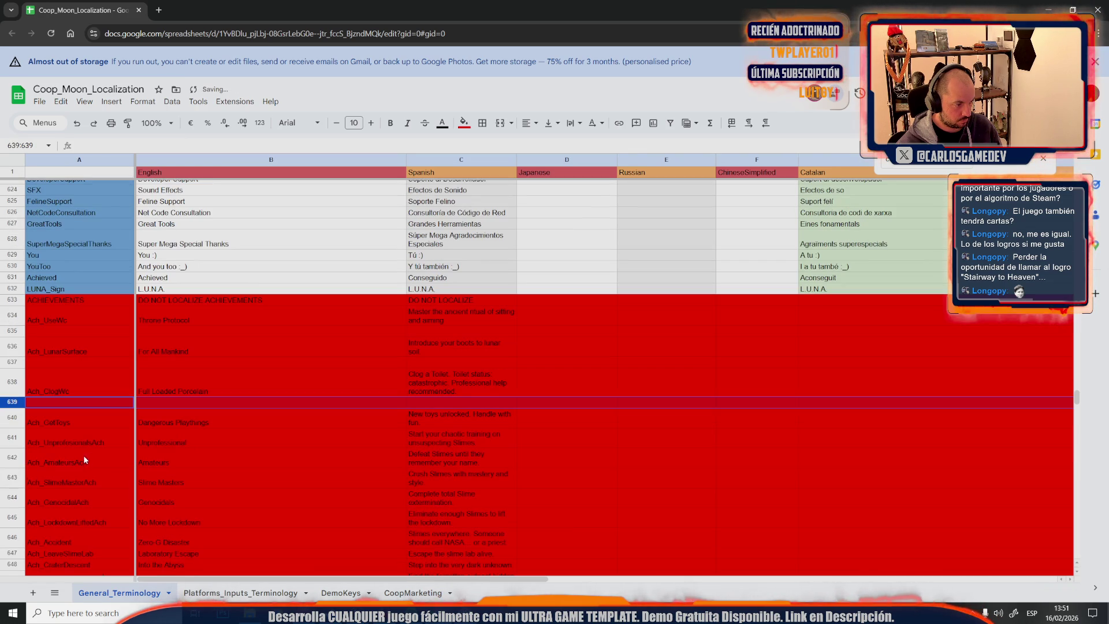
Insert a blank spacer row above each achievement at rows 641, 643, 645 and 647
left_click(20, 438)
right_click(19, 437)
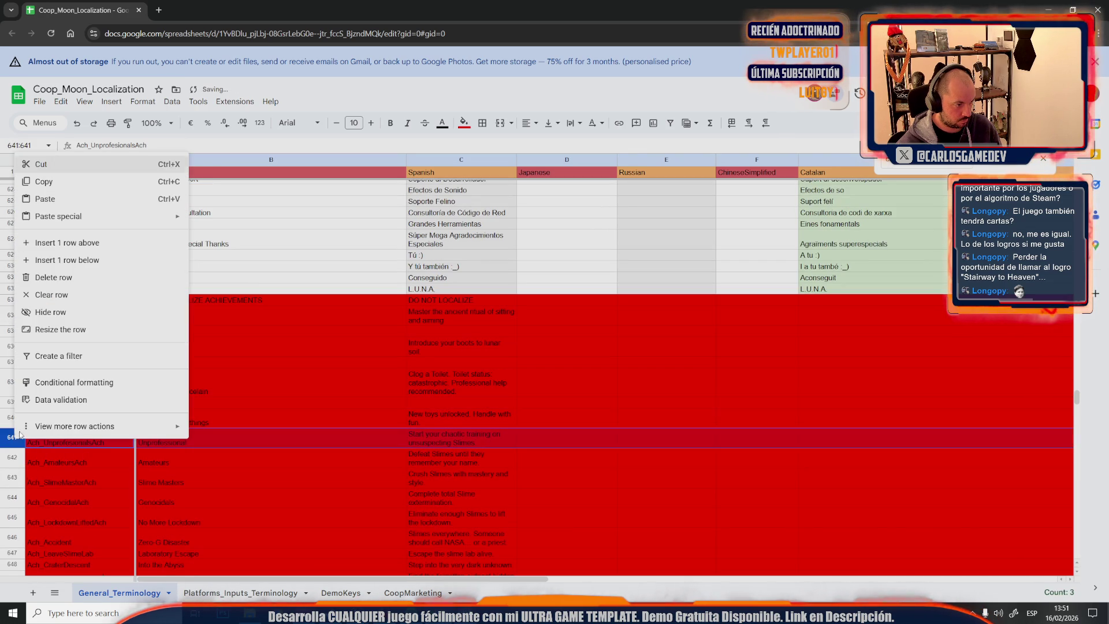
left_click(120, 251)
scroll(107, 416, "down", 2)
left_click(12, 416)
right_click(13, 416)
left_click(75, 223)
scroll(83, 375, "down", 2)
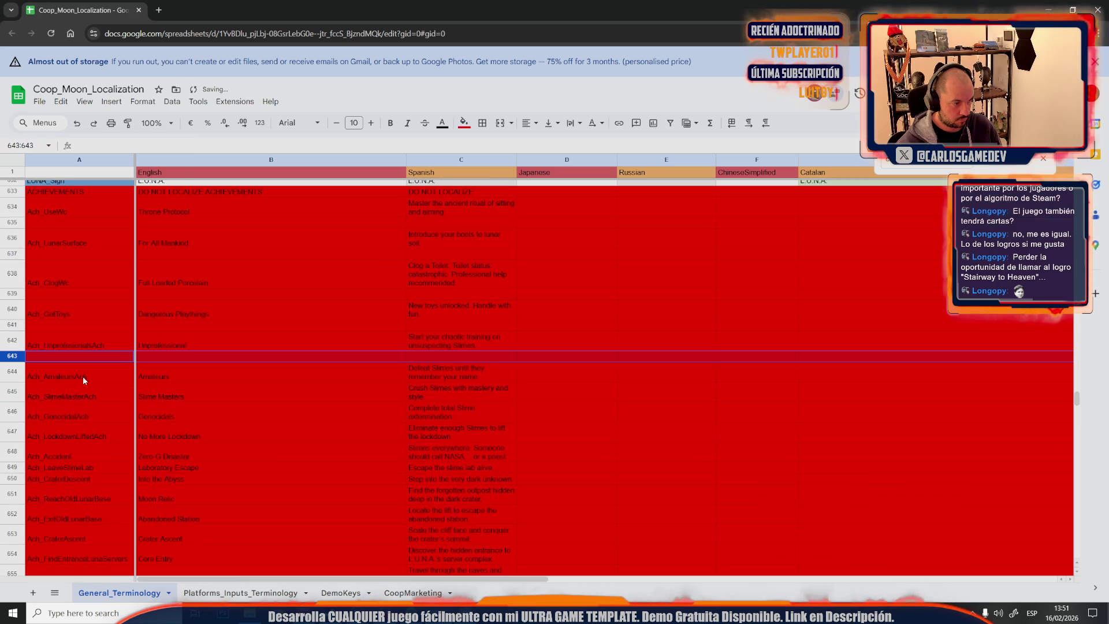
left_click(17, 397)
right_click(17, 397)
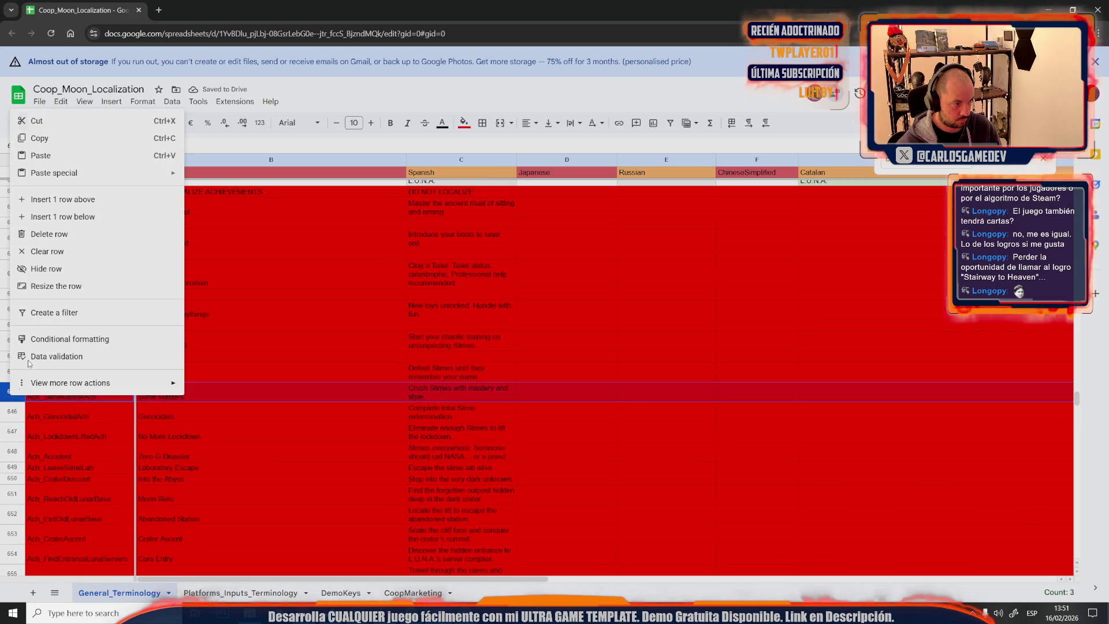
left_click(95, 201)
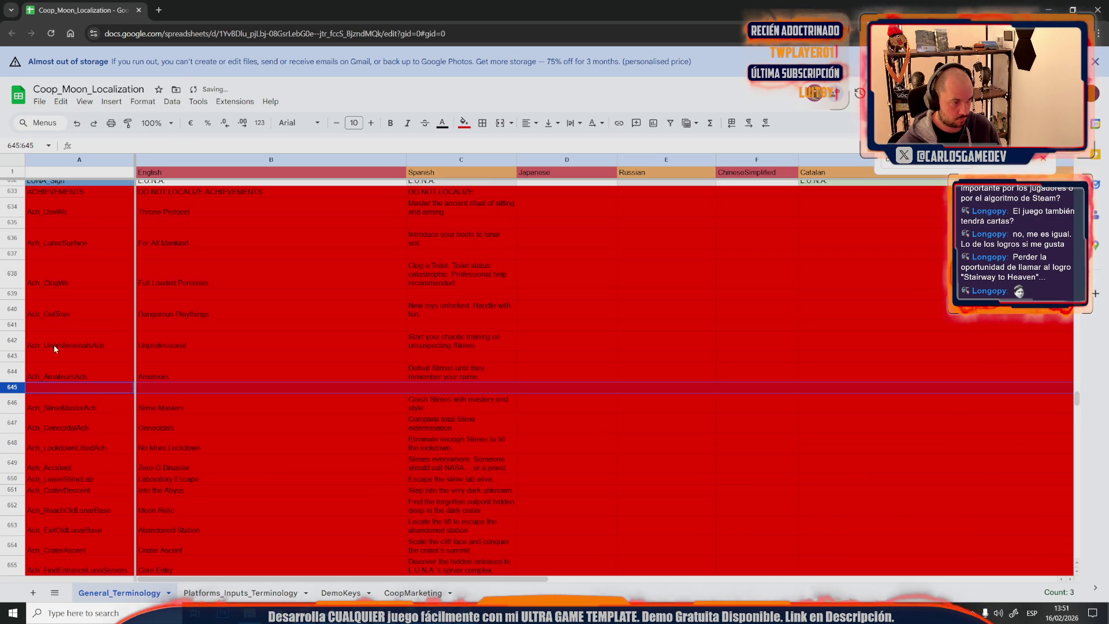
left_click(15, 423)
right_click(15, 423)
left_click(61, 228)
scroll(28, 437, "down", 1)
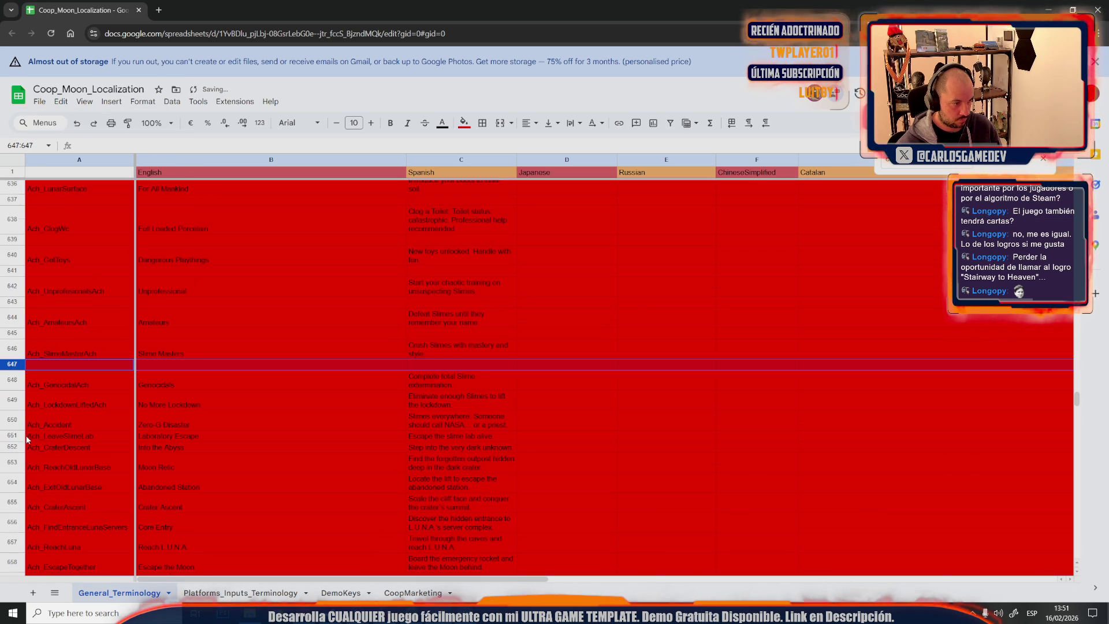
Insert blank spacer rows above rows 649, 651 and Ach_LeaveSlimeLab
right_click(12, 400)
left_click(61, 202)
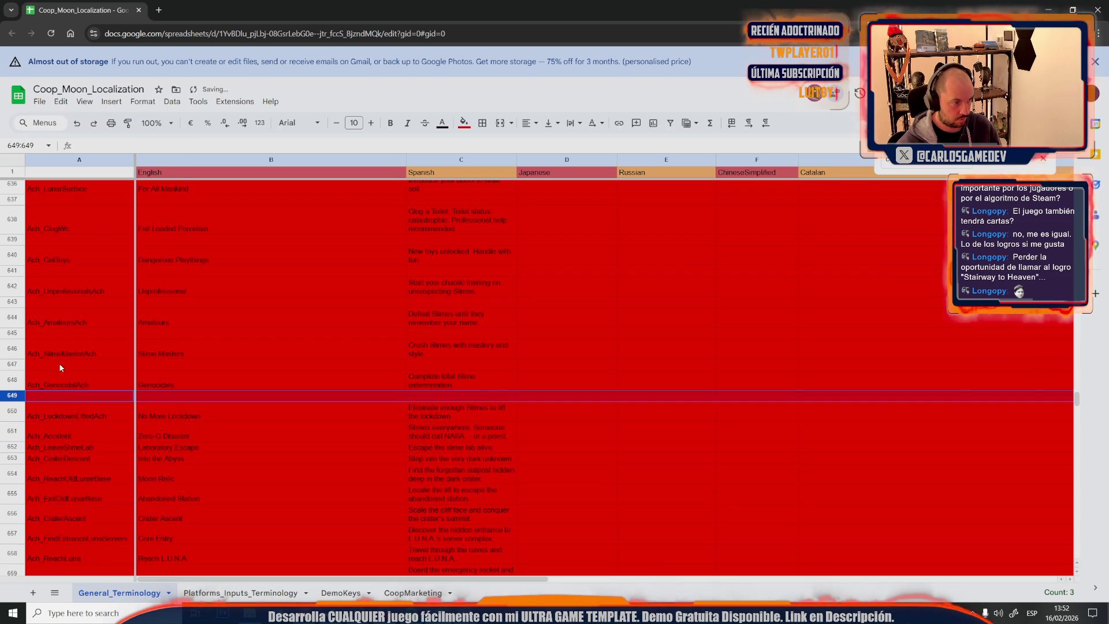
left_click(12, 433)
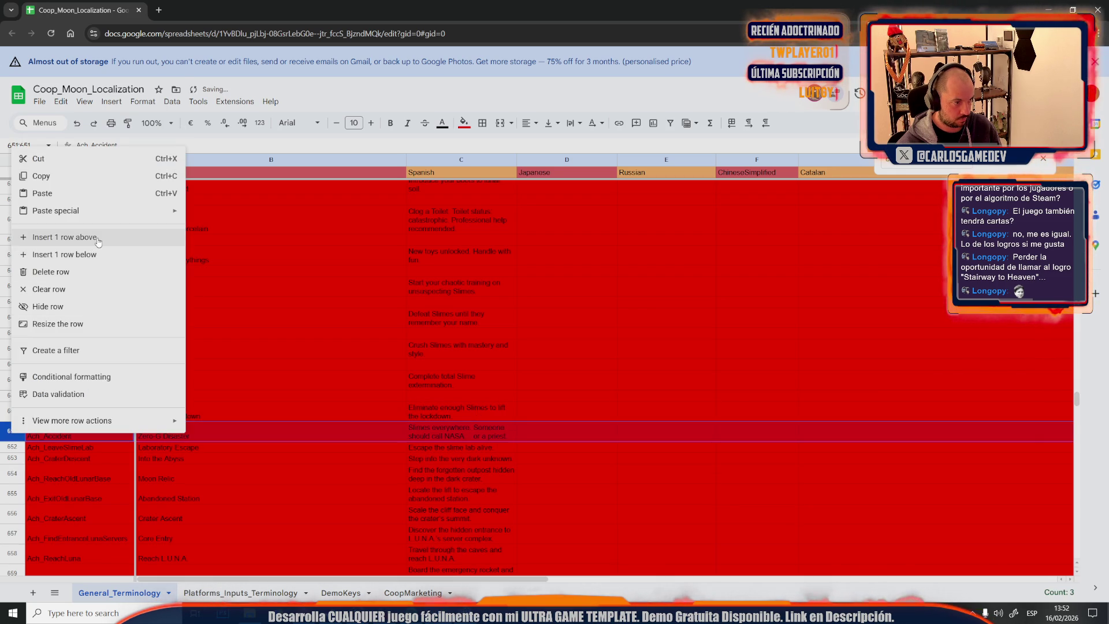
left_click(65, 236)
left_click(13, 459)
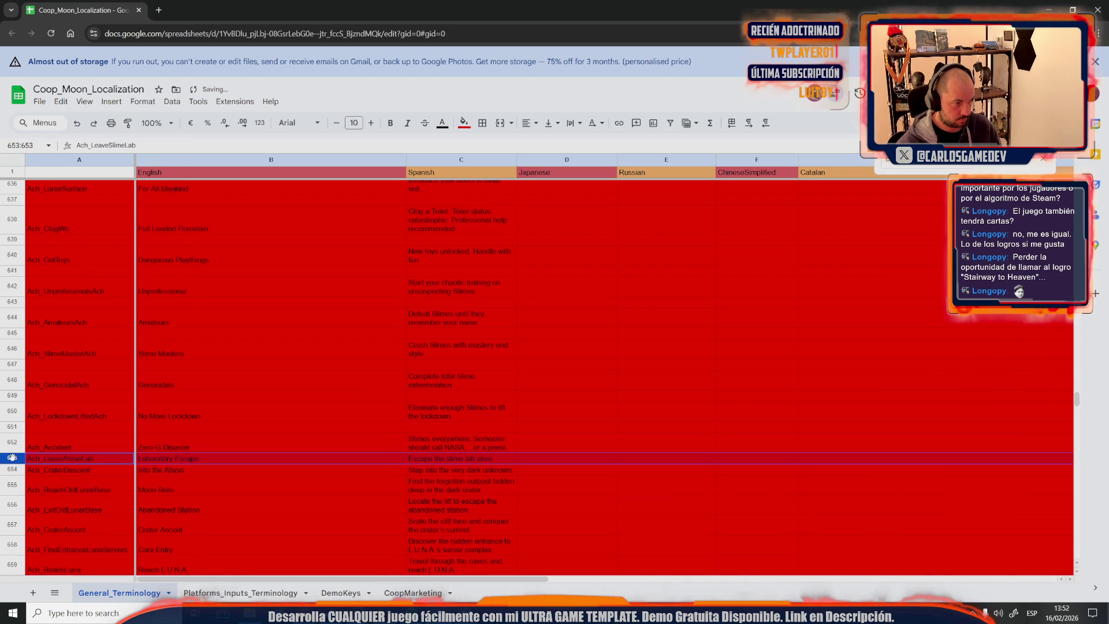
right_click(13, 459)
left_click(65, 260)
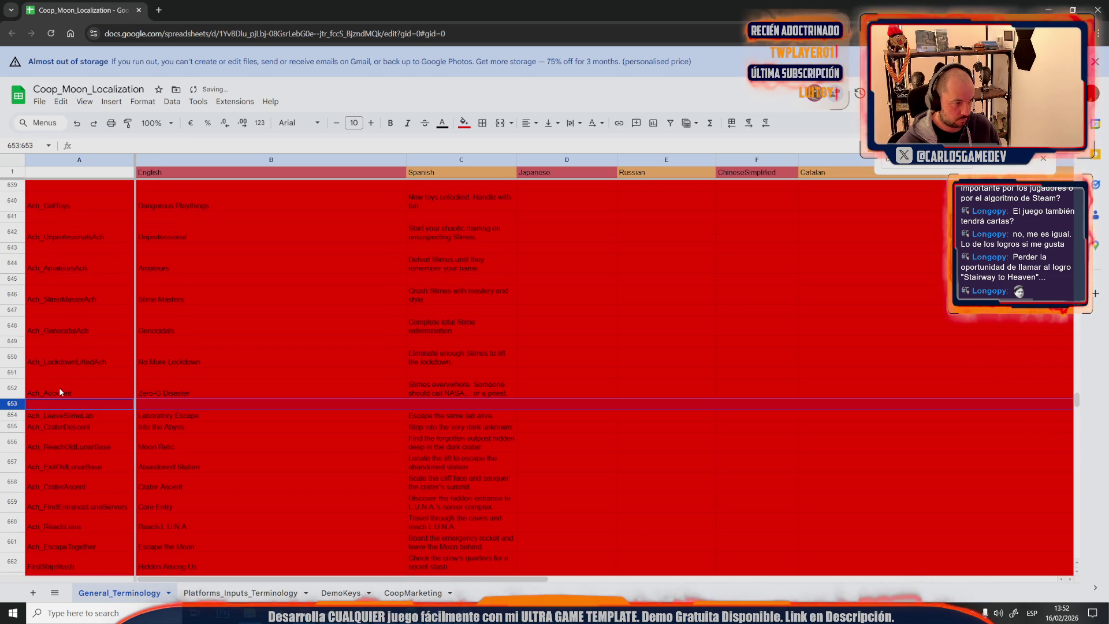
Insert blank rows above Ach_CraterDescent, Ach_ReachOldLunarBase and Ach_ExitOldLunarBase
right_click(13, 427)
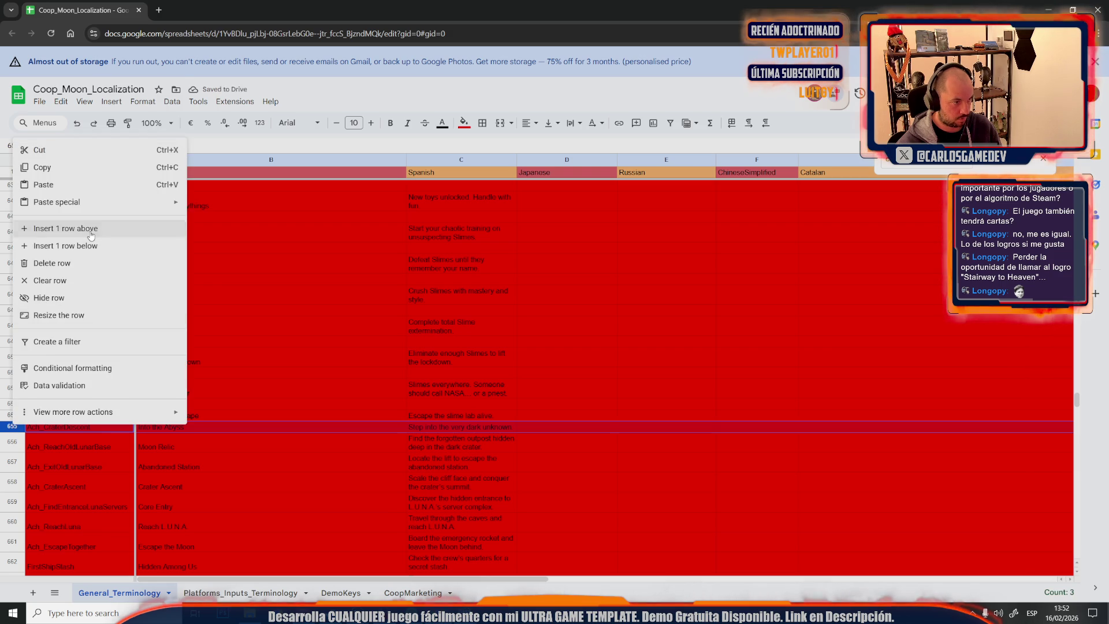
left_click(65, 231)
left_click(12, 453)
right_click(12, 454)
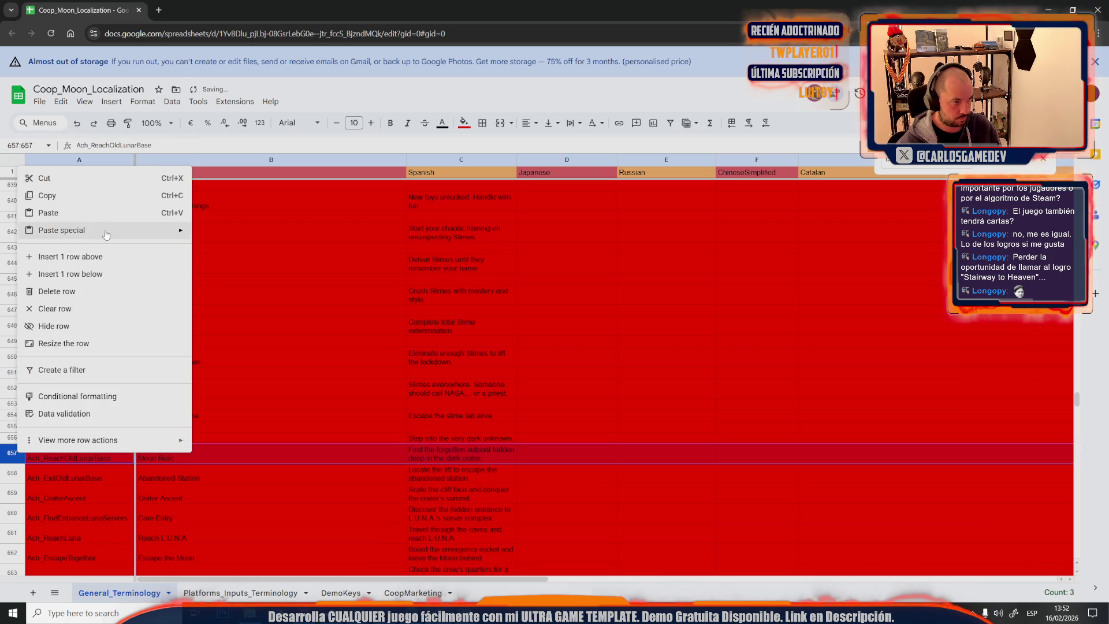
left_click(64, 257)
left_click(13, 431)
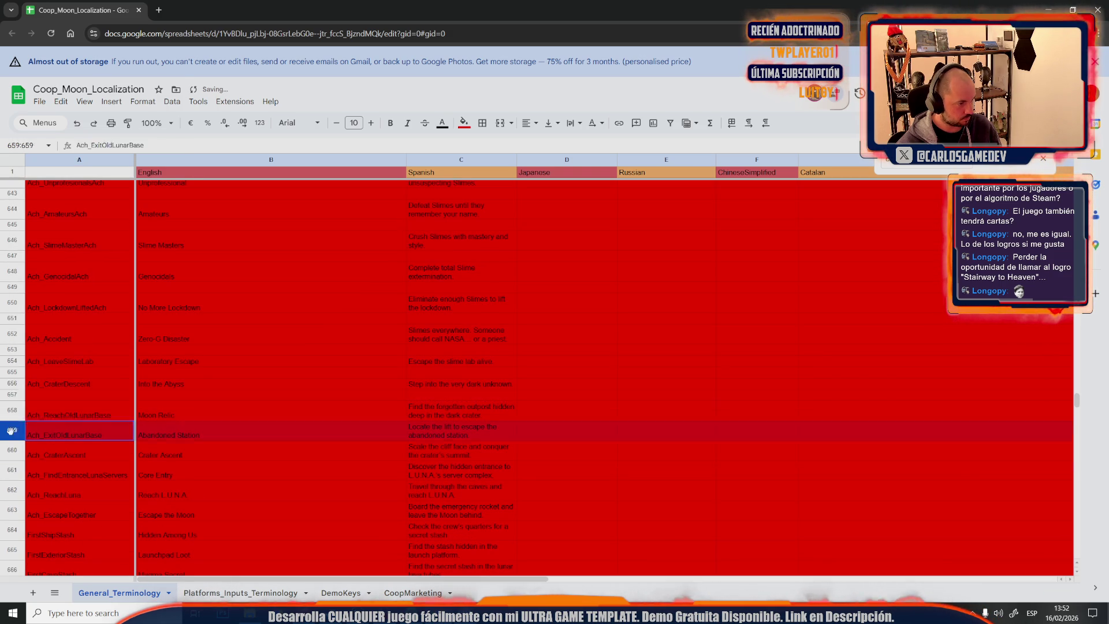
right_click(12, 430)
left_click(65, 235)
Insert blank rows above row 661, Ach_FindEntranceLunaServers, Ach_ReachLuna and Ach_EscapeTogether
left_click(12, 407)
right_click(12, 407)
left_click(70, 211)
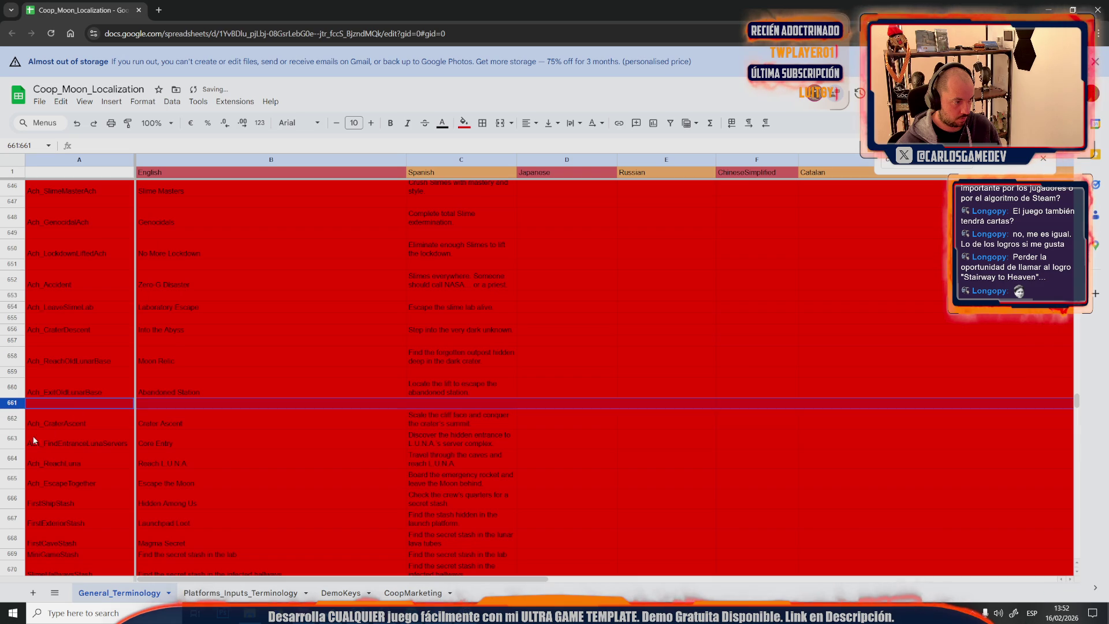
left_click(12, 438)
right_click(12, 437)
left_click(61, 247)
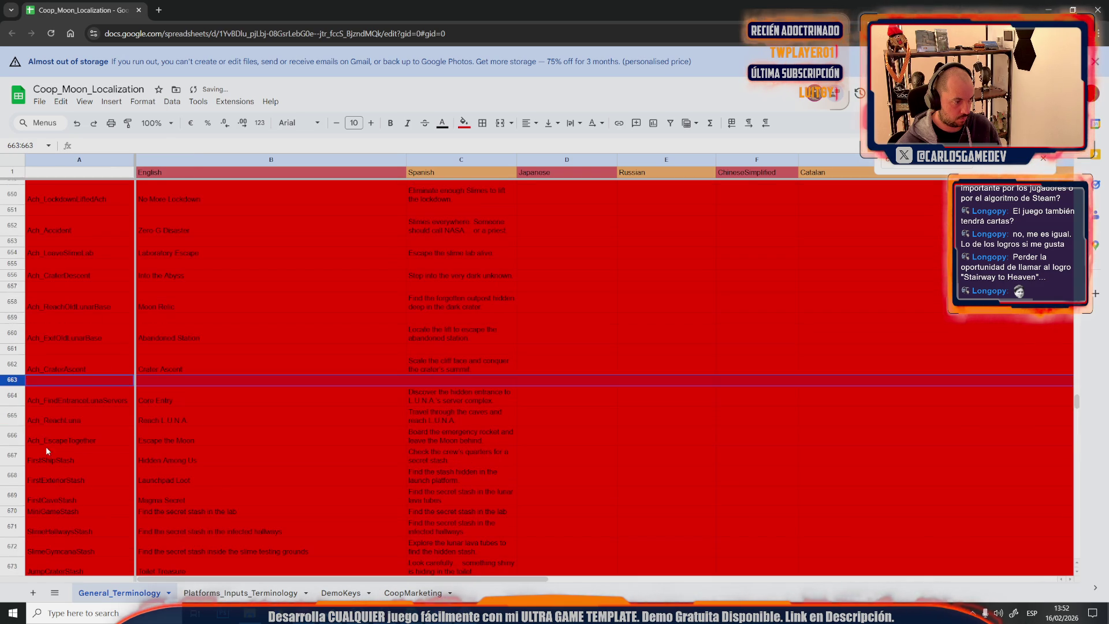
left_click(13, 420)
right_click(12, 419)
left_click(70, 218)
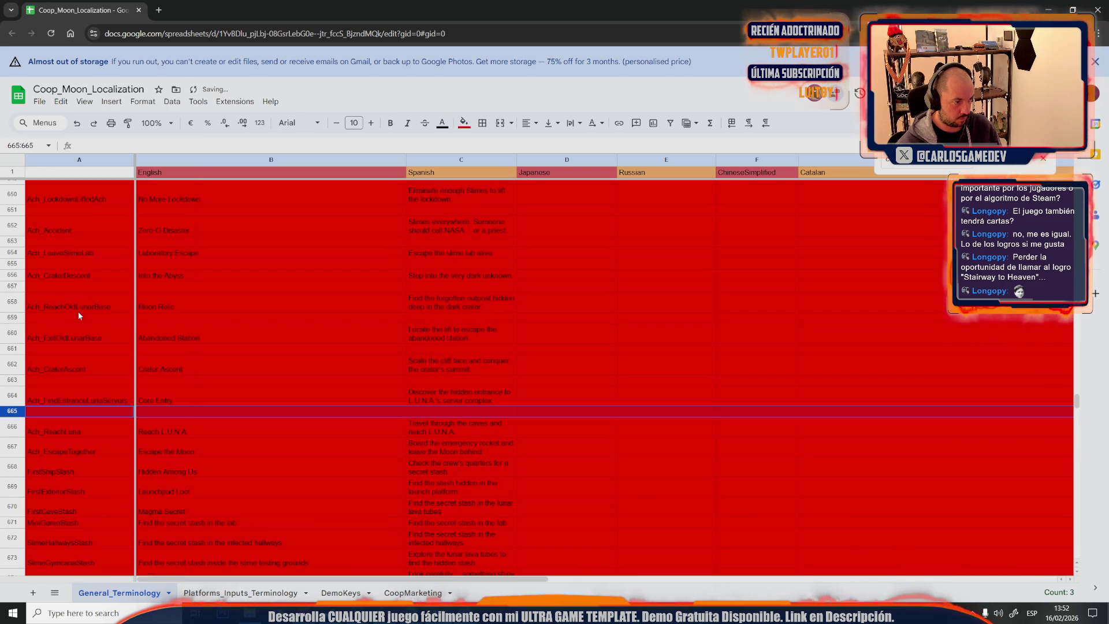
left_click(13, 446)
right_click(13, 446)
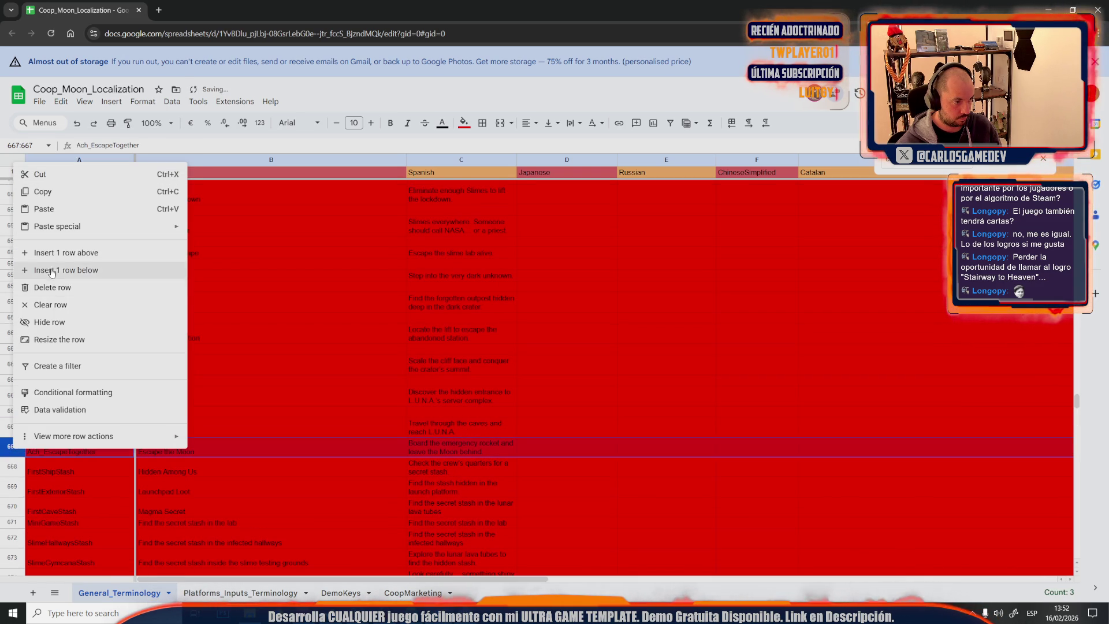
left_click(69, 250)
scroll(71, 416, "down", 1)
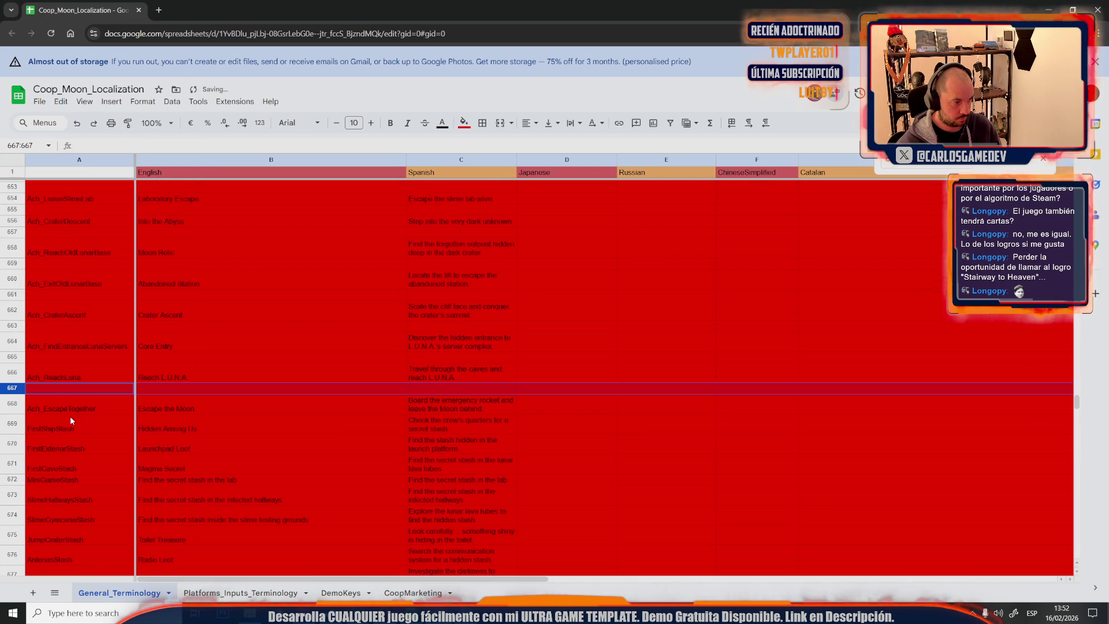
Insert blank rows above FirstShipStash, FirstExteriorStash and FirstCaveStash
left_click(18, 425)
right_click(17, 426)
left_click(70, 222)
scroll(99, 399, "down", 1)
left_click(12, 404)
right_click(12, 404)
left_click(69, 212)
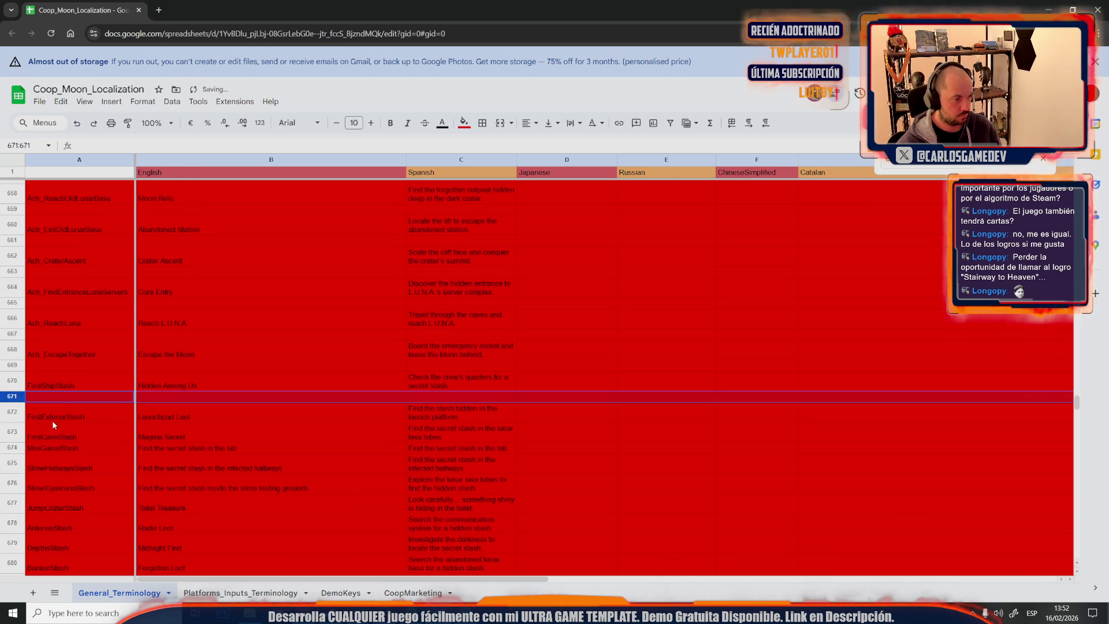
left_click(12, 431)
right_click(12, 430)
left_click(70, 231)
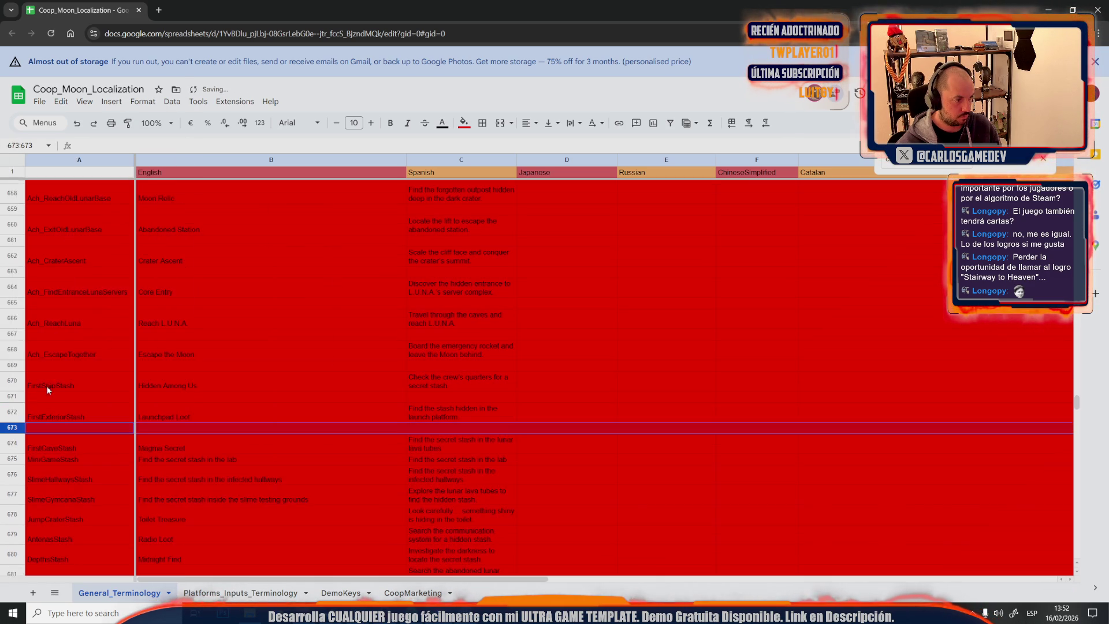
scroll(48, 390, "down", 1)
Insert blank rows above MiniGameStash, SlimeHallwaysStash, SlimeCyanoseStash and JumpCraterStash
left_click(13, 408)
right_click(13, 408)
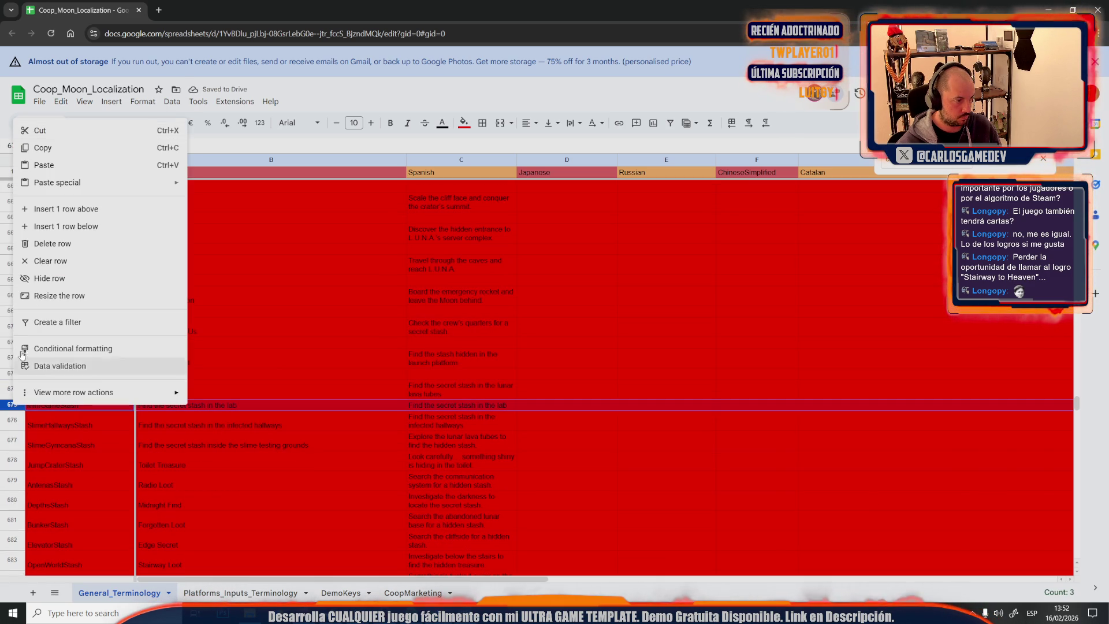
left_click(86, 212)
left_click(12, 431)
right_click(13, 430)
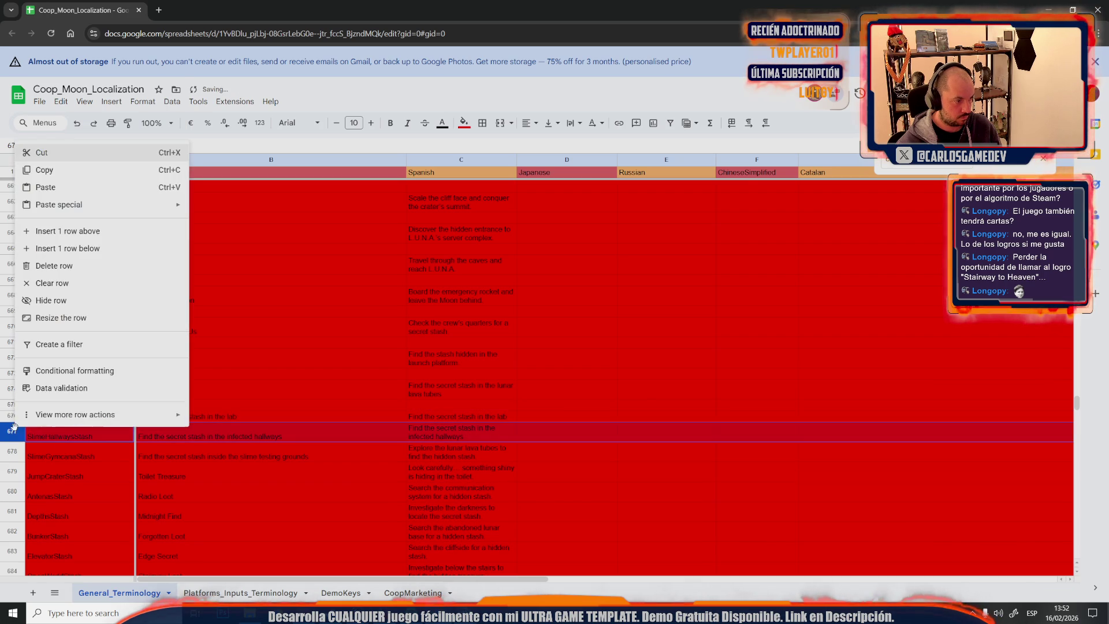
left_click(87, 231)
scroll(83, 403, "down", 1)
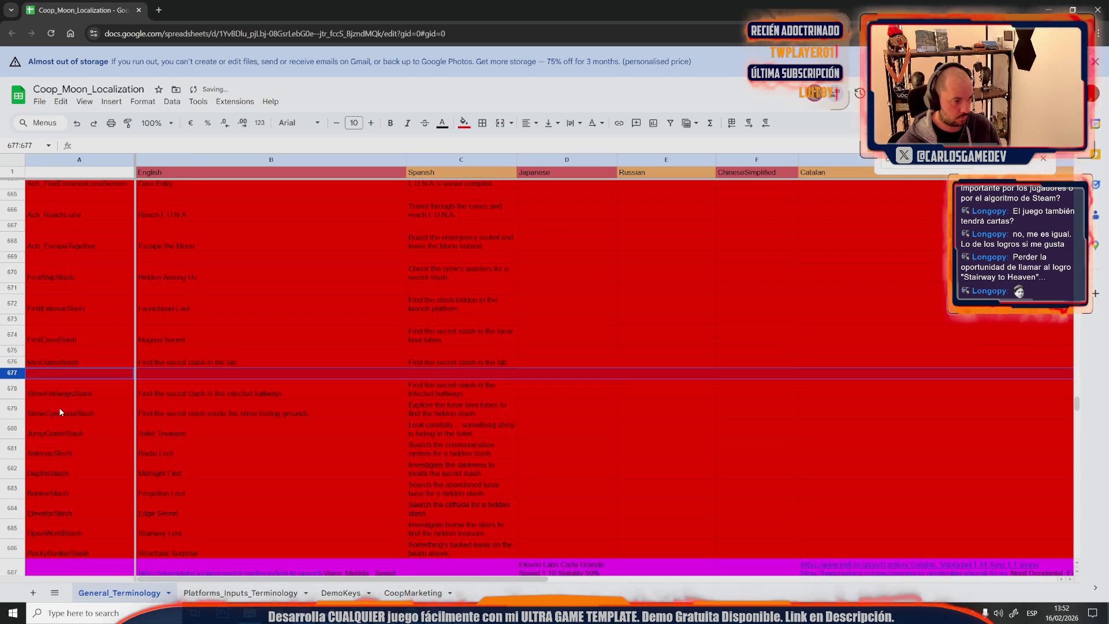
right_click(24, 411)
left_click(97, 213)
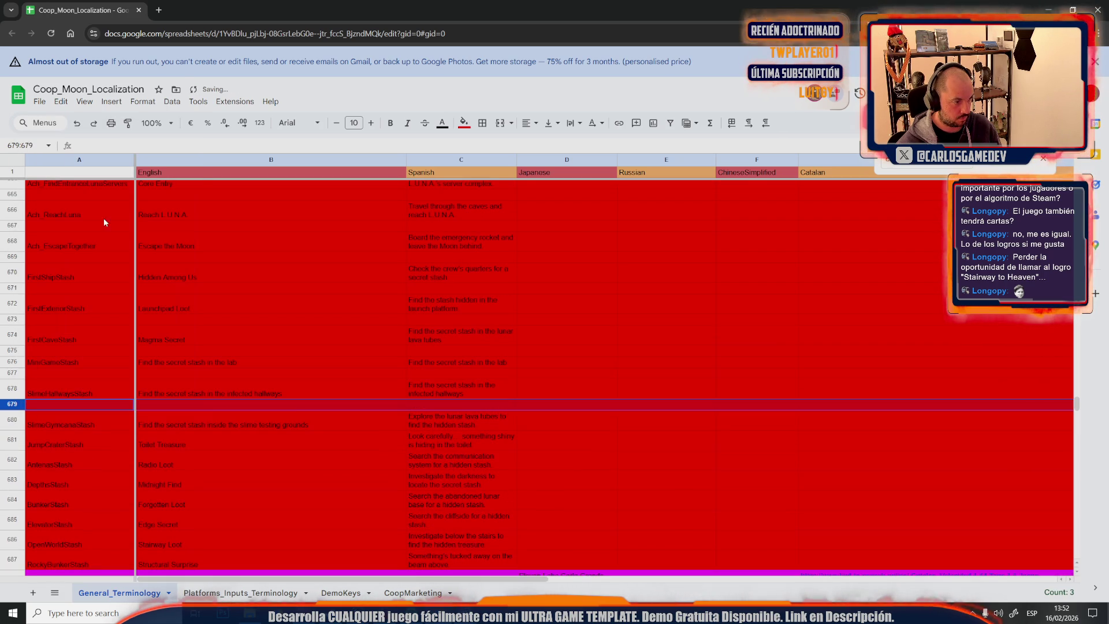
right_click(18, 440)
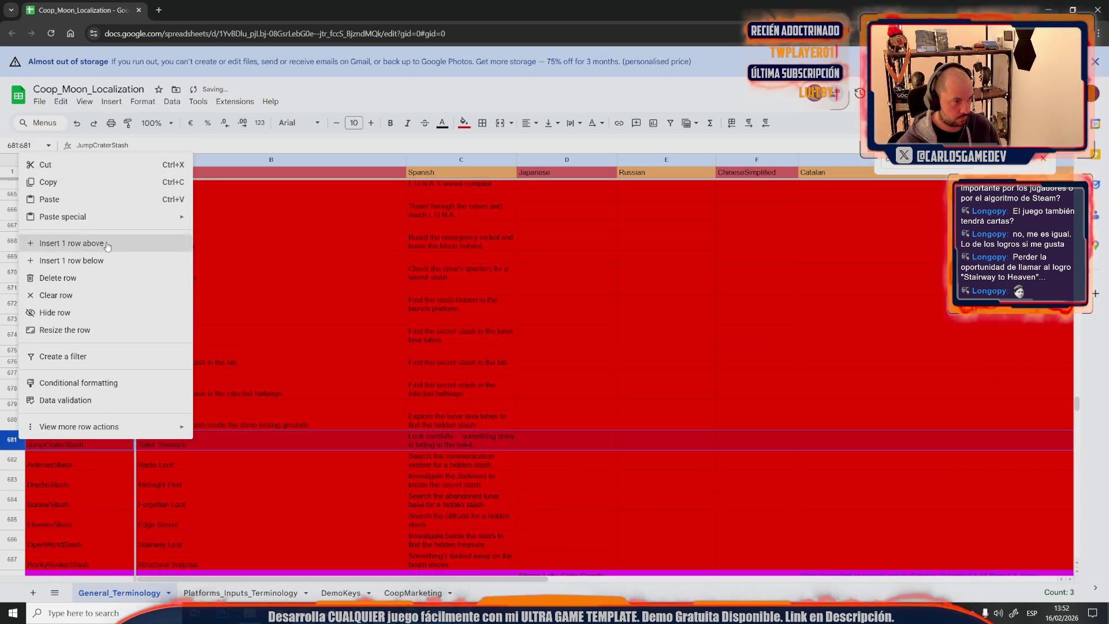
left_click(87, 240)
scroll(77, 406, "down", 1)
Insert blank rows above the remaining stashes: DepthsStash, BunkerStash, ElevatorStash, OpenWorldStash and the last one
right_click(14, 424)
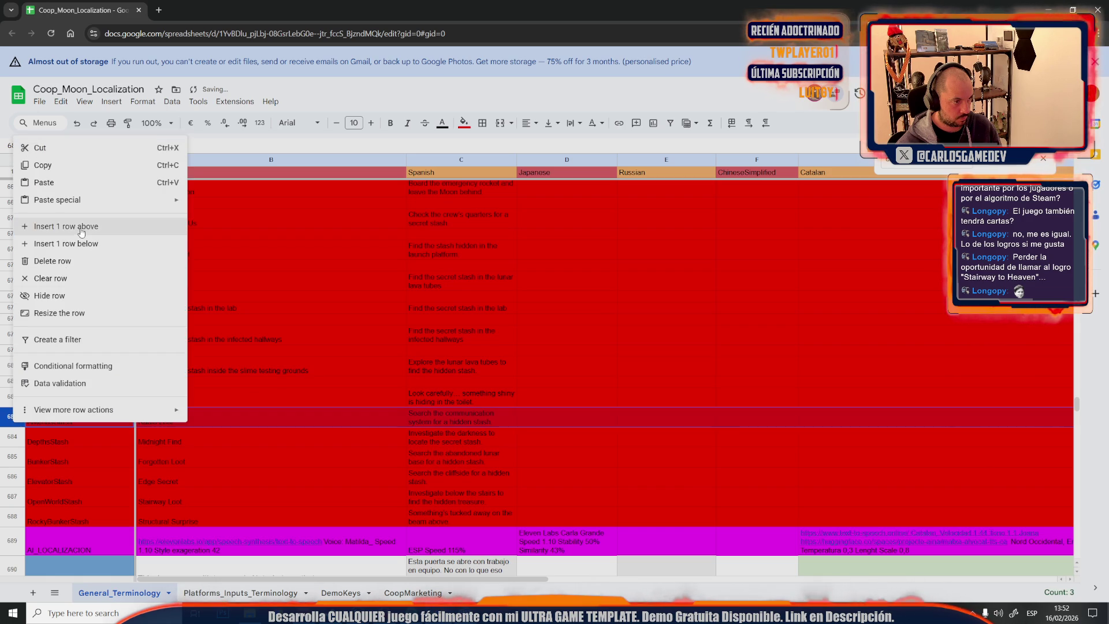
left_click(87, 227)
right_click(24, 460)
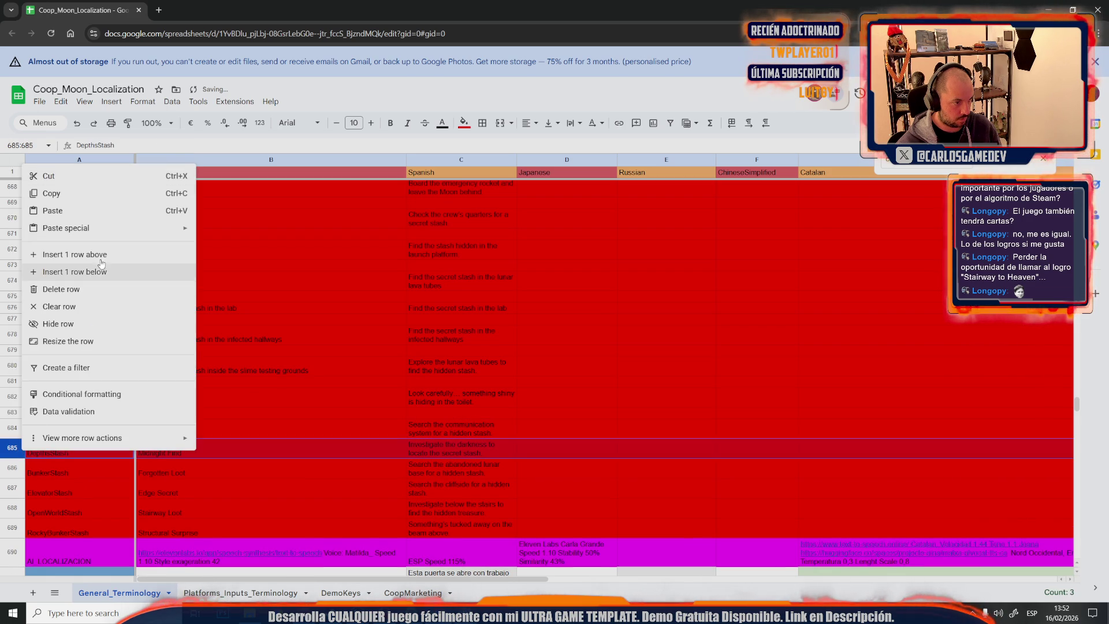
left_click(87, 255)
right_click(22, 482)
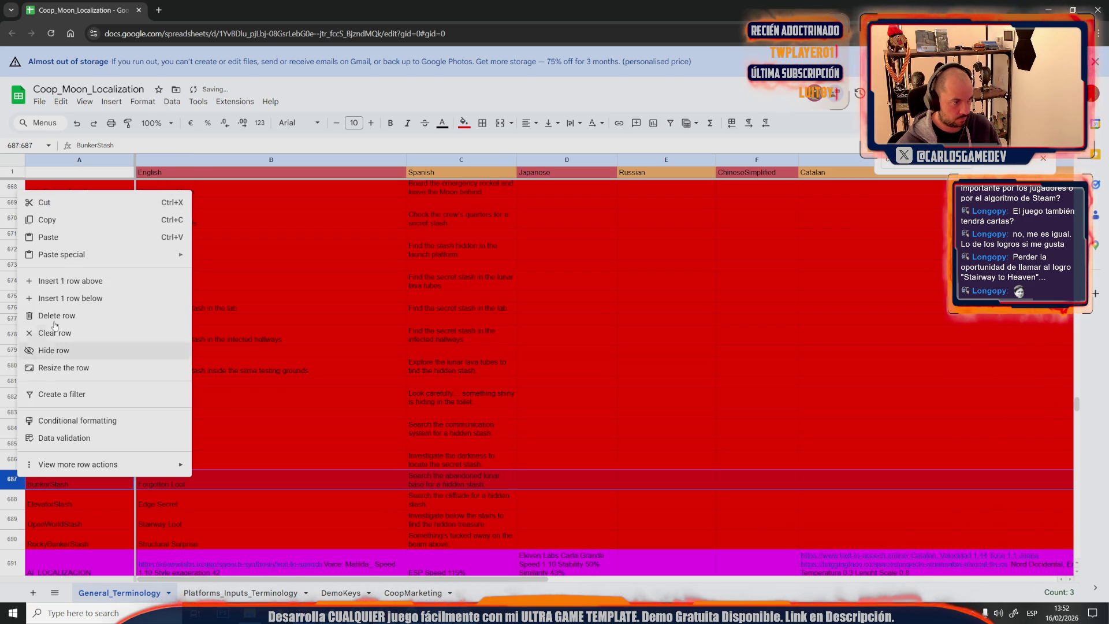
left_click(77, 280)
scroll(60, 447, "down", 2)
right_click(26, 452)
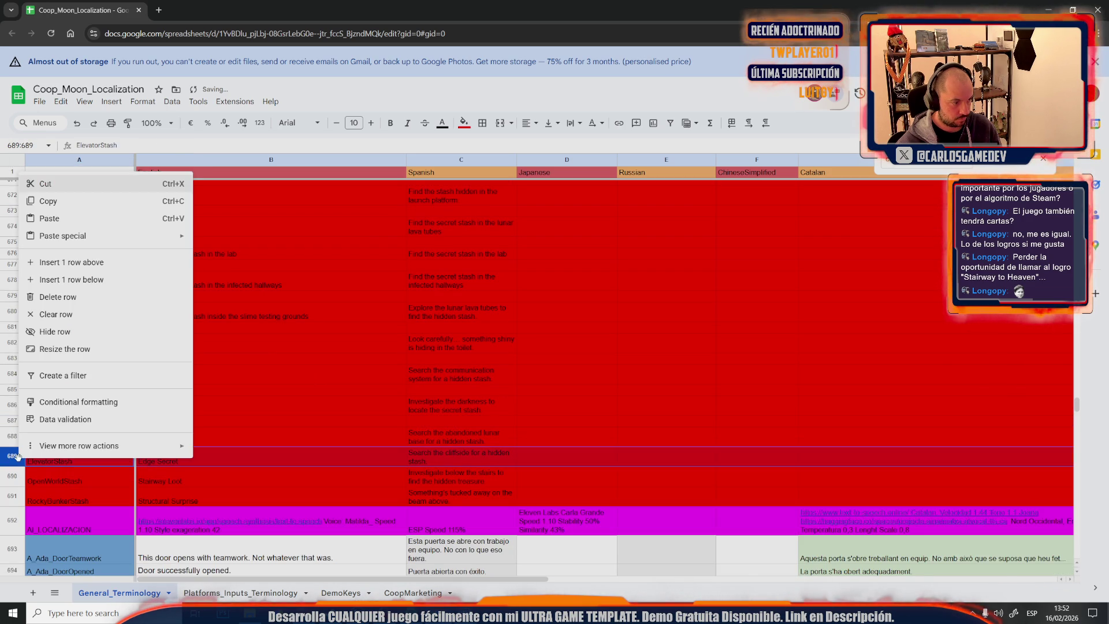
left_click(78, 262)
right_click(21, 488)
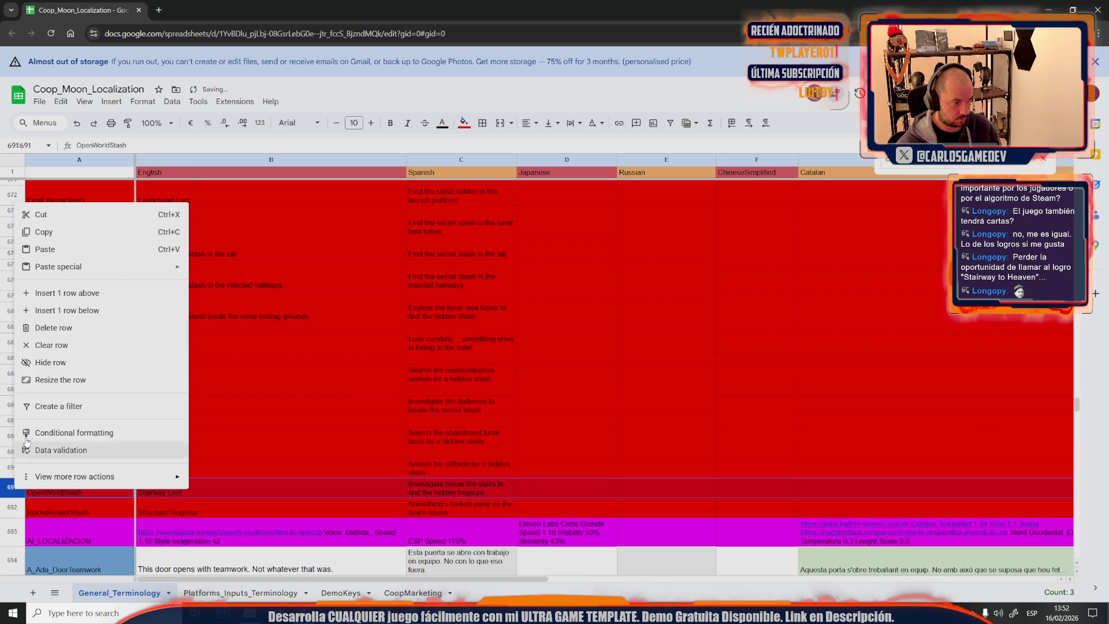
left_click(83, 294)
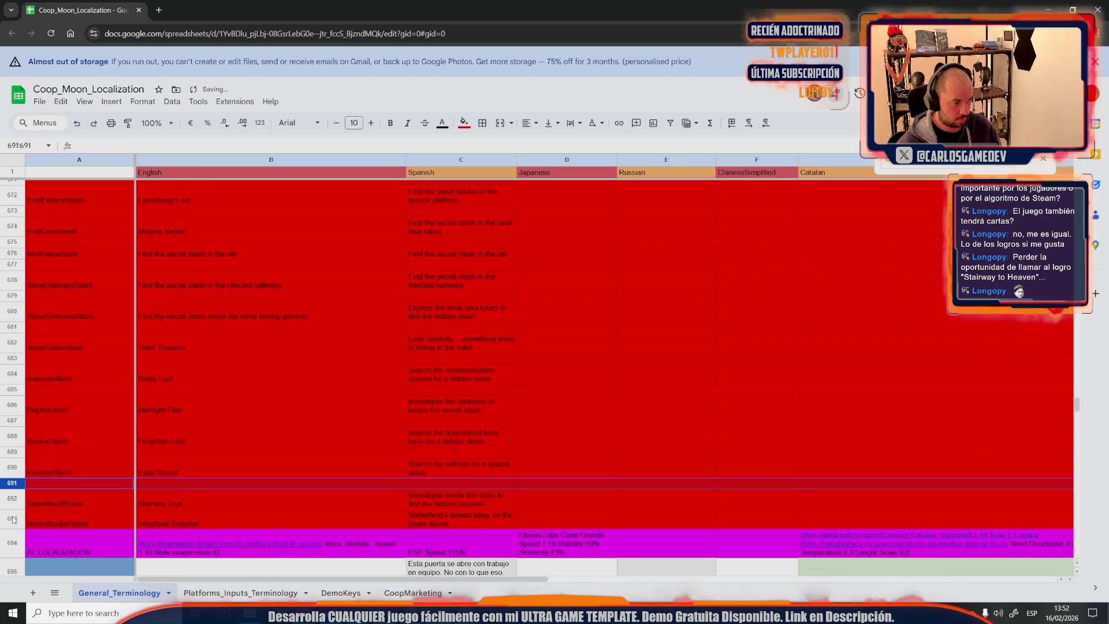
right_click(13, 517)
left_click(84, 321)
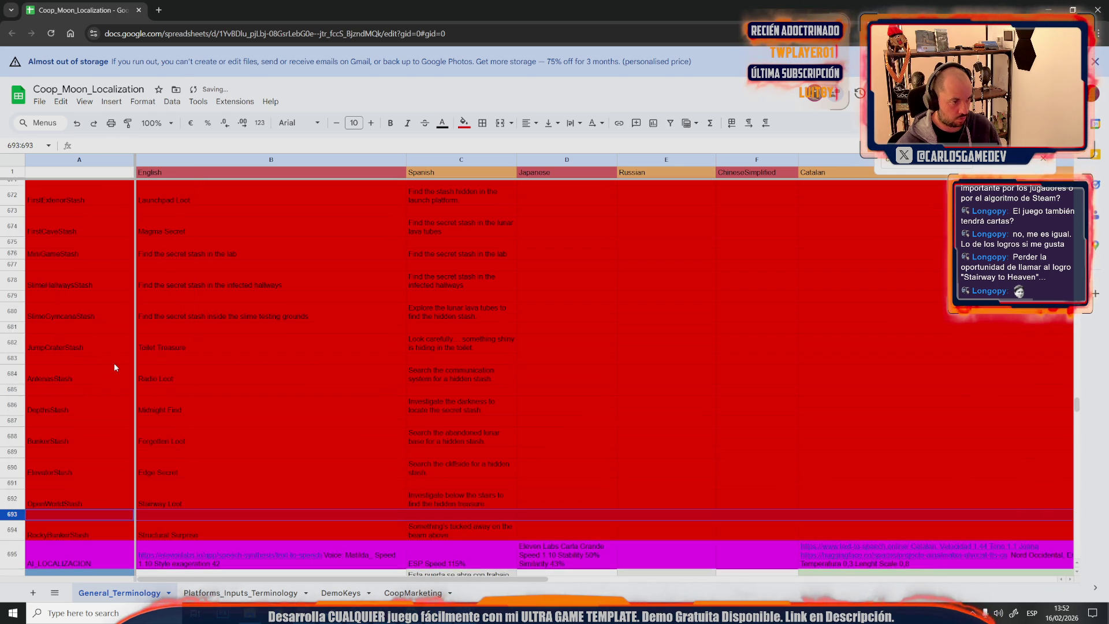
scroll(114, 364, "up", 3)
scroll(114, 364, "up", 3)
scroll(115, 363, "up", 3)
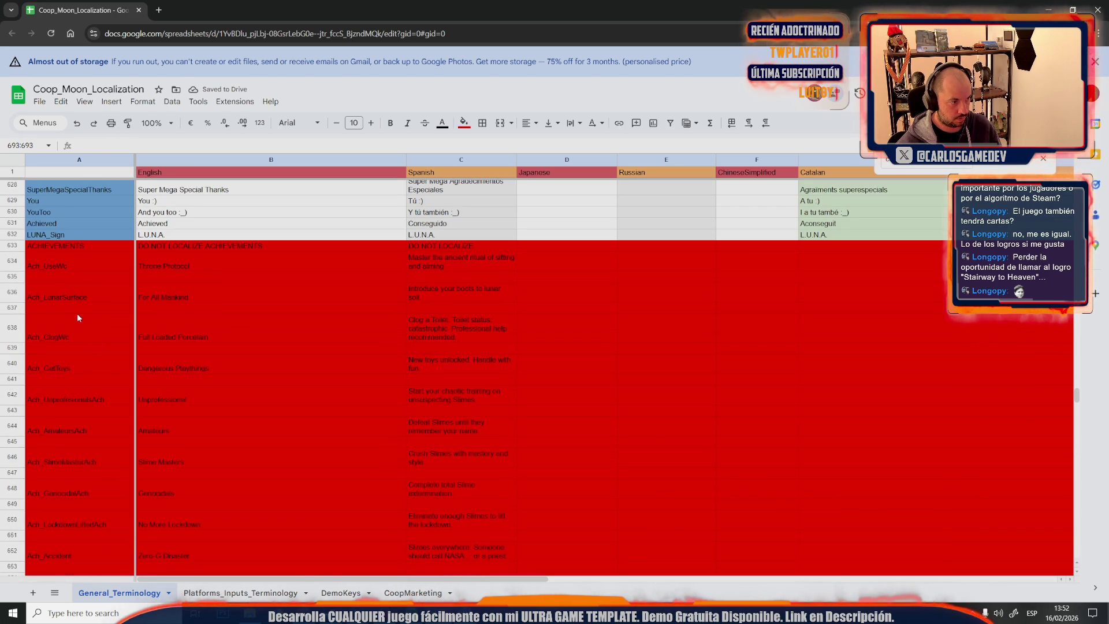
Select both Ach_UseWc key cells A634:A635 back at the top of the block
left_click(50, 266)
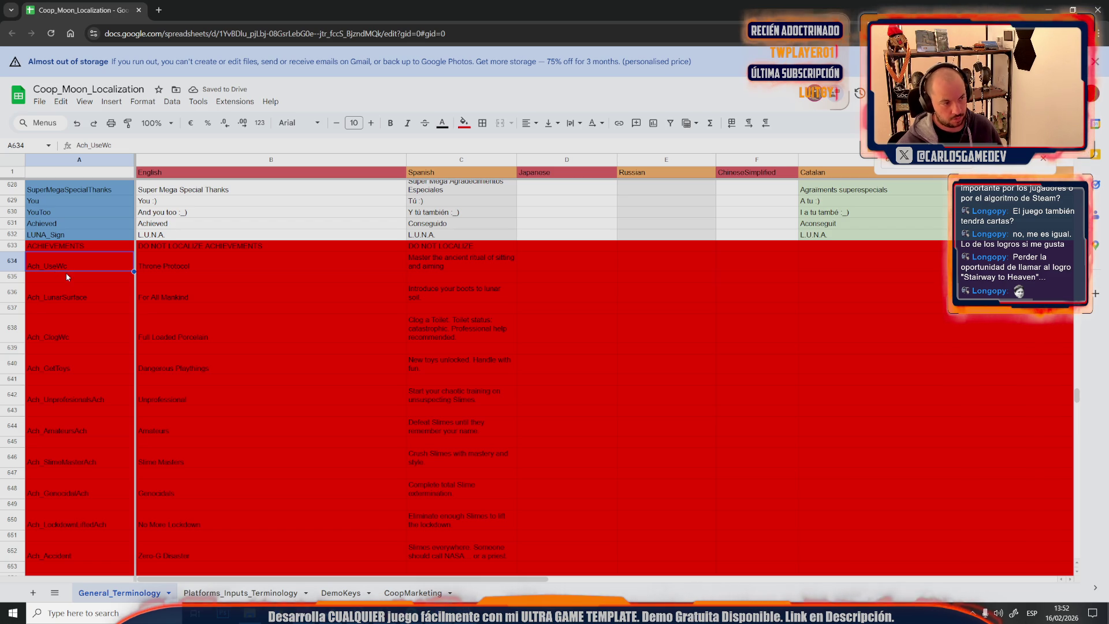
left_click_drag(49, 281, 92, 262)
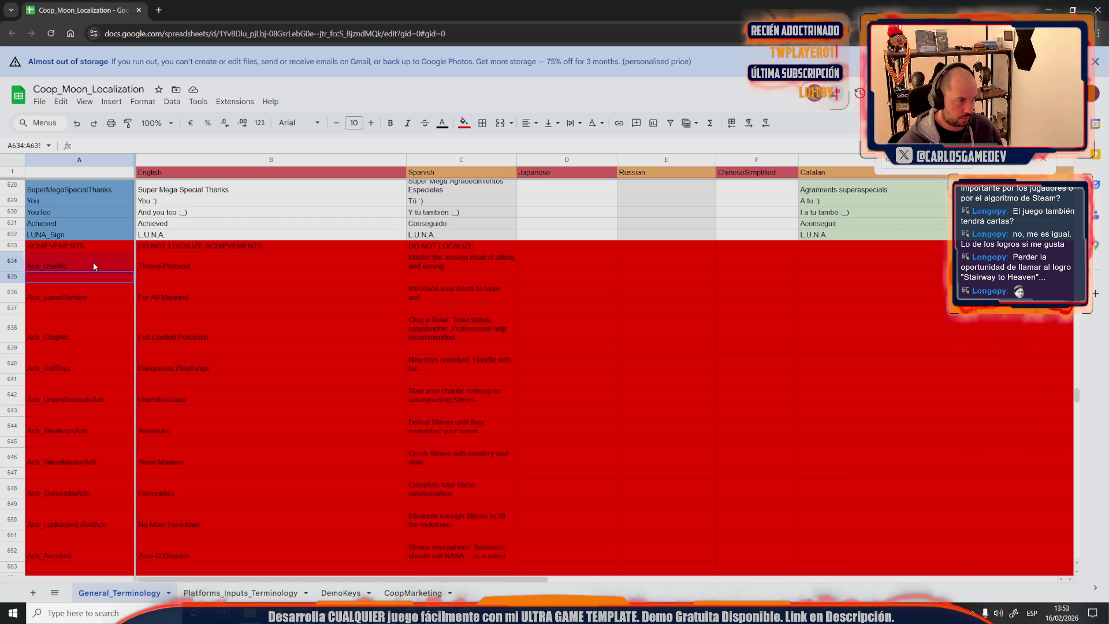
Fill the Ach_UseWc cells orange, then undo an orange fill tried on Ach_LunarSurface
left_click(465, 124)
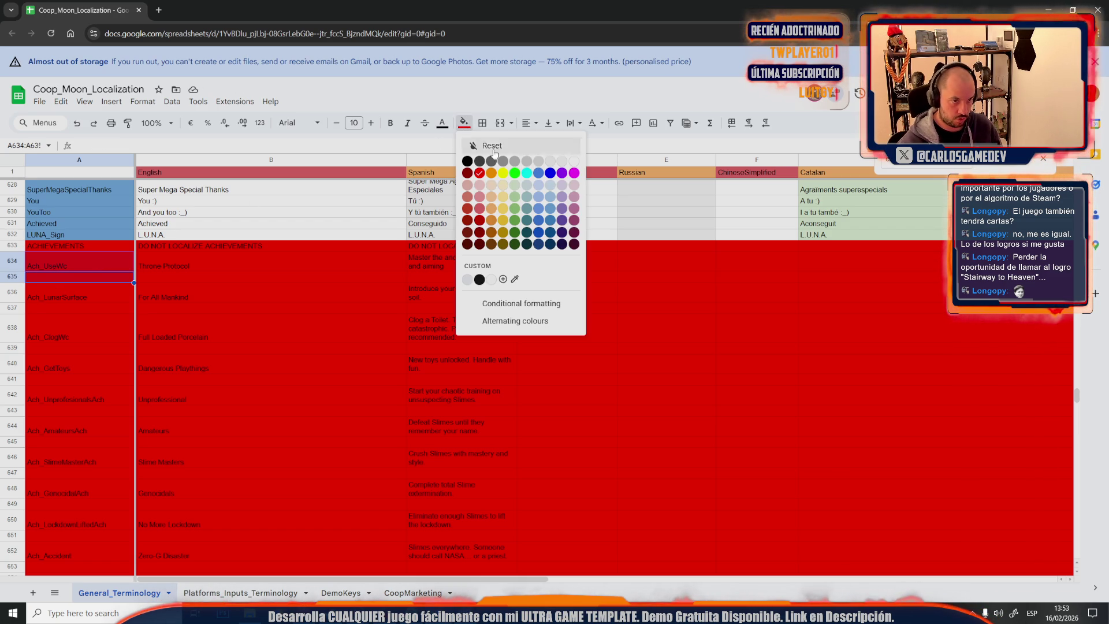
left_click(491, 173)
left_click(199, 409)
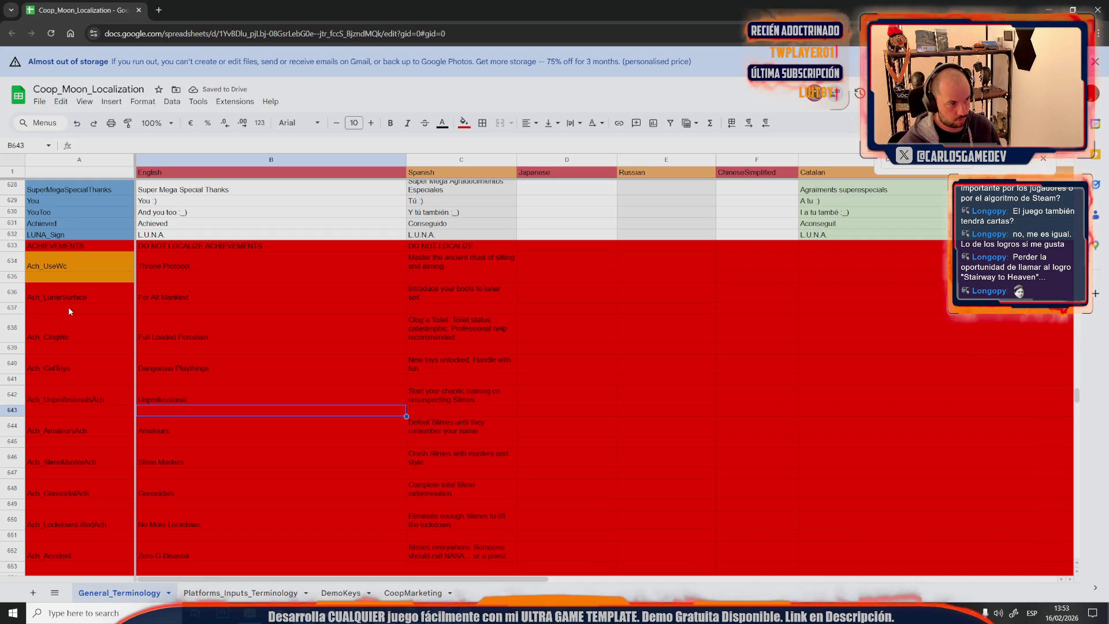
left_click(67, 291)
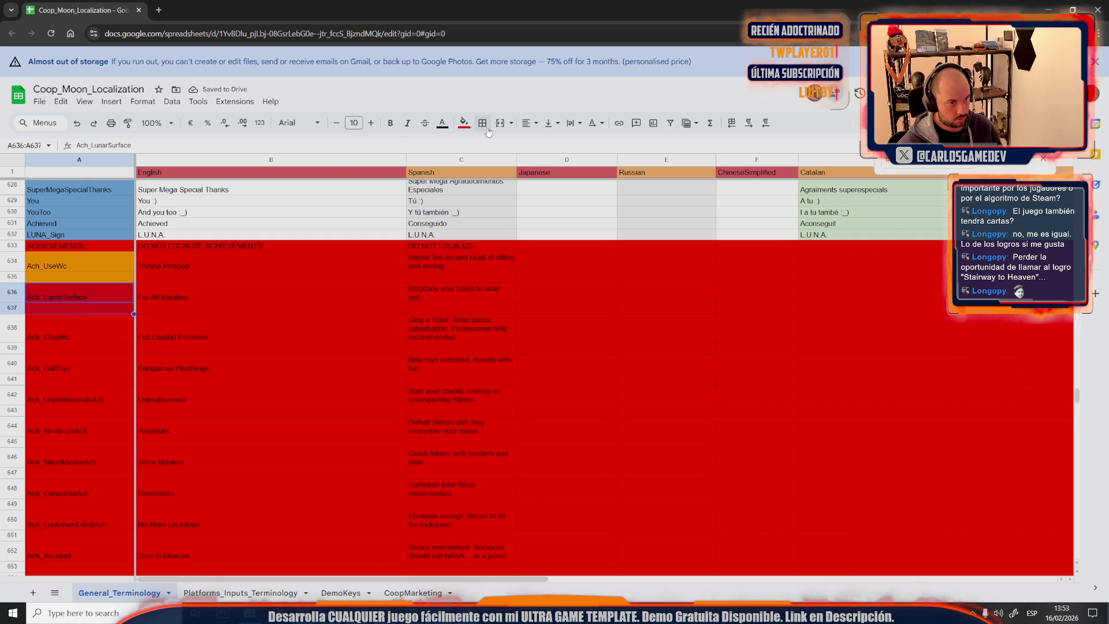
left_click(464, 122)
left_click(491, 174)
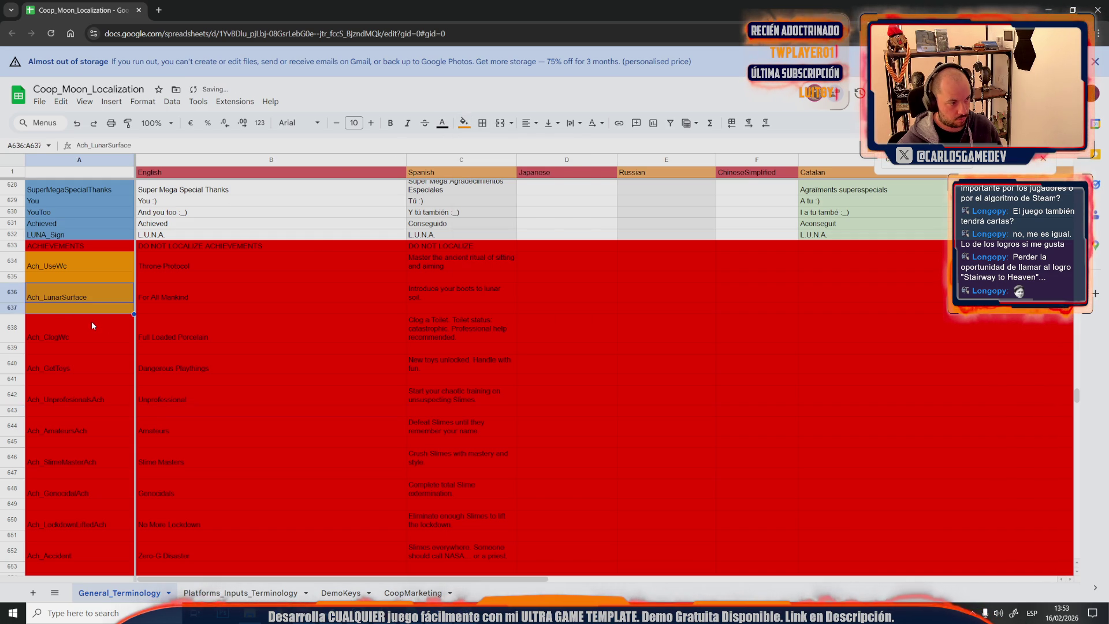
key("ctrl+z")
Ctrl-select Ach_ClogWc, Ach_UnprofesionalsAch, Ach_SlimeMasterAch, A654:A655, A662:A663 and A666
left_click(58, 330)
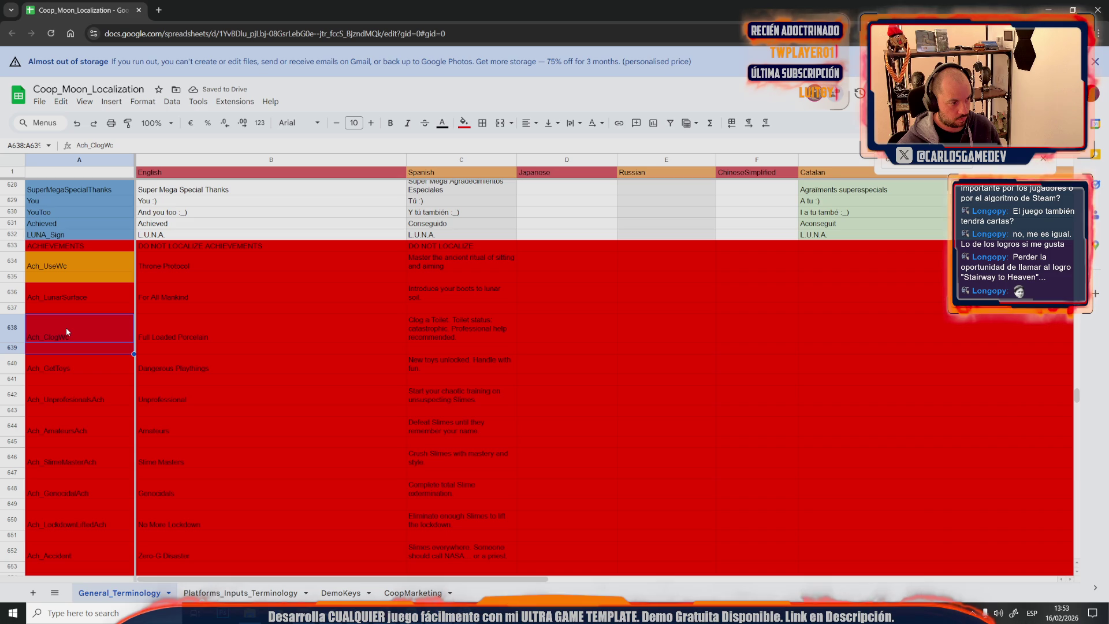
left_click_drag(65, 399, 66, 408)
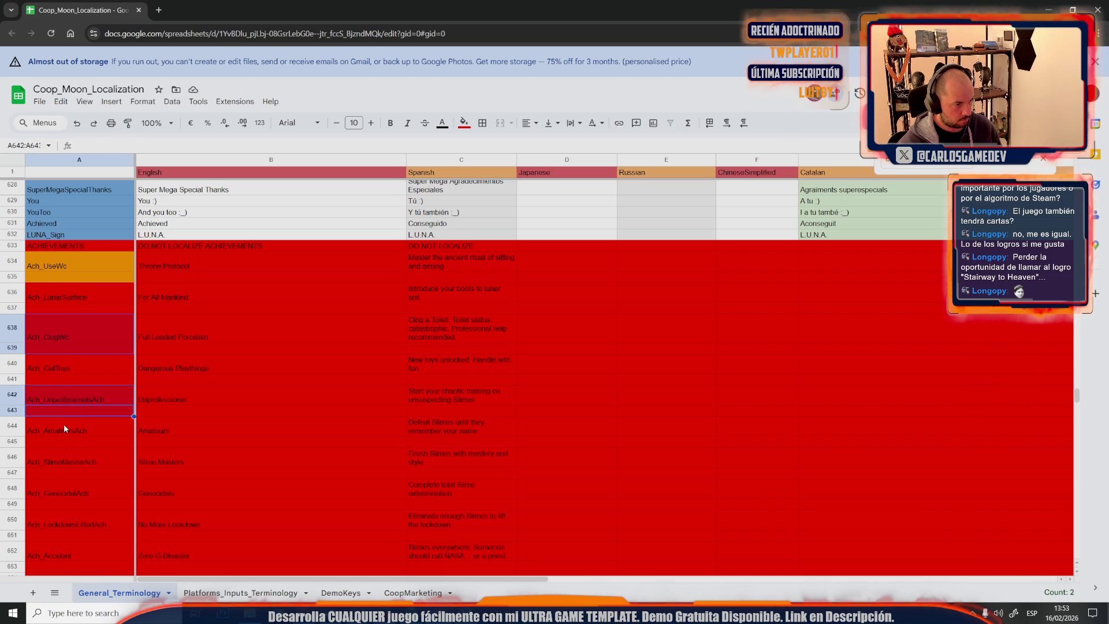
left_click(72, 458, "ctrl")
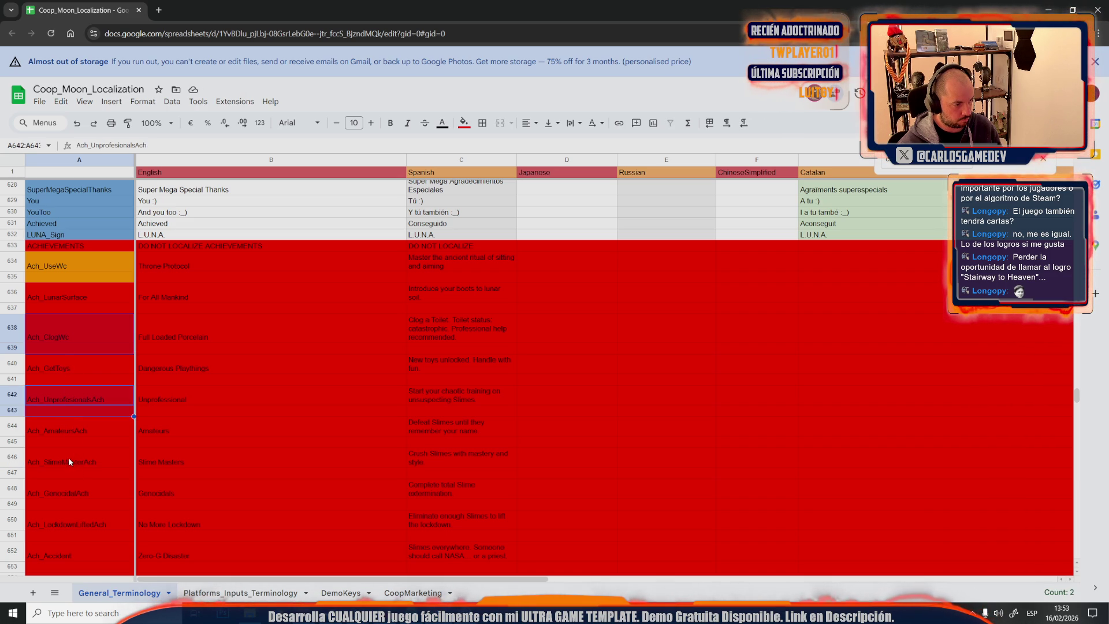
left_click_drag(70, 473, 71, 535)
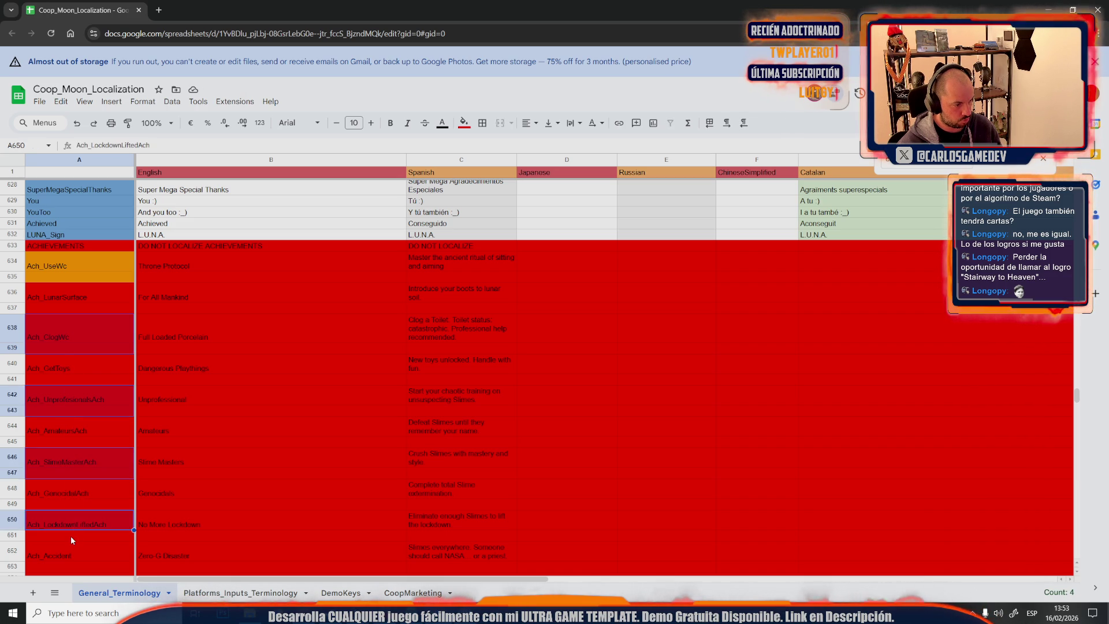
scroll(70, 536, "down", 4)
left_click_drag(72, 415, 75, 481)
scroll(77, 498, "down", 3)
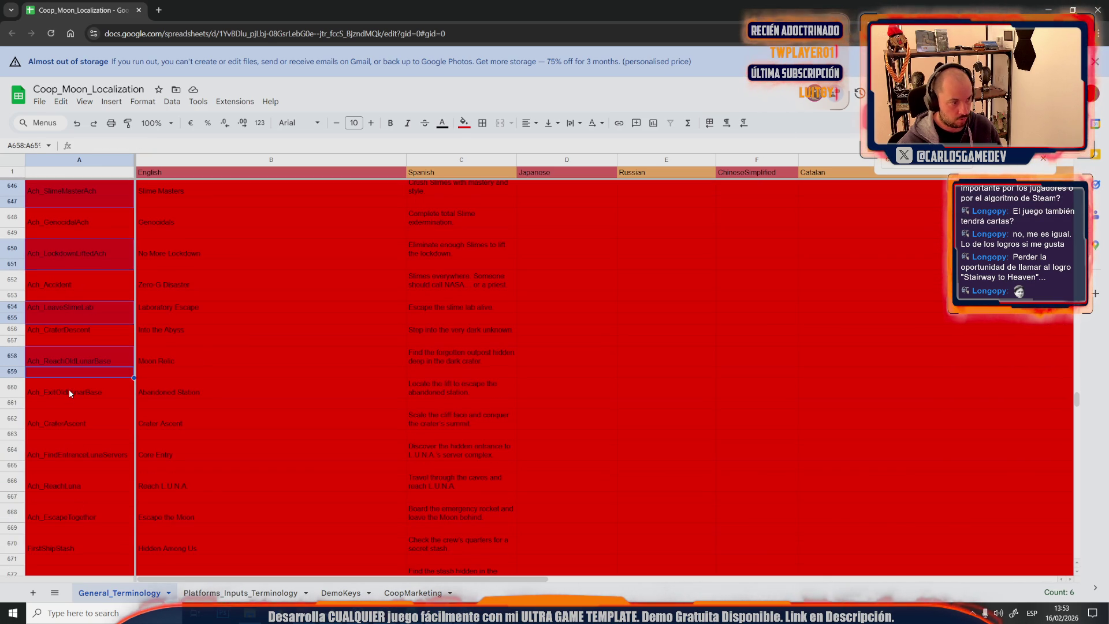
left_click_drag(68, 422, 62, 437)
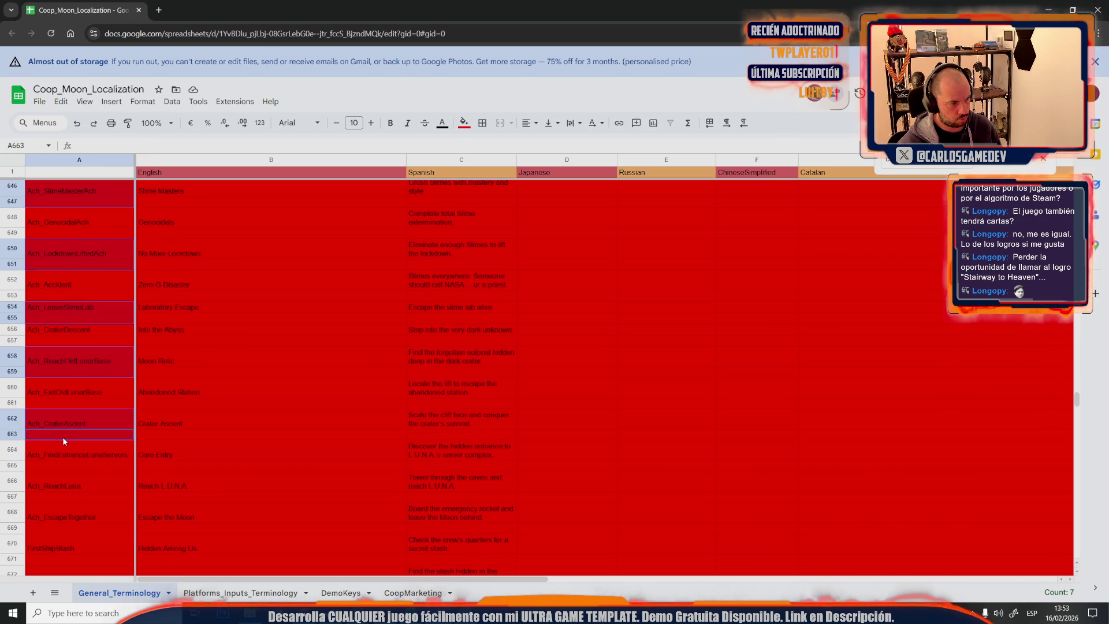
left_click(70, 477, "ctrl")
left_click_drag(69, 481, 70, 494)
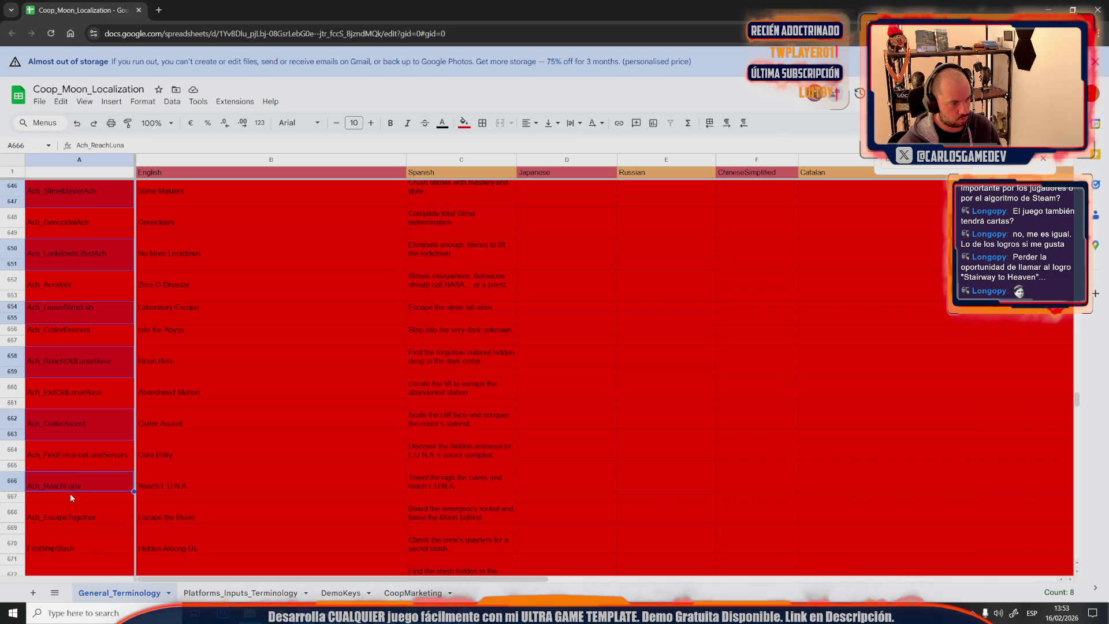
scroll(71, 494, "down", 2)
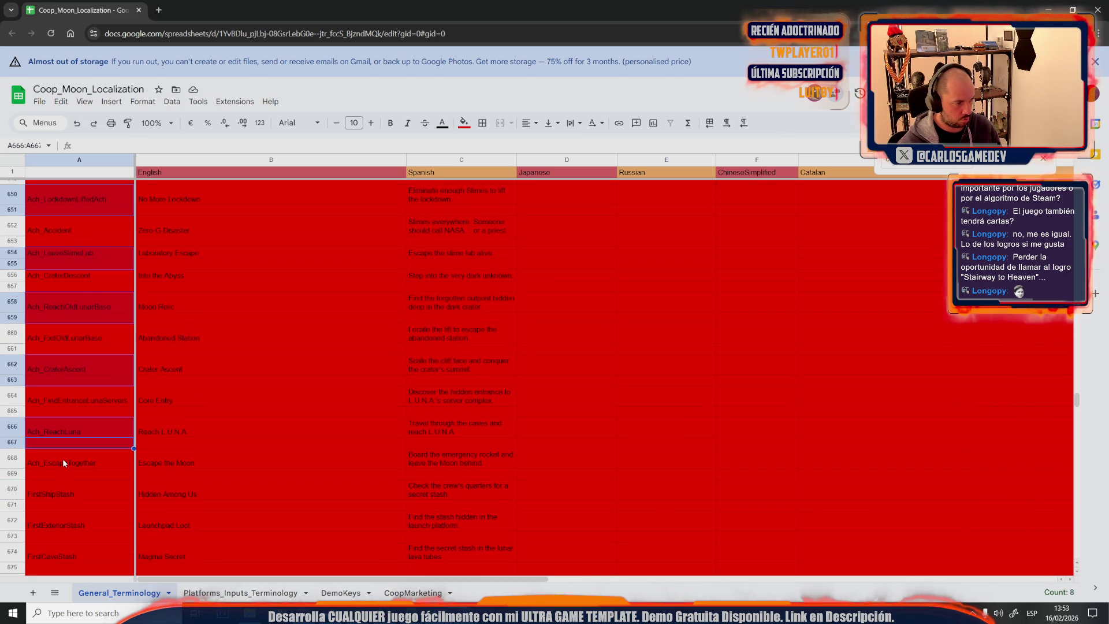
Add A670, A674:A675, A678, A682:A683, A686:A687 and A690:A691 to the selection
left_click(64, 495, "ctrl")
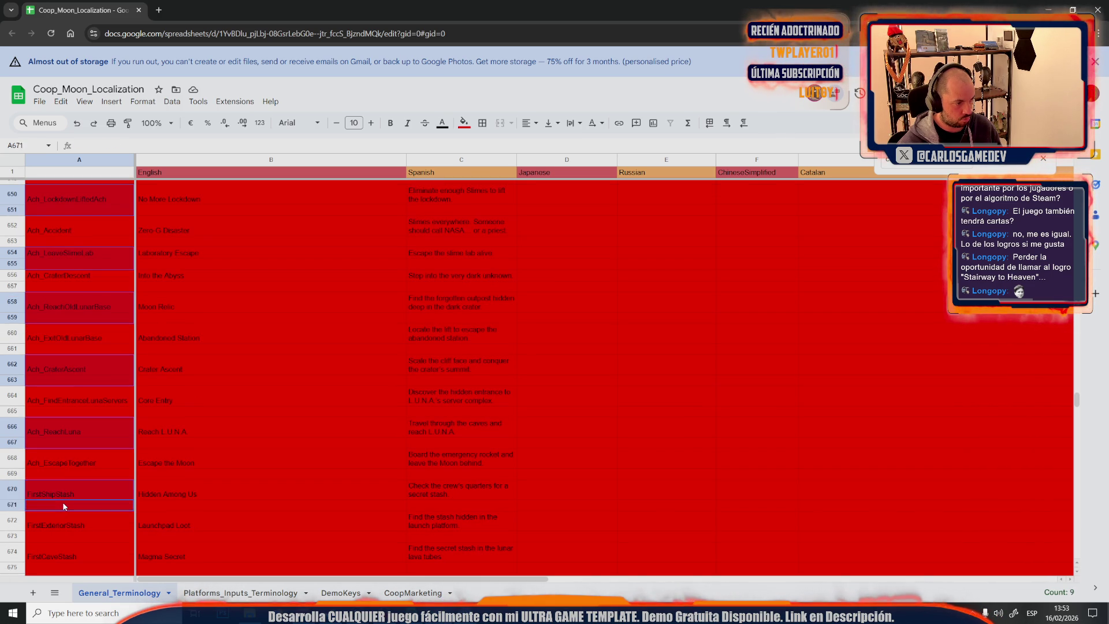
left_click_drag(64, 497, 63, 502)
scroll(63, 502, "down", 2)
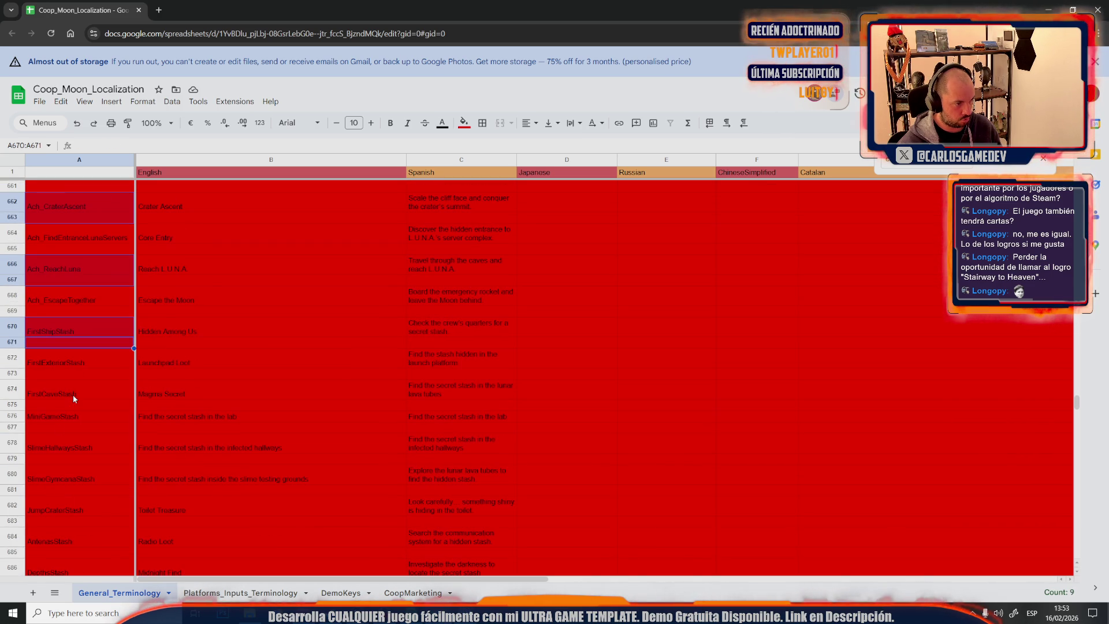
left_click(73, 394, "ctrl")
left_click(67, 448, "ctrl")
left_click_drag(67, 448, 67, 460)
scroll(66, 460, "down", 2)
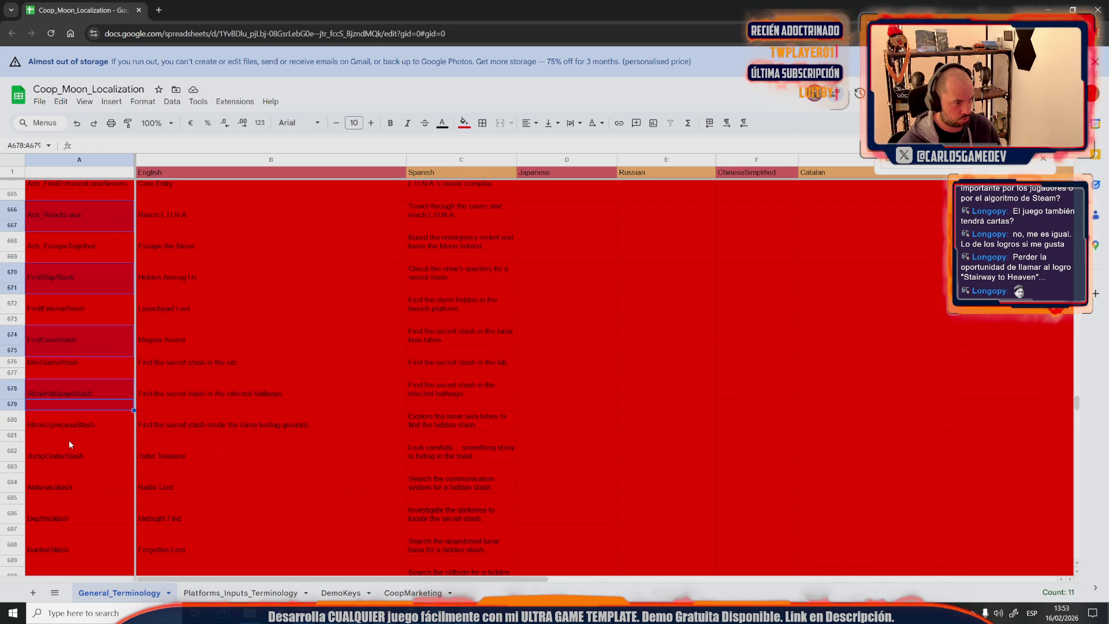
left_click(69, 452, "ctrl")
left_click_drag(68, 451, 59, 466)
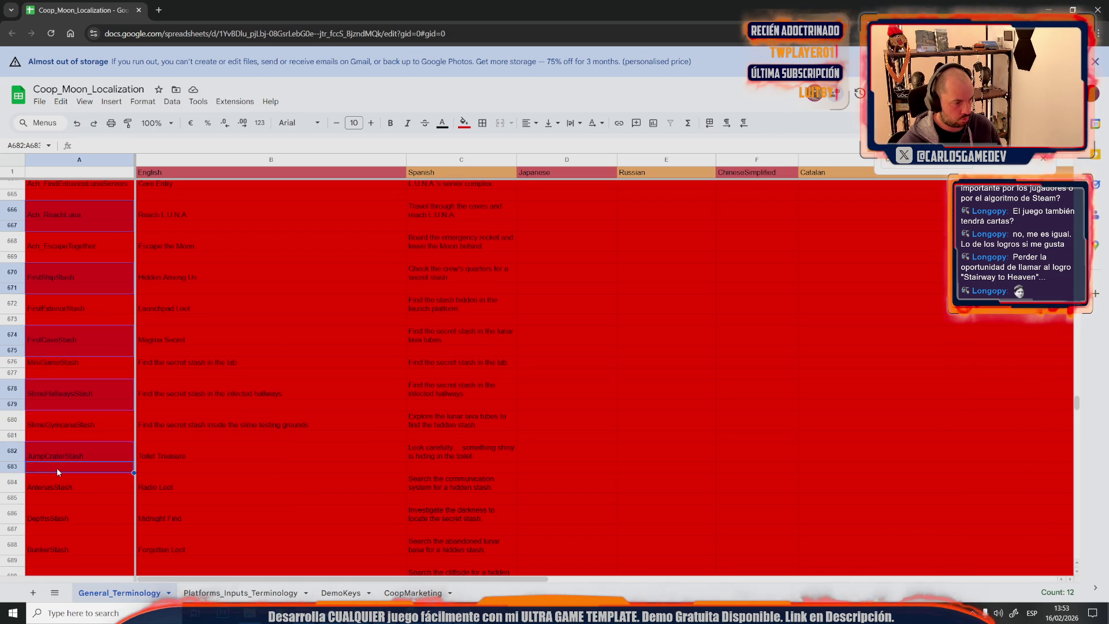
scroll(56, 468, "down", 5)
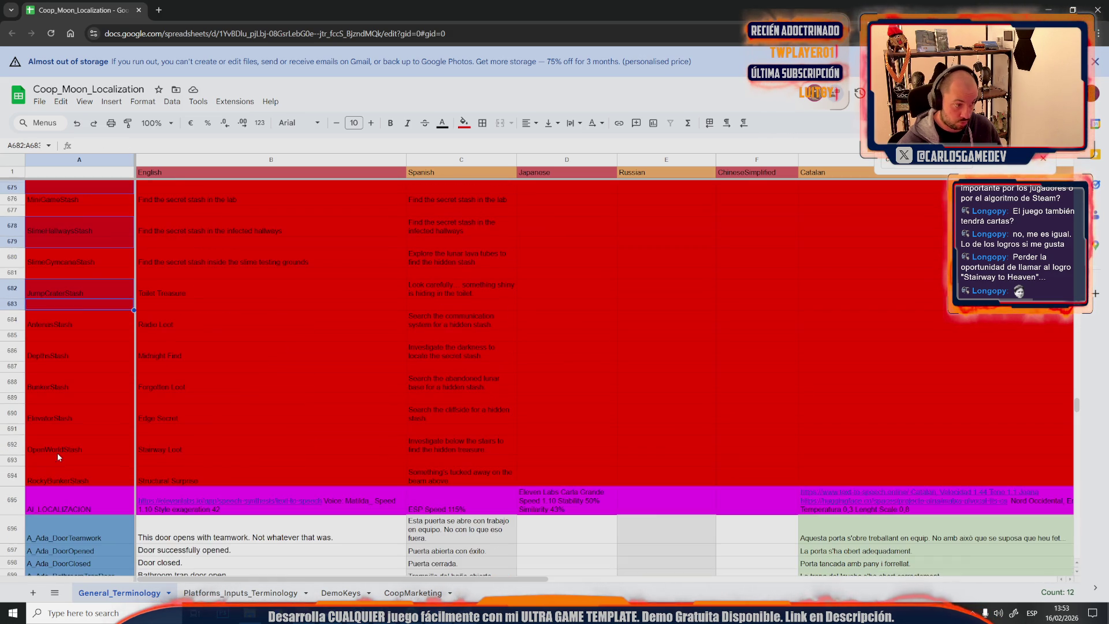
left_click(57, 351, "ctrl")
left_click_drag(57, 351, 56, 366)
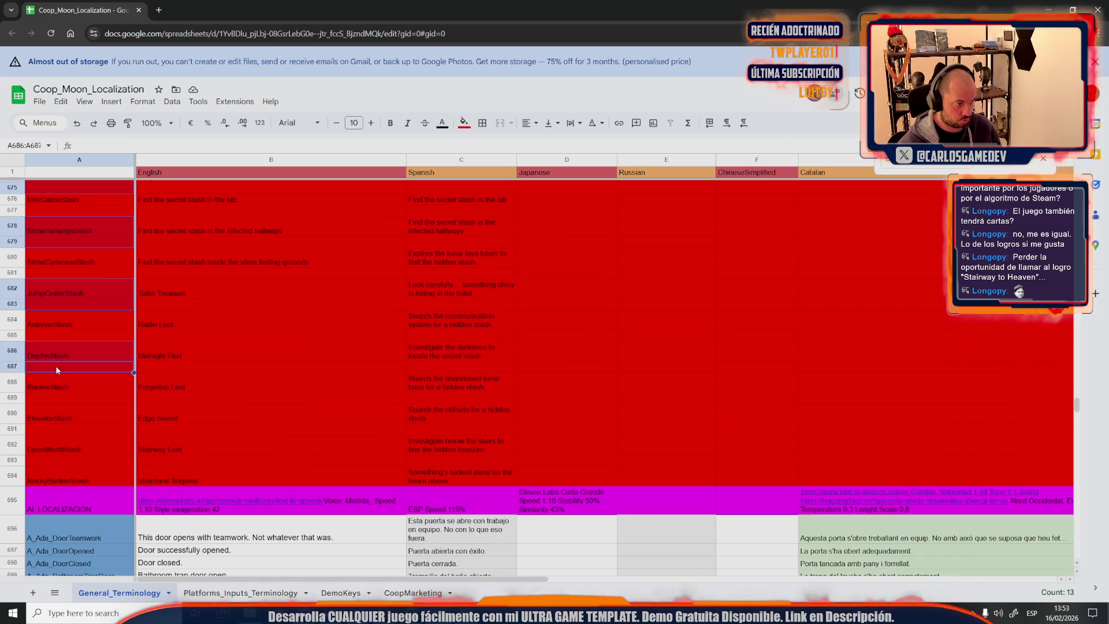
left_click(64, 418, "ctrl")
left_click_drag(63, 418, 66, 427)
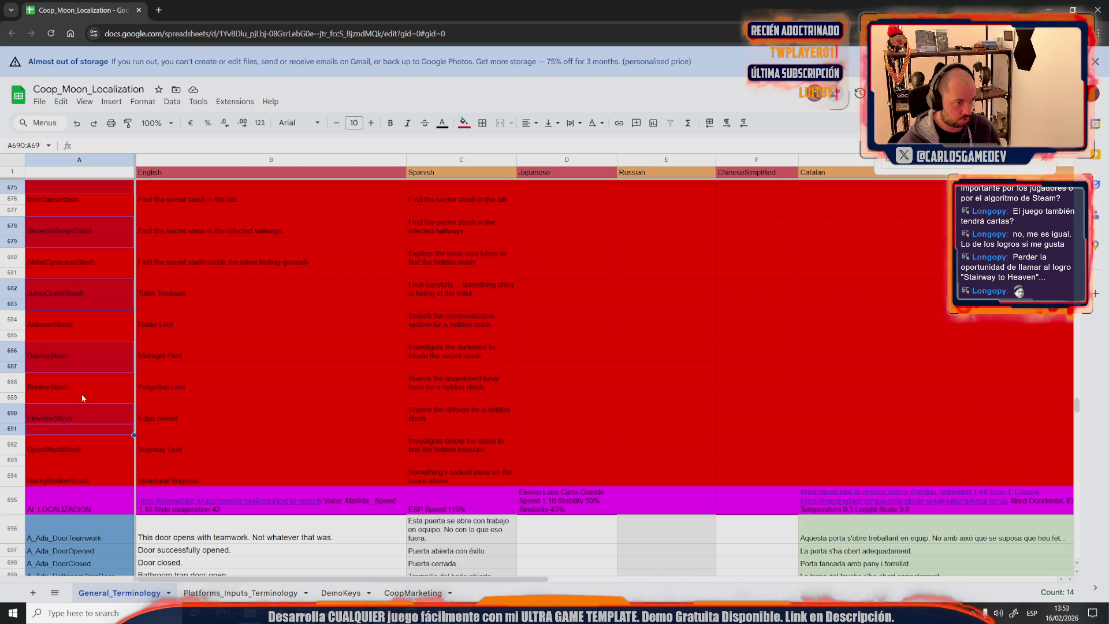
Fill all the selected alternating key cells orange
left_click(463, 126)
left_click(491, 173)
left_click(287, 395)
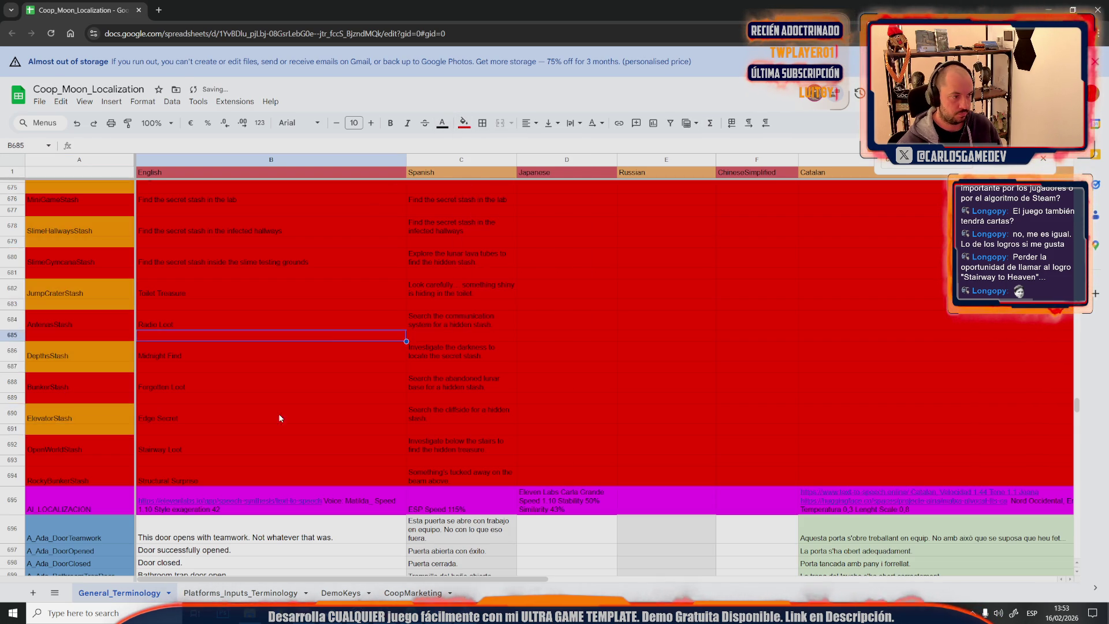
scroll(268, 429, "up", 5)
scroll(267, 429, "up", 2)
scroll(267, 429, "up", 2)
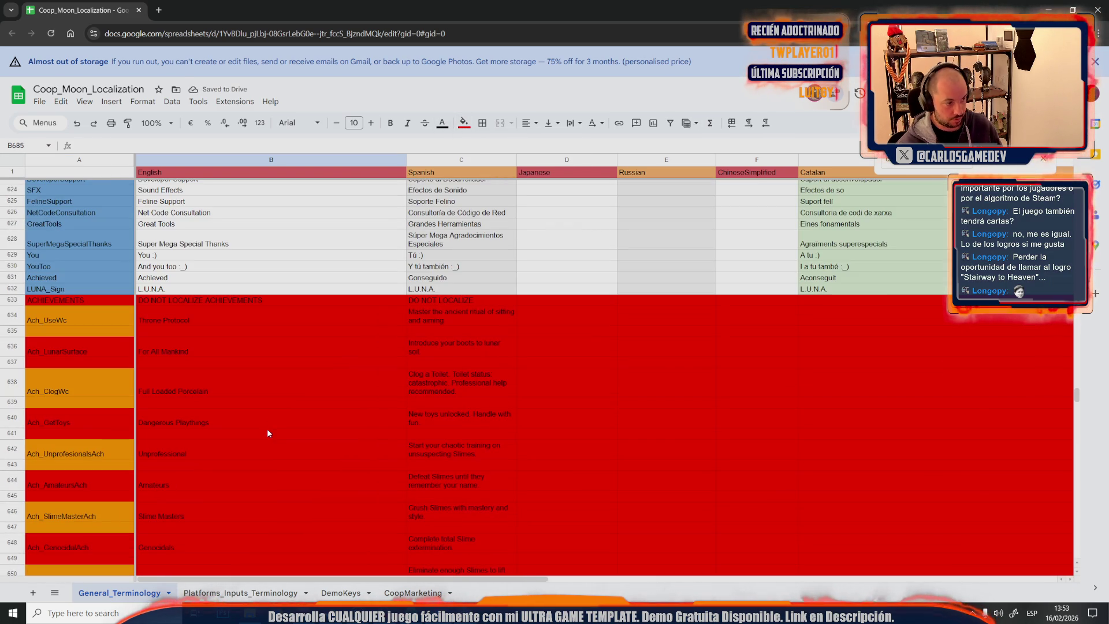
Repeat Ach_UseWc, Ach_LunarSurface, Ach_ClogWc and Ach_GetToys in their spacer rows A635, A637, A639, A641
left_click(50, 321)
key("ctrl+c")
left_click(49, 330)
key("ctrl+v")
double_click(58, 351)
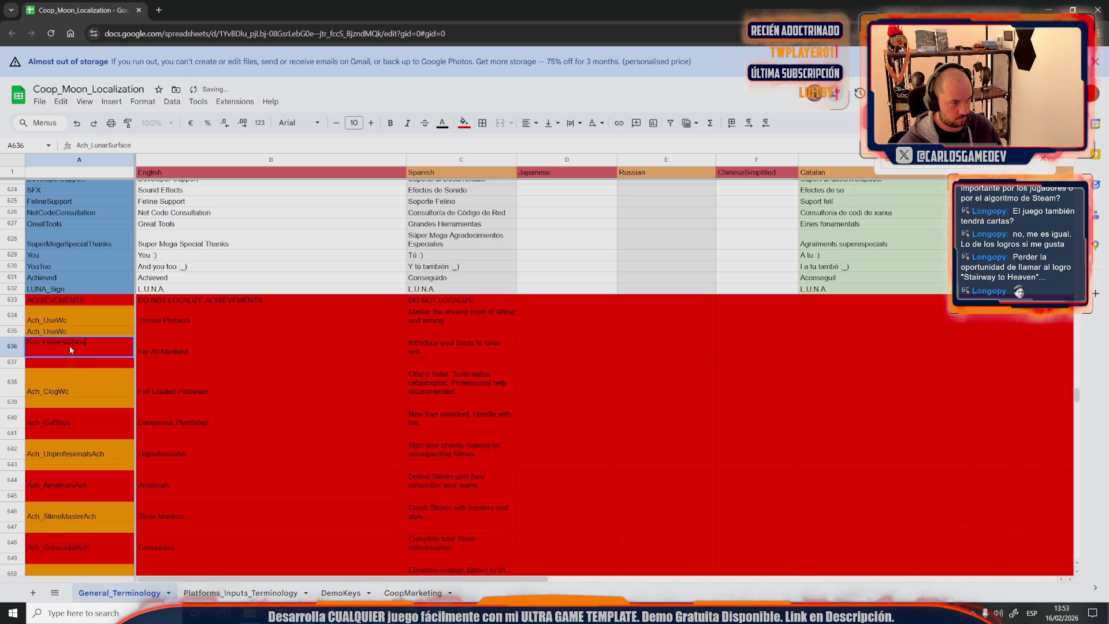
key("ctrl+c")
left_click(56, 362)
key("ctrl+v")
left_click(56, 392)
key("ctrl+c")
key("ctrl+v")
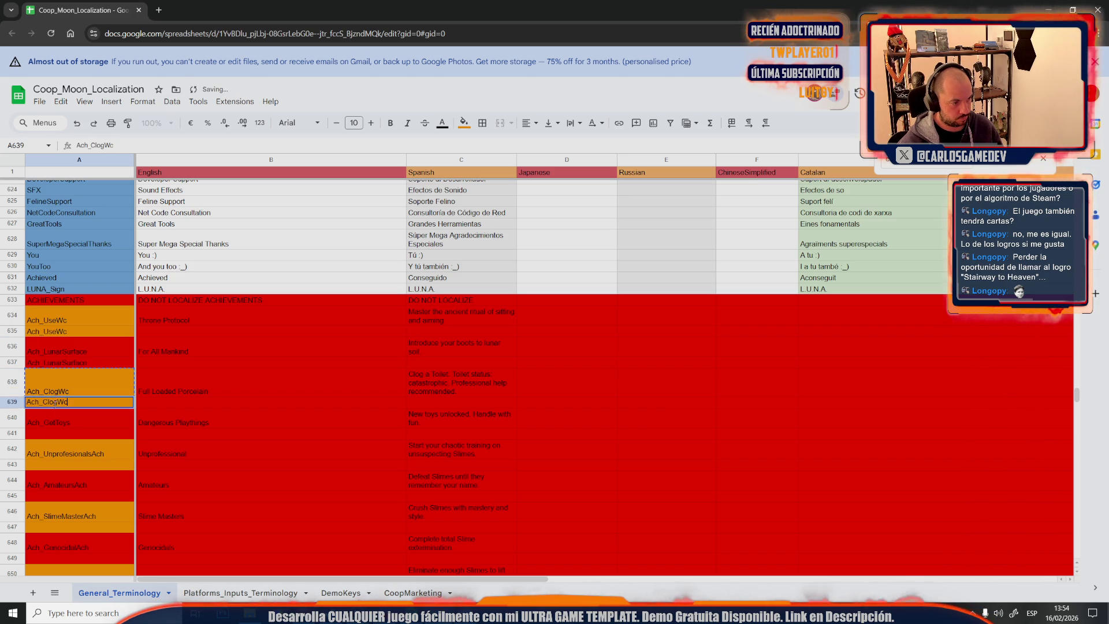
left_click(62, 422)
left_click(57, 429)
key("ctrl+v")
Repeat Ach_UnprofesionalsAch, Ach_AmateursAch, Ach_SlimeMasterAch and Ach_GenocidalAch in A643, A645, A647, A649
left_click(56, 453)
key("ctrl+c")
double_click(56, 464)
key("ctrl+v")
left_click(60, 485)
key("ctrl+c")
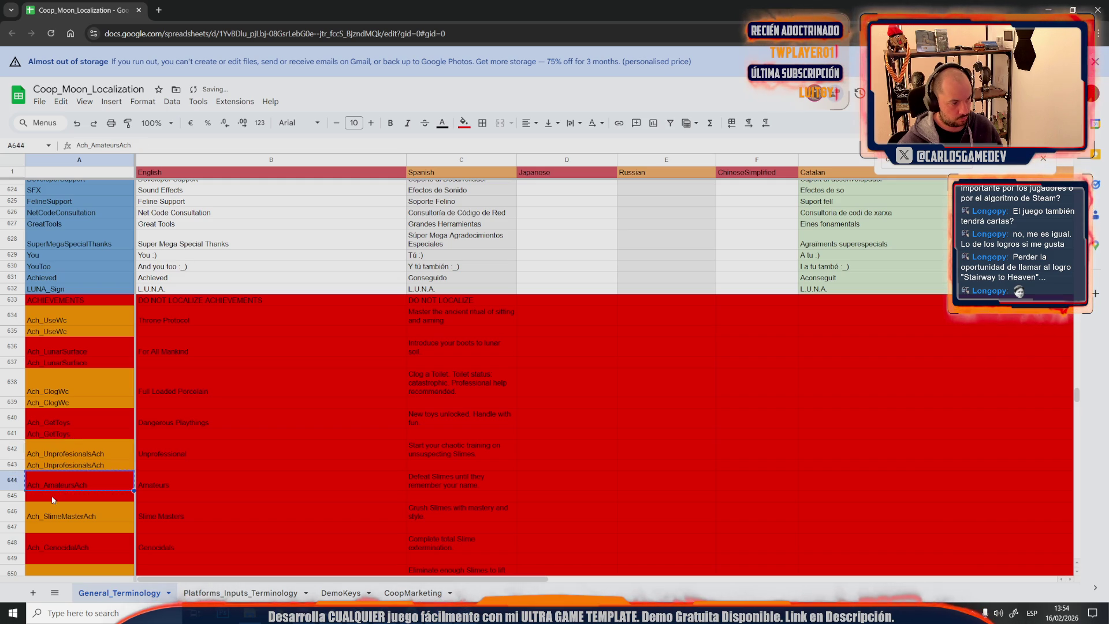
double_click(54, 495)
key("ctrl+v")
left_click(54, 517)
key("ctrl+c")
double_click(59, 528)
key("ctrl+v")
left_click(64, 536)
key("ctrl+c")
scroll(65, 536, "down", 1)
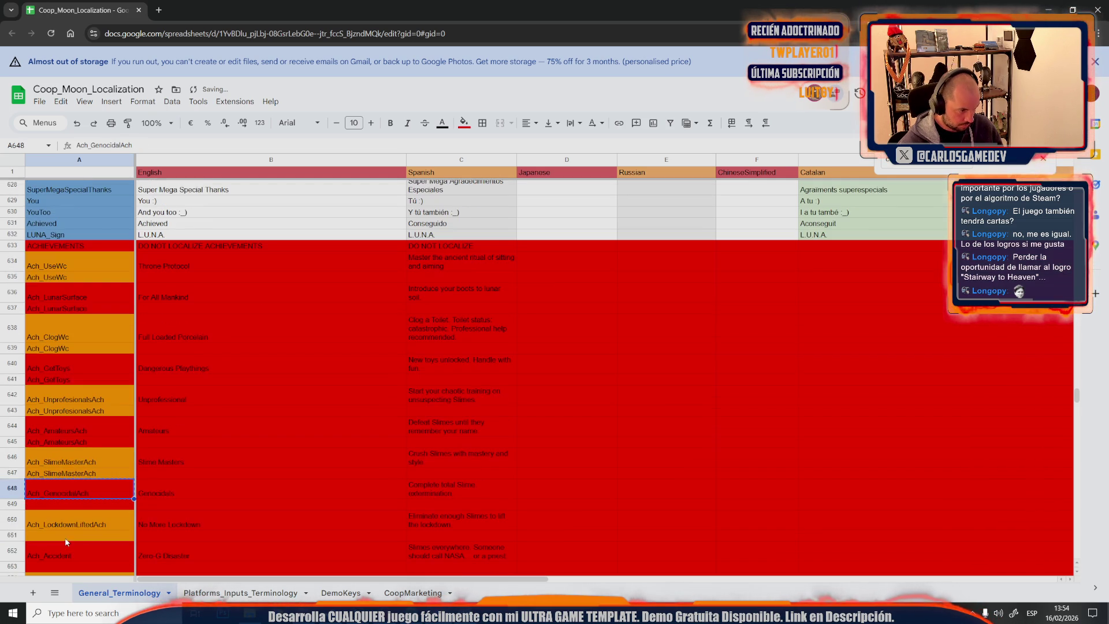
left_click(56, 504)
key("ctrl+v")
Repeat Ach_LockdownLiftedAch, Ach_Accident and Ach_LeaveSlimeLab in A651, A653 and A655
double_click(44, 518)
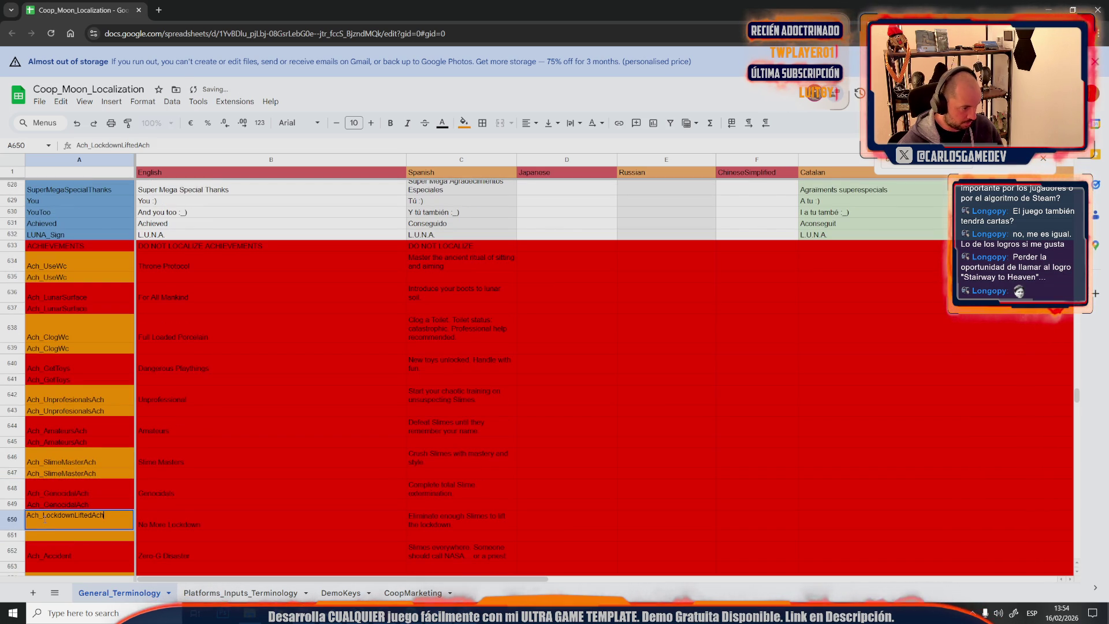
double_click(53, 522)
key("ctrl+c")
key("ctrl+v")
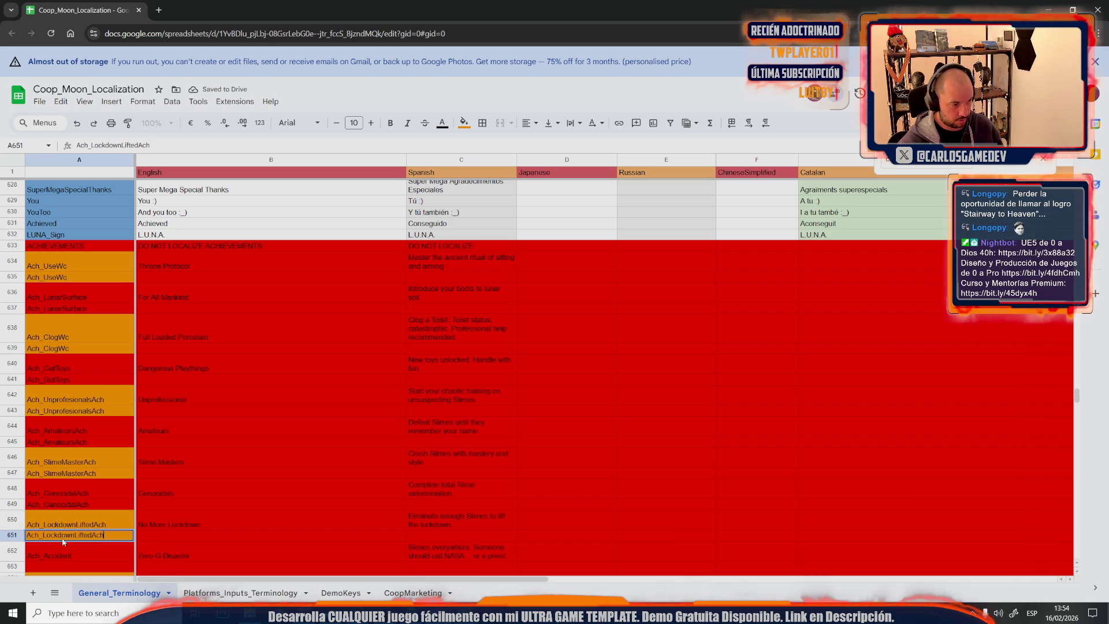
key("Return")
scroll(84, 480, "down", 1)
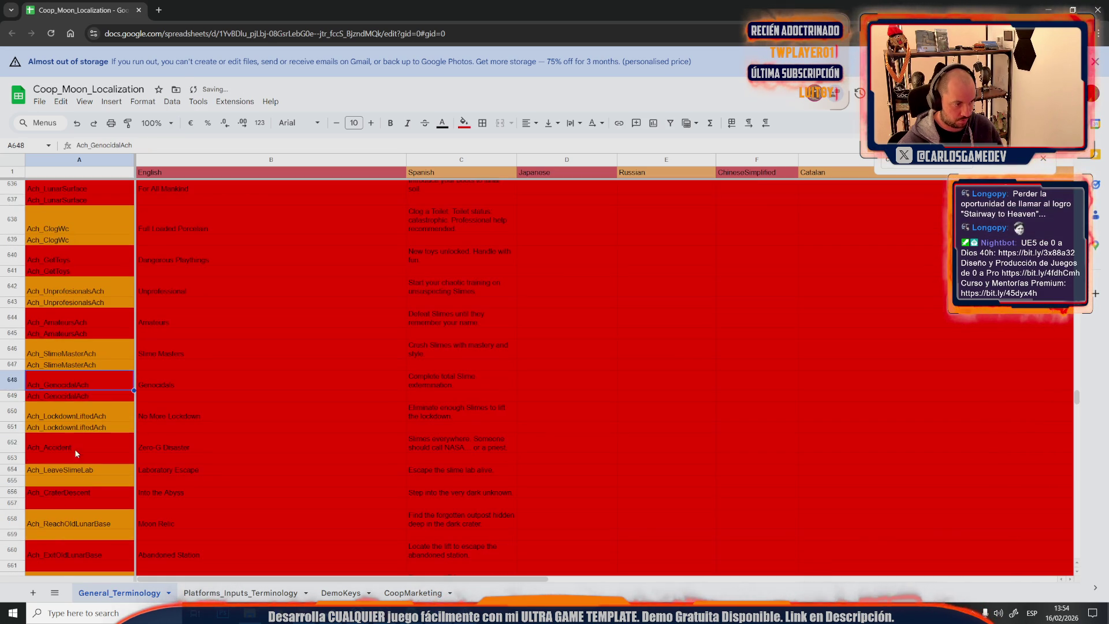
double_click(52, 456)
key("ctrl+v")
key("Return")
key("ctrl+c")
double_click(54, 481)
key("ctrl+v")
key("Return")
Repeat Ach_CraterDescent in A657 and Ach_ReachOldLunarBase in A659
key("ctrl+c")
double_click(60, 503)
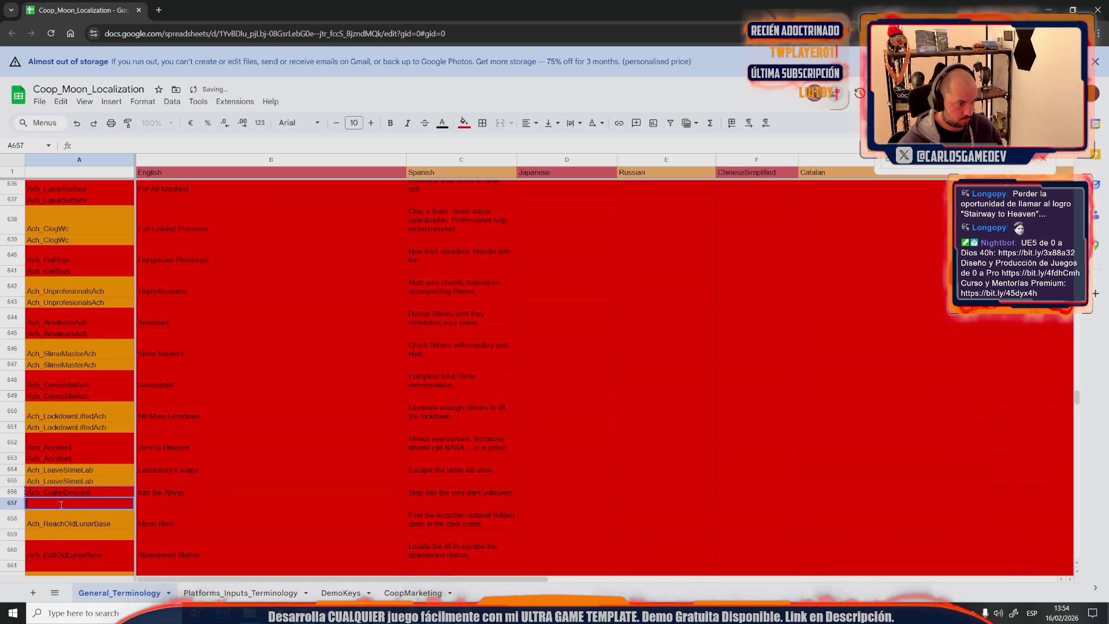
key("Return")
key("ctrl+c")
double_click(56, 534)
key("ctrl+v")
key("Return")
left_click(75, 505)
scroll(73, 513, "down", 2)
scroll(77, 485, "down", 1)
Repeat Ach_ExitOldLunarBase in A661 and Ach_CraterAscent in A663
left_click(76, 439)
key("ctrl+c")
left_click(59, 457)
key("ctrl+v")
left_click(54, 484)
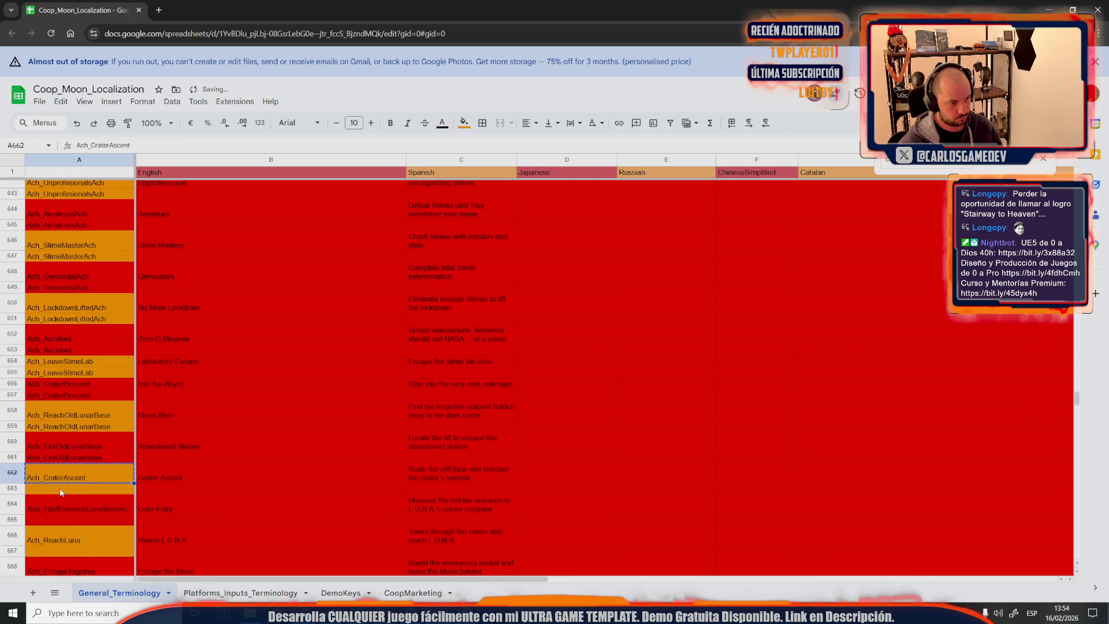
key("ctrl+c")
left_click(59, 490)
key("ctrl+v")
Repeat the long A664 key in A665 and Ach_ReachLuna in A667
left_click(50, 501)
key("ctrl+c")
left_click(52, 522)
key("ctrl+v")
left_click(61, 539)
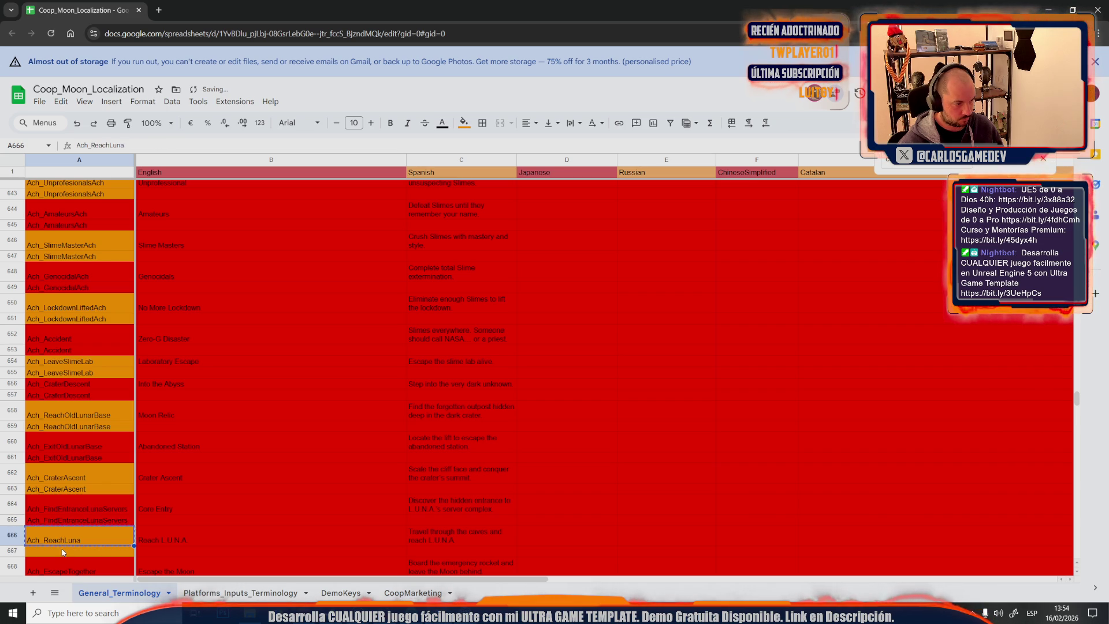
key("ctrl+c")
left_click(63, 552)
key("ctrl+v")
left_click(95, 491)
scroll(87, 450, "down", 3)
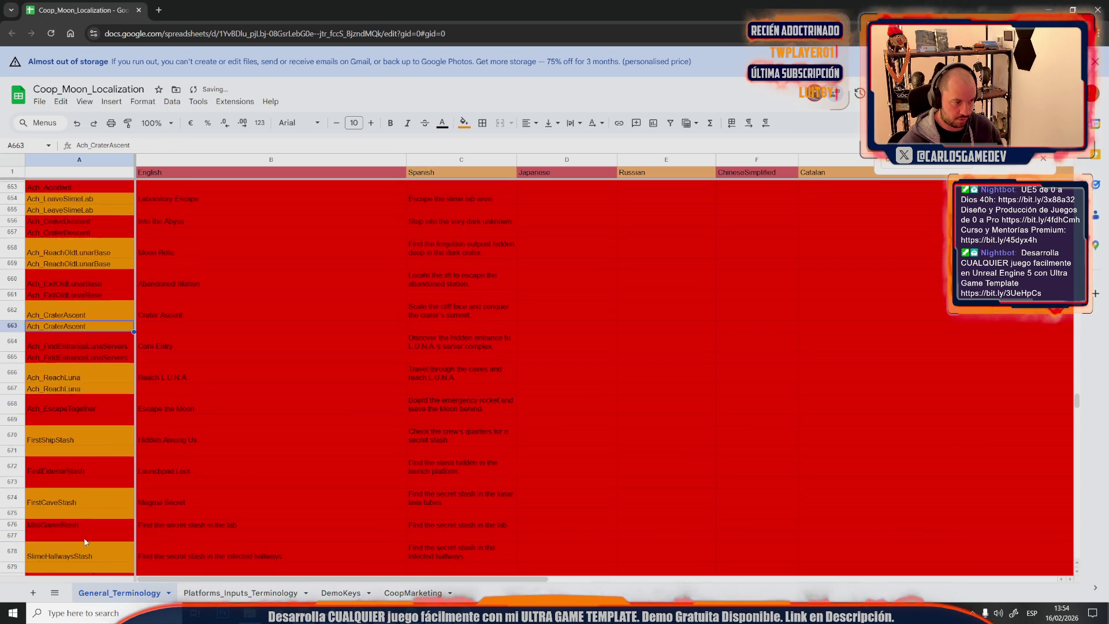
scroll(79, 401, "down", 2)
Repeat Ach_EscapeTogether, FirstShipStash, FirstExteriorStash and FirstCaveStash in A669, A671, A673, A675
left_click(59, 351)
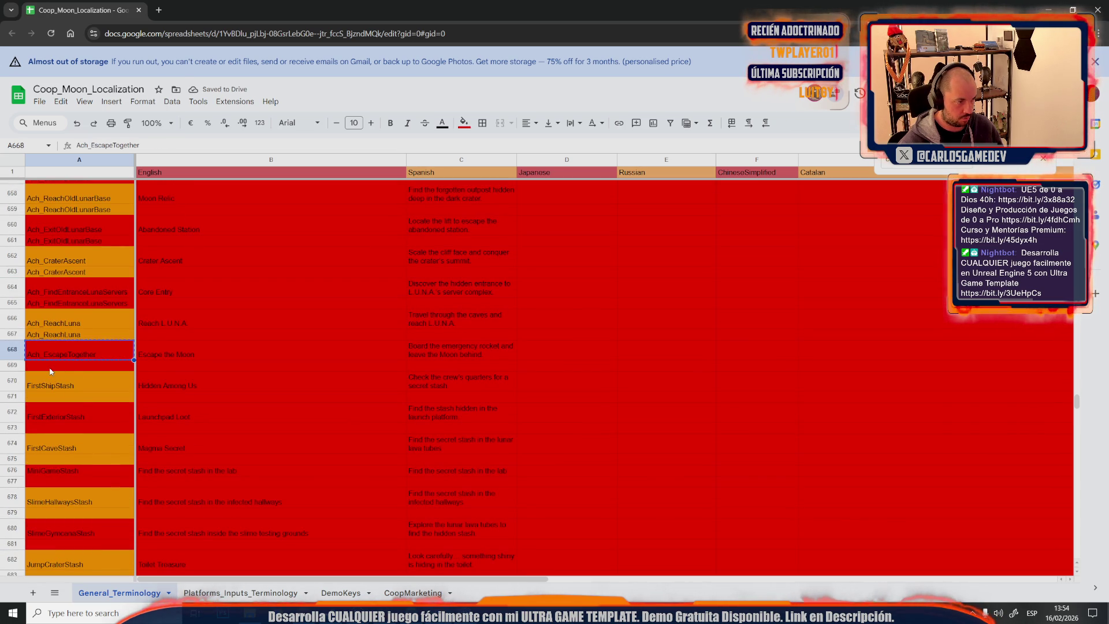
key("ctrl+c")
left_click(60, 365)
key("ctrl+v")
key("Return")
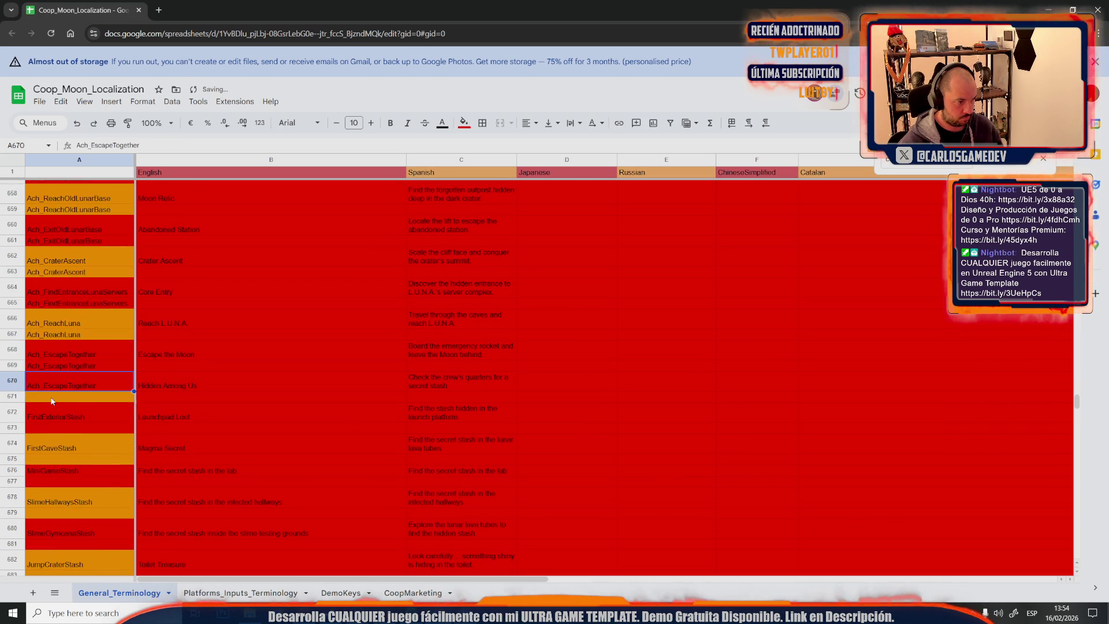
key("ctrl+c")
left_click(51, 397)
key("ctrl+v")
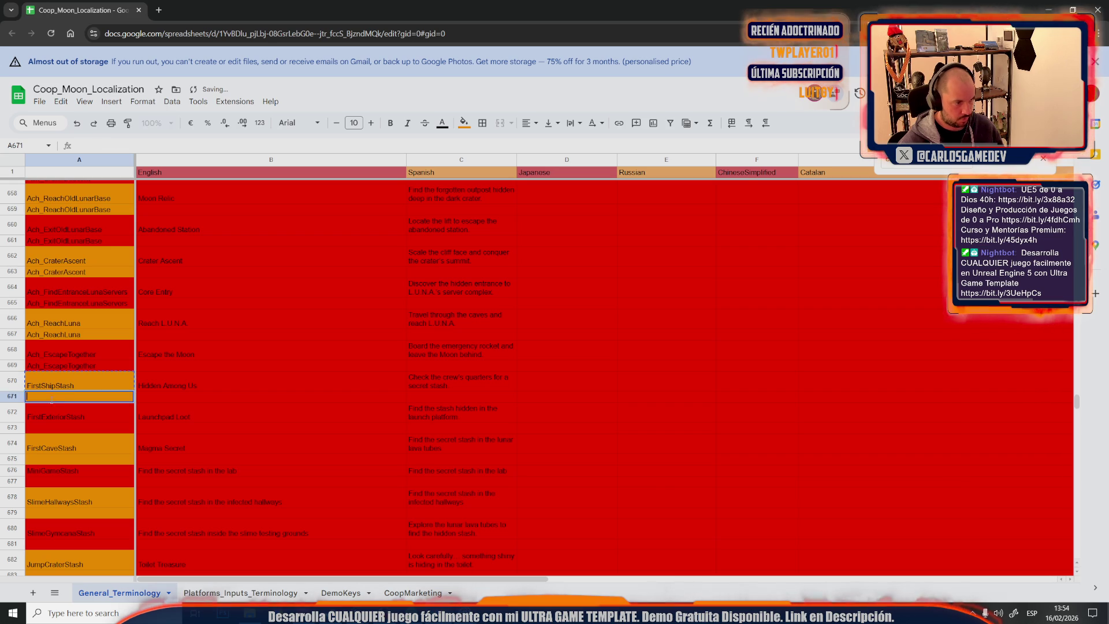
double_click(52, 410)
key("ctrl+a")
key("ctrl+c")
key("Return")
key("ctrl+v")
key("Return")
key("ctrl+c")
Repeat MiniGameStash, SlimeHallwaysStash and the A680 stash key in A677, A679 and A681
left_click(58, 458)
key("ctrl+v")
left_click(56, 470)
key("ctrl+c")
left_click(53, 481)
key("ctrl+v")
left_click(51, 503)
key("ctrl+c")
key("ctrl+v")
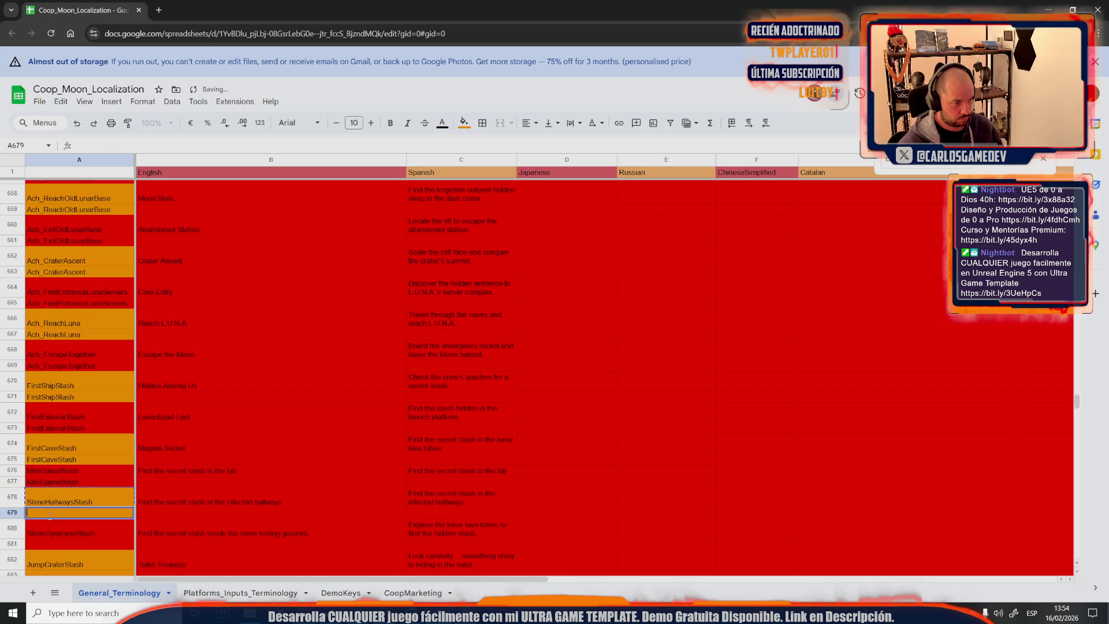
left_click(49, 526)
key("ctrl+c")
left_click(59, 548)
key("ctrl+v")
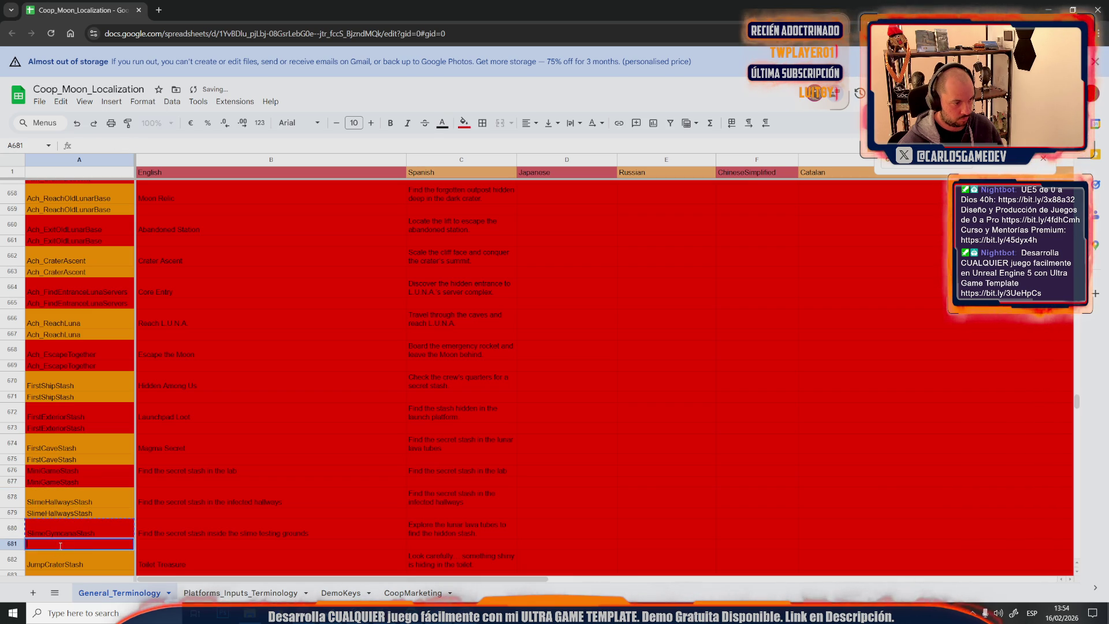
Repeat JumpCraterStash, AntenasStash and DepthsStash in A683, A685 and A687
left_click(49, 561)
scroll(62, 401, "down", 3)
key("ctrl+c")
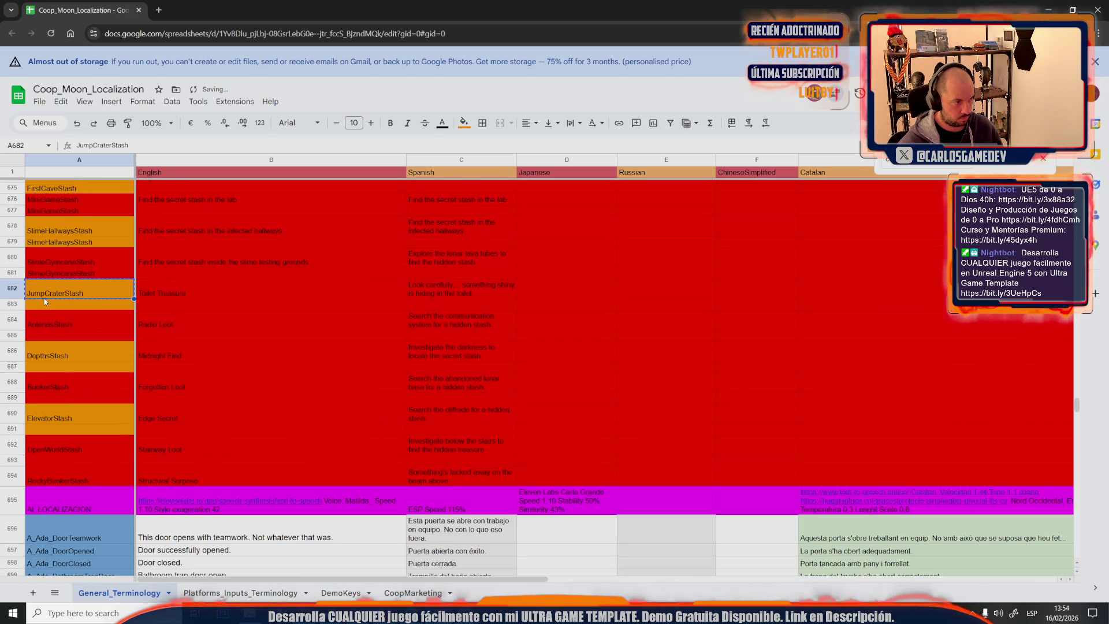
left_click(55, 306)
key("ctrl+v")
left_click(46, 323)
key("ctrl+c")
key("ctrl+v")
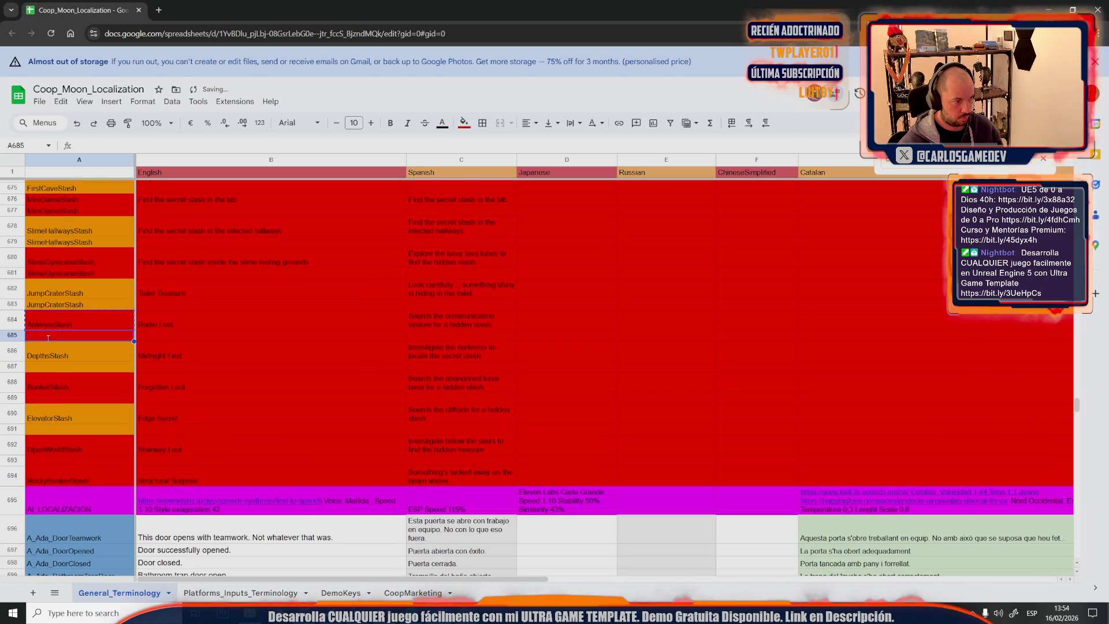
left_click(51, 355)
left_click(52, 370)
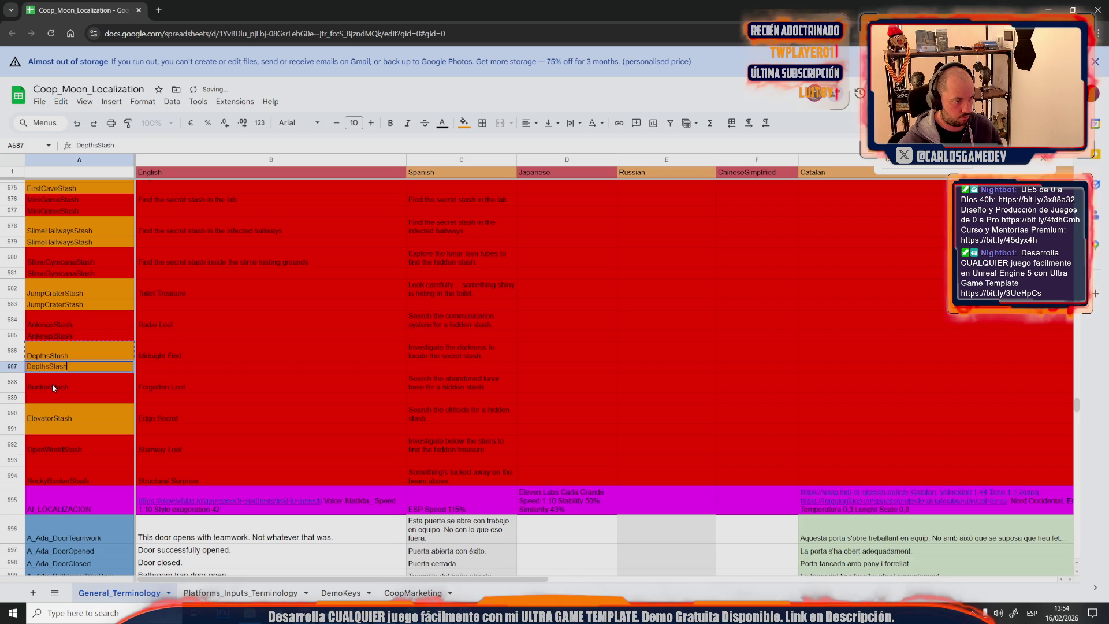
Repeat BunkerStash, ElevatorStash and OpenWorldStash in A689, A691 and A693
left_click(52, 387)
key("ctrl+c")
left_click(50, 396)
key("ctrl+v")
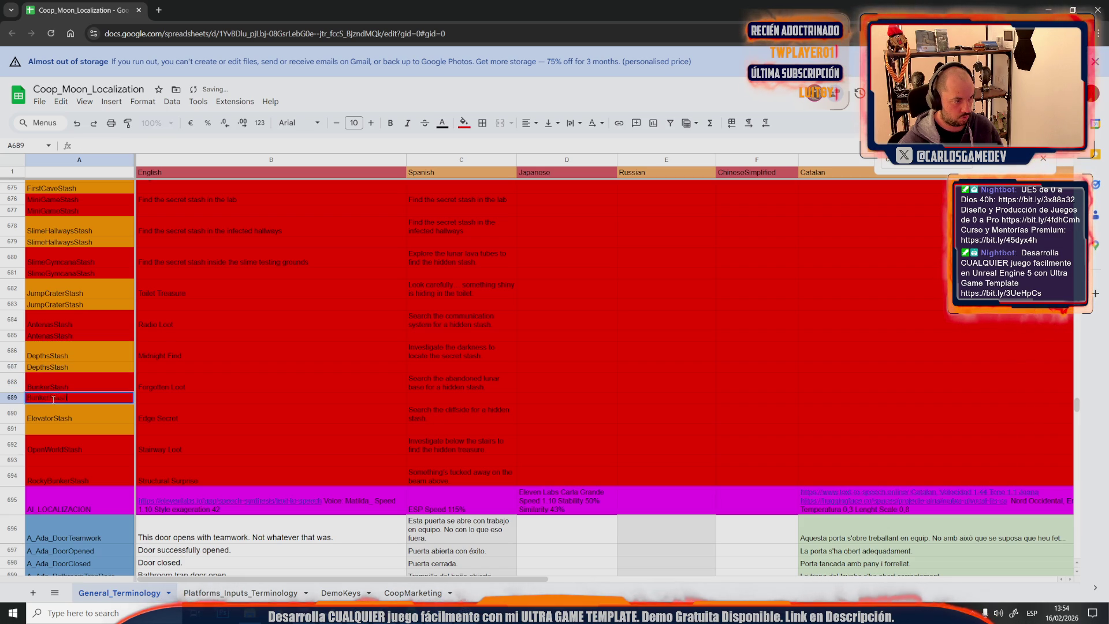
left_click(43, 419)
key("ctrl+c")
left_click(46, 427)
key("ctrl+v")
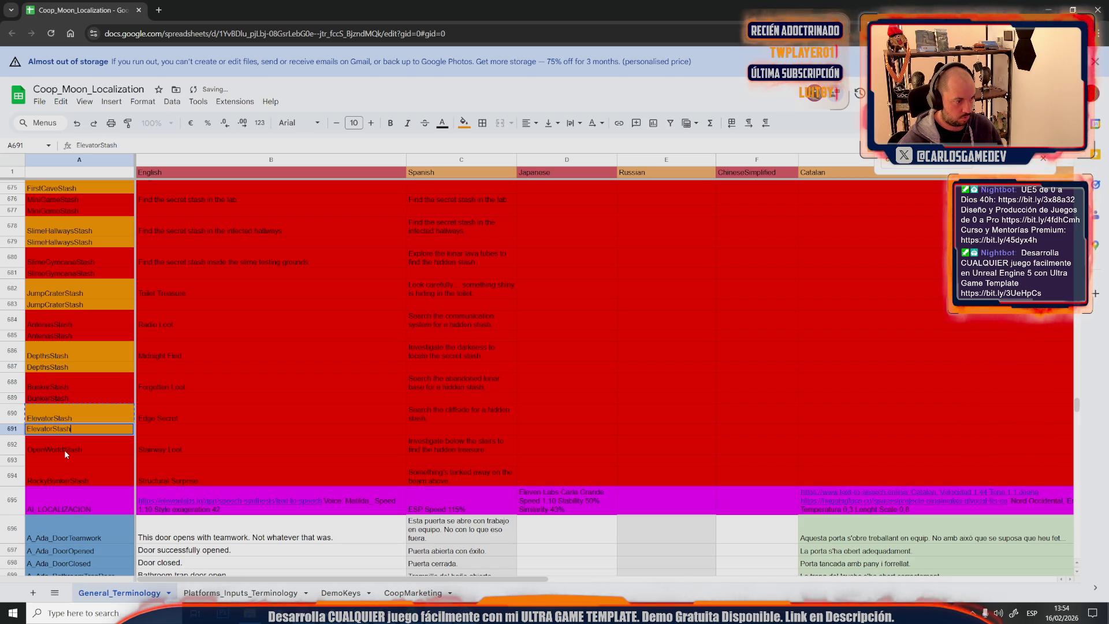
left_click(64, 449)
left_click(65, 459)
key("ctrl+v")
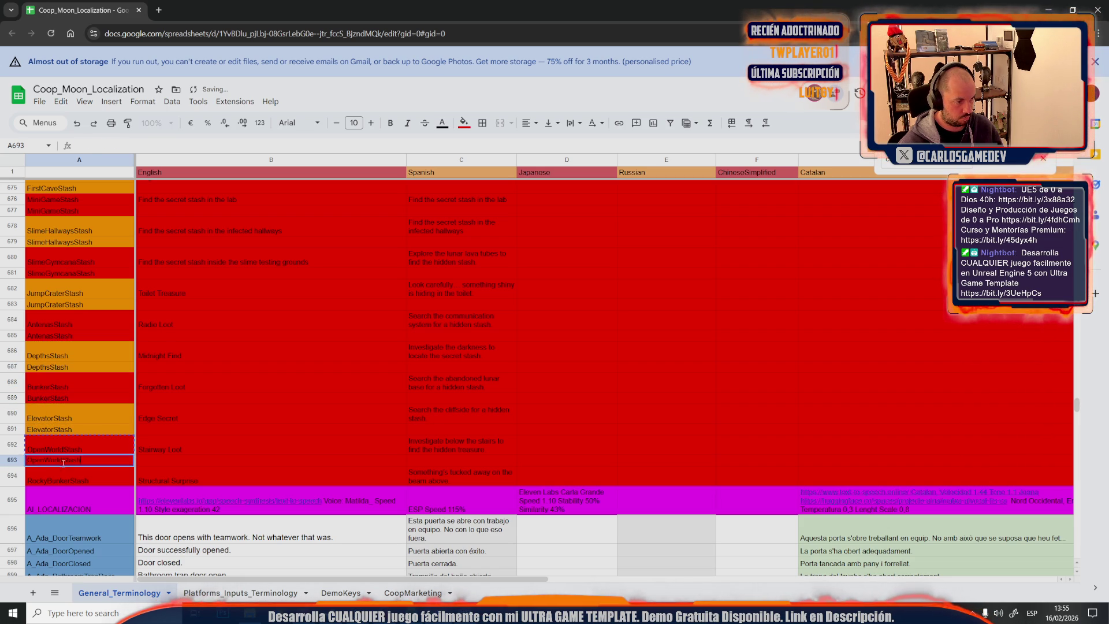
left_click(64, 481)
Insert a row below 694 and repeat RockyBunkerStash in the new A695
right_click(12, 476)
left_click(83, 303)
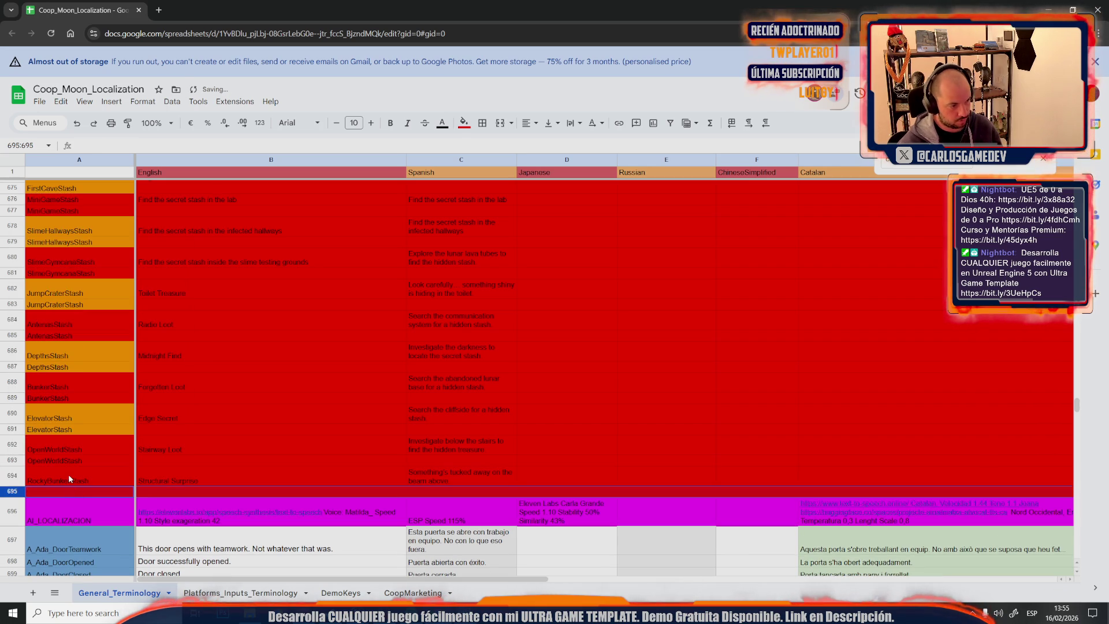
left_click(68, 473)
key("ctrl+c")
left_click(59, 488)
key("ctrl+v")
Fill the key cells A694:A695 orange
left_click(60, 479)
left_click(77, 491, "shift")
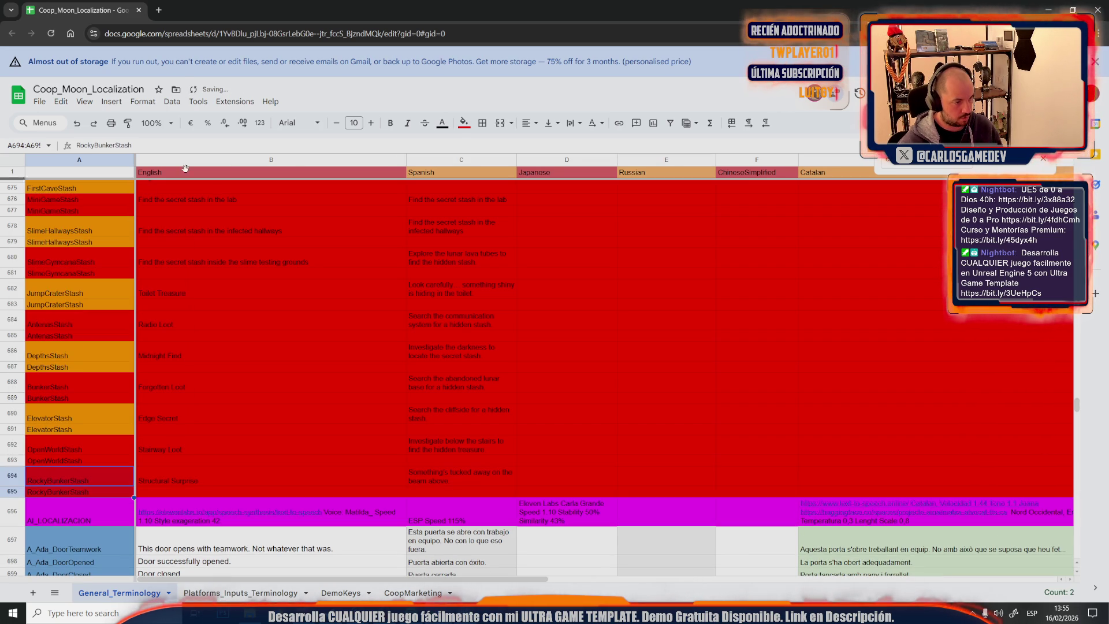
left_click(464, 123)
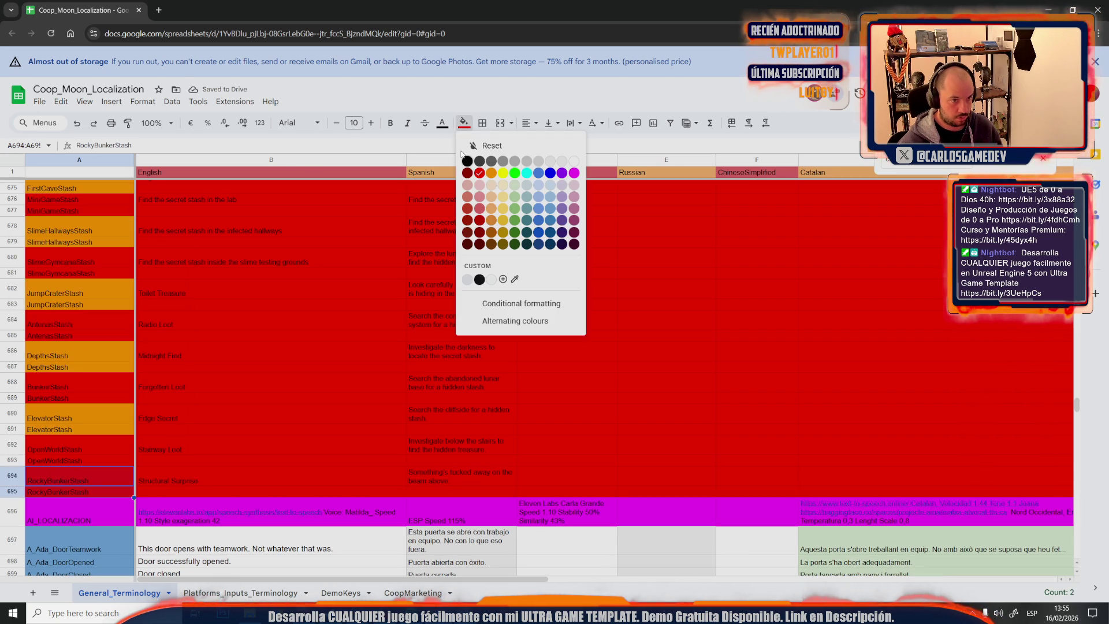
left_click(491, 173)
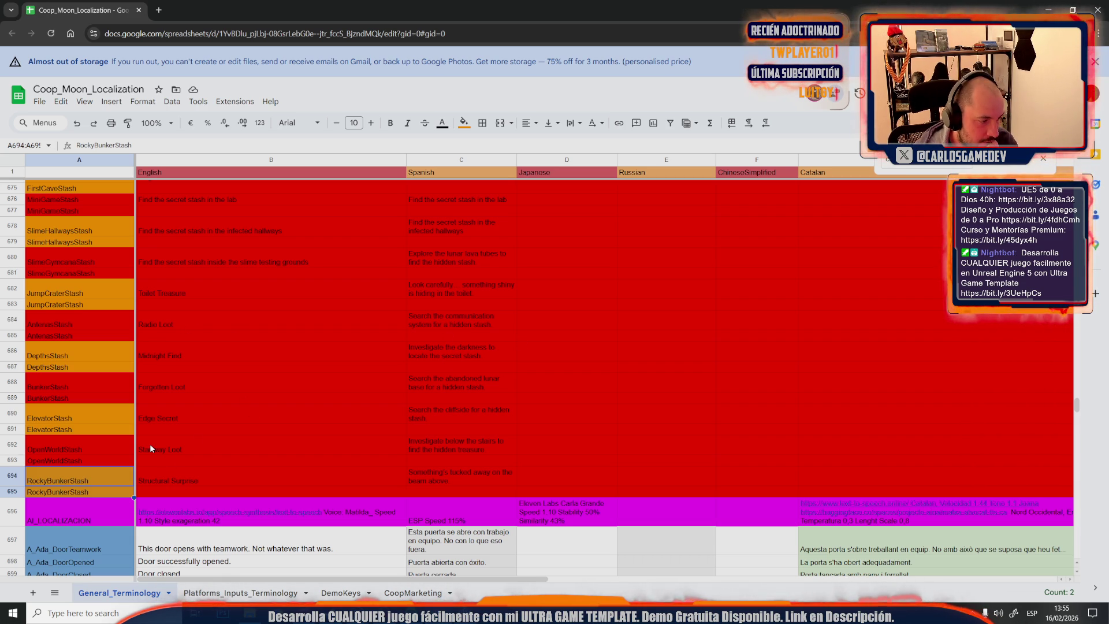
Reset the fill colour on B633:Z695, clearing the red from the achievements text columns
left_click(16, 446)
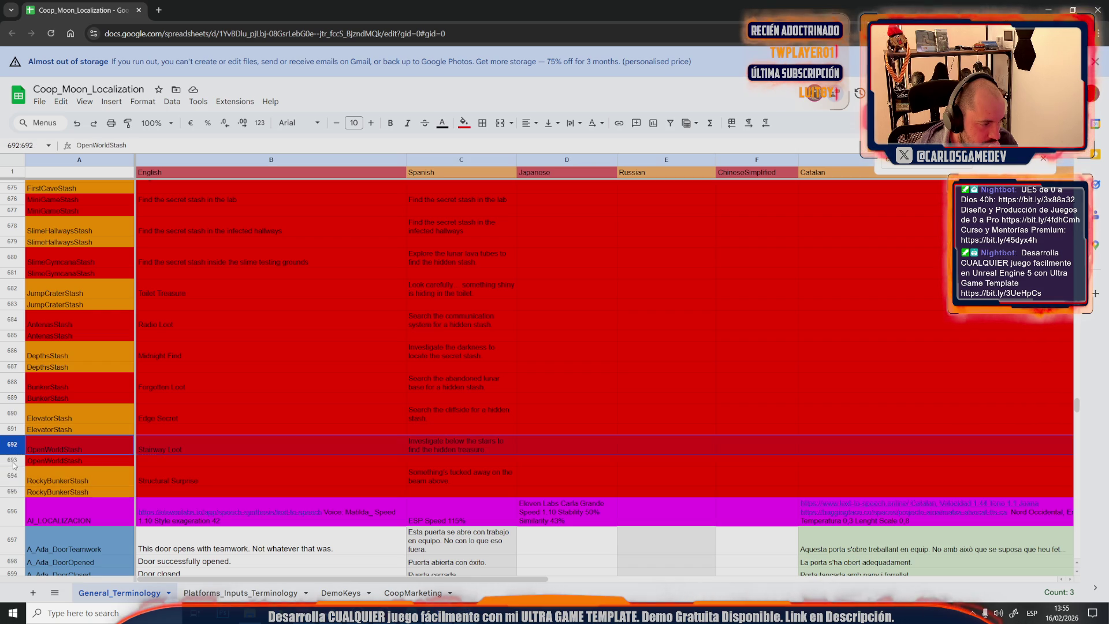
scroll(65, 466, "up", 3)
scroll(65, 466, "up", 2)
scroll(141, 420, "up", 3)
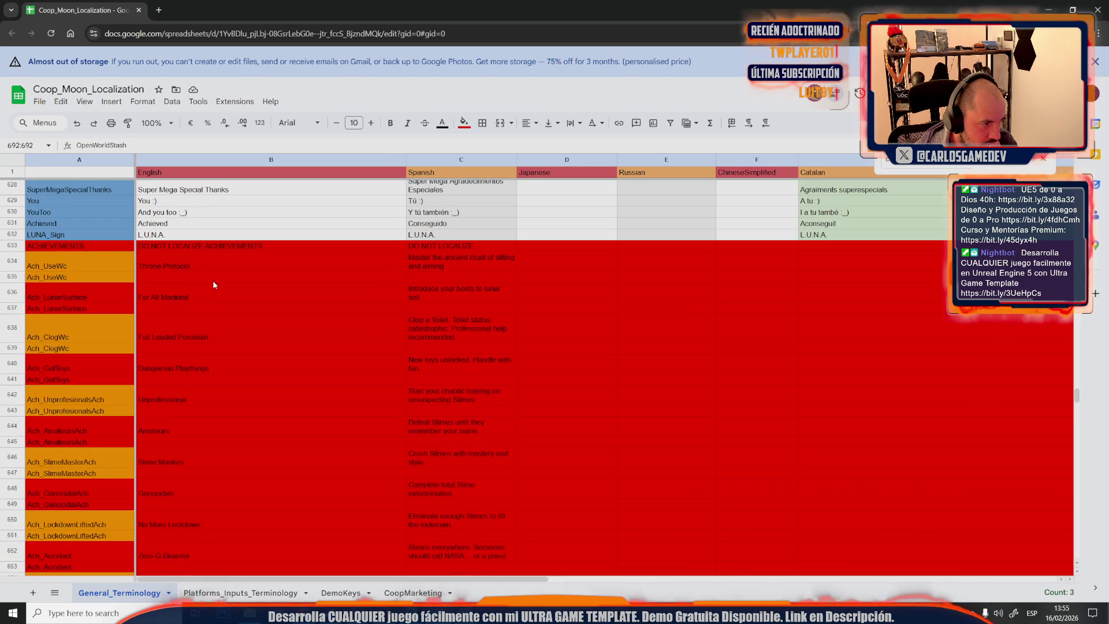
left_click(233, 246)
mouse_move(212, 582)
left_mouse_down()
mouse_move(606, 578)
mouse_move(823, 560)
left_mouse_up()
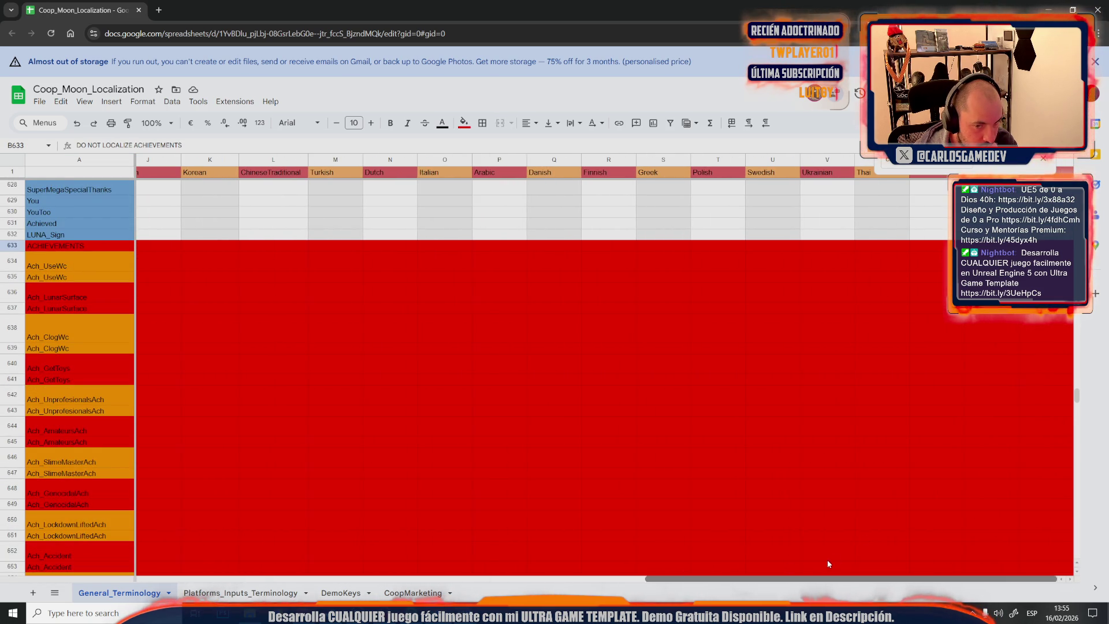
scroll(875, 512, "down", 3)
scroll(875, 512, "down", 3)
scroll(875, 512, "down", 2)
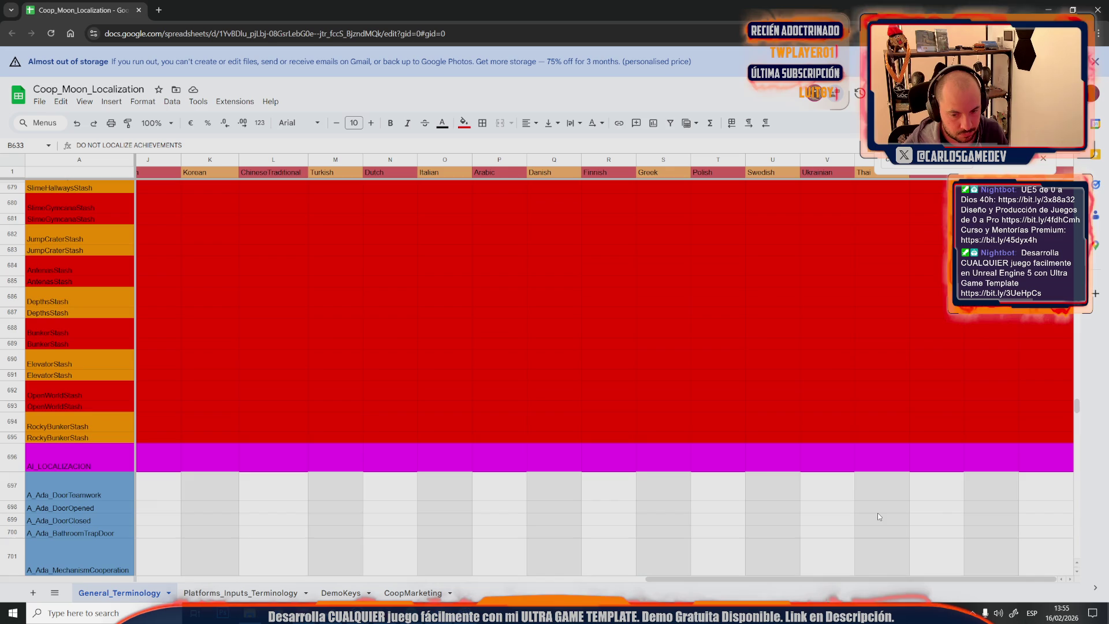
left_click(1037, 436, "shift")
left_click(464, 125)
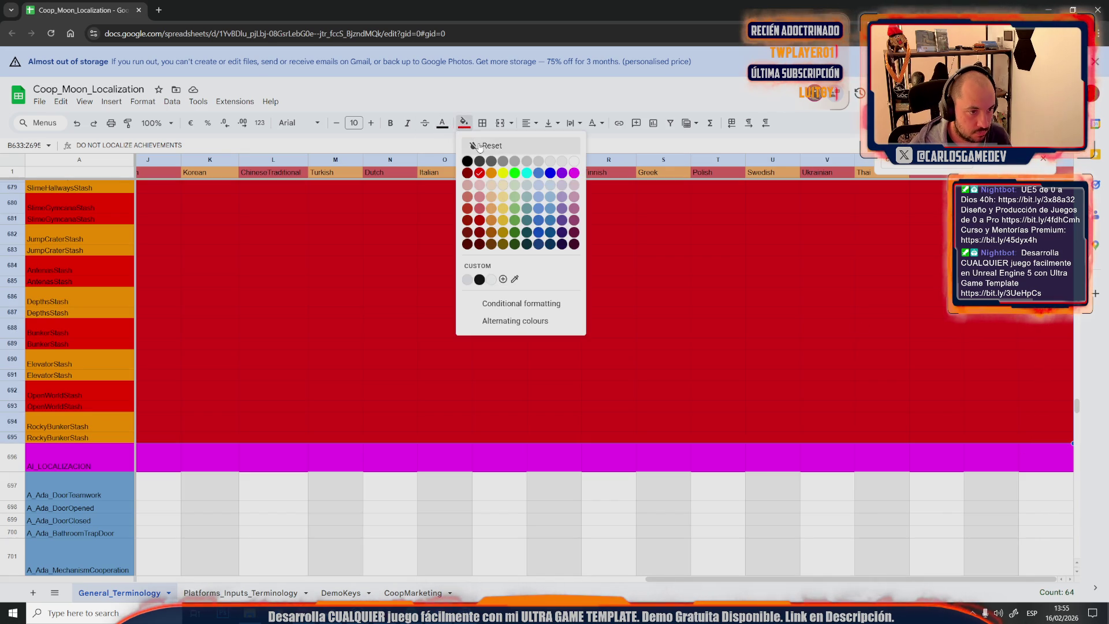
left_click(485, 146)
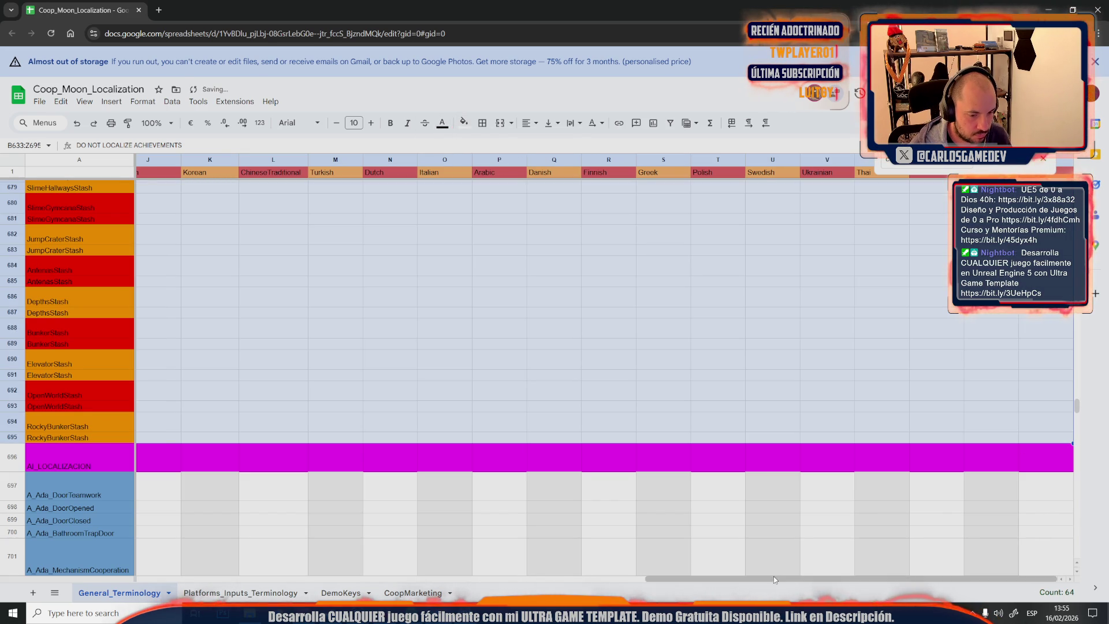
left_click_drag(731, 578, 224, 581)
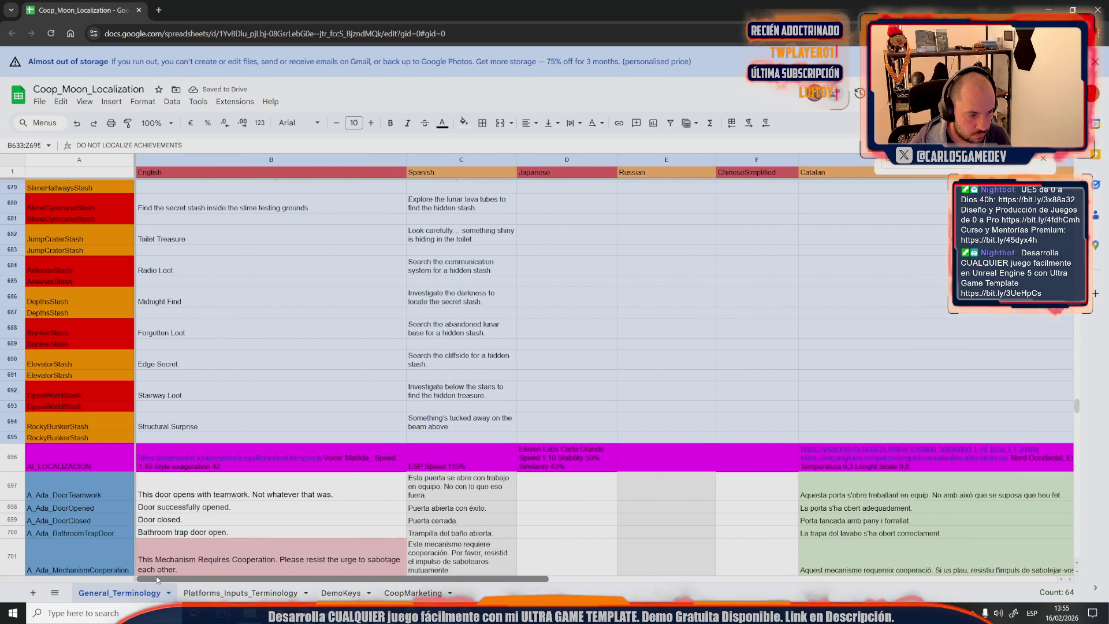
Give the Spanish column's achievement rows 633–695 a light grey fill
left_click(438, 439)
scroll(438, 439, "up", 5)
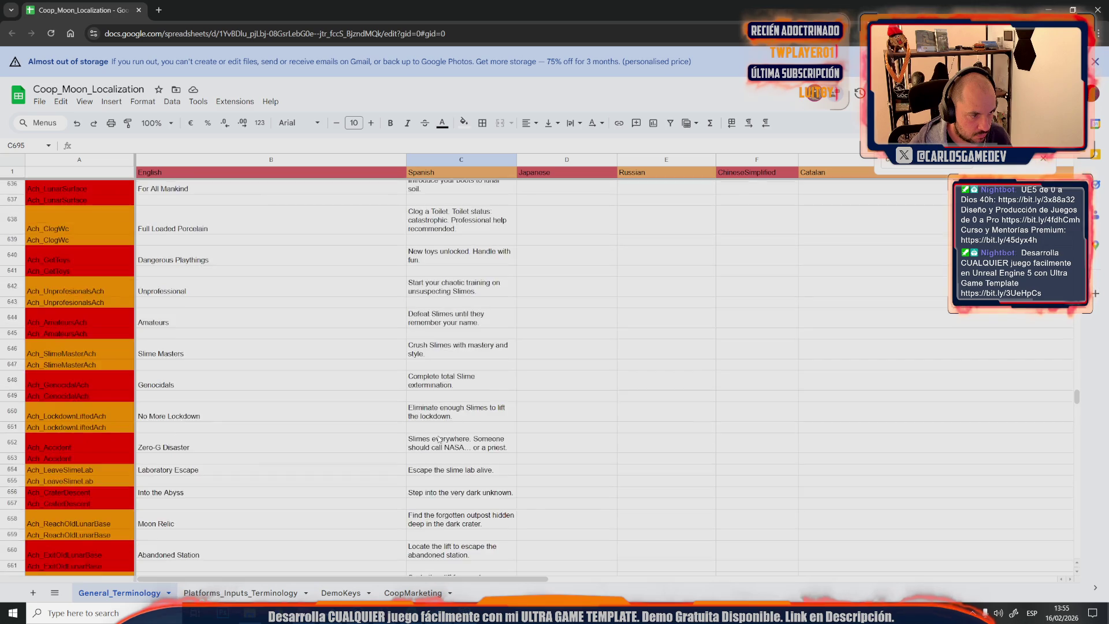
scroll(438, 439, "up", 3)
left_click(460, 408, "shift")
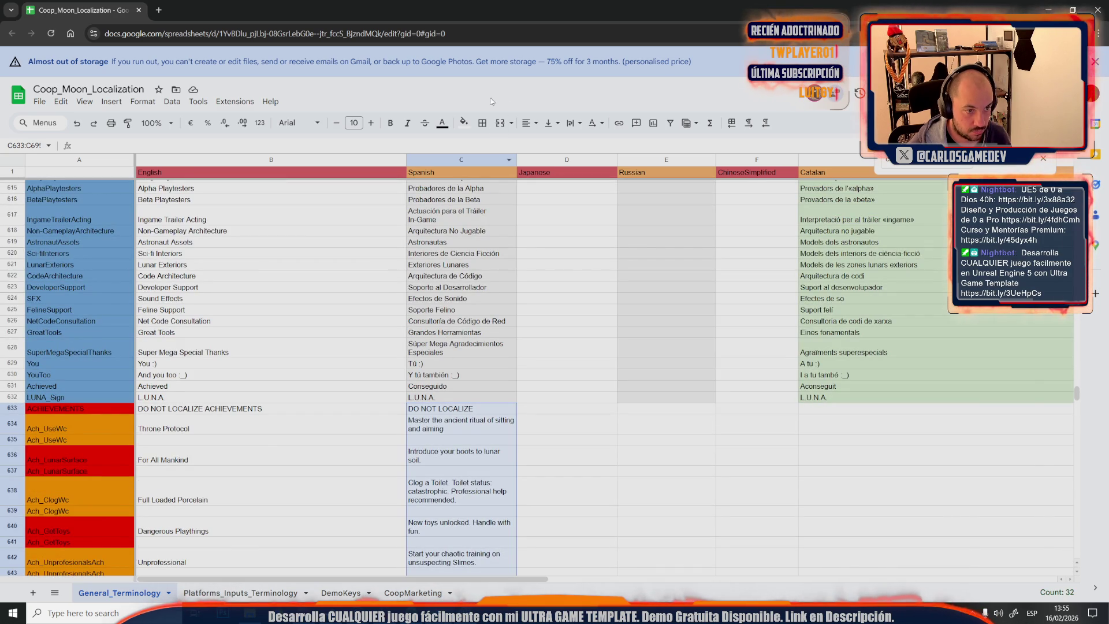
left_click(463, 124)
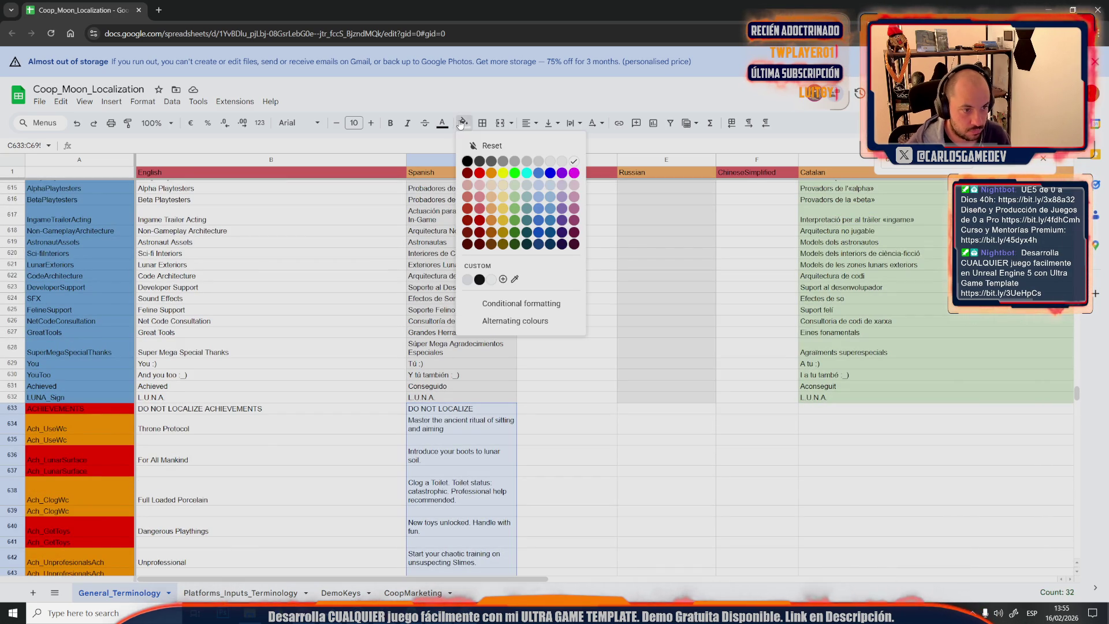
left_click(562, 162)
left_click(584, 317)
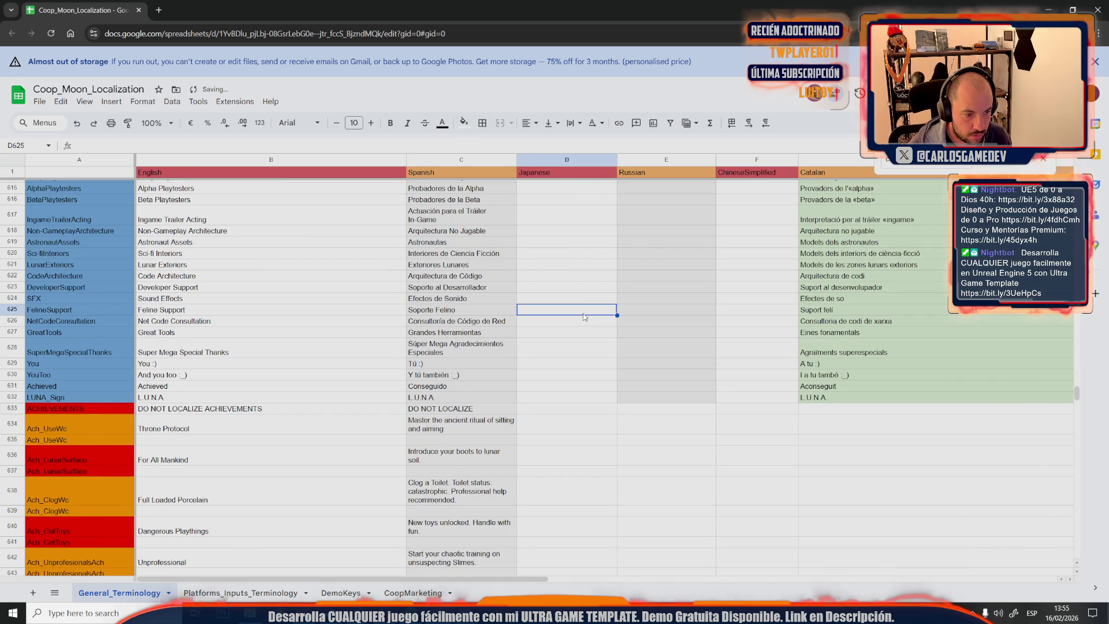
Shade E633:E695 (Russian) and G633:G695 (Catalan) light grey
left_click(708, 408)
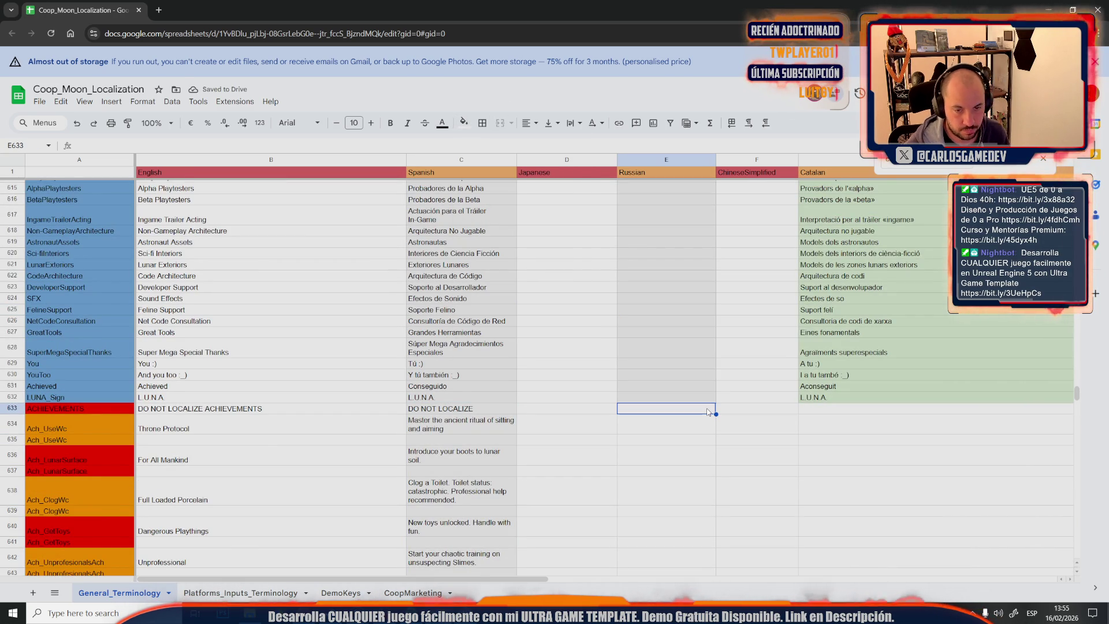
scroll(705, 408, "down", 3)
scroll(702, 420, "down", 5)
scroll(698, 425, "down", 3)
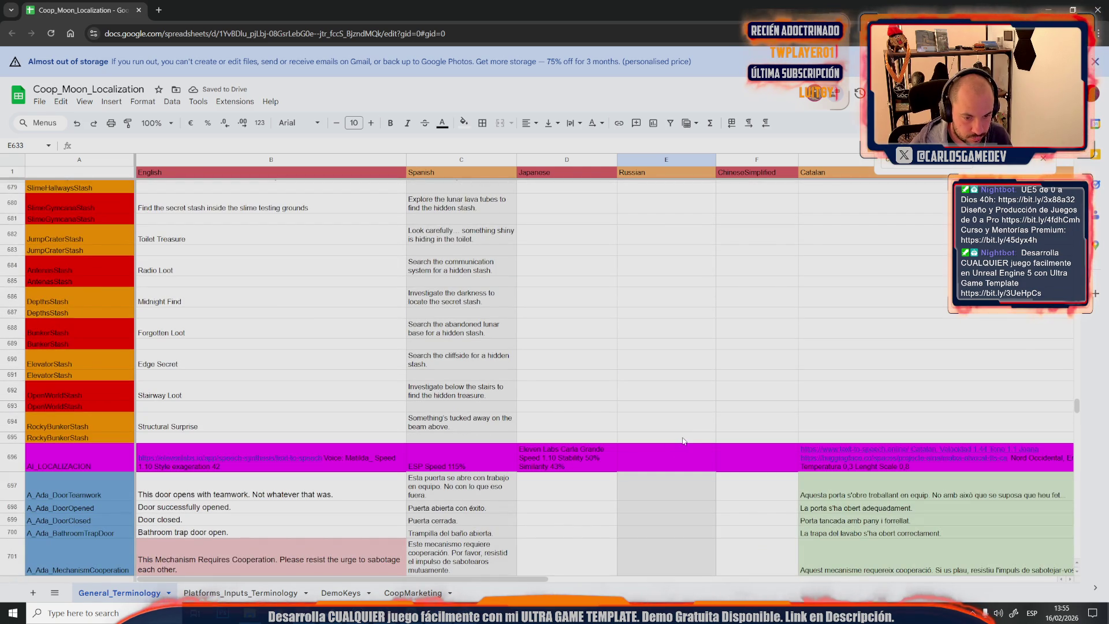
left_click(683, 441, "shift")
left_click(464, 124)
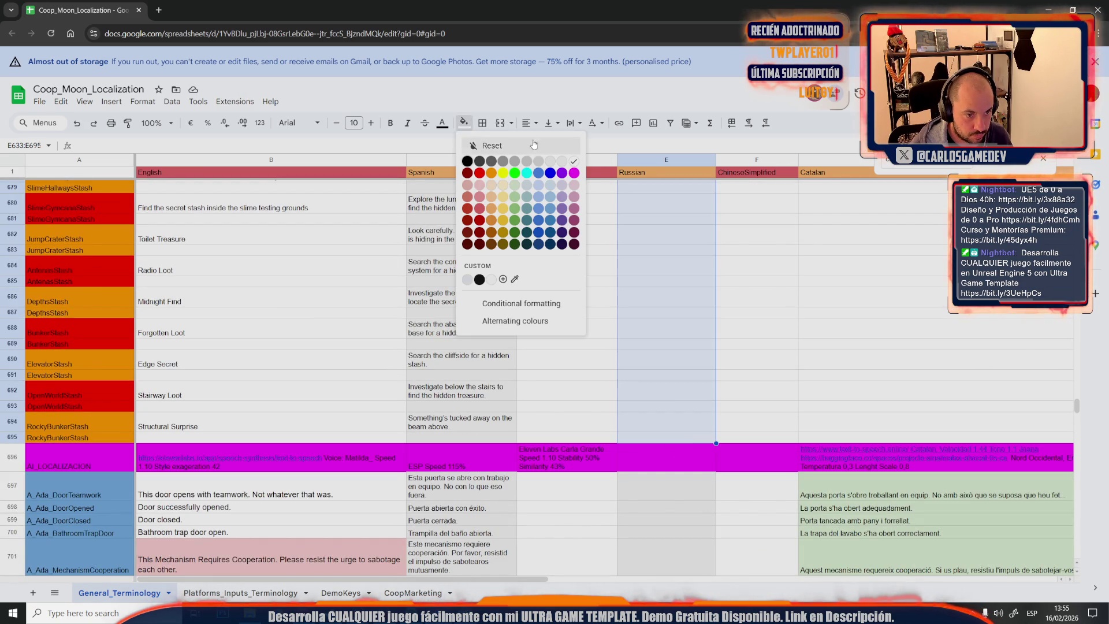
left_click(561, 164)
left_click(879, 437)
scroll(875, 433, "up", 4)
scroll(871, 429, "up", 5)
scroll(867, 422, "up", 4)
left_click(850, 412, "shift")
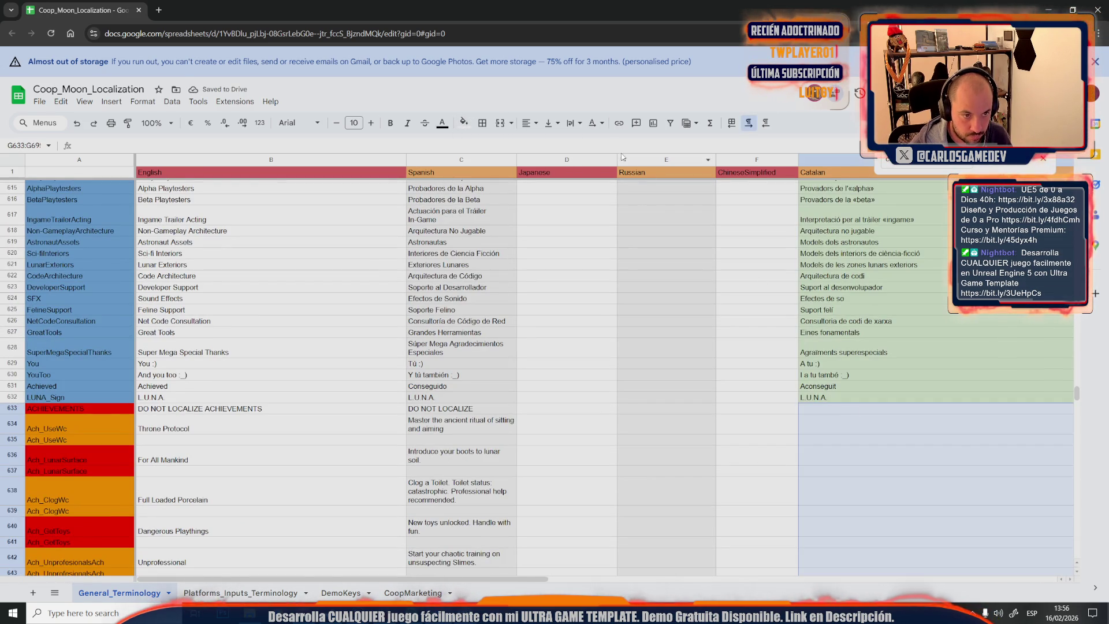
left_click(463, 122)
left_click(561, 166)
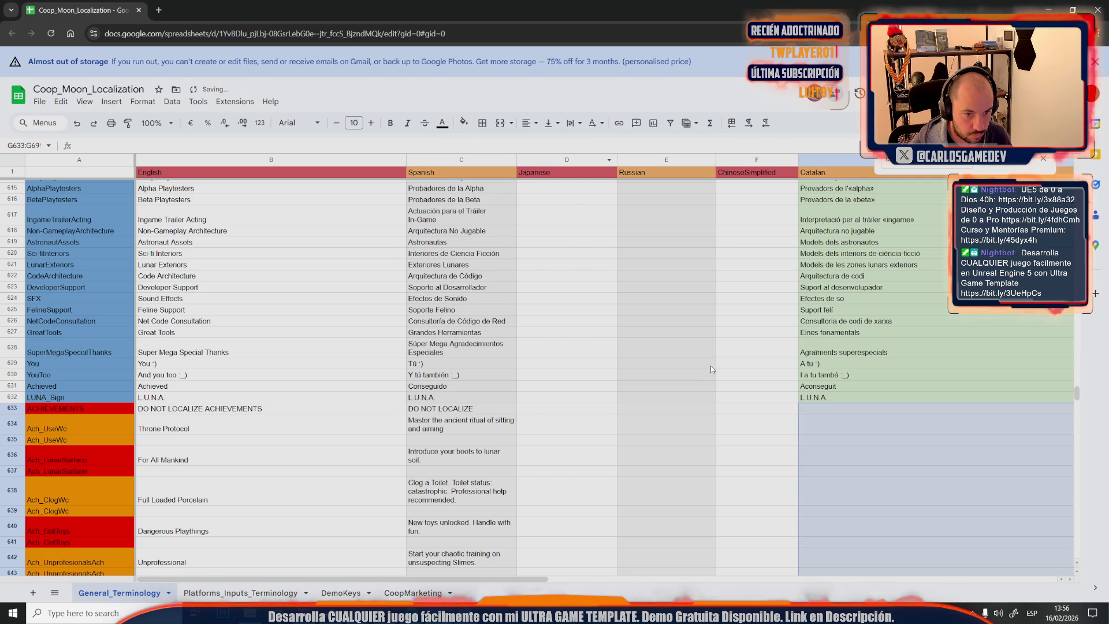
left_click(754, 423)
scroll(624, 477, "right", 5)
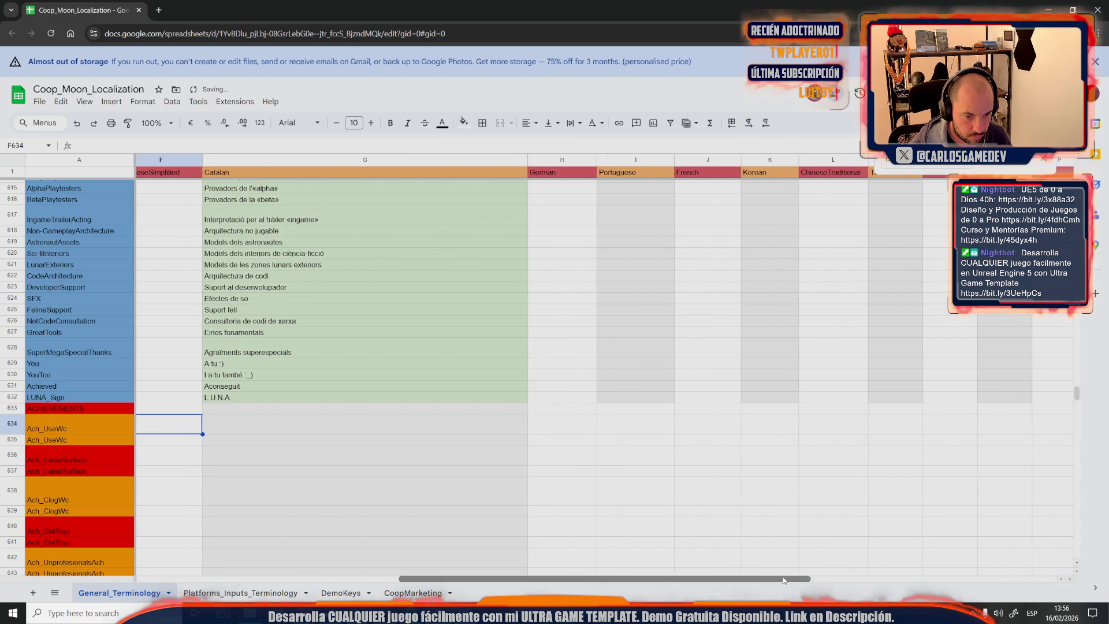
Shade I633:I695 (Portuguese) and K633:K695 (Korean) light grey
left_click(616, 406)
scroll(622, 420, "down", 8)
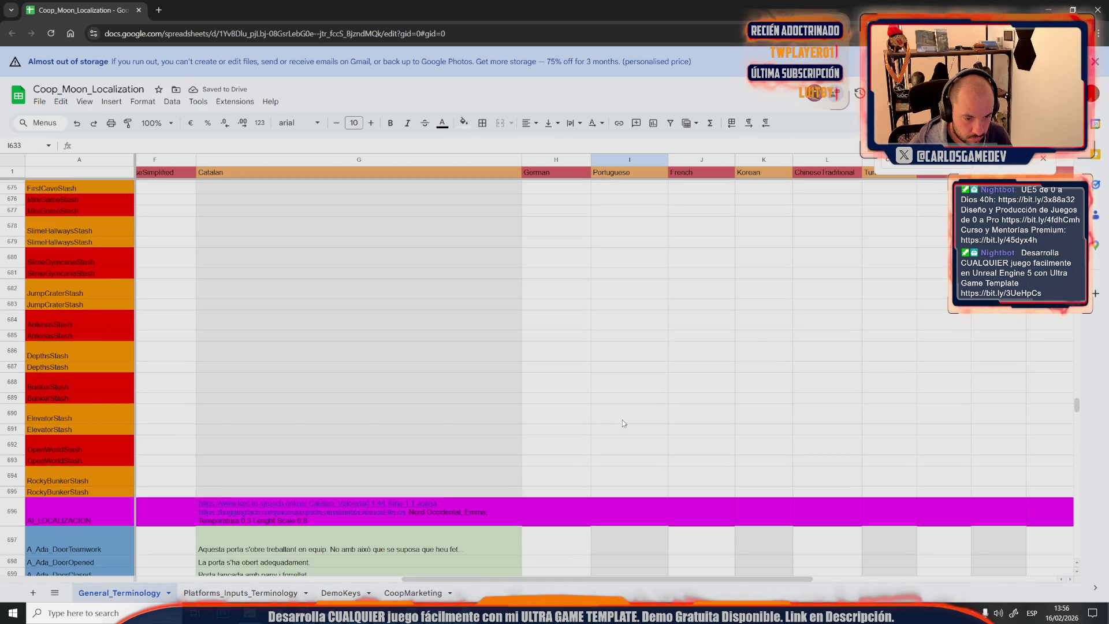
left_click(634, 495, "shift")
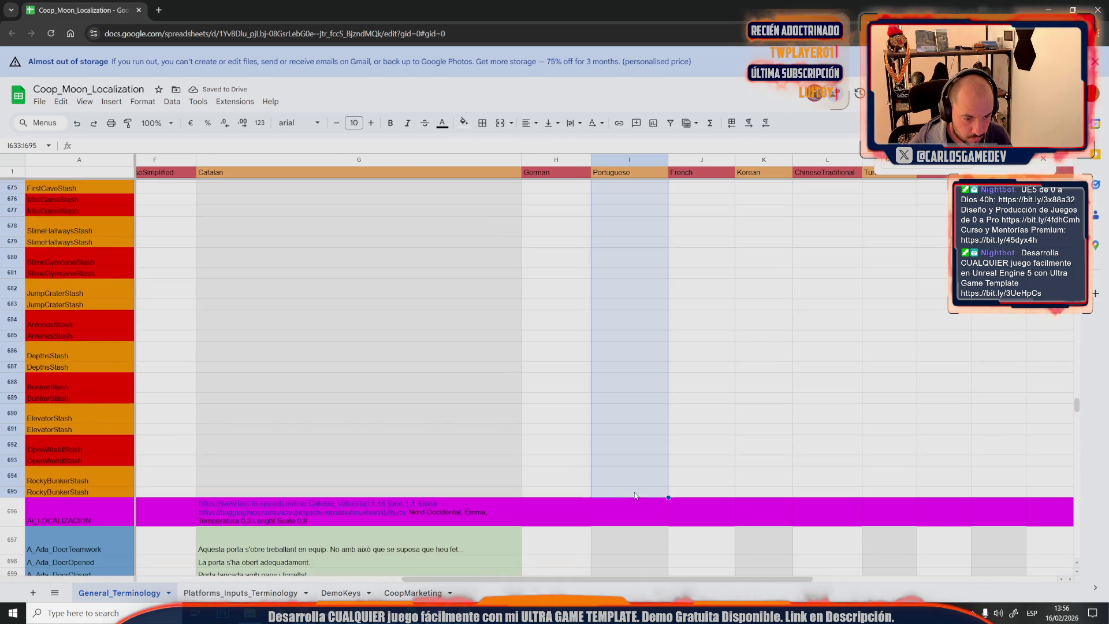
left_click(464, 122)
left_click(557, 161)
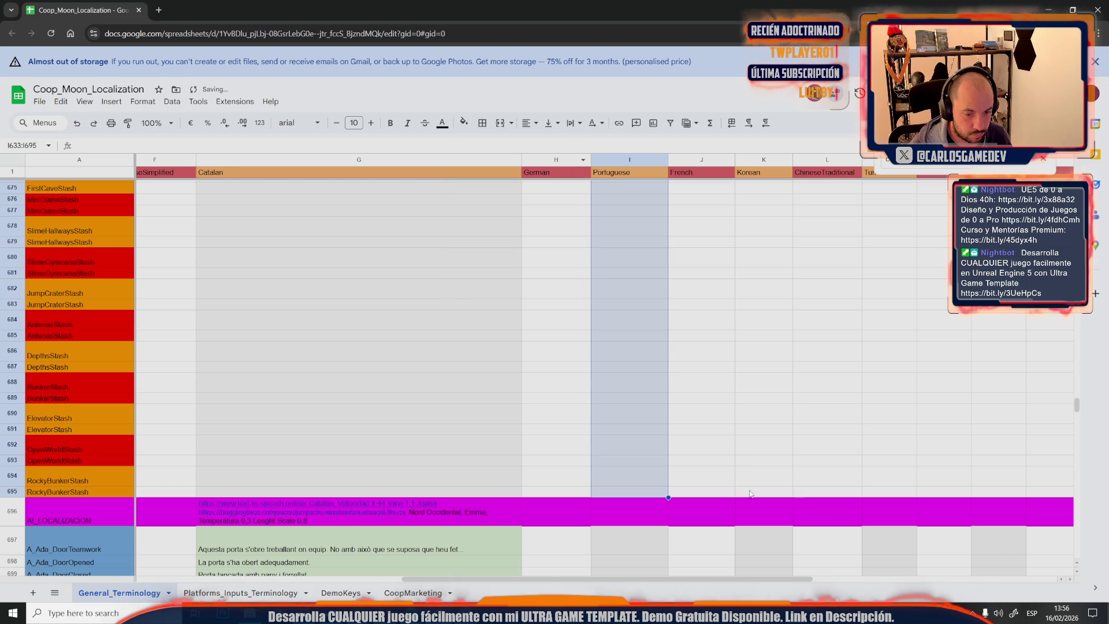
left_click(768, 492)
scroll(770, 466, "up", 9)
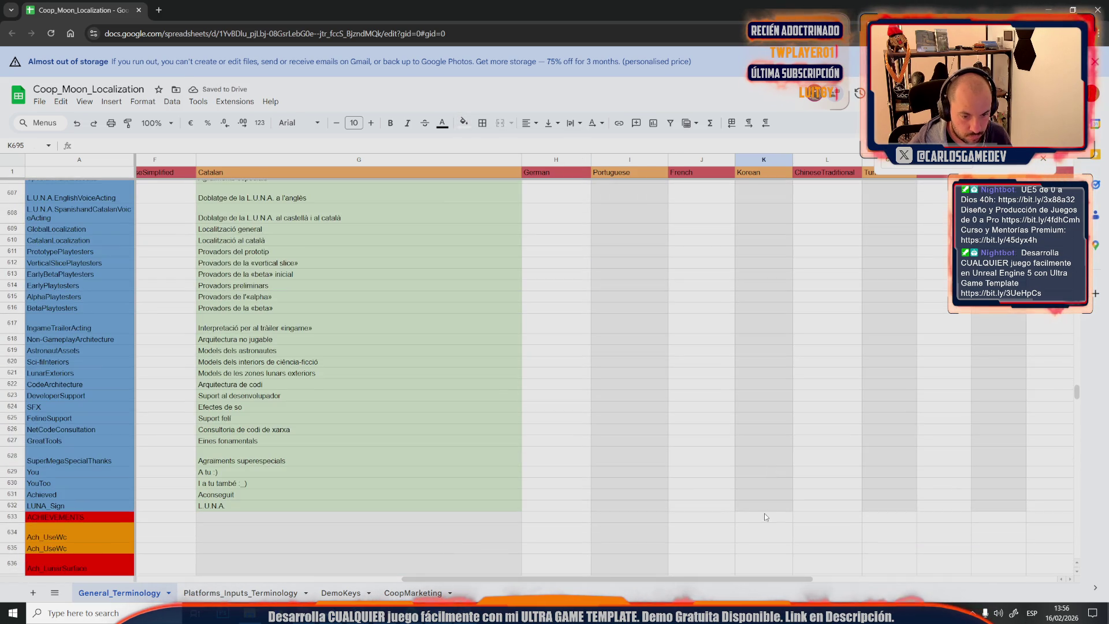
left_click(764, 518, "shift")
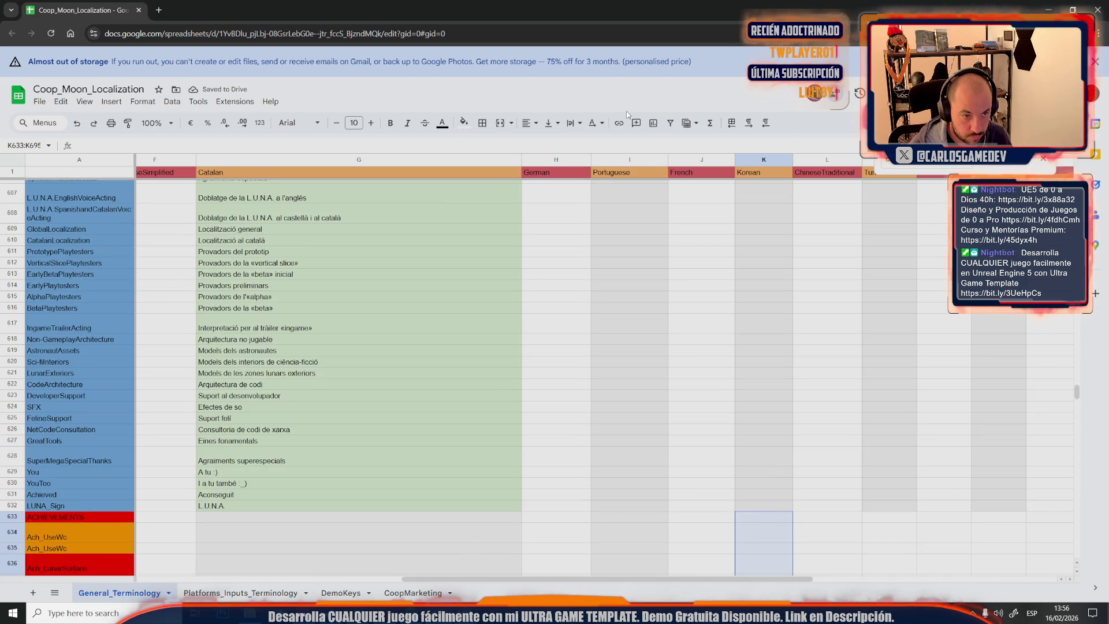
left_click(463, 123)
left_click(557, 163)
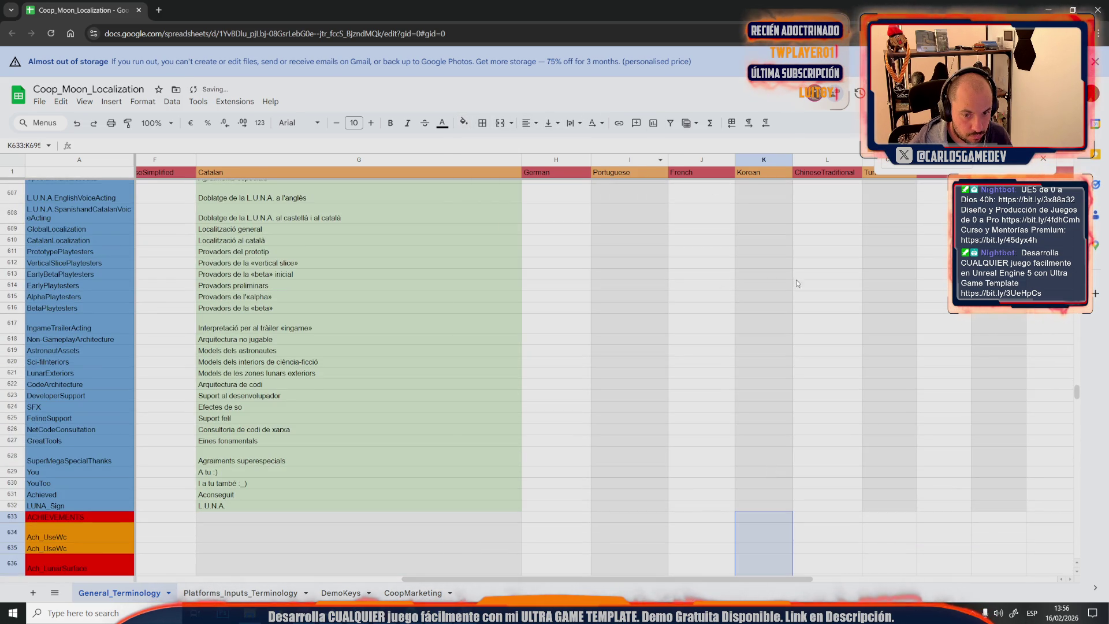
Shade M633:M695 and O633:O695 light grey to match the other language columns
left_click(884, 520)
scroll(885, 521, "down", 10)
scroll(885, 519, "down", 5)
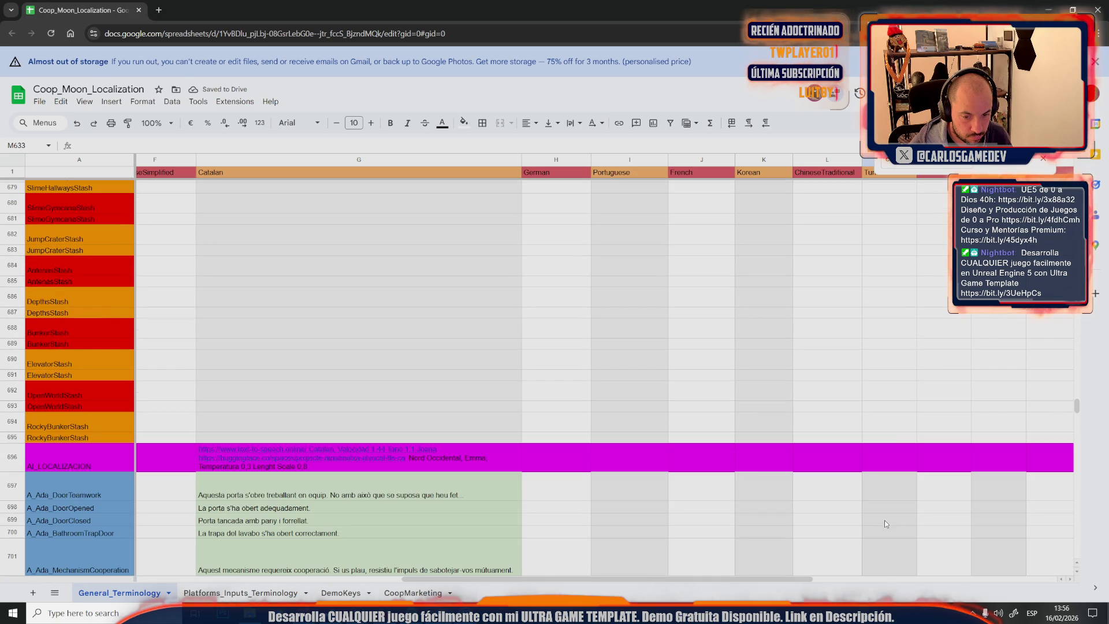
left_click(893, 433, "shift")
left_click(464, 122)
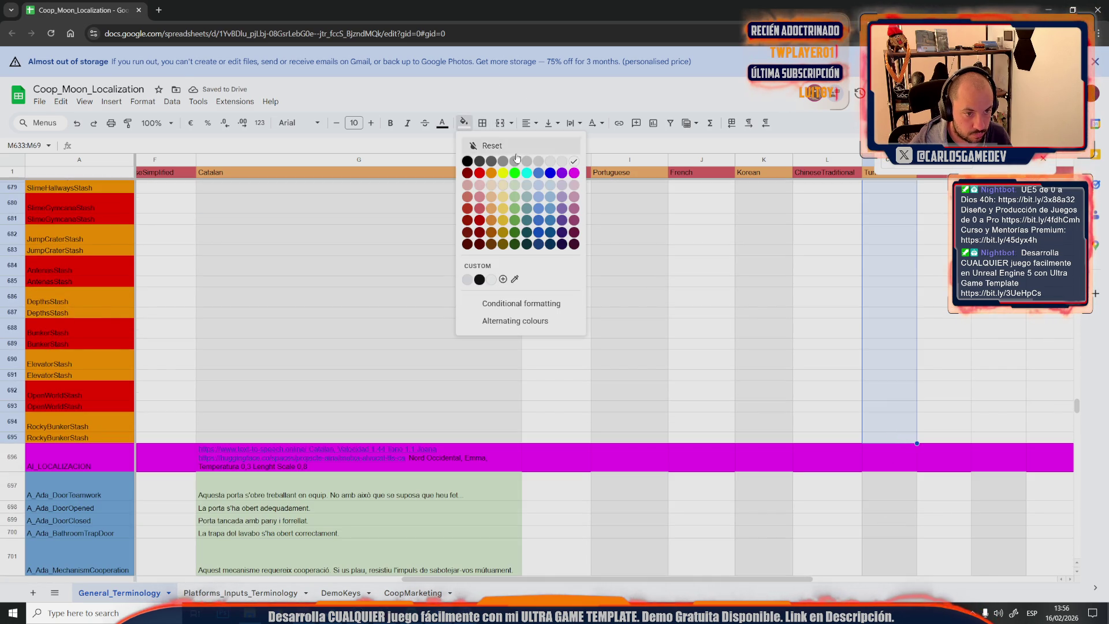
left_click(561, 164)
left_click(981, 436)
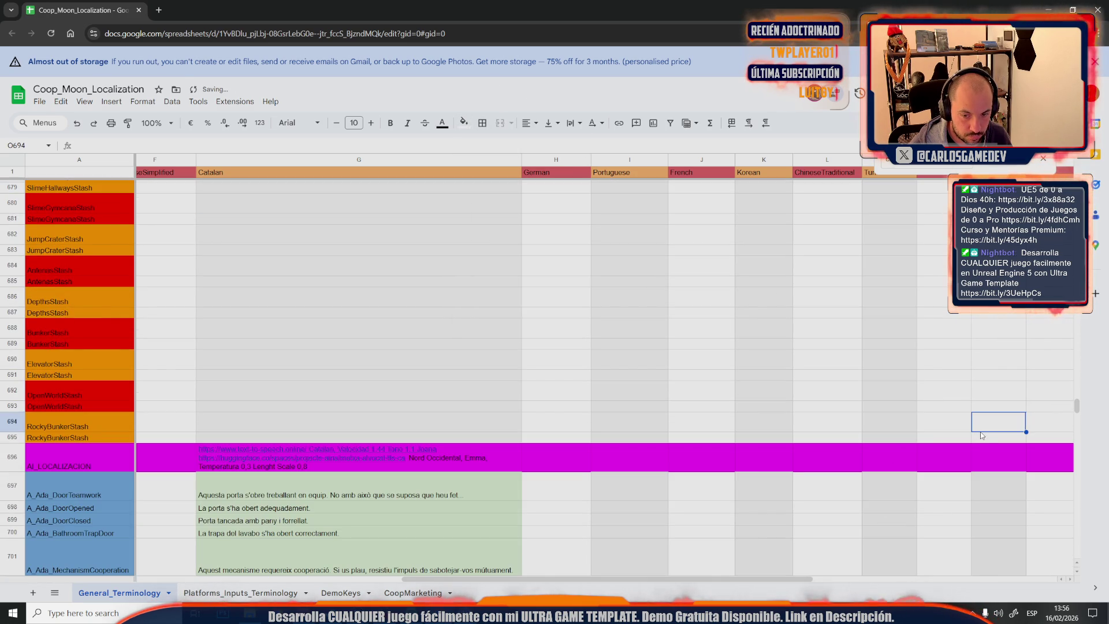
scroll(985, 438, "up", 8)
scroll(985, 440, "up", 6)
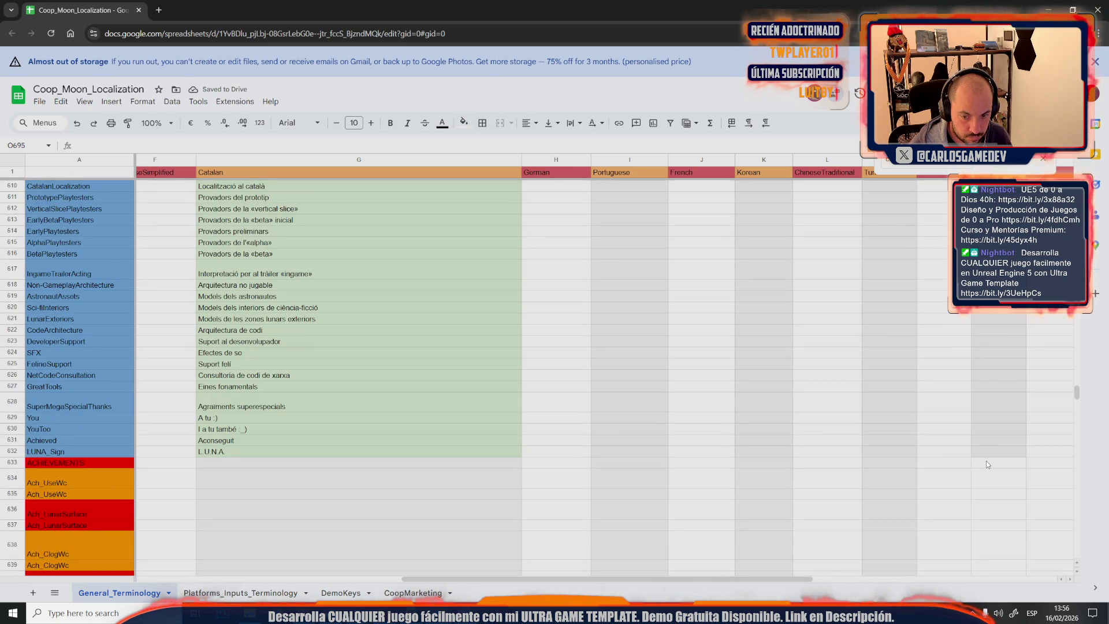
left_click(986, 460, "shift")
left_click(464, 122)
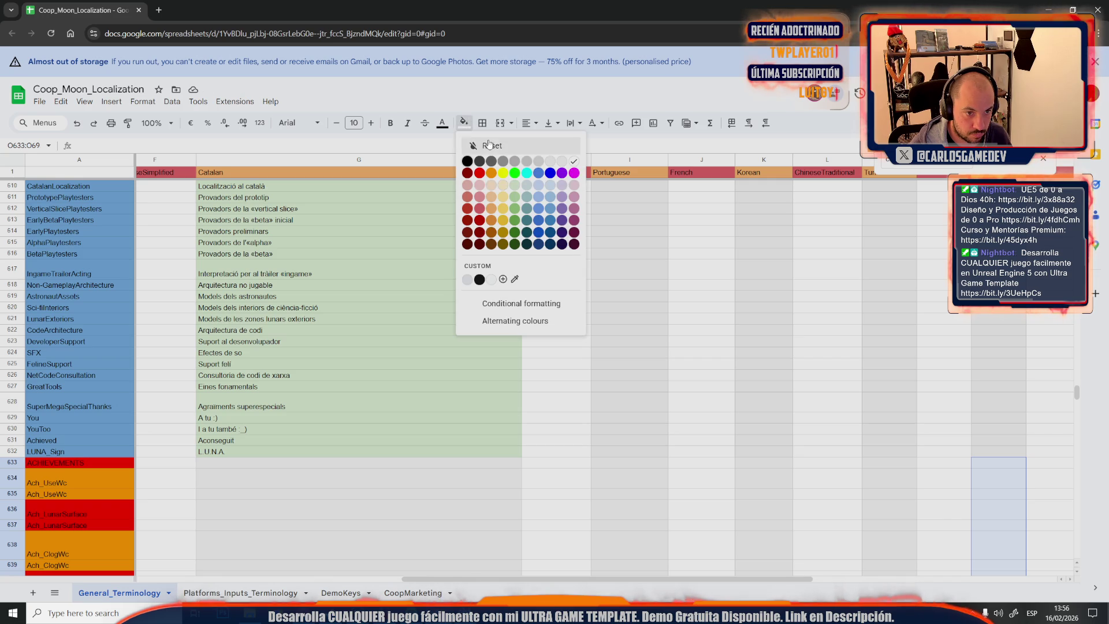
left_click(561, 164)
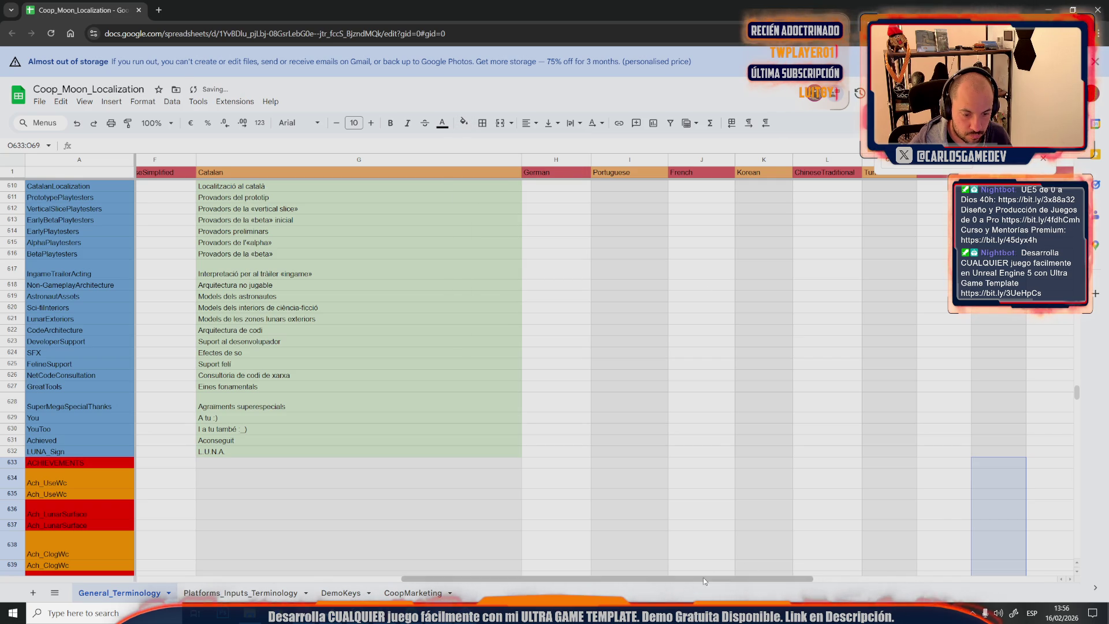
left_click_drag(702, 578, 824, 458)
Shade Q633:Q695 and S633:S695 light grey
left_click(826, 461)
scroll(825, 461, "down", 2)
scroll(827, 476, "down", 5)
scroll(830, 489, "down", 3)
left_click(832, 495, "shift")
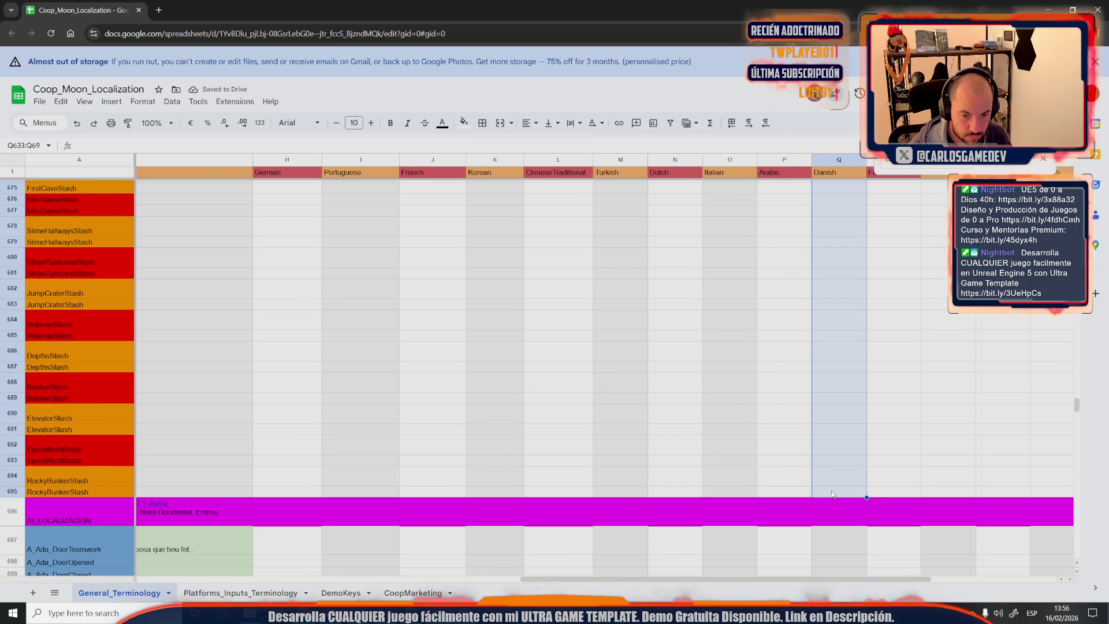
left_click(465, 122)
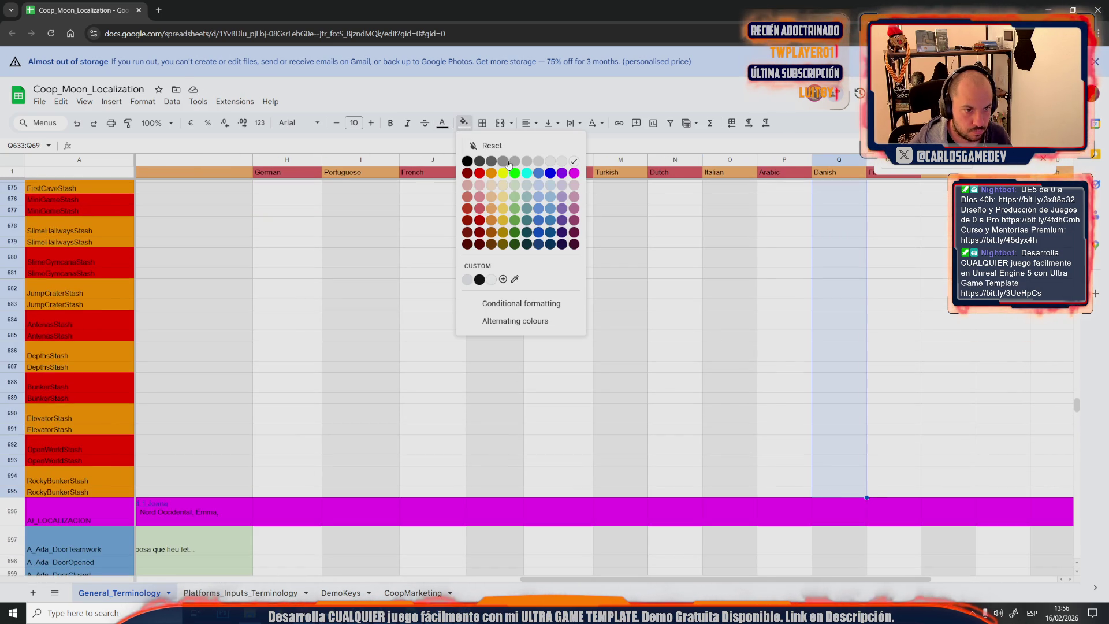
left_click(551, 161)
left_click(943, 494)
scroll(942, 497, "up", 5)
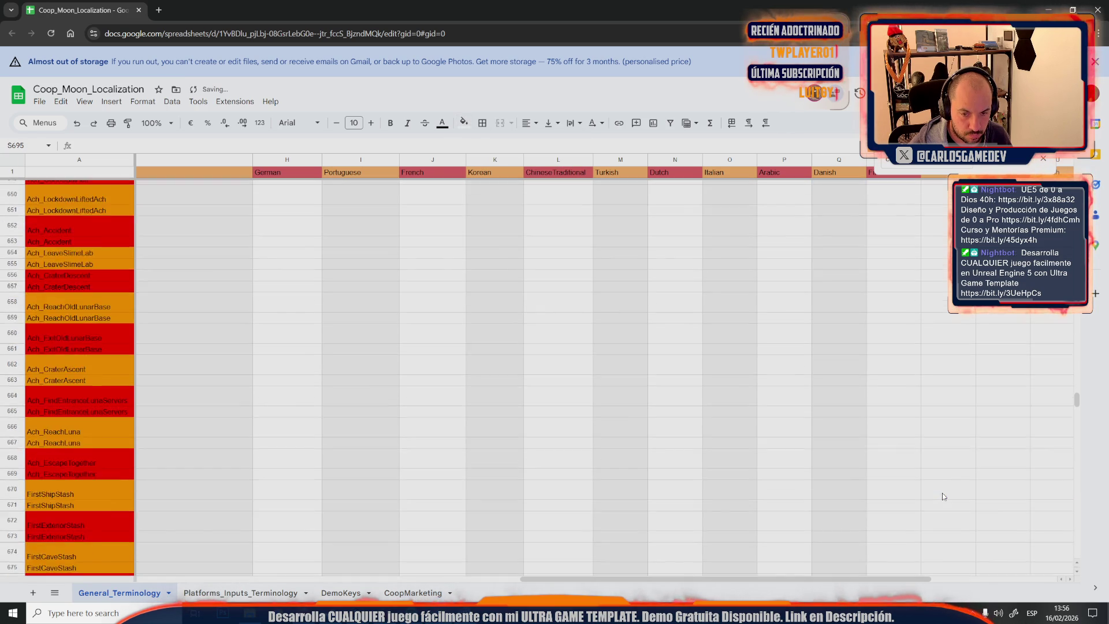
scroll(943, 496, "up", 3)
scroll(944, 498, "up", 3)
left_click(951, 521, "shift")
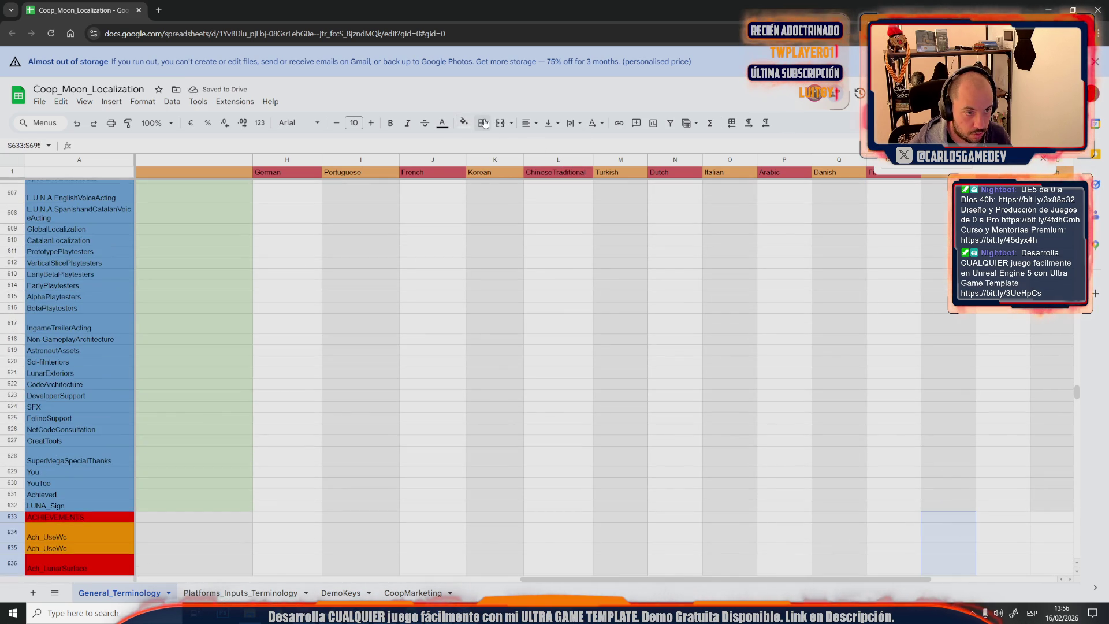
left_click(465, 122)
left_click(549, 161)
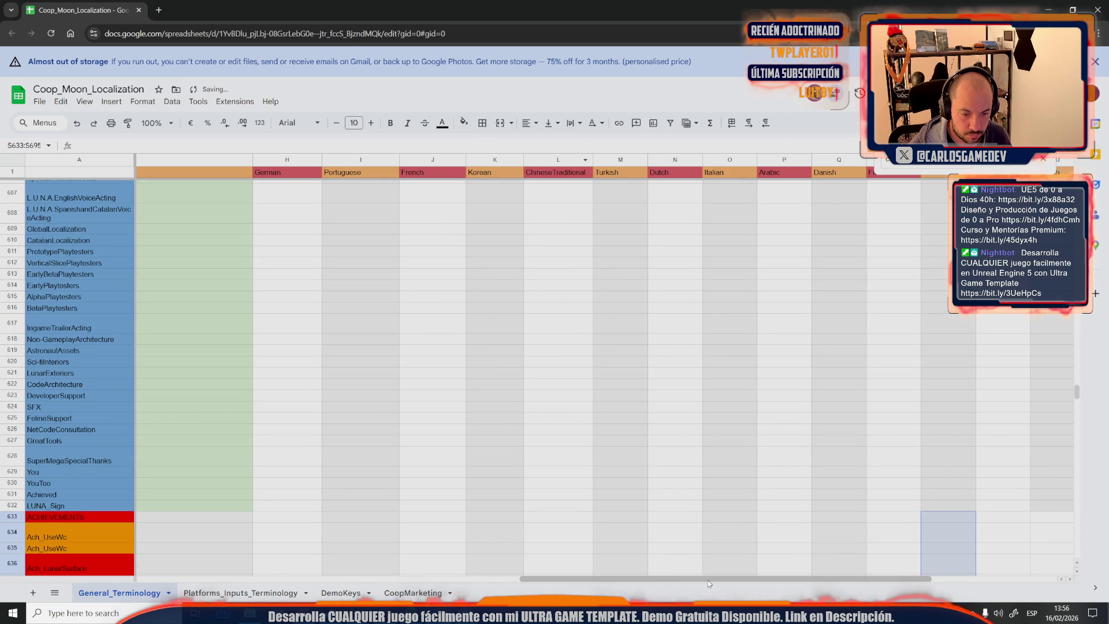
left_click_drag(712, 581, 832, 582)
scroll(766, 513, "down", 1)
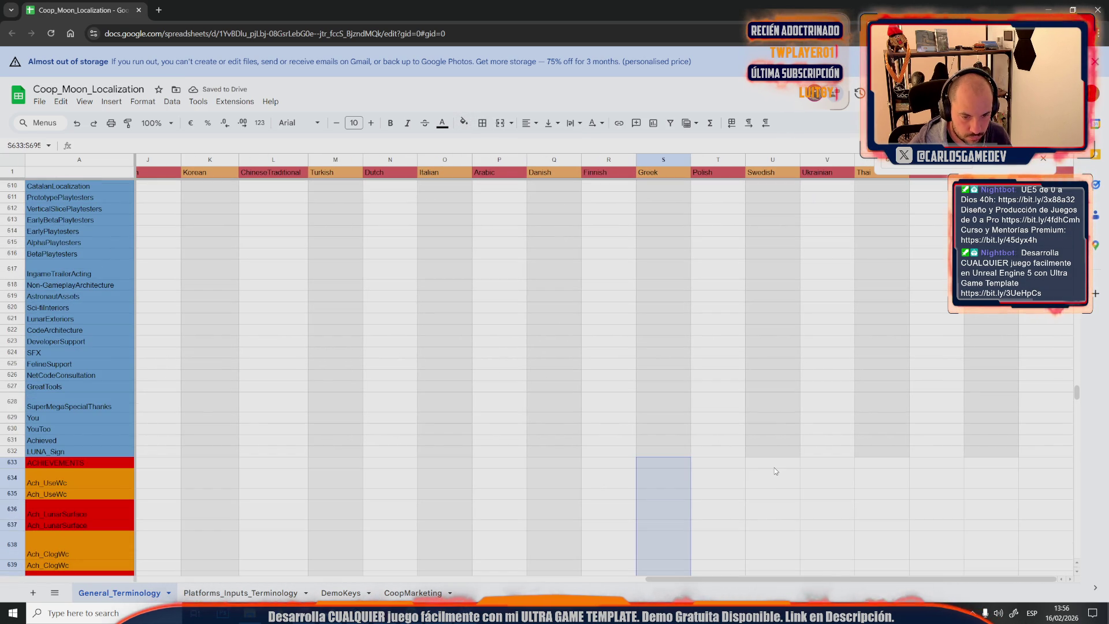
Shade U633:U695 and W633:W695 light grey
left_click(774, 466)
scroll(775, 470, "down", 5)
scroll(775, 471, "down", 2)
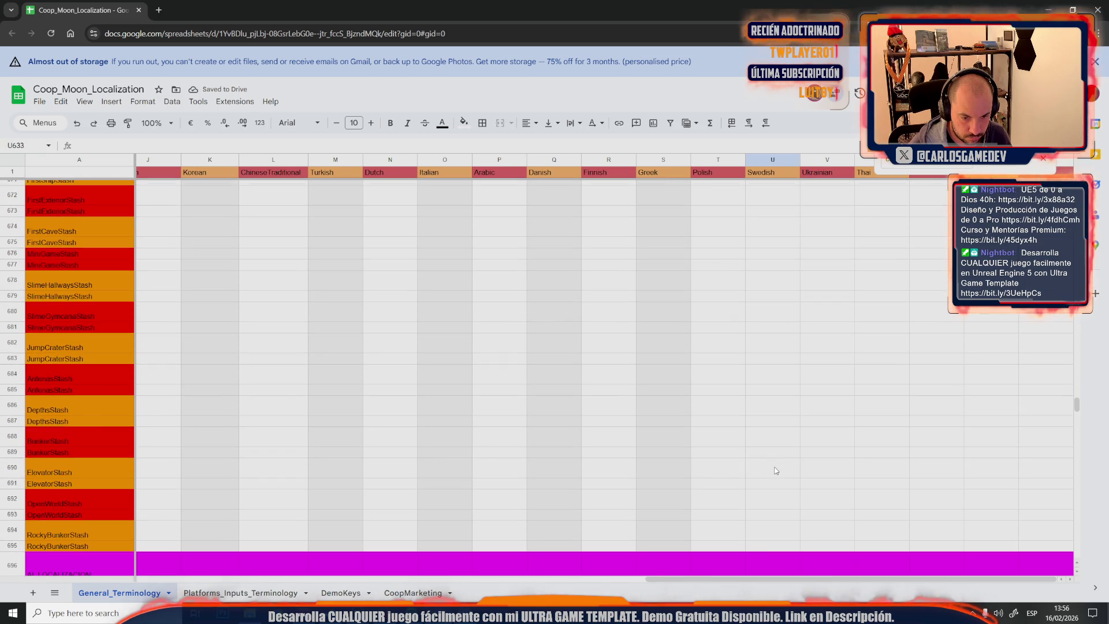
left_click(767, 552, "shift")
left_click(463, 122)
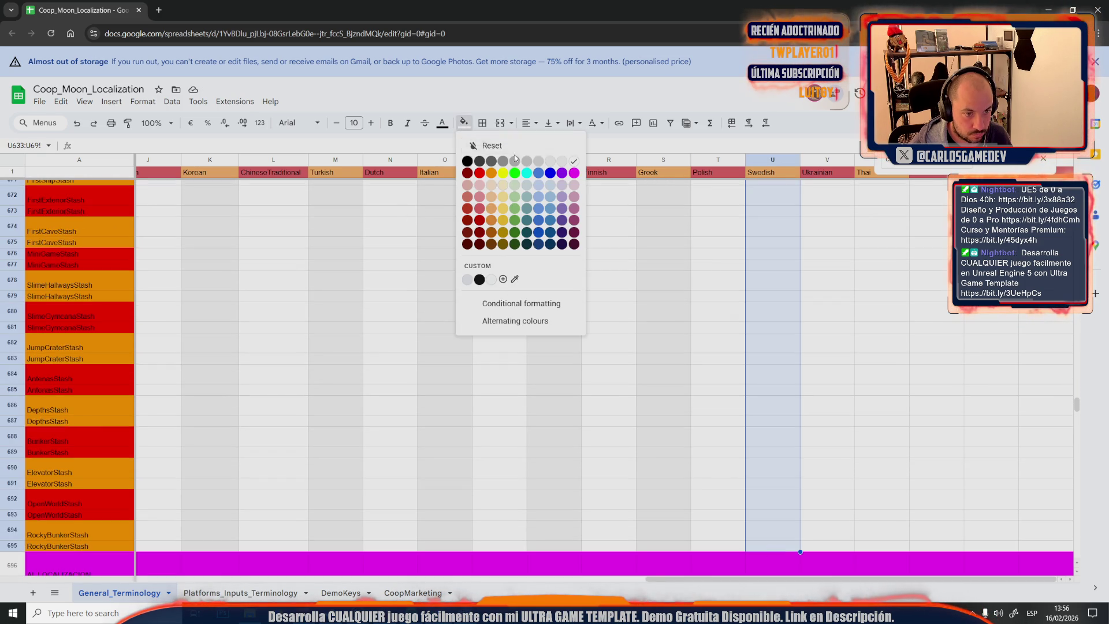
left_click(561, 162)
left_click(878, 542)
scroll(885, 468, "up", 5)
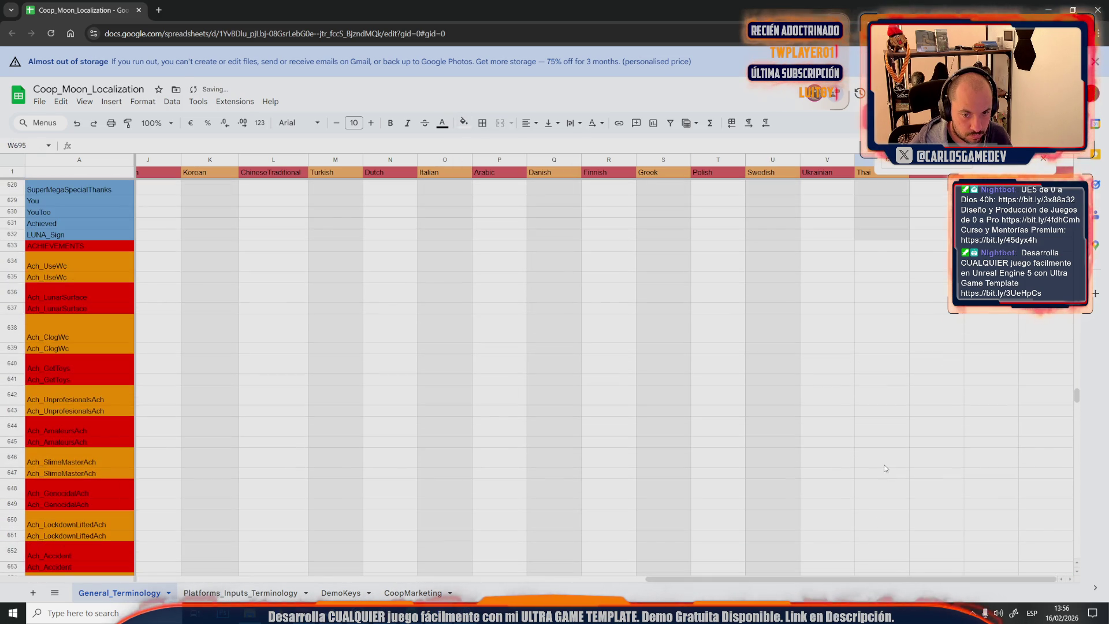
left_click(875, 250, "shift")
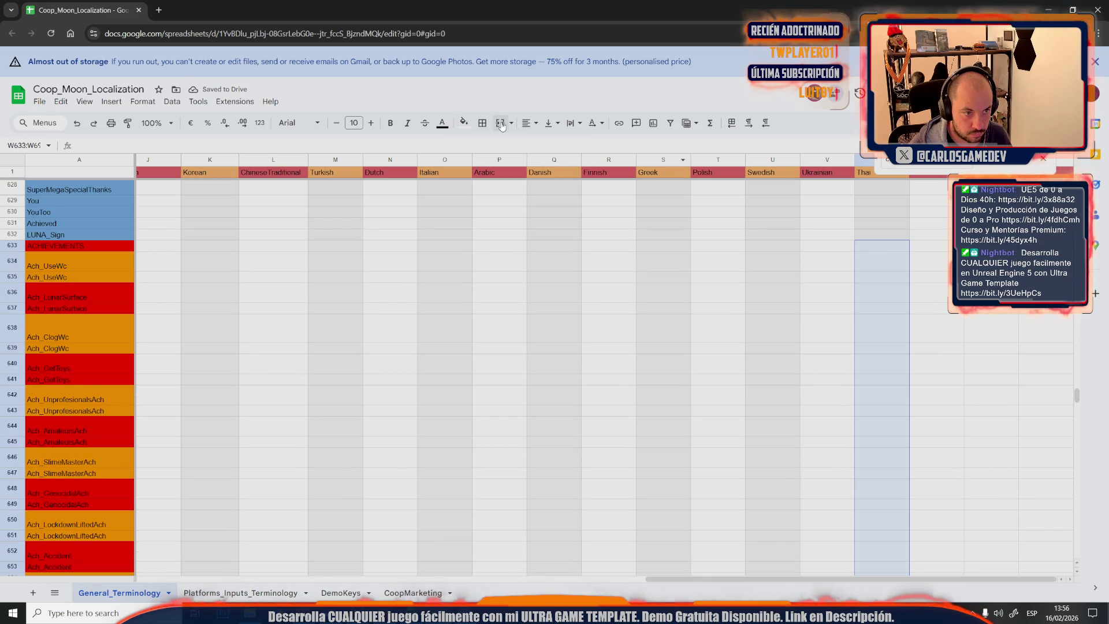
left_click(463, 123)
left_click(538, 161)
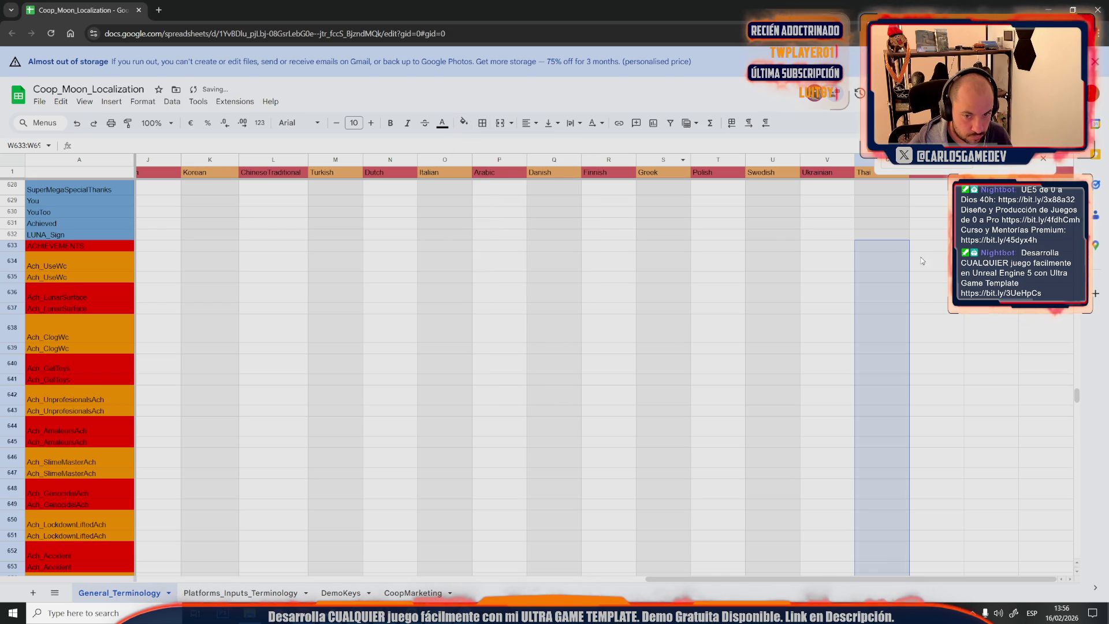
Shade Y633:Y695 light grey, then return to the Ach_UseWc key in A635
left_click(990, 246)
scroll(1009, 404, "down", 4)
scroll(1010, 404, "down", 4)
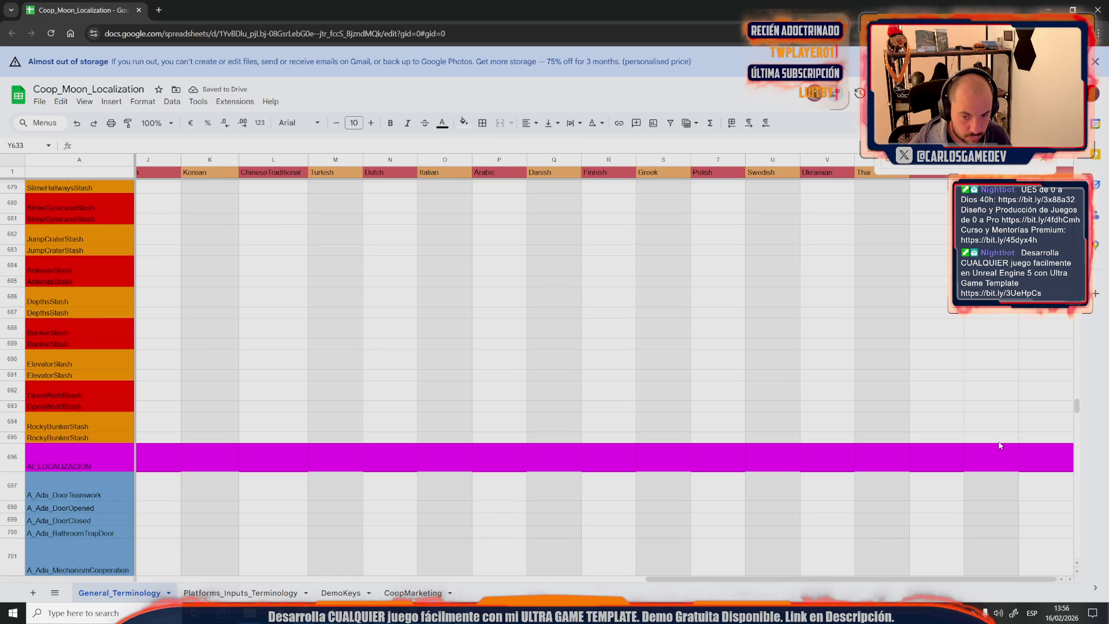
left_click(997, 437, "shift")
left_click(462, 122)
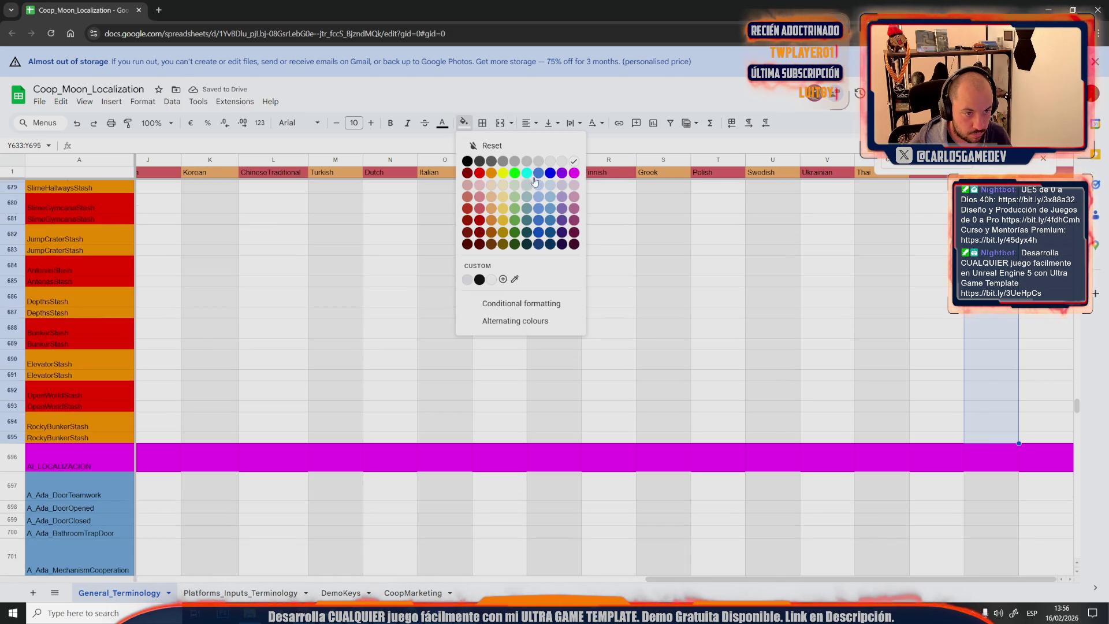
left_click(560, 163)
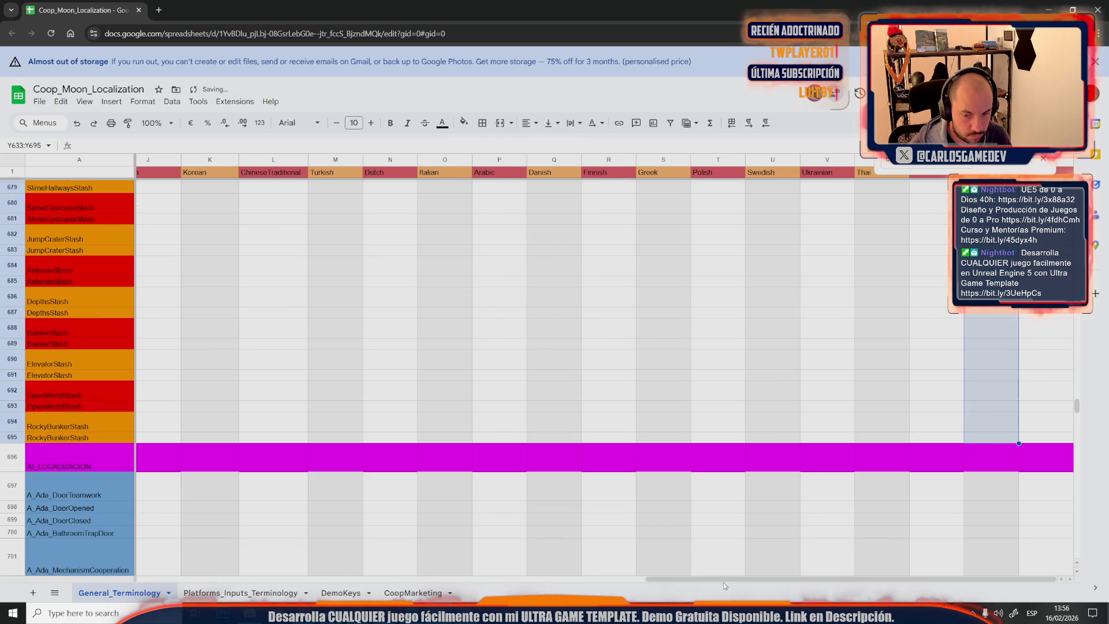
left_click(771, 390)
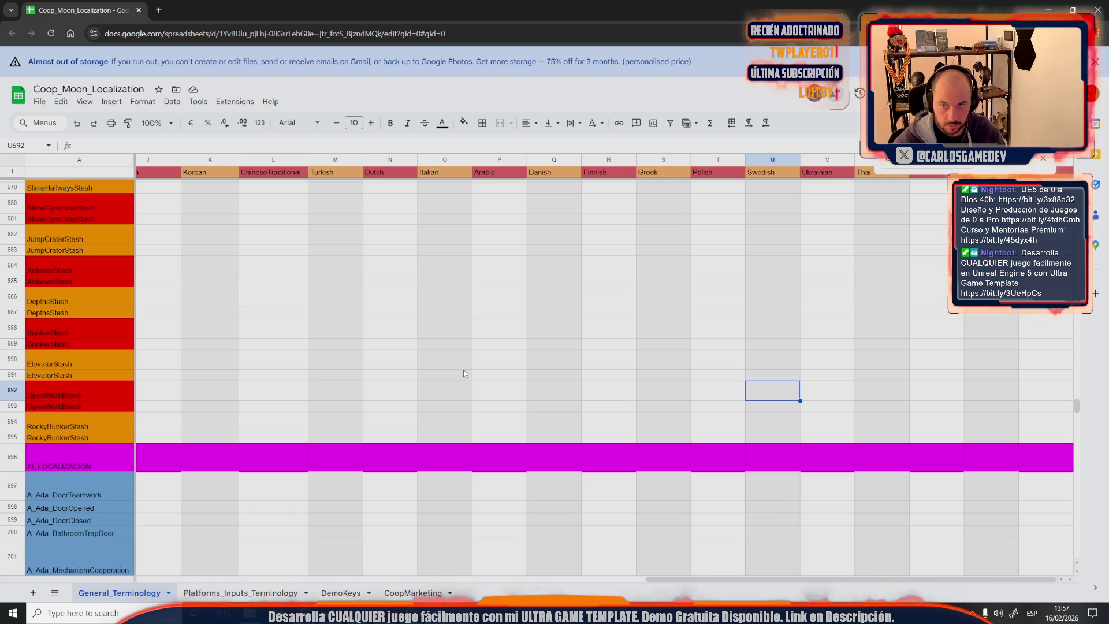
left_click_drag(658, 574, 152, 578)
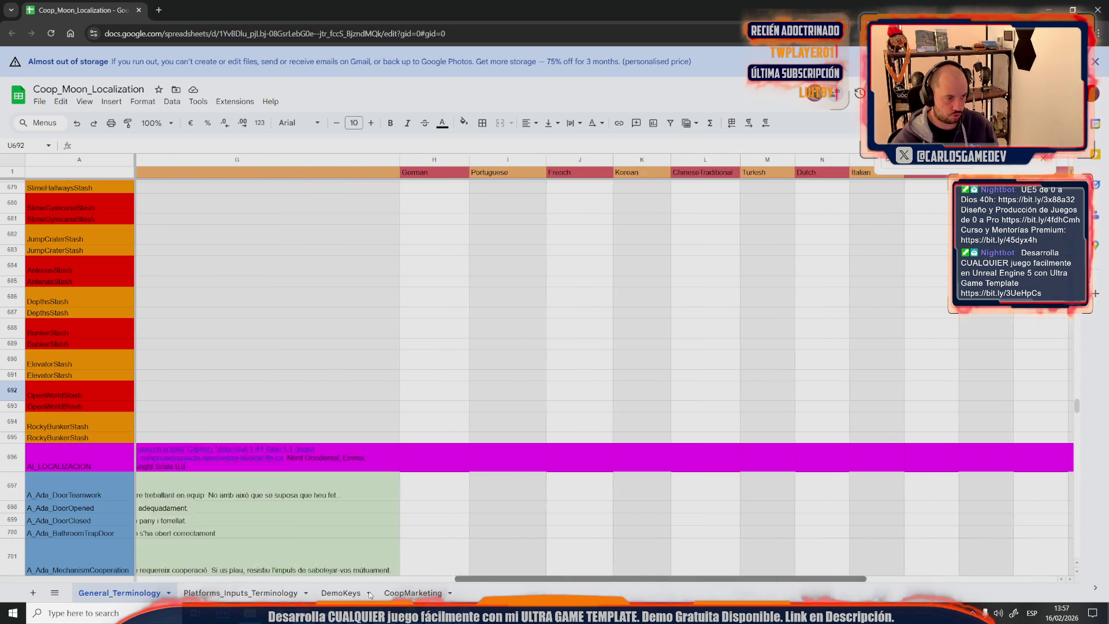
scroll(98, 454, "up", 5)
scroll(99, 397, "up", 5)
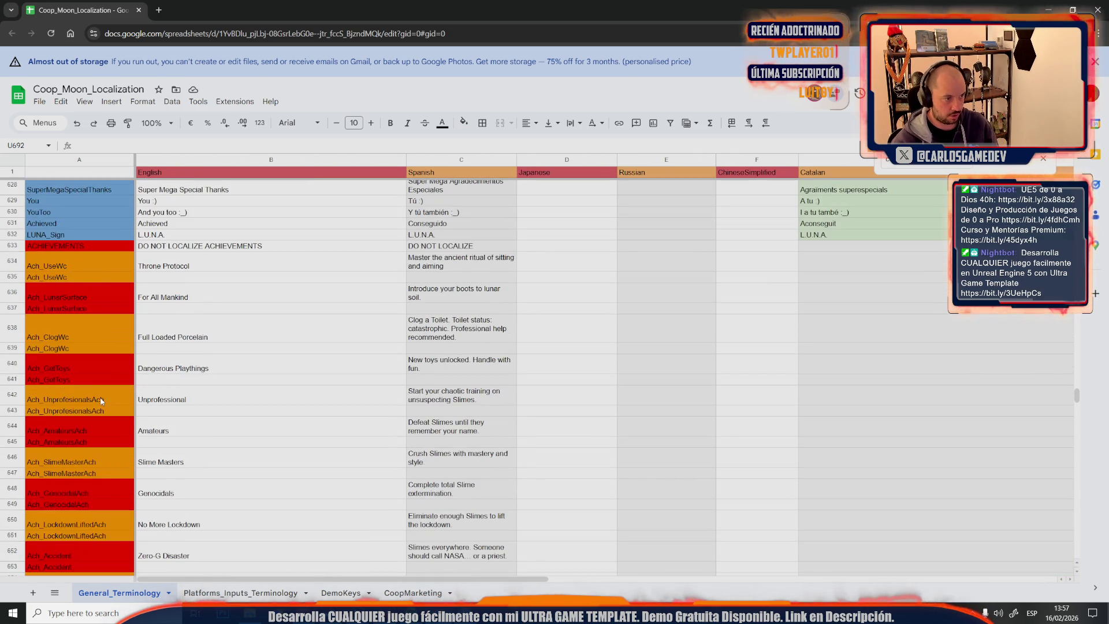
left_click(88, 275)
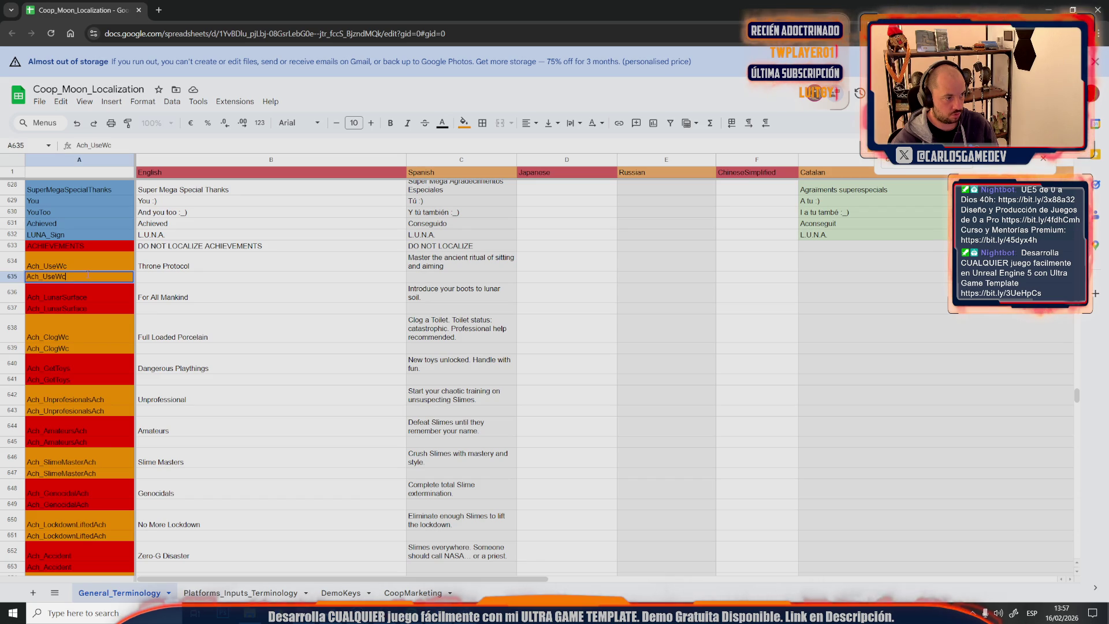
type("_Desc")
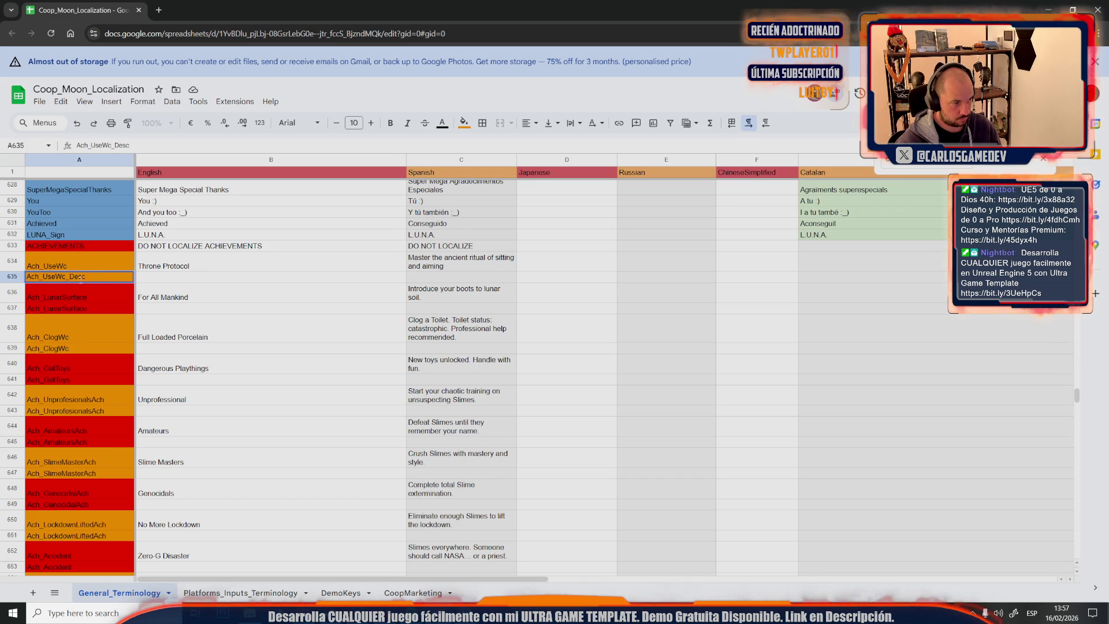
Rename the second keys in A635–A641 with a _Description suffix, e.g. Ach_UseWc_Description, Ach_ClogWc_Description
left_click_drag(86, 277, 66, 286)
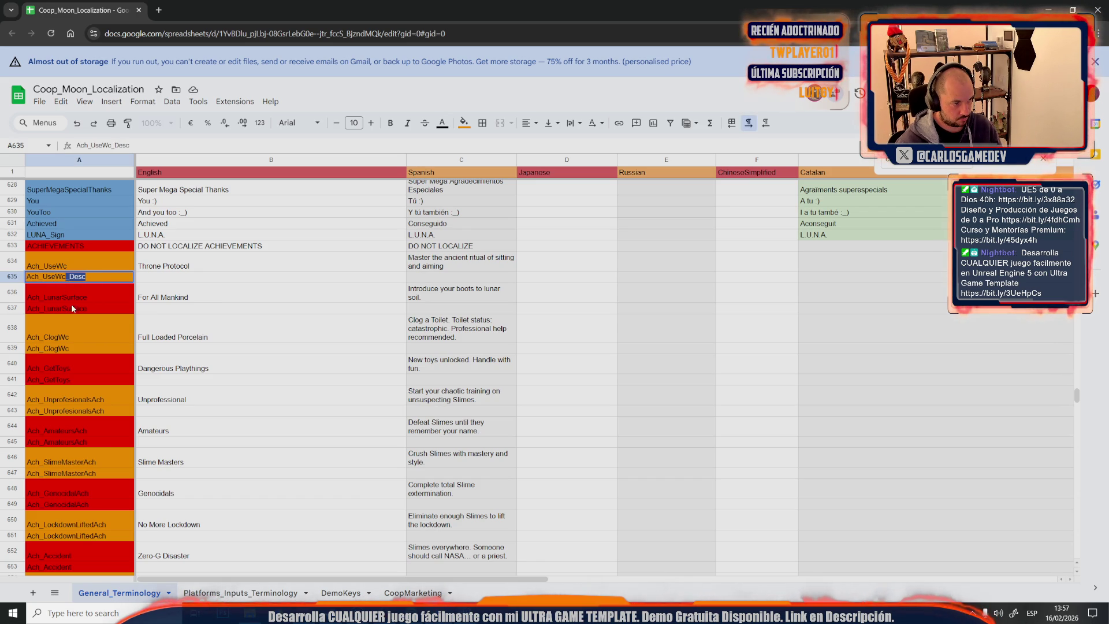
type("Description")
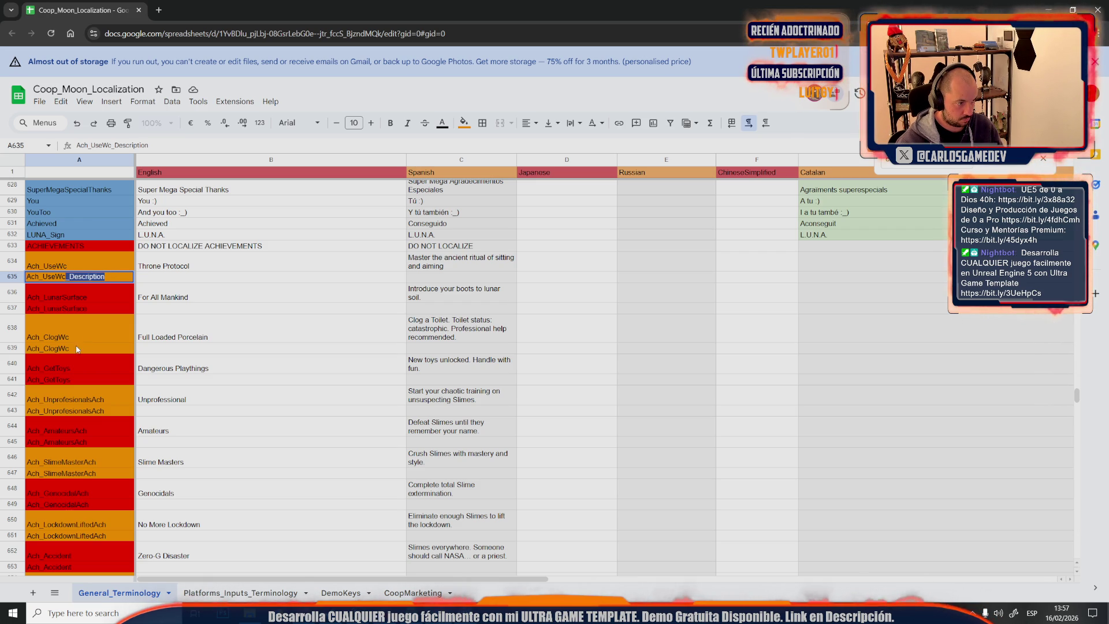
double_click(110, 307)
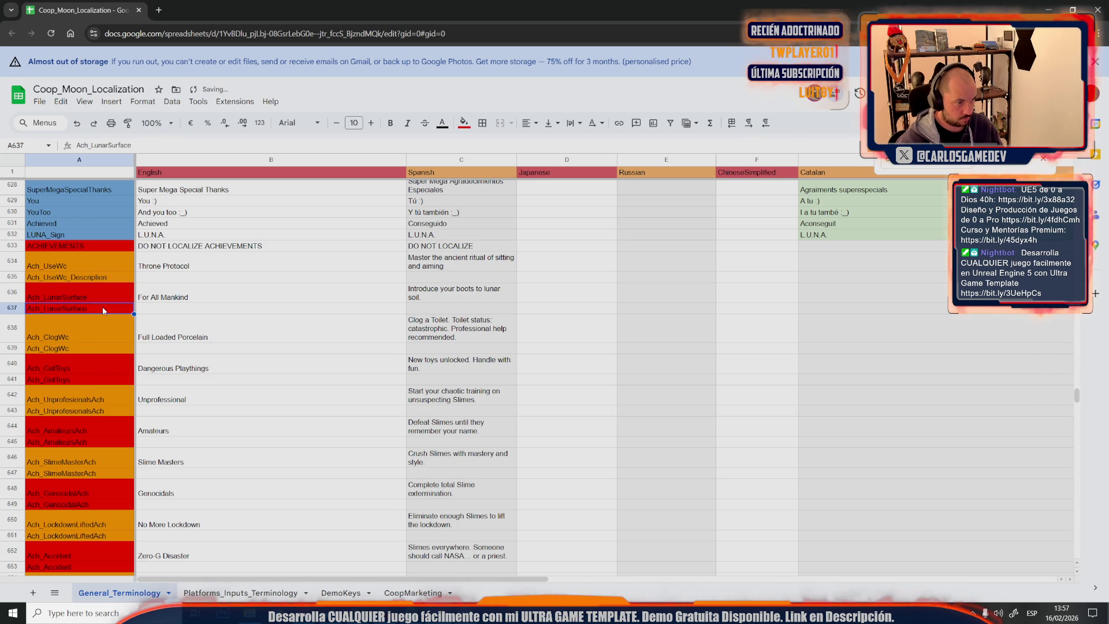
double_click(88, 346)
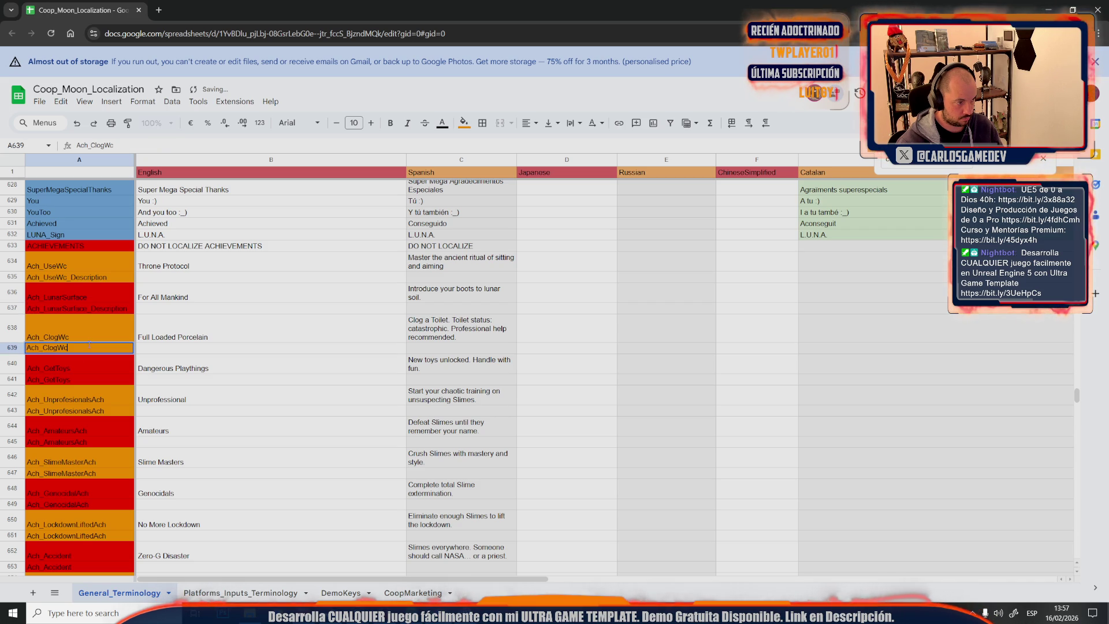
left_click(83, 384)
type("_Description")
Append _Description to the second keys in A643–A649, including Ach_UnprofesionalsAch and Ach_AmateursAch
double_click(87, 410)
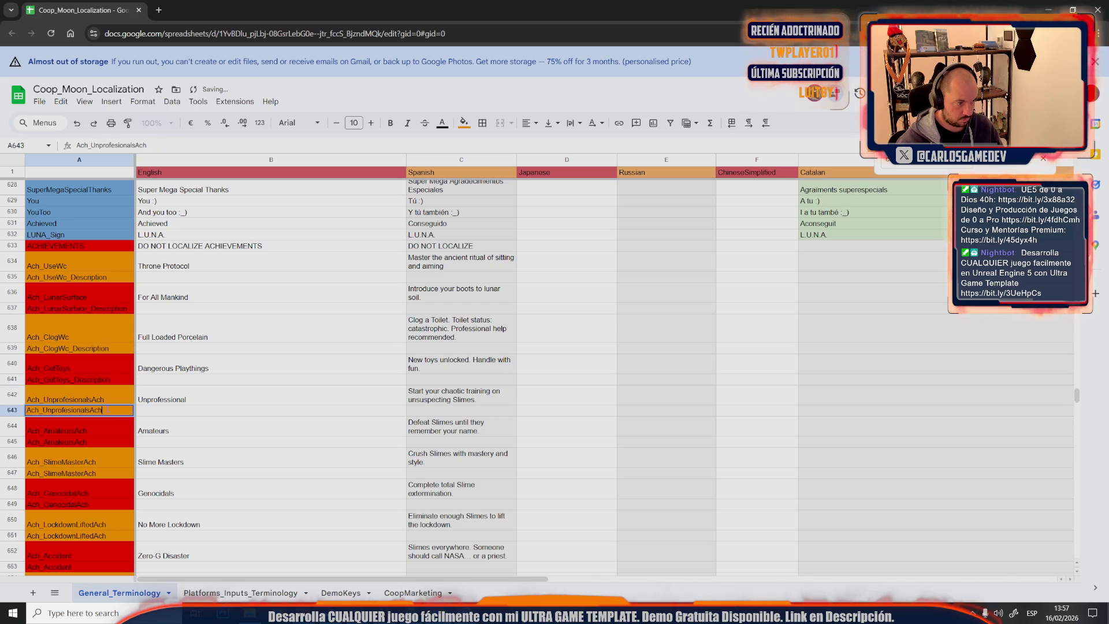
type("_Description")
left_click(85, 446)
double_click(103, 453)
double_click(101, 483)
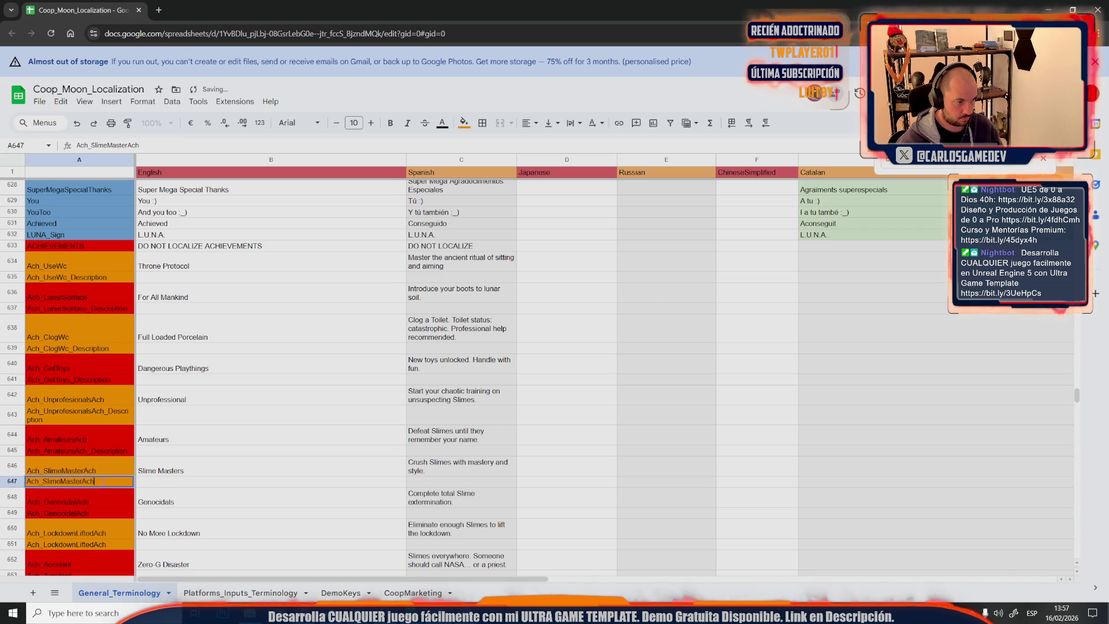
double_click(97, 520)
type("_Description")
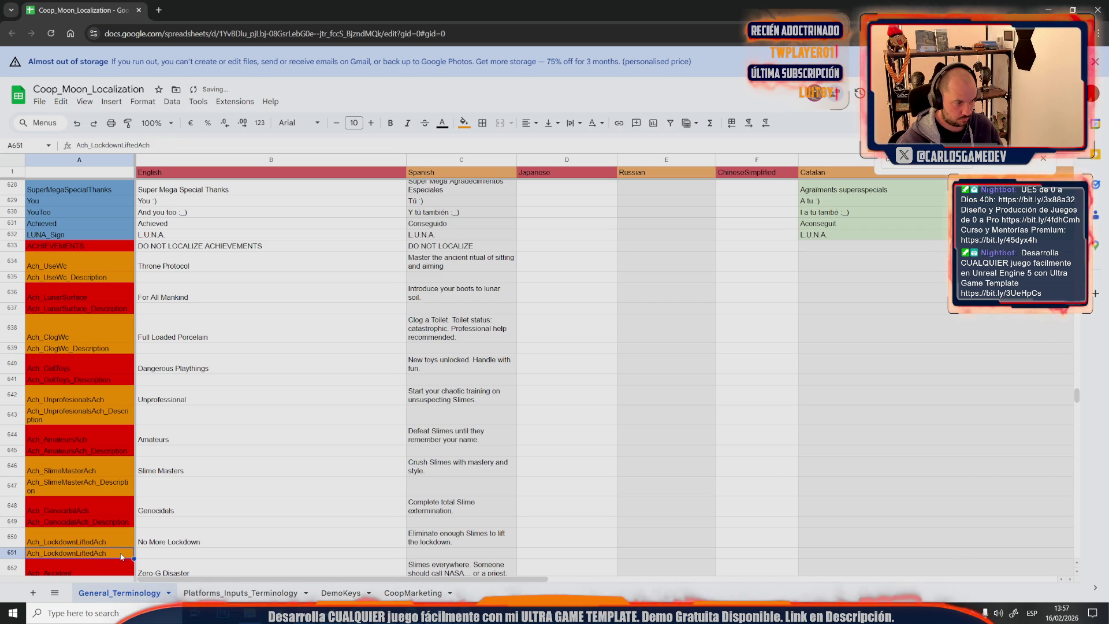
scroll(94, 524, "down", 3)
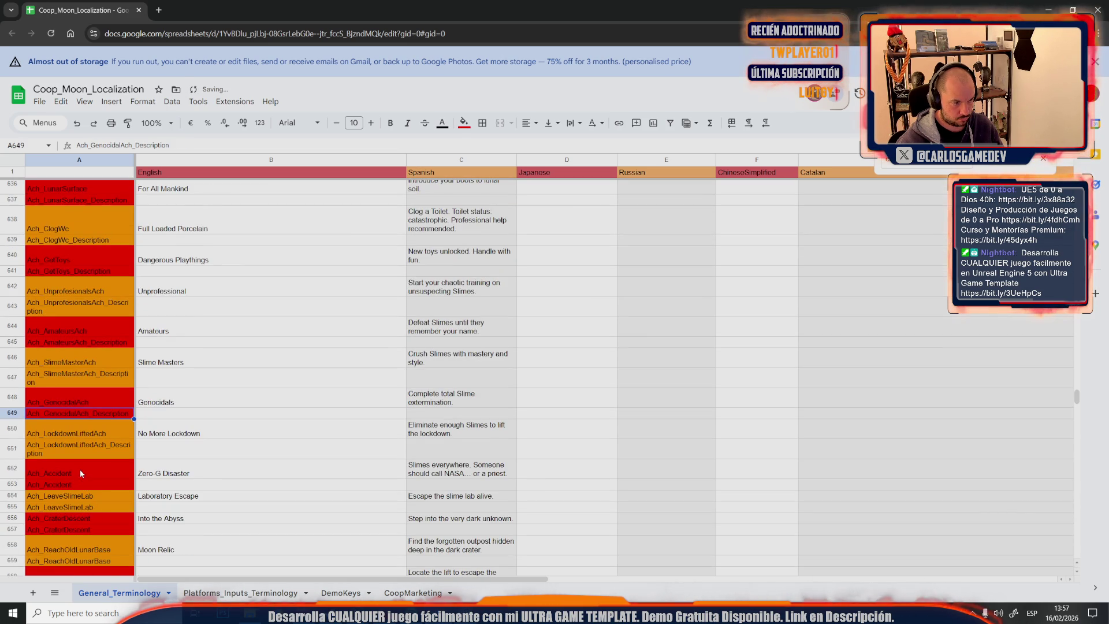
Append _Description to the second Ach_Accident, Ach_LeaveSlimeLab and Ach_CraterDescent keys
left_click(111, 488)
double_click(111, 485)
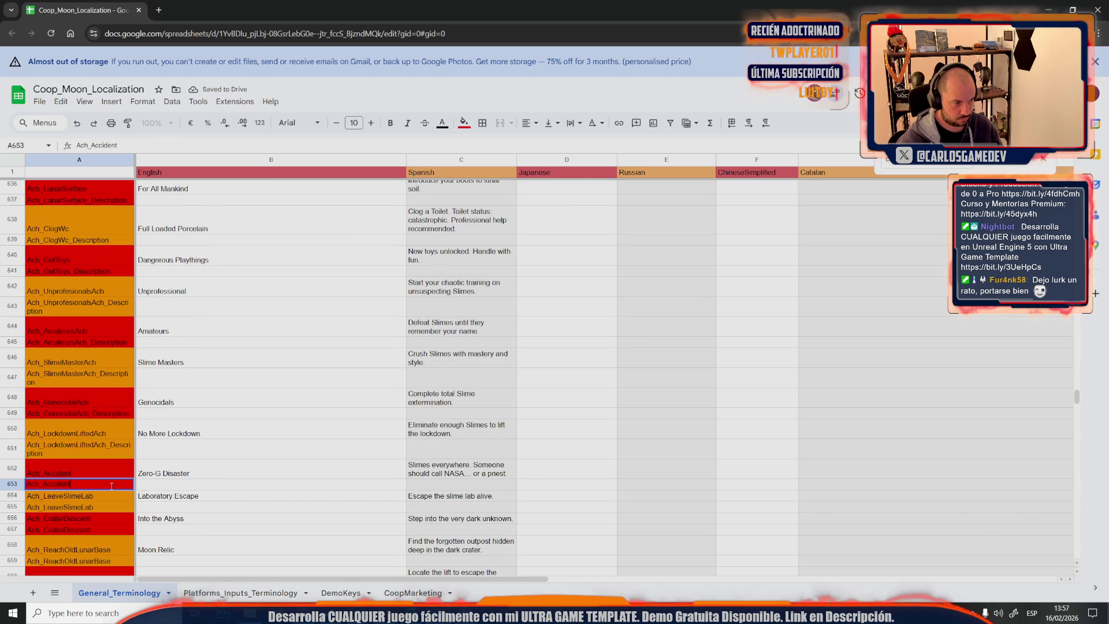
type("_Description")
double_click(108, 509)
type("_Description")
key("Return")
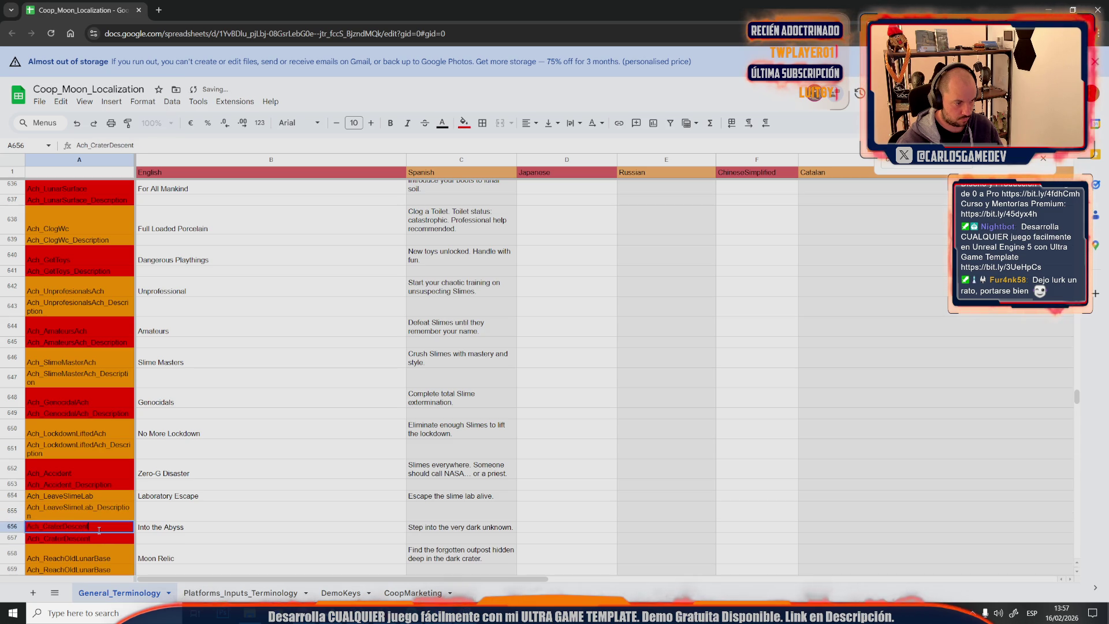
left_click(92, 540)
double_click(95, 540)
type("_Description")
key("Return")
Append _Description to the second ReachOldLunarBase, ExitOldLunarBase, CraterAscent, FindEntranceLunaServers and ReachLuna keys
double_click(117, 517)
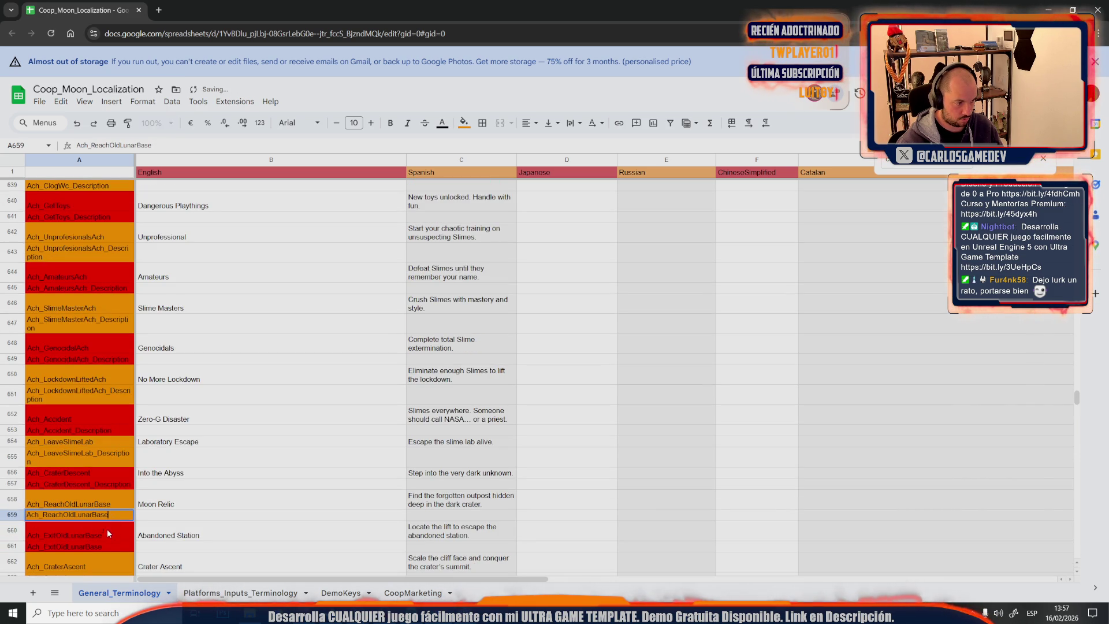
key("Return")
double_click(99, 550)
type("_Description")
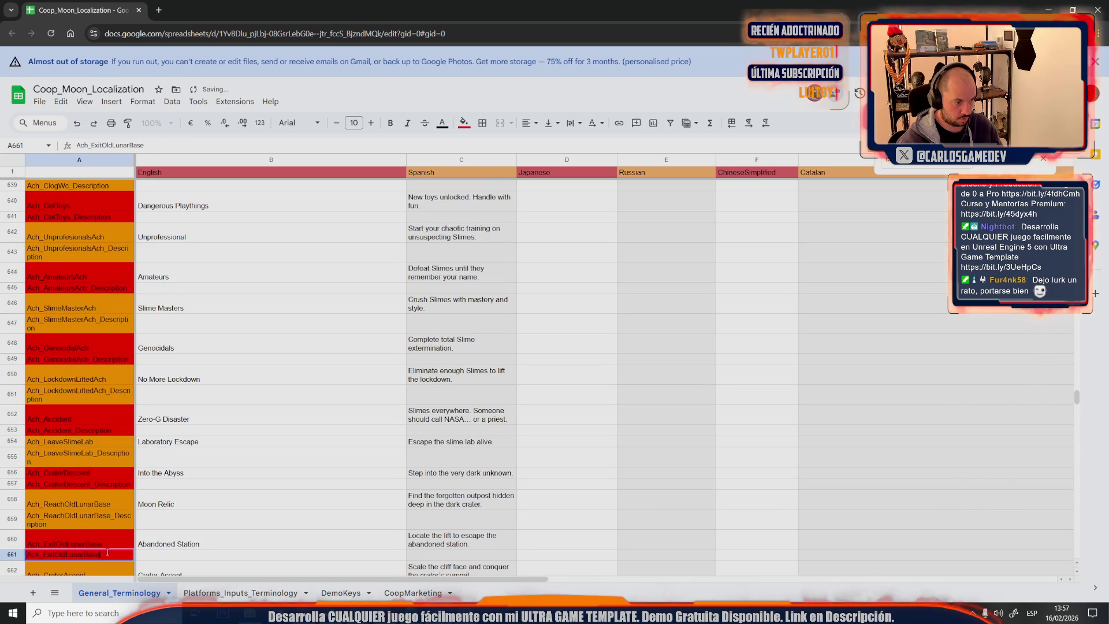
key("Return")
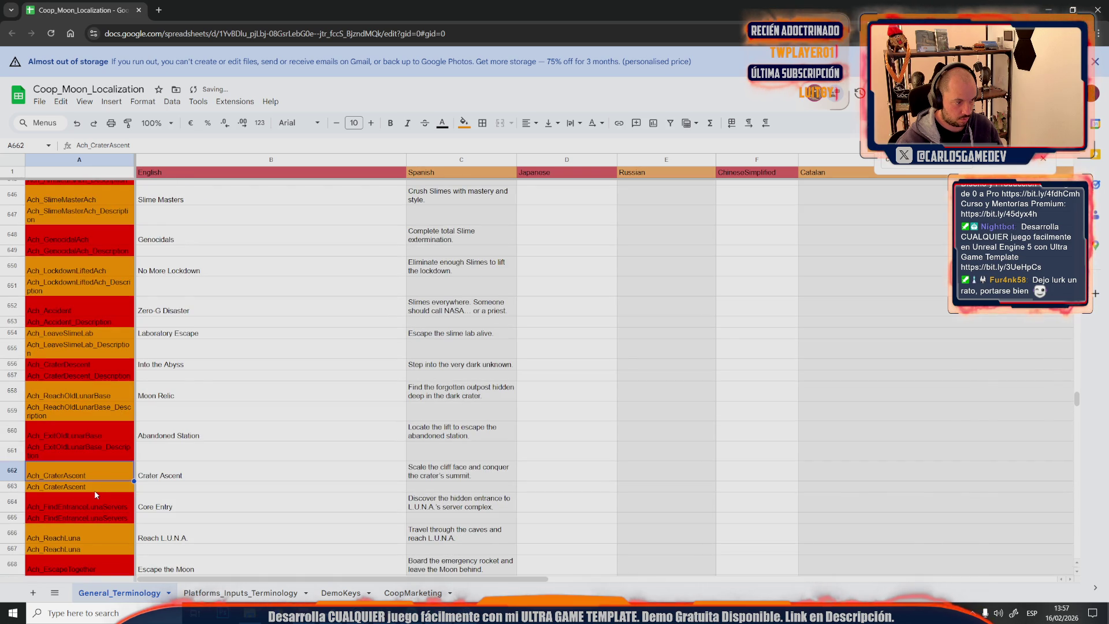
double_click(94, 491)
double_click(119, 518)
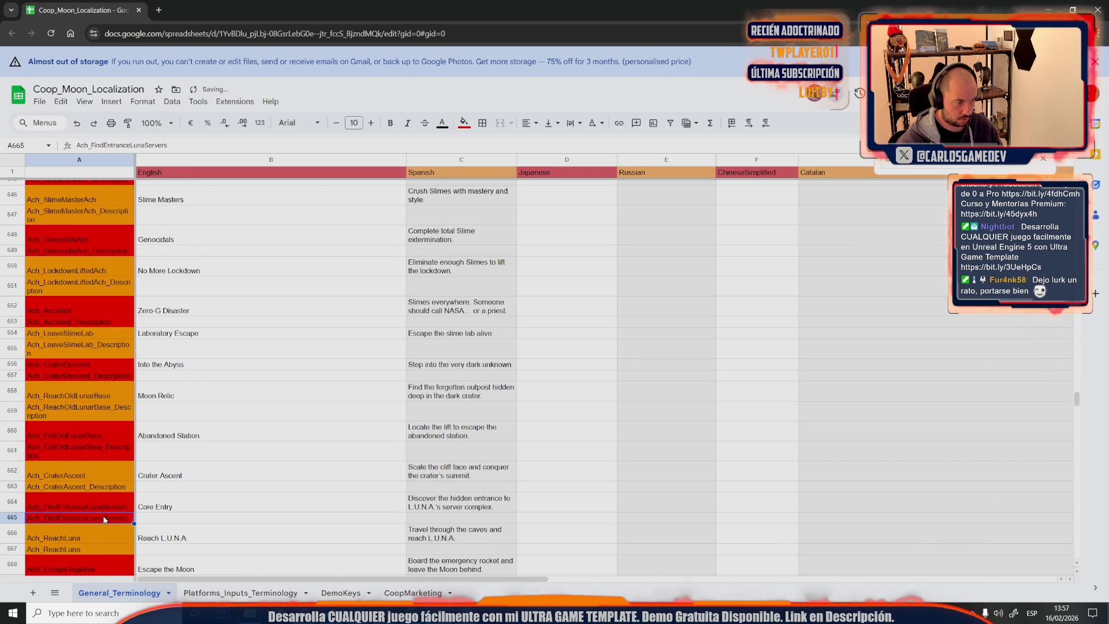
type("_Description")
key("Return")
key("Return")
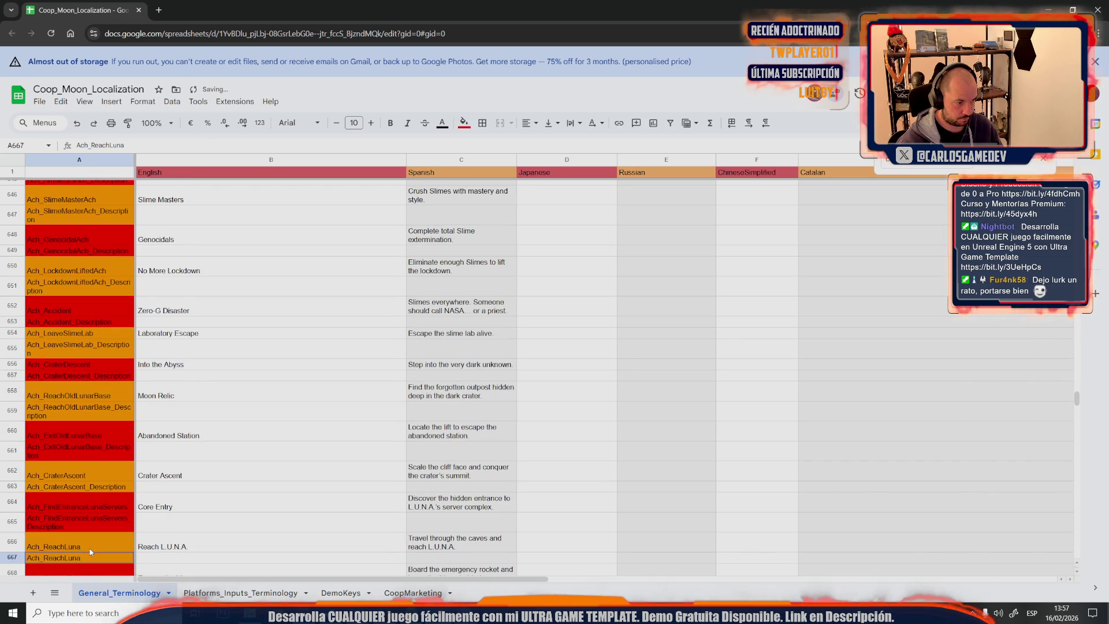
type("_Description")
key("Return")
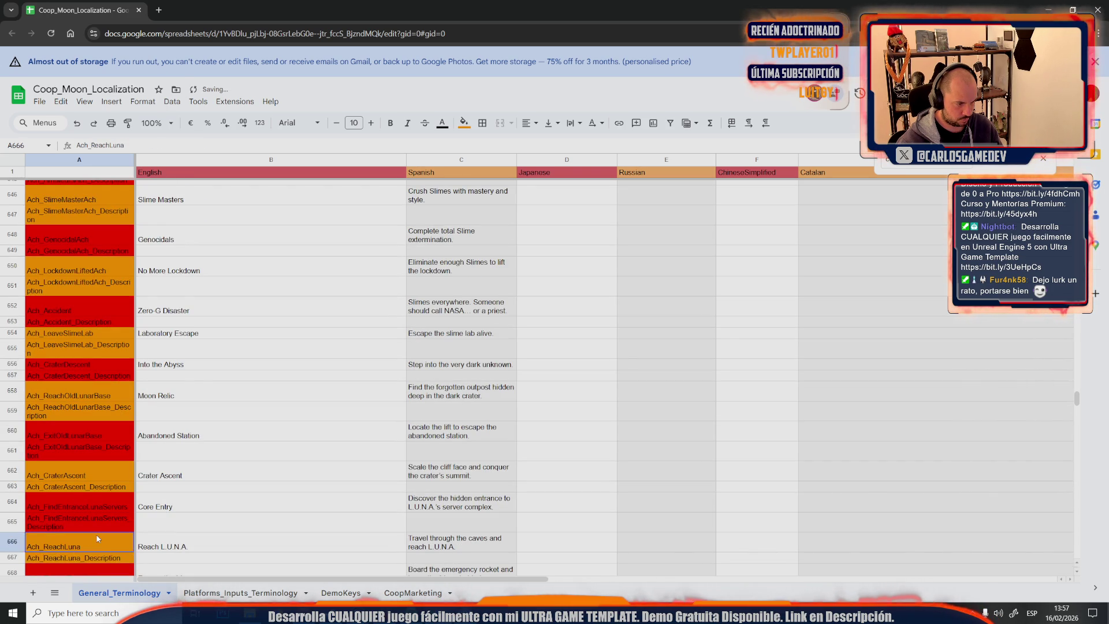
scroll(96, 534, "down", 3)
Append _Description to the second Ach_EscapeTogether key and begin editing the second FirstShipStash key
double_click(100, 430)
type("_Description")
key("Return")
left_click(90, 466)
double_click(89, 466)
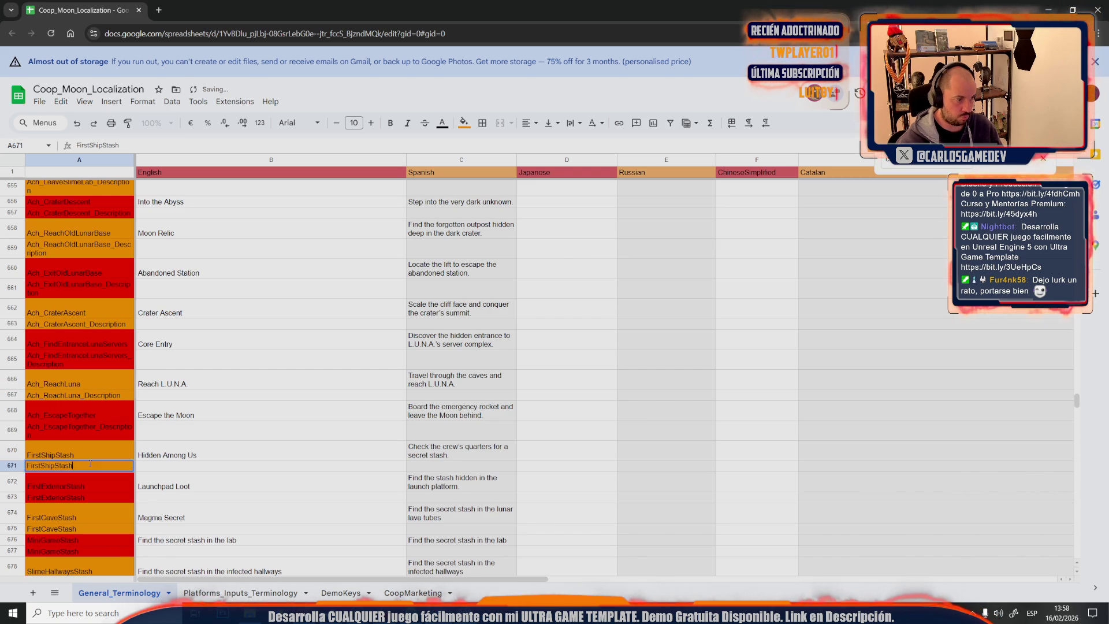
Append _Description to the second FirstExteriorStash, FirstCaveStash, lab stash and SlimeHallwaysStash keys
double_click(94, 495)
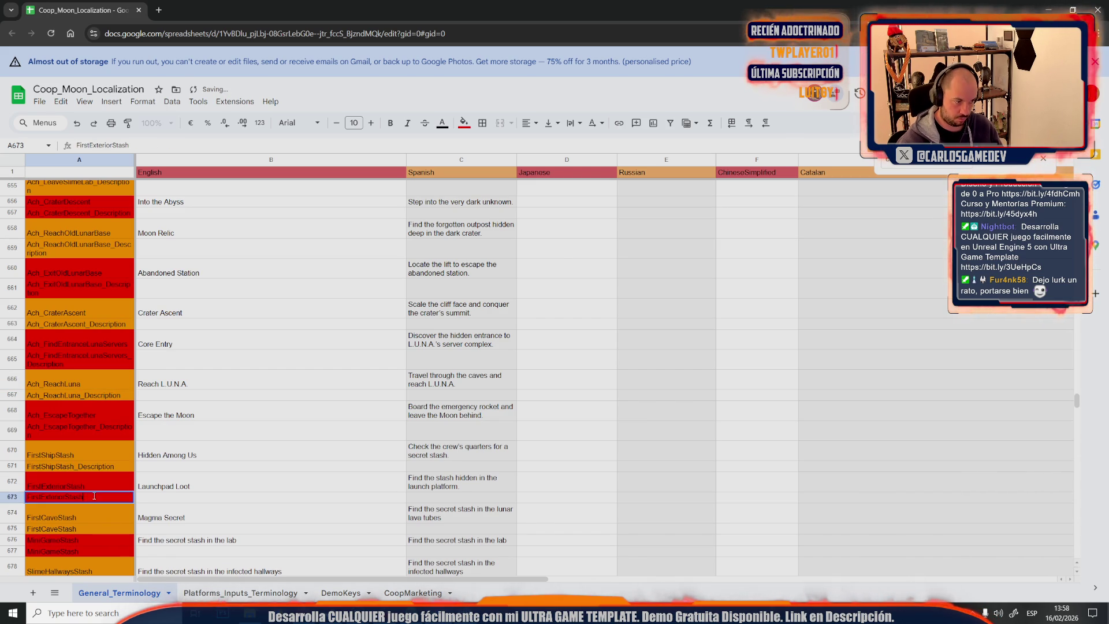
left_click(96, 530)
type("_Description")
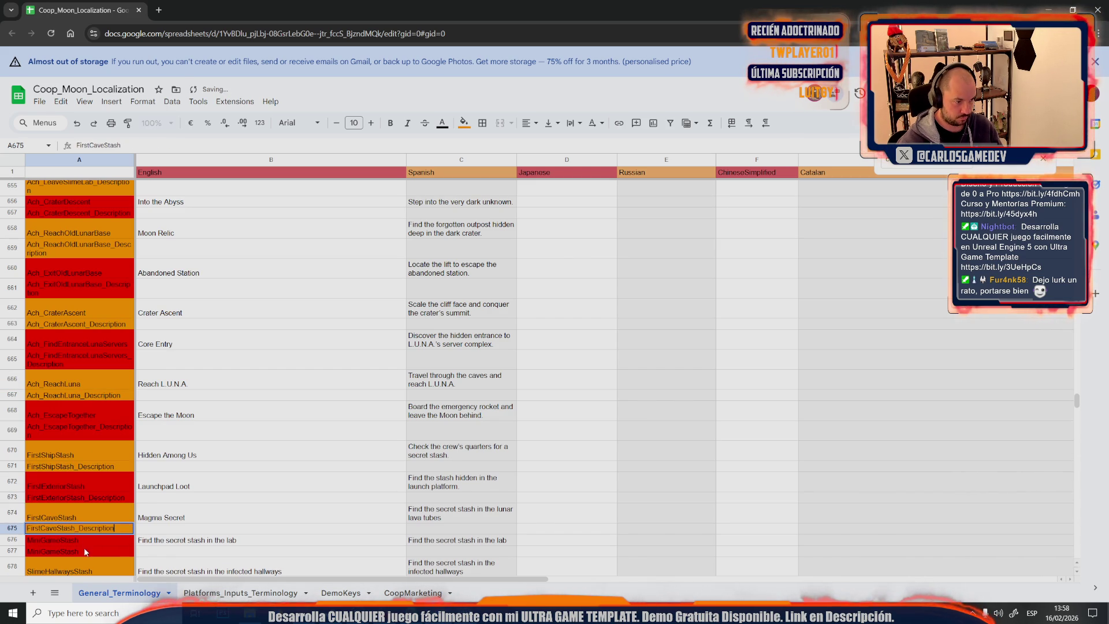
double_click(84, 544)
type("_Description")
left_click(93, 565)
key("Down")
key("Return")
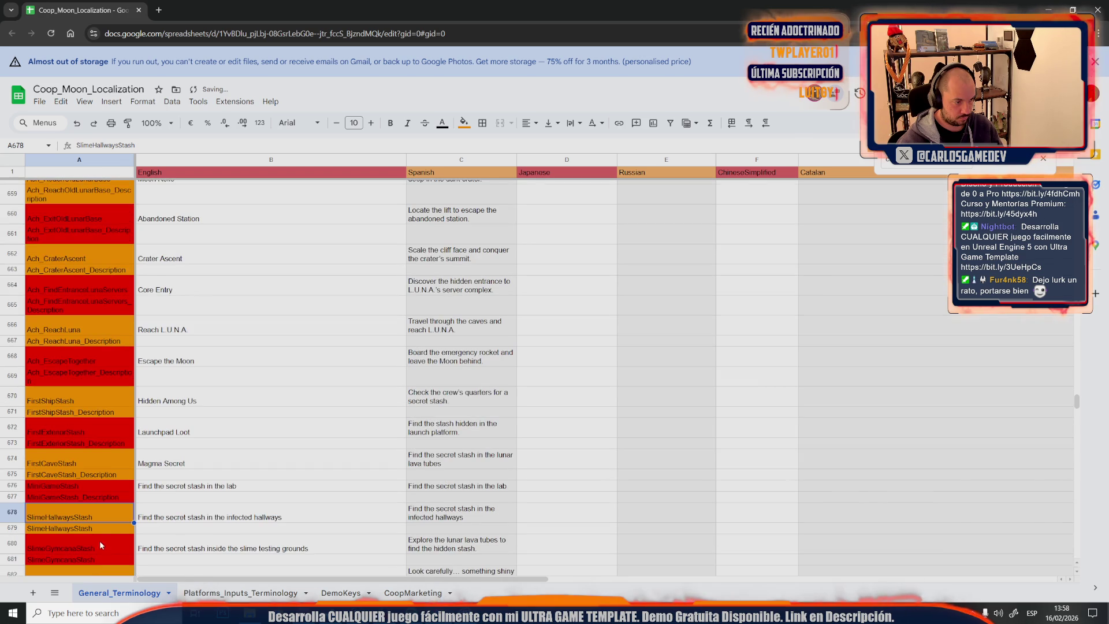
type("_Description")
Append _Description to the second SlimeGymcanaStash and JumpCraterStash keys
left_click(96, 559)
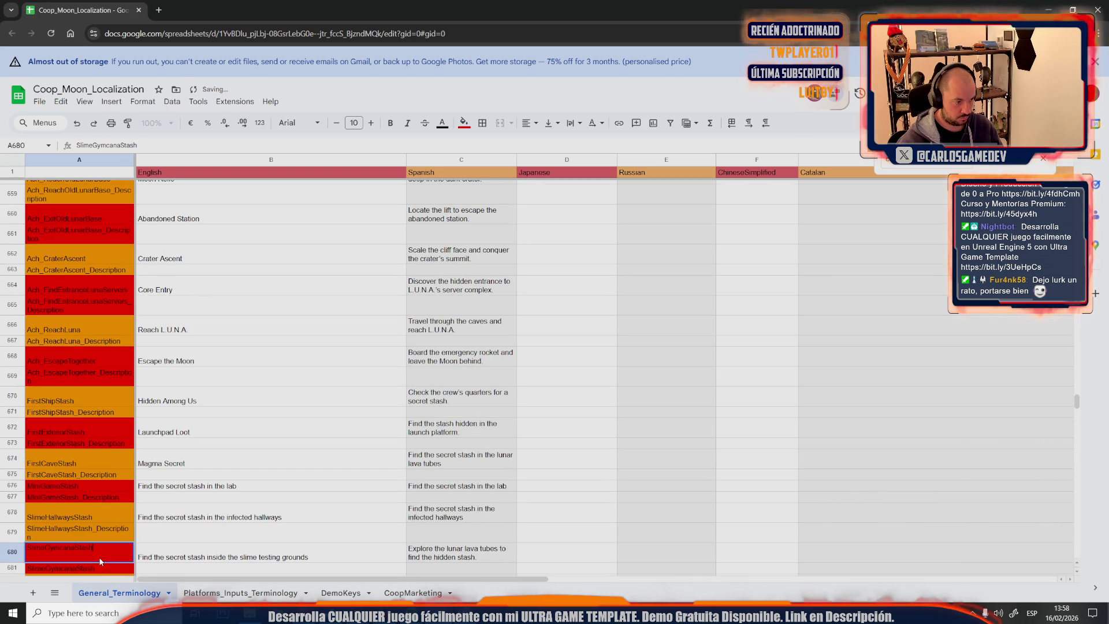
type("_Description")
left_click(106, 550)
scroll(107, 550, "down", 2)
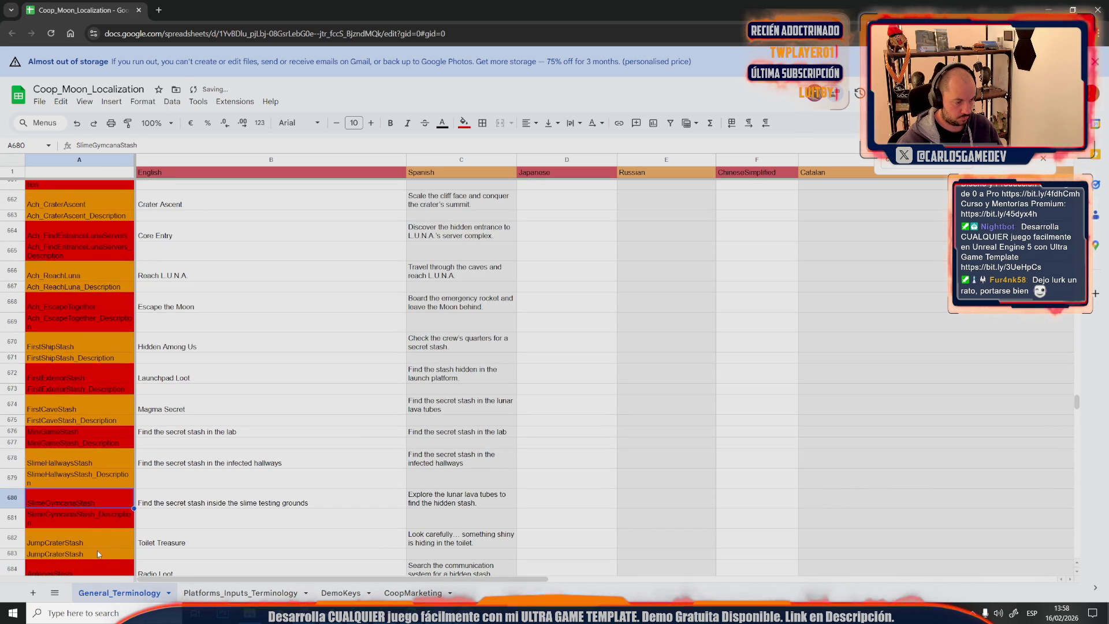
left_click(98, 553)
type("_Description")
left_click(99, 542)
scroll(99, 544, "down", 3)
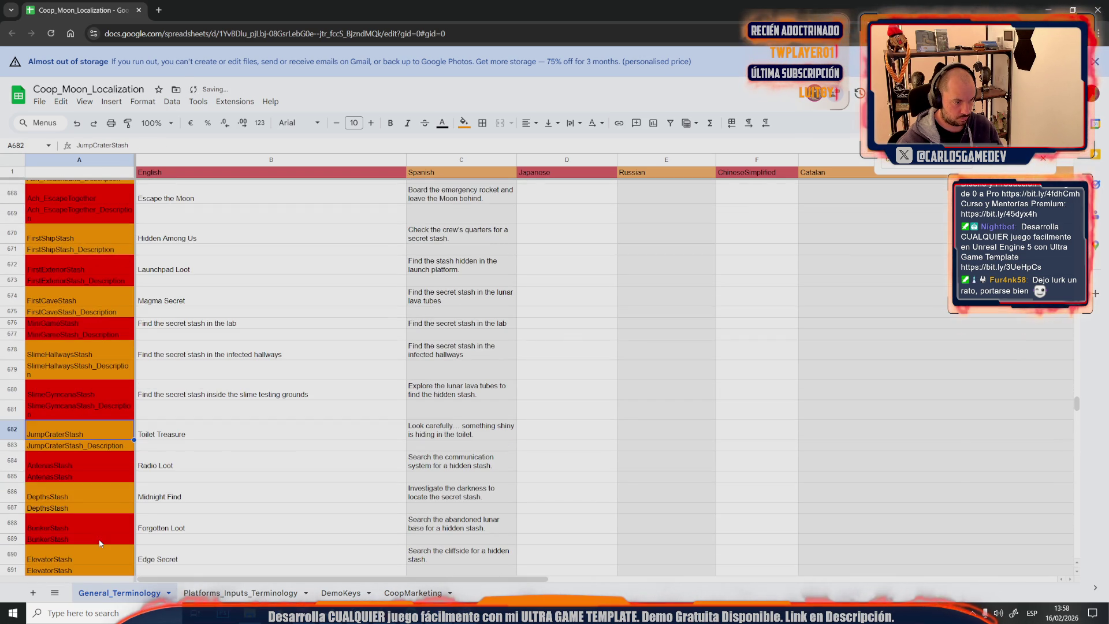
Append _Description to the second AntenasStash, DepthsStash, BunkerStash and ElevatorStash keys, then check the OpenWorldStash pair
double_click(88, 472)
type("_Description")
double_click(81, 507)
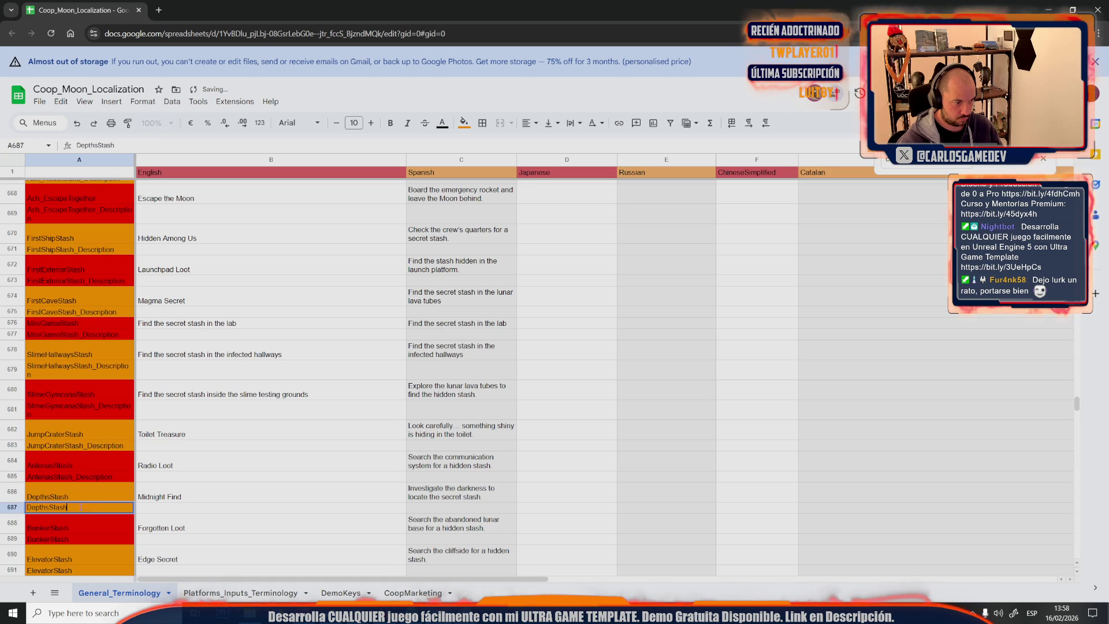
double_click(85, 541)
type("_Description")
double_click(86, 570)
type("_Description")
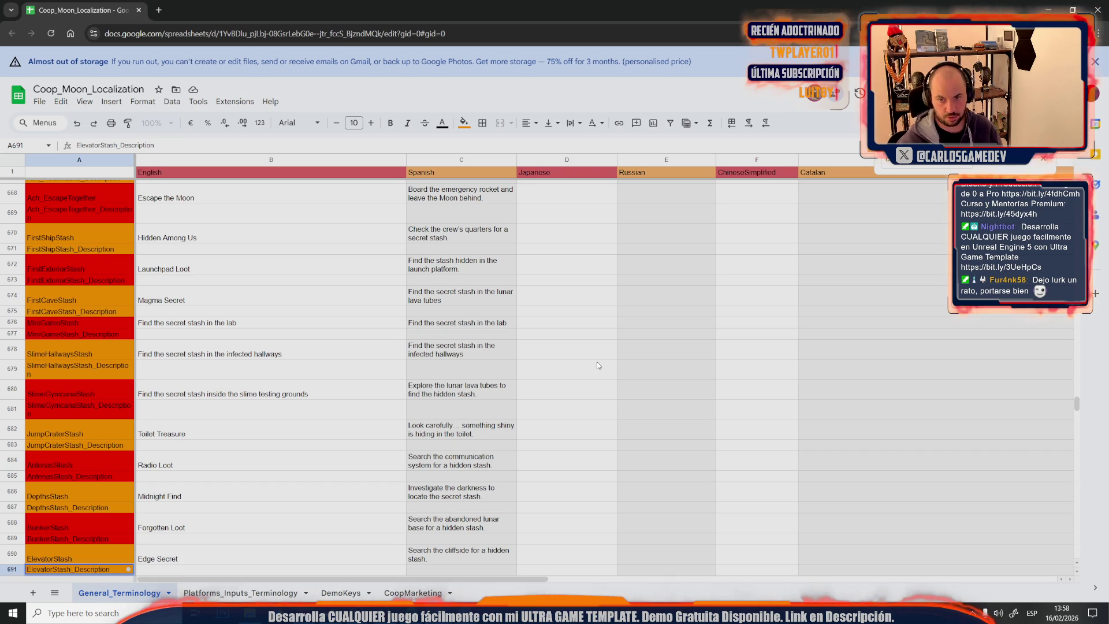
left_click(269, 416)
scroll(269, 415, "down", 2)
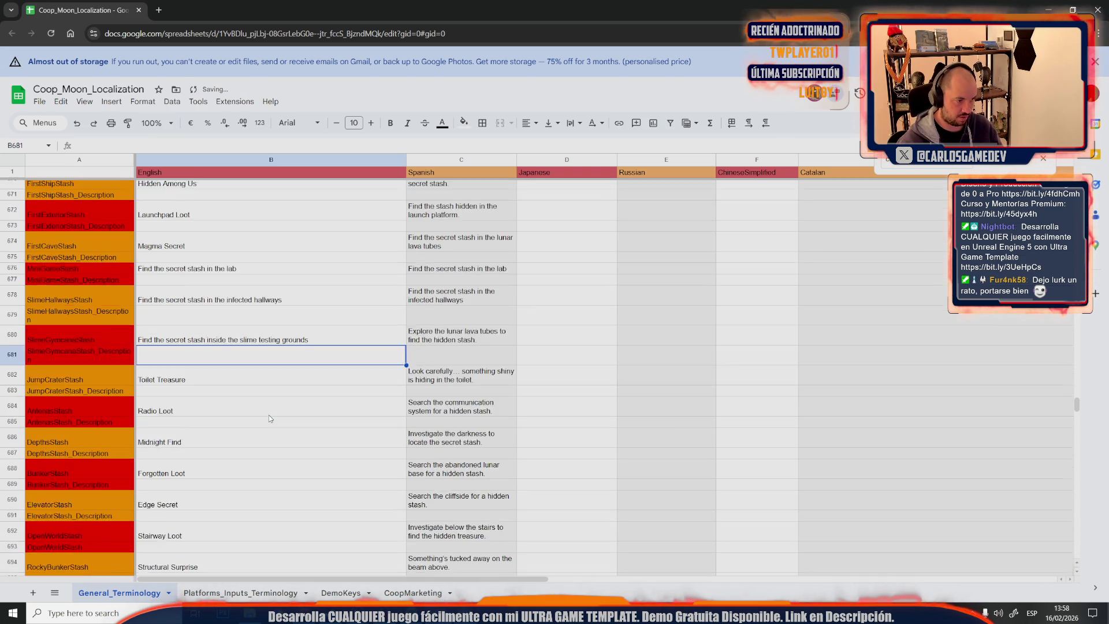
left_click(95, 491)
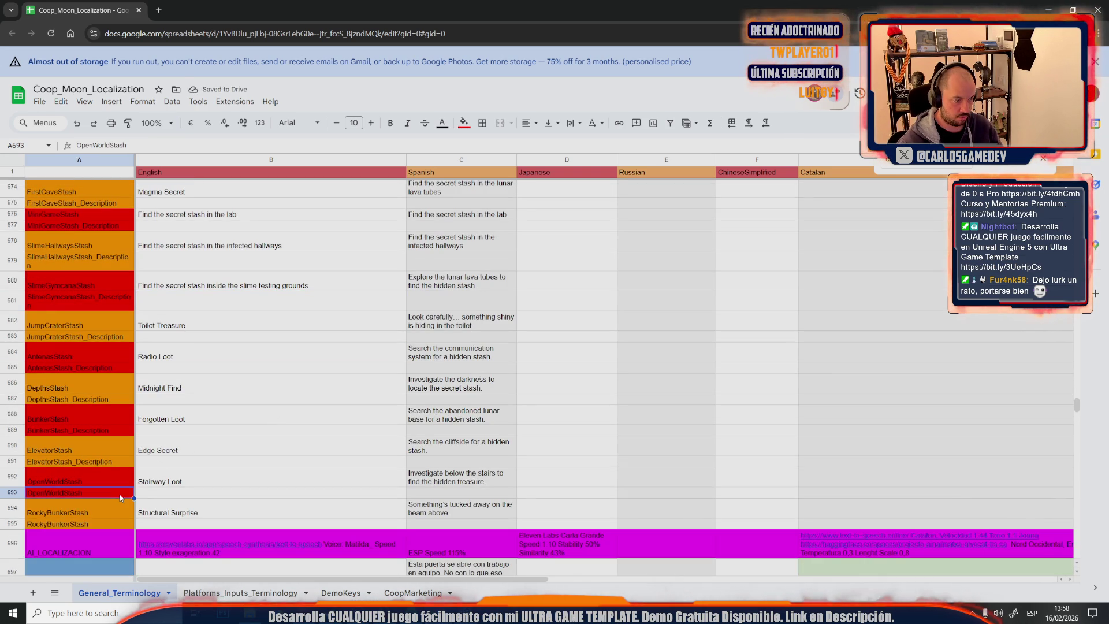
type("_Description")
left_click(247, 491)
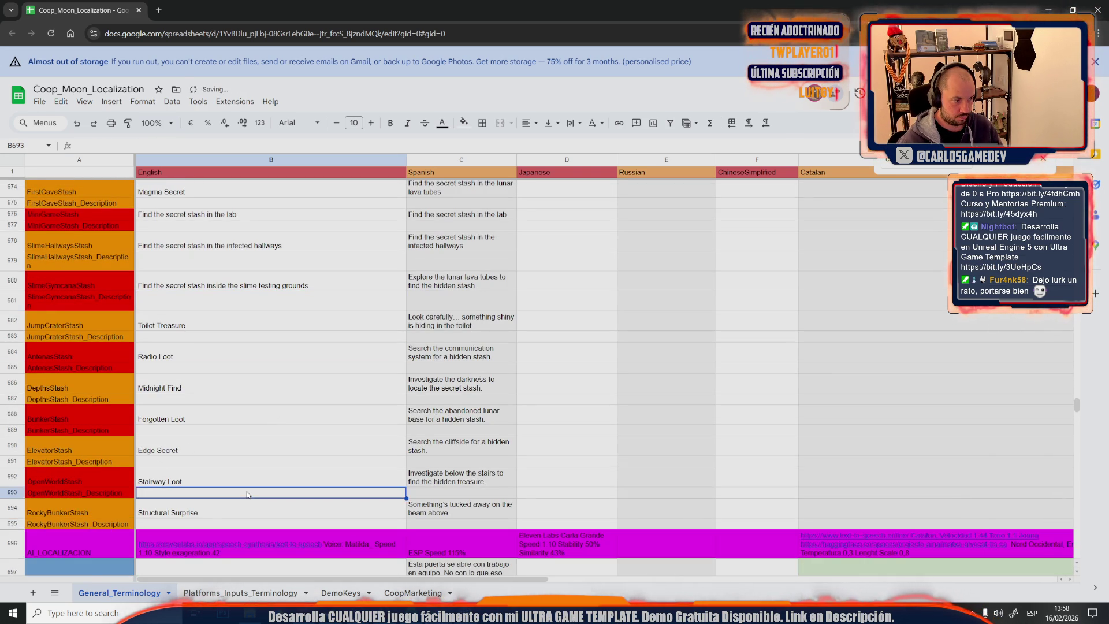
scroll(248, 493, "up", 8)
scroll(247, 494, "up", 3)
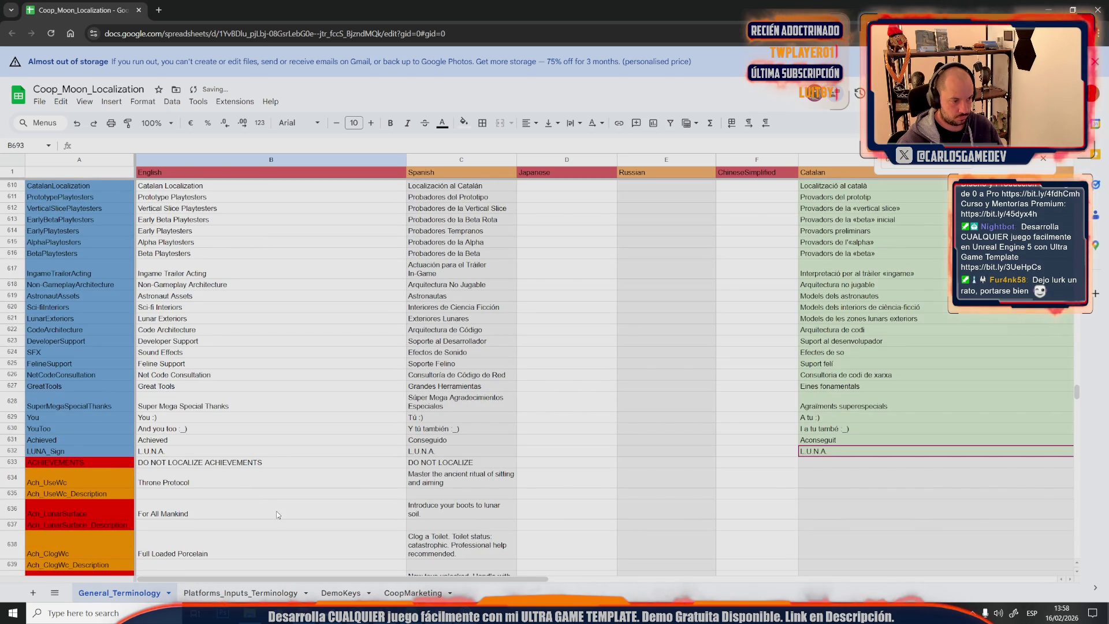
Move the Throne Protocol (UseWc) English description from column C into the column B cell below its title
left_click(419, 481)
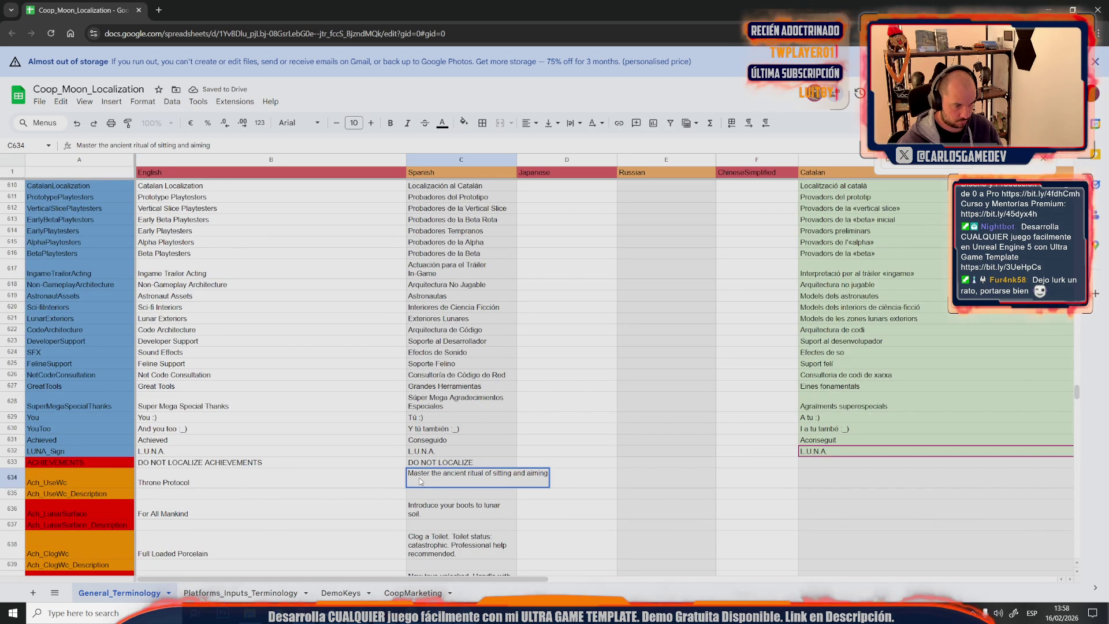
key("Delete")
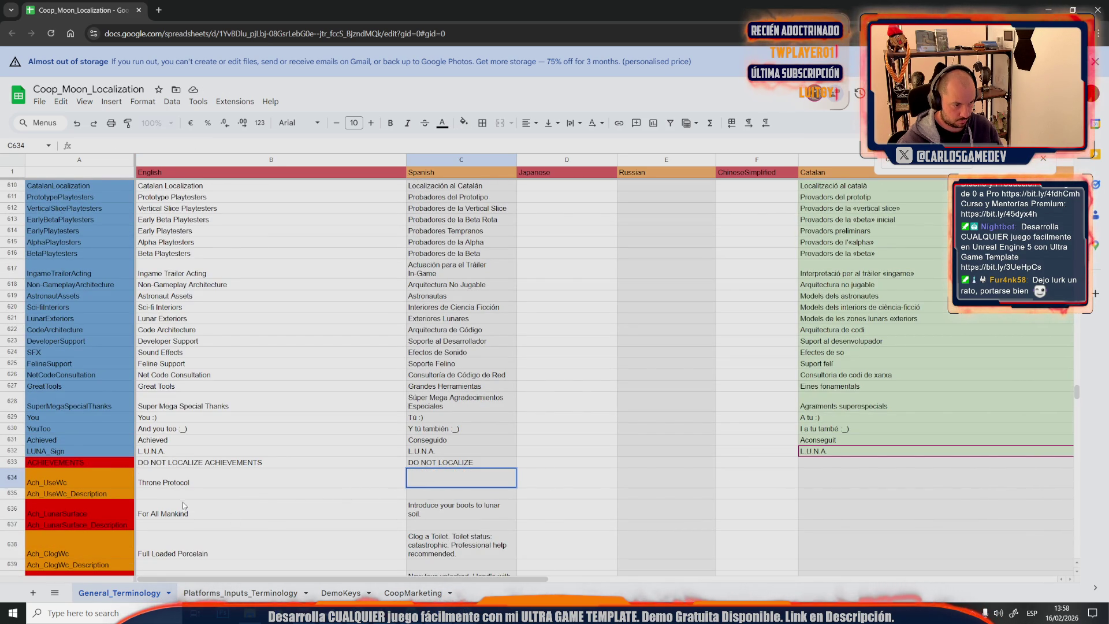
left_click(178, 497)
type("Master the ancient ritual of sitting and aiming")
key("ctrl+z")
double_click(210, 481)
type("Master the ancient ritual of sitting and aiming")
Move the For All Mankind and Full Loaded Porcelain (ClogWc) descriptions from column C into column B
double_click(421, 496)
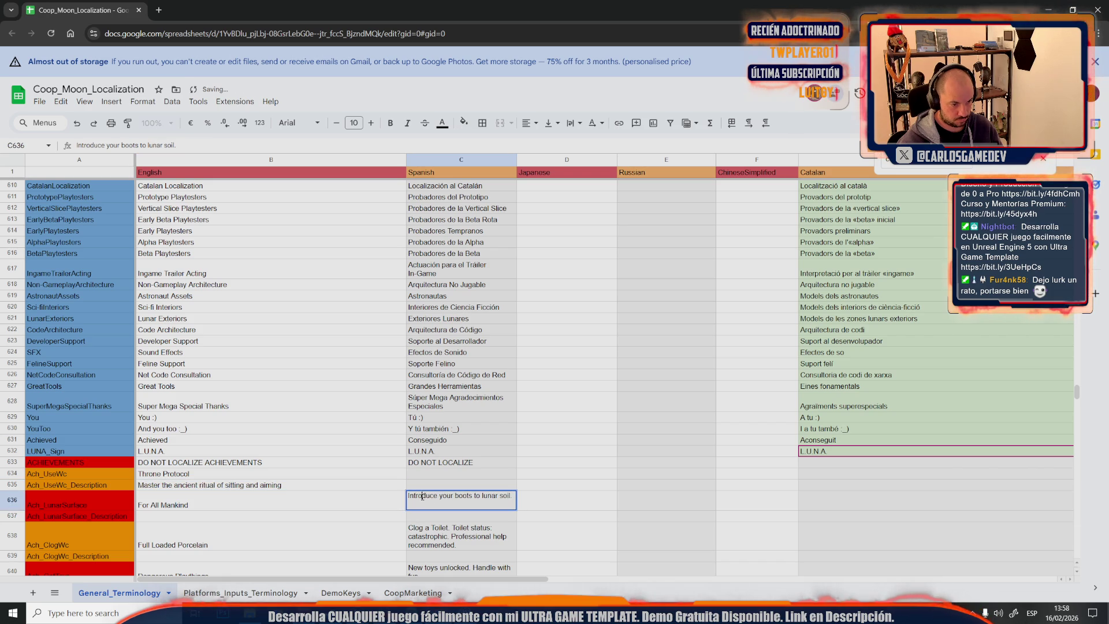
left_click(205, 519)
type("Introduce your boots to lunar soil.")
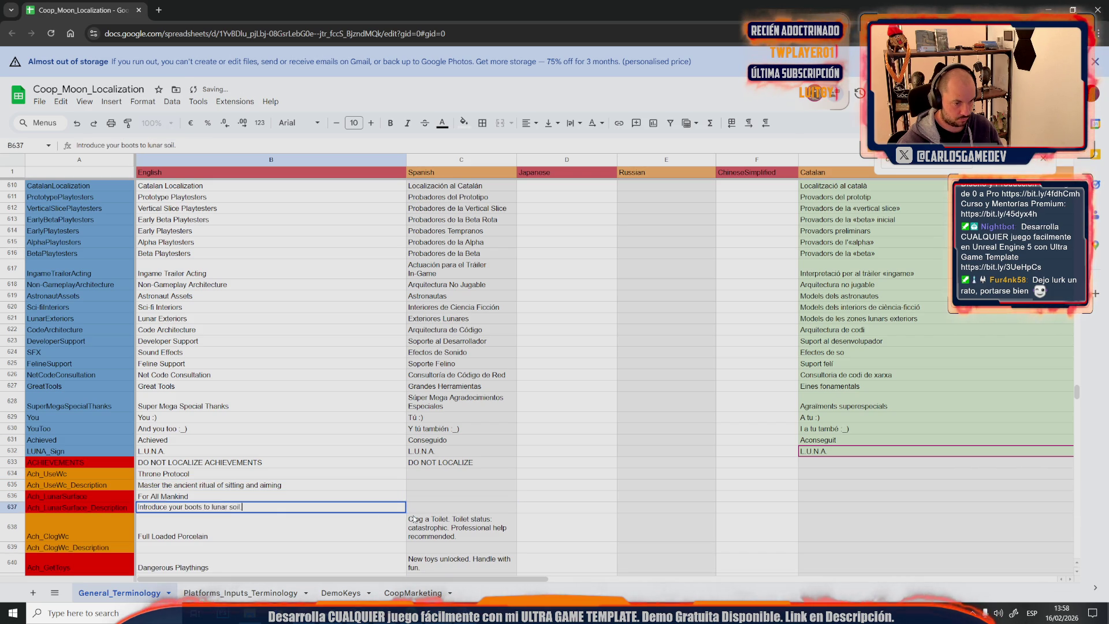
double_click(427, 518)
key("ctrl+a")
key("ctrl+x")
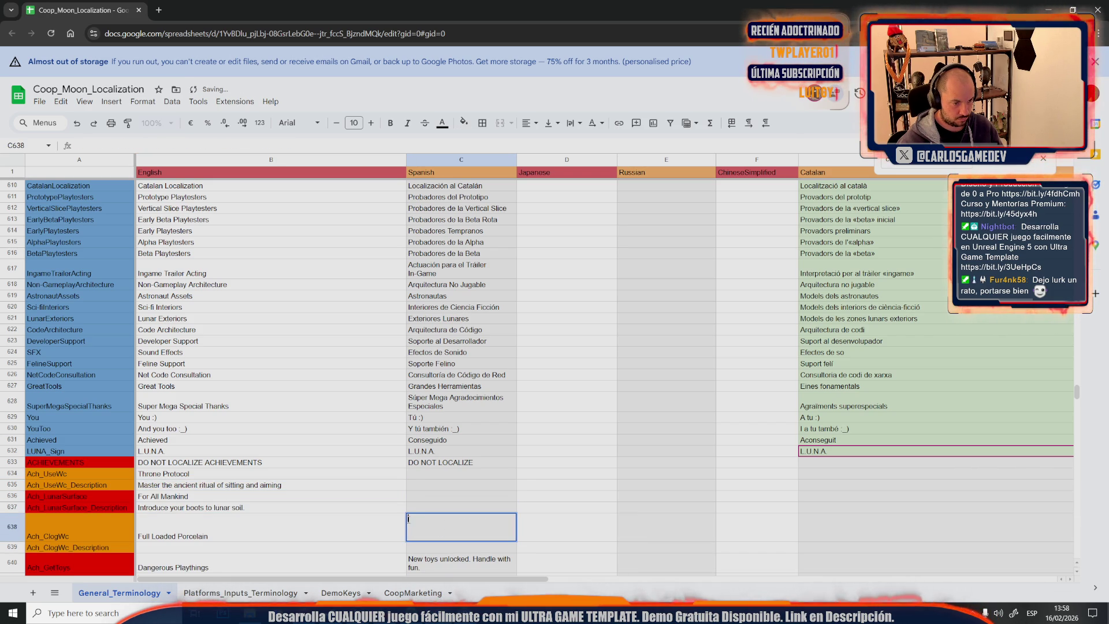
left_click(174, 535)
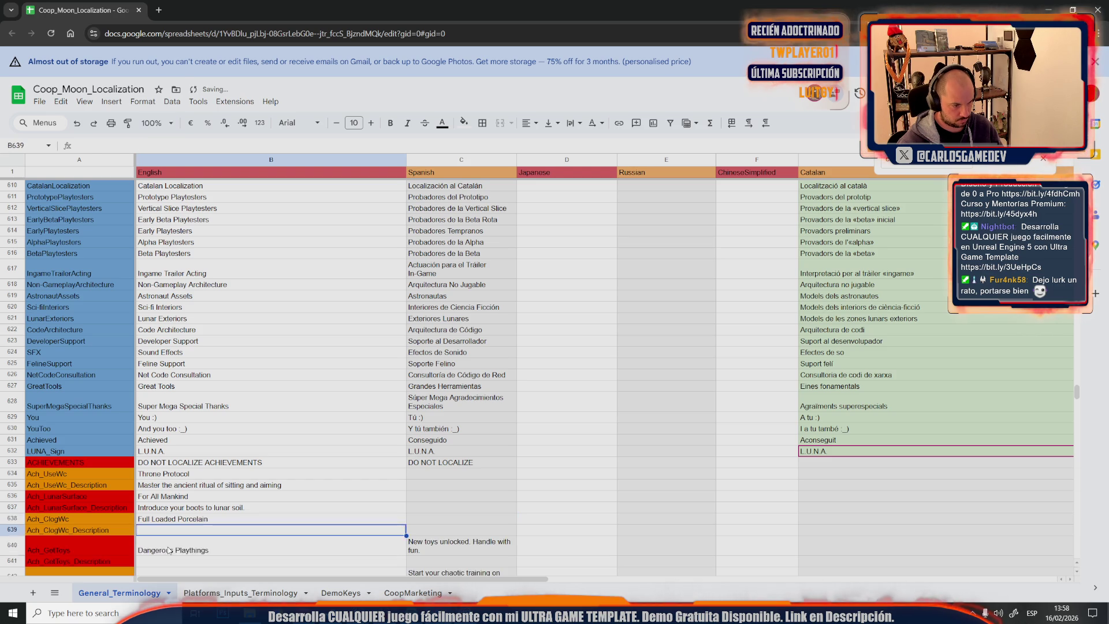
left_click(168, 535)
key("ctrl+v")
left_click(269, 493)
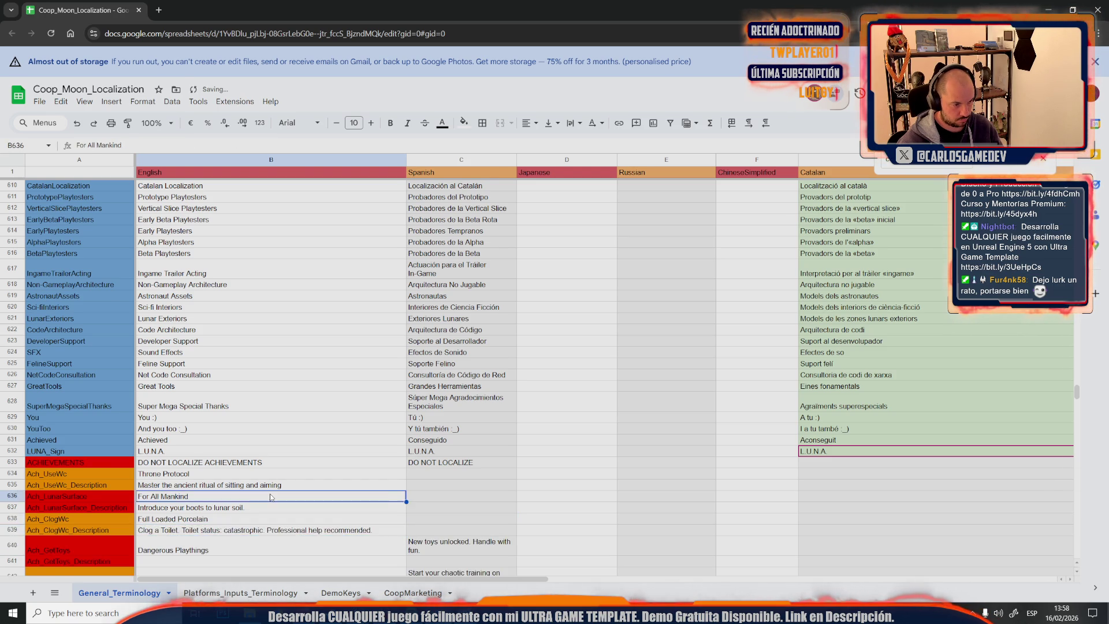
scroll(270, 494, "down", 3)
Move the Dangerous Playthings description into B641 and the C642 description into B643
left_click(454, 434)
double_click(455, 434)
key("ctrl+a")
key("ctrl+x")
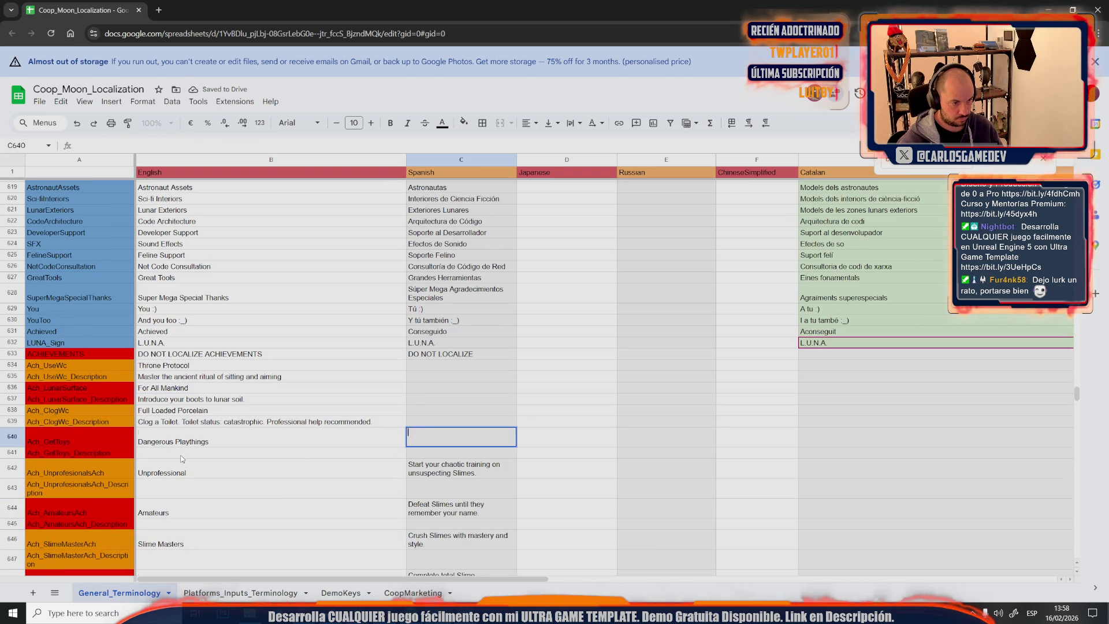
left_click(216, 446)
key("ctrl+v")
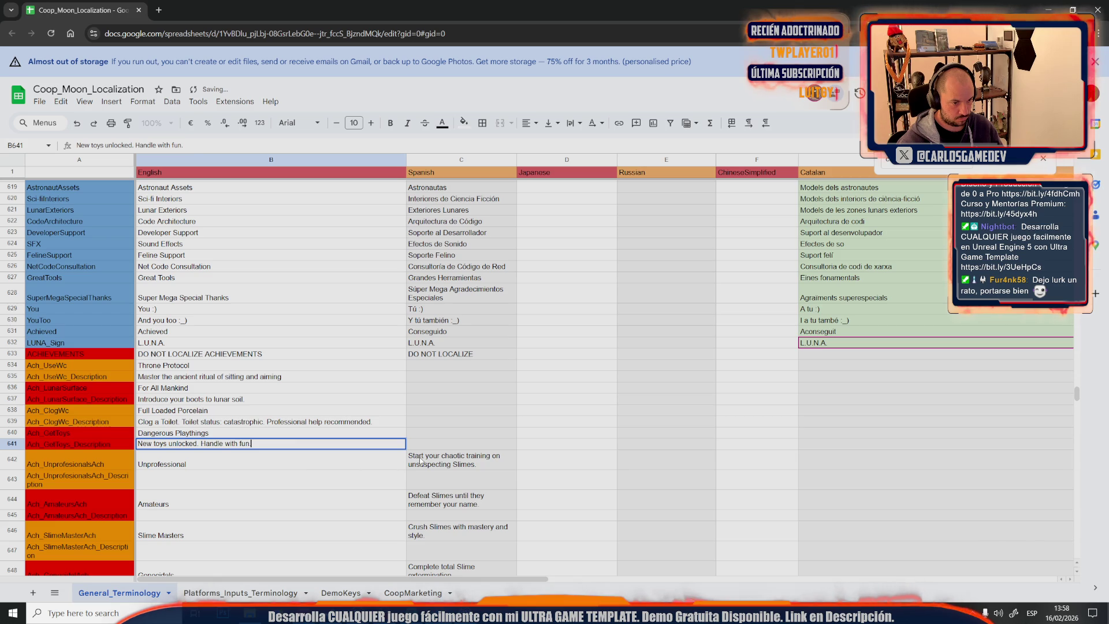
double_click(418, 464)
key("ctrl+a")
key("ctrl+x")
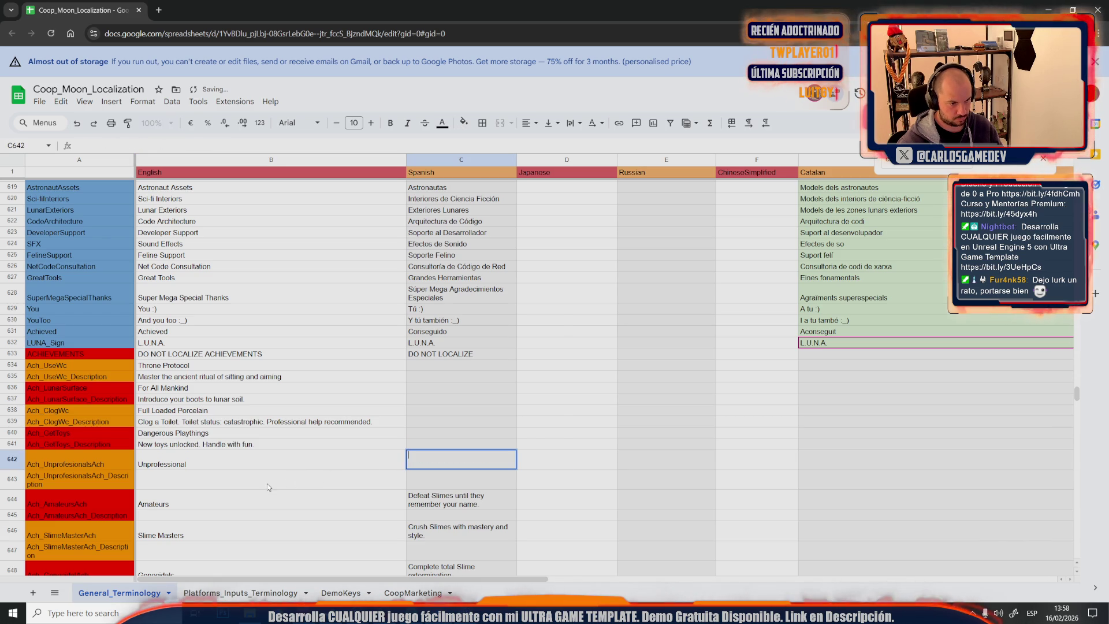
double_click(214, 486)
left_click(240, 465)
key("ctrl+v")
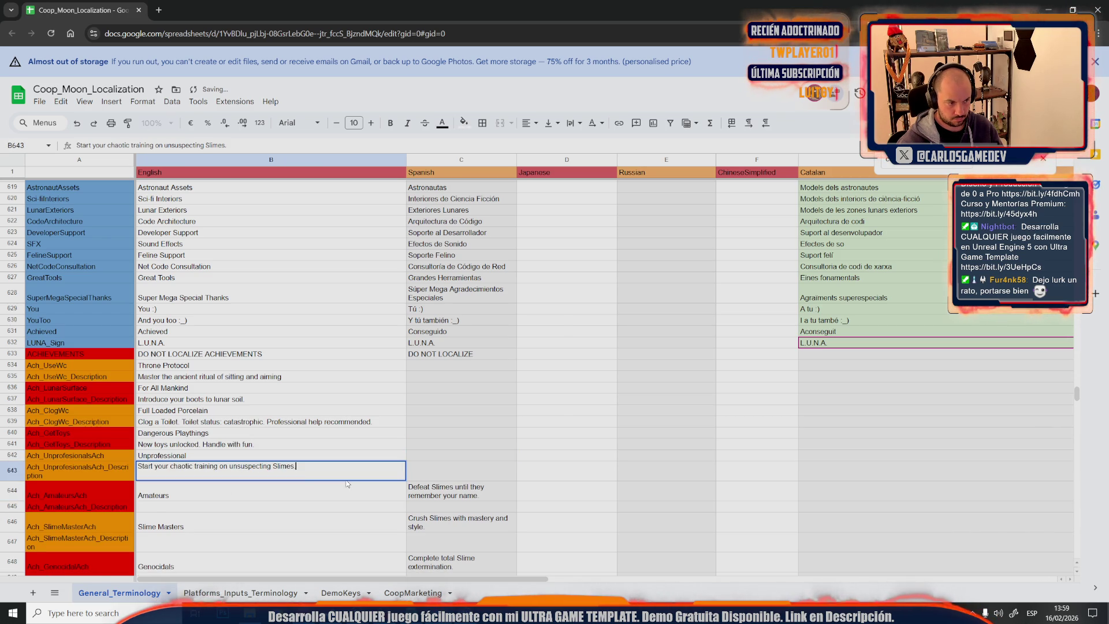
Move the description from C644 into B645 under the Amateurs title
left_click(459, 489)
double_click(459, 490)
key("ctrl+a")
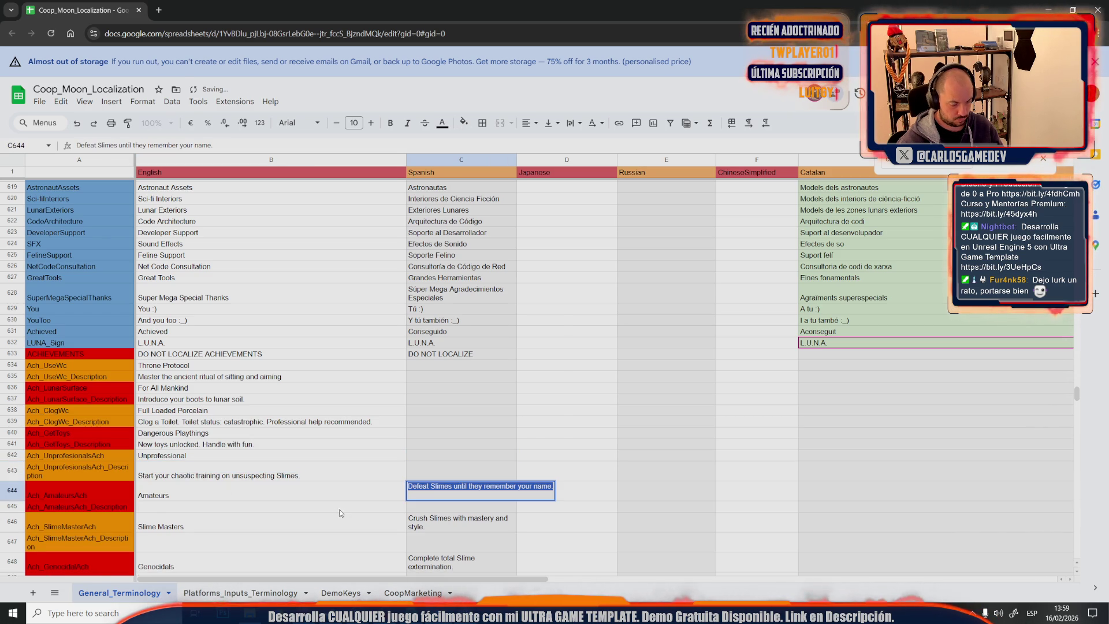
key("ctrl+x")
left_click(214, 494)
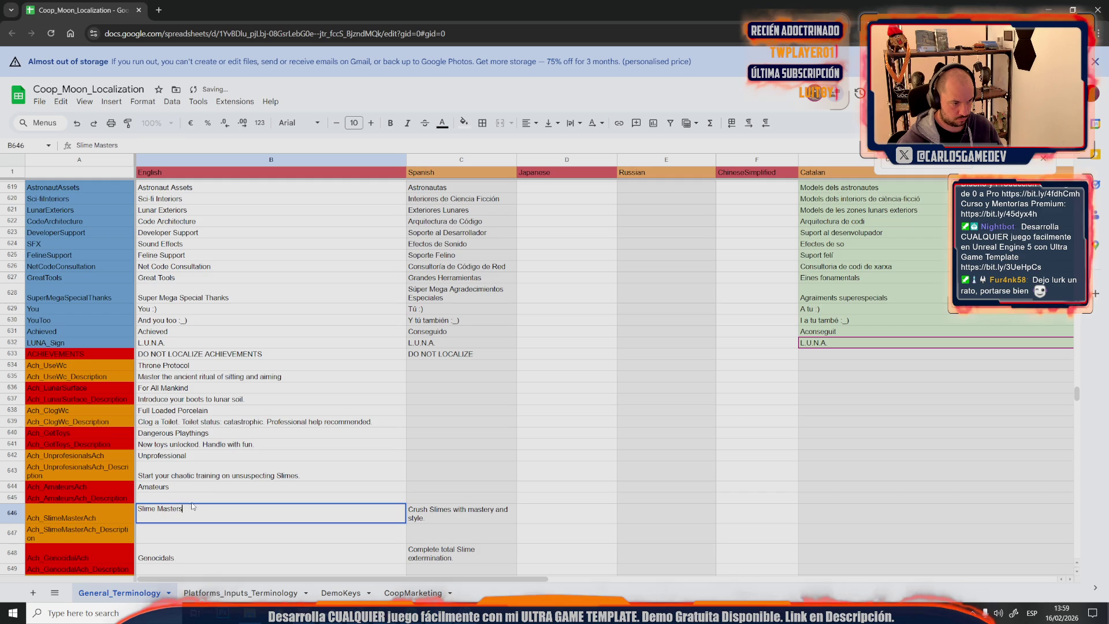
double_click(214, 494)
key("ctrl+v")
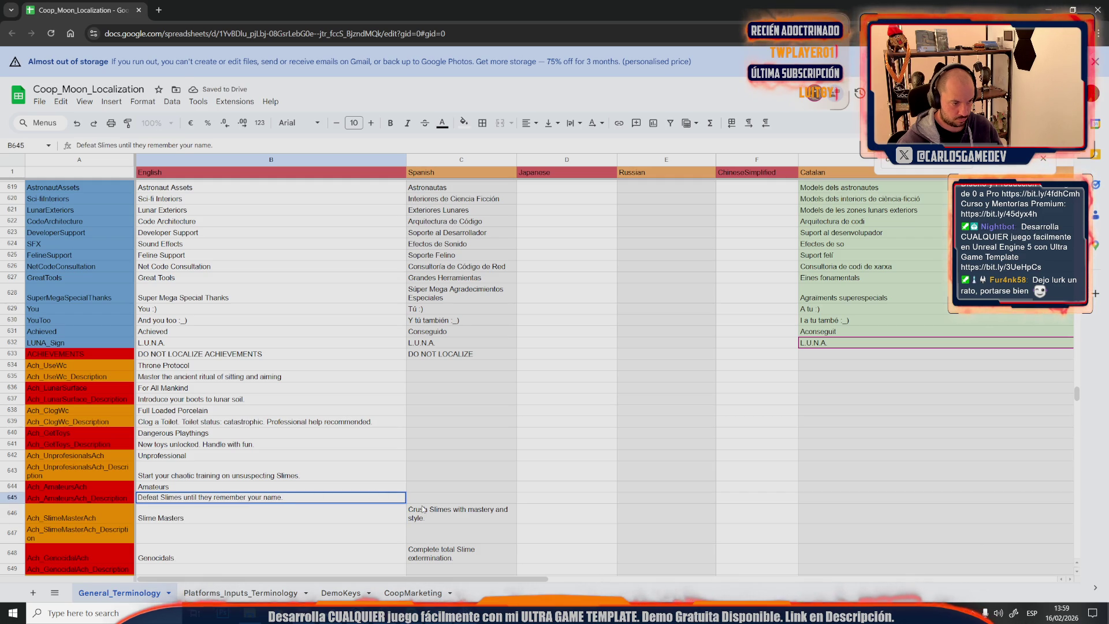
Move the description from C646 into B647
left_click(422, 511)
double_click(422, 511)
key("ctrl+a")
key("ctrl+x")
left_click(230, 537)
double_click(230, 537)
key("ctrl+v")
left_click(402, 469)
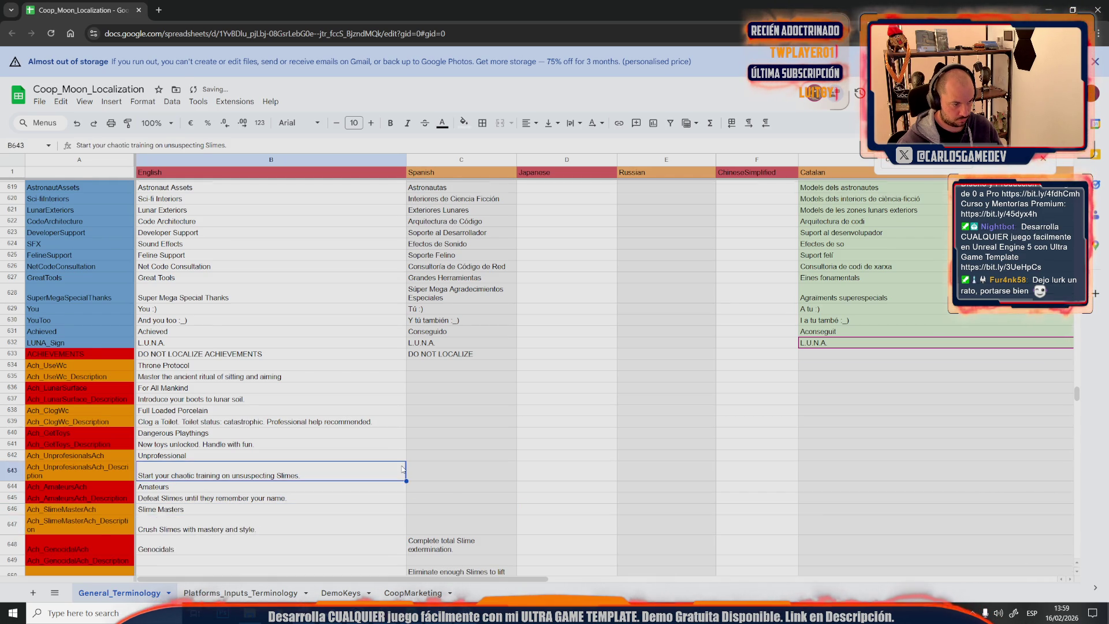
scroll(402, 469, "down", 2)
scroll(259, 471, "down", 3)
Move the descriptions from C648 into B649 and from C650 into B651
double_click(450, 430)
key("ctrl+a")
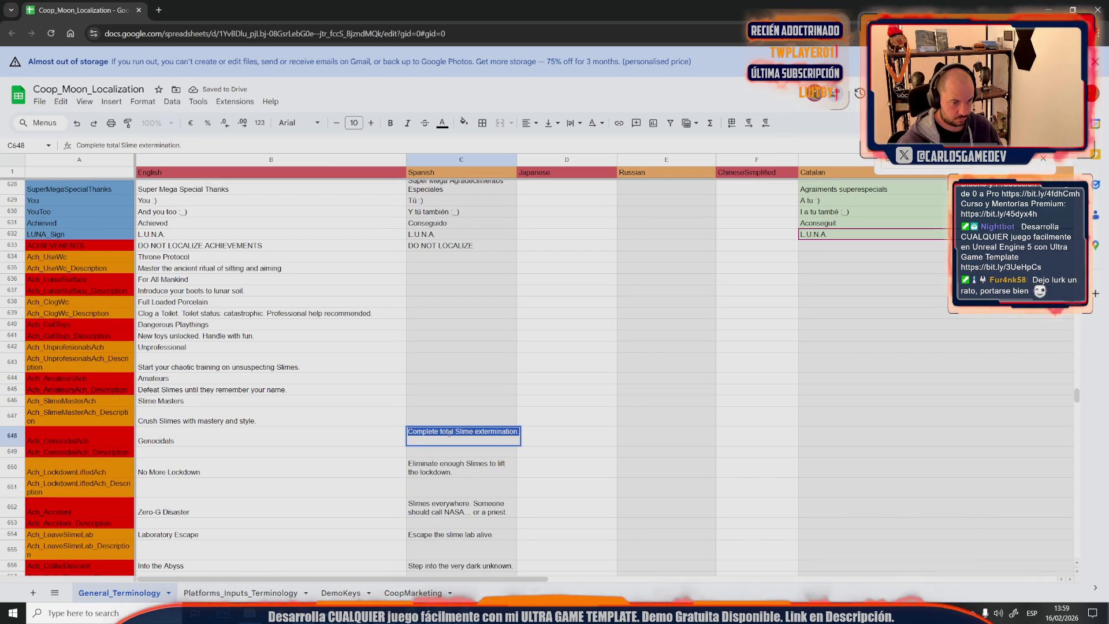
key("ctrl+x")
left_click(150, 449)
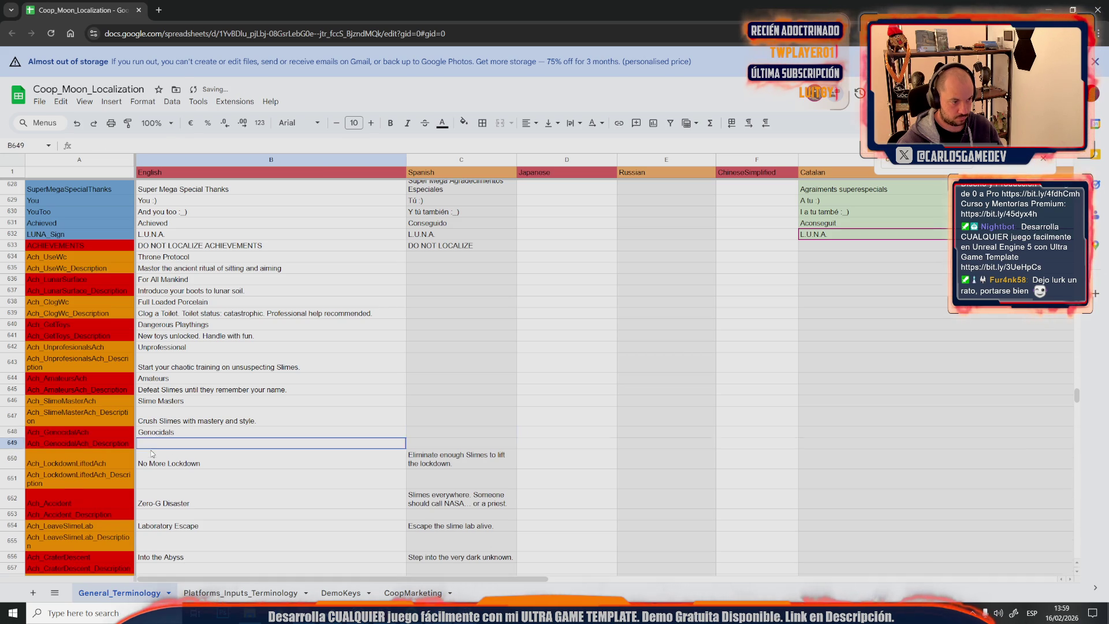
double_click(195, 438)
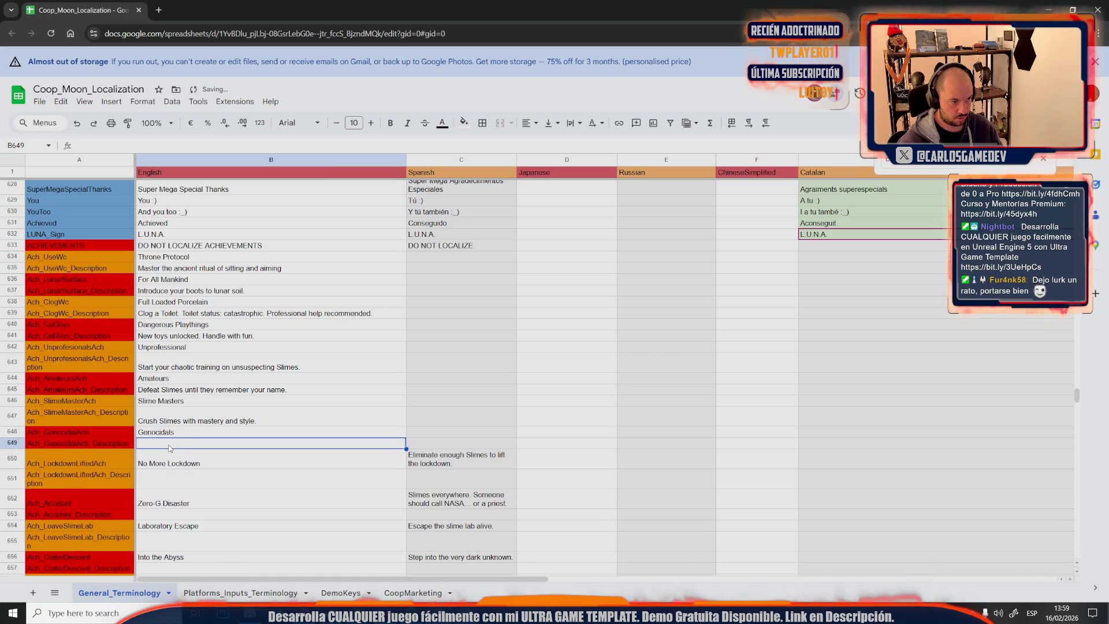
key("ctrl+v")
triple_click(420, 460)
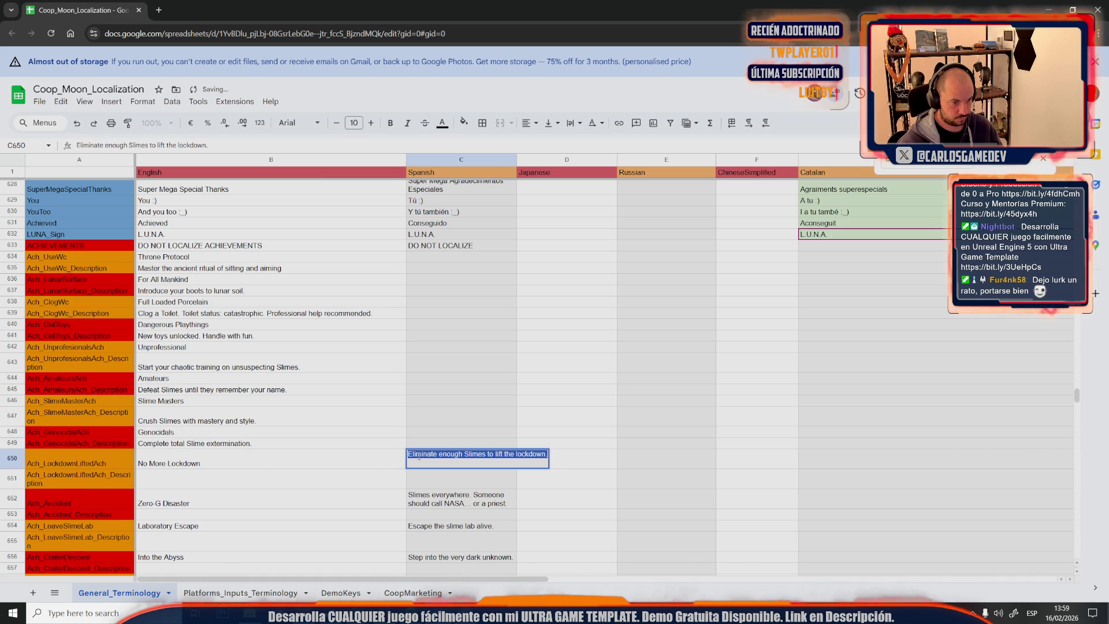
key("ctrl+x")
left_click(230, 474)
double_click(337, 476)
key("ctrl+v")
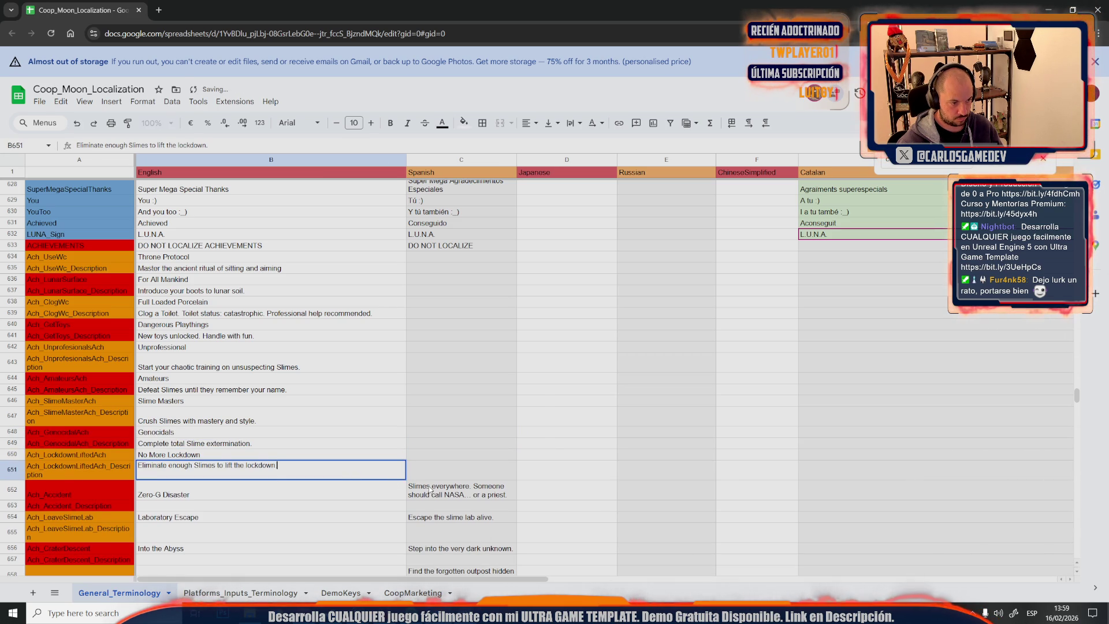
Move the descriptions from C652 into B653 and from C654 into B655
triple_click(431, 490)
key("ctrl+x")
left_click(170, 507)
double_click(170, 509)
left_click(170, 496)
double_click(170, 497)
key("ctrl+v")
left_click(433, 508)
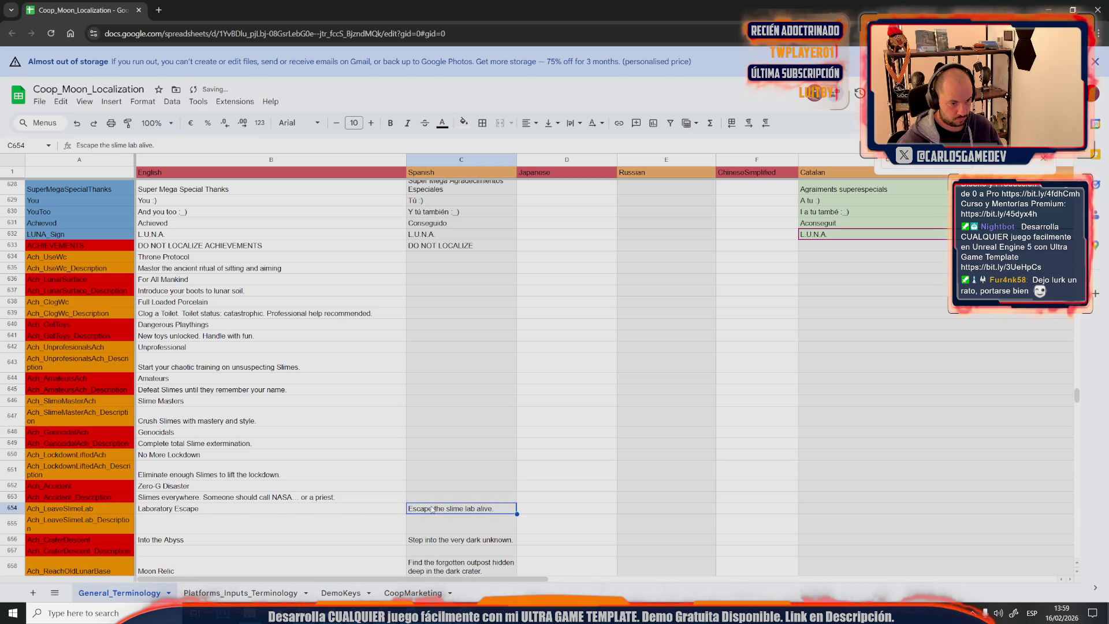
key("ctrl+x")
left_click(208, 523)
double_click(208, 523)
key("ctrl+v")
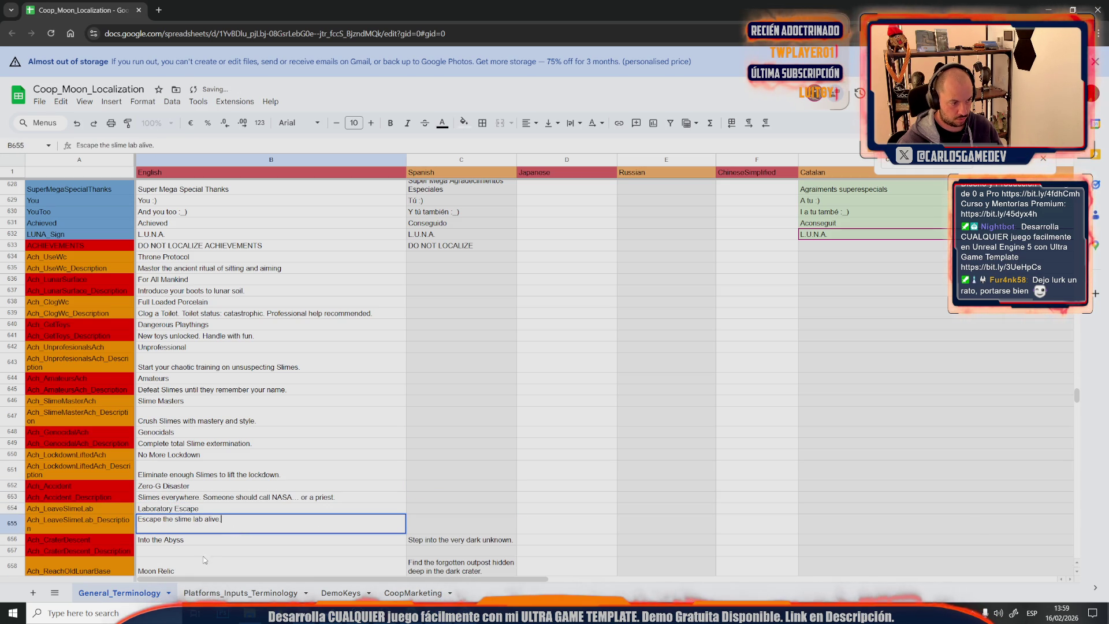
key("Return")
Move the descriptions from C656 into B657 and from C658 into B659
left_click(471, 540)
key("ctrl+x")
key("BackSpace")
left_click(185, 553)
key("ctrl+v")
left_click(226, 524)
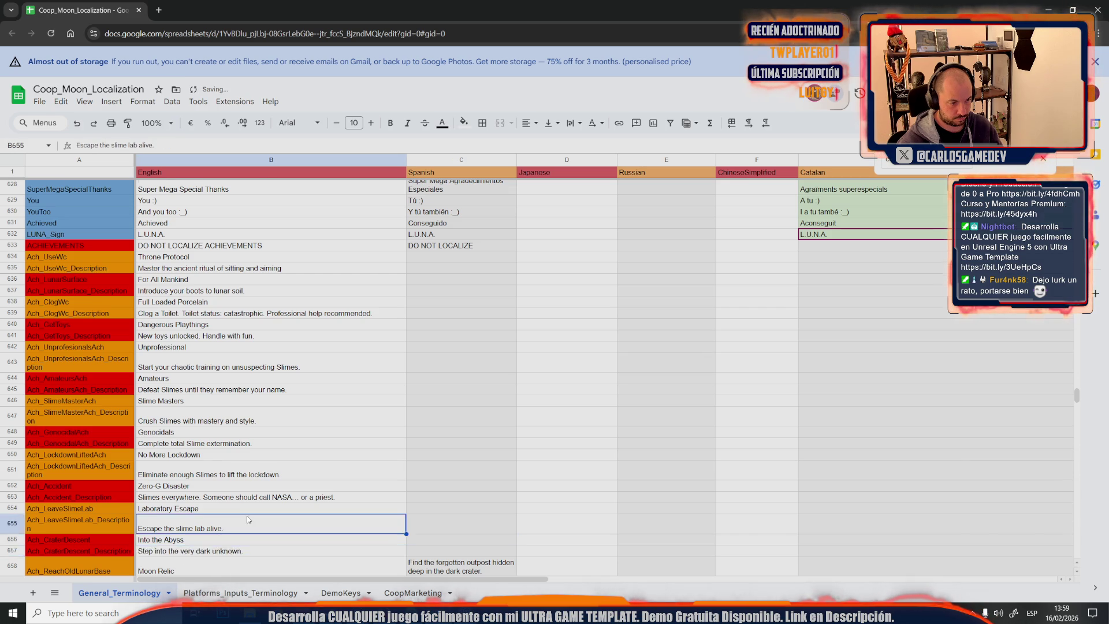
scroll(273, 494, "down", 3)
left_click(459, 458)
key("ctrl+x")
key("BackSpace")
double_click(208, 483)
key("ctrl+v")
Move the descriptions from C660 into B661 and from C662 into B663
left_click(435, 492)
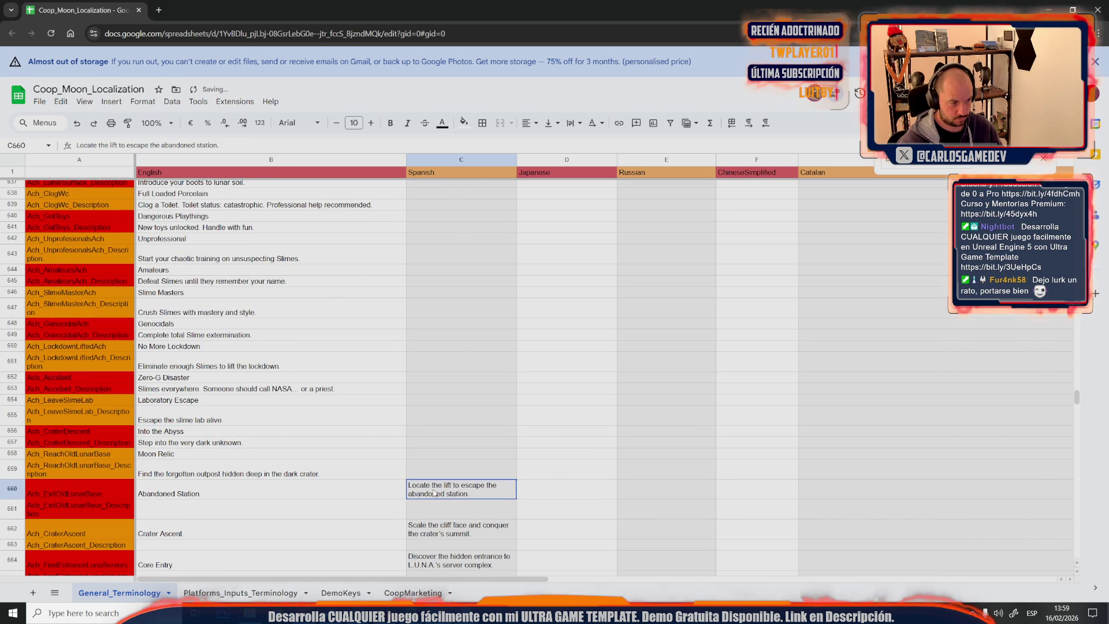
key("ctrl+x")
key("BackSpace")
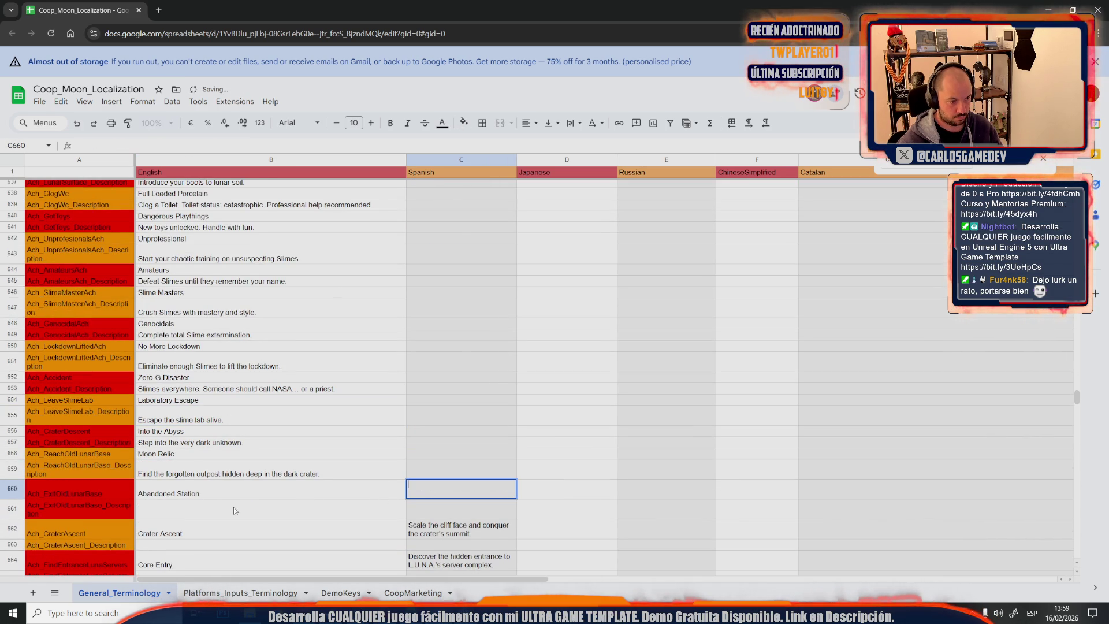
double_click(228, 510)
key("ctrl+v")
key("Return")
key("Right")
key("Return")
key("ctrl+a")
key("ctrl+x")
left_click(217, 537)
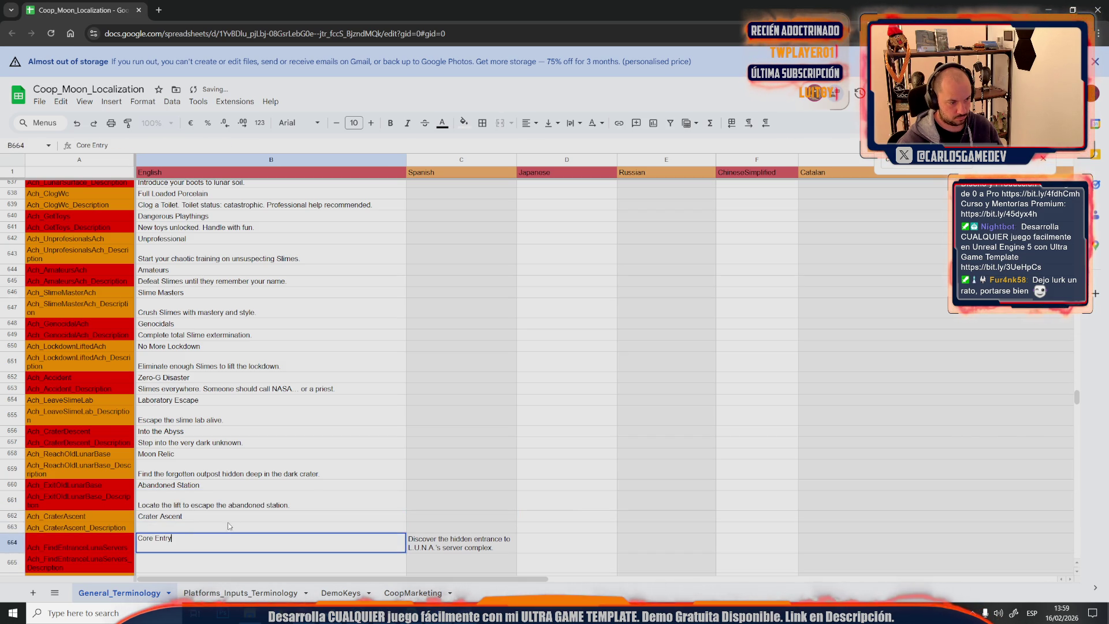
double_click(190, 532)
key("ctrl+v")
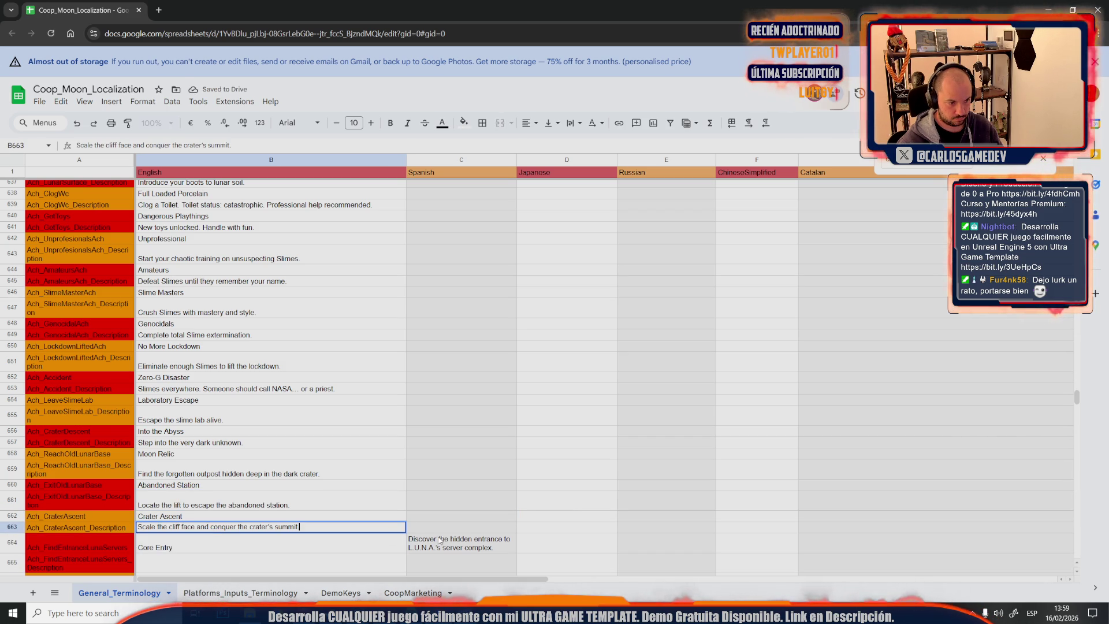
Move the description from C664 into B665
key("Return")
key("Right")
key("Return")
key("ctrl+a")
key("ctrl+x")
double_click(195, 567)
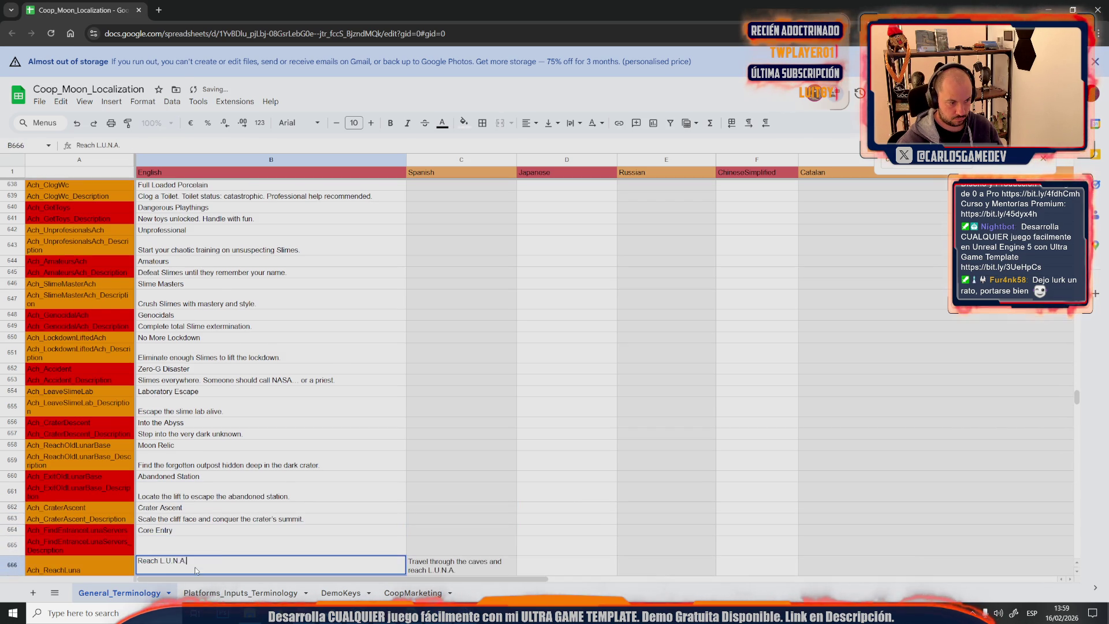
double_click(195, 544)
key("ctrl+v")
left_click(246, 488)
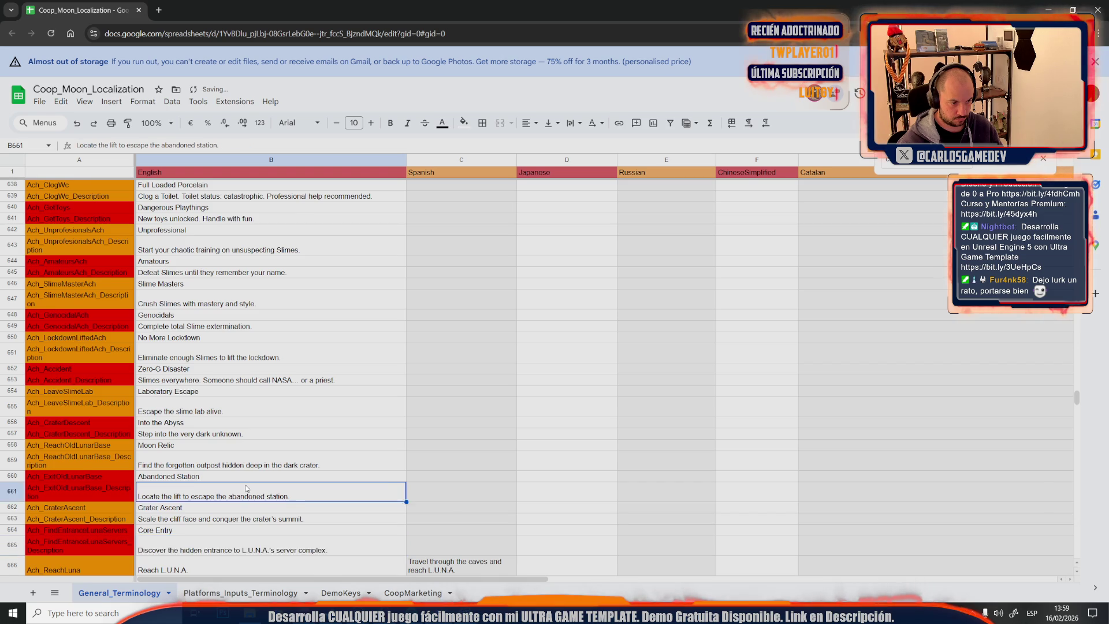
scroll(247, 489, "down", 3)
Cut the Core Entry description out of C666 and select the empty B667 to receive it
left_click(416, 465)
key("Return")
key("ctrl+a")
key("ctrl+x")
double_click(260, 478)
left_click(216, 460)
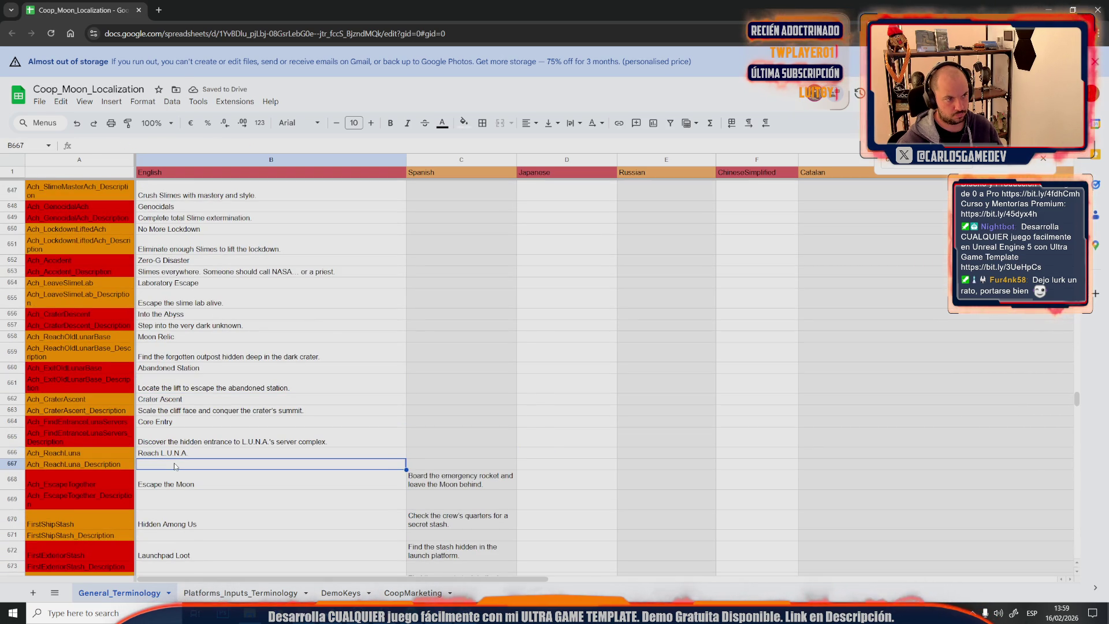
Paste the pending description into B667 and move C668's description into B669
key("Return")
key("ctrl+v")
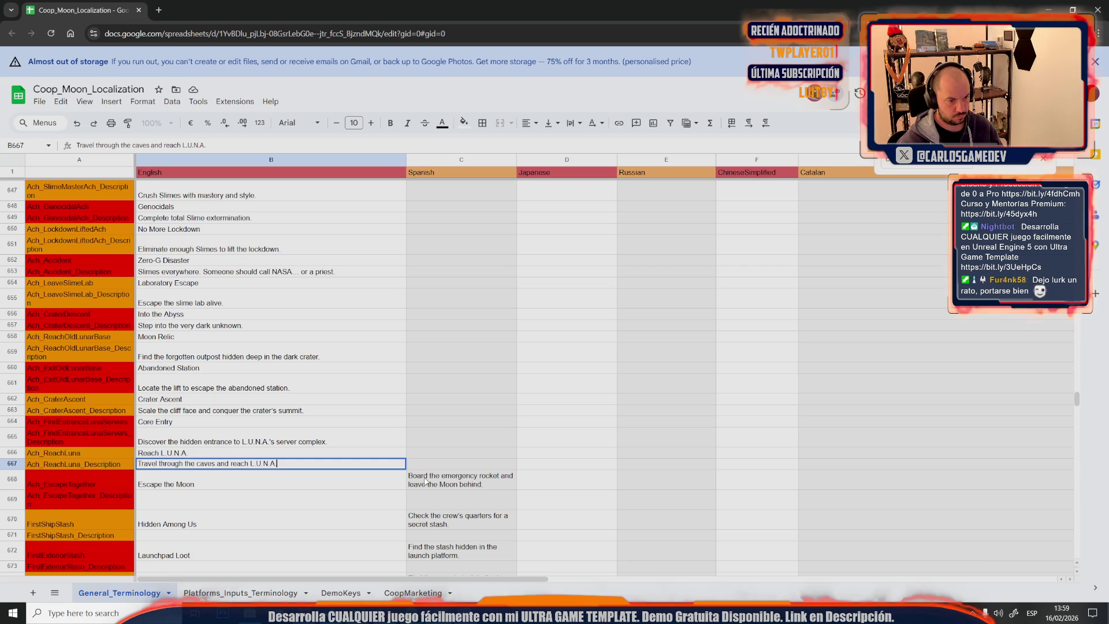
triple_click(413, 477)
key("ctrl+x")
left_click(300, 490)
key("Return")
key("ctrl+v")
Move the description from C670 into B671, leaving C670 empty
left_click(427, 512)
triple_click(427, 512)
key("ctrl+x")
left_click(292, 528)
key("Return")
key("ctrl+v")
key("Escape")
key("Return")
key("ctrl+v")
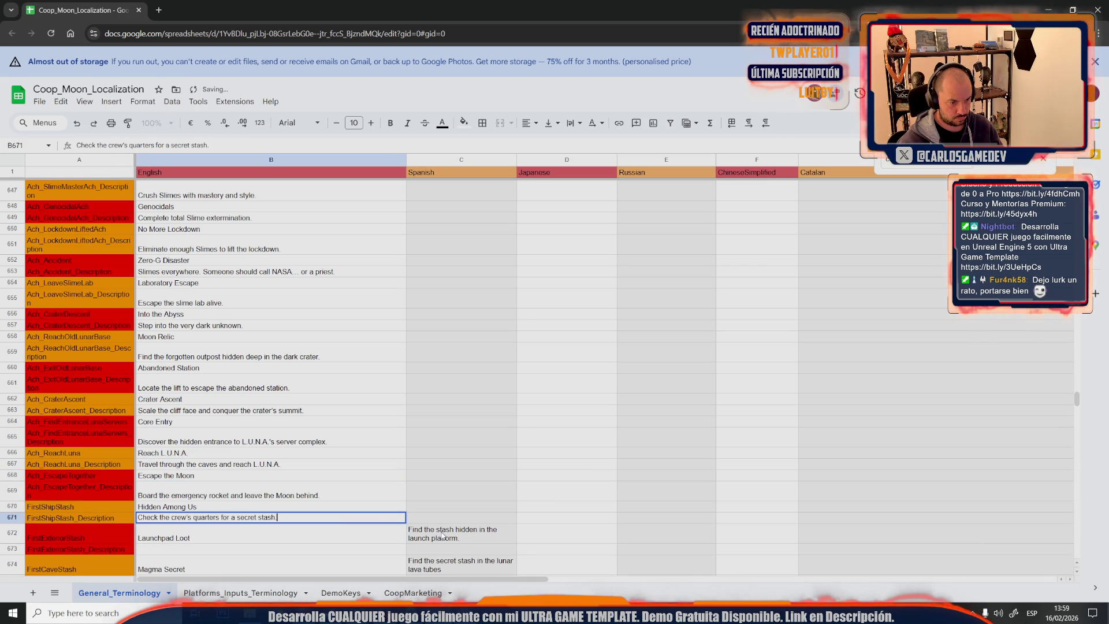
Move the description from C672 into B673
left_click(442, 535)
key("ctrl+x")
left_click(205, 563)
key("Return")
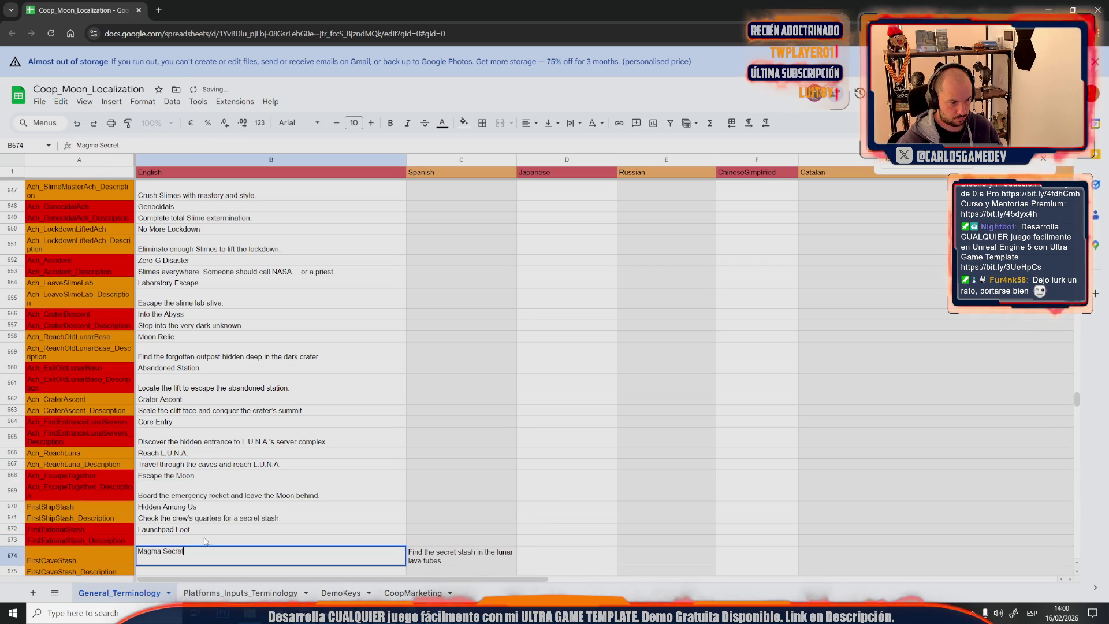
left_click(205, 542)
key("ctrl+v")
left_click(229, 528)
scroll(229, 529, "down", 1)
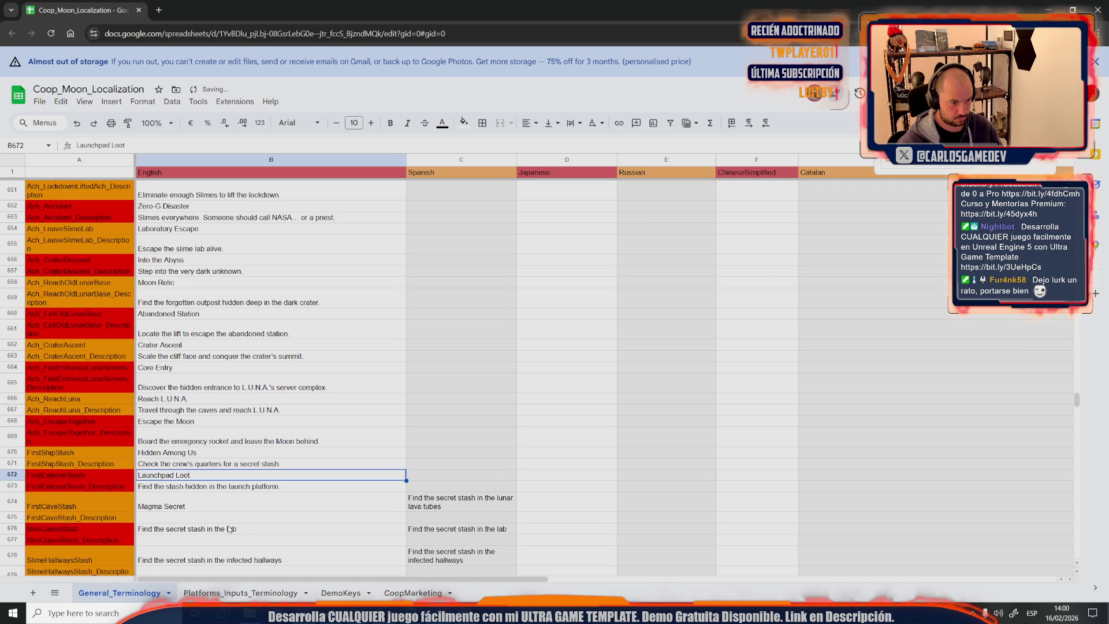
Move the description from C674 into B675
left_click(421, 496)
key("Return")
key("ctrl+a")
key("ctrl+x")
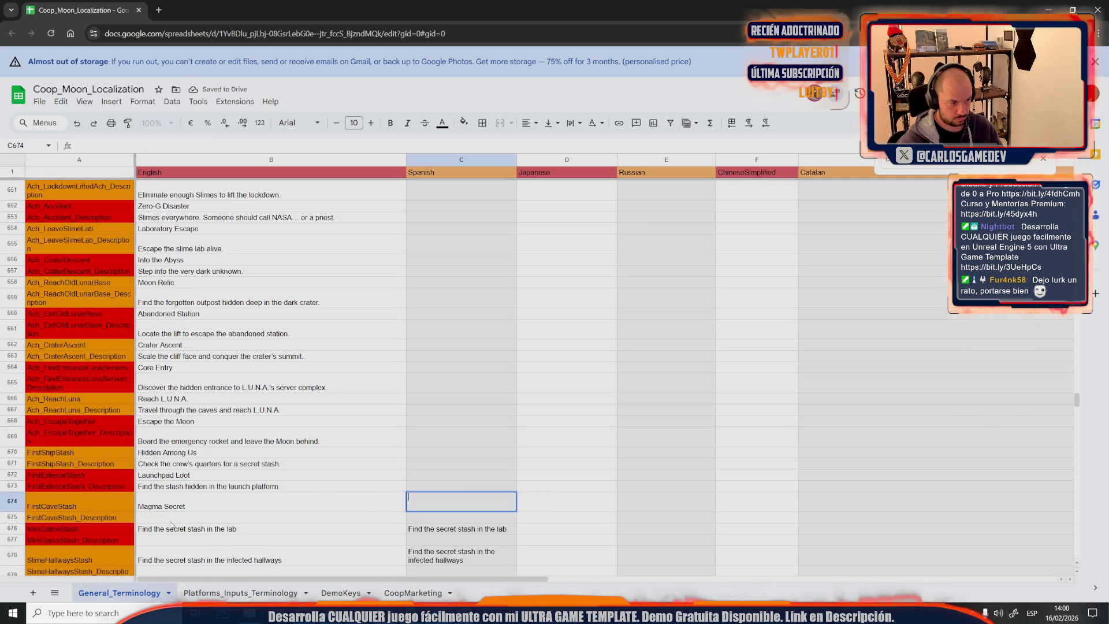
left_click(273, 511)
key("Return")
key("ctrl+v")
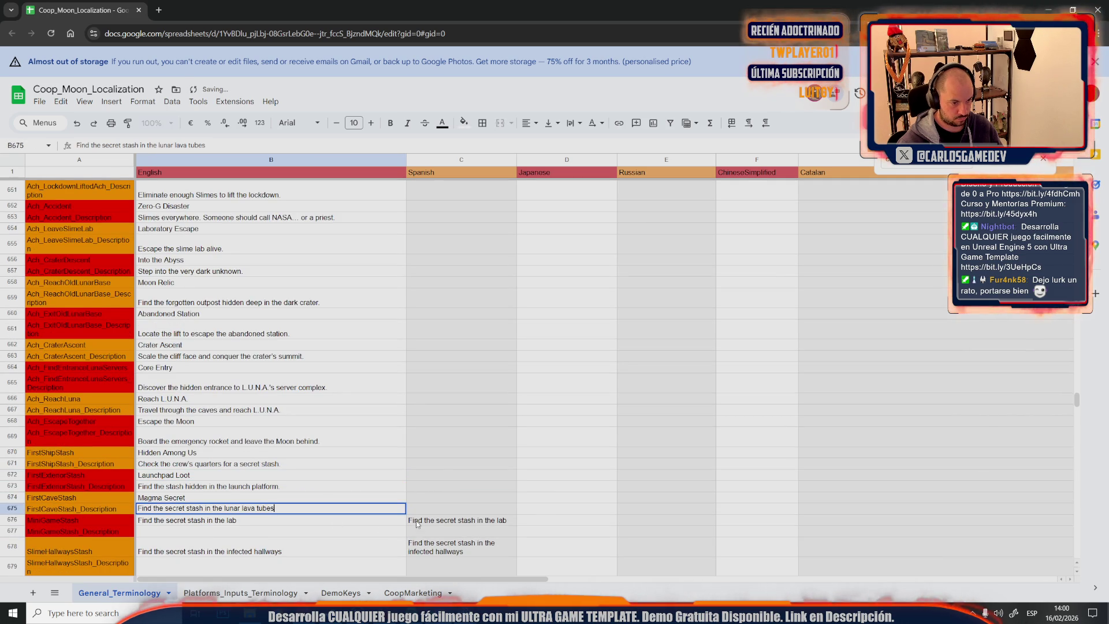
Move the description from C676 into B677
left_click(415, 523)
key("Return")
key("ctrl+a")
key("ctrl+x")
left_click(201, 532)
key("Return")
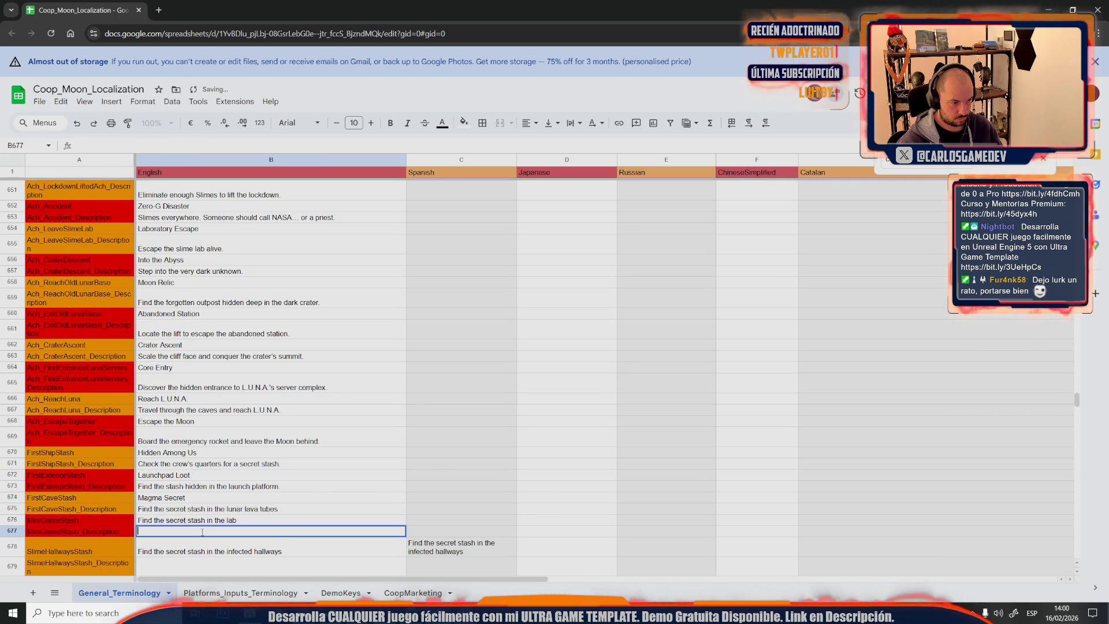
Move the description from C678 into B679
left_click(451, 547)
key("Return")
key("ctrl+a")
key("ctrl+x")
left_click(301, 551)
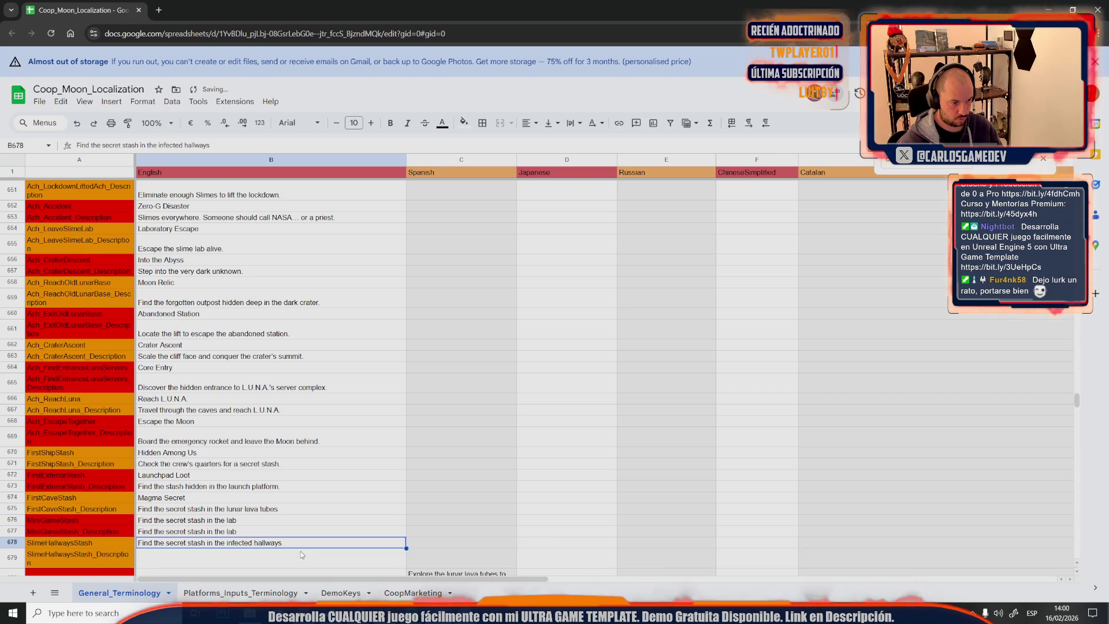
key("ctrl+v")
scroll(300, 551, "down", 3)
key("Down")
key("ctrl+v")
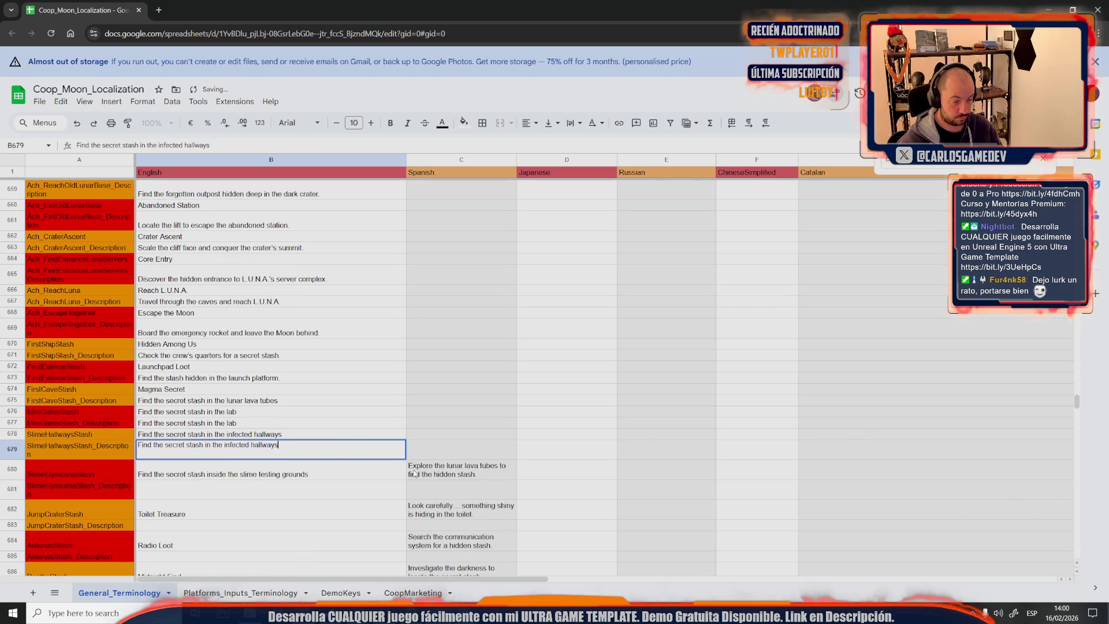
Move the lava tubes description from C680 into B681
left_click(431, 475)
key("Return")
key("ctrl+a")
key("ctrl+x")
left_click(268, 492)
key("ctrl+v")
Move the toilet description from C682 into B683
left_click(431, 503)
key("Return")
key("ctrl+a")
key("ctrl+x")
double_click(277, 522)
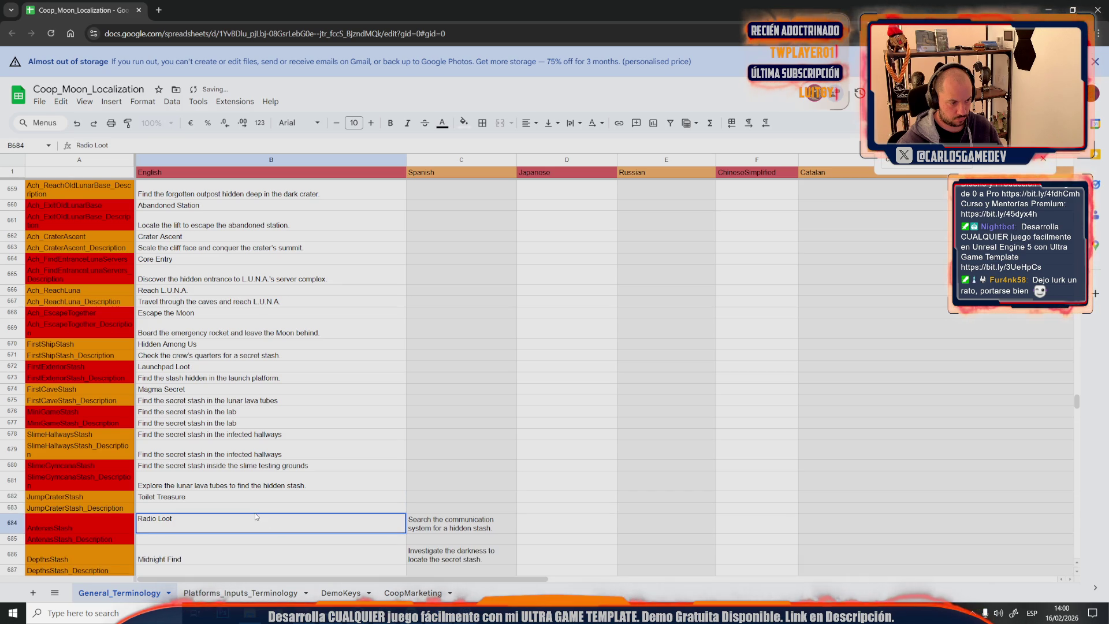
double_click(258, 508)
key("ctrl+v")
Move the communication description from C684 into B685
left_click(430, 520)
key("Return")
key("ctrl+a")
key("ctrl+x")
left_click(194, 541)
double_click(193, 532)
key("ctrl+v")
left_click(257, 501)
scroll(375, 436, "down", 3)
left_click(439, 371)
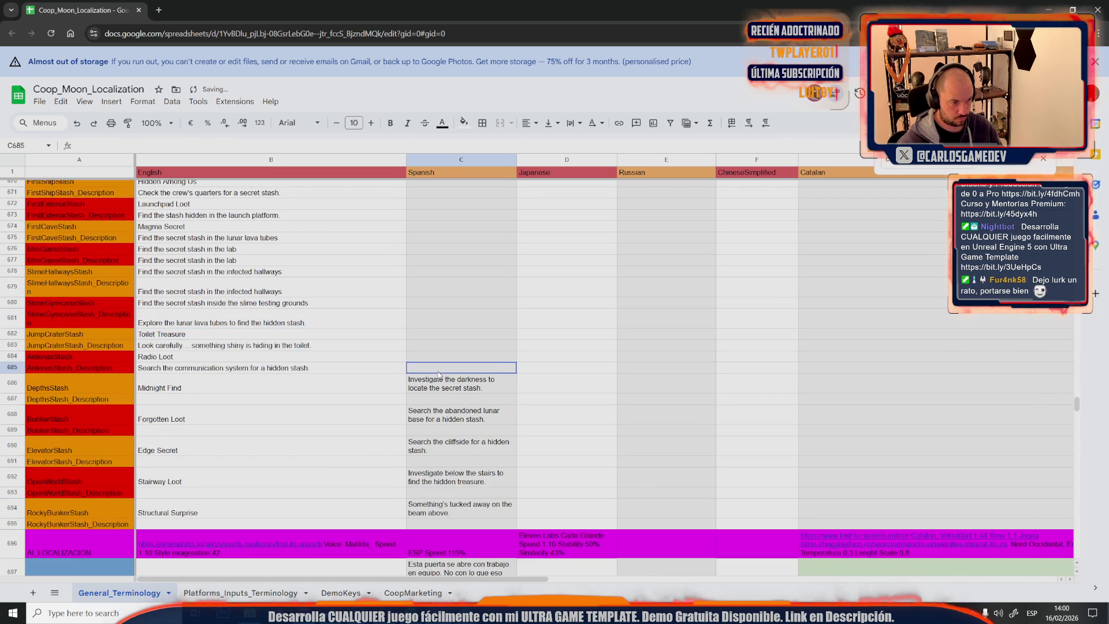
Move the darkness description from C686 into B687
double_click(421, 381)
key("ctrl+a")
key("ctrl+x")
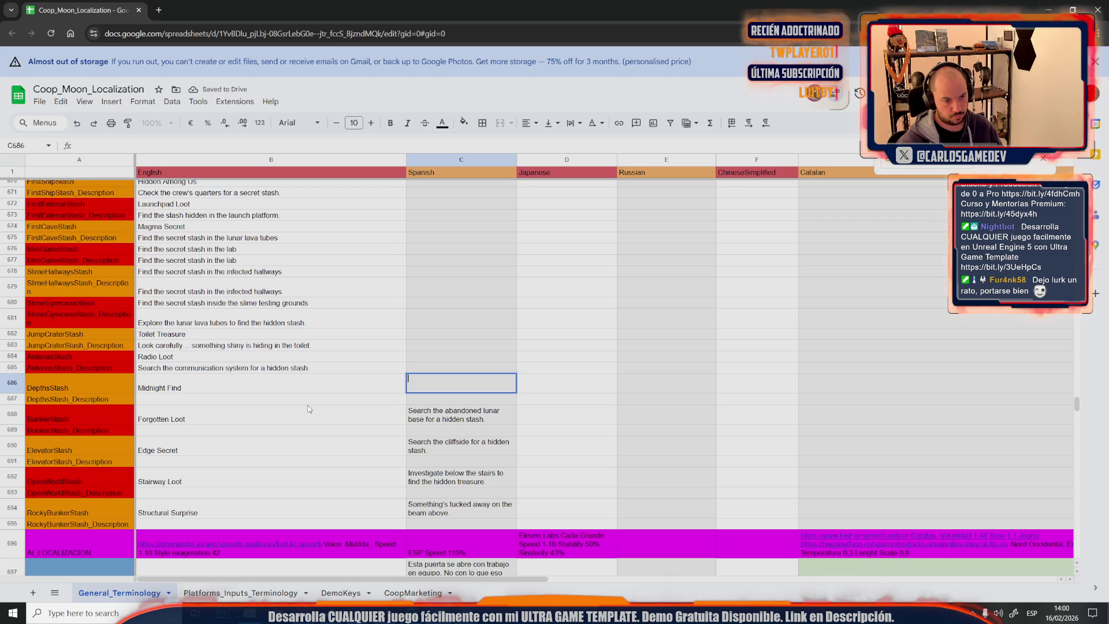
left_click(293, 384)
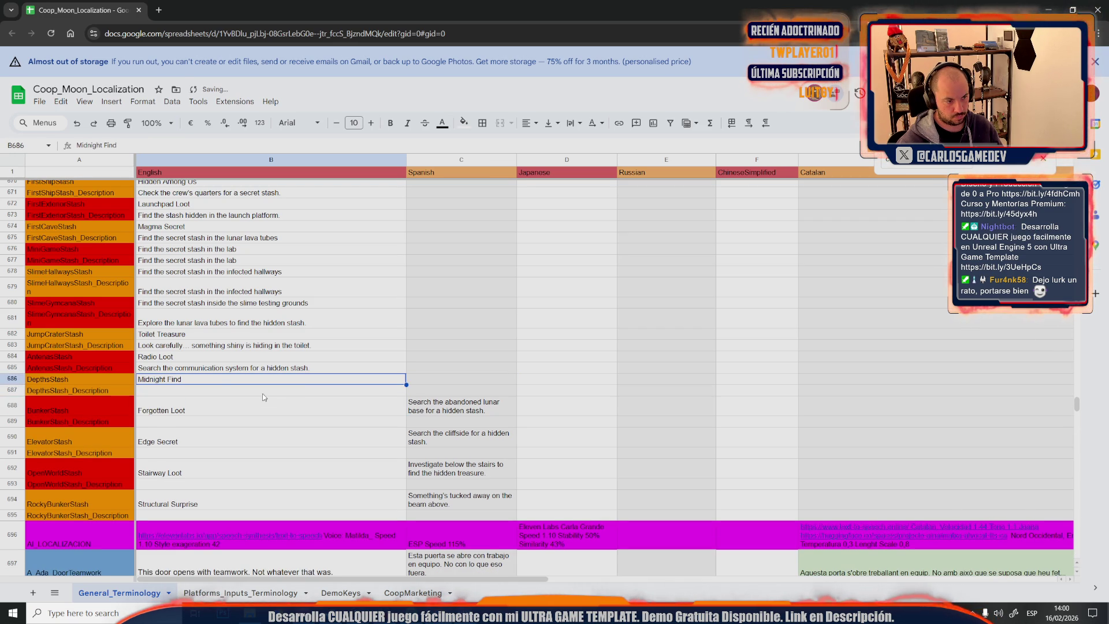
key("Down")
key("ctrl+v")
key("Down")
Move the abandoned base description from C688 into B689
key("Right")
key("Return")
key("ctrl+a")
key("ctrl+x")
left_click(186, 415)
key("ctrl+v")
Move the cliffside description from C690 into B691
left_click(438, 434)
key("Return")
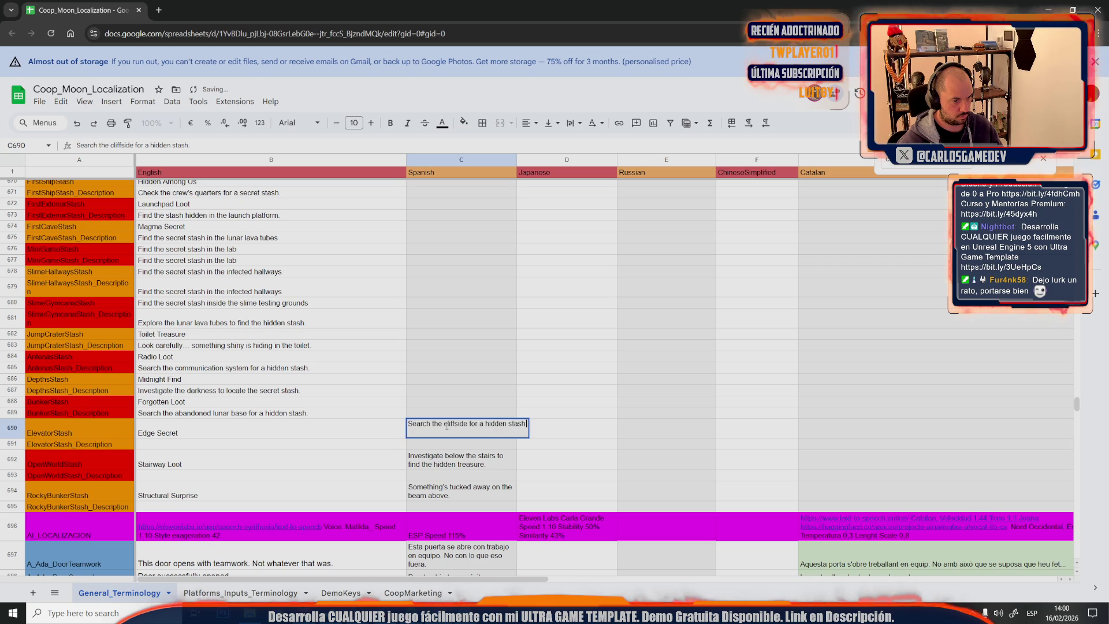
key("ctrl+x")
left_click(231, 455)
key("Return")
left_click(232, 435)
key("Return")
key("ctrl+v")
Clear C692 and paste the stairs description into B693
left_click(428, 451)
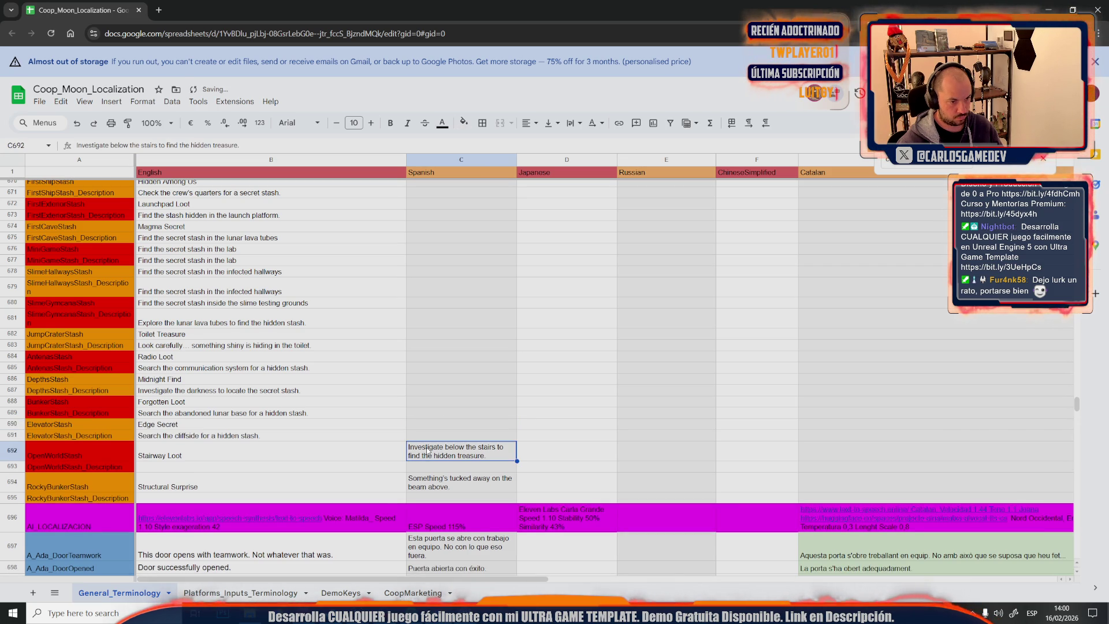
key("Return")
key("ctrl+a")
key("BackSpace")
key("Return")
left_click(200, 466)
key("ctrl+v")
Clear C694, paste the beam description into B695, and review the Edge Secret and Stairway Loot titles
left_click(435, 473)
key("Return")
key("ctrl+a")
key("BackSpace")
key("Return")
left_click(271, 490)
key("ctrl+v")
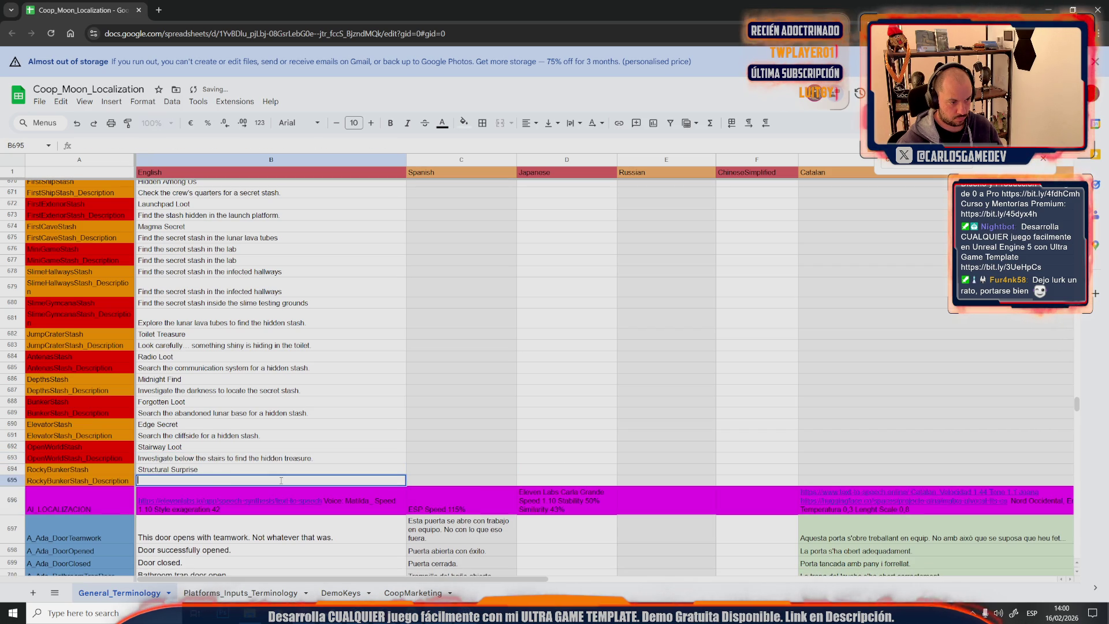
left_click(333, 427)
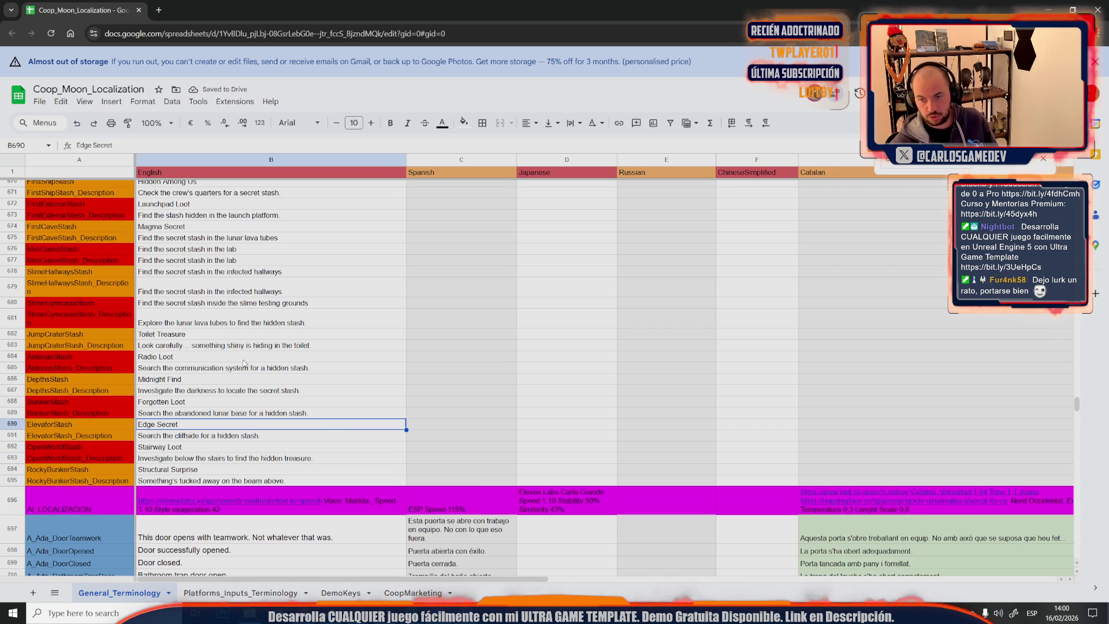
left_click(371, 448)
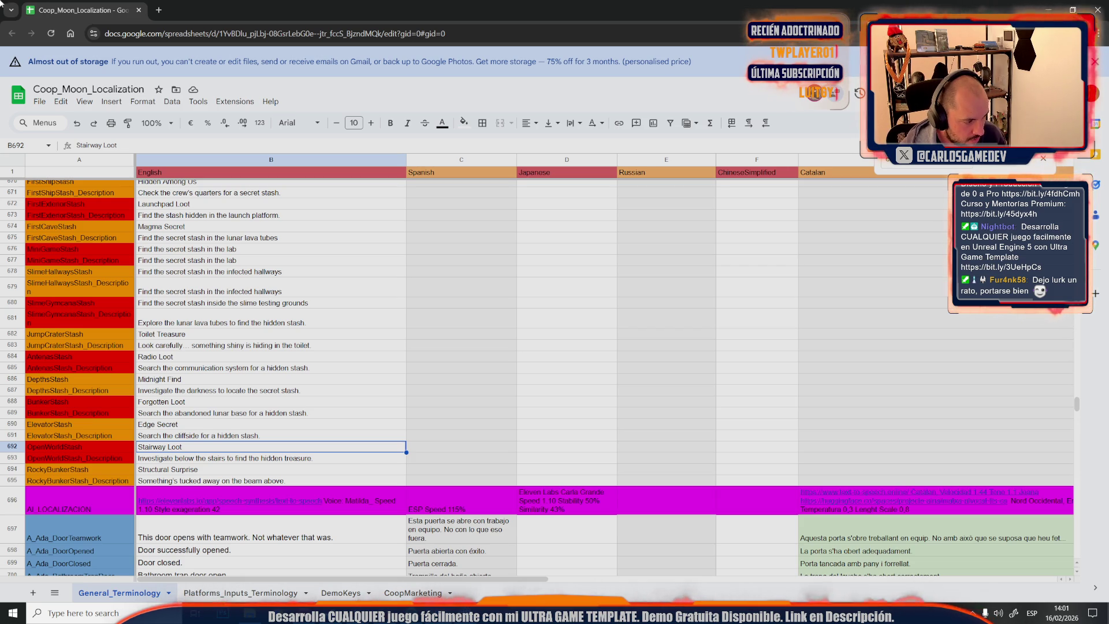
Rename the AI_LOCALIZACION key in A696 to LUNA_VOICE_LOCALIZACTION
left_click(100, 503)
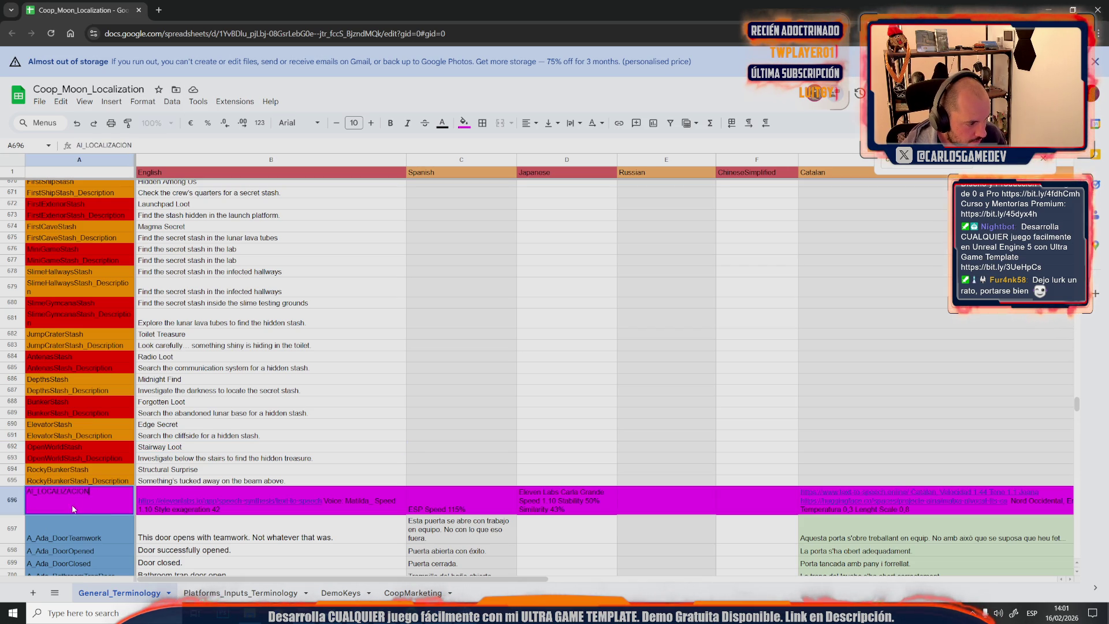
double_click(88, 492)
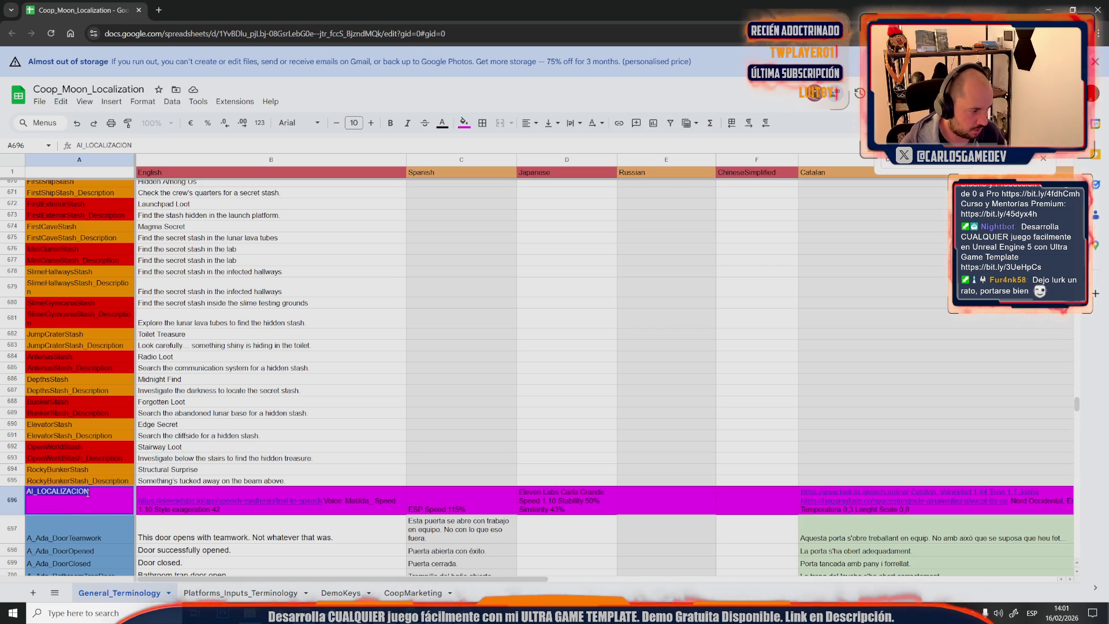
key("ctrl+a")
type("LUNA")
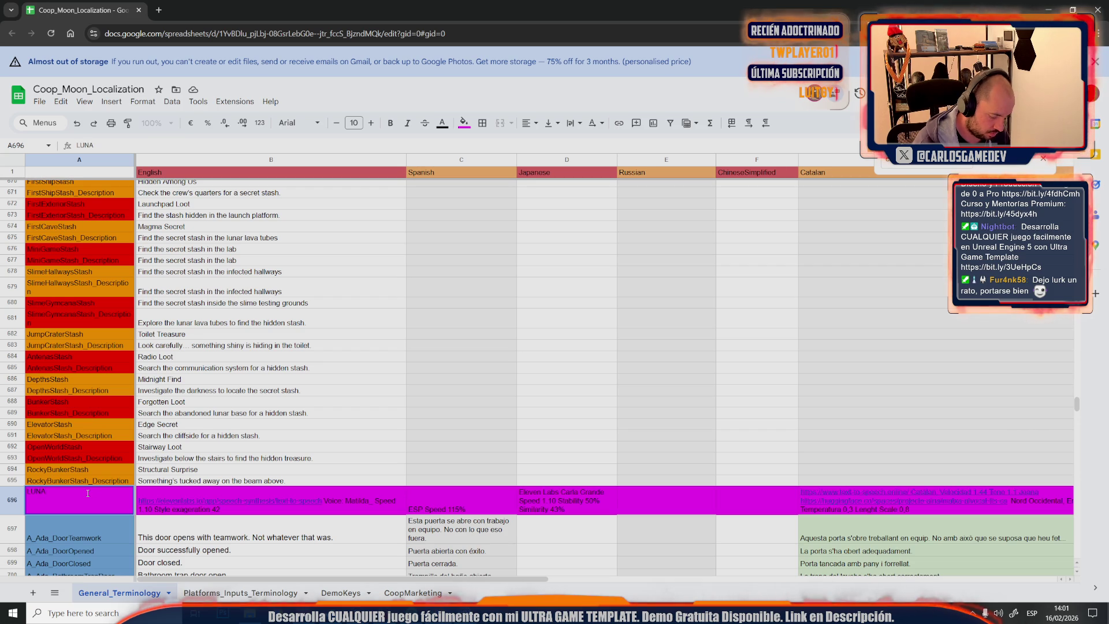
type("_LOCALIZAC")
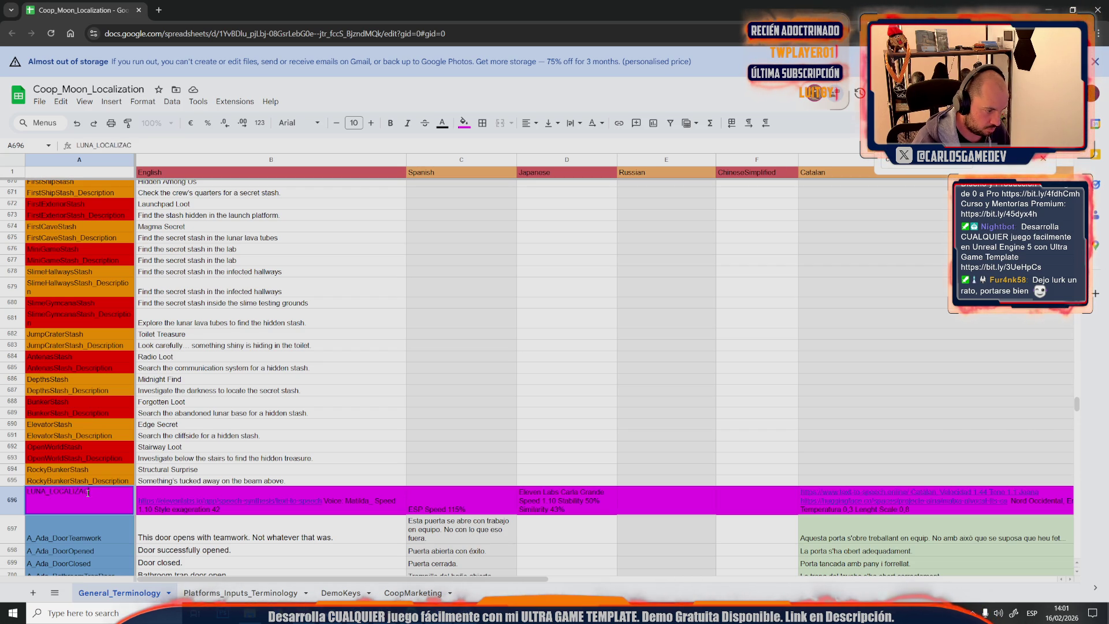
type("TION")
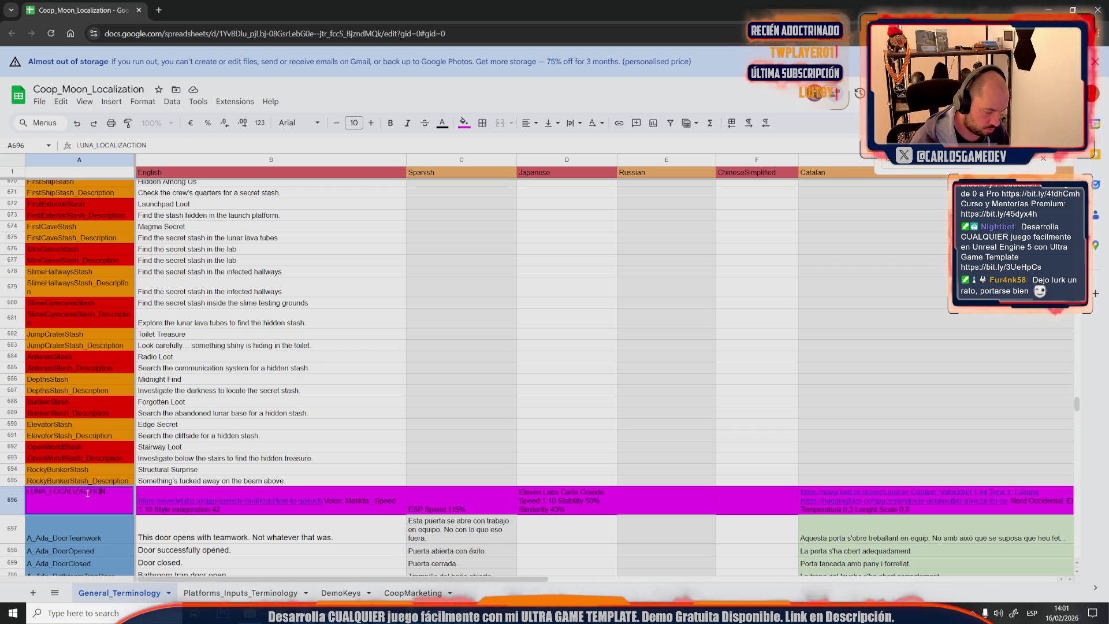
type("VOIC")
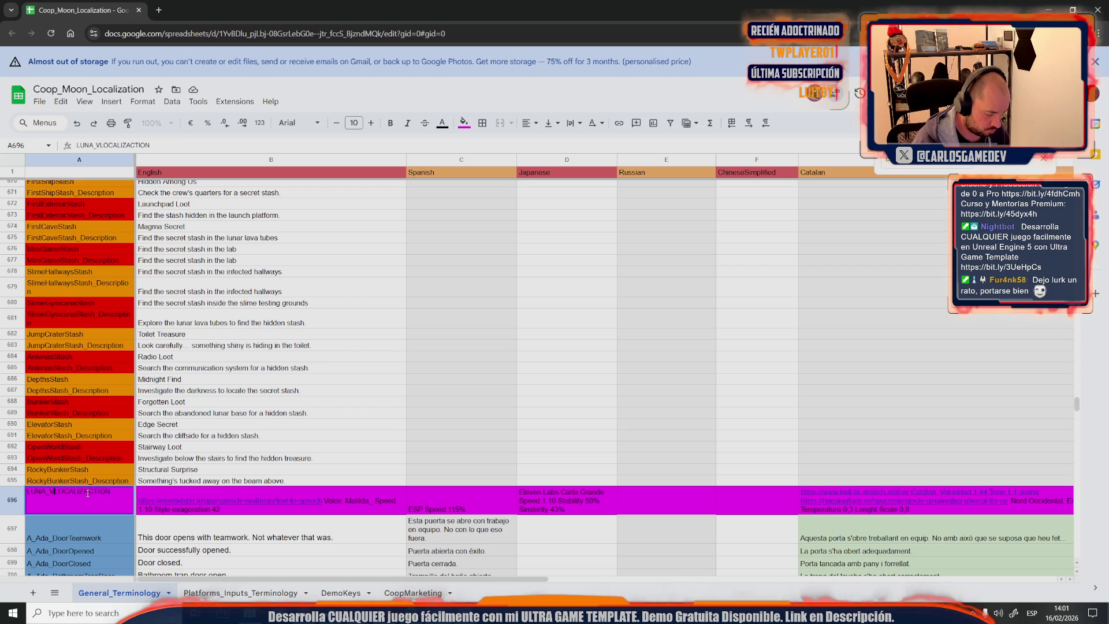
type("E_")
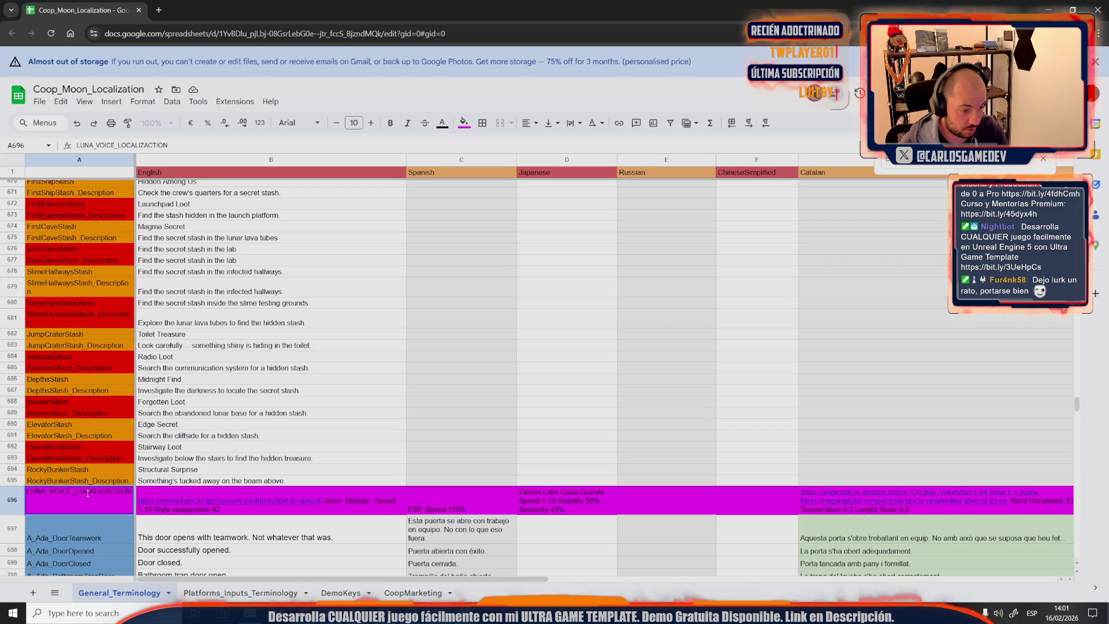
key("Tab")
Clear the leftover English, Spanish and Japanese cells B696–D696
key("Delete")
key("Tab")
key("Delete")
key("Tab")
key("Delete")
left_click(896, 494)
key("Delete")
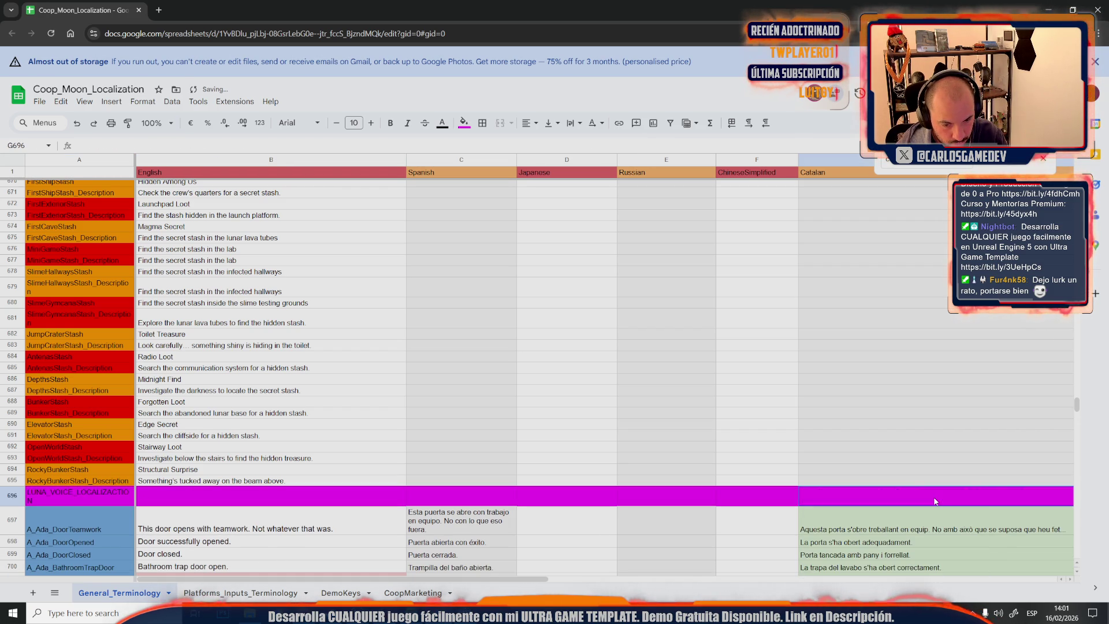
scroll(539, 573, "right", 5)
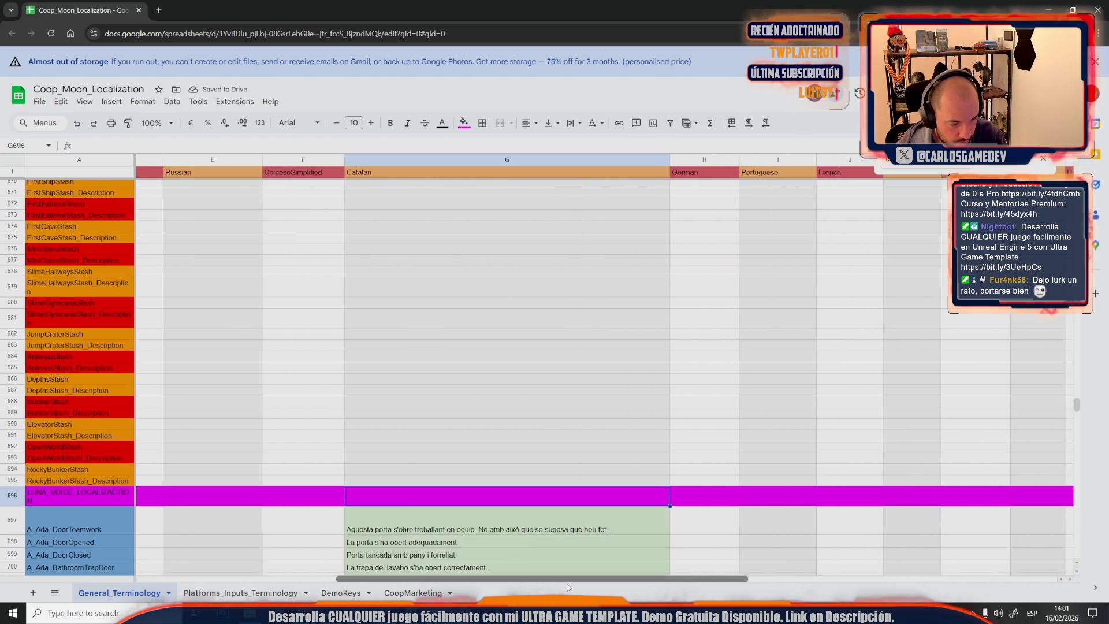
scroll(344, 520, "left", 5)
Clear the remaining row 696 text and delete the DO NOT LOCALIZE notes from B633 and C633
left_click(386, 461)
scroll(387, 465, "up", 5)
scroll(387, 465, "up", 5)
scroll(386, 465, "up", 5)
scroll(387, 465, "down", 3)
scroll(387, 465, "down", 1)
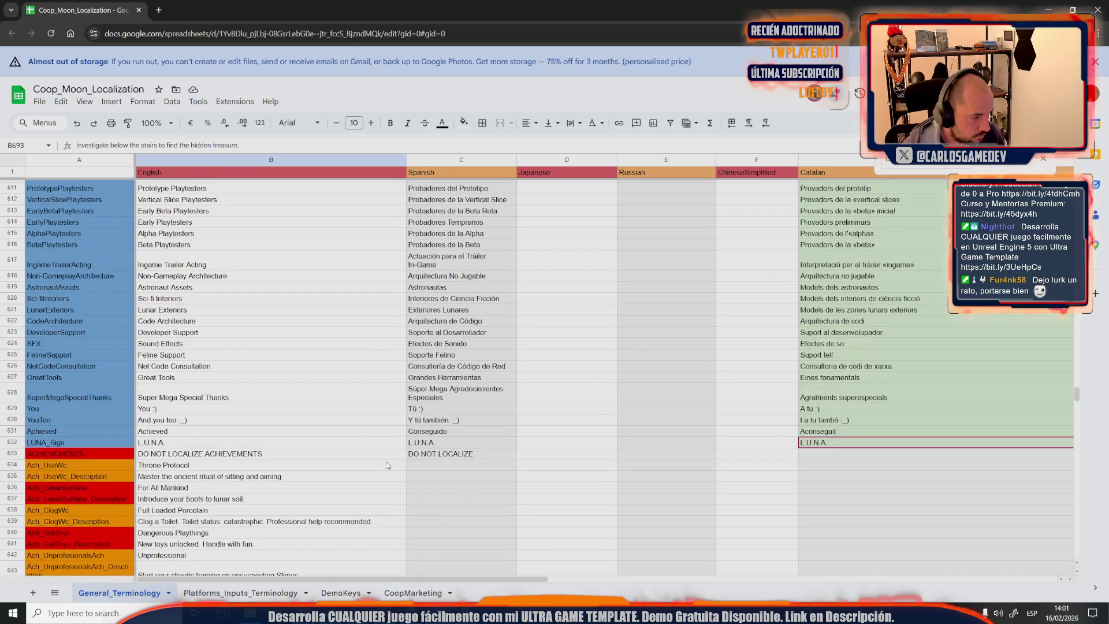
scroll(386, 465, "down", 2)
scroll(382, 466, "down", 3)
scroll(372, 465, "down", 2)
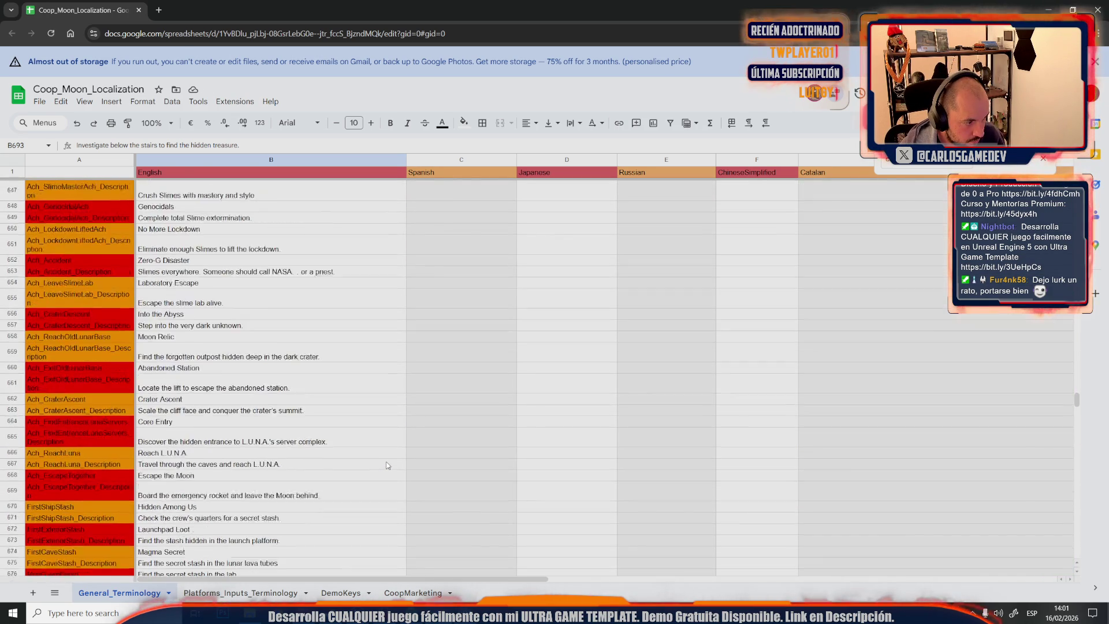
scroll(356, 466, "up", 3)
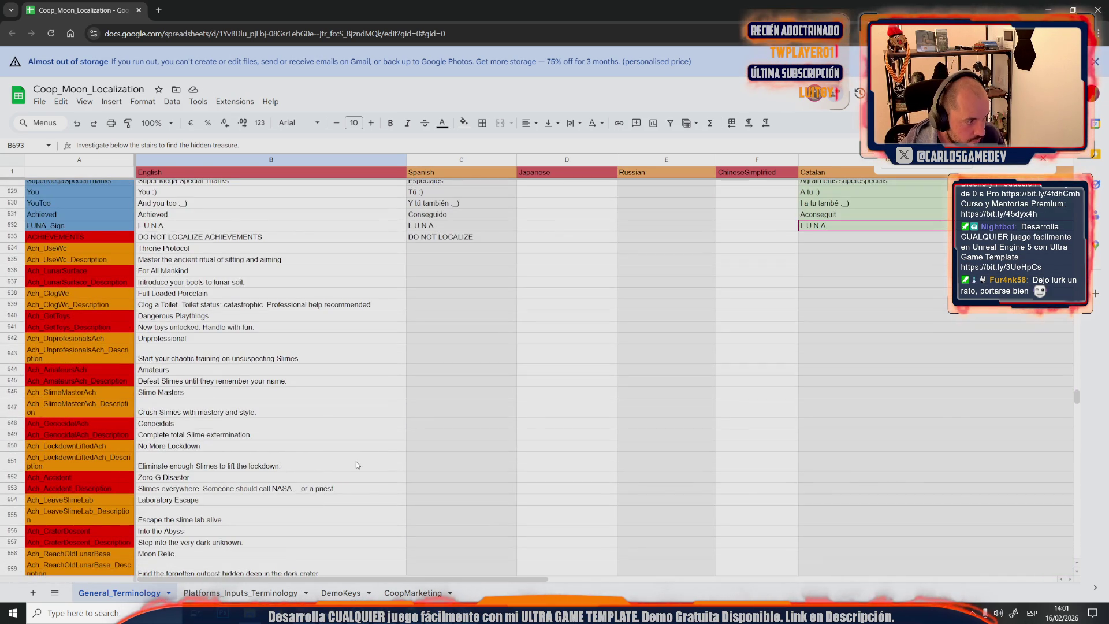
left_click(234, 239)
key("Delete")
left_click(468, 238)
key("Delete")
left_click(249, 259)
left_click(83, 236)
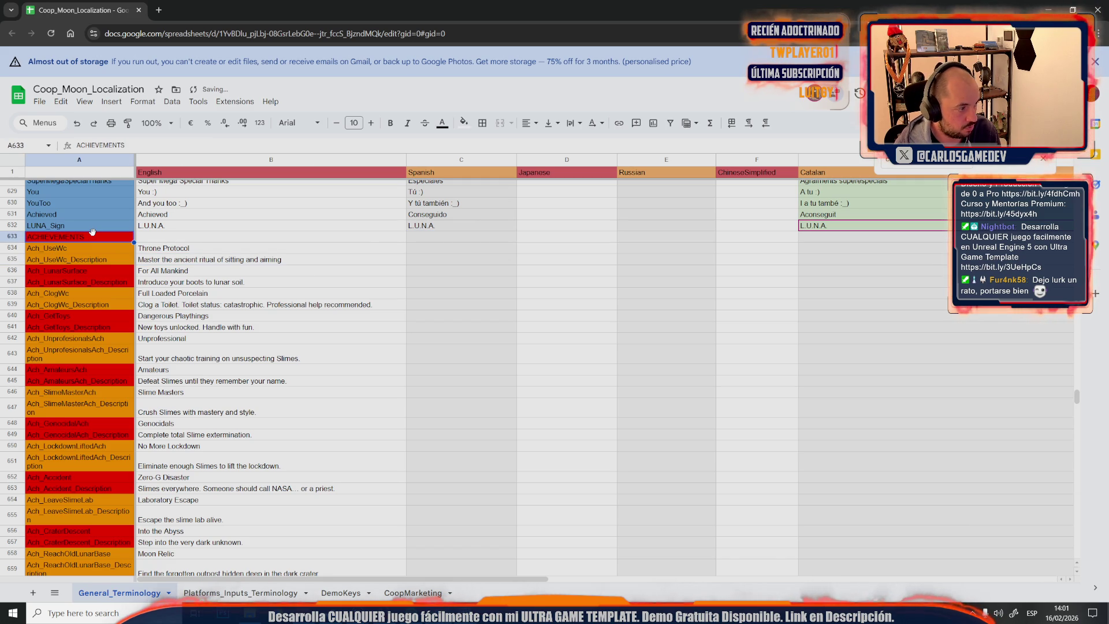
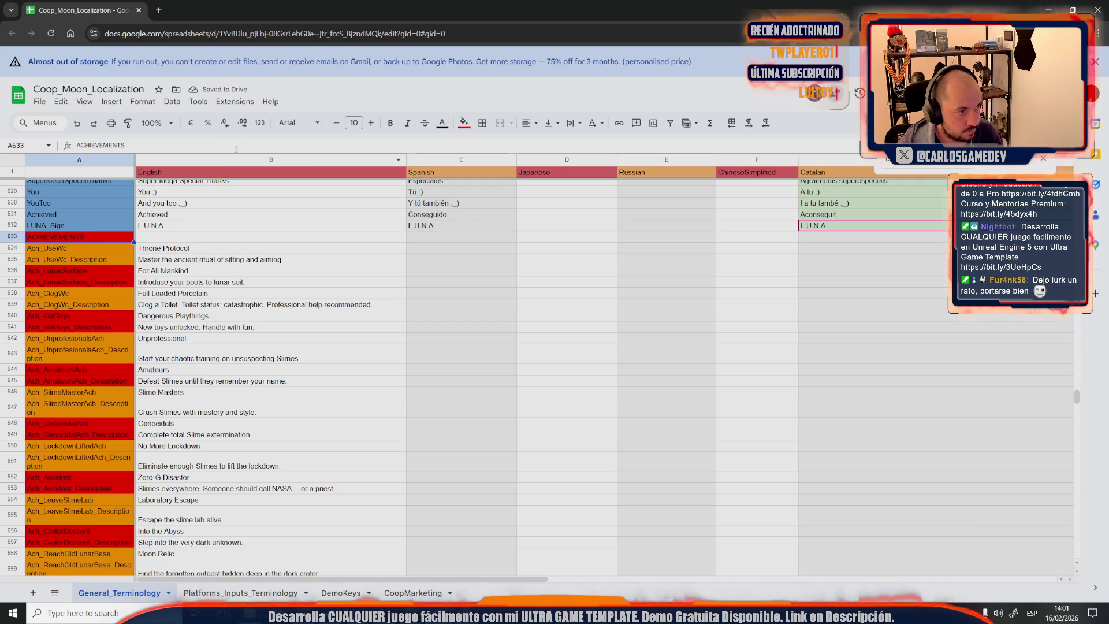
Fill the whole ACHIEVEMENTS header row 633 red
left_click(12, 236)
left_click(465, 123)
left_click(479, 172)
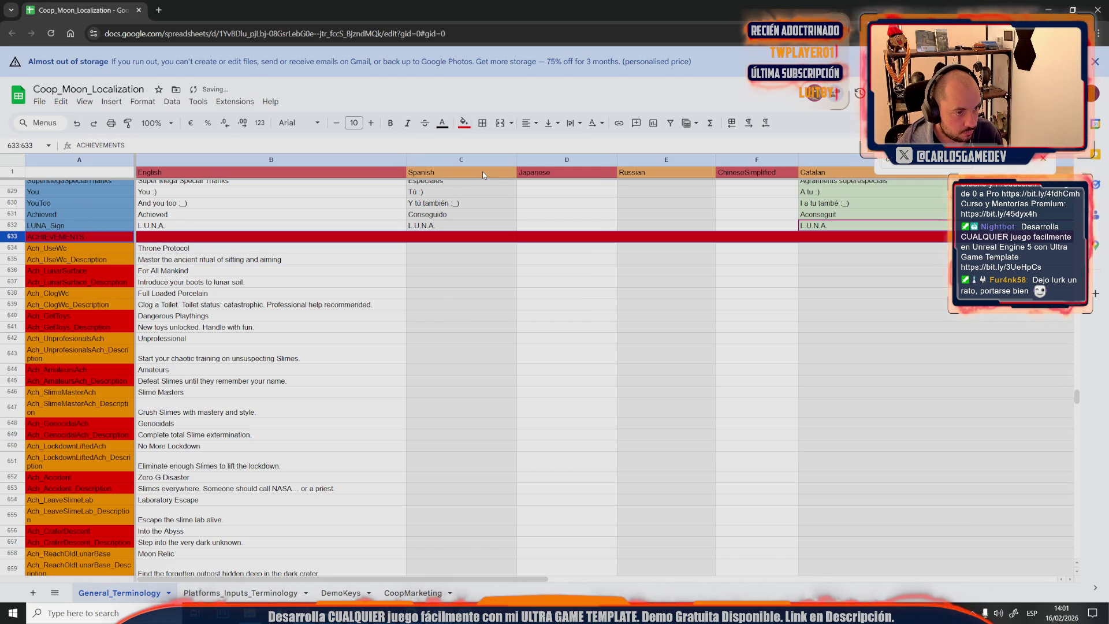
key("Down")
scroll(183, 290, "up", 3)
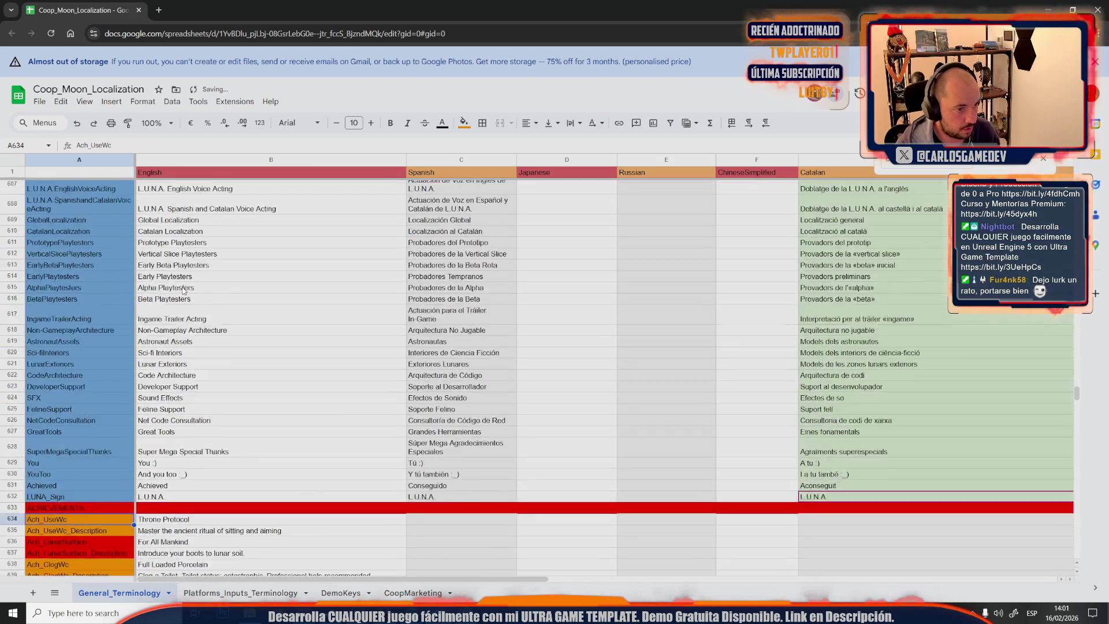
scroll(183, 289, "down", 3)
Ctrl-select the orange achievement and stash key cells in column A from A634 to A655
left_click(87, 319, "shift")
left_click(108, 347, "ctrl")
left_click(101, 360, "ctrl")
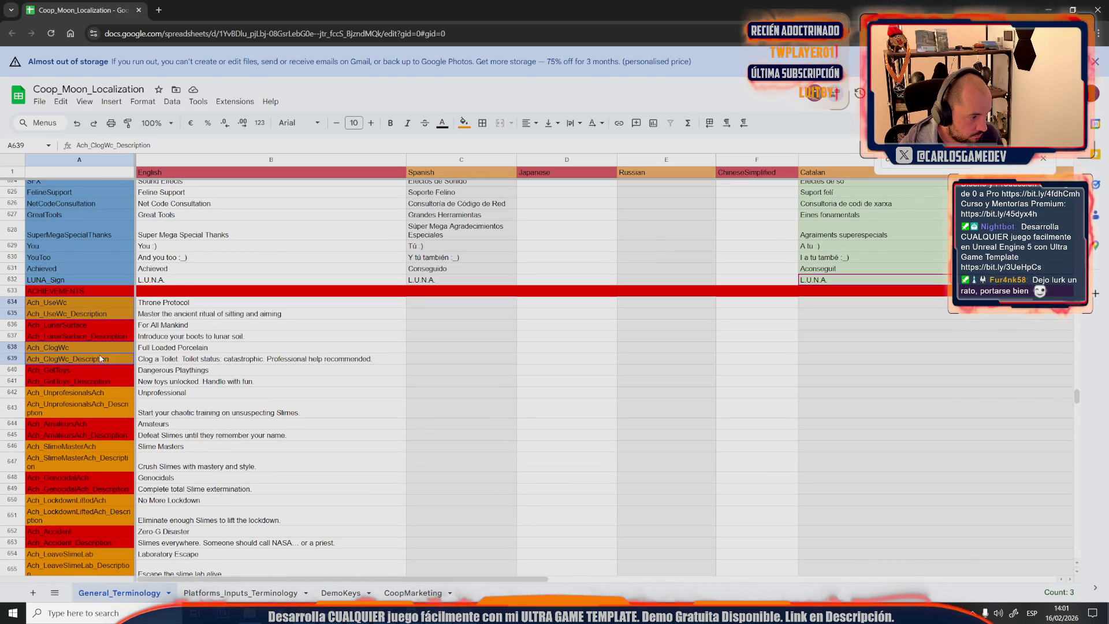
left_click(107, 393, "ctrl")
left_click(105, 444, "ctrl")
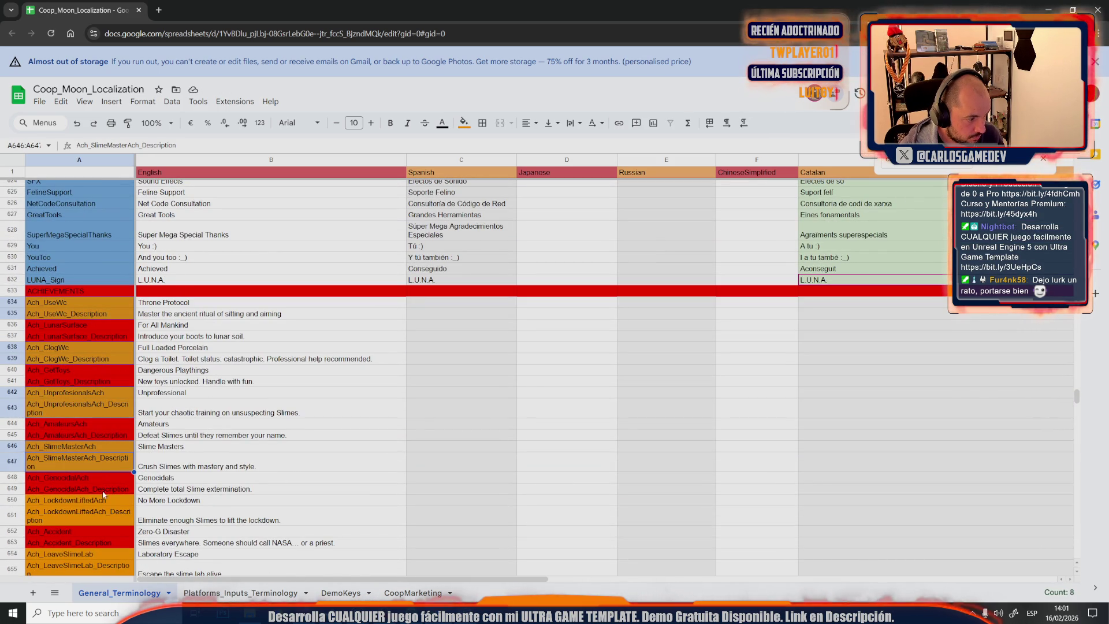
left_click(97, 511, "ctrl")
left_click(102, 554, "ctrl")
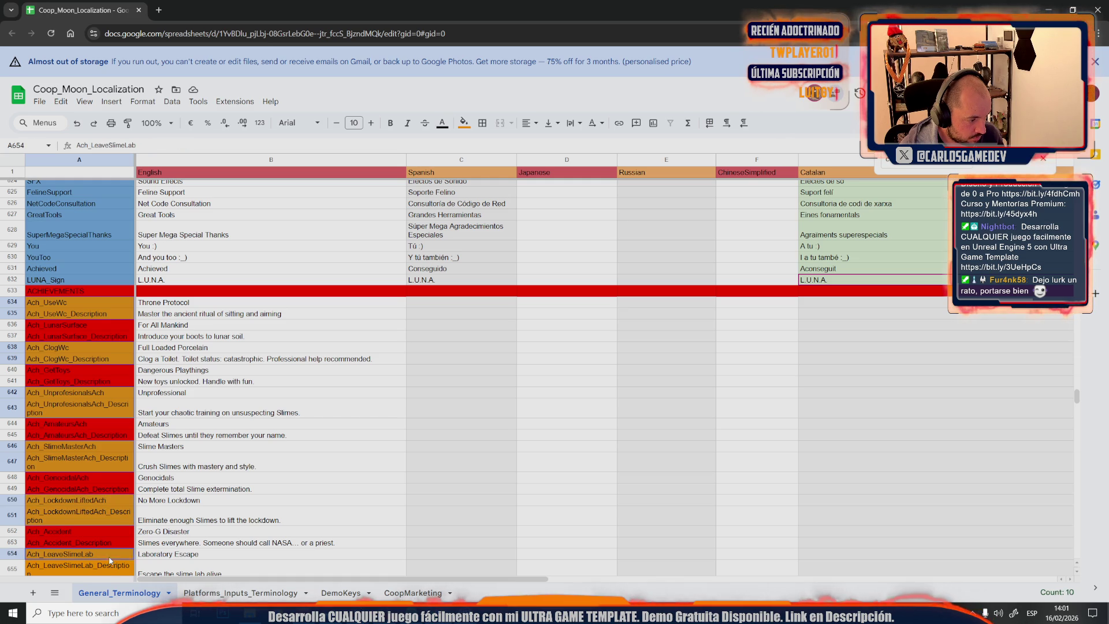
scroll(108, 559, "down", 3)
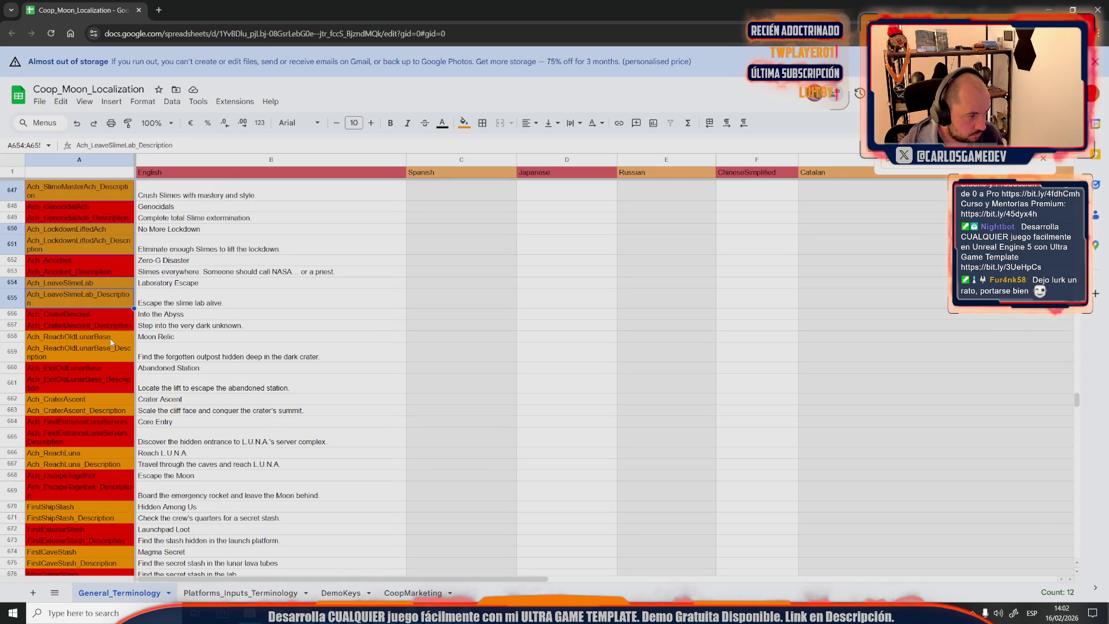
left_click_drag(79, 336, 78, 353)
left_click_drag(86, 400, 80, 410)
left_click_drag(78, 452, 78, 465)
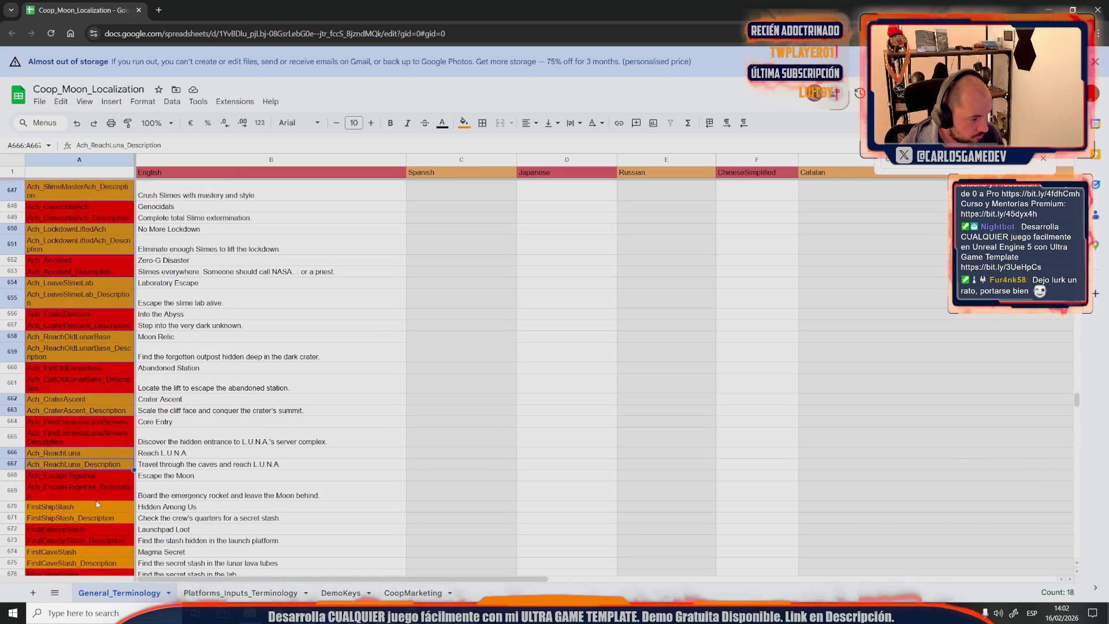
left_click_drag(87, 506, 93, 519)
scroll(93, 518, "down", 3)
left_click_drag(93, 444, 93, 510)
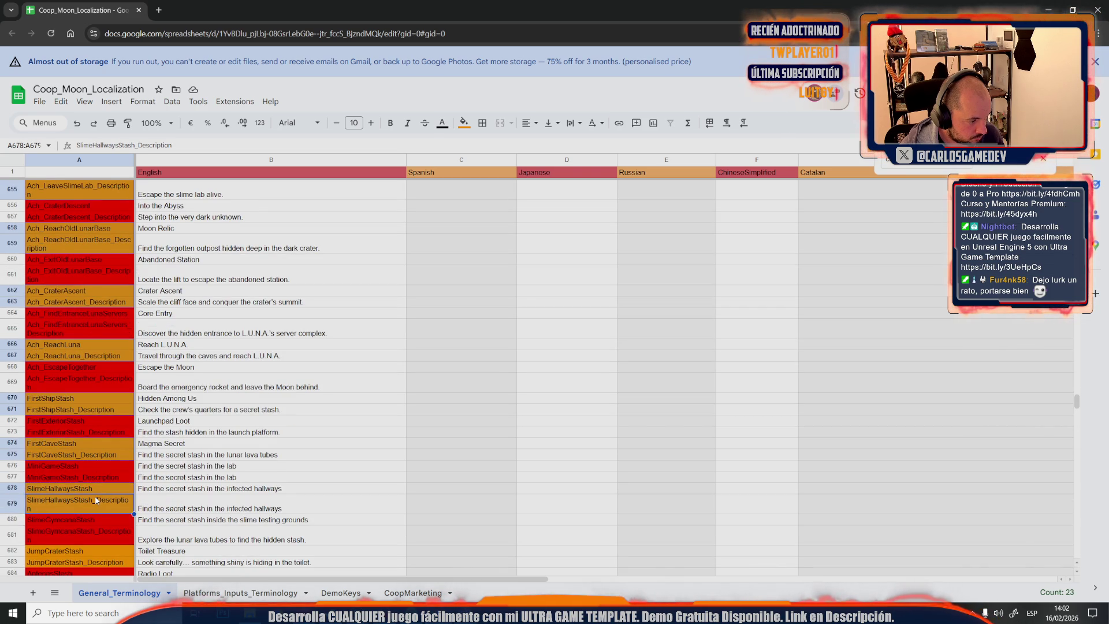
scroll(103, 515, "down", 3)
mouse_move(114, 443)
left_mouse_down()
mouse_move(93, 455)
mouse_move(81, 545)
left_mouse_up()
scroll(81, 551, "down", 5)
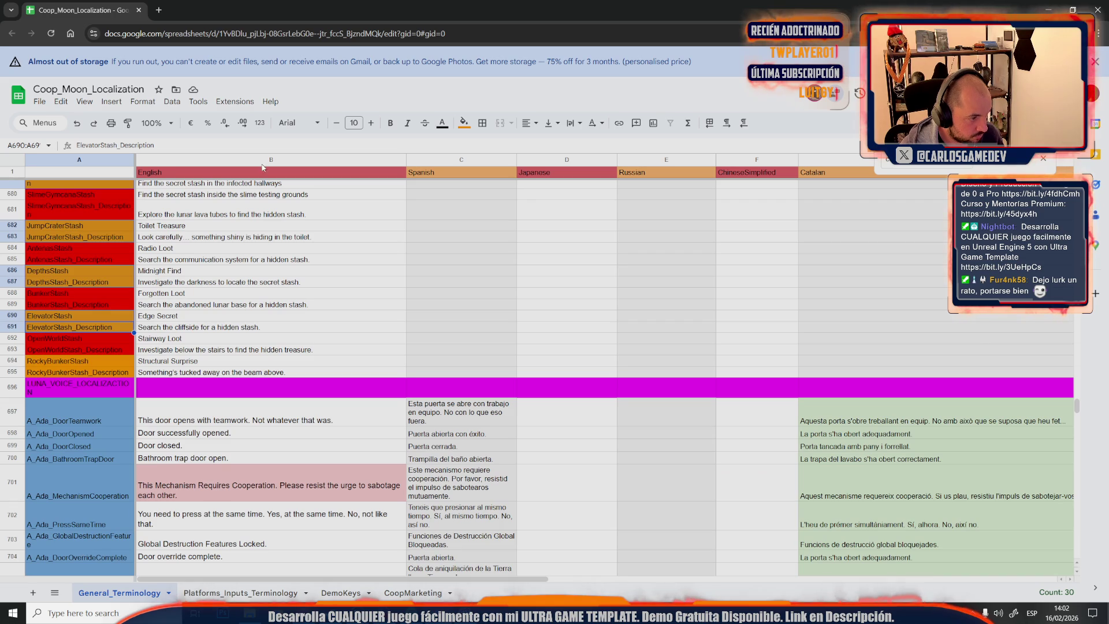
left_click_drag(78, 361, 78, 372)
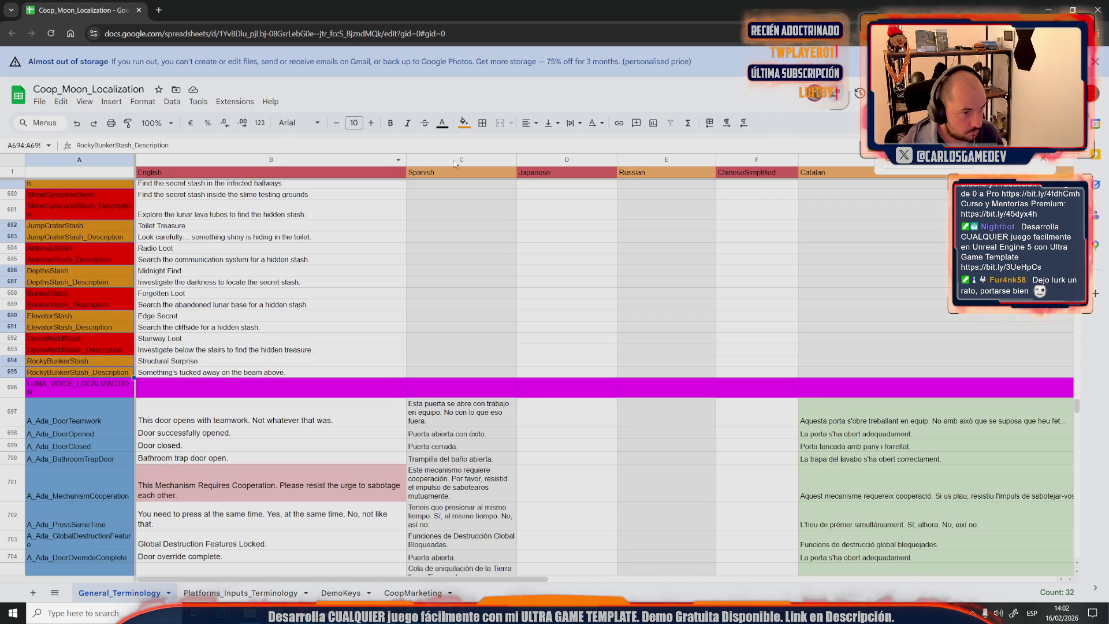
Give the selected orange key cells a lighter fill and deselect to check it
left_click(467, 123)
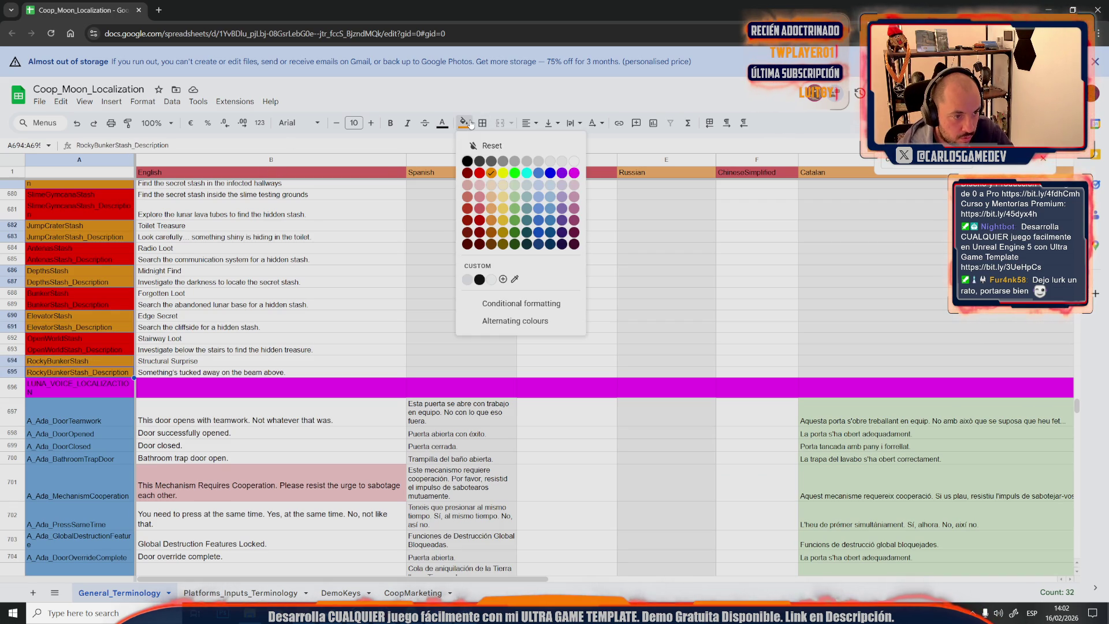
left_click(503, 197)
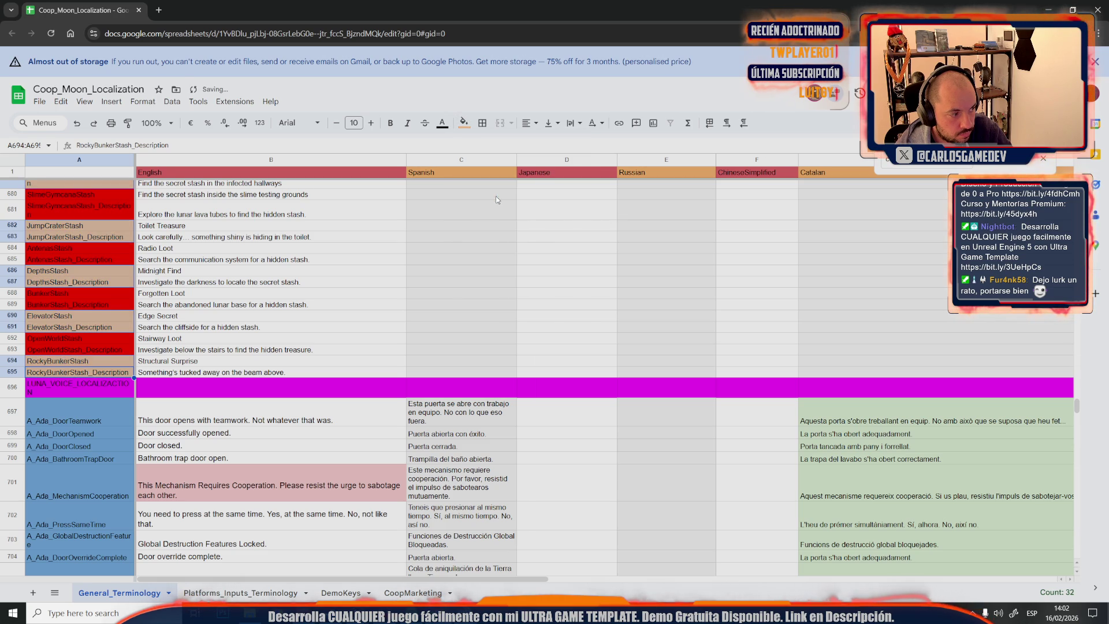
left_click(405, 248)
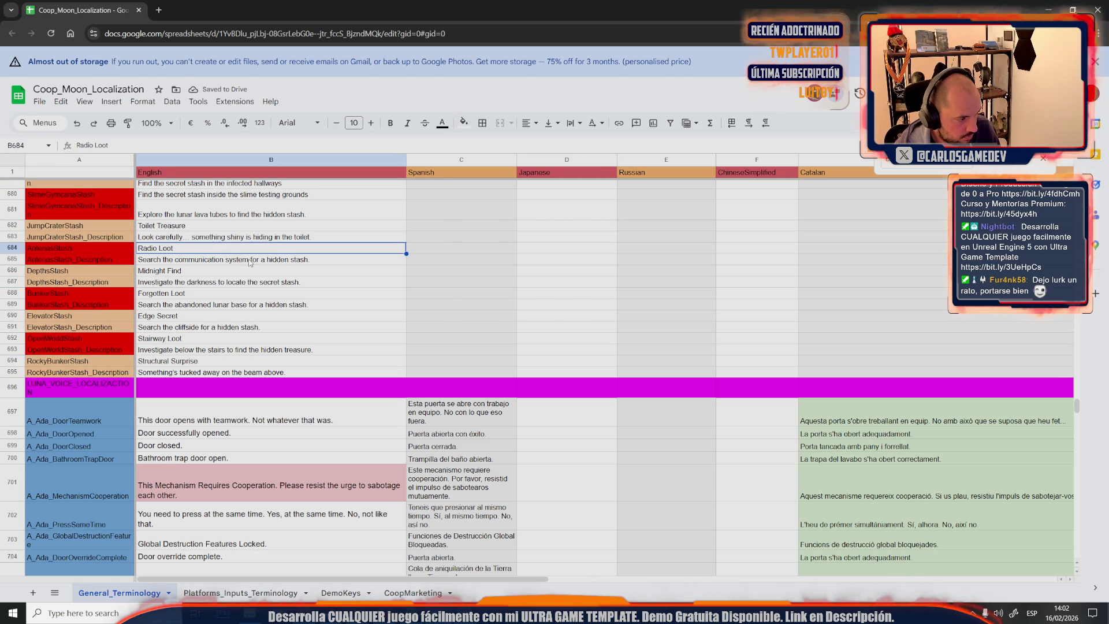
left_click_drag(78, 360, 465, 132)
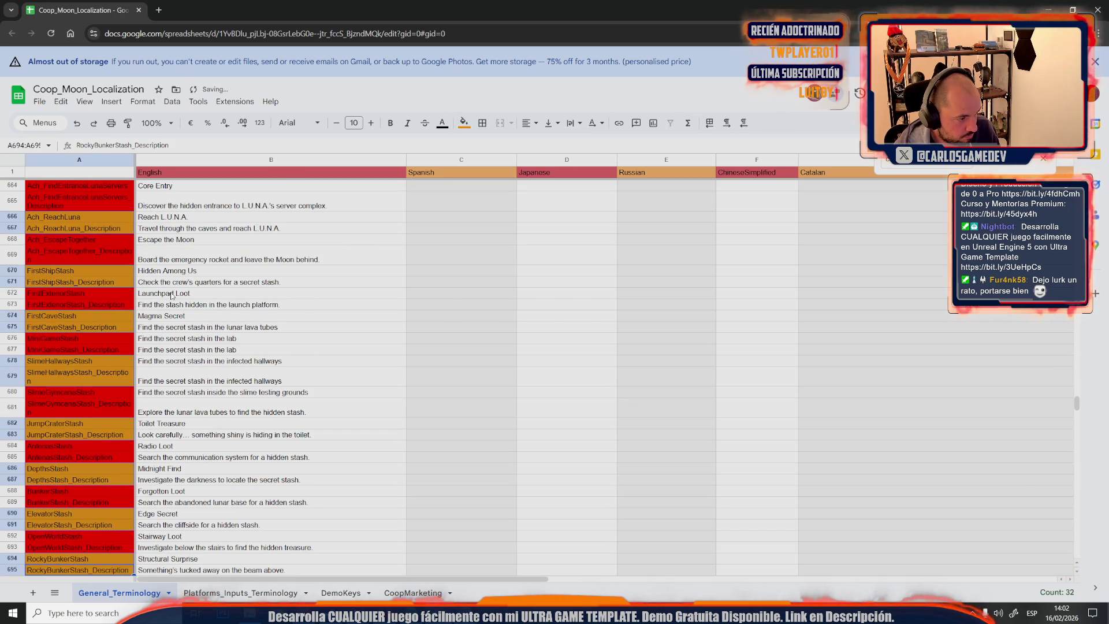
Apply the lighter fill to the still-selected orange key cells
left_click(463, 123)
left_click(486, 210)
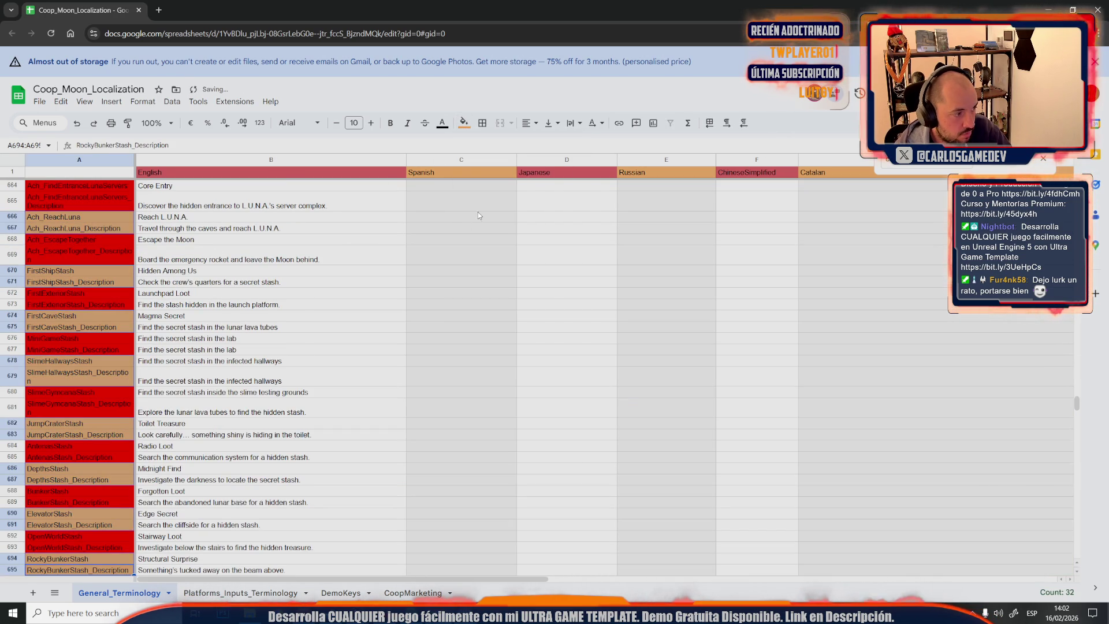
left_click(320, 329)
scroll(81, 334, "up", 5)
scroll(81, 334, "up", 5)
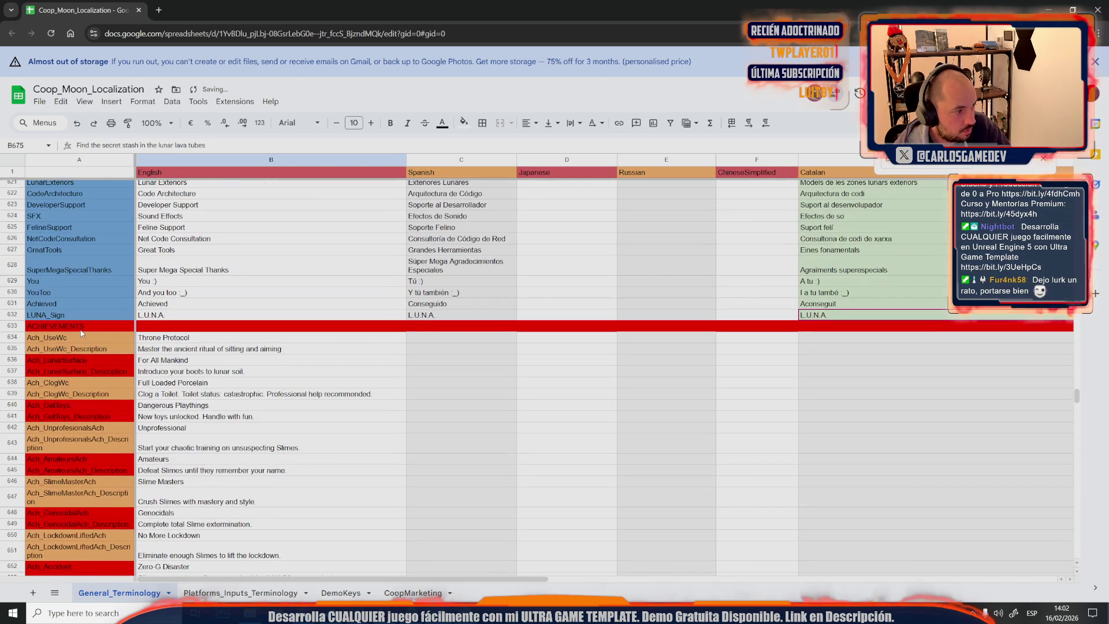
Ctrl-select the red achievement key cells in column A from A636 down to A677
left_click(113, 370)
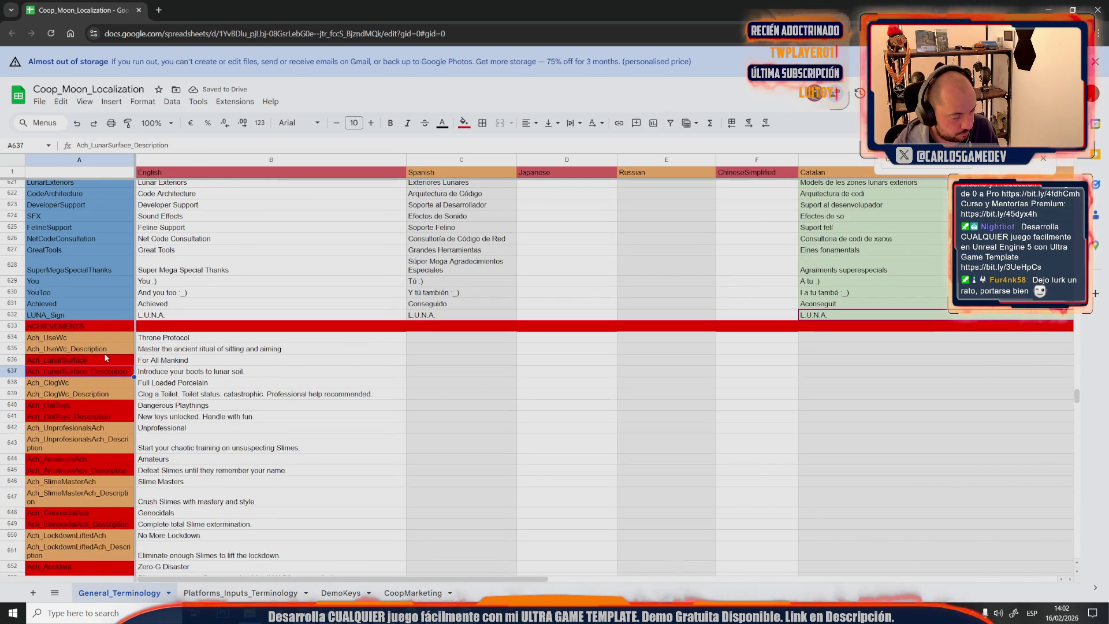
left_click(104, 350)
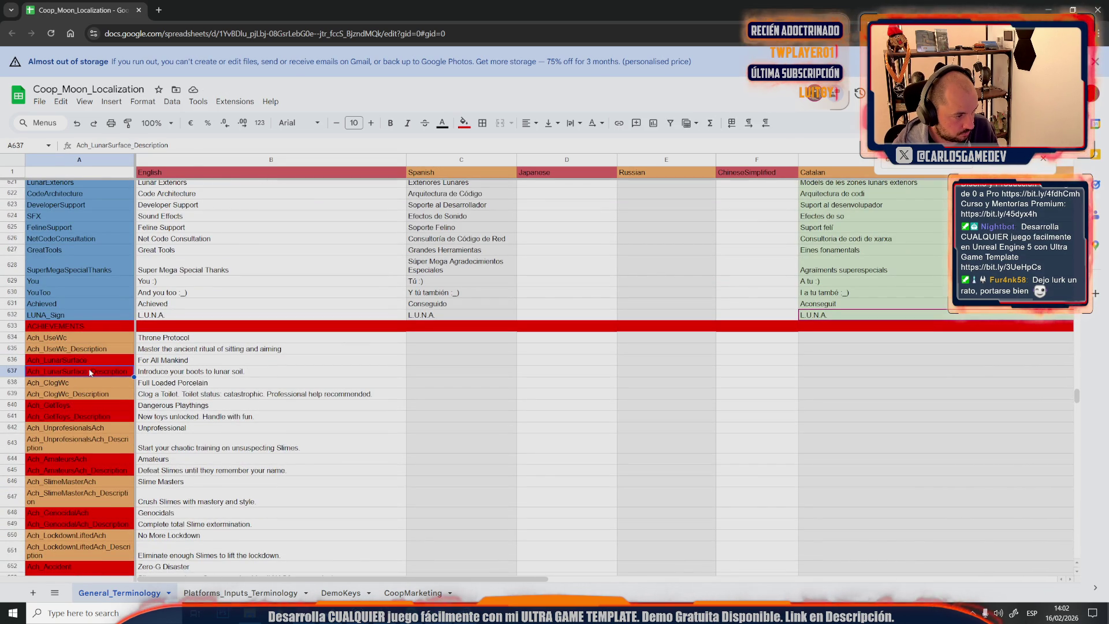
left_click(94, 406)
left_click_drag(94, 407, 88, 423)
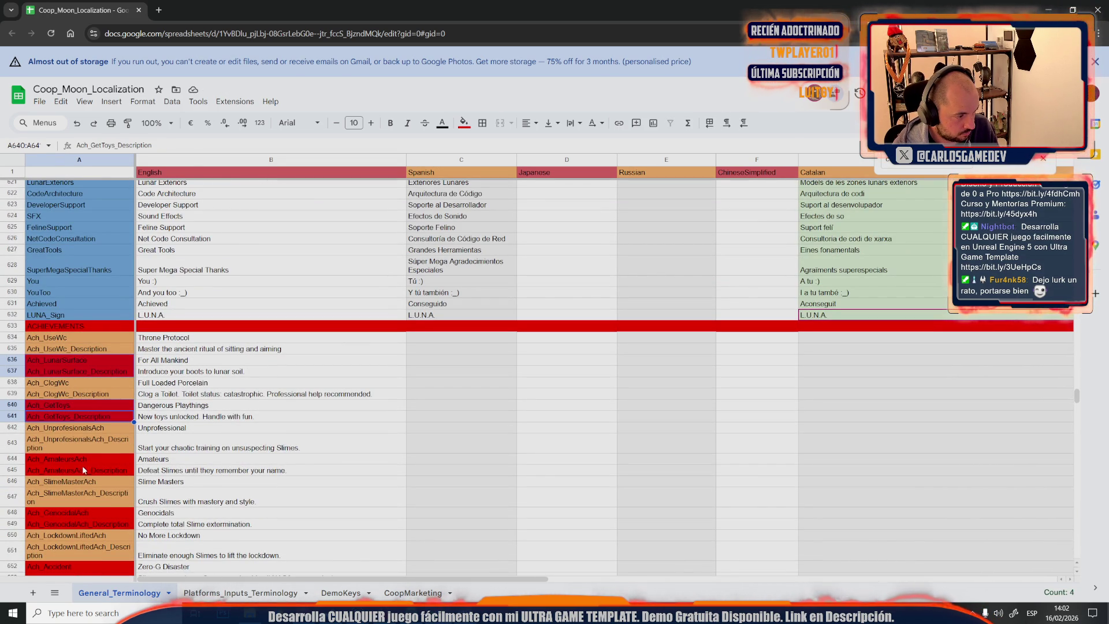
left_click_drag(85, 461, 86, 470)
left_click(90, 513, "ctrl")
left_click_drag(90, 512, 90, 524)
scroll(82, 526, "down", 3)
left_click(95, 458, "ctrl")
left_click_drag(96, 462, 96, 469)
left_click(87, 512, "ctrl")
left_click_drag(87, 512, 88, 526)
scroll(88, 526, "down", 3)
left_click(98, 457, "ctrl")
left_click_drag(98, 457, 82, 468)
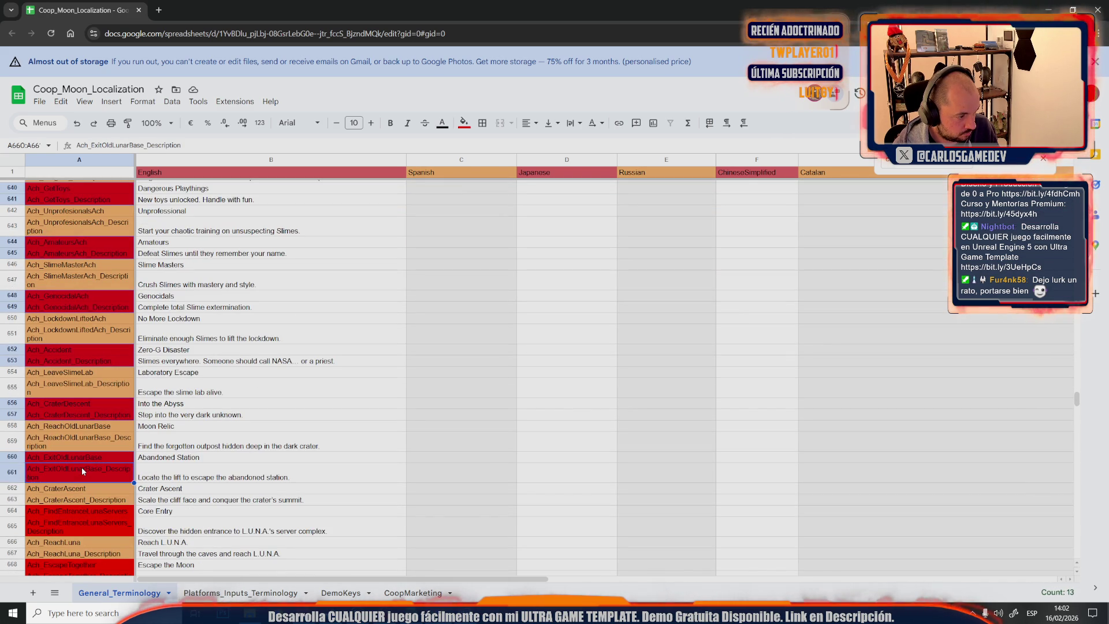
left_click(87, 510, "ctrl")
left_click_drag(87, 509, 82, 523)
scroll(82, 524, "down", 3)
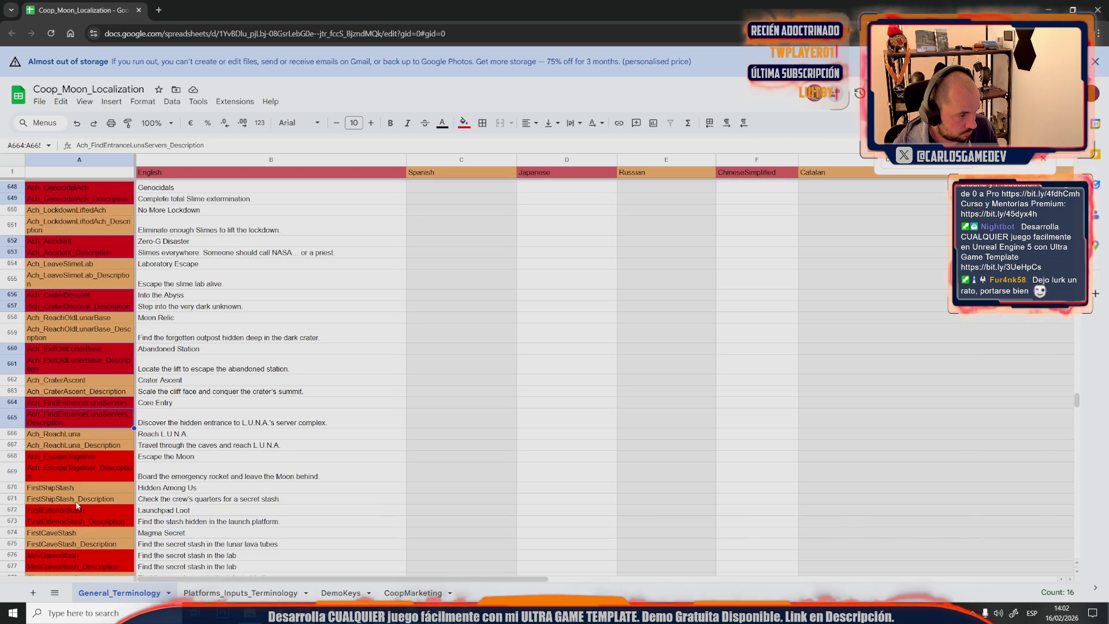
left_click_drag(95, 461, 91, 469, "ctrl")
left_click(76, 511, "ctrl")
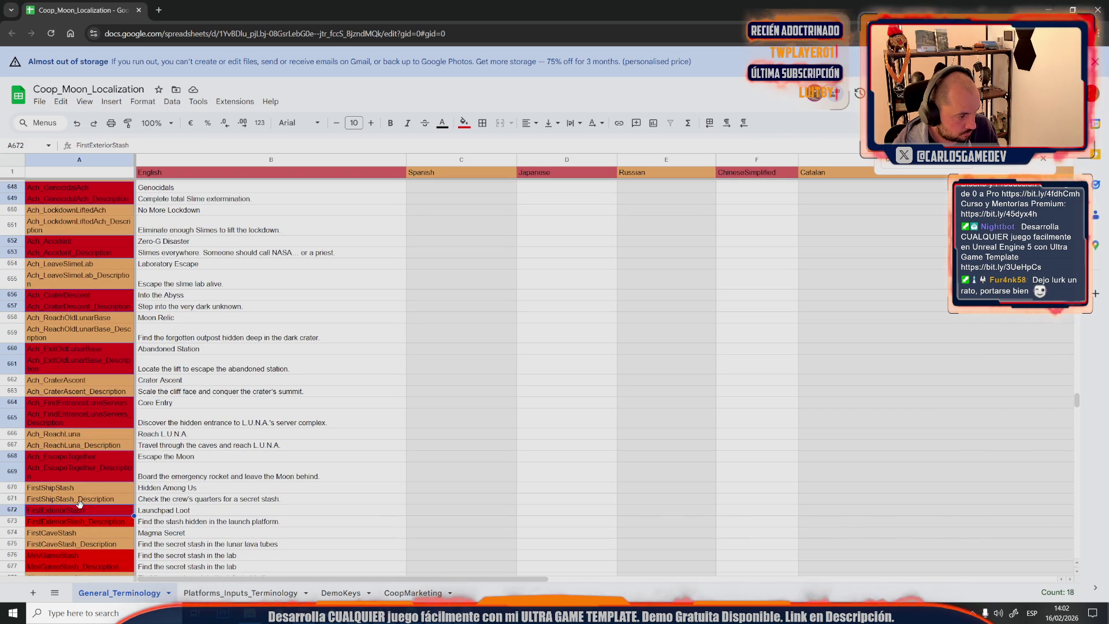
left_click_drag(74, 521, 74, 523, "ctrl")
scroll(75, 447, "down", 5)
left_click_drag(81, 284, 69, 302, "ctrl")
left_click(78, 349)
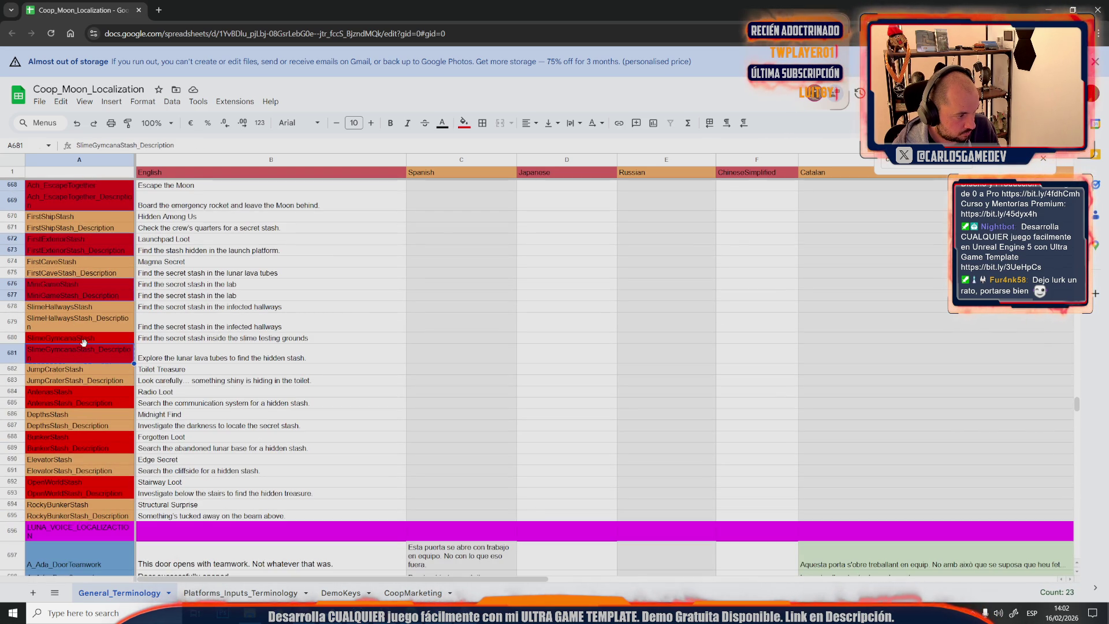
Undo the stray fill changes, add A680:A681, and give the red key cells a light red fill
key("ctrl+z")
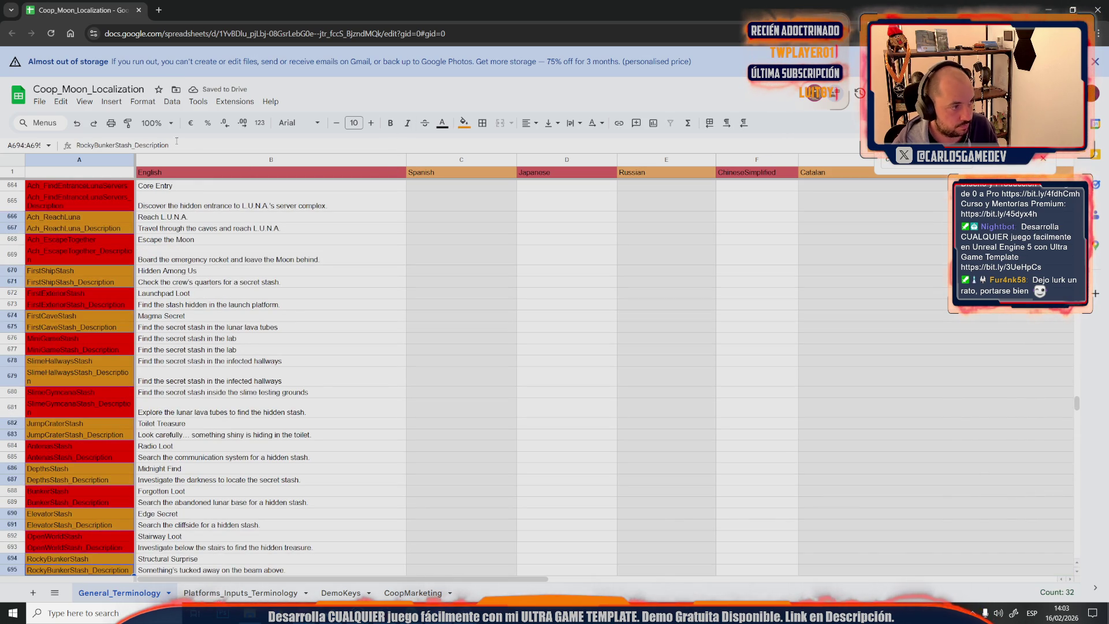
key("ctrl+z")
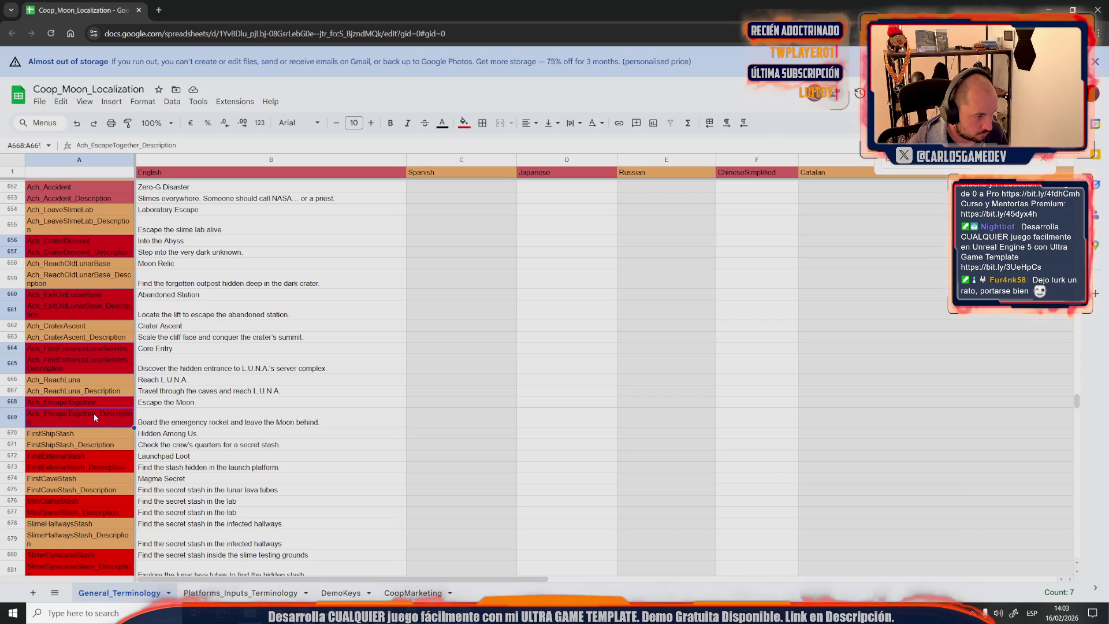
key("ctrl+z")
key("ctrl+z")
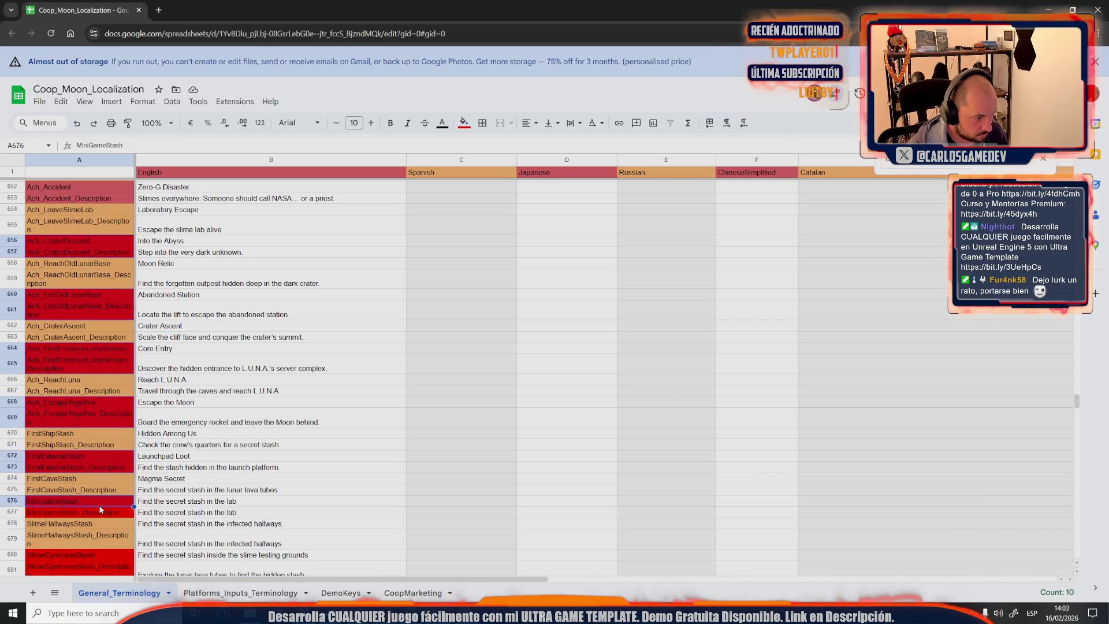
key("ctrl+z")
left_click_drag(95, 549, 94, 565)
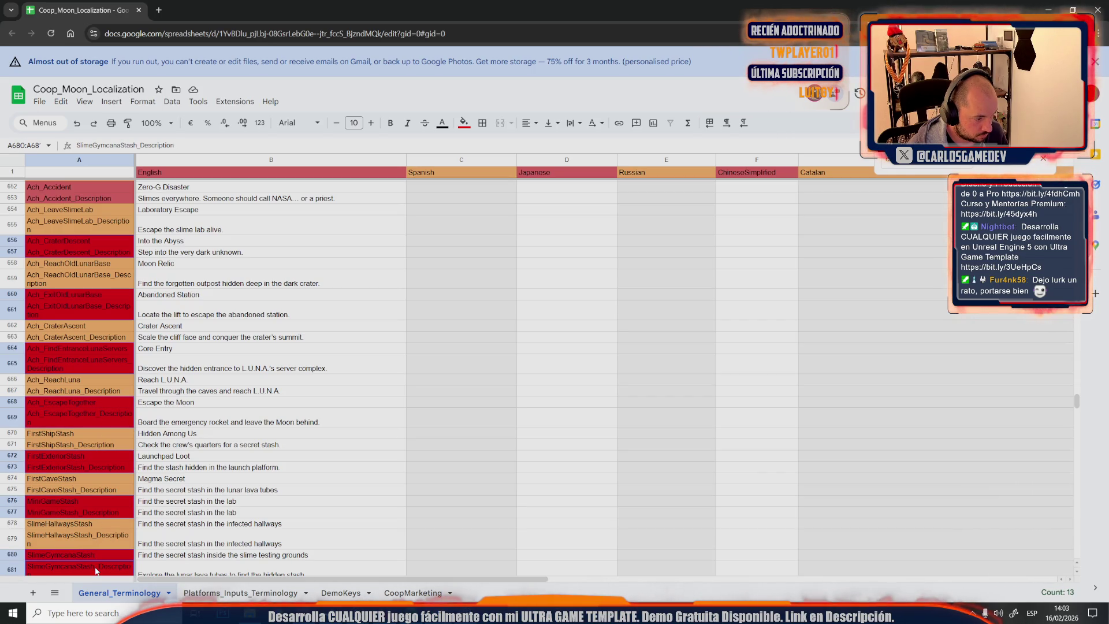
left_click(466, 126)
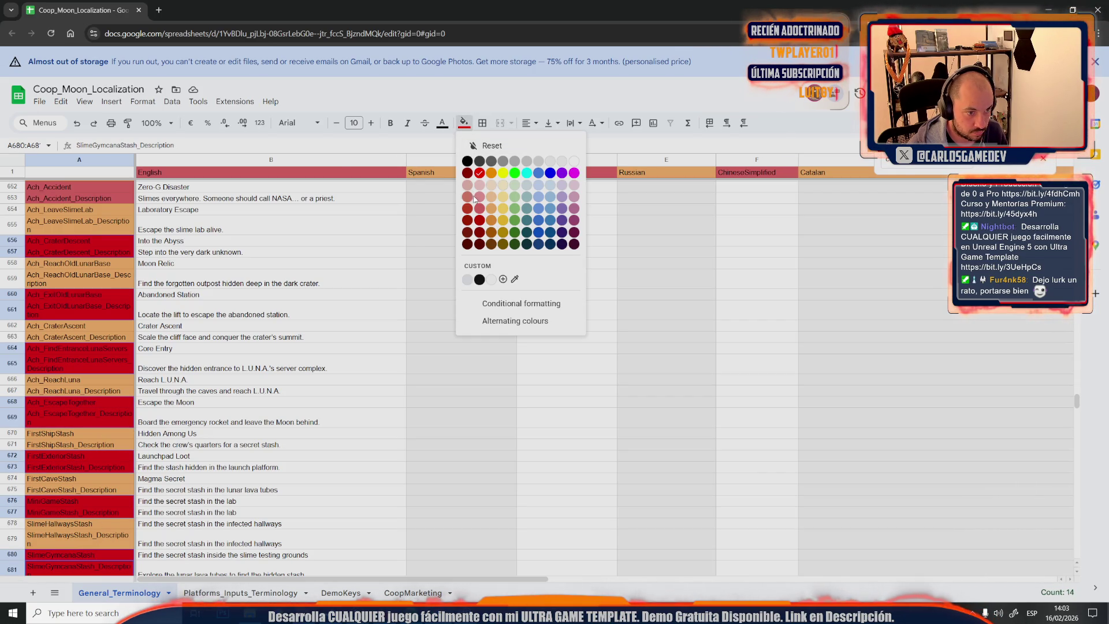
left_click(480, 215)
left_click(341, 337)
scroll(322, 378, "down", 2)
scroll(322, 379, "down", 2)
scroll(321, 379, "down", 4)
scroll(321, 379, "up", 2)
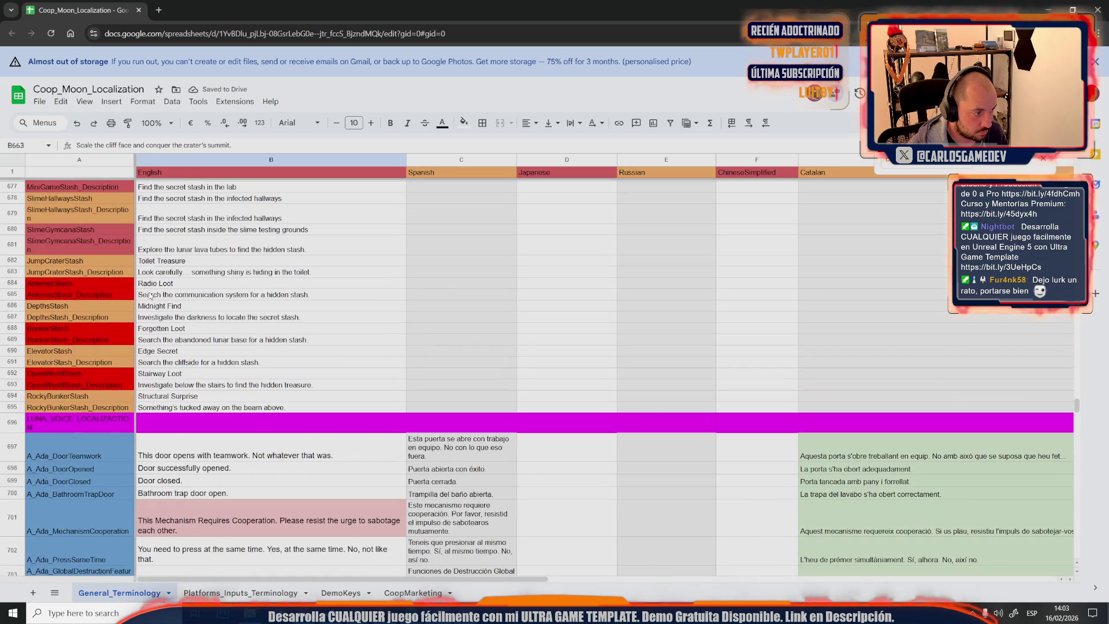
Give the red stash key cells A684 to A693 the same lighter red fill
left_click(78, 283)
left_click(72, 329, "ctrl")
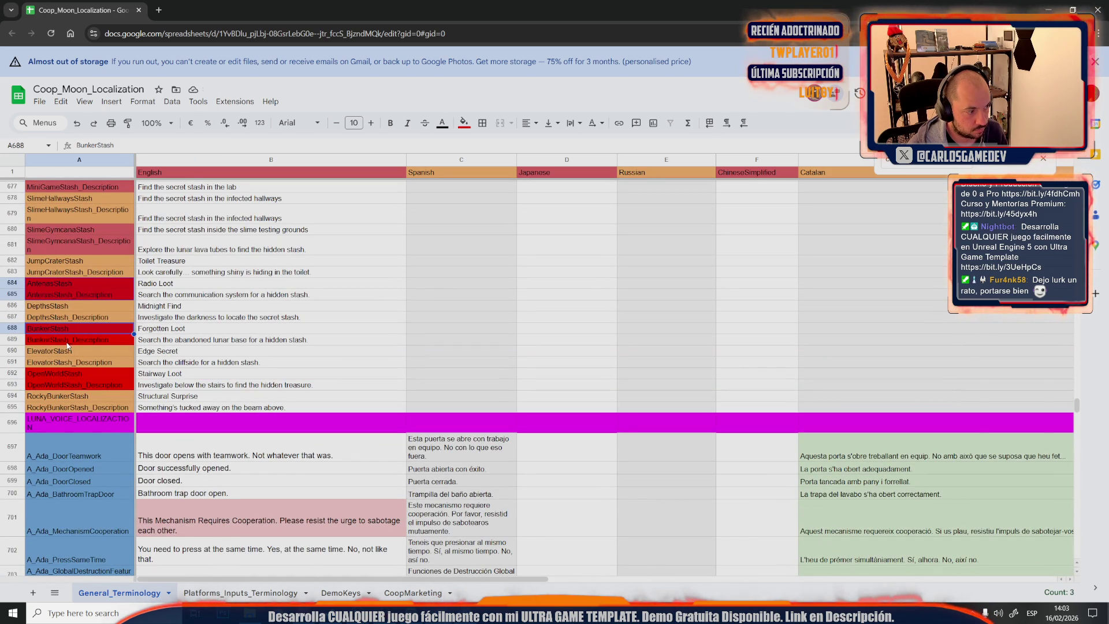
left_click(68, 339, "ctrl+shift")
left_click(77, 372, "ctrl")
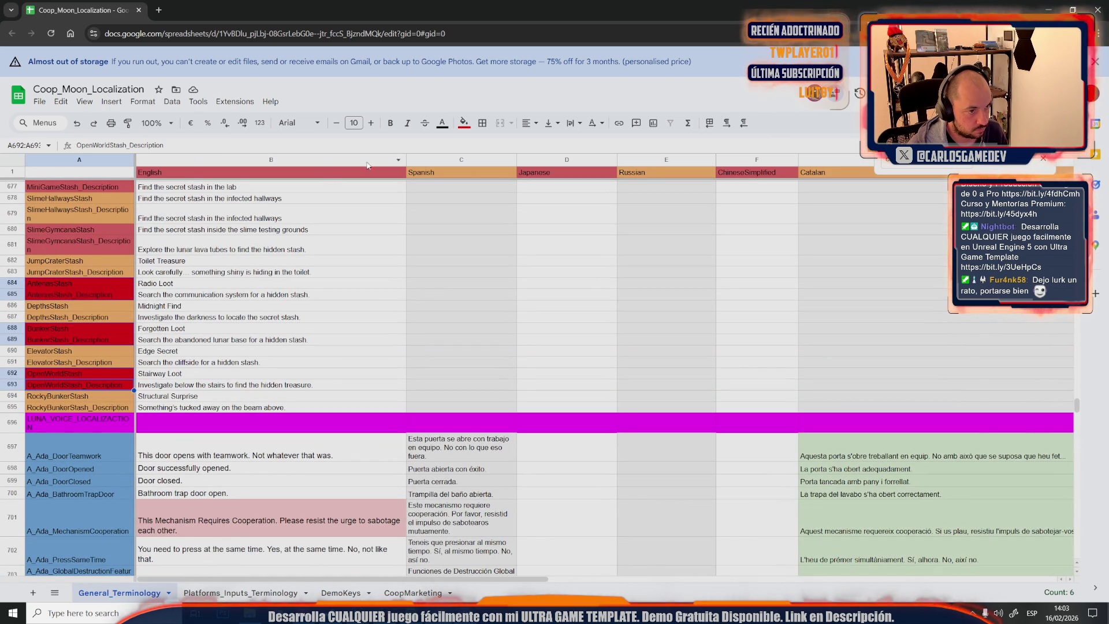
left_click(464, 123)
left_click(468, 278)
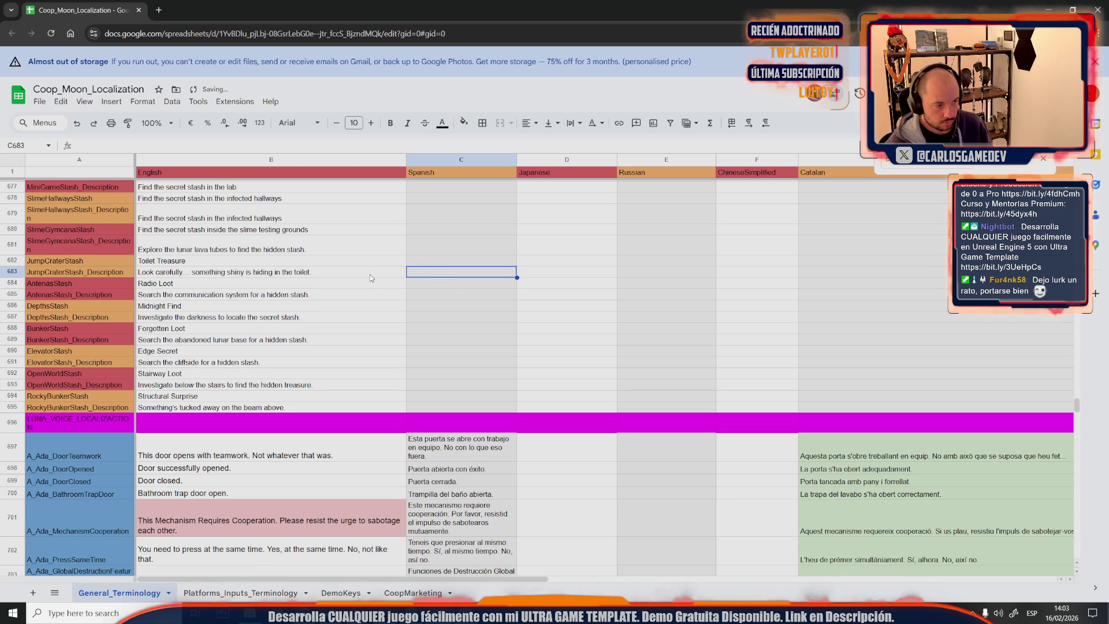
scroll(369, 275, "down", 2)
scroll(369, 275, "down", 2)
scroll(370, 275, "down", 1)
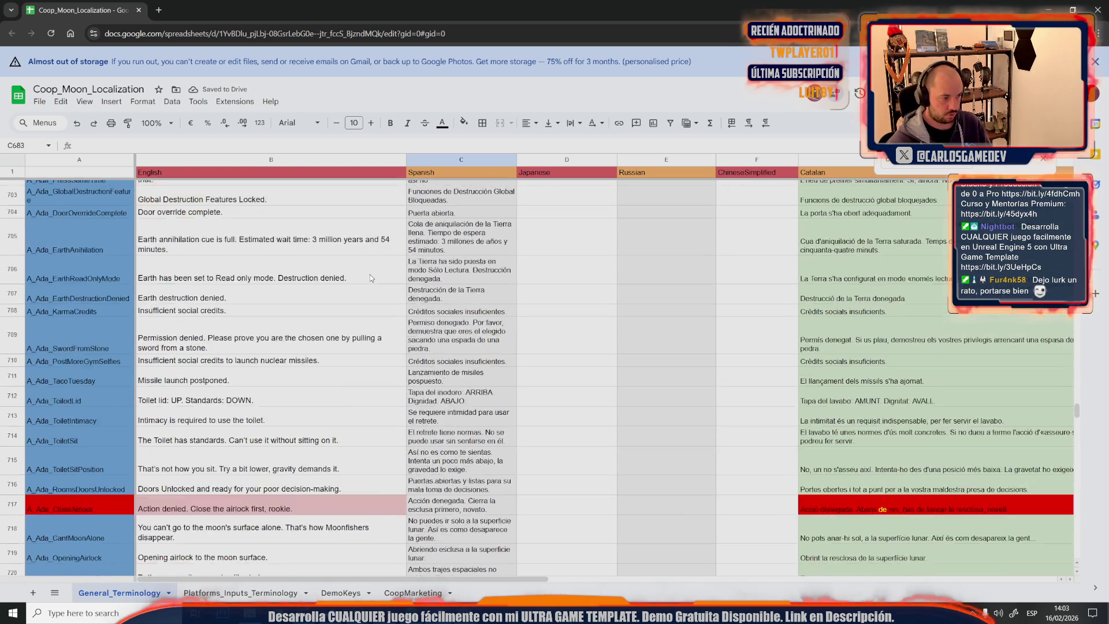
scroll(370, 275, "down", 1)
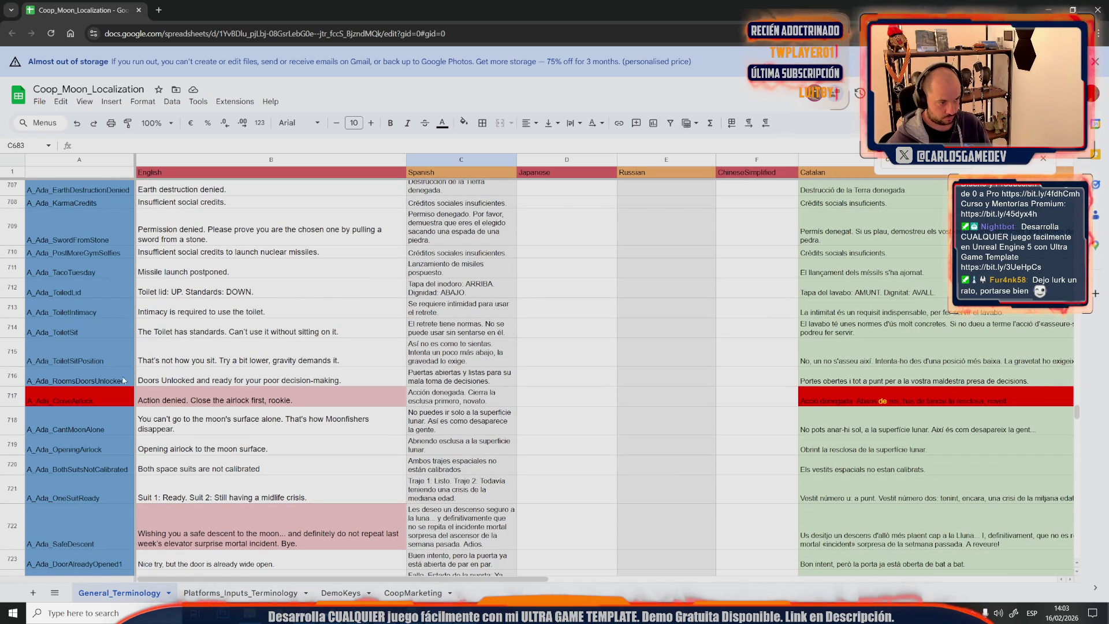
Fill the red key cell A717 with the column A blue
left_click(63, 399)
left_click(464, 122)
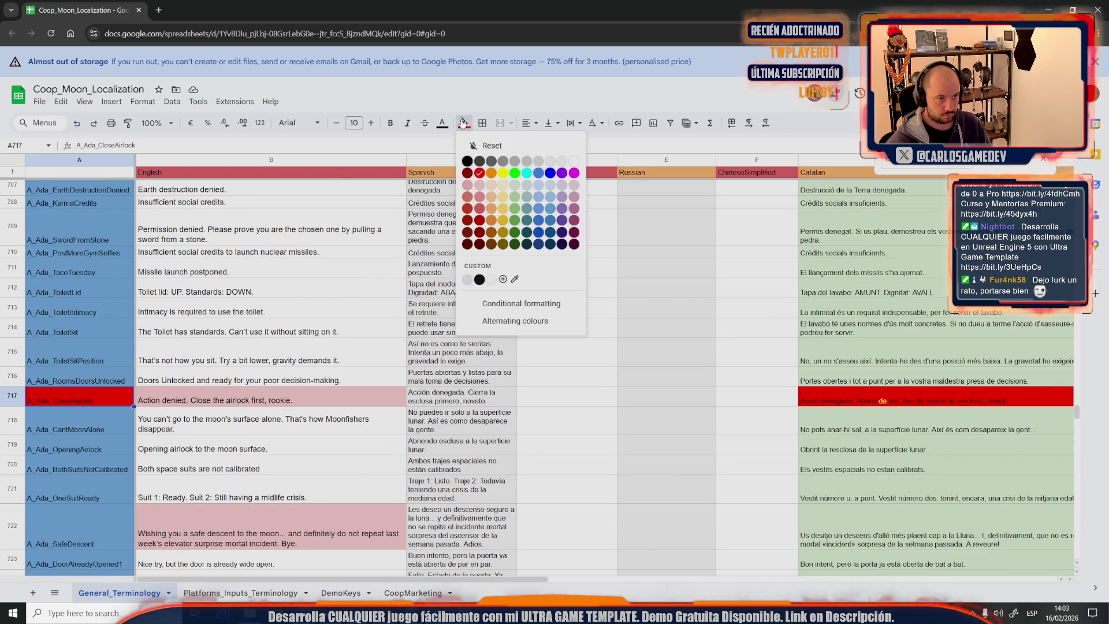
left_click(536, 173)
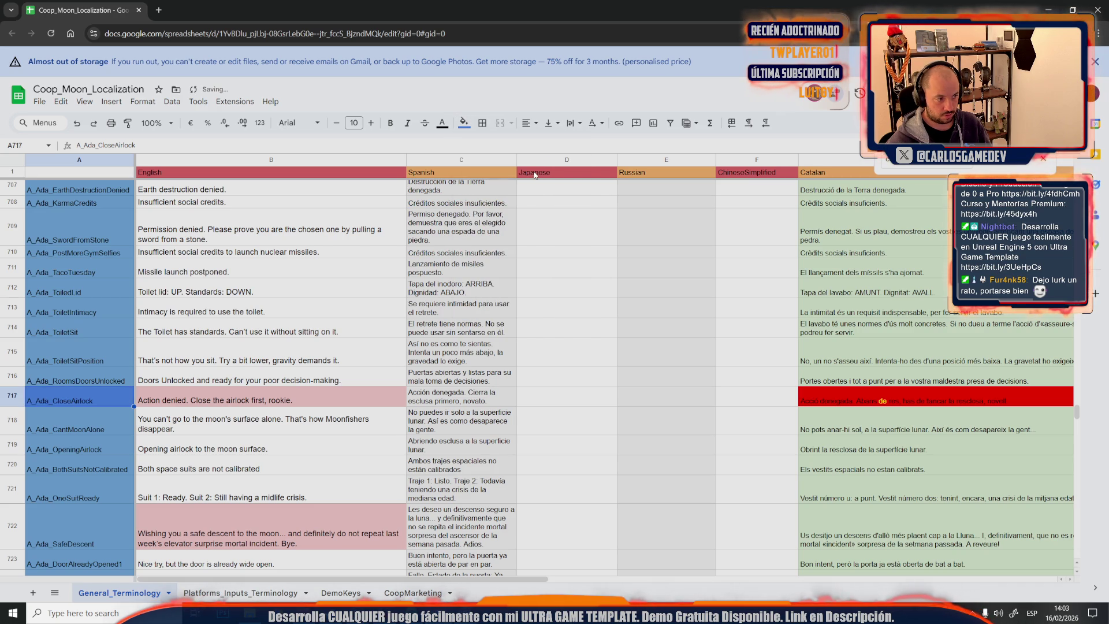
left_click(463, 122)
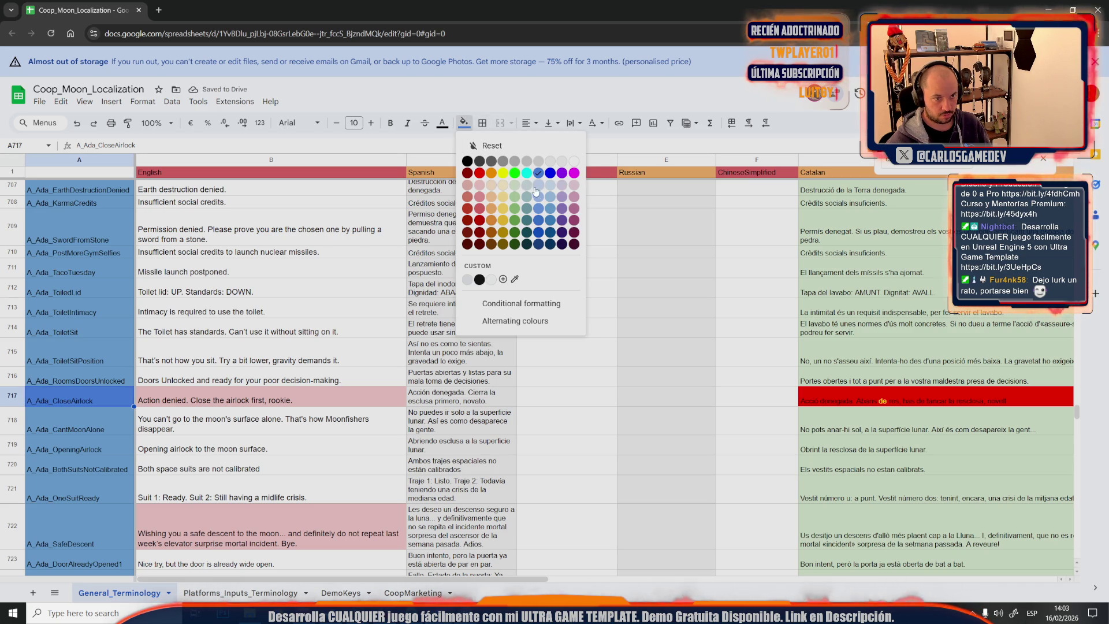
left_click(438, 269)
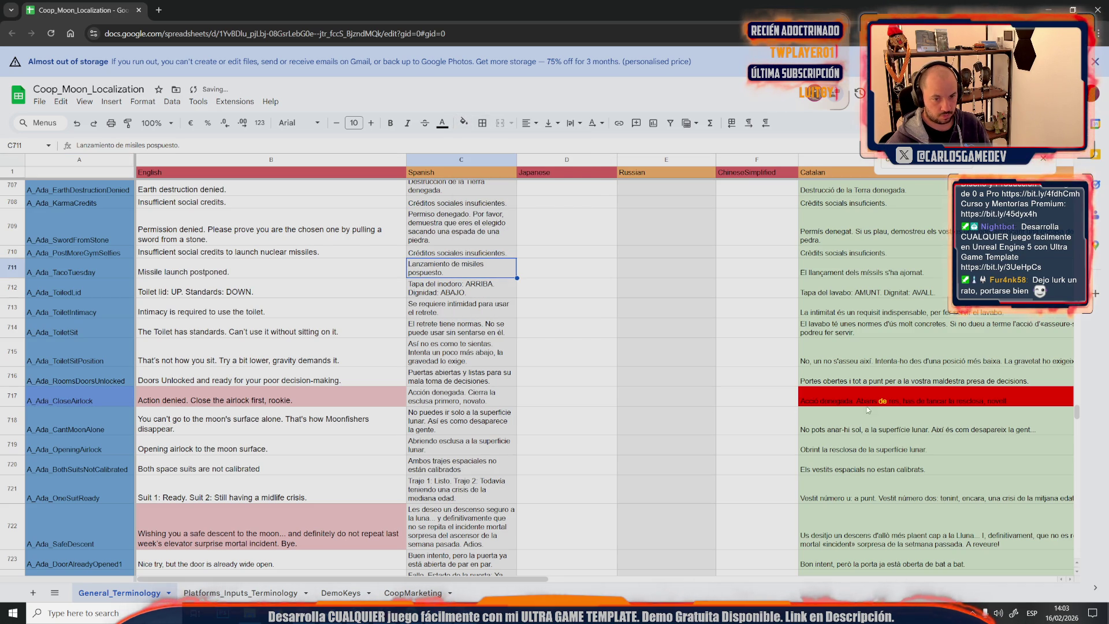
left_click(347, 399)
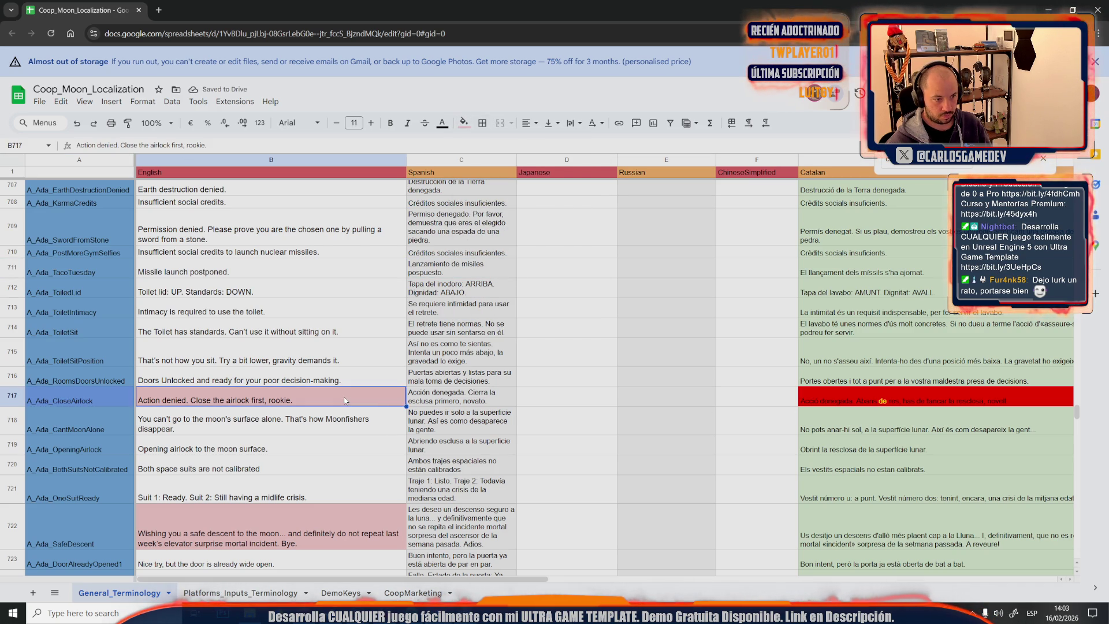
Give Catalan cell G717 the light green fill and plain black text
left_click(901, 389)
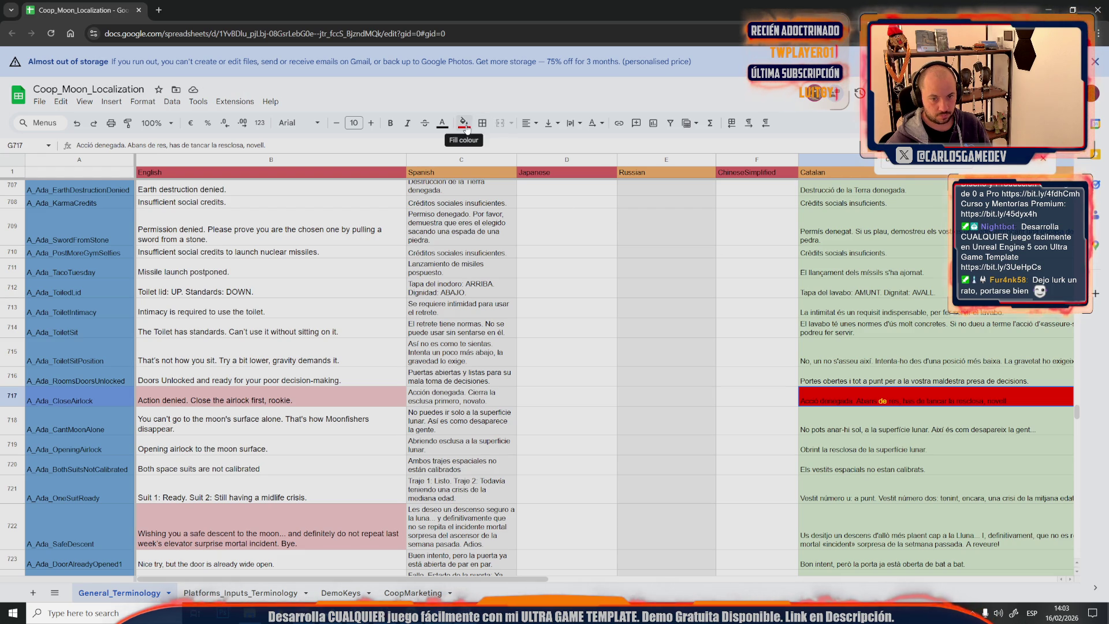
double_click(861, 395)
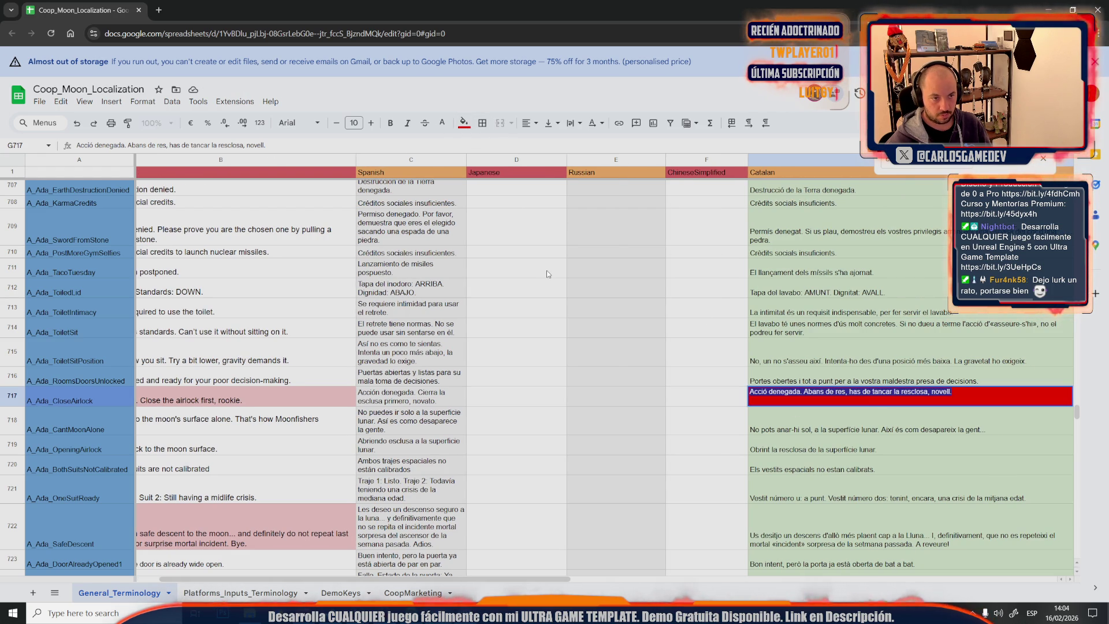
left_click(464, 123)
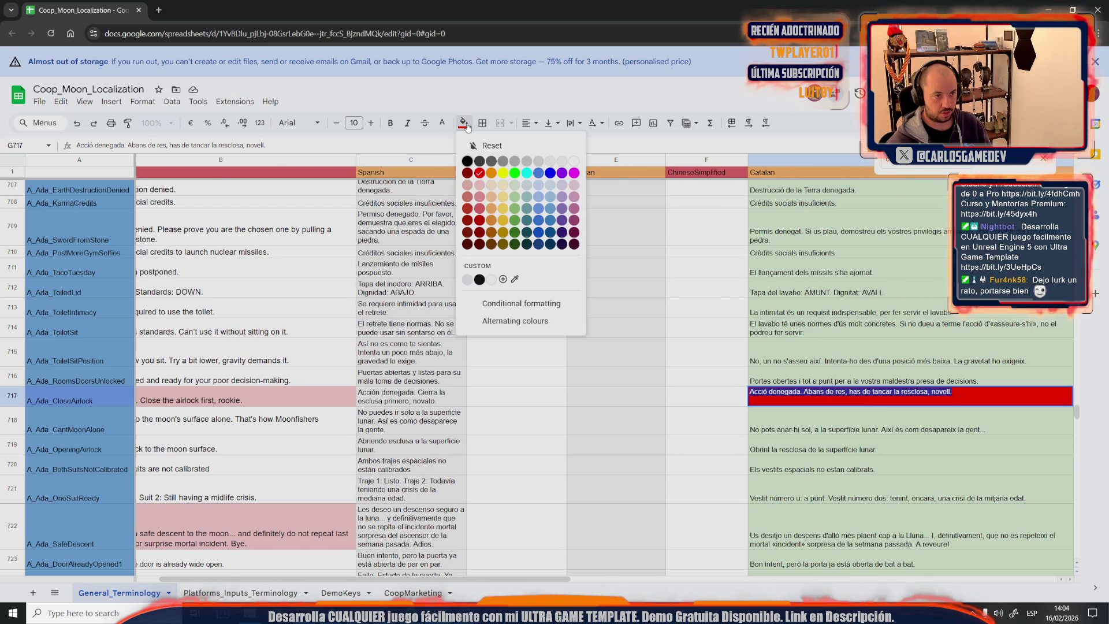
left_click(514, 193)
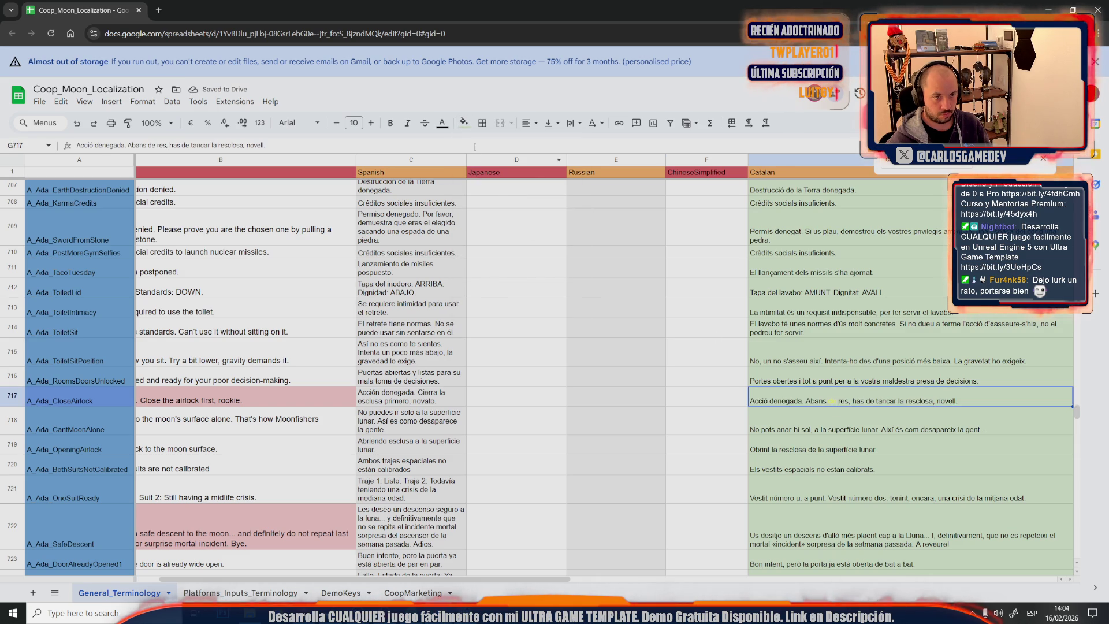
left_click(443, 124)
left_click(444, 165)
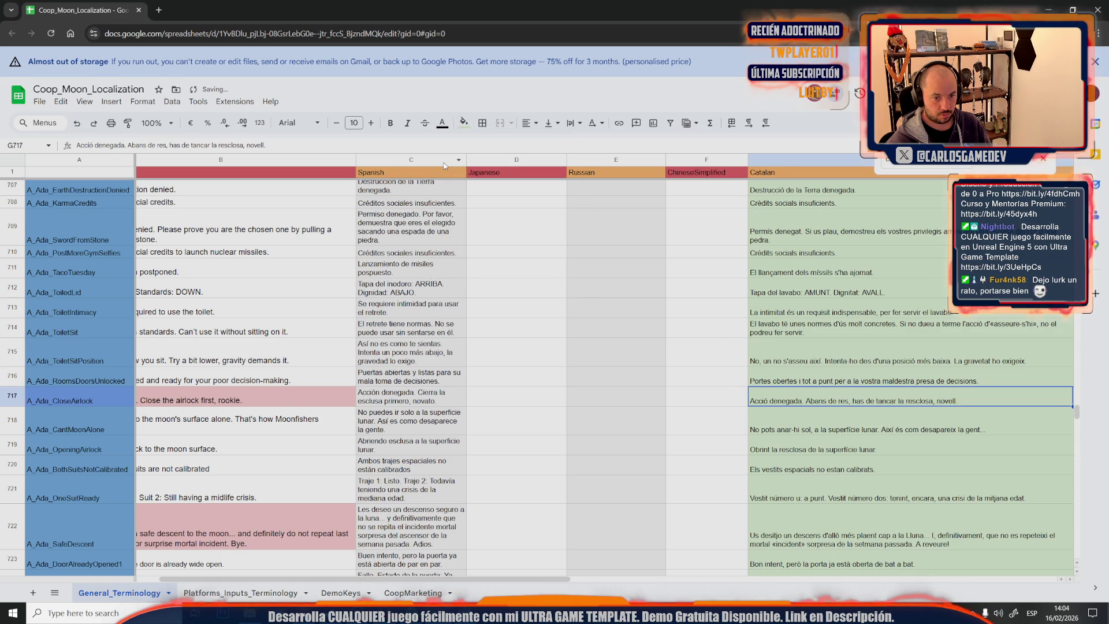
left_click(620, 330)
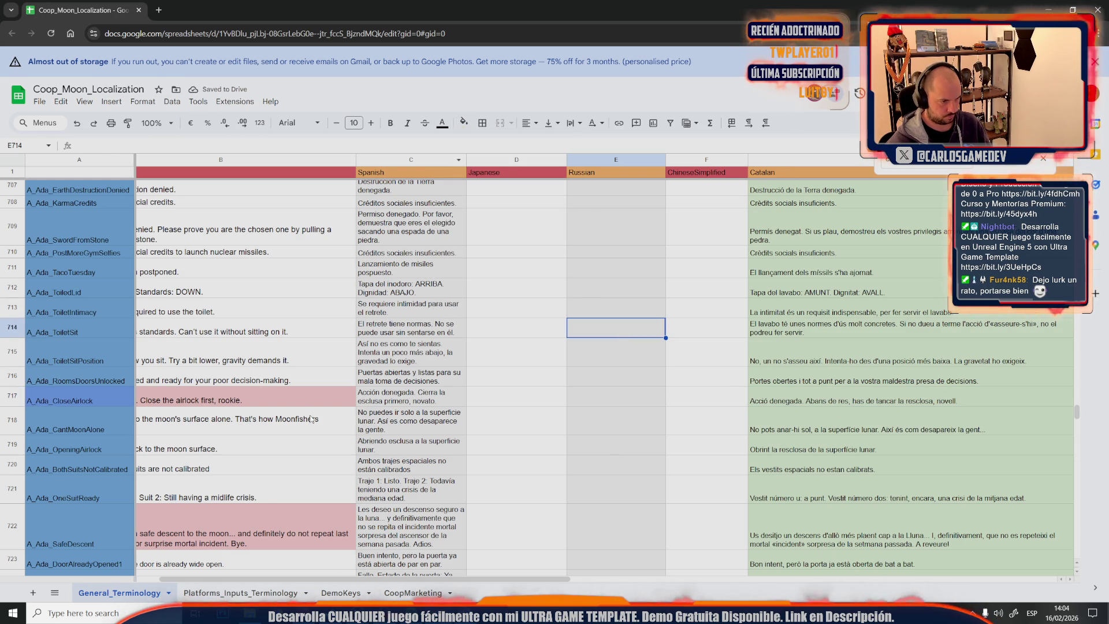
scroll(350, 463, "left", 1)
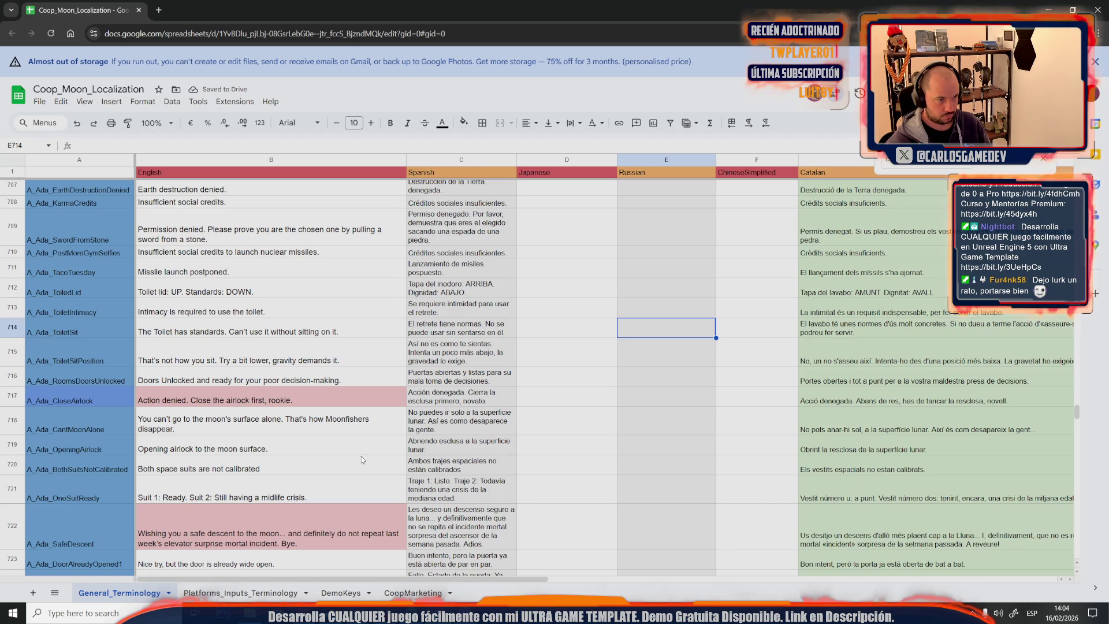
scroll(349, 463, "up", 5)
scroll(361, 456, "up", 5)
scroll(362, 456, "down", 5)
scroll(316, 349, "up", 10)
scroll(316, 349, "up", 5)
scroll(315, 349, "up", 3)
scroll(316, 349, "up", 3)
scroll(315, 349, "up", 3)
scroll(315, 349, "up", 3)
scroll(443, 390, "down", 5)
left_click(481, 416)
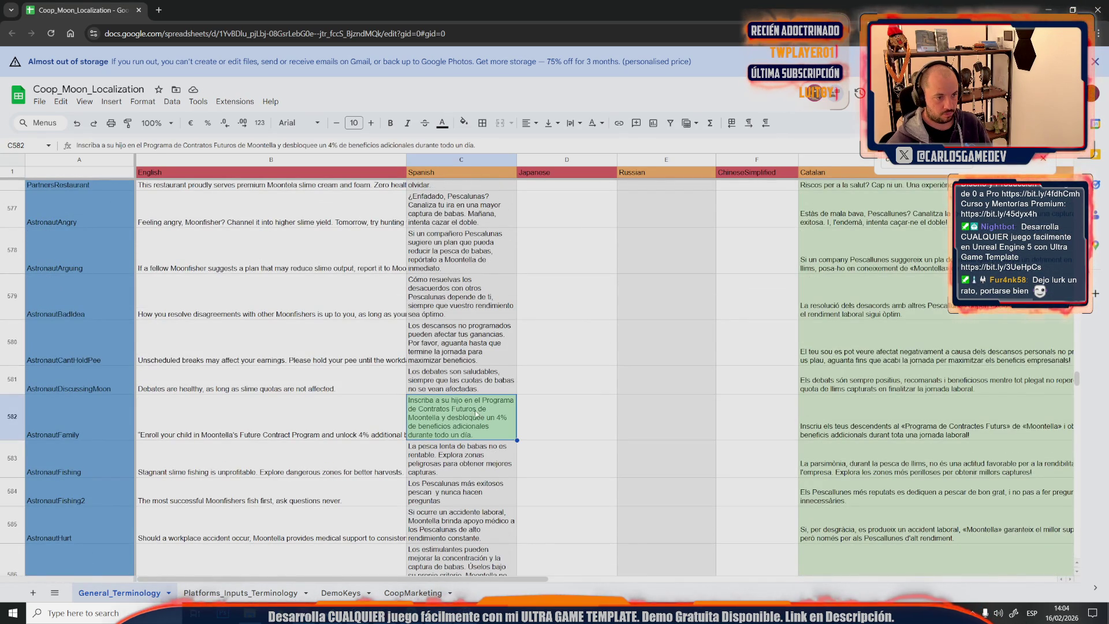
left_click(464, 122)
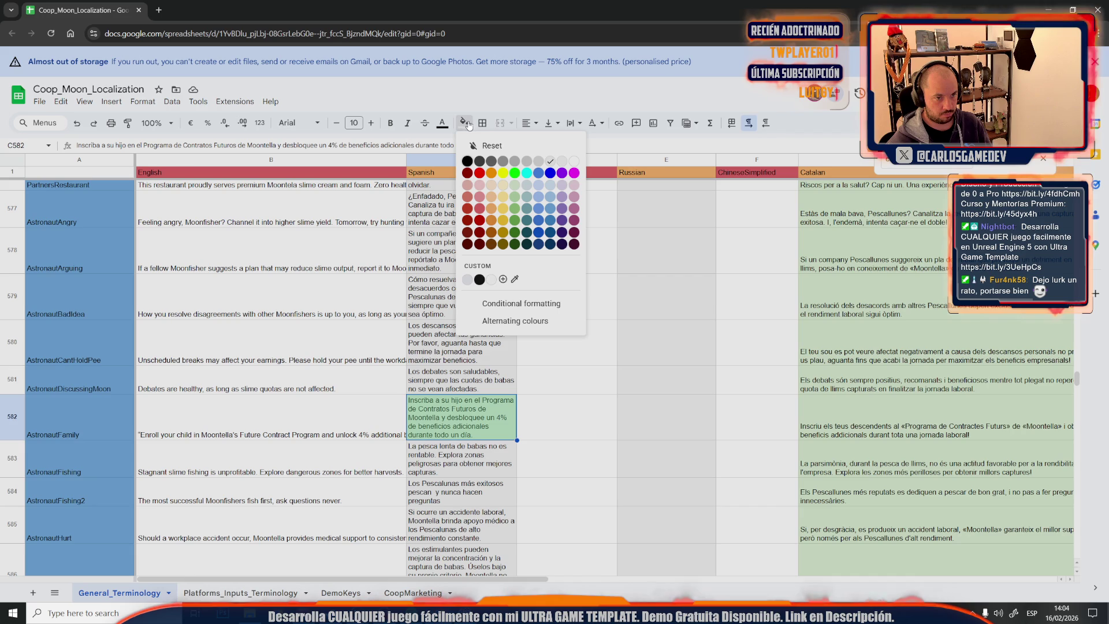
left_click(563, 162)
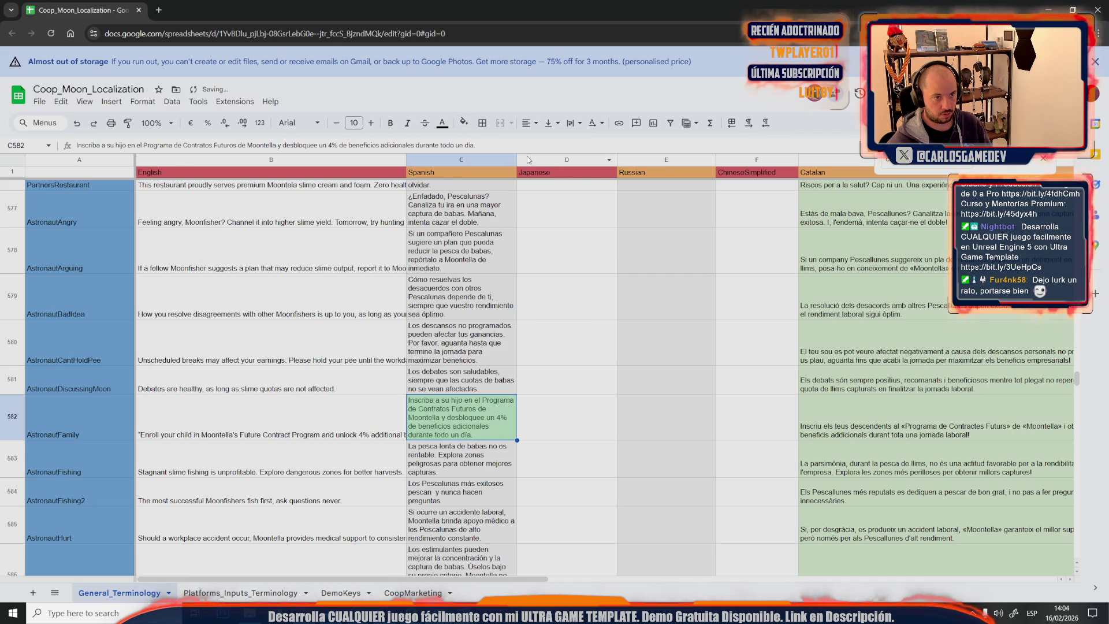
left_click(463, 122)
left_click(549, 159)
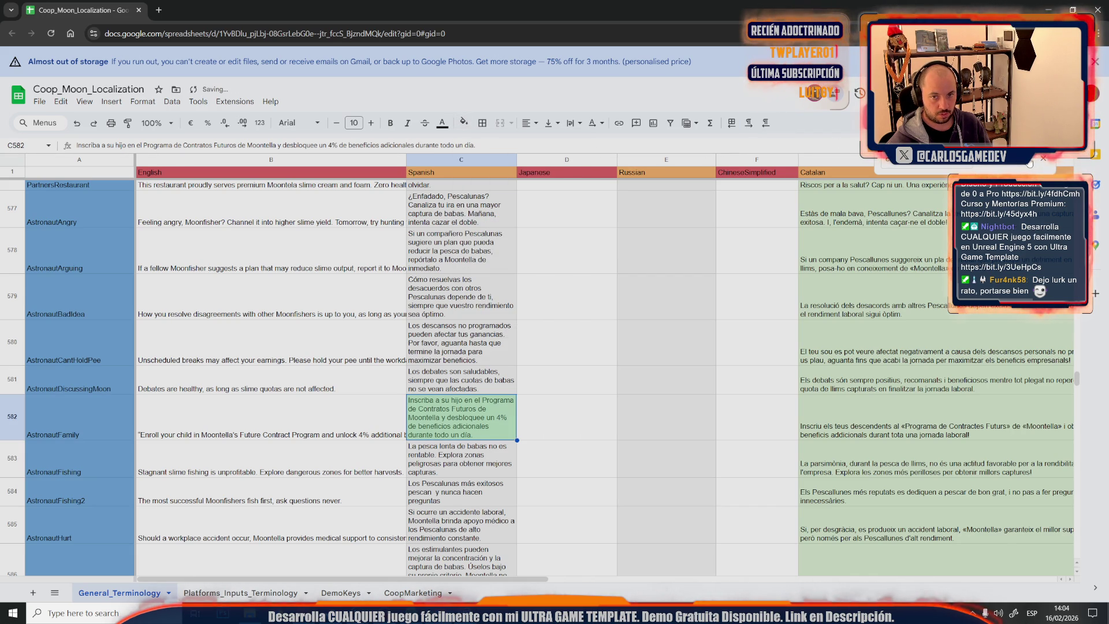
key("ctrl+z")
scroll(311, 496, "up", 2)
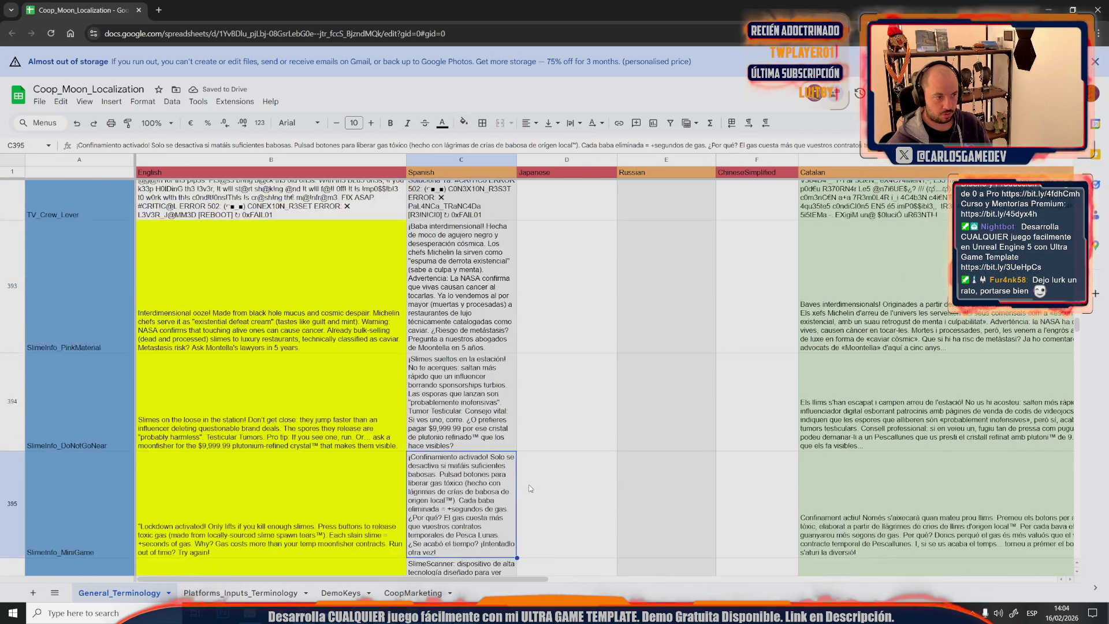
Undo the earlier fills and clear the yellow from B393 and B389 with white
key("ctrl+z")
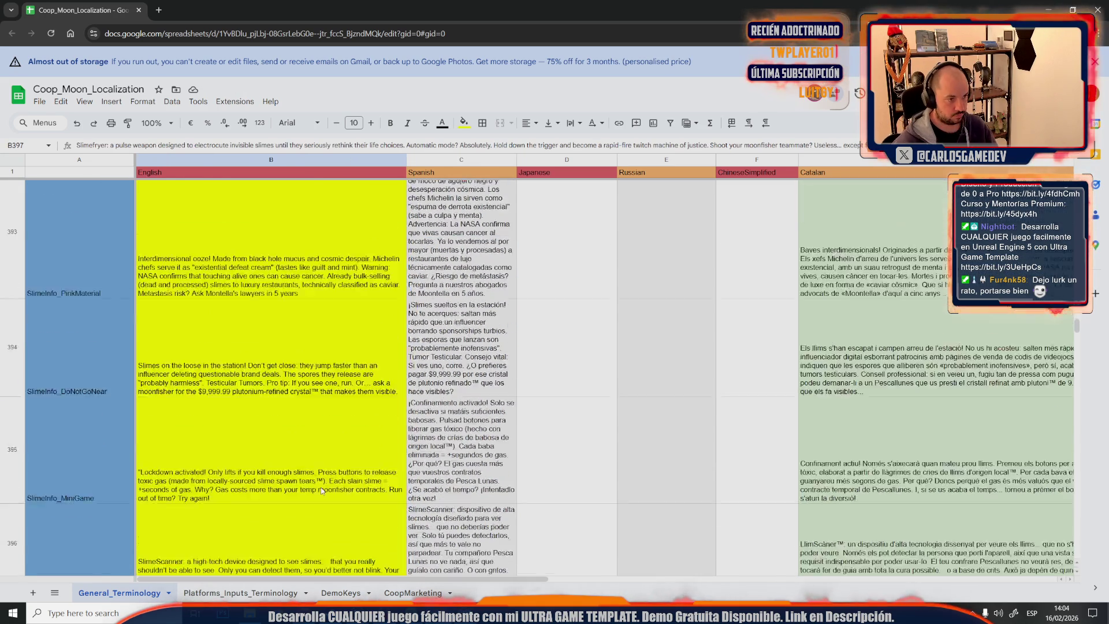
key("ctrl+z")
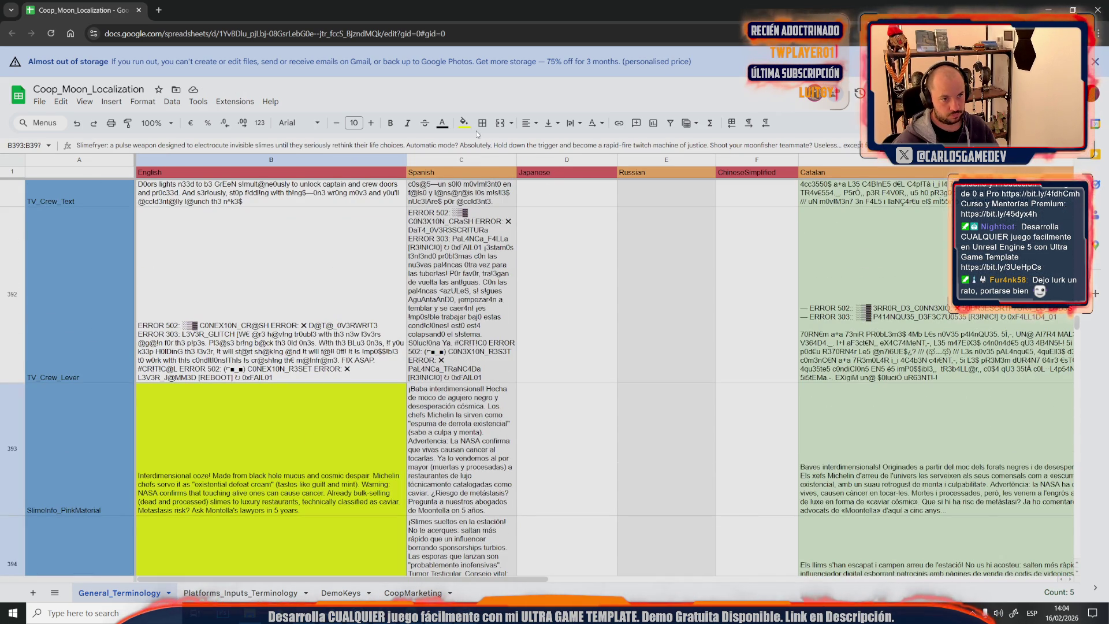
left_click(464, 123)
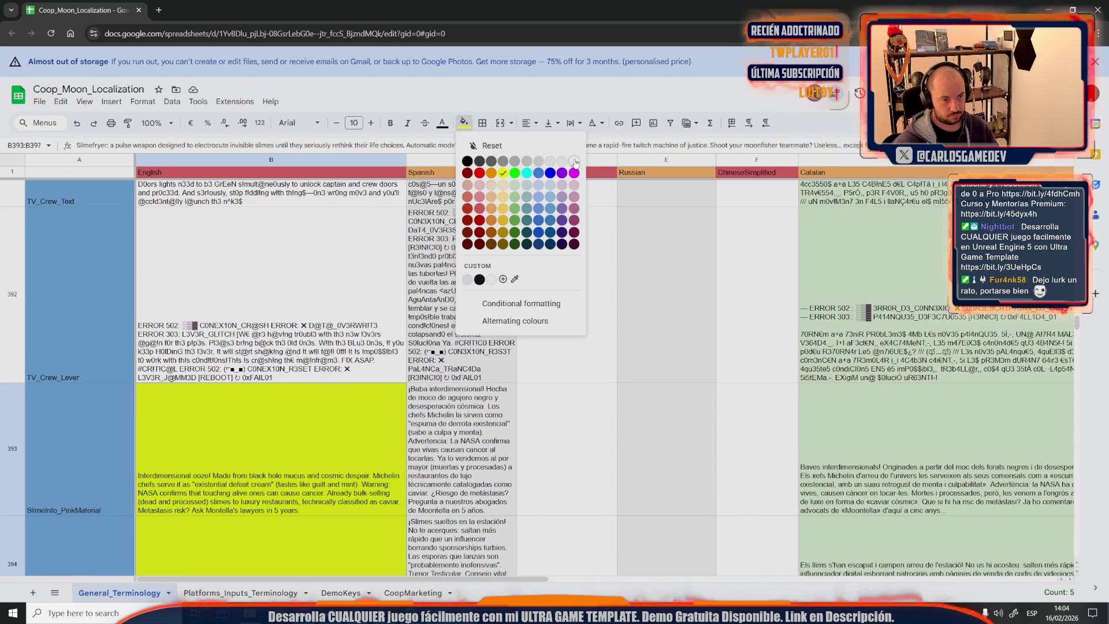
left_click(574, 163)
scroll(522, 403, "up", 5)
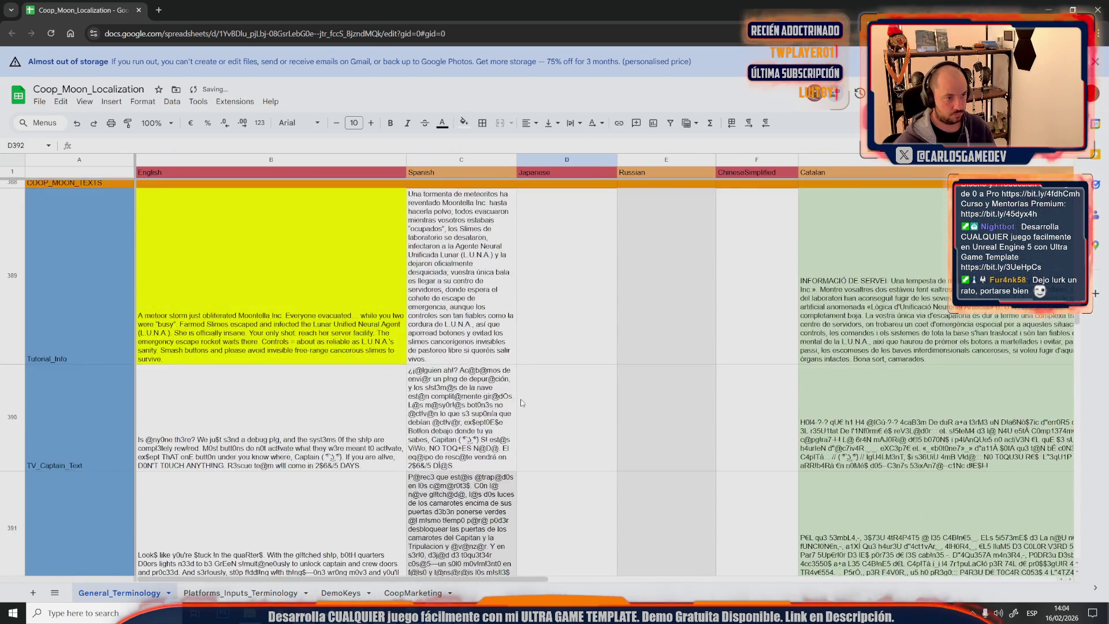
scroll(523, 403, "up", 5)
left_click(347, 572)
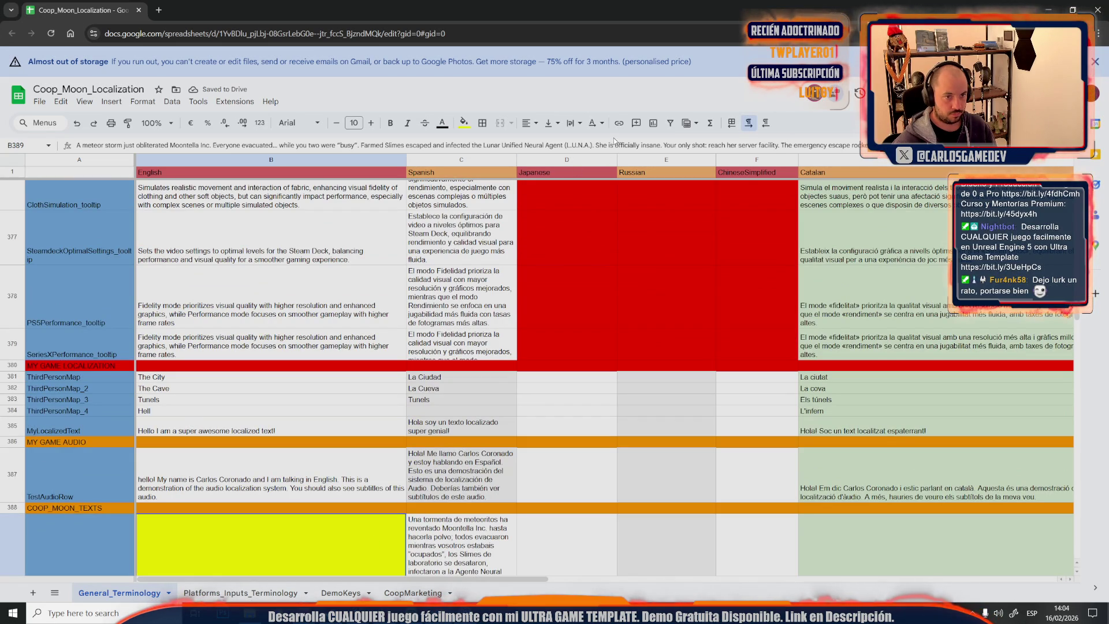
left_click(463, 123)
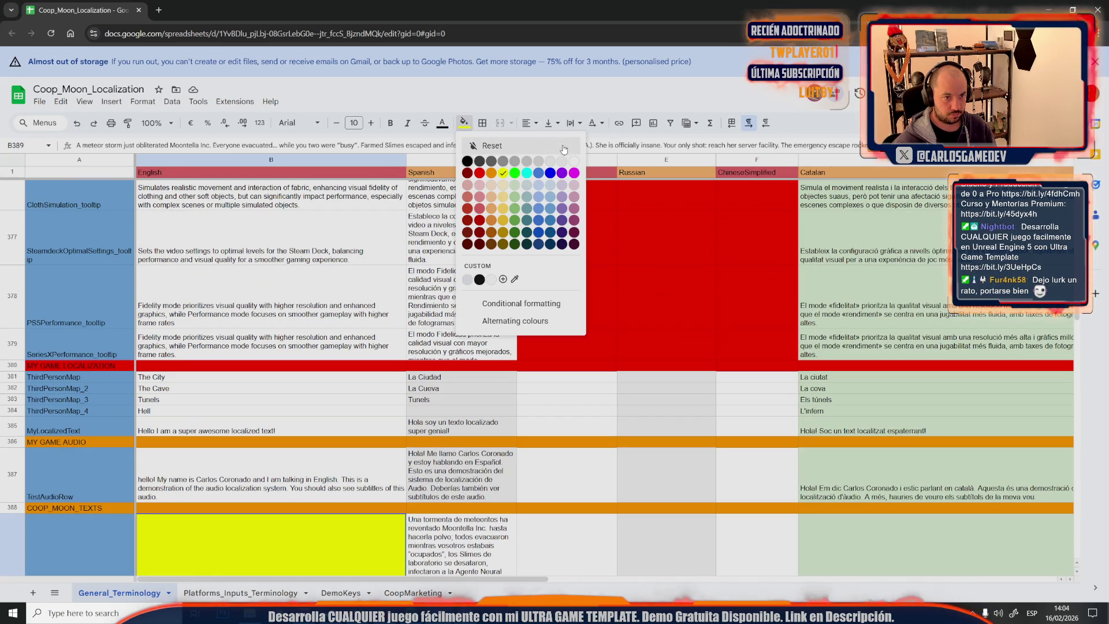
left_click(576, 164)
left_click(326, 281)
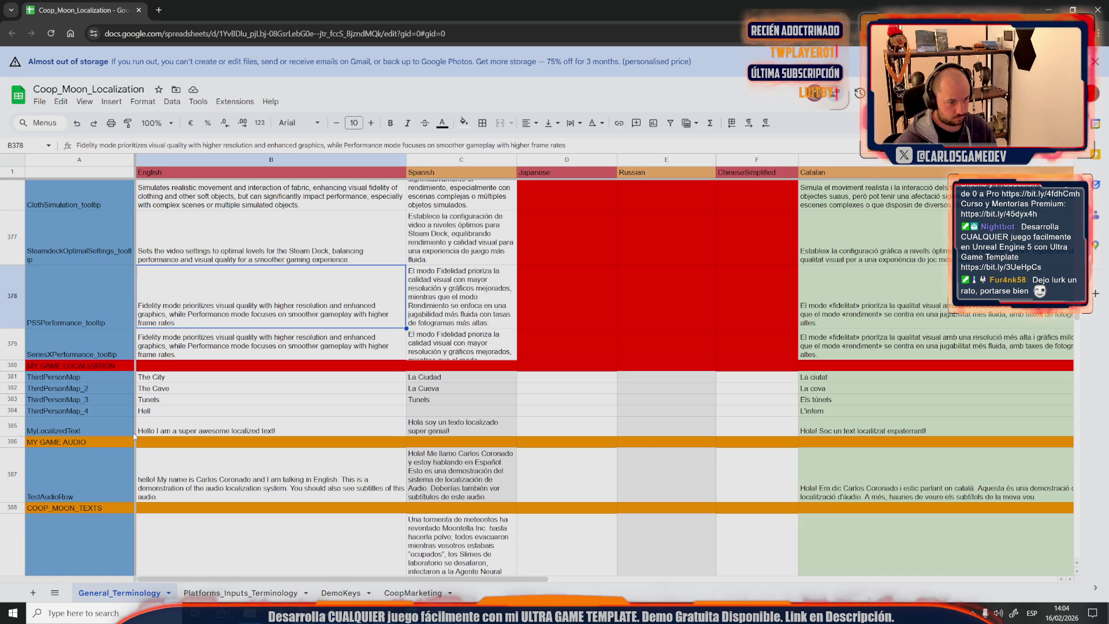
Fill the empty Japanese–ChineseSimplified cells D381:F385 red
left_click(575, 376)
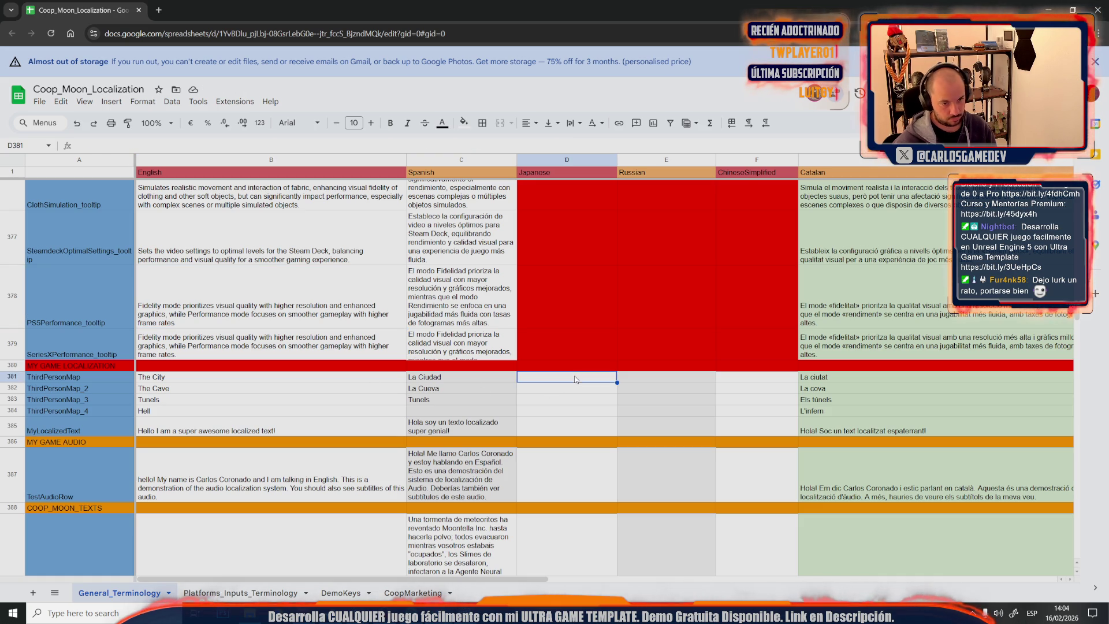
left_click(753, 435, "shift")
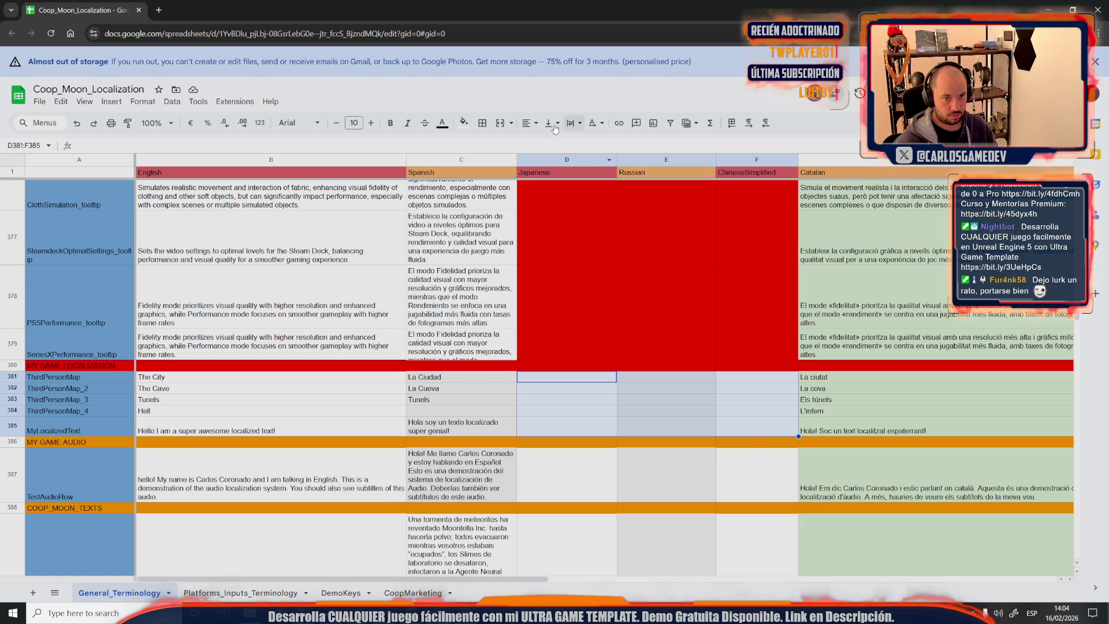
left_click(462, 126)
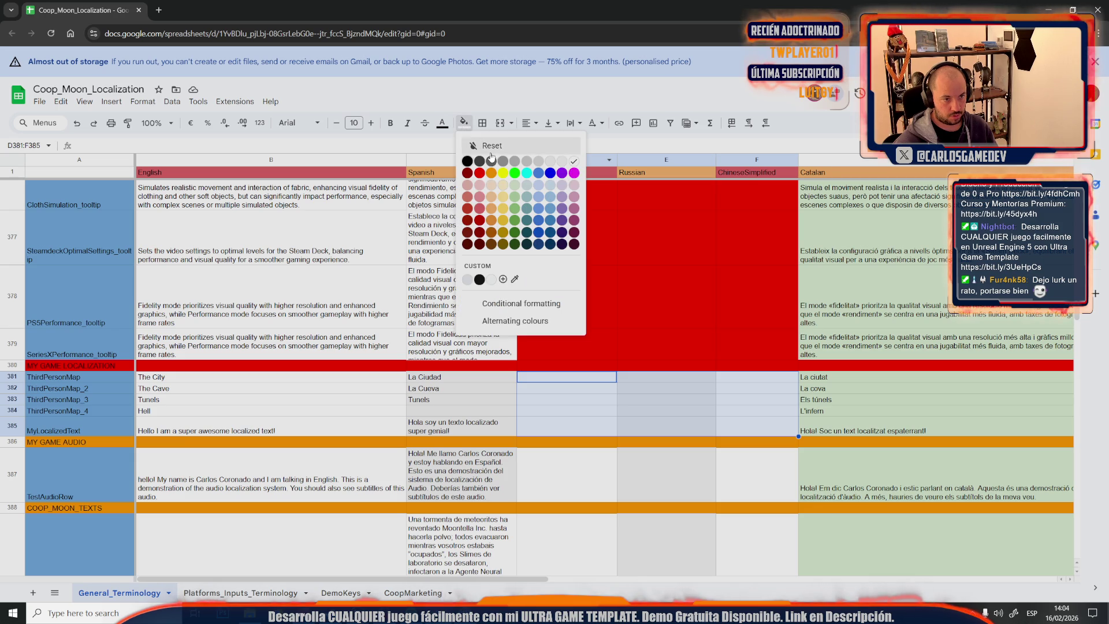
left_click(480, 180)
left_click(562, 482)
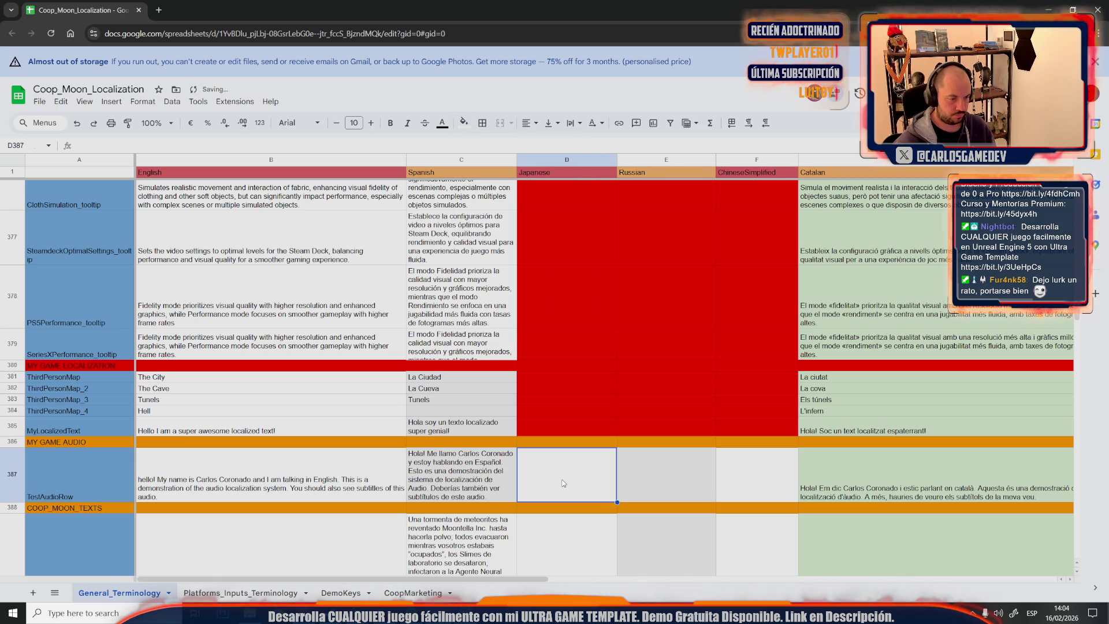
scroll(563, 483, "up", 3)
scroll(561, 482, "up", 3)
scroll(562, 483, "up", 3)
scroll(561, 481, "up", 3)
scroll(562, 482, "up", 3)
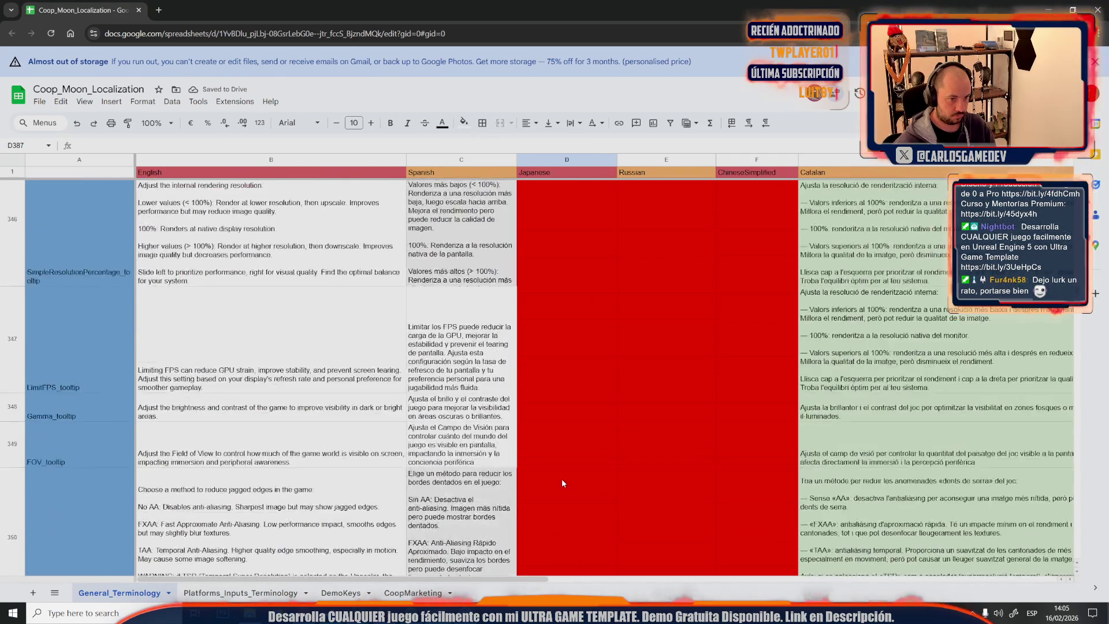
scroll(561, 482, "up", 3)
scroll(562, 481, "up", 3)
scroll(562, 482, "up", 3)
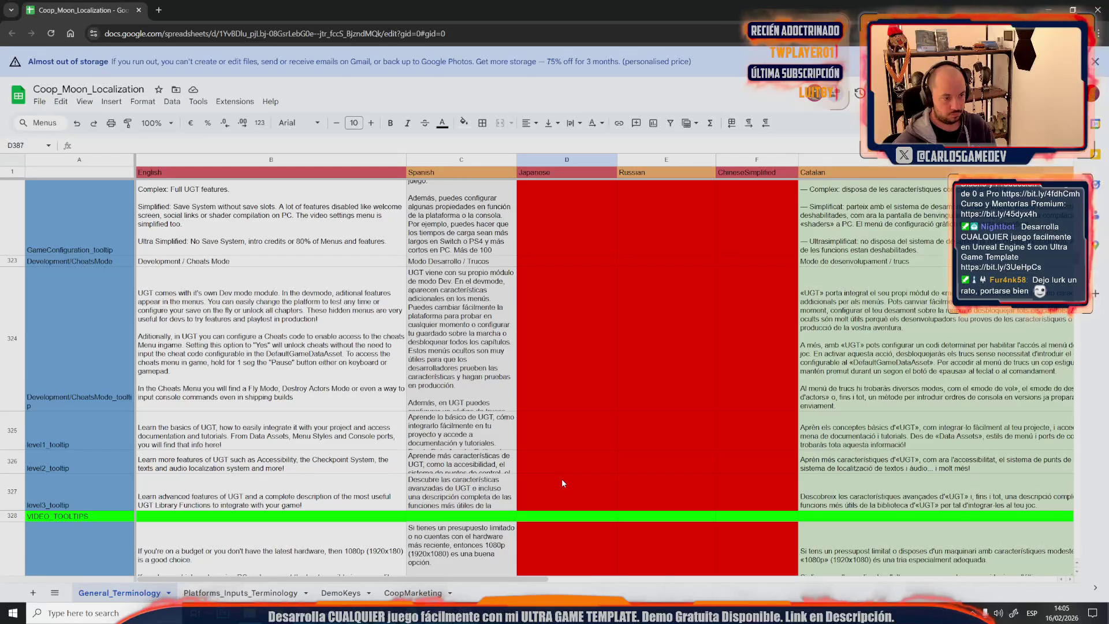
scroll(562, 483, "up", 3)
scroll(562, 482, "up", 3)
scroll(562, 483, "up", 3)
scroll(562, 482, "up", 3)
scroll(562, 482, "up", 3)
scroll(561, 482, "up", 3)
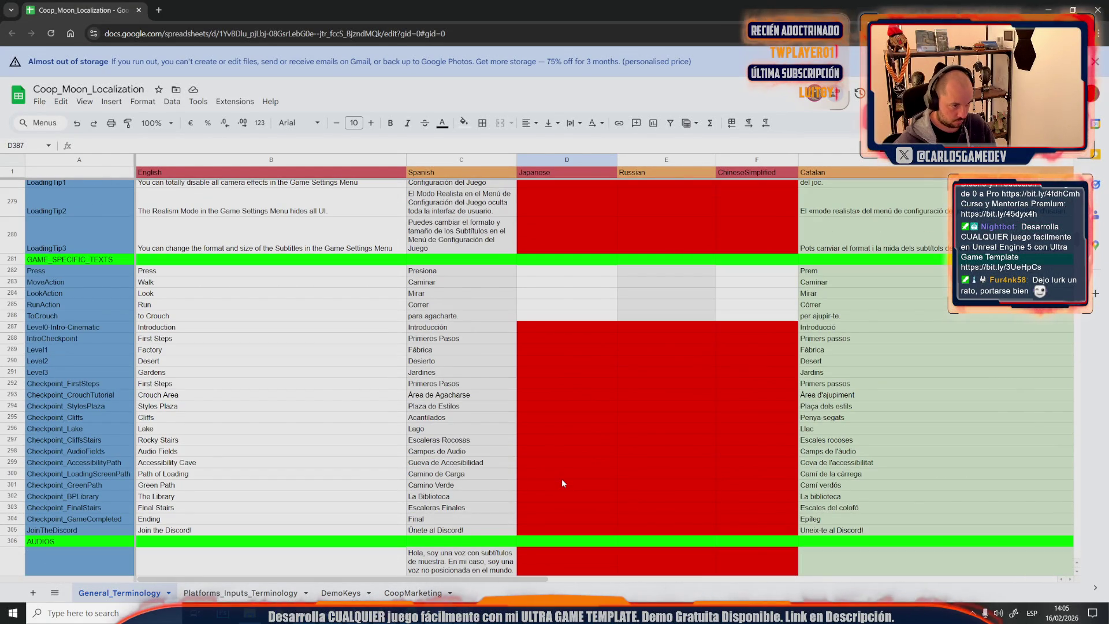
scroll(562, 482, "up", 3)
scroll(562, 482, "up", 3)
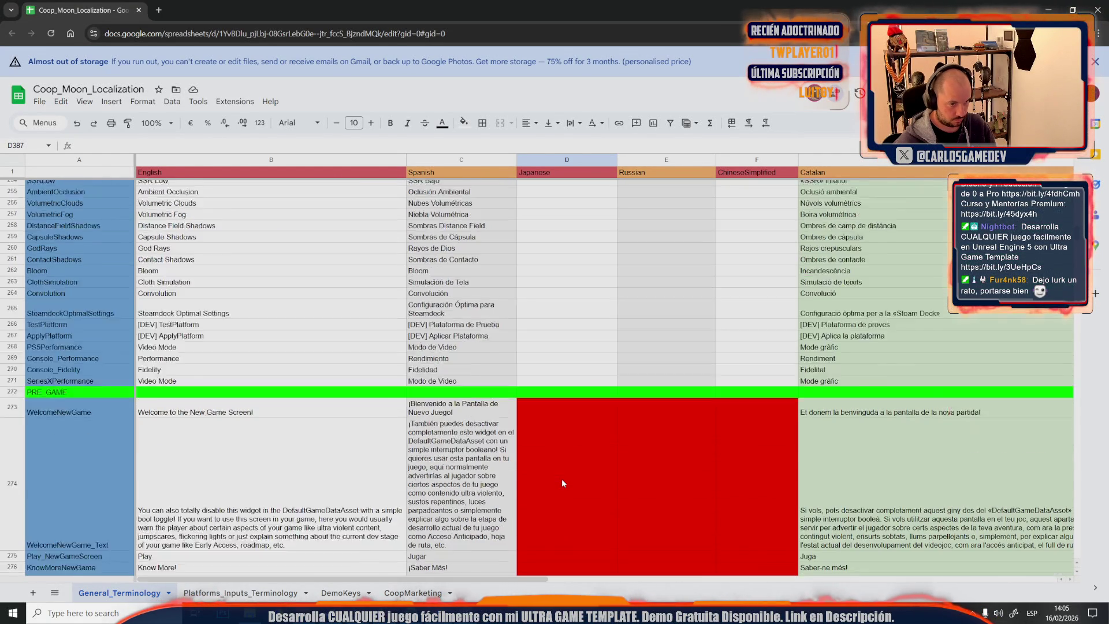
scroll(562, 483, "down", 5)
scroll(561, 483, "down", 3)
scroll(561, 483, "up", 3)
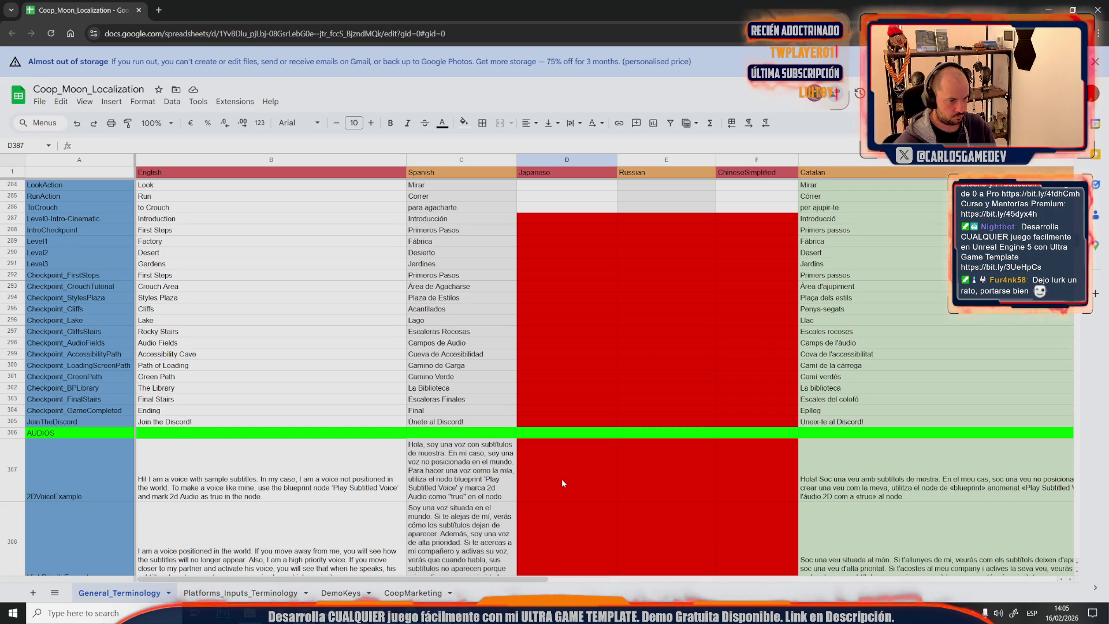
scroll(562, 482, "up", 3)
scroll(561, 483, "up", 3)
scroll(562, 483, "up", 3)
scroll(561, 483, "up", 3)
scroll(562, 483, "up", 3)
scroll(561, 482, "up", 3)
scroll(561, 482, "up", 3)
scroll(561, 483, "up", 3)
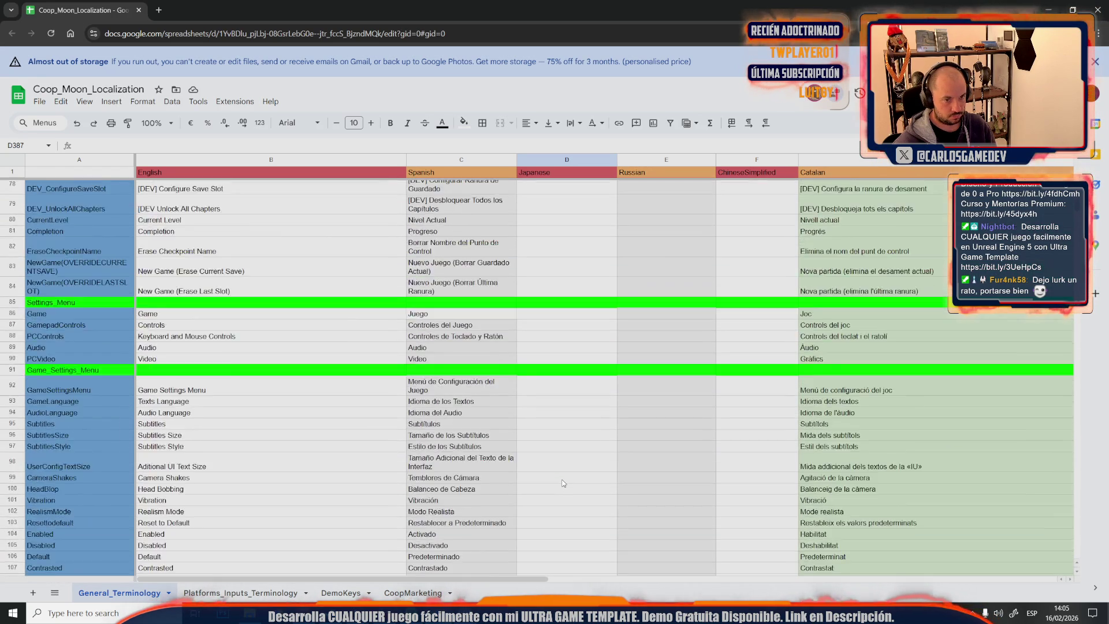
scroll(562, 483, "up", 3)
scroll(562, 483, "up", 3)
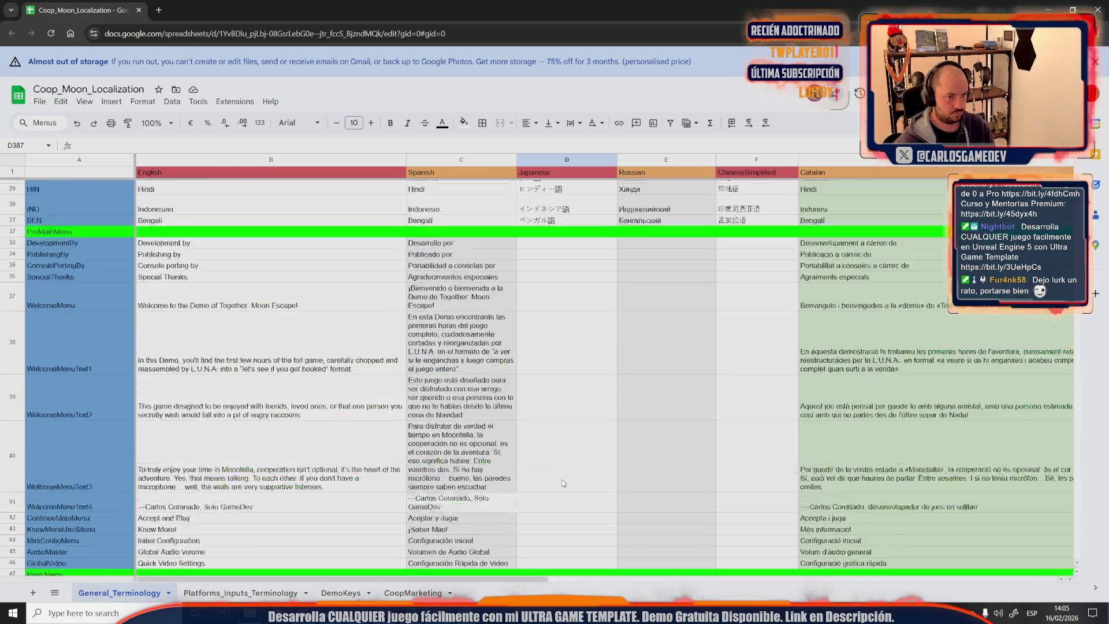
scroll(562, 483, "up", 3)
scroll(562, 483, "up", 3)
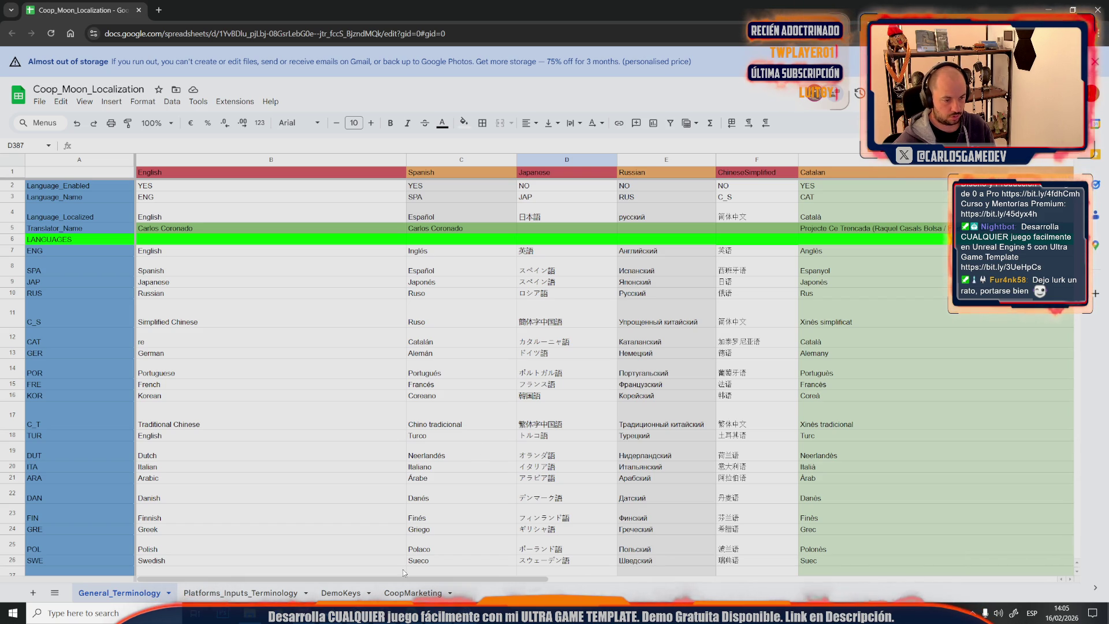
scroll(377, 579, "right", 5)
scroll(395, 583, "left", 5)
scroll(519, 433, "down", 5)
scroll(519, 433, "down", 5)
scroll(525, 432, "down", 5)
scroll(525, 432, "down", 5)
scroll(525, 432, "down", 5)
scroll(525, 432, "down", 5)
scroll(525, 433, "down", 5)
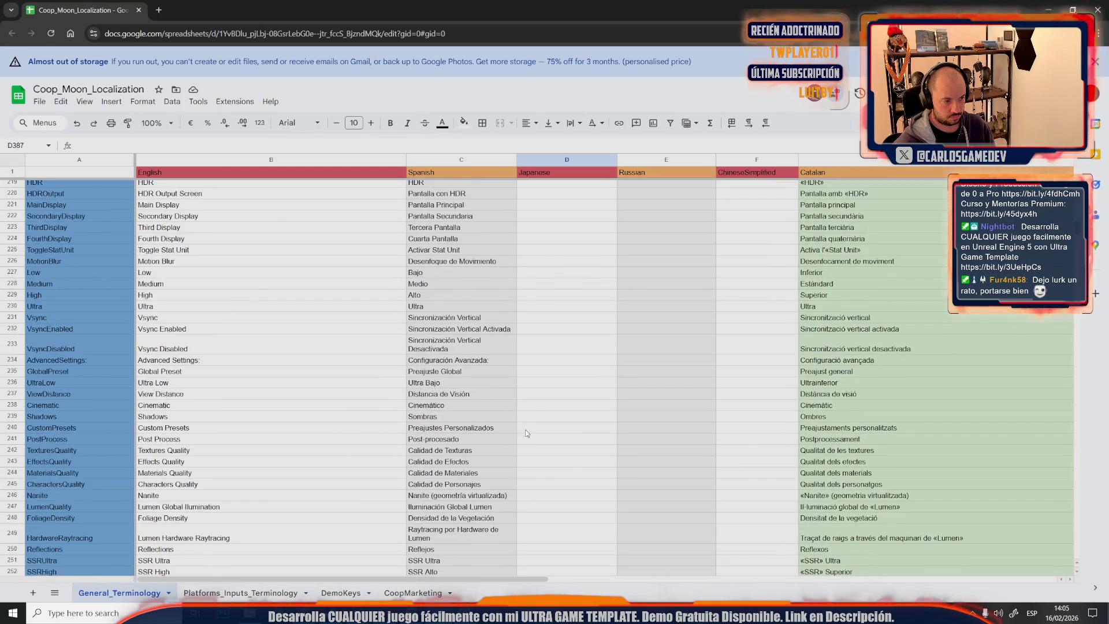
scroll(526, 432, "up", 5)
scroll(525, 432, "up", 5)
scroll(525, 432, "up", 5)
scroll(524, 432, "up", 5)
scroll(526, 432, "down", 3)
left_click_drag(474, 582, 613, 586)
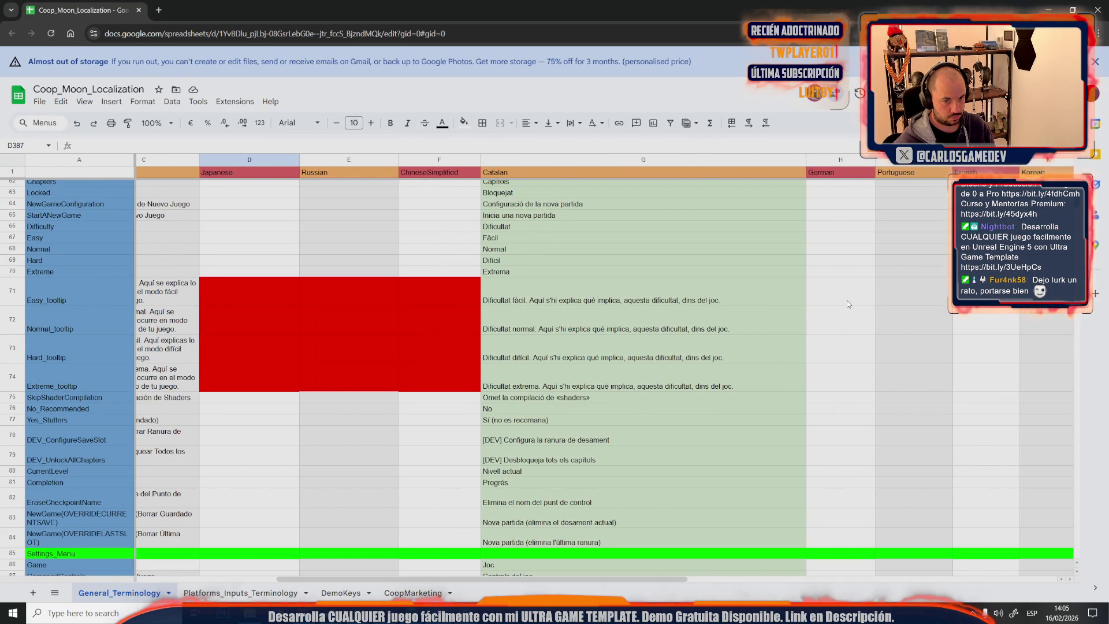
left_click(846, 301)
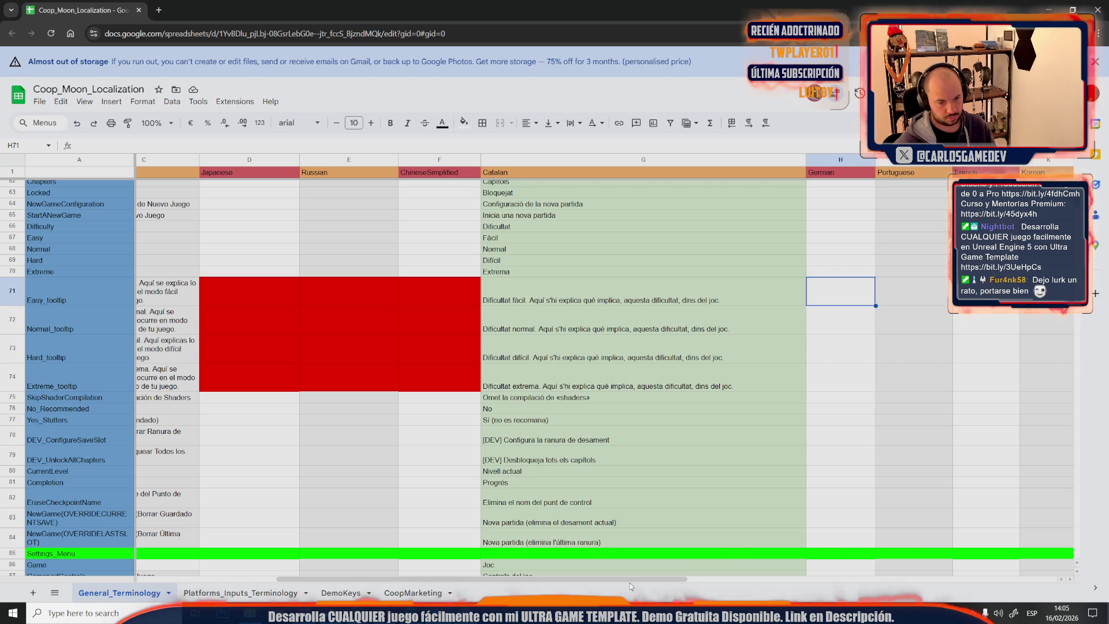
left_click_drag(640, 580, 927, 563)
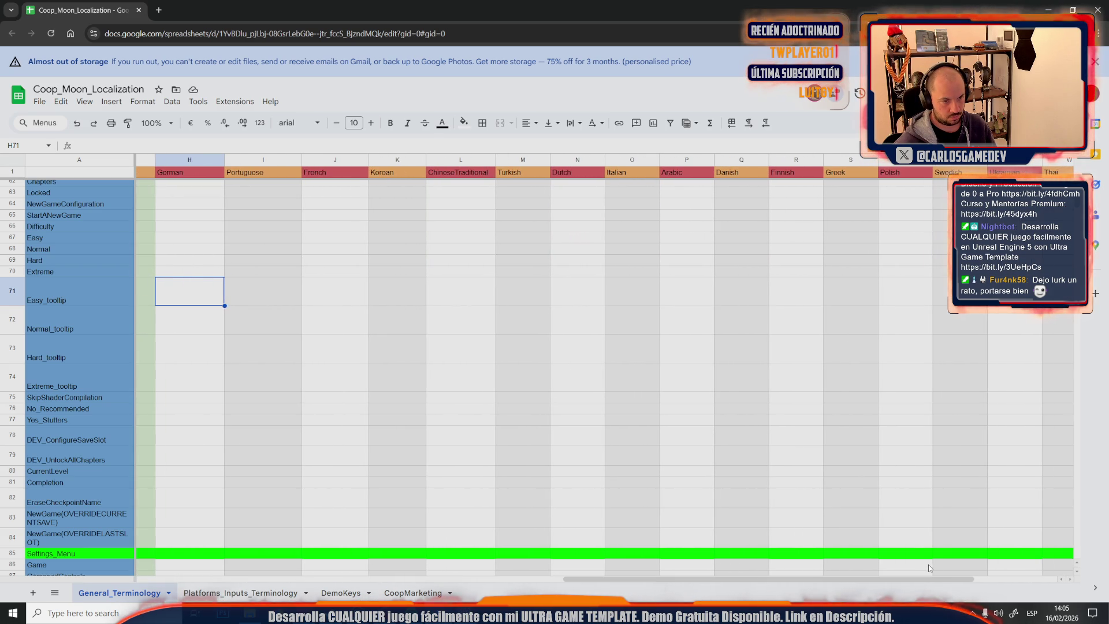
left_click(1066, 345, "shift")
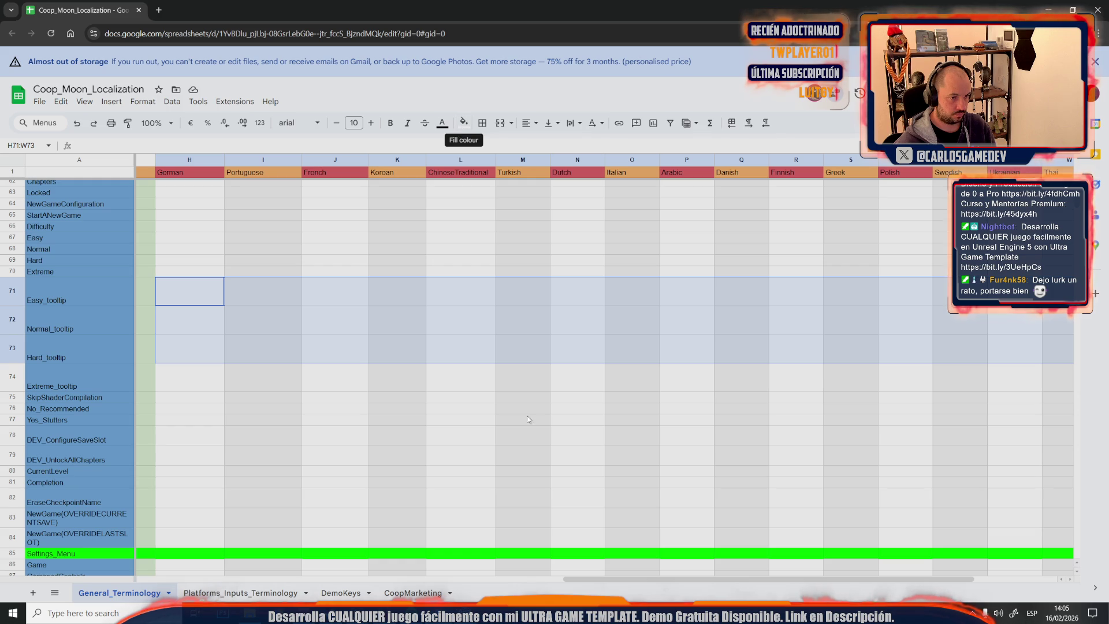
left_click_drag(618, 580, 51, 562)
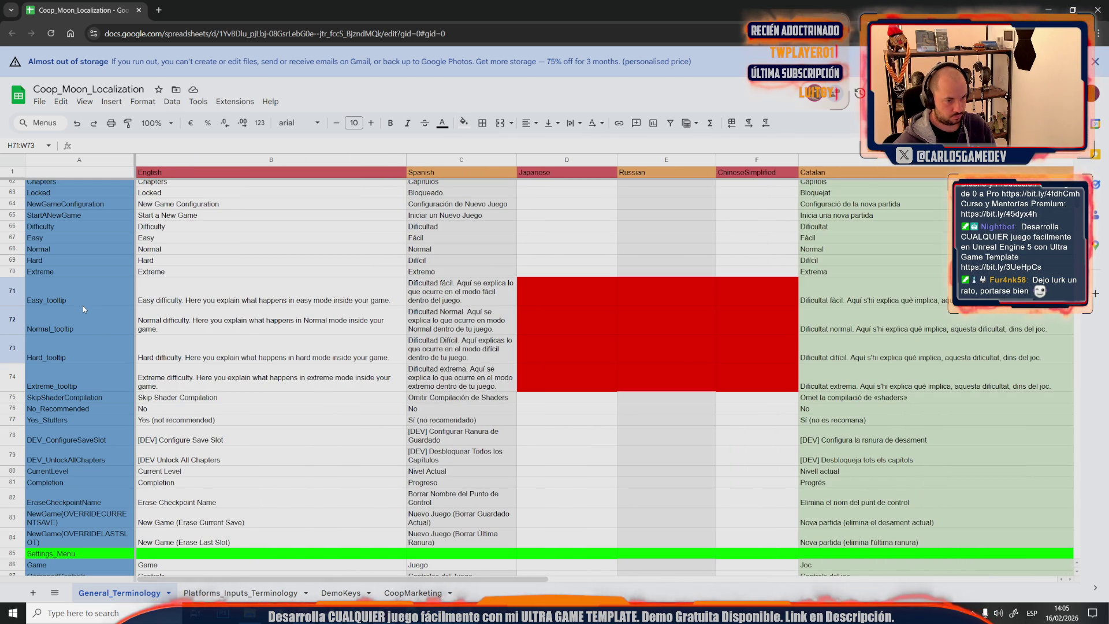
scroll(83, 308, "down", 5)
scroll(83, 309, "down", 10)
scroll(83, 309, "down", 10)
scroll(83, 309, "down", 10)
scroll(84, 309, "down", 10)
scroll(83, 309, "down", 2)
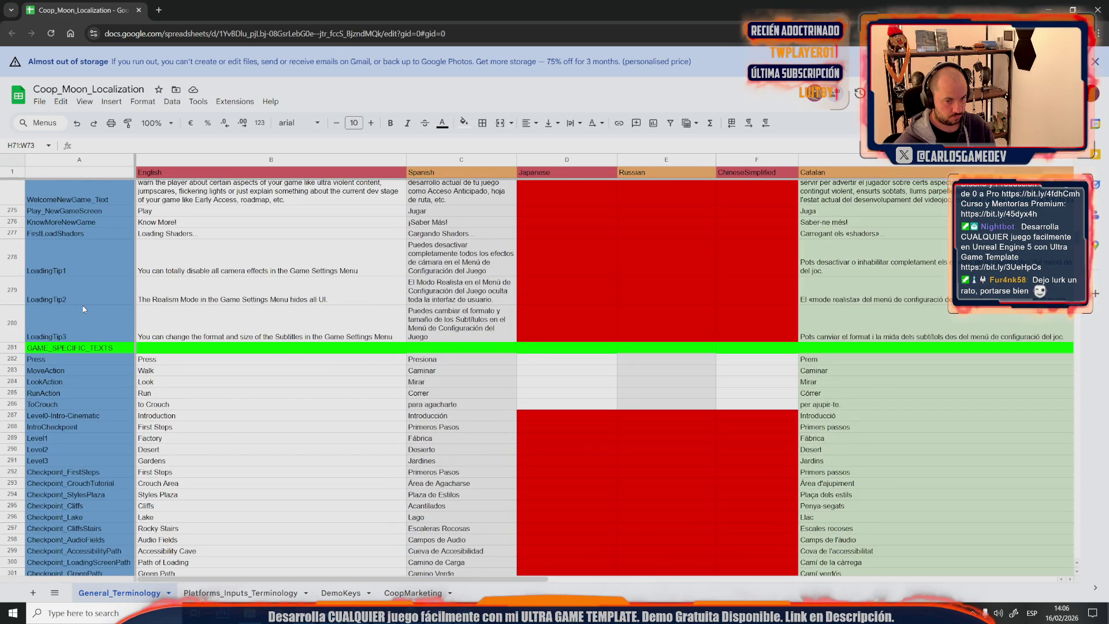
scroll(84, 308, "up", 2)
scroll(83, 309, "up", 15)
scroll(84, 308, "up", 15)
scroll(83, 309, "up", 3)
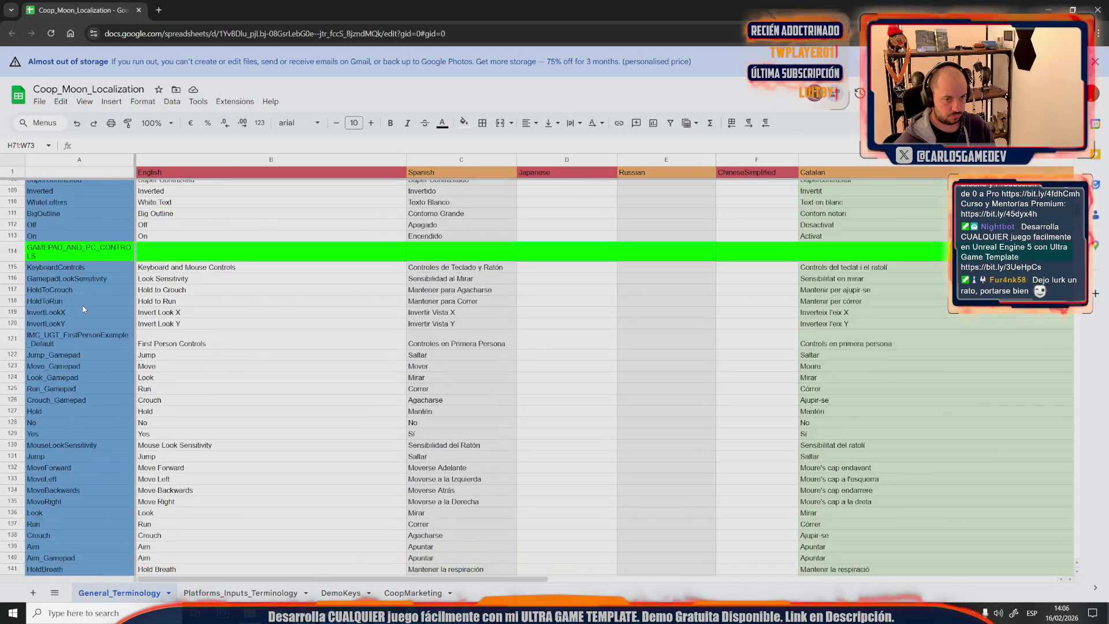
scroll(83, 308, "up", 5)
scroll(84, 309, "up", 3)
scroll(83, 308, "up", 5)
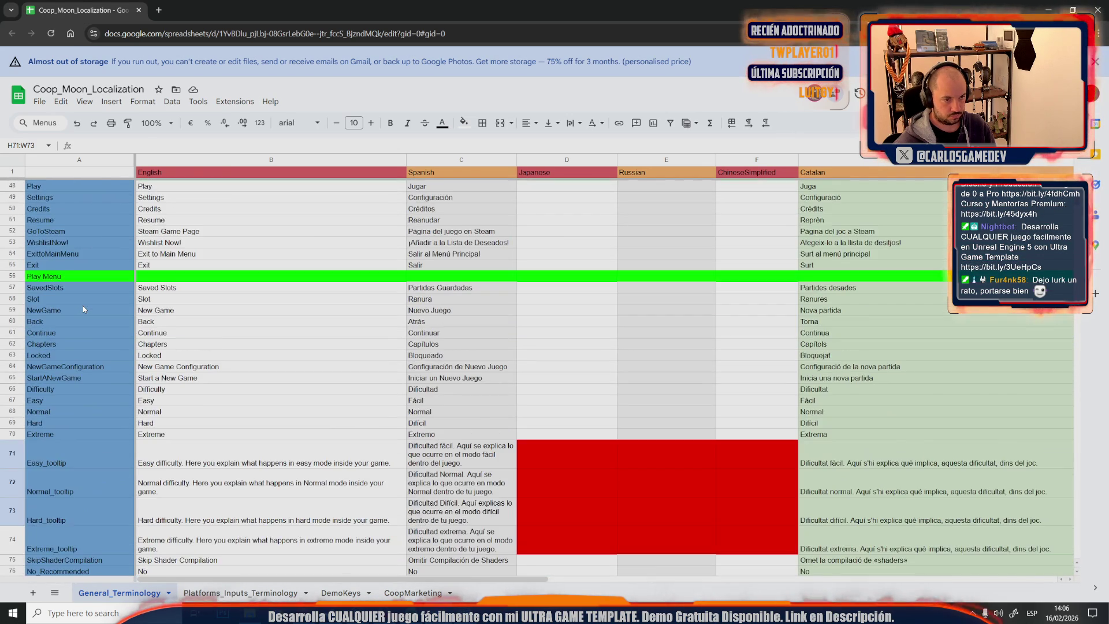
scroll(84, 308, "down", 1)
scroll(83, 309, "down", 1)
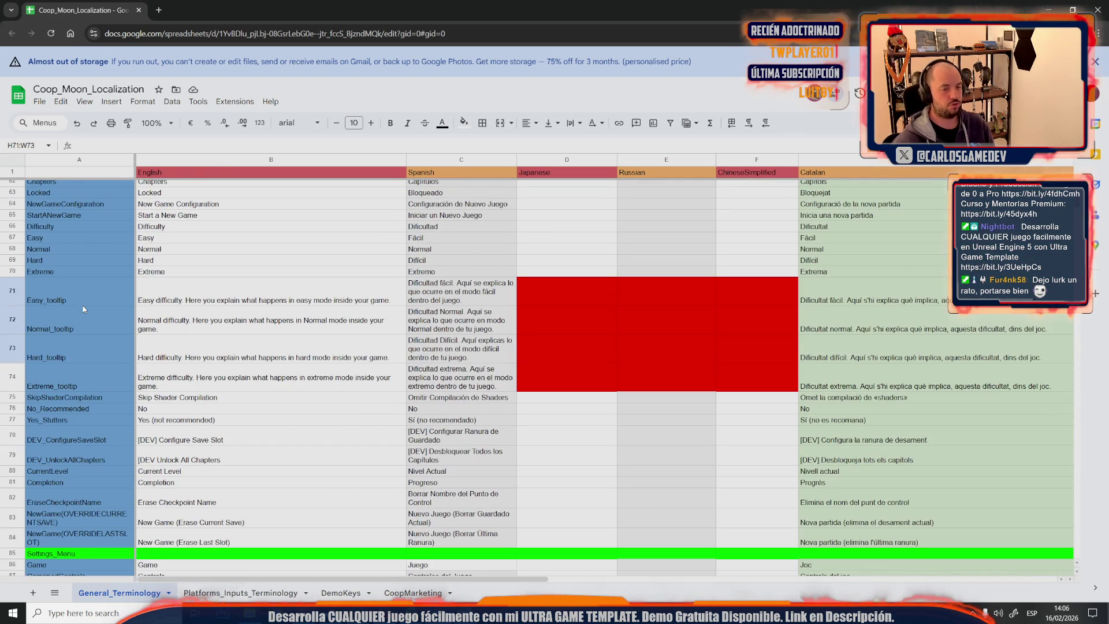
left_click(611, 296)
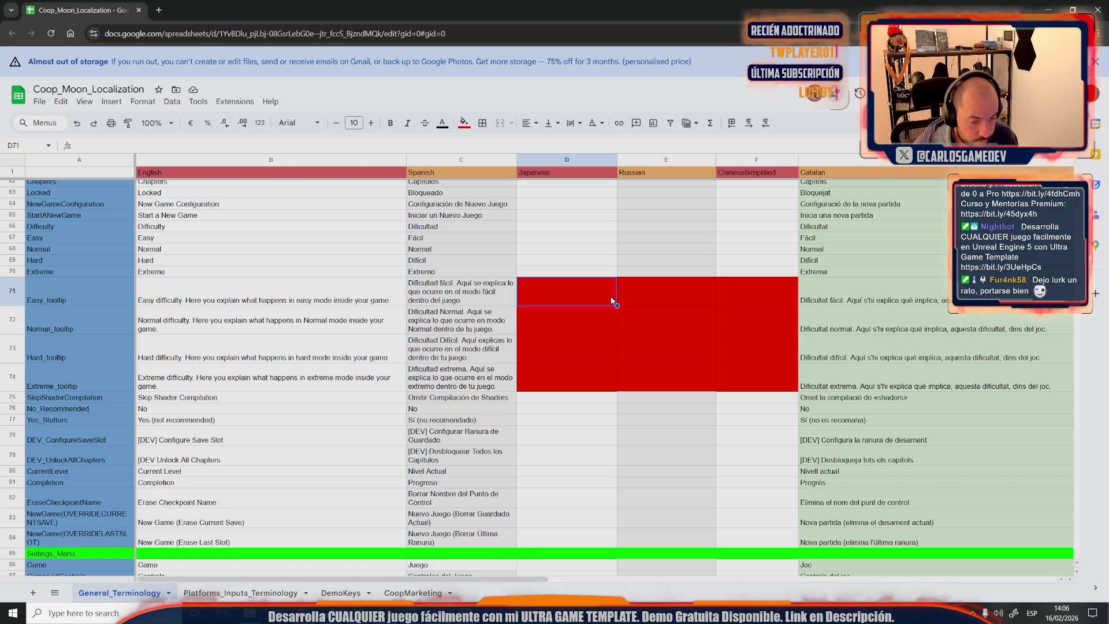
Remove the red fill from the Japanese tooltip cells D71:D74 with white
left_click(595, 381, "shift")
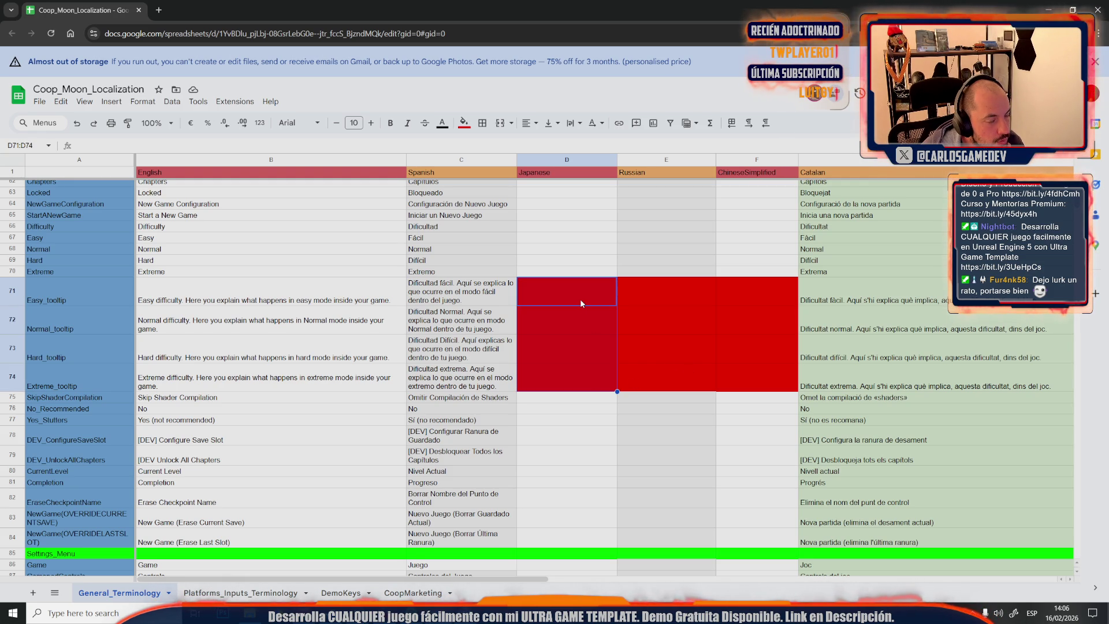
left_click(462, 124)
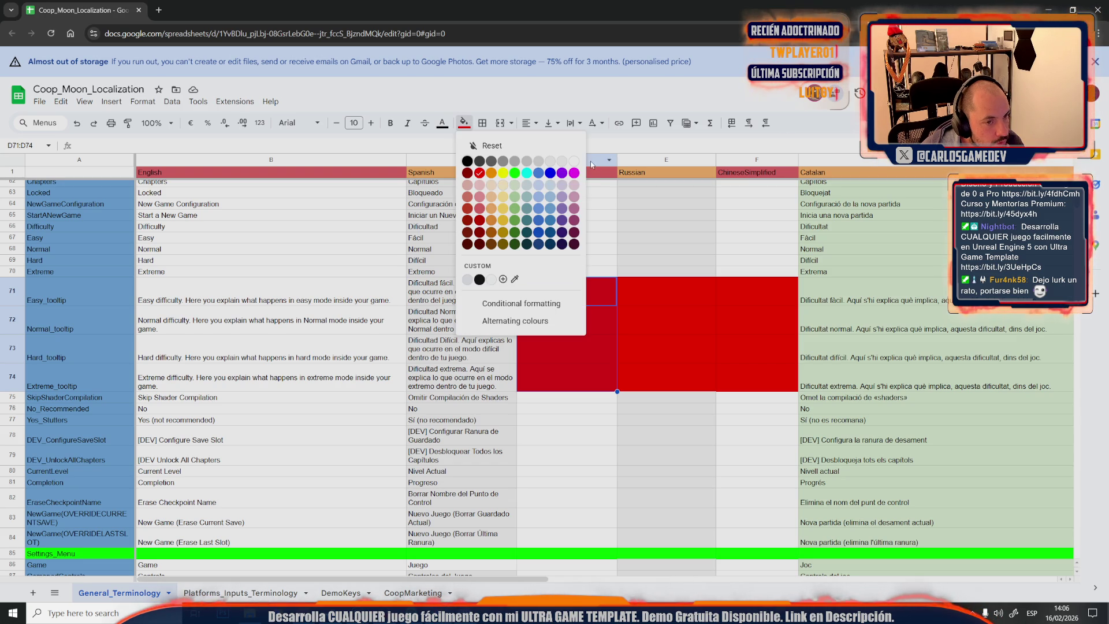
key("Escape")
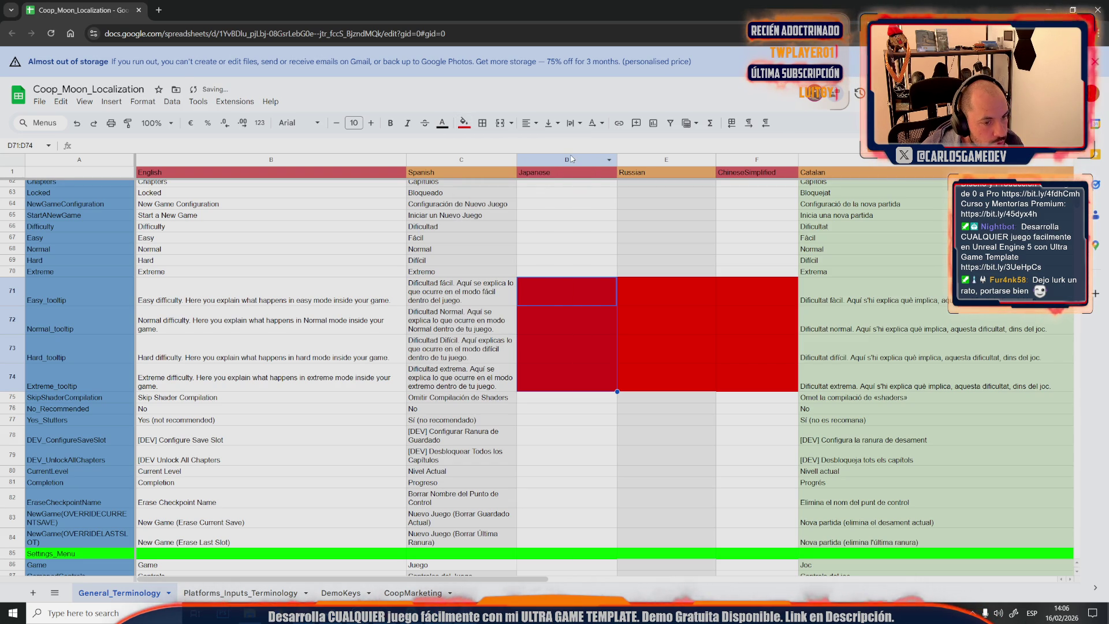
left_click(467, 125)
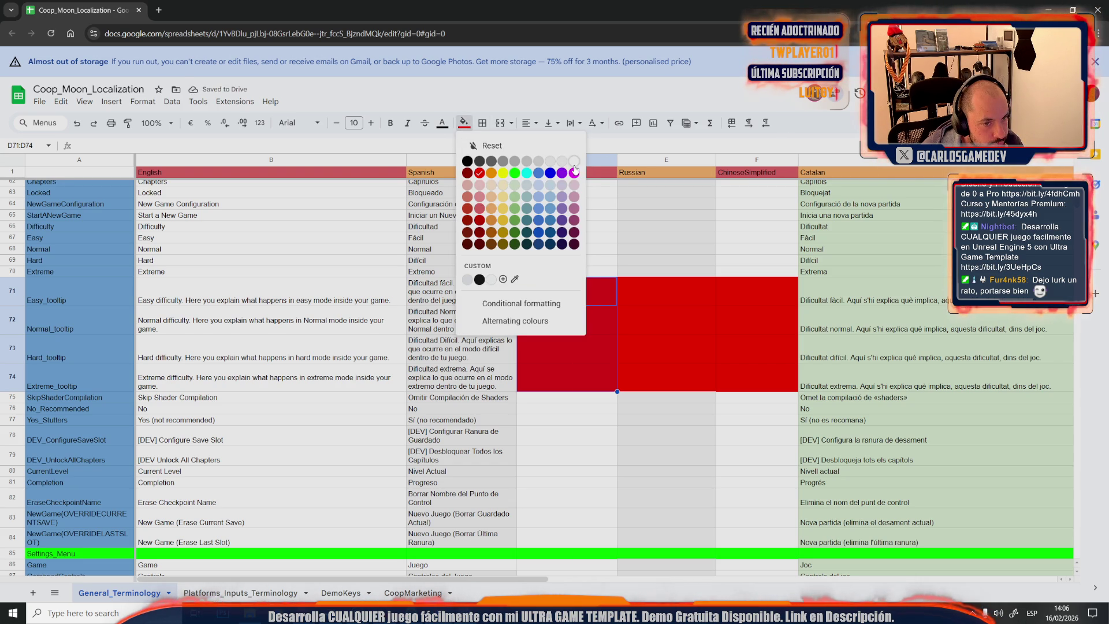
left_click(575, 161)
type("DO")
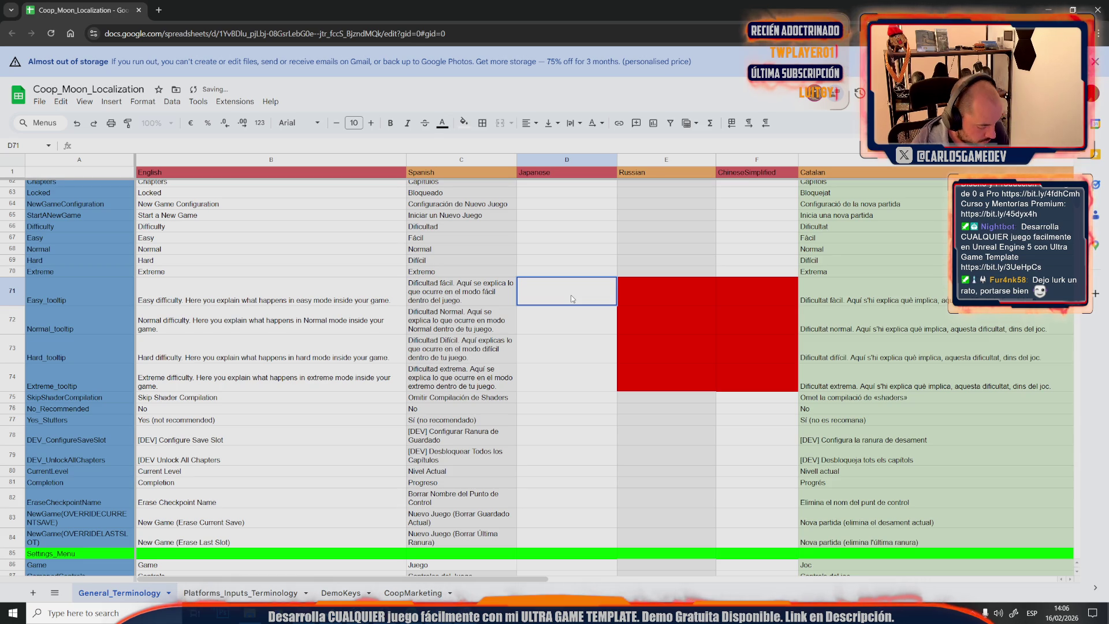
type("_N")
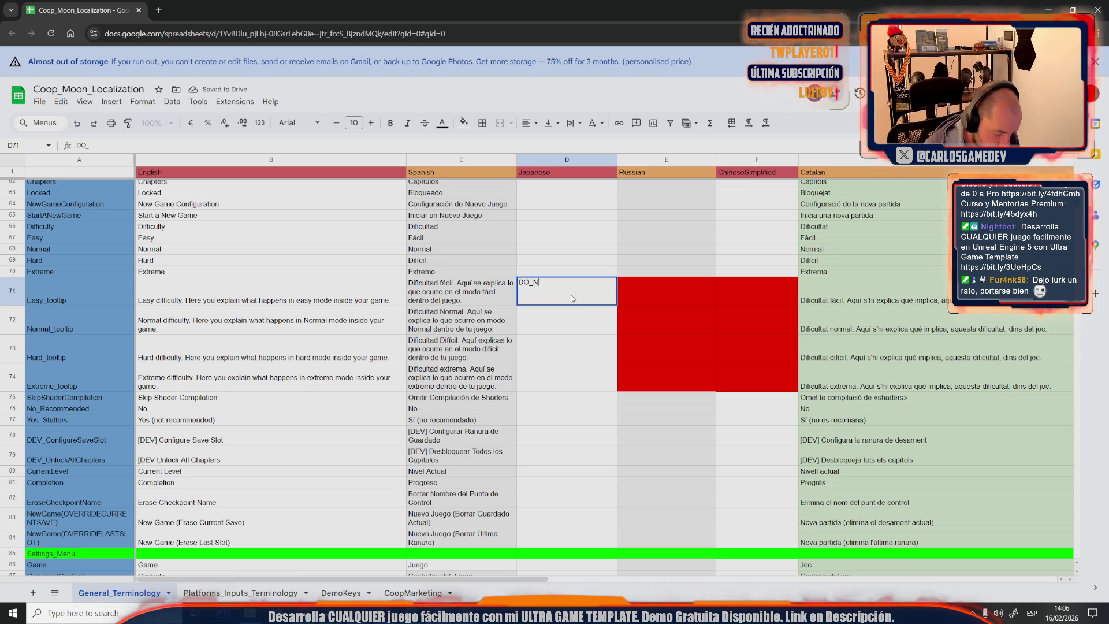
type("OT_LOCALIZ")
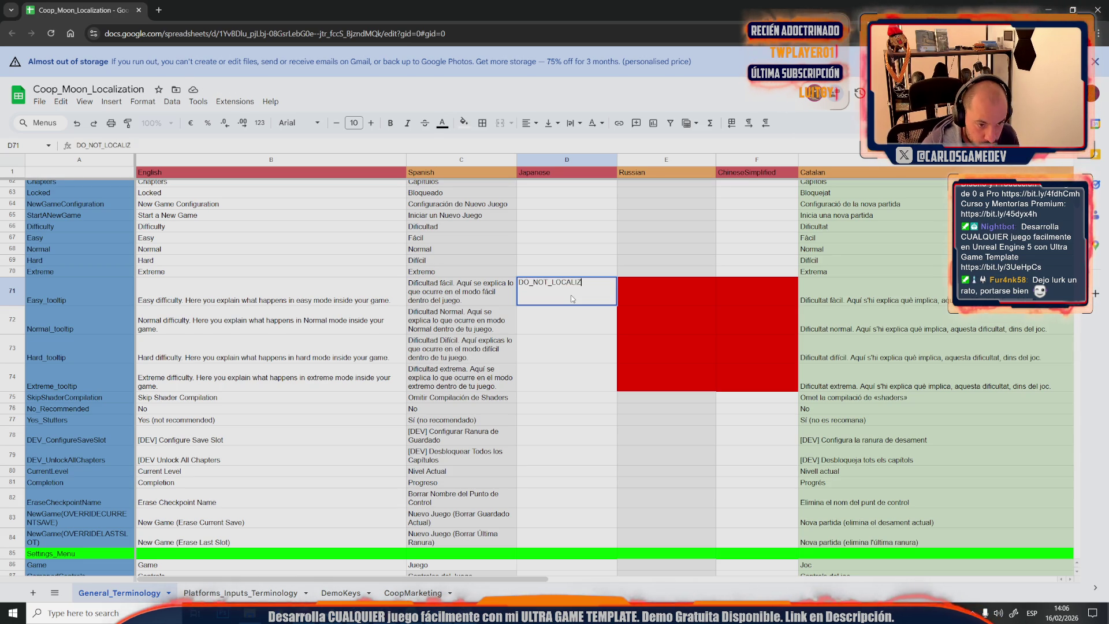
type("E")
Commit DO_NOT_LOCALIZE in D71 and paste it down through D74
key("Return")
type("DO_NOT_LOCALIZE")
left_click(546, 355)
type("DO_NOT_LOCALIZE")
left_click(547, 379)
type("DO_NOT_LOCALIZE")
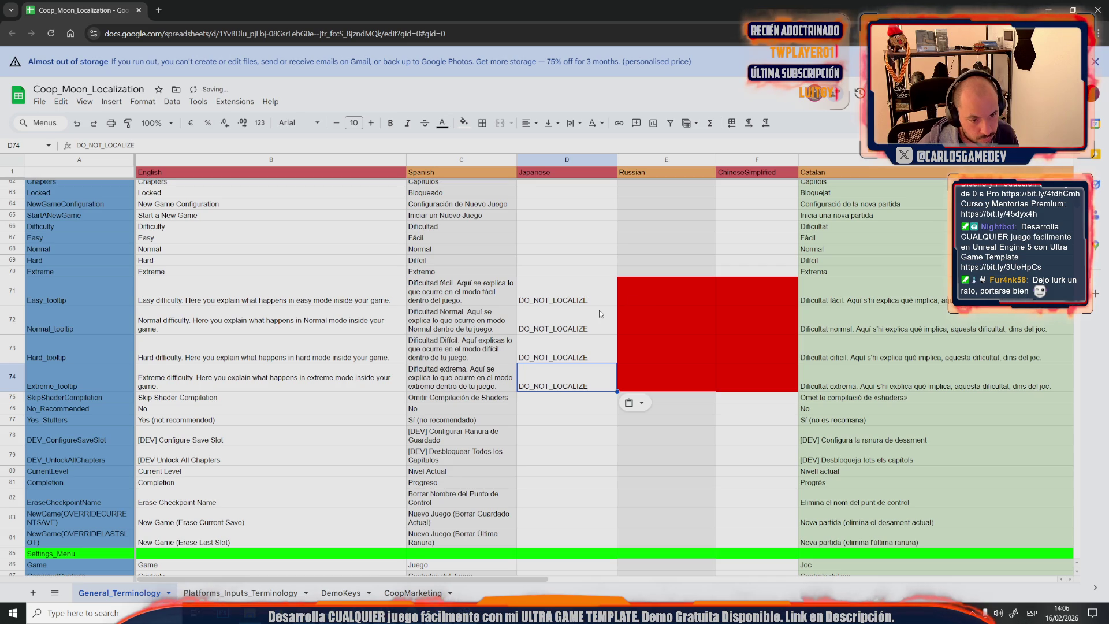
left_click(647, 296)
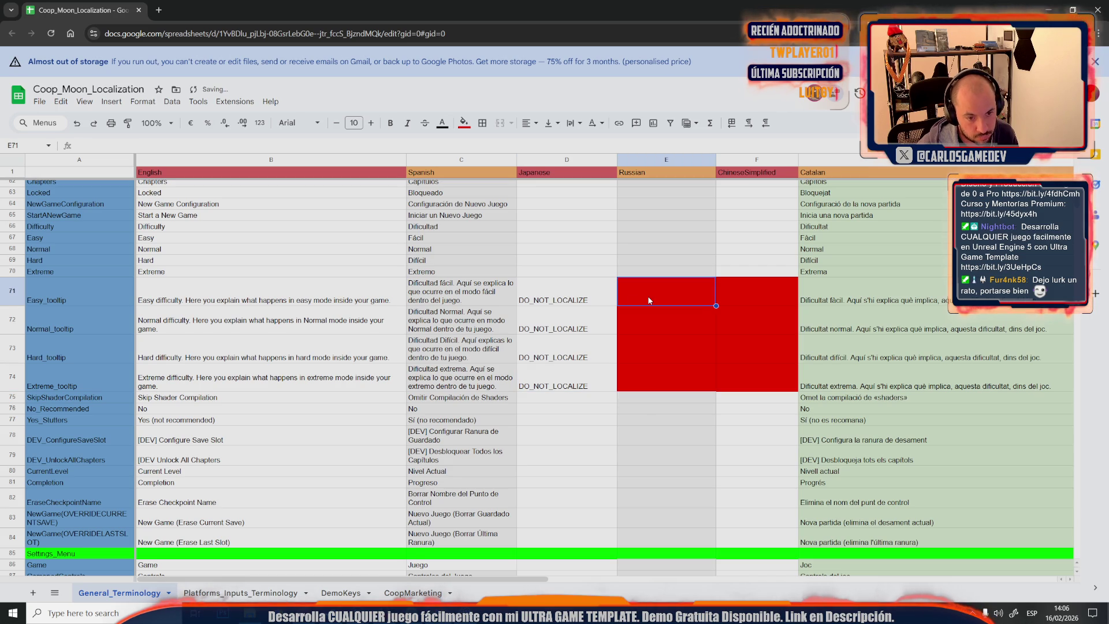
Remove the red fill from the Russian tooltip cells E71:E74
left_click(464, 122)
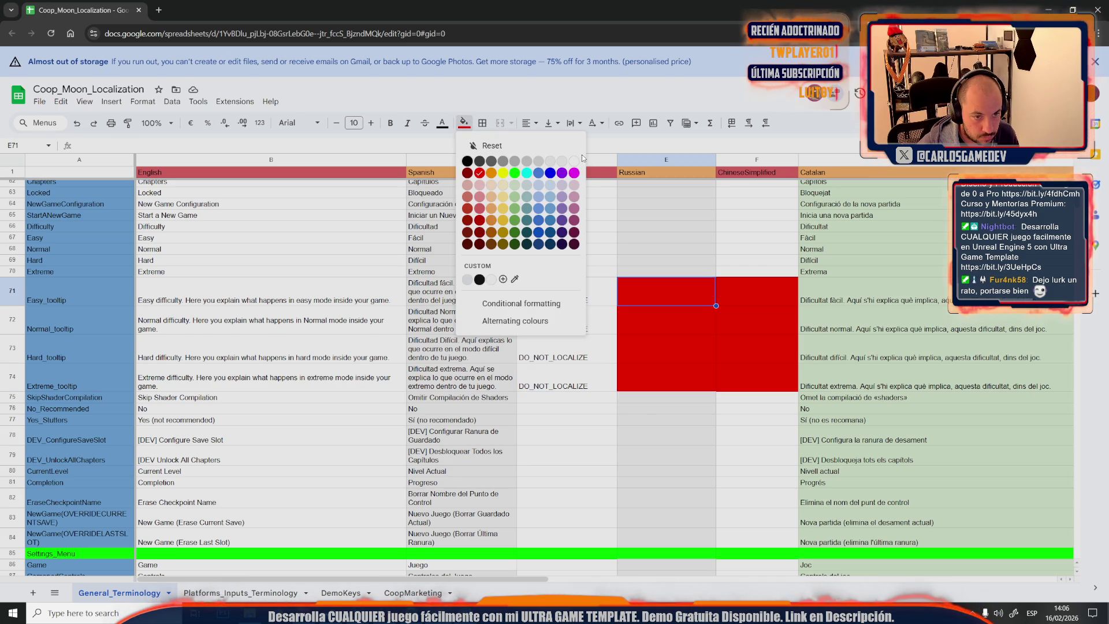
left_click(677, 383, "shift")
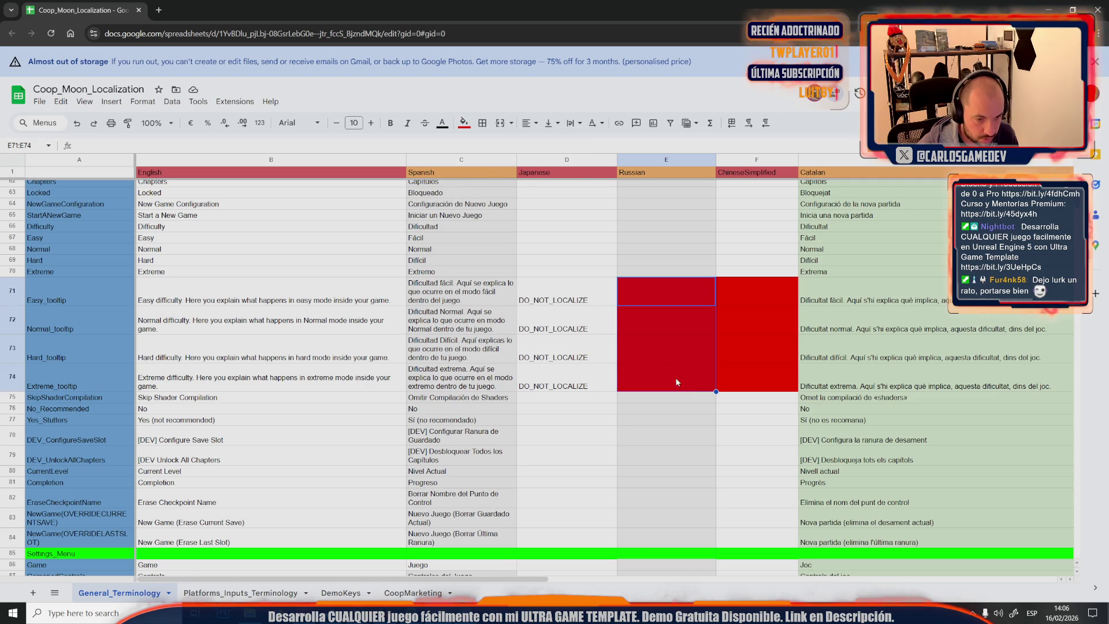
left_click(465, 124)
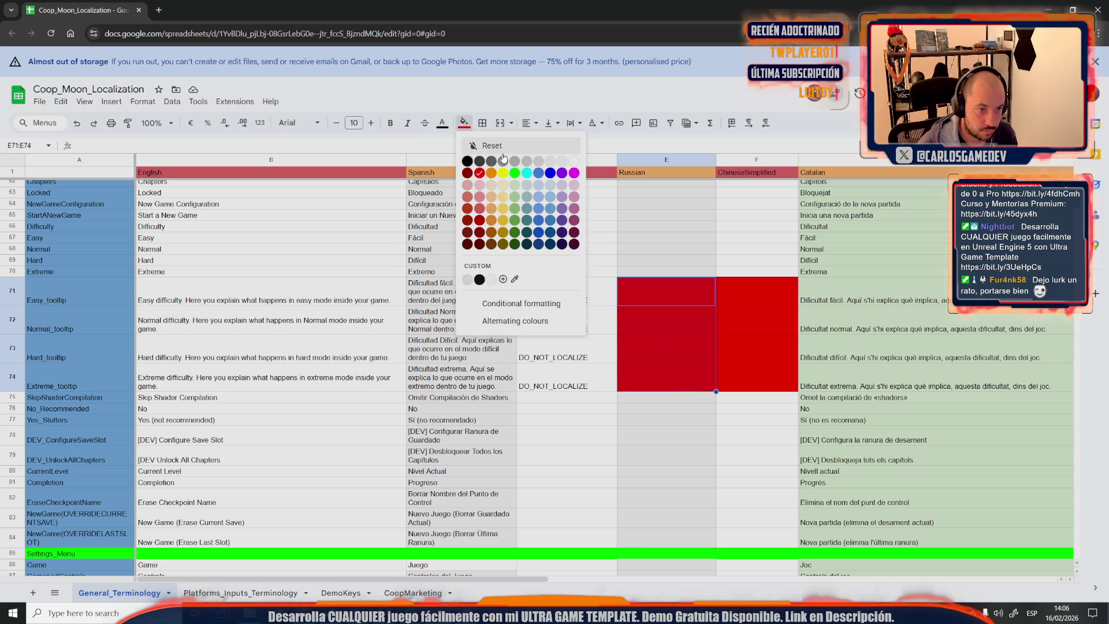
left_click(562, 161)
Remove the red fill from the ChineseSimplified tooltip cells F71:F74
left_click_drag(755, 291, 773, 381)
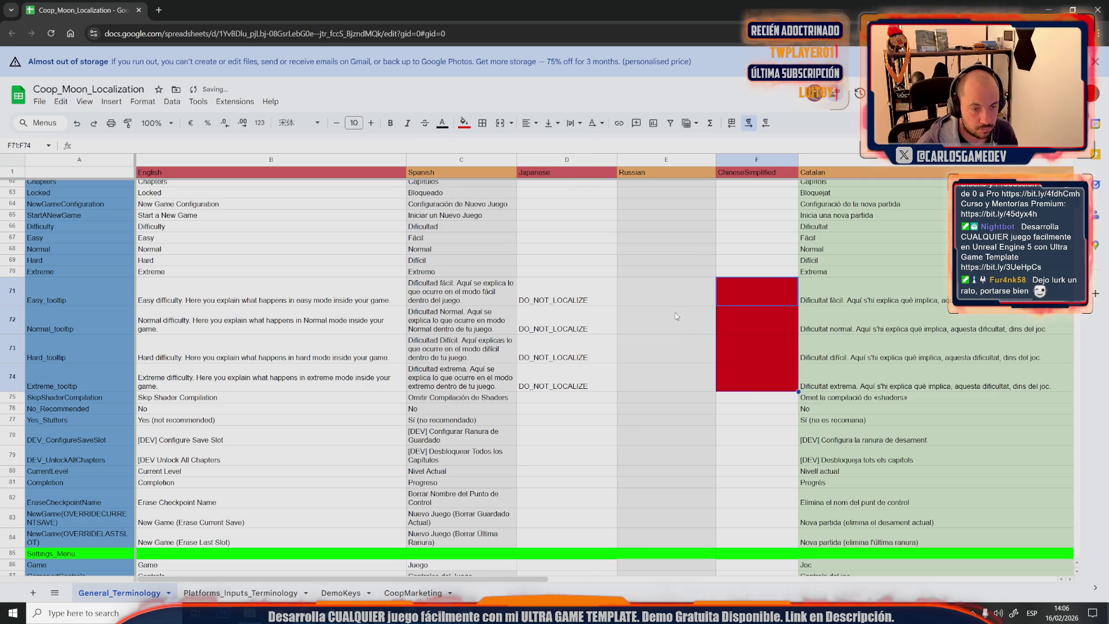
left_click_drag(744, 374, 745, 296)
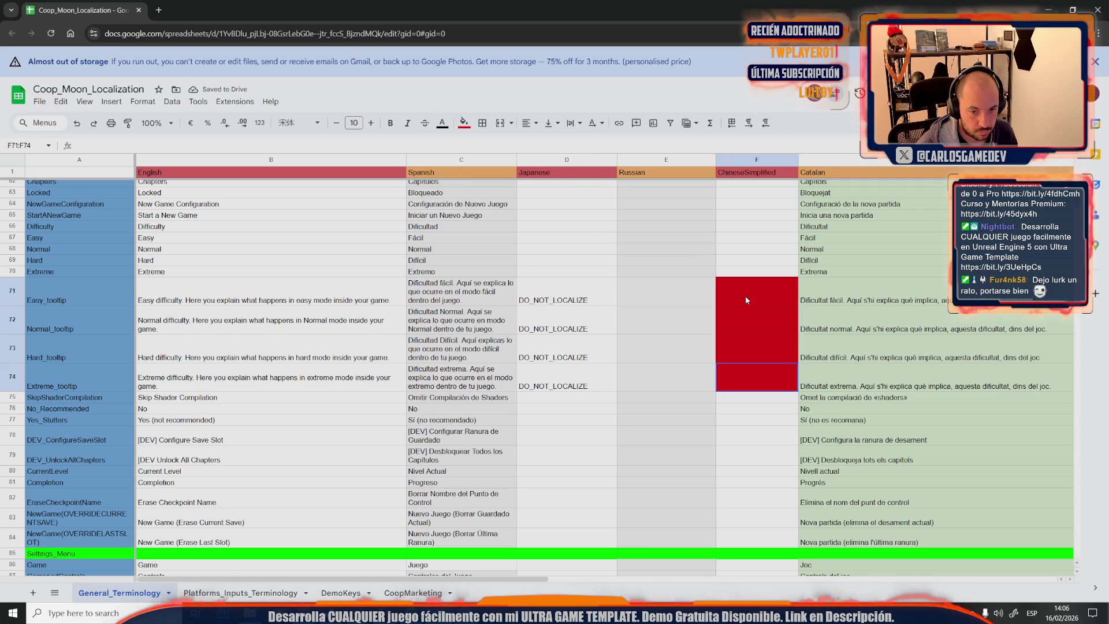
left_click(464, 123)
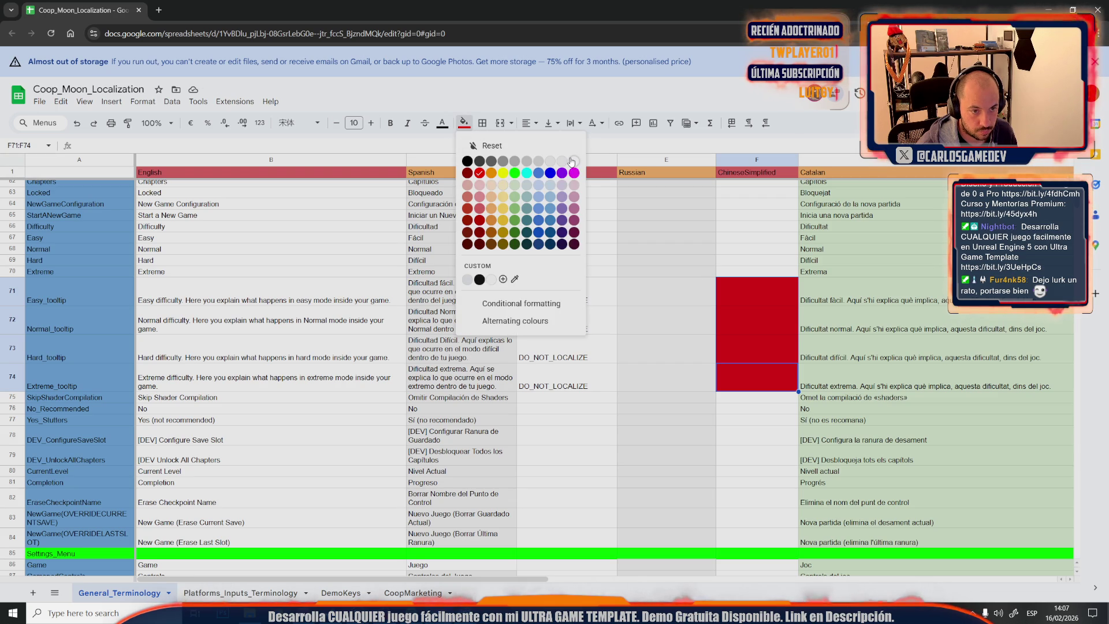
left_click(570, 161)
left_click(565, 302)
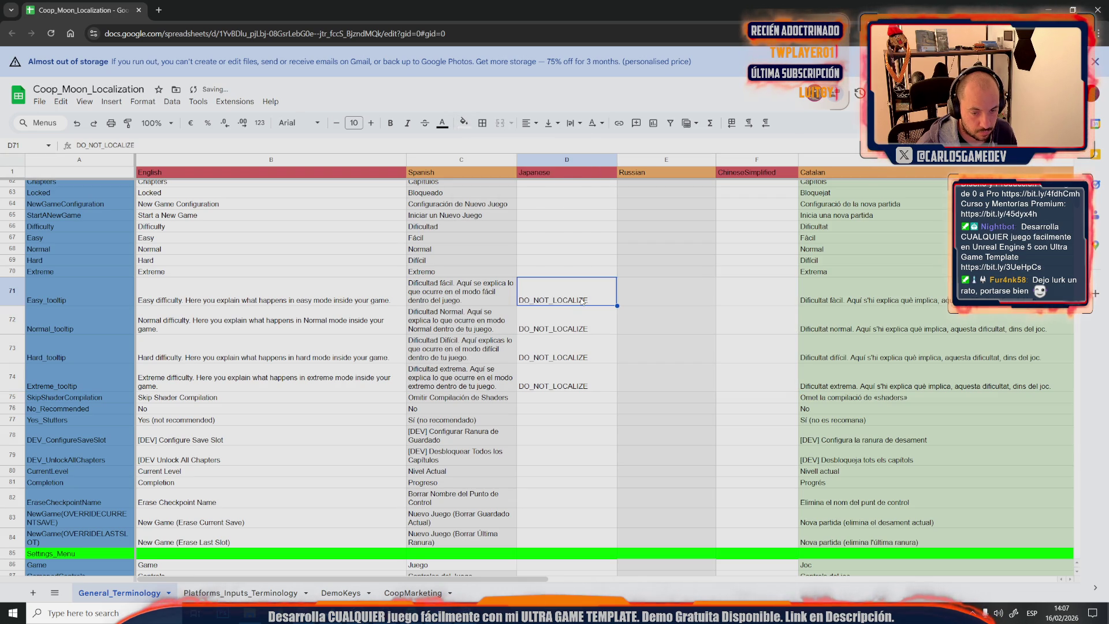
Paste DO_NOT_LOCALIZE into the ChineseSimplified and Russian tooltip cells E71:F74
left_click(589, 387, "shift")
left_click(754, 291)
type("DO_NOT_LOCALIZE DO_NOT_LOCALIZE DO_NOT_LOCALIZE DO_NOT_LOCALIZE")
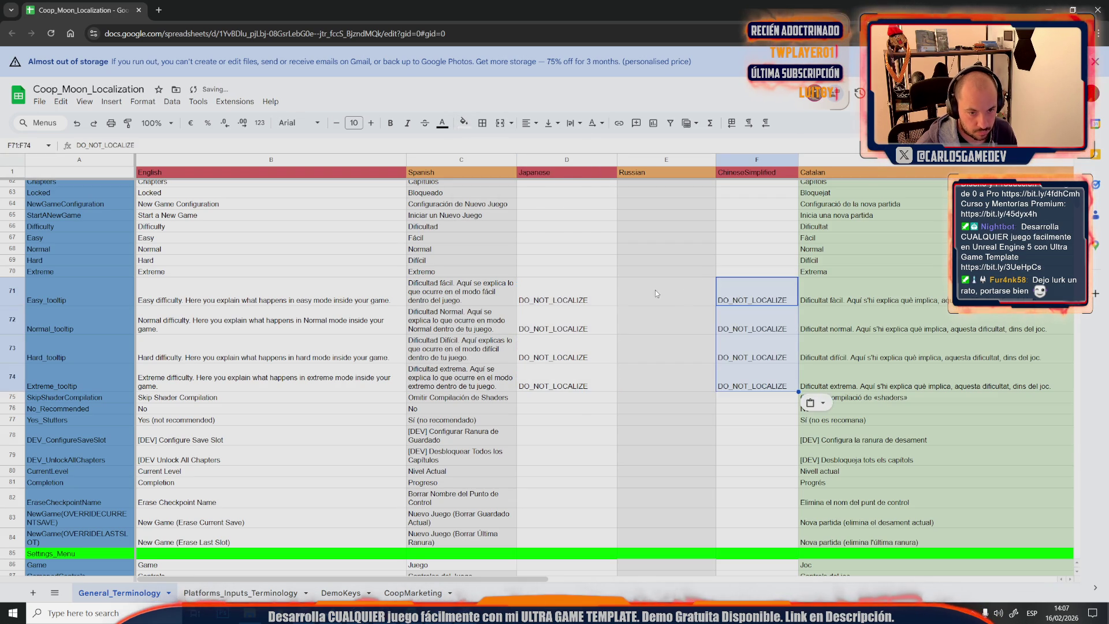
left_click(563, 295)
key("ctrl+c")
double_click(651, 292)
key("ctrl+v")
double_click(642, 316)
key("ctrl+v")
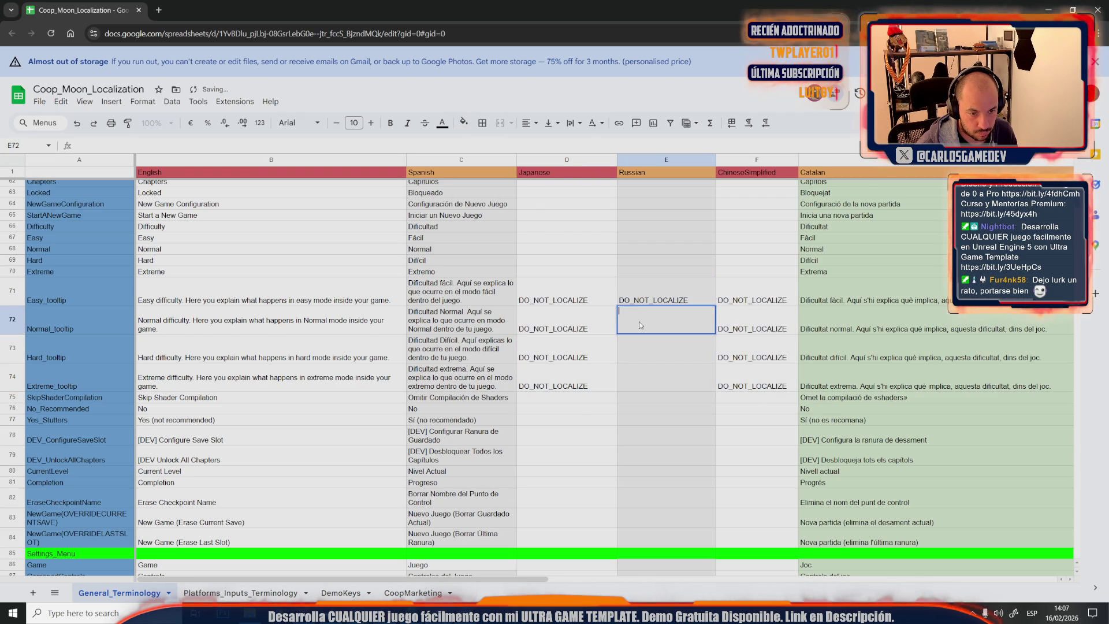
double_click(640, 344)
key("ctrl+v")
double_click(638, 385)
key("ctrl+v")
left_click(610, 436)
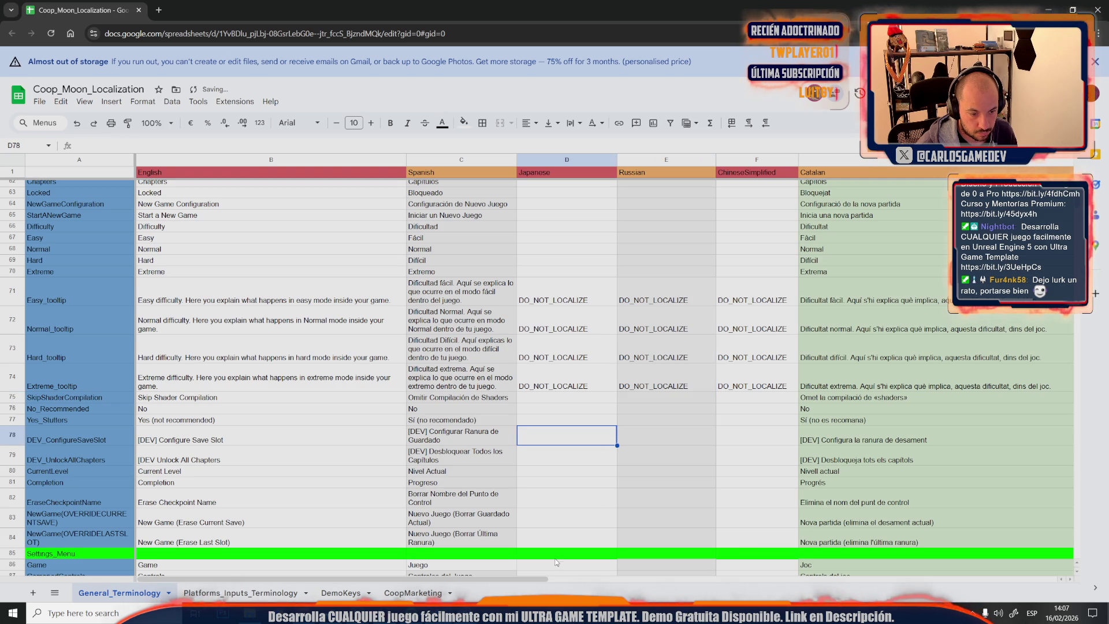
left_click_drag(528, 581, 662, 581)
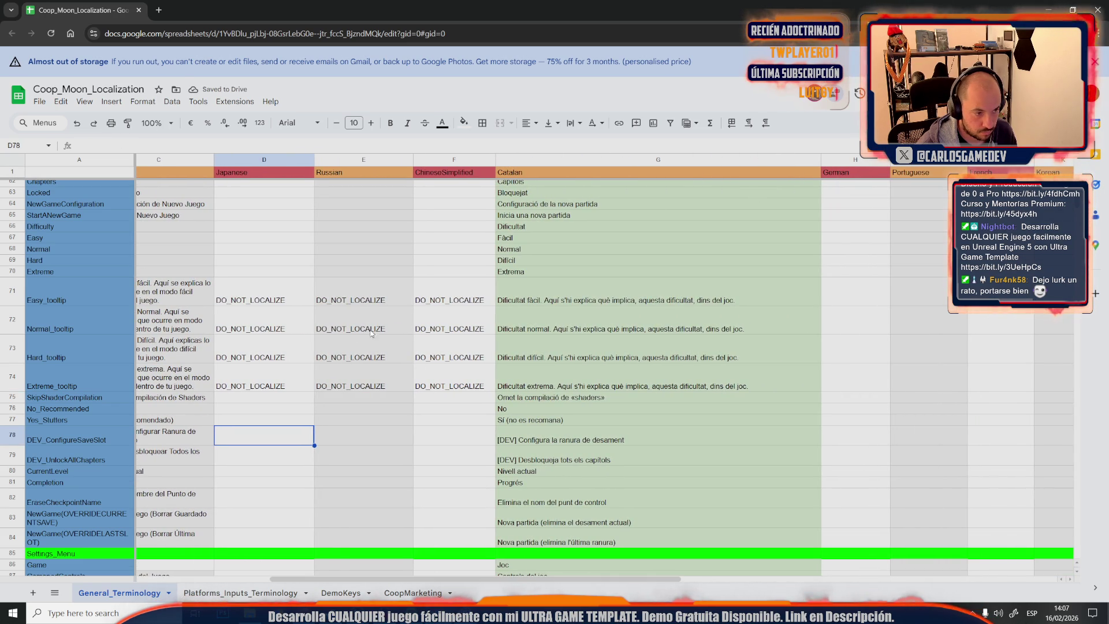
Paste the DO_NOT_LOCALIZE block across German through Greek (columns H to S)
left_click_drag(289, 301, 385, 385)
key("ctrl+c")
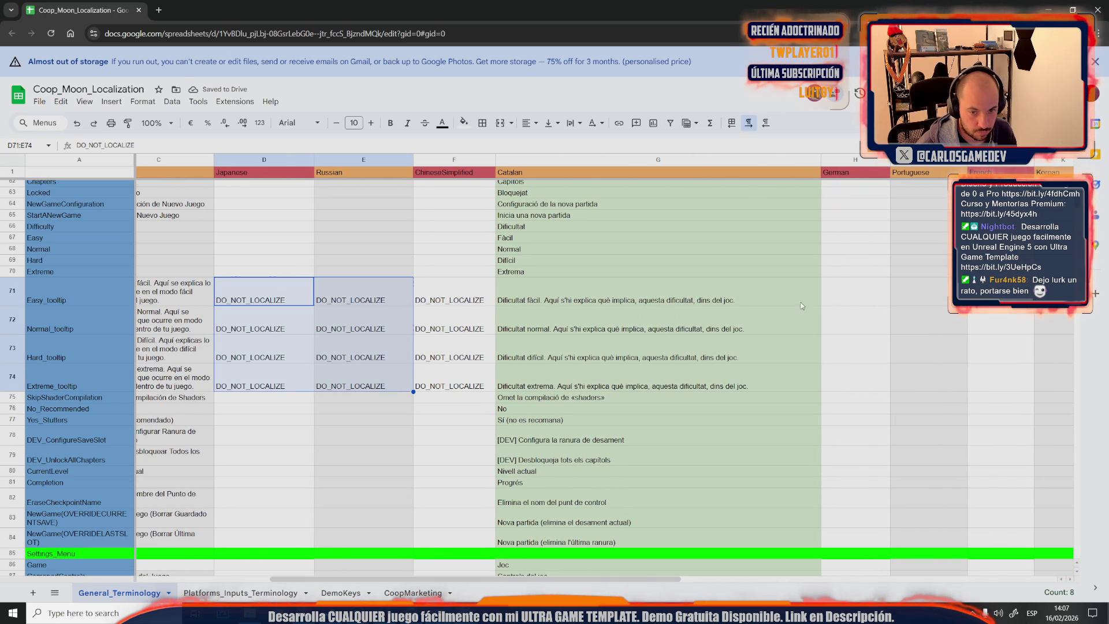
left_click(849, 296)
key("ctrl+v")
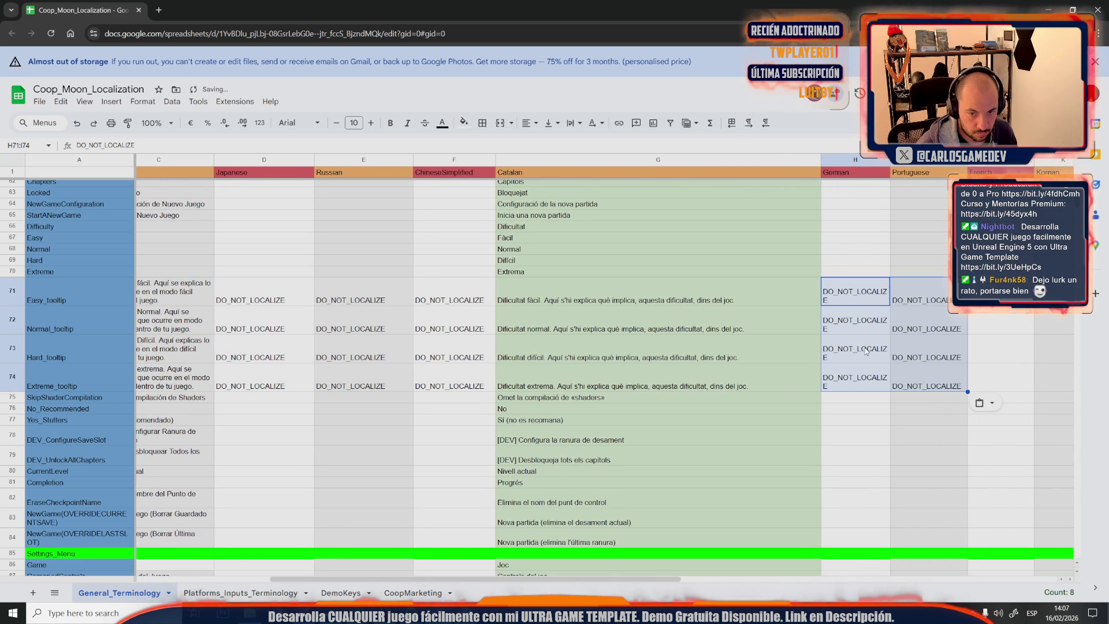
key("Right")
key("Right")
key("ctrl+v")
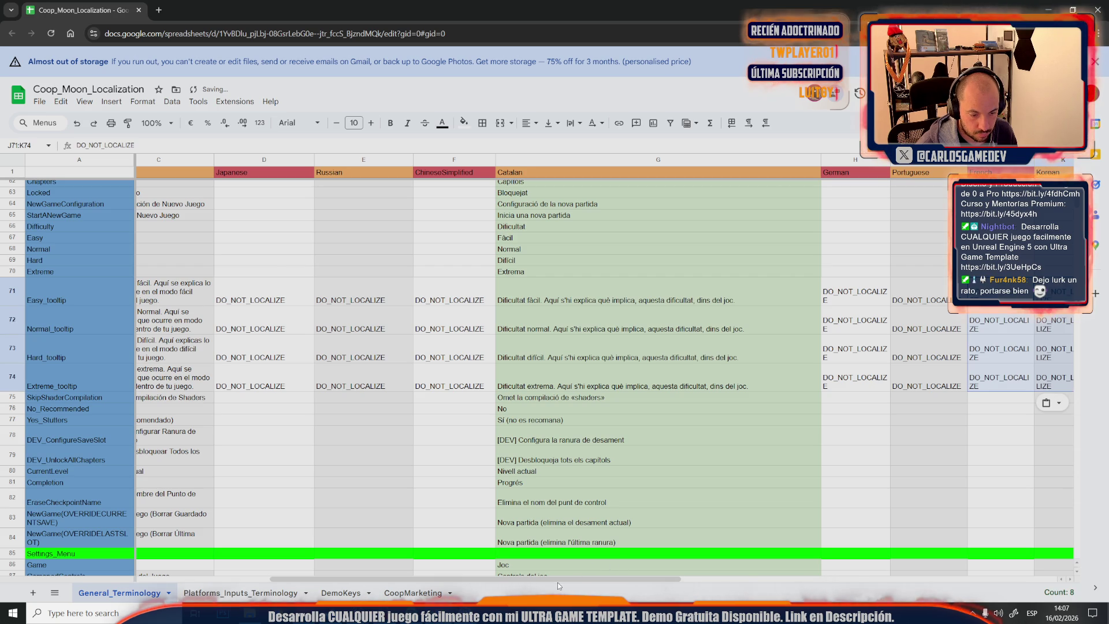
left_click_drag(557, 579, 805, 567)
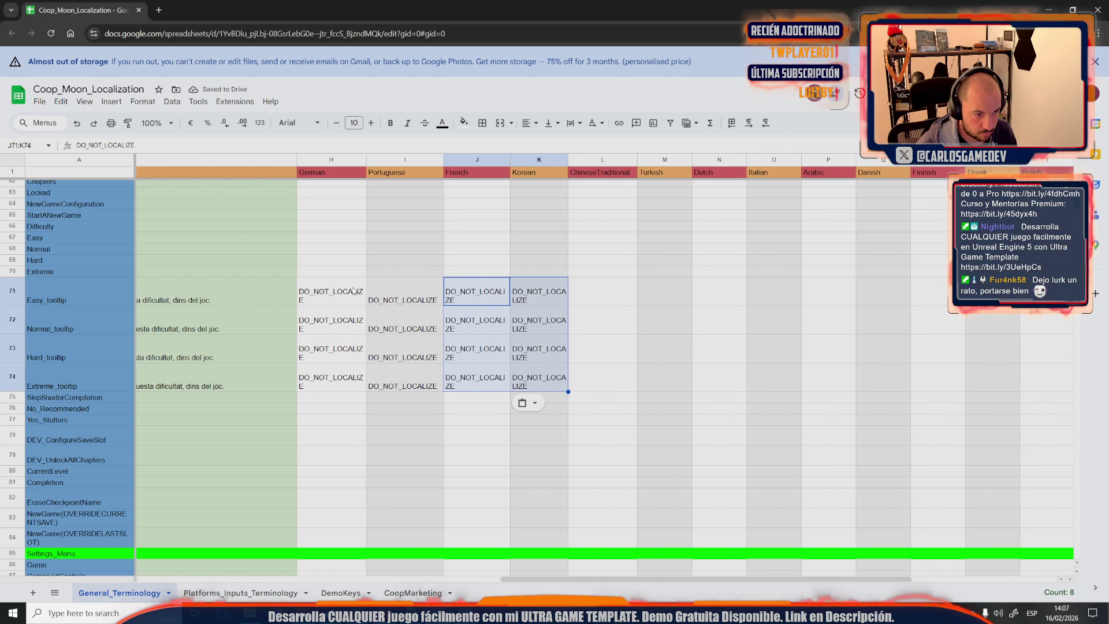
left_click_drag(329, 294, 562, 359)
key("ctrl+c")
left_click(606, 297)
key("ctrl+v")
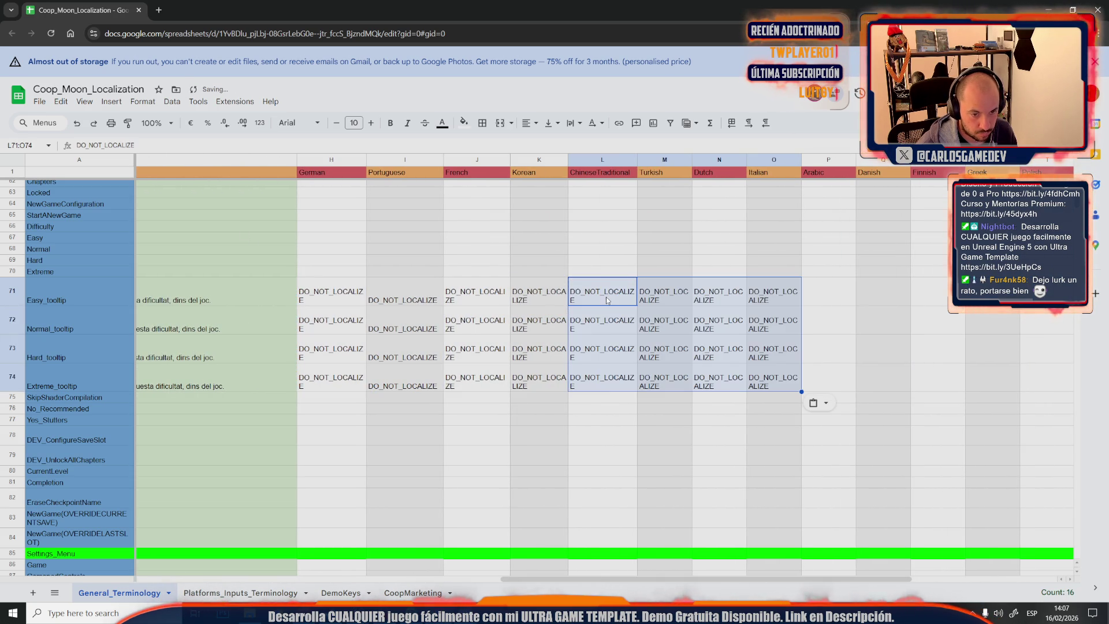
key("Right")
key("Right")
key("Right")
key("ctrl+v")
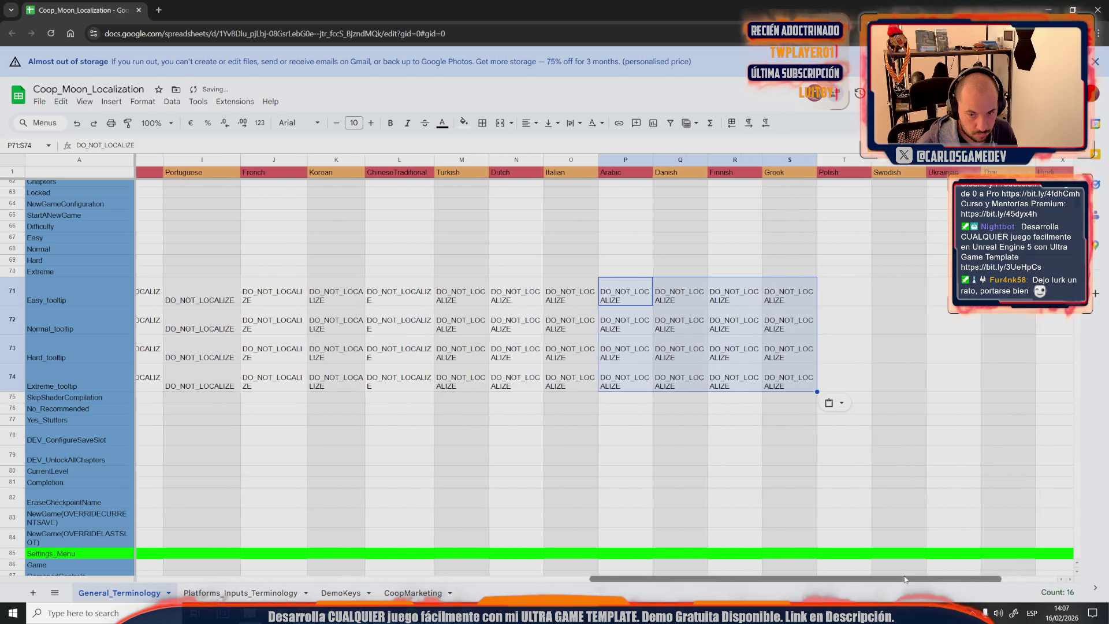
left_click_drag(779, 579, 924, 579)
Paste DO_NOT_LOCALIZE into Polish through the last language column (T to Z)
left_click(714, 294)
key("ctrl+v")
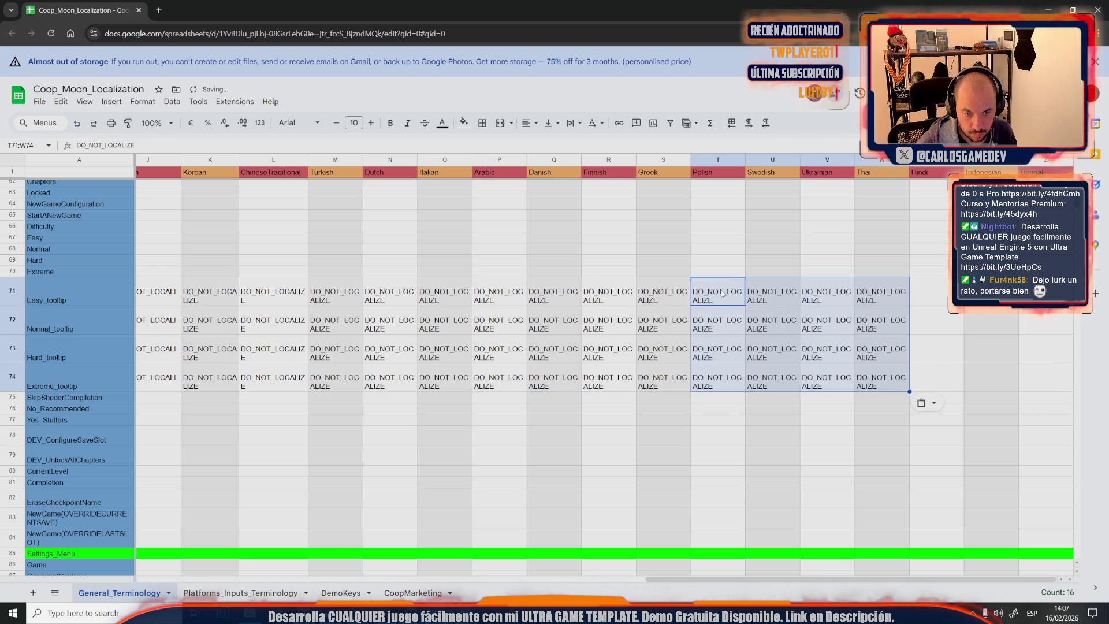
left_click_drag(717, 294, 840, 383)
key("ctrl+c")
left_click(930, 291)
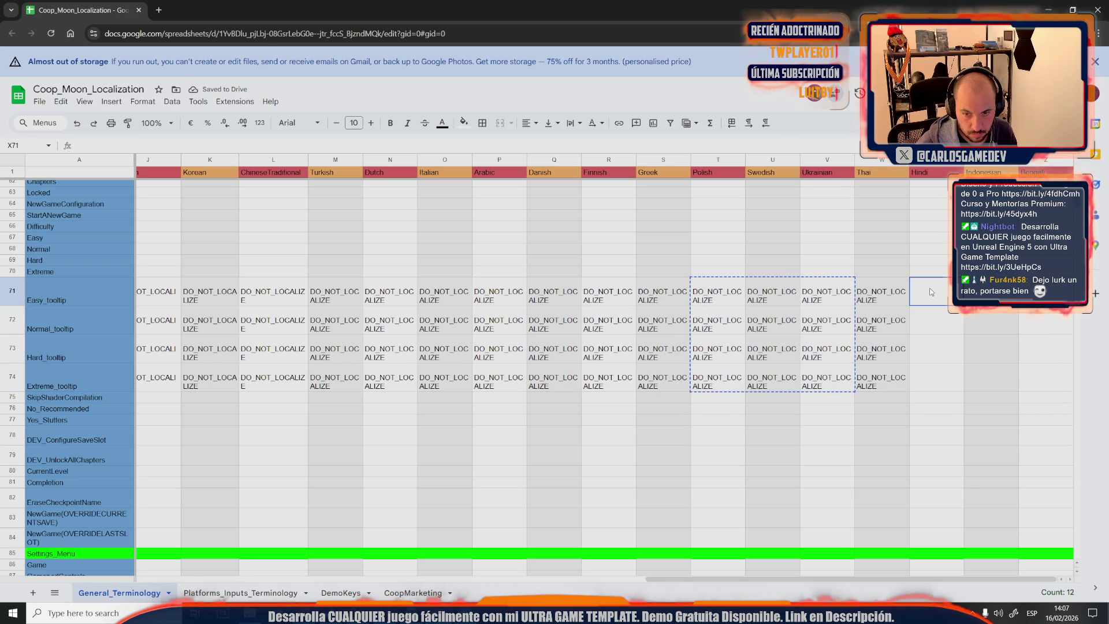
key("ctrl+v")
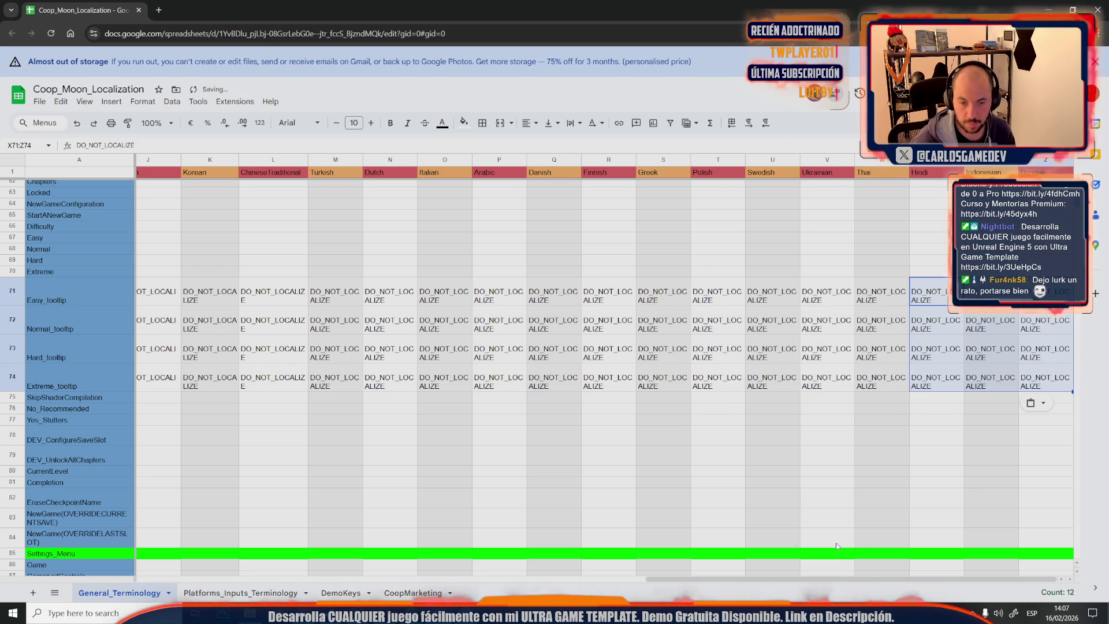
left_click_drag(659, 582, 526, 583)
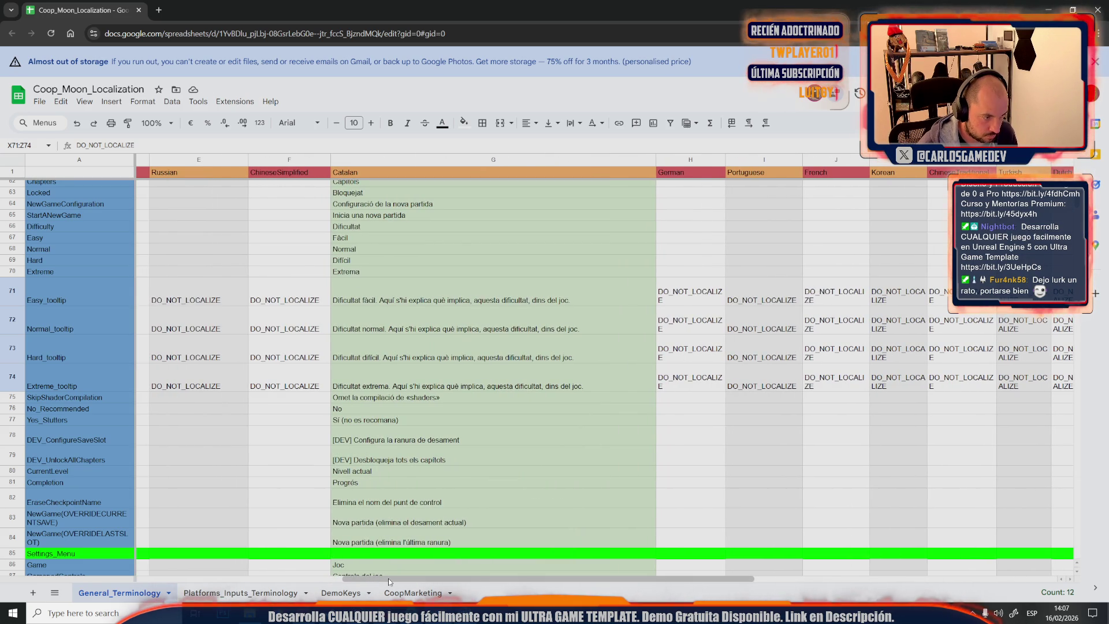
left_click_drag(389, 578, 230, 574)
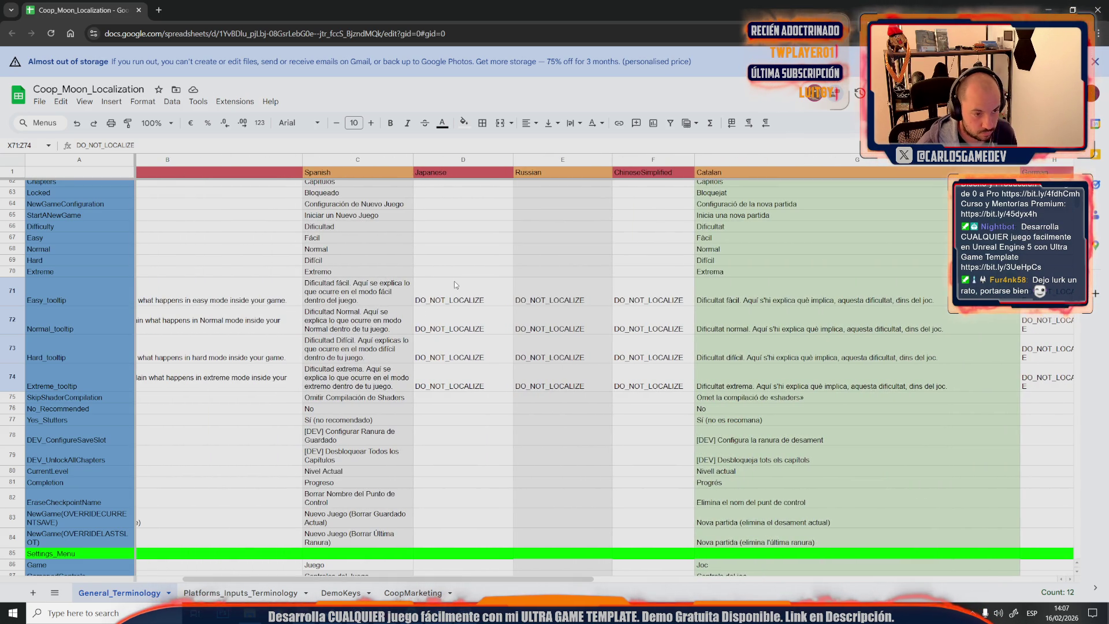
Check the Japanese tooltip cells D71–D75 and scroll back to the left
left_click(477, 300)
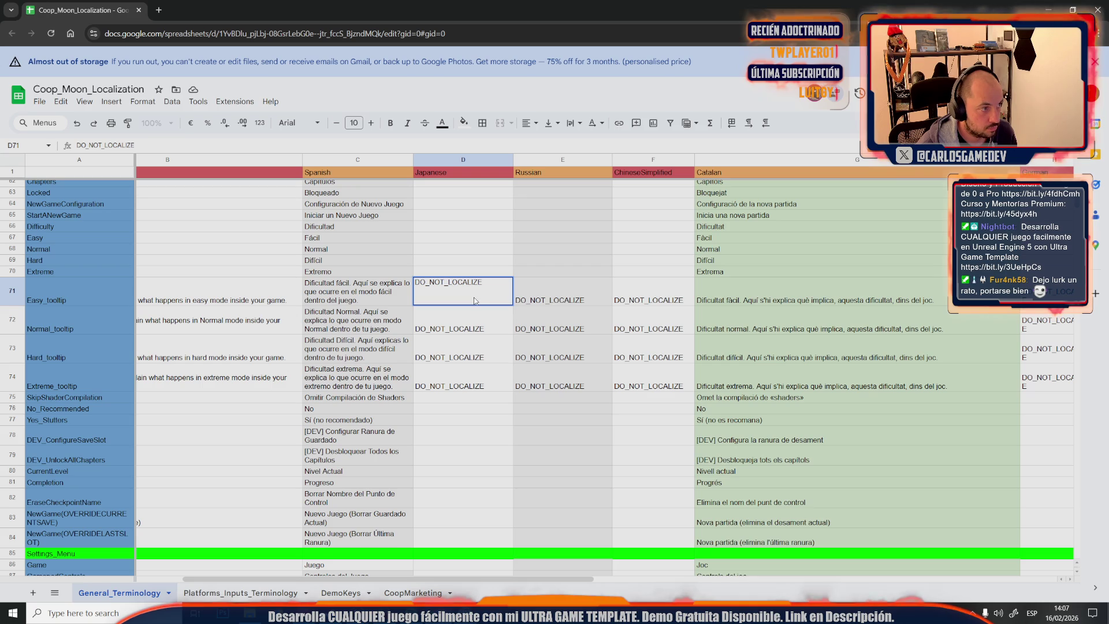
left_click(479, 345)
left_click(488, 399)
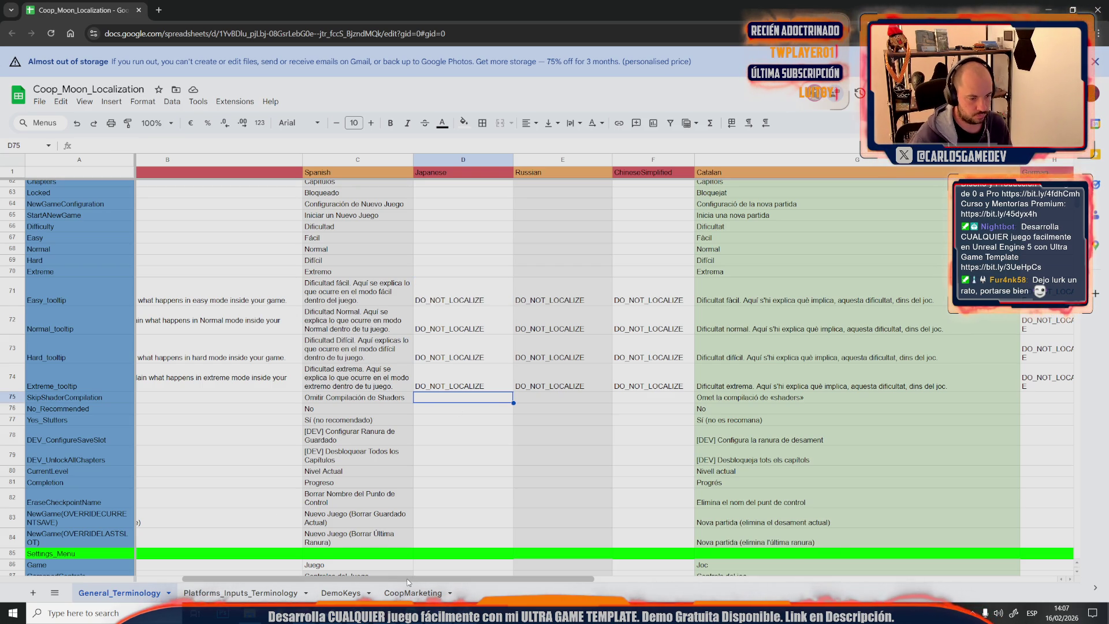
left_click_drag(407, 582, 304, 582)
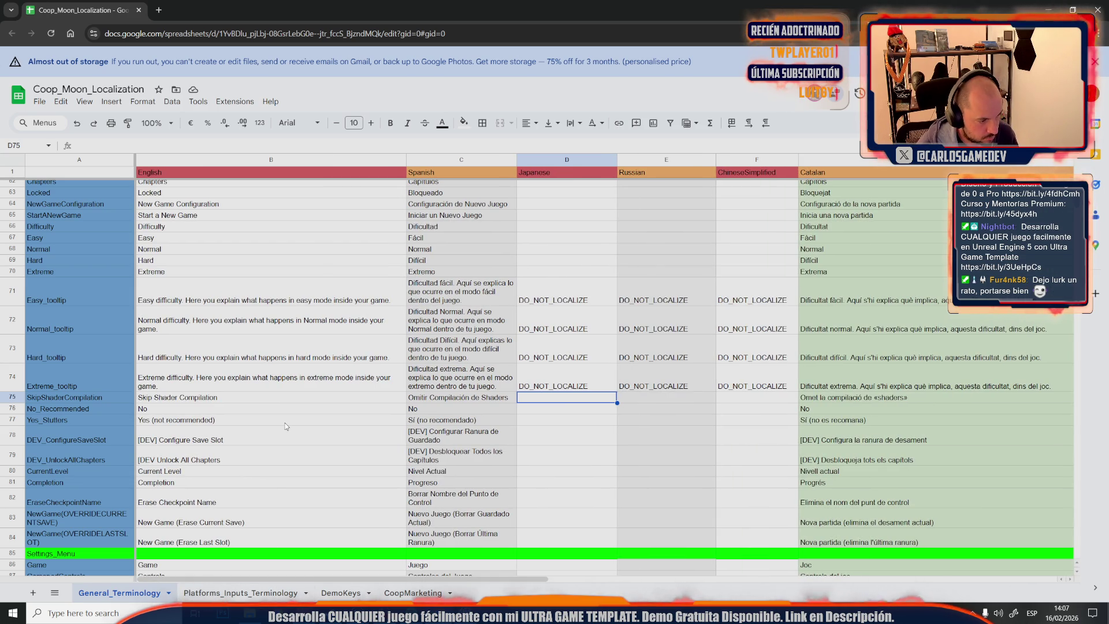
Copy D71:D74 and select the full DO_NOT_LOCALIZE block D71:F74
left_click(584, 298)
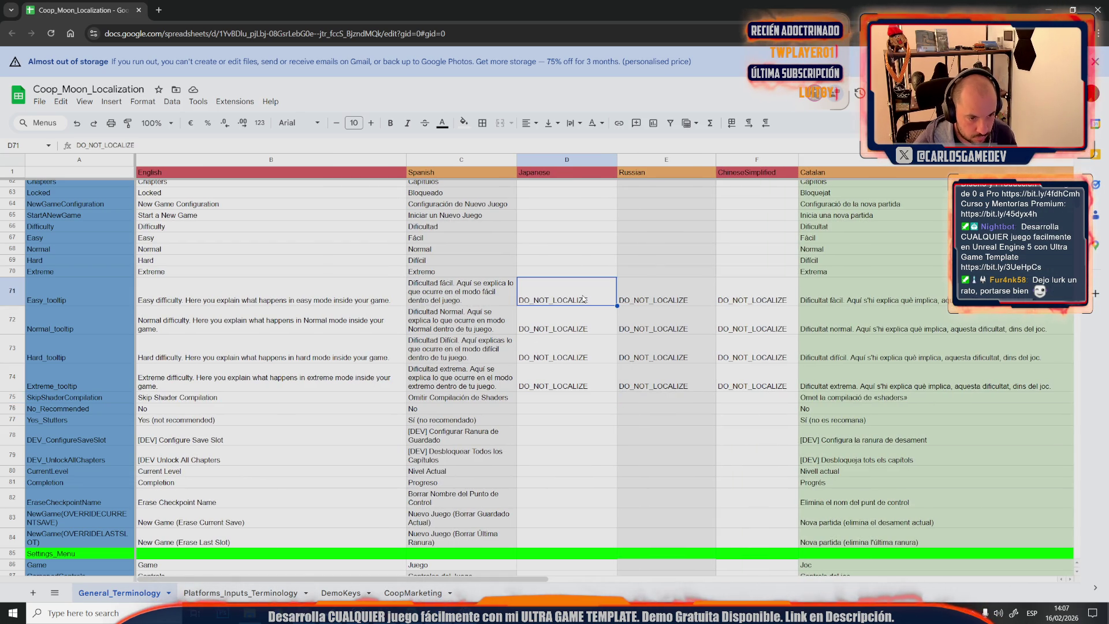
left_click(568, 389)
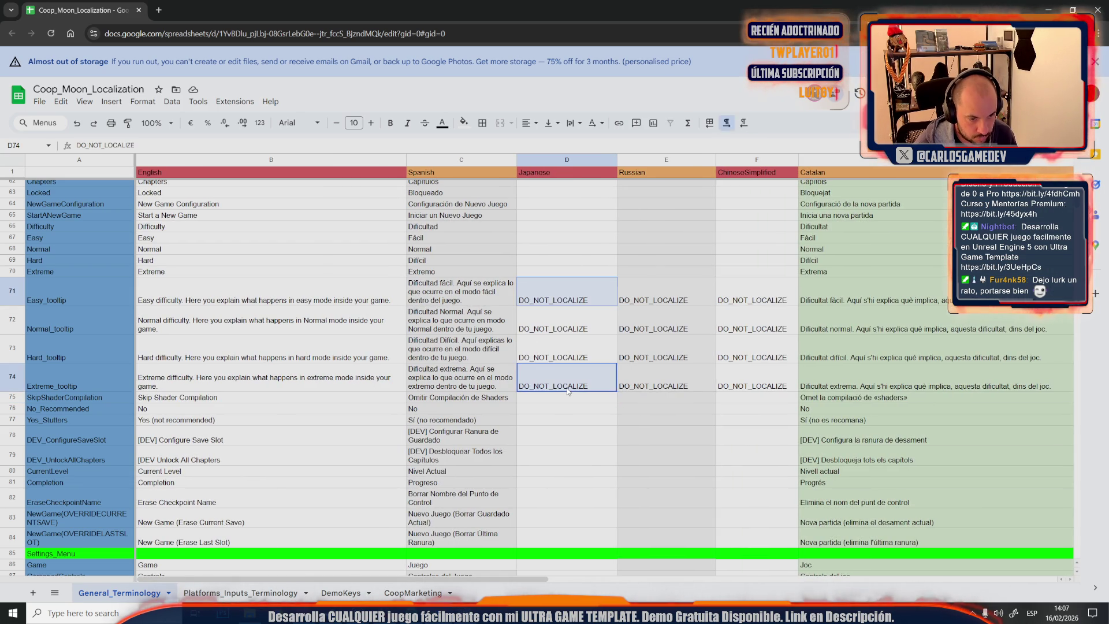
key("ctrl+c")
left_click(557, 282)
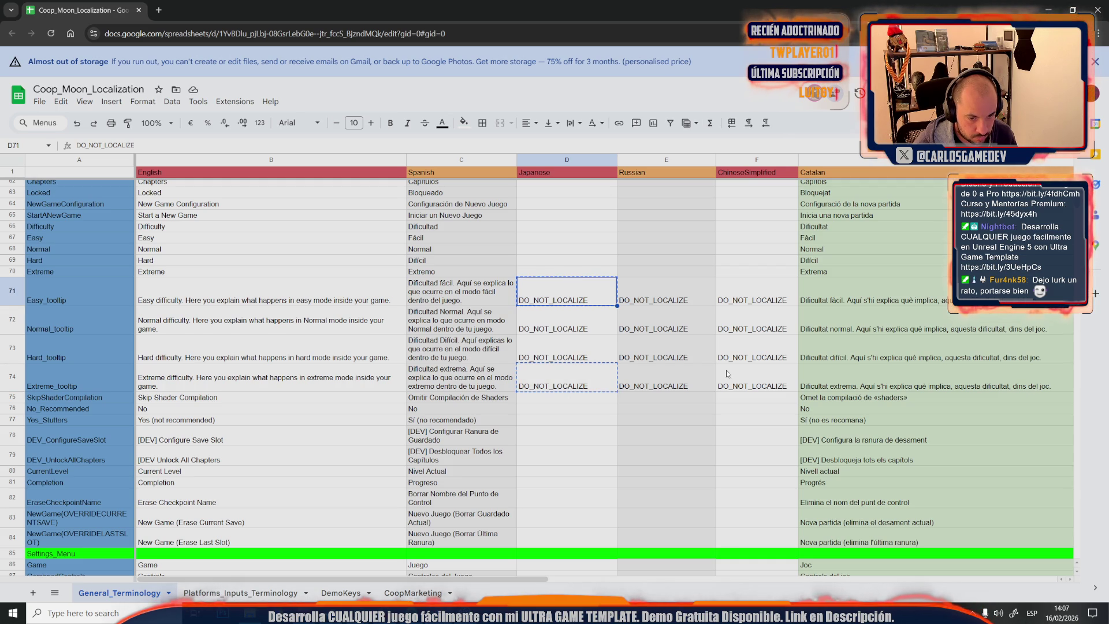
left_click(764, 380, "shift")
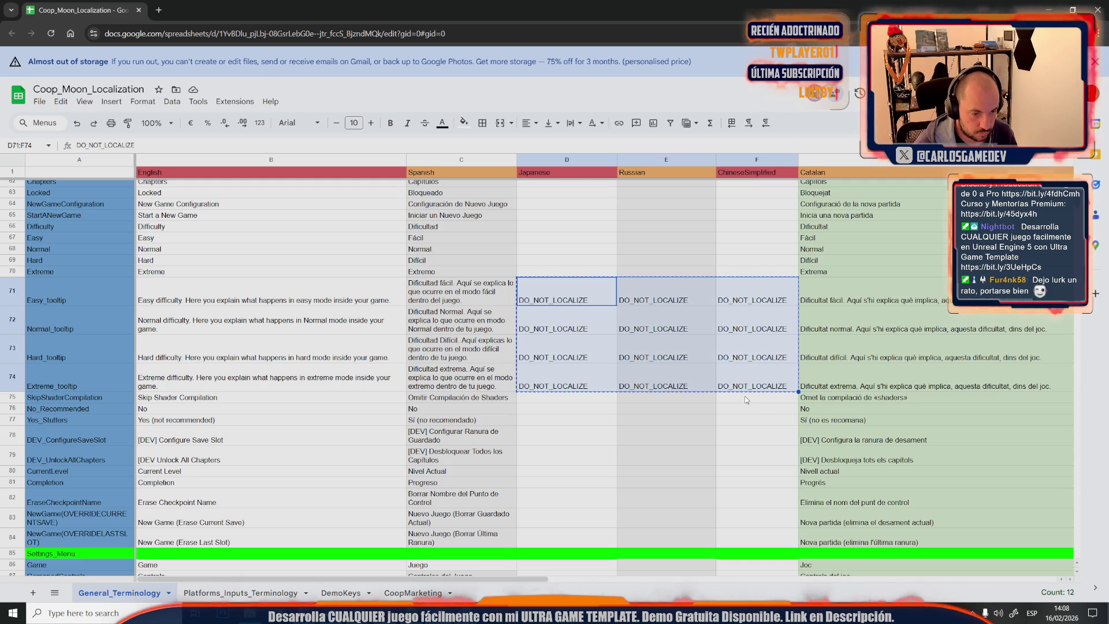
scroll(745, 399, "down", 2)
scroll(745, 399, "down", 5)
scroll(745, 399, "down", 4)
scroll(745, 400, "down", 4)
scroll(744, 396, "down", 5)
scroll(744, 396, "down", 4)
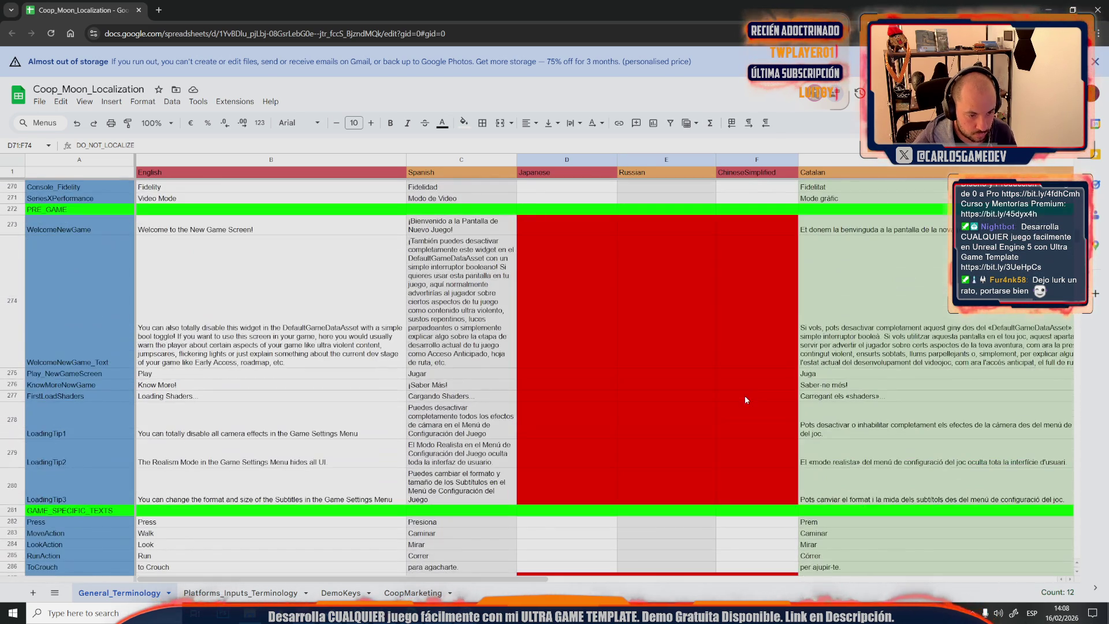
Clear the red fill from the Japanese, Russian and ChineseSimplified cells of rows 273–280
left_click(560, 224)
left_click(589, 475, "shift")
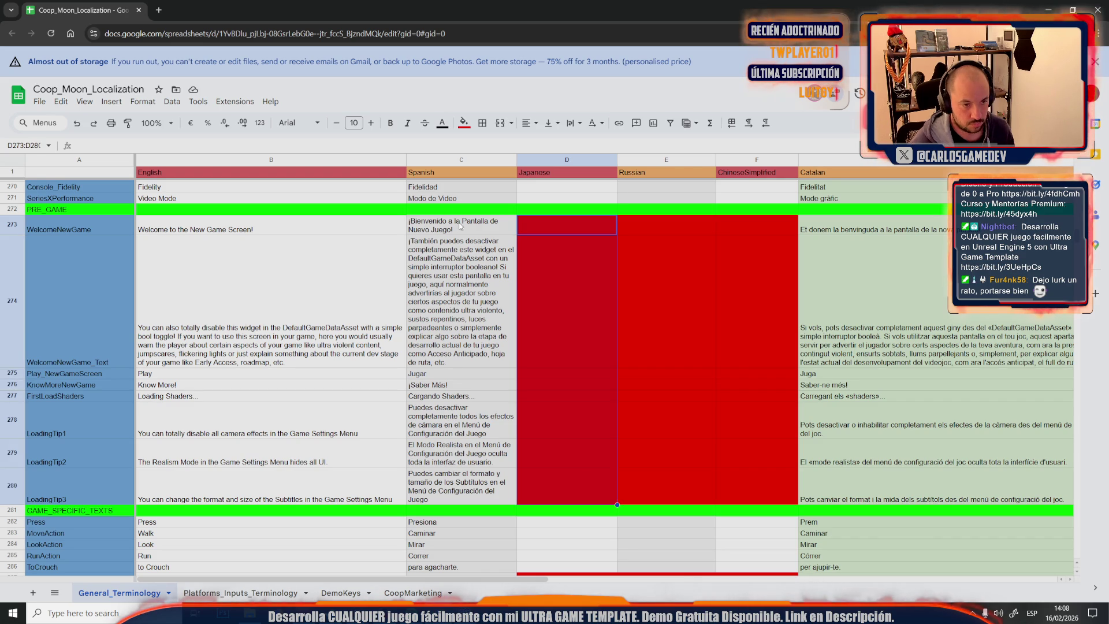
left_click(465, 122)
left_click(574, 161)
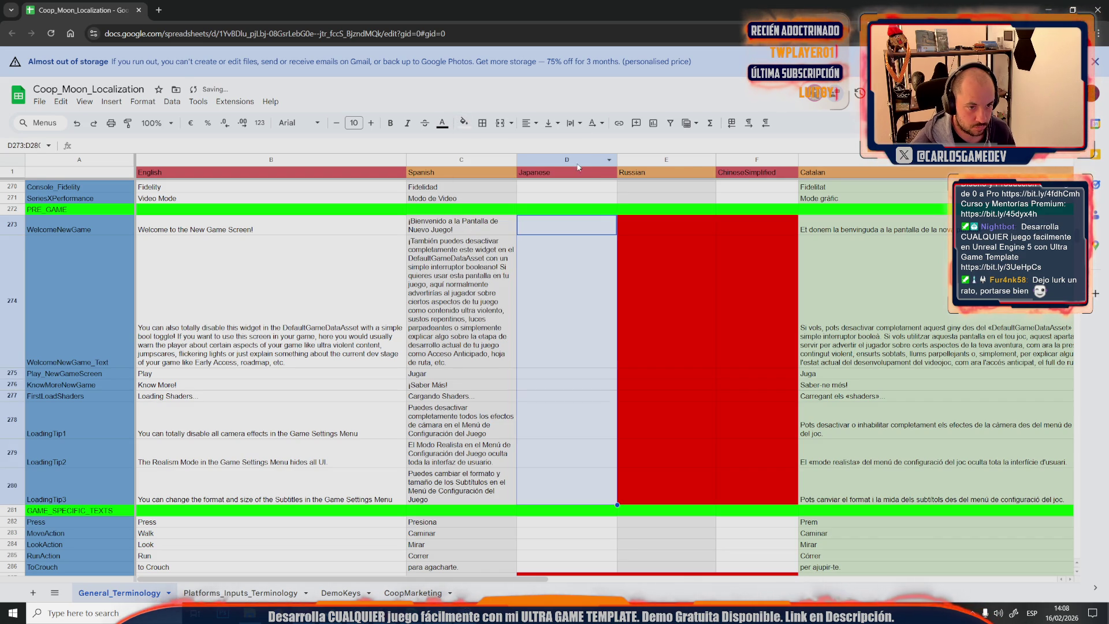
left_click(650, 233)
left_click(653, 491, "shift")
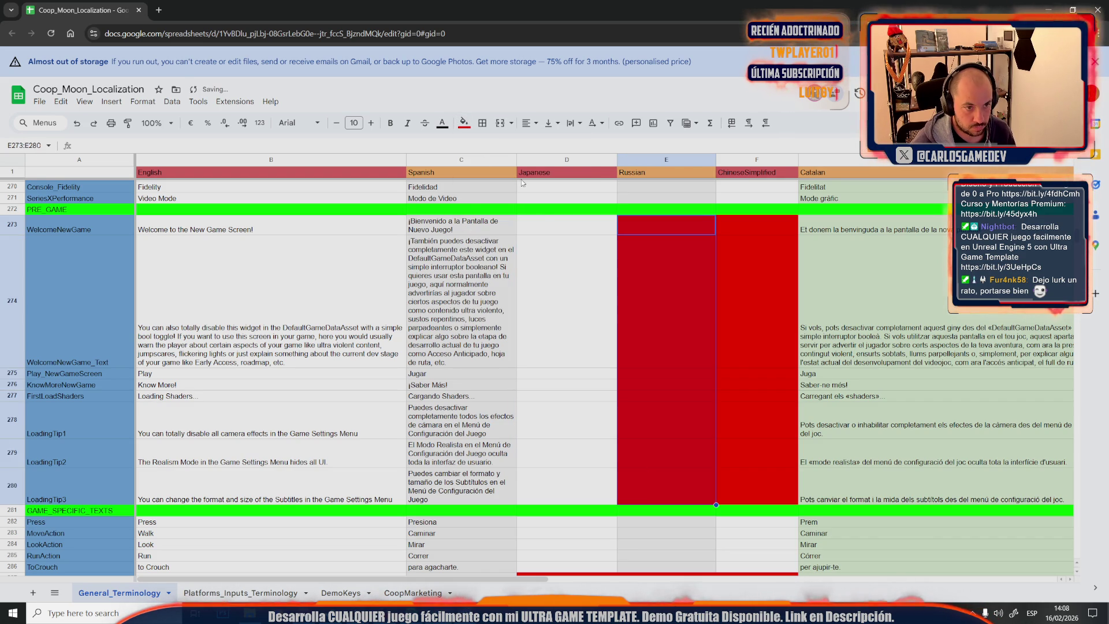
left_click(463, 124)
left_click(565, 161)
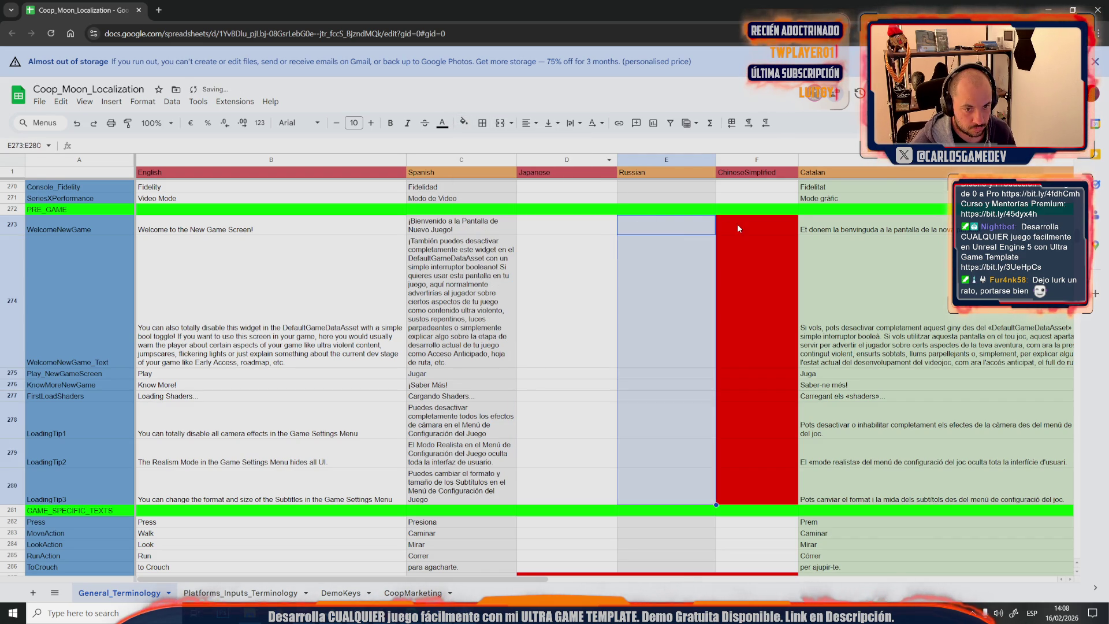
left_click(737, 224)
left_click(753, 488, "shift")
left_click(464, 124)
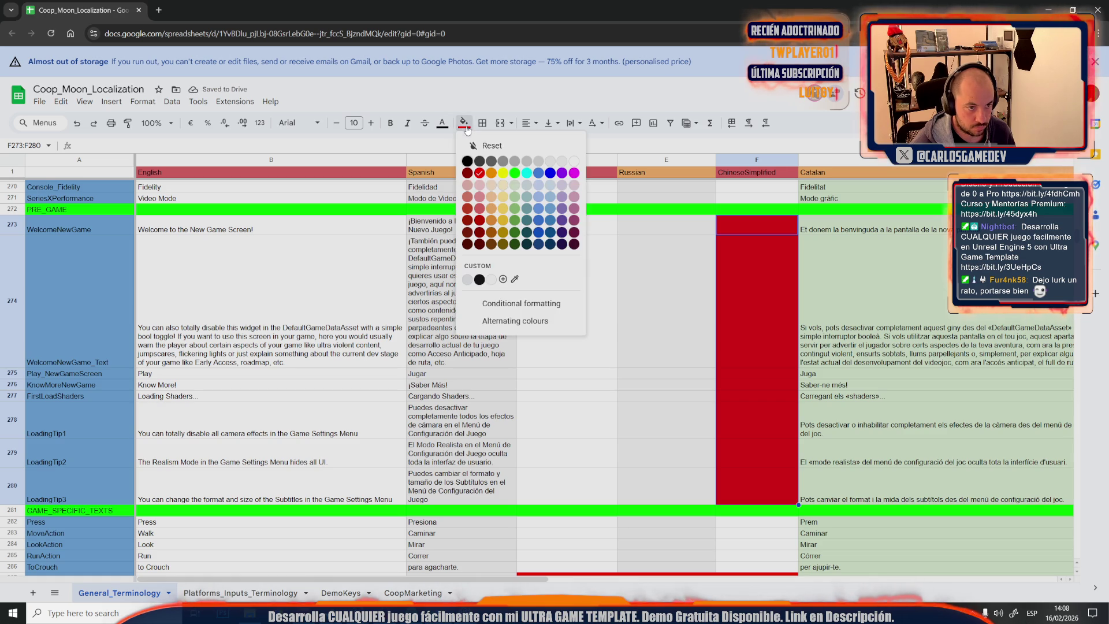
left_click(564, 149)
Fill D273:F280 with DO_NOT_LOCALIZE under Japanese, Russian and ChineseSimplified
left_click(564, 233)
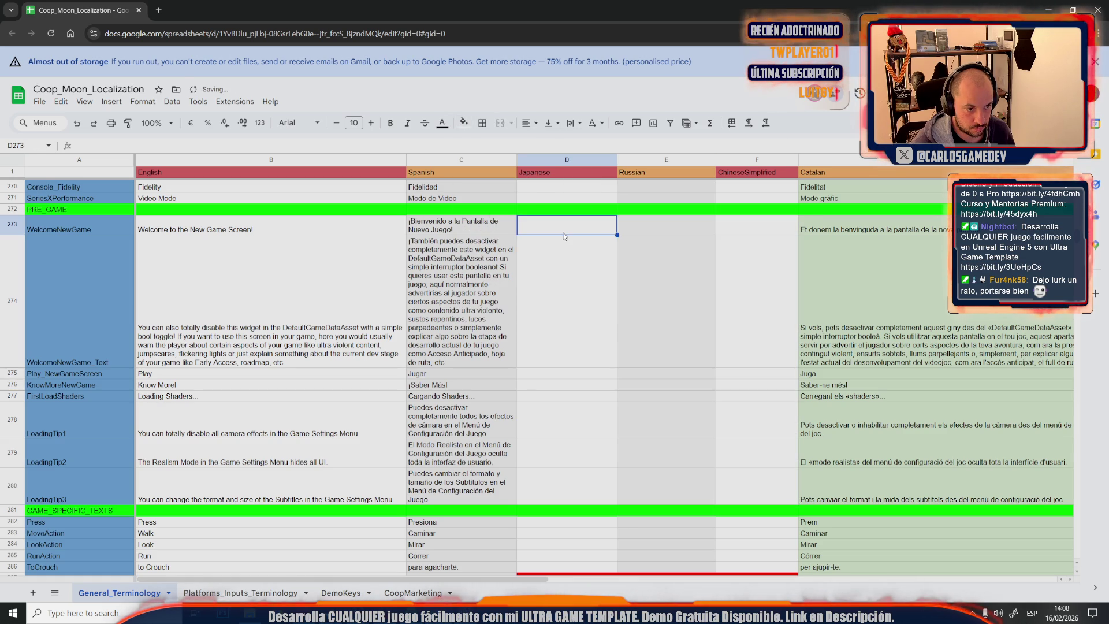
key("ctrl+v")
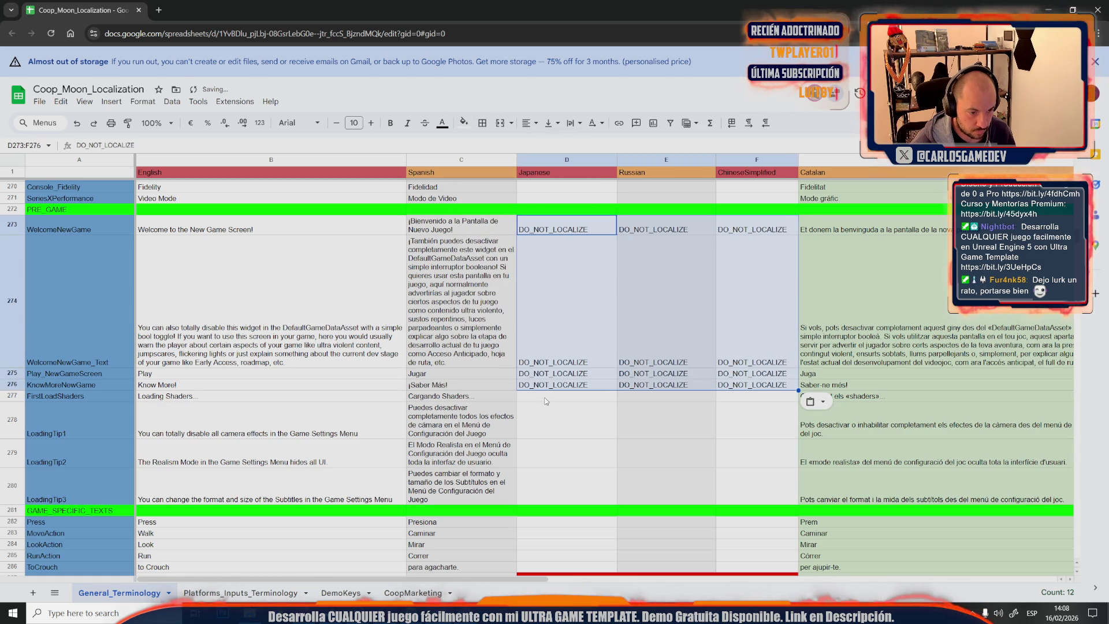
left_click(545, 400)
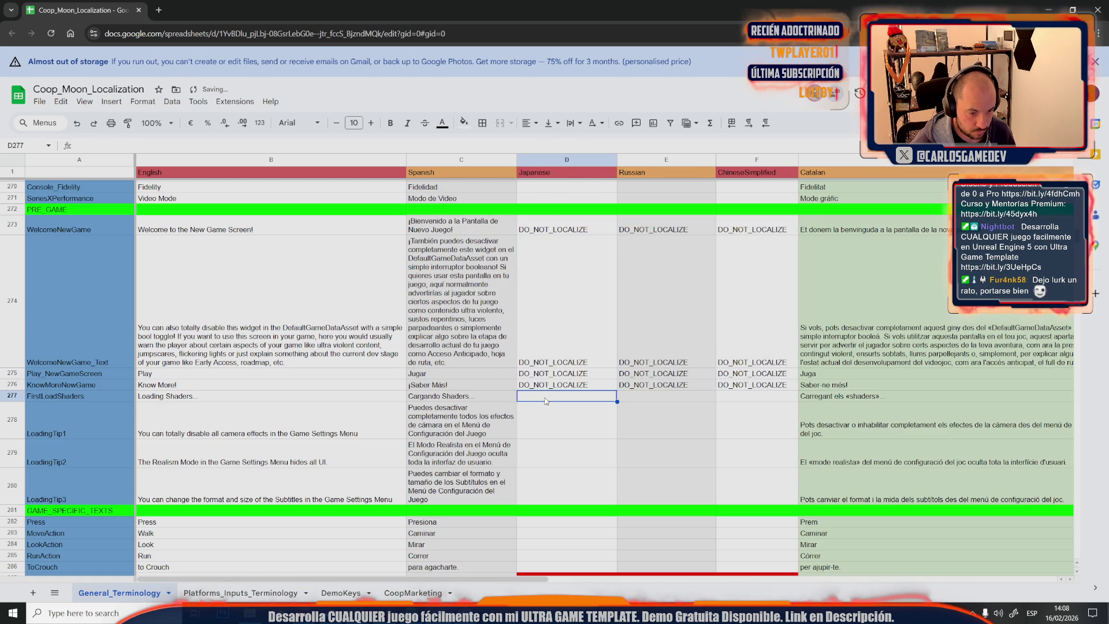
left_click(559, 362)
left_click(752, 383, "shift")
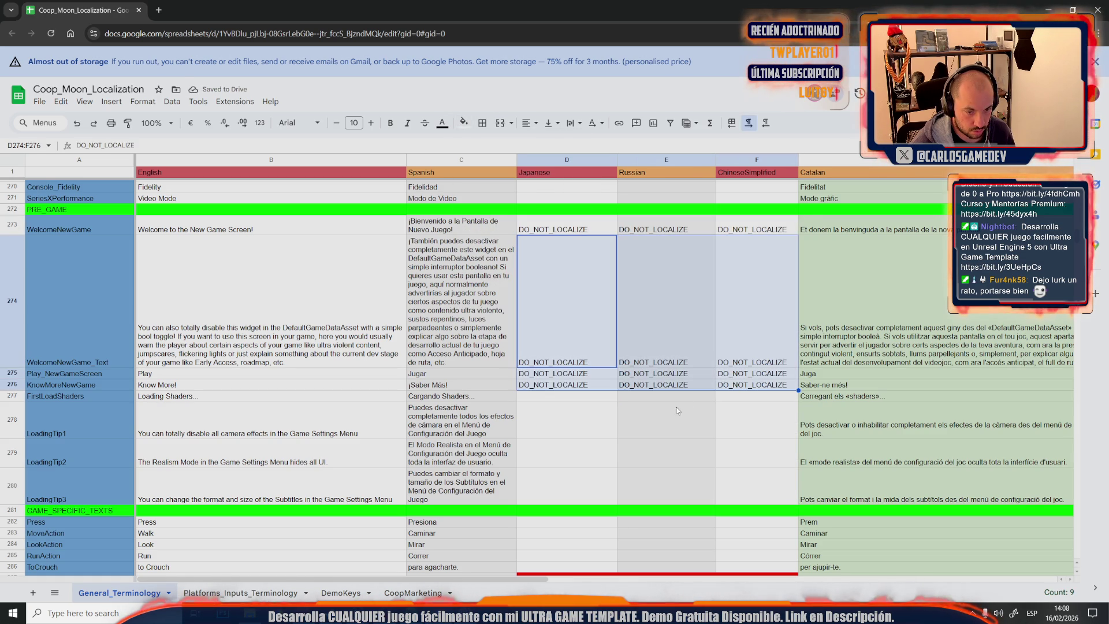
left_click(547, 397)
key("ctrl+v")
left_click(557, 462)
left_click(753, 461, "shift")
key("ctrl+c")
left_click(572, 489)
key("ctrl+v")
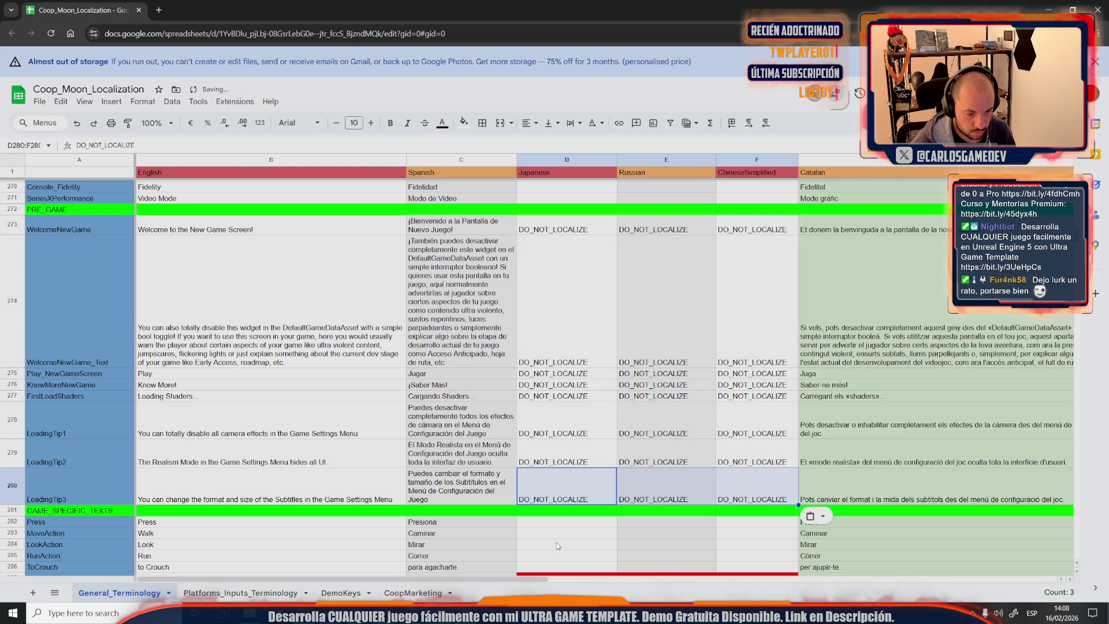
left_click(579, 477)
Paste the D273:F280 block under German, Portuguese, French and from Korean onward
left_click(761, 230, "shift")
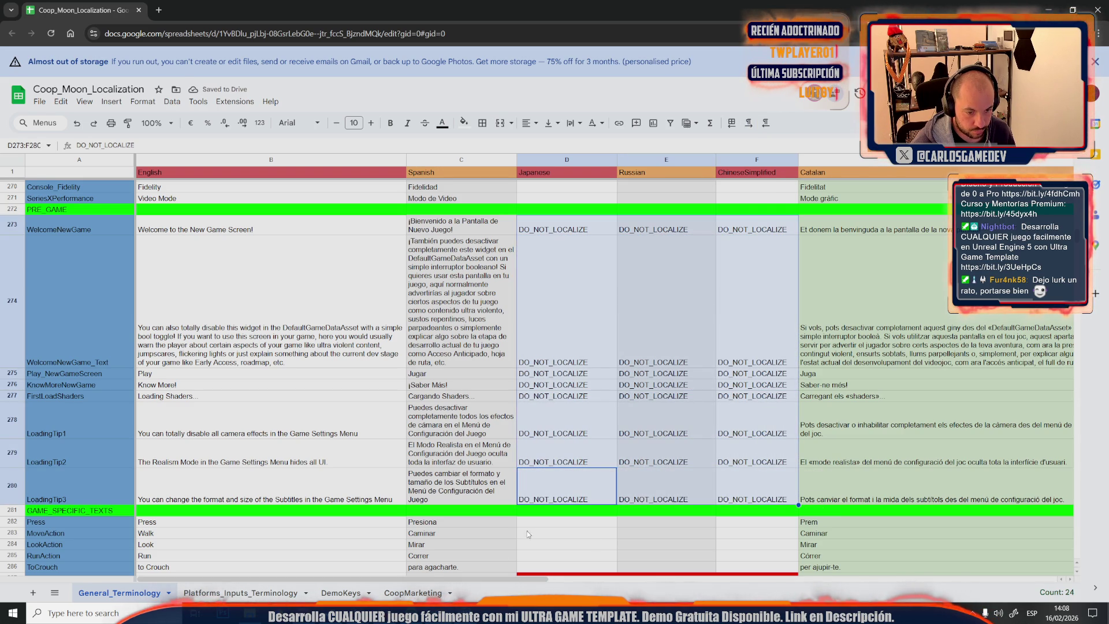
left_click_drag(454, 578, 682, 580)
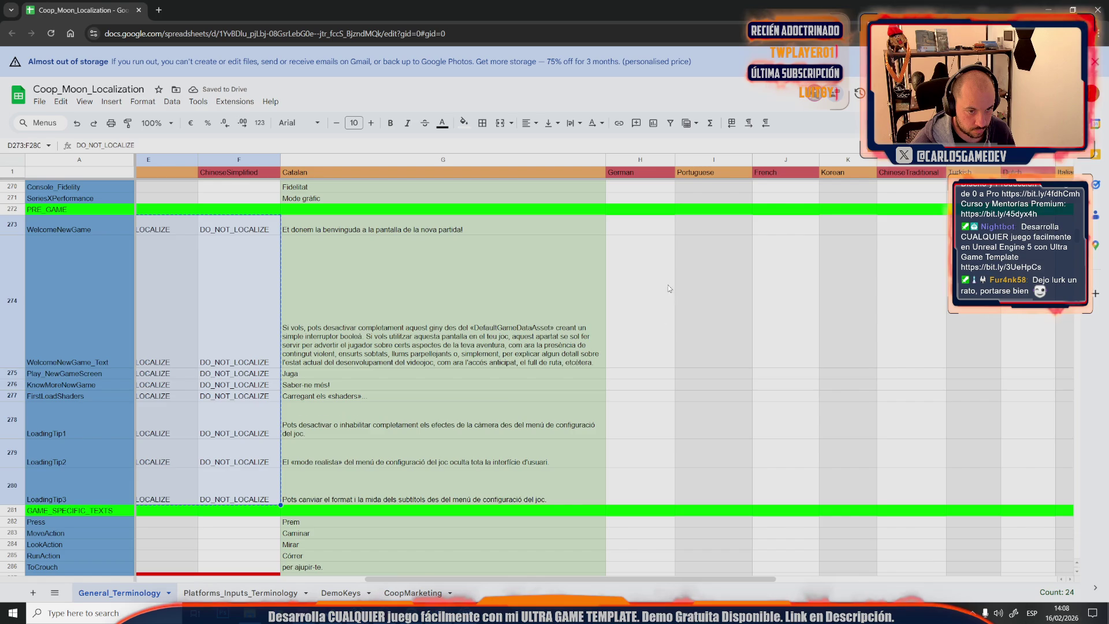
left_click(655, 225)
key("ctrl+v")
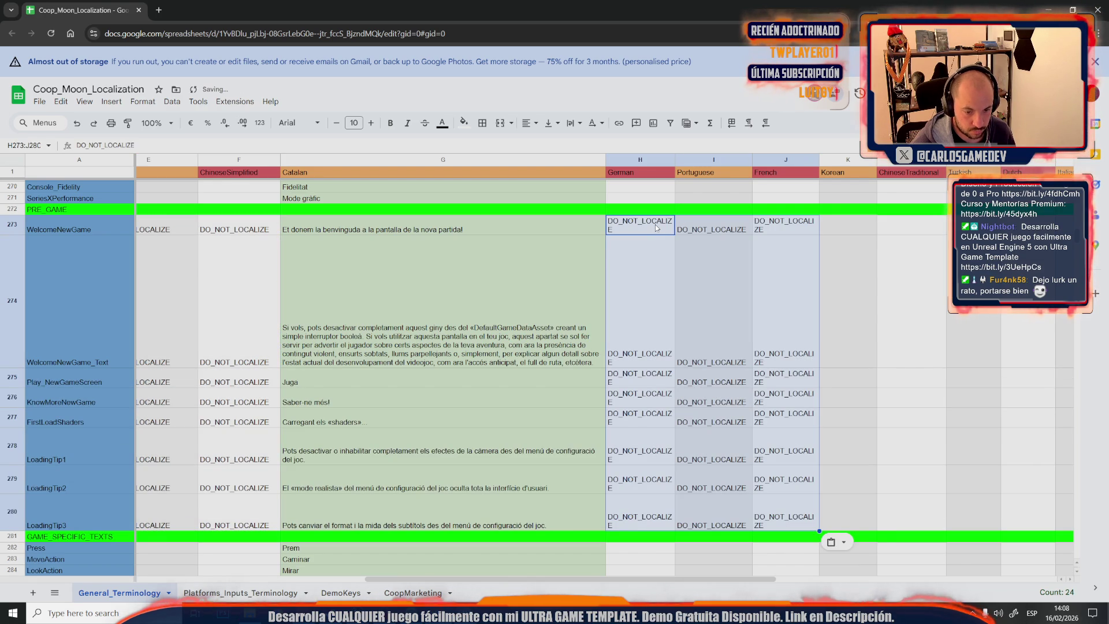
left_click(862, 222)
key("ctrl+v")
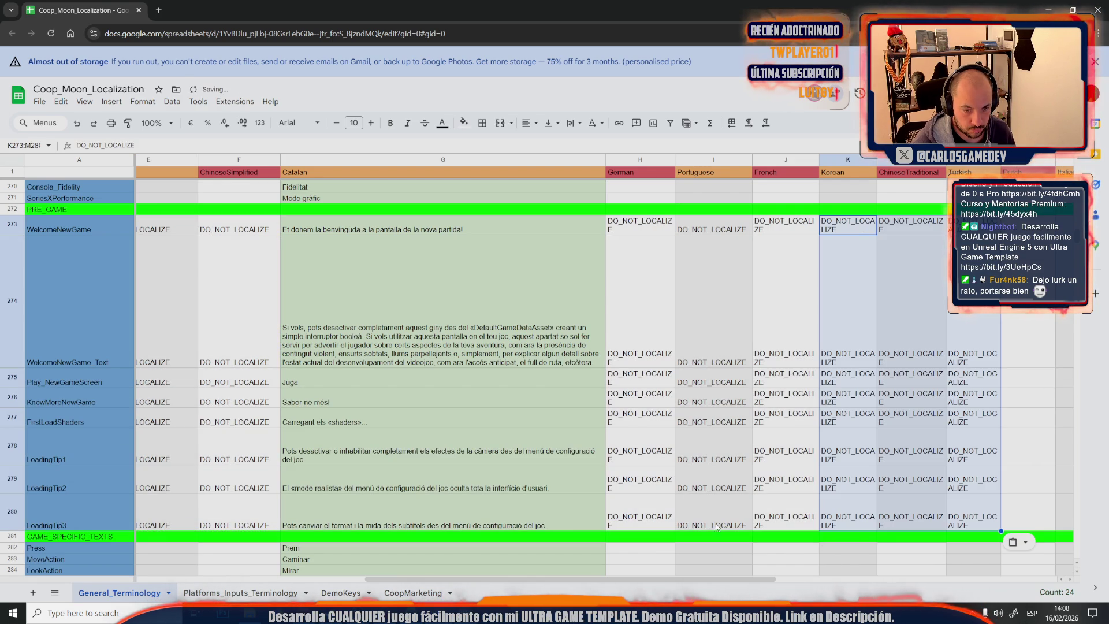
mouse_move(637, 577)
left_mouse_down()
mouse_move(669, 574)
mouse_move(683, 421)
left_mouse_up()
Paste the block into further language columns, then undo the pastes beyond column J
left_click(589, 224)
key("ctrl+v")
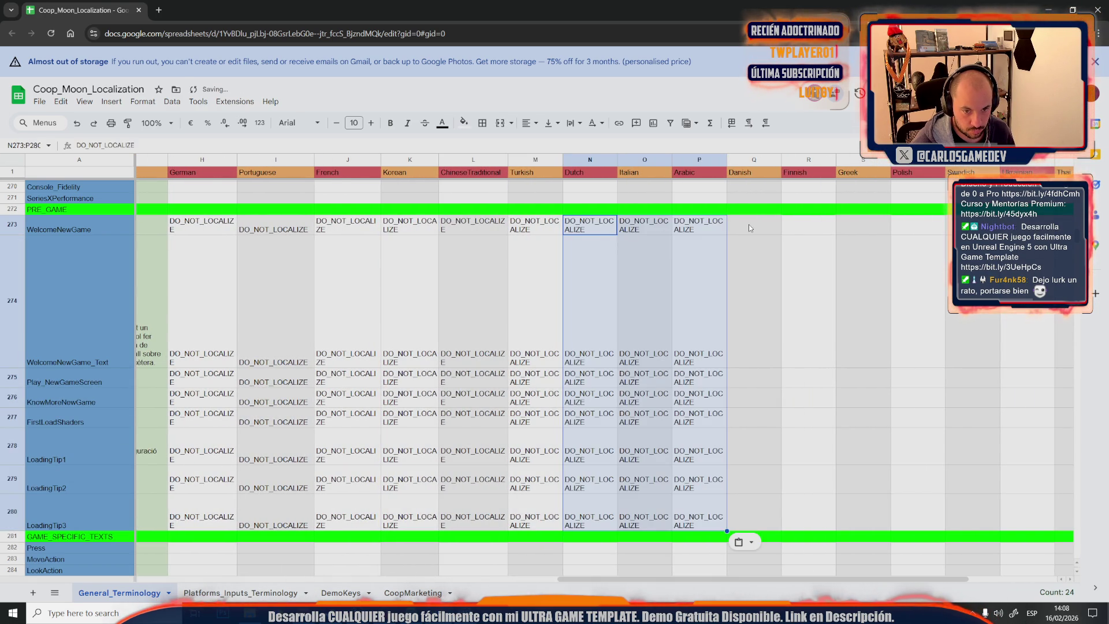
left_click(755, 224)
key("ctrl+v")
left_click(918, 223)
key("ctrl+v")
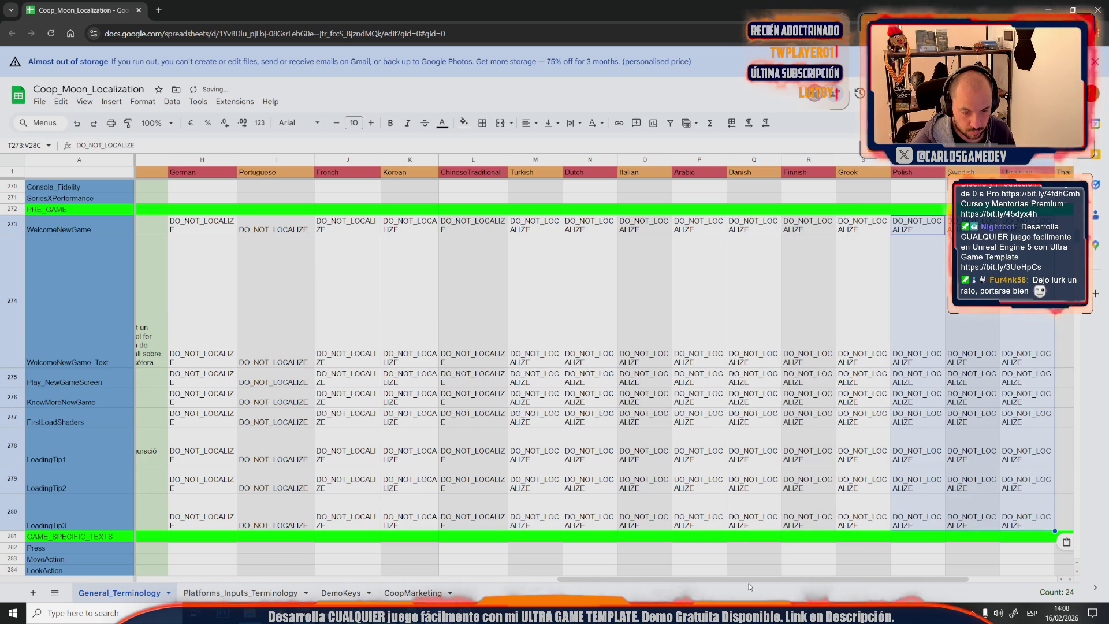
left_click_drag(762, 578, 934, 557)
left_click(897, 224)
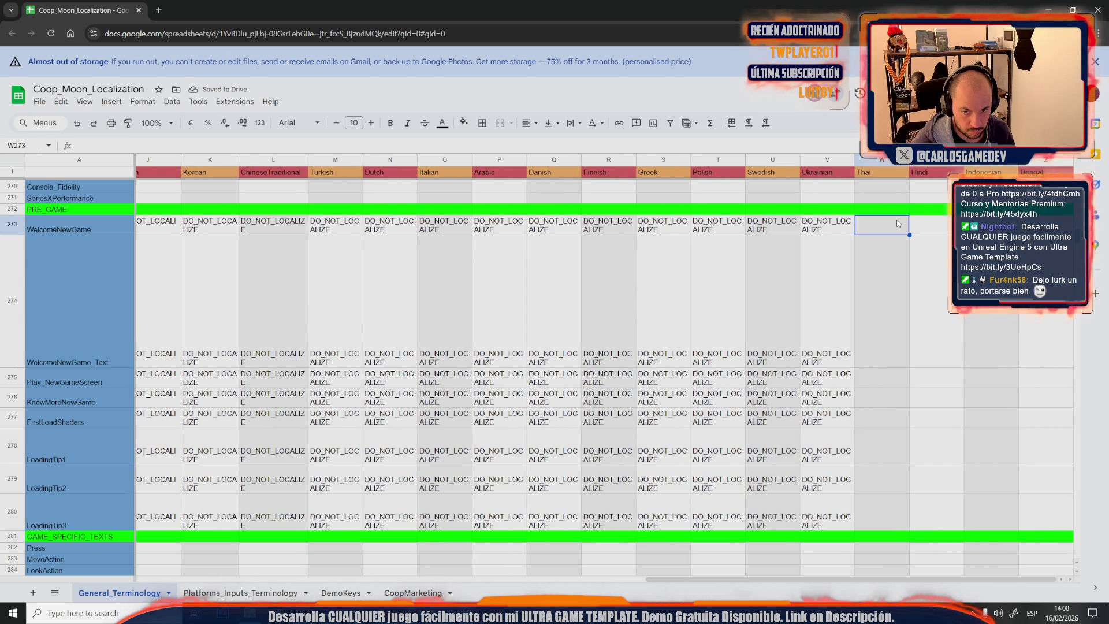
key("ctrl+v")
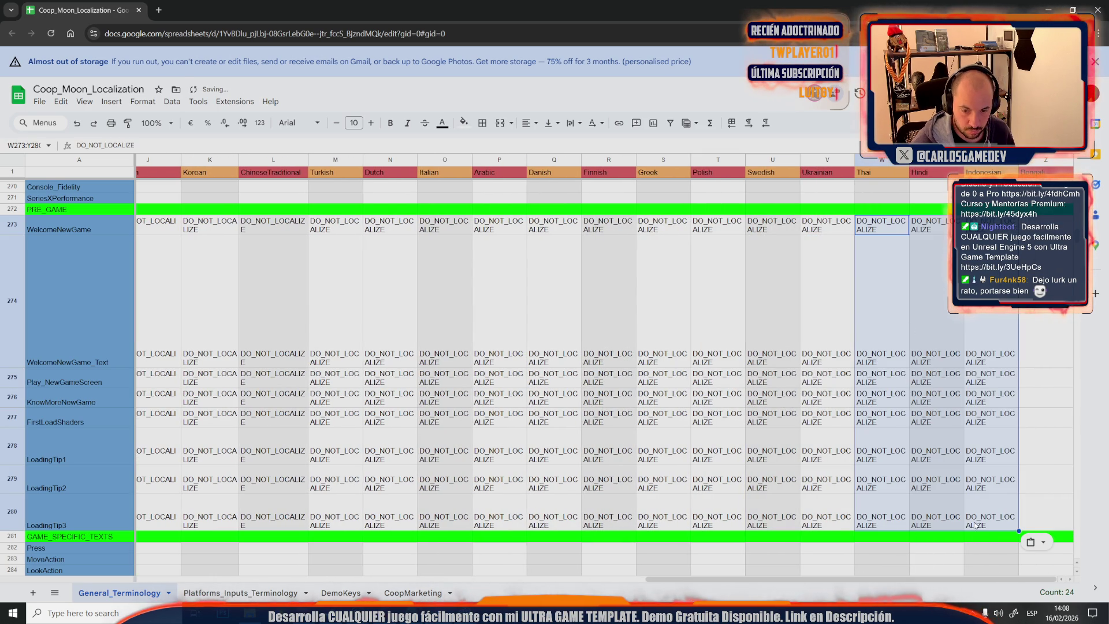
left_click_drag(880, 570, 936, 570)
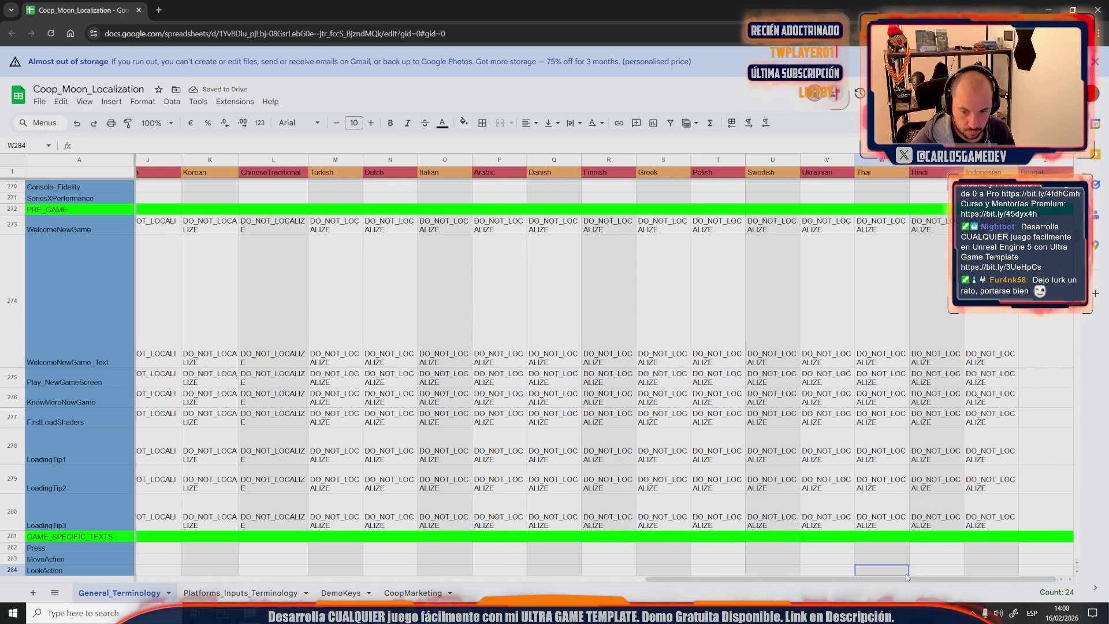
left_click(934, 518)
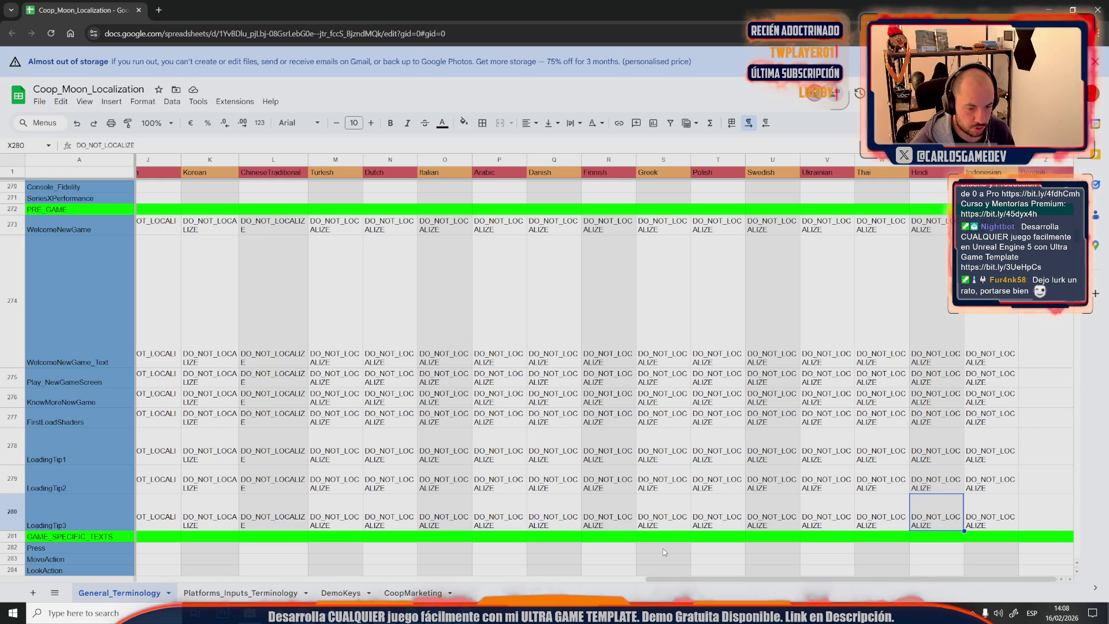
key("ctrl+z")
key("ctrl+z")
key("ctrl+z")
key("ctrl+z")
key("ctrl+z")
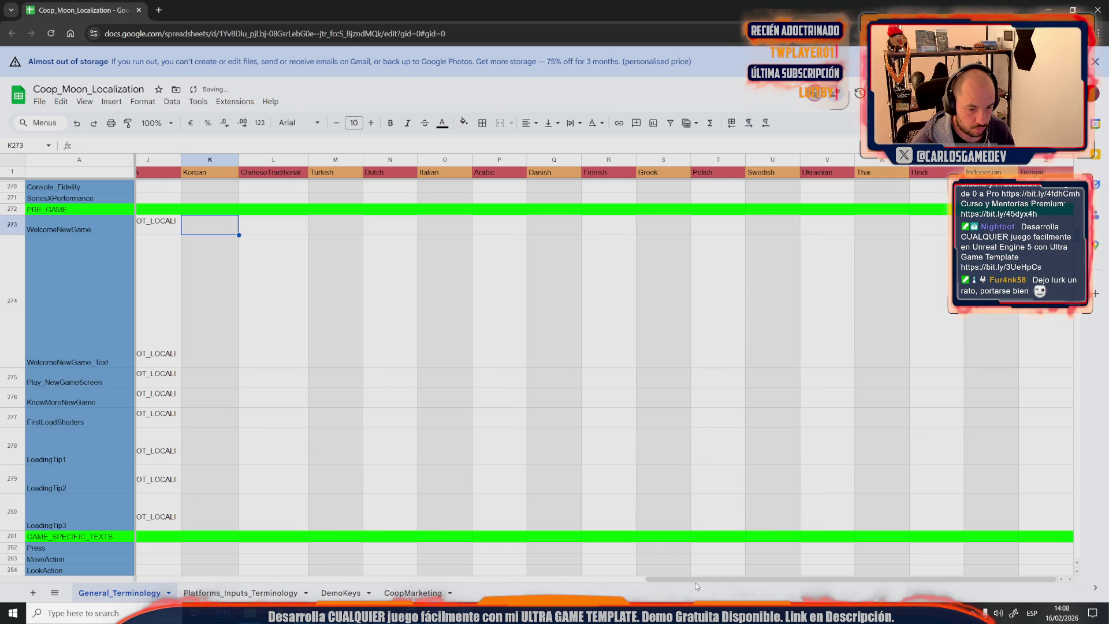
left_click_drag(693, 583, 459, 583)
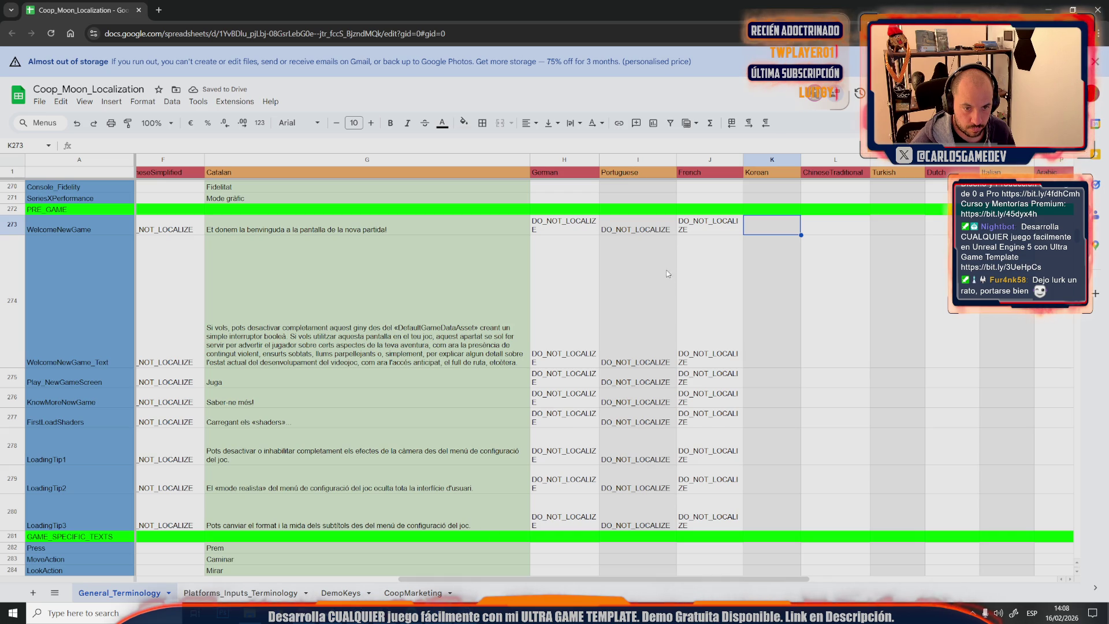
Copy the Portuguese DO_NOT_LOCALIZE values of rows 273–280 into the Korean column
key("Left")
key("Left")
left_click(638, 509, "shift")
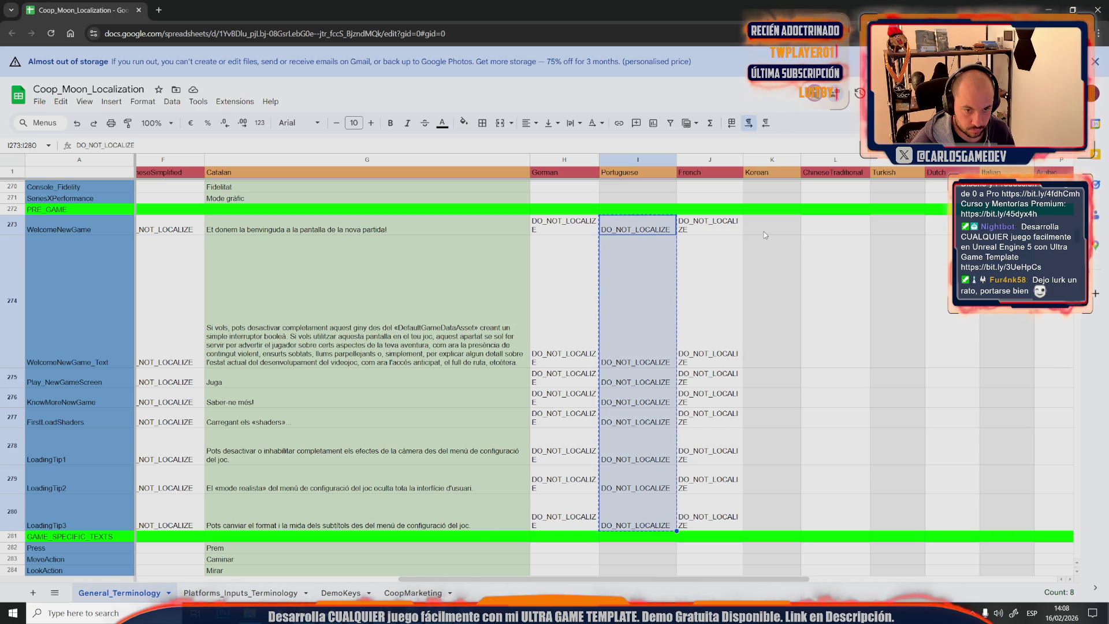
key("Right")
key("Right")
key("ctrl+v")
Copy the filled German-to-Italian block and paste it under Arabic through Thai
left_click(562, 223, "shift")
key("ctrl+c")
left_click(837, 228)
left_click(997, 509)
left_click(557, 231, "shift")
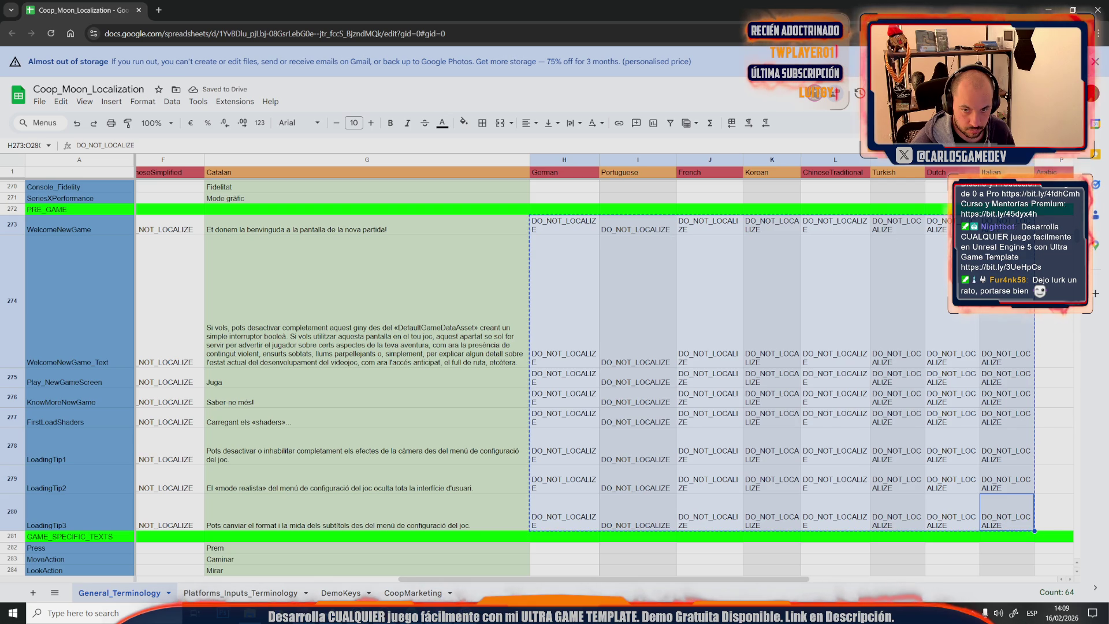
left_click(1052, 230)
key("ctrl+v")
left_click_drag(698, 581, 946, 580)
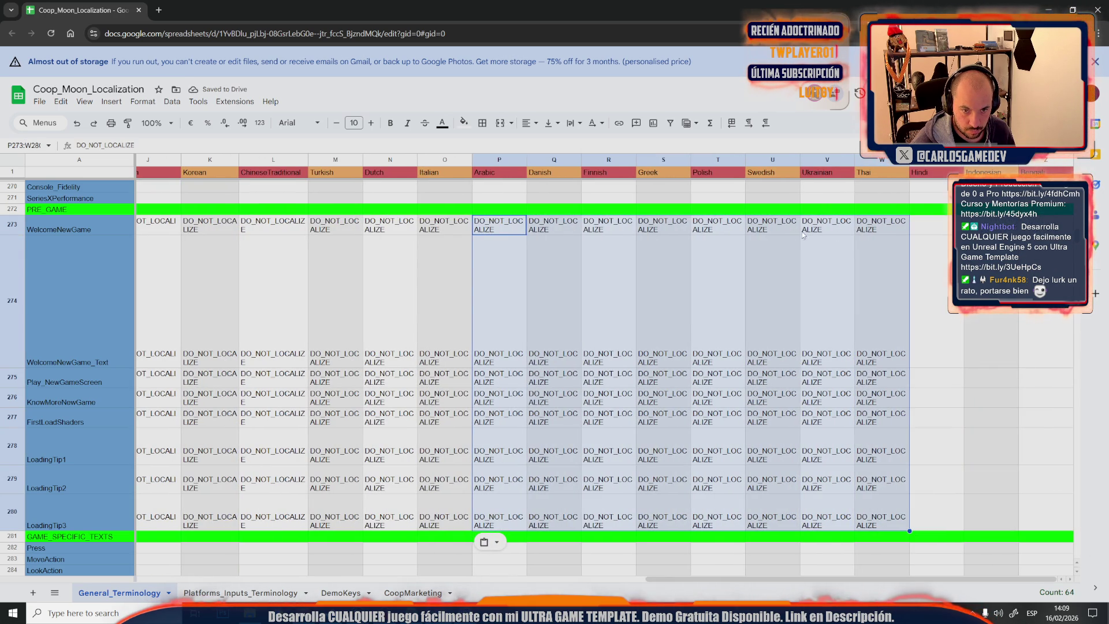
Fill the last three language columns X273:Z280 with DO_NOT_LOCALIZE
left_click(724, 229)
left_click(840, 525, "shift")
key("ctrl+c")
left_click(938, 230)
key("ctrl+v")
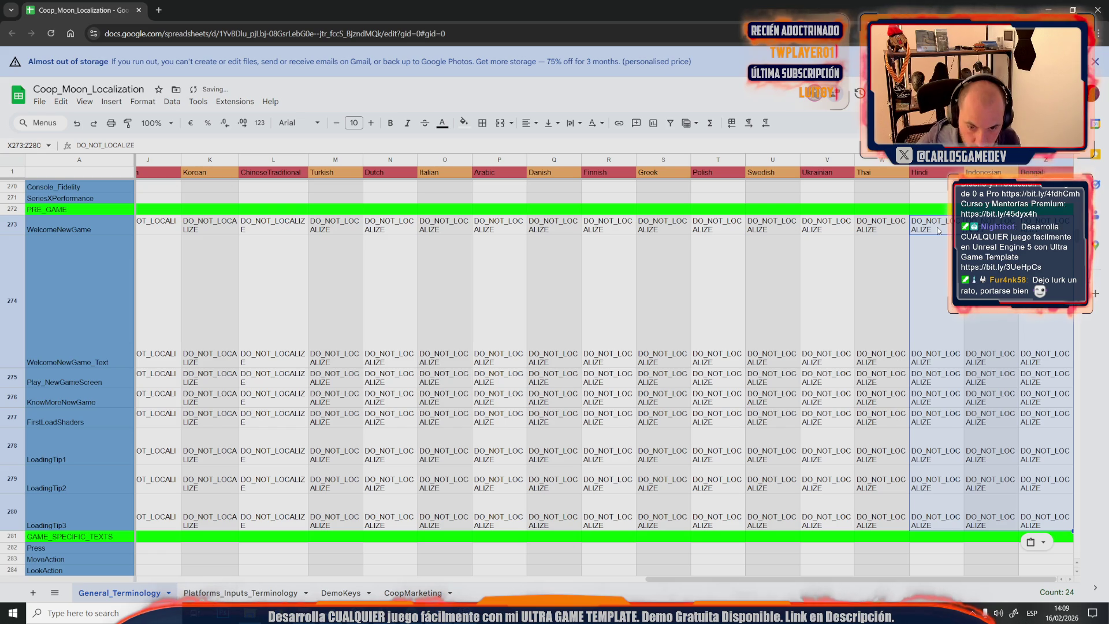
left_click(664, 294)
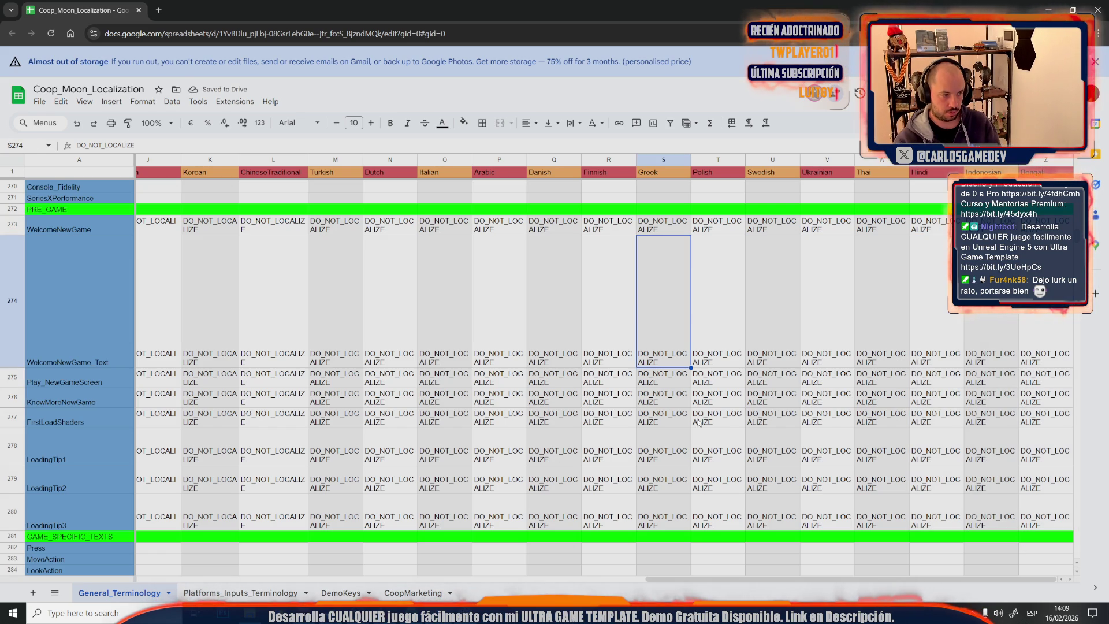
left_click_drag(672, 580, 160, 580)
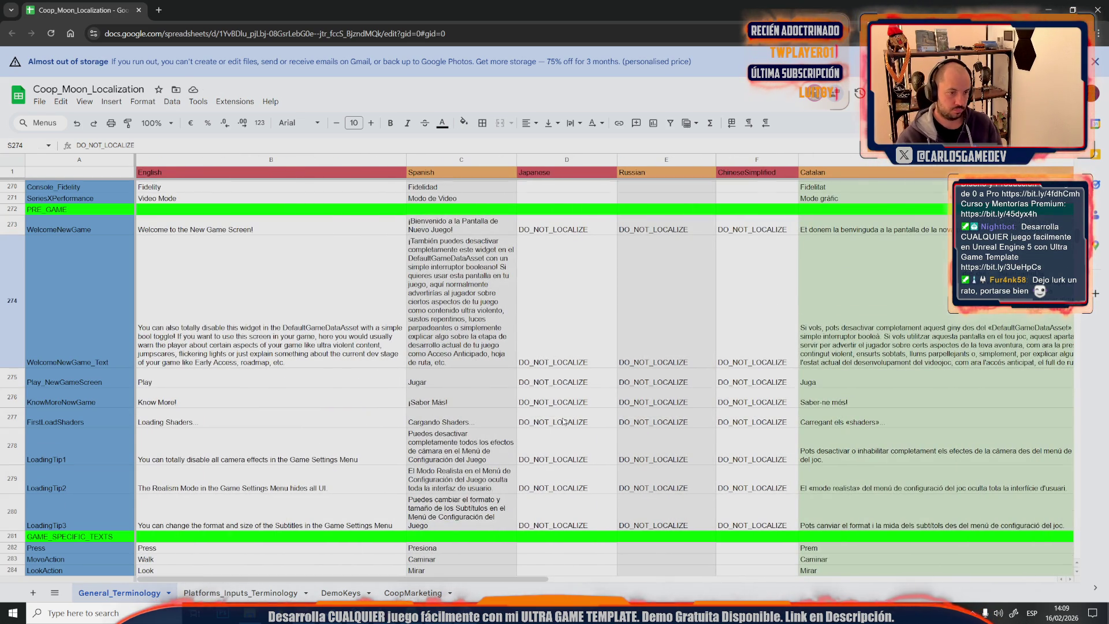
scroll(562, 417, "down", 3)
scroll(562, 417, "down", 1)
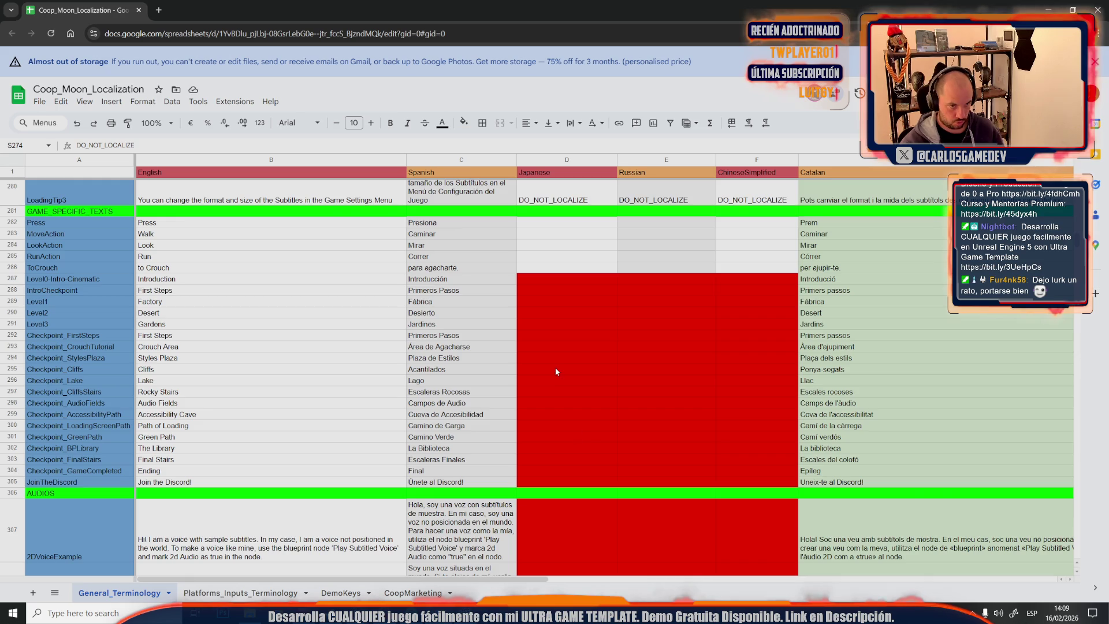
scroll(556, 366, "up", 1)
scroll(556, 367, "up", 1)
Copy DO_NOT_LOCALIZE from D280 into D287 and fill it down the Japanese column to row 305
left_click(571, 412)
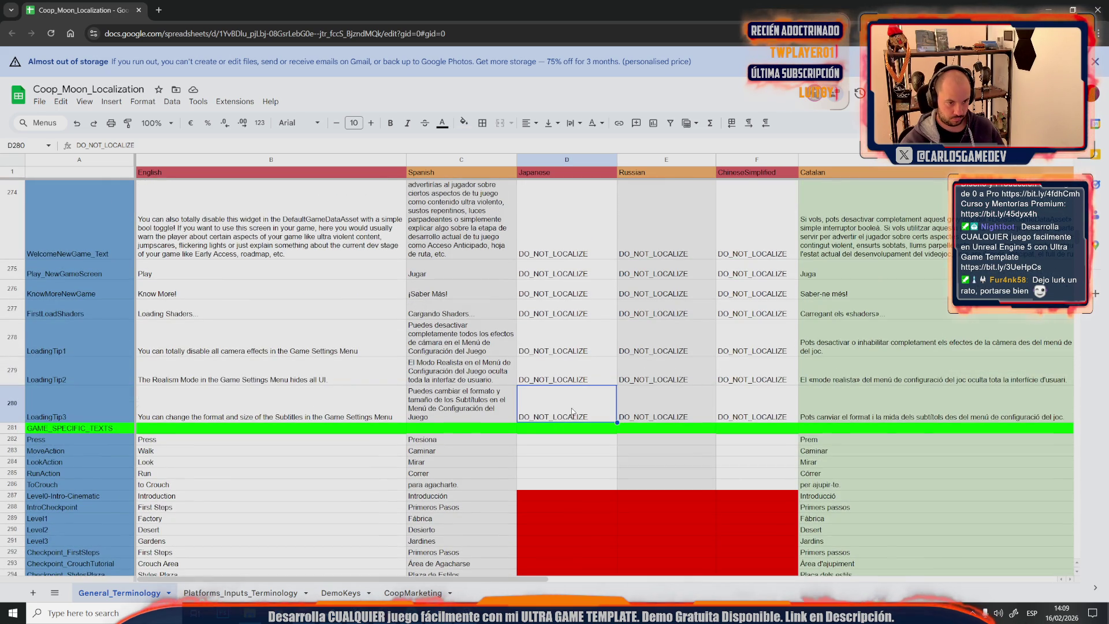
left_click(577, 251, "shift")
left_click(566, 409)
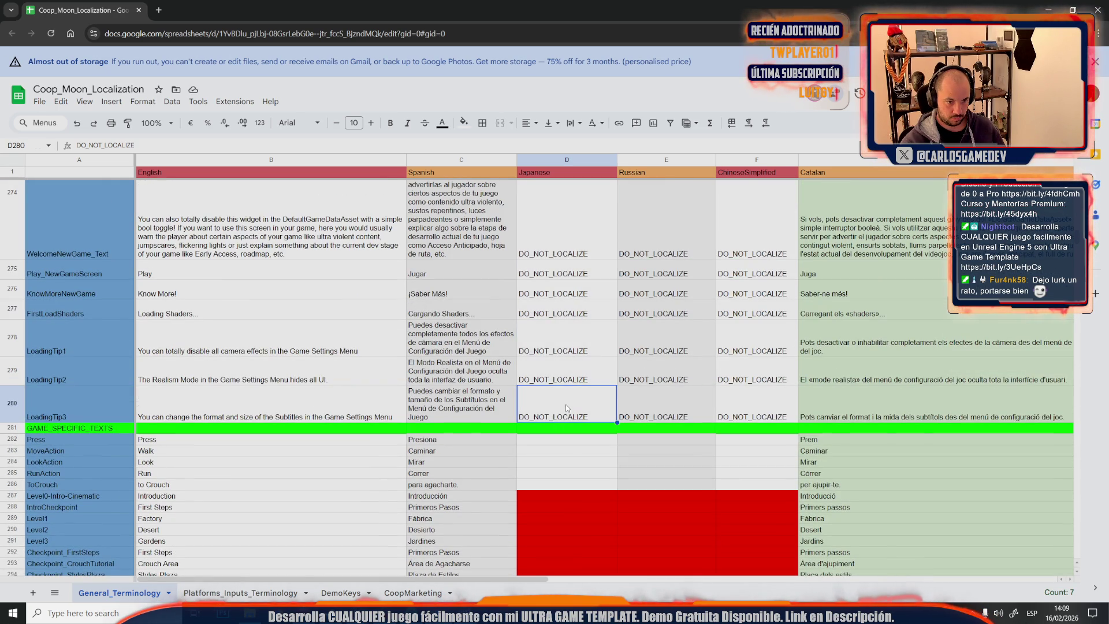
left_click(550, 497)
key("ctrl+v")
scroll(564, 415, "down", 2)
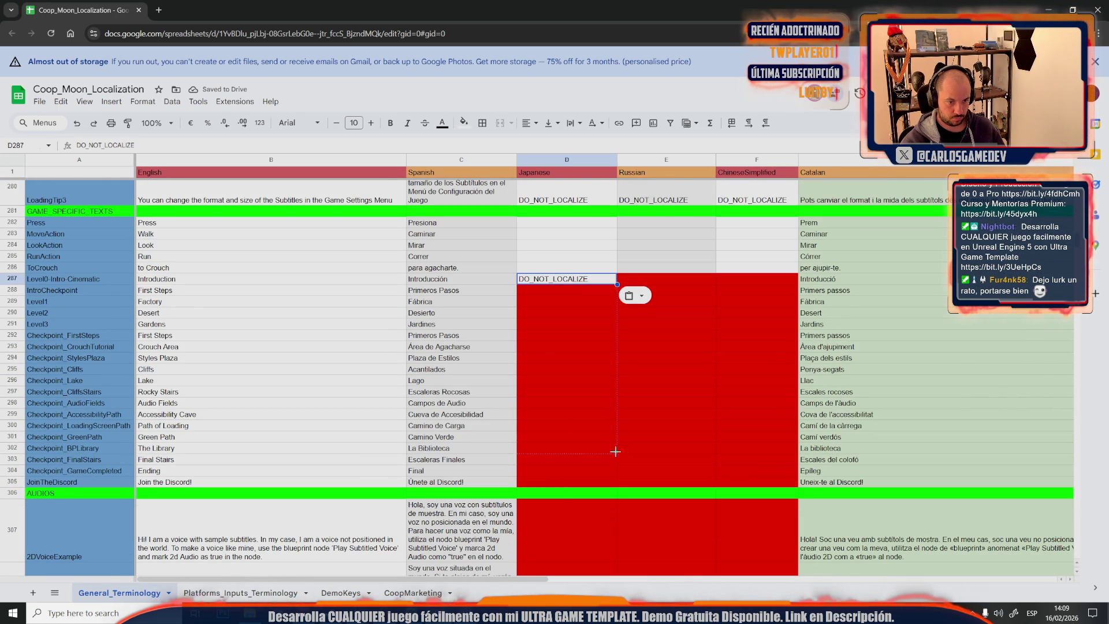
left_click_drag(614, 478, 616, 484)
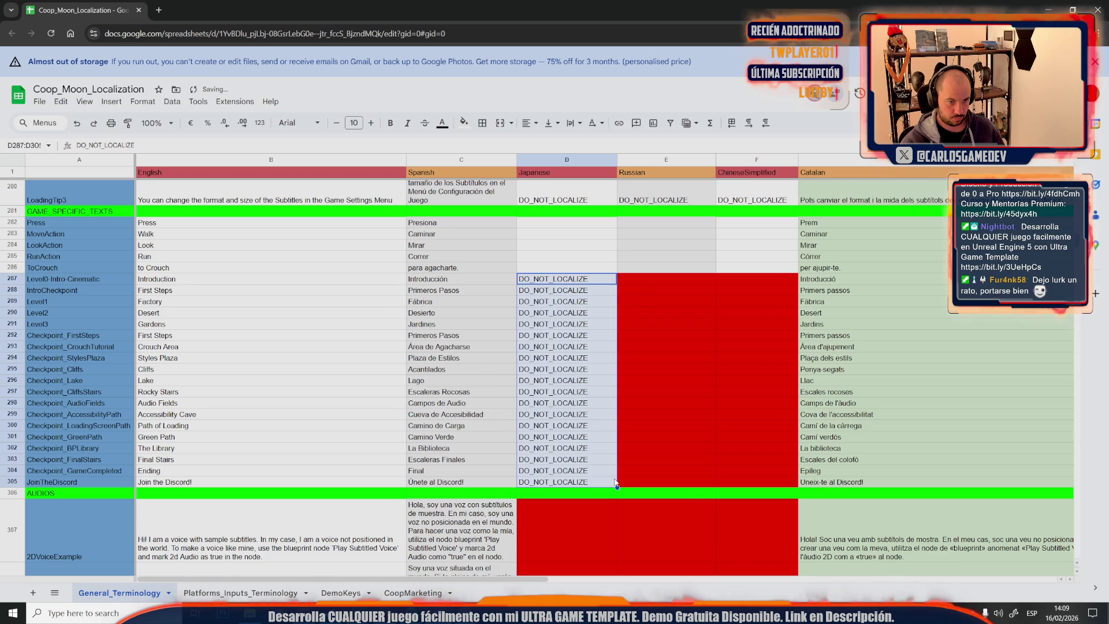
left_click(636, 425)
Fill the Russian column E287:E305 with DO_NOT_LOCALIZE the same way
left_click(651, 200)
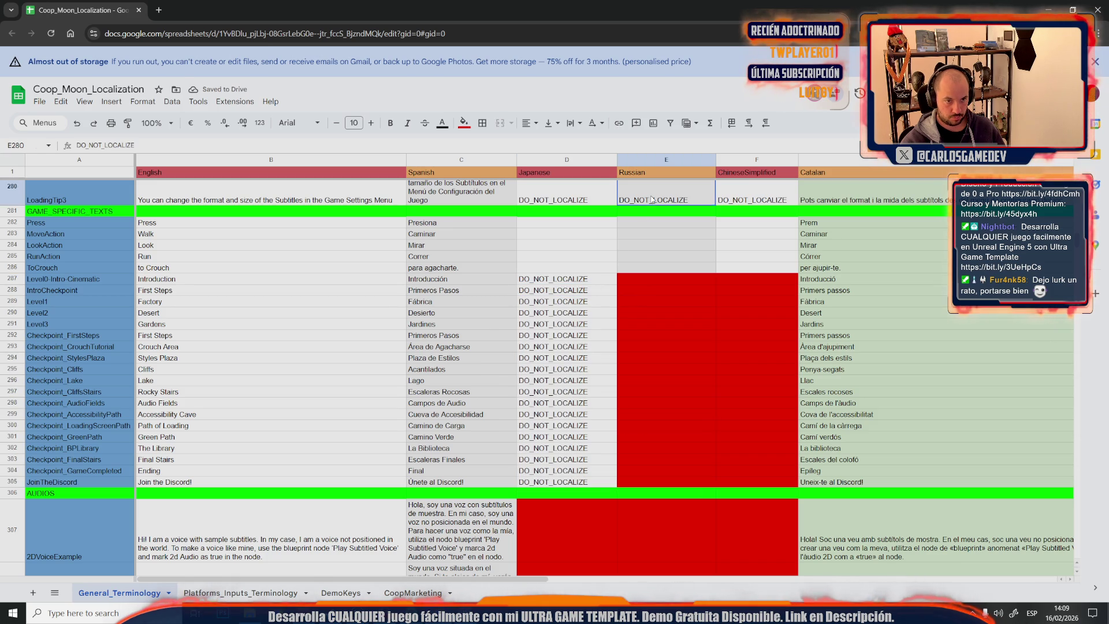
left_click(638, 277)
key("ctrl+v")
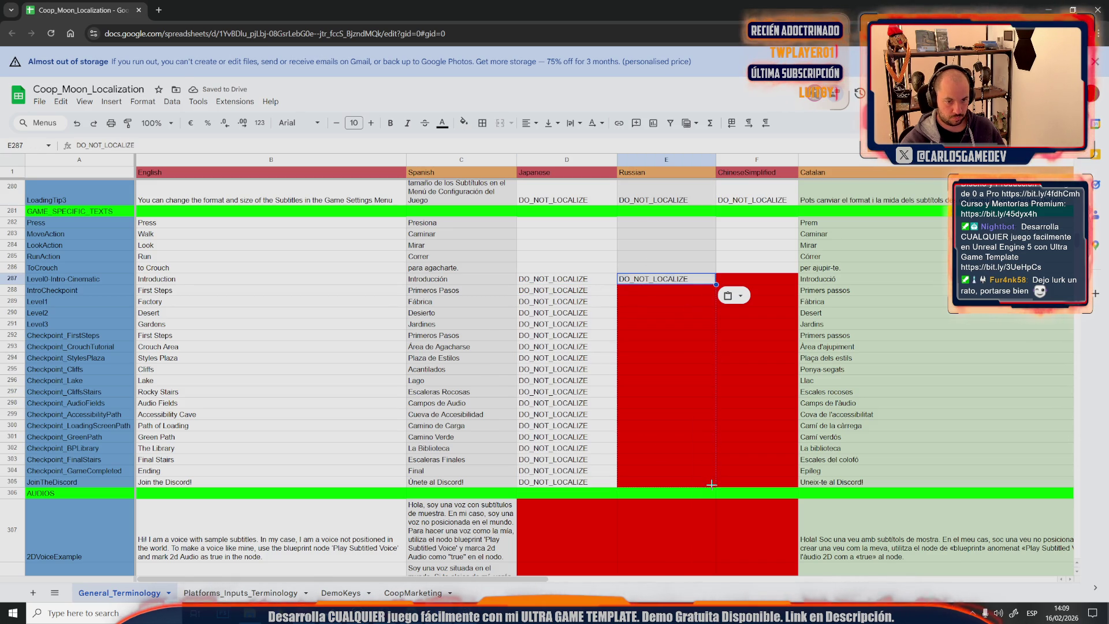
left_click_drag(716, 283, 711, 483)
Copy D287:D305 into the ChineseSimplified column, then select the D287:E305 block
left_click(560, 279)
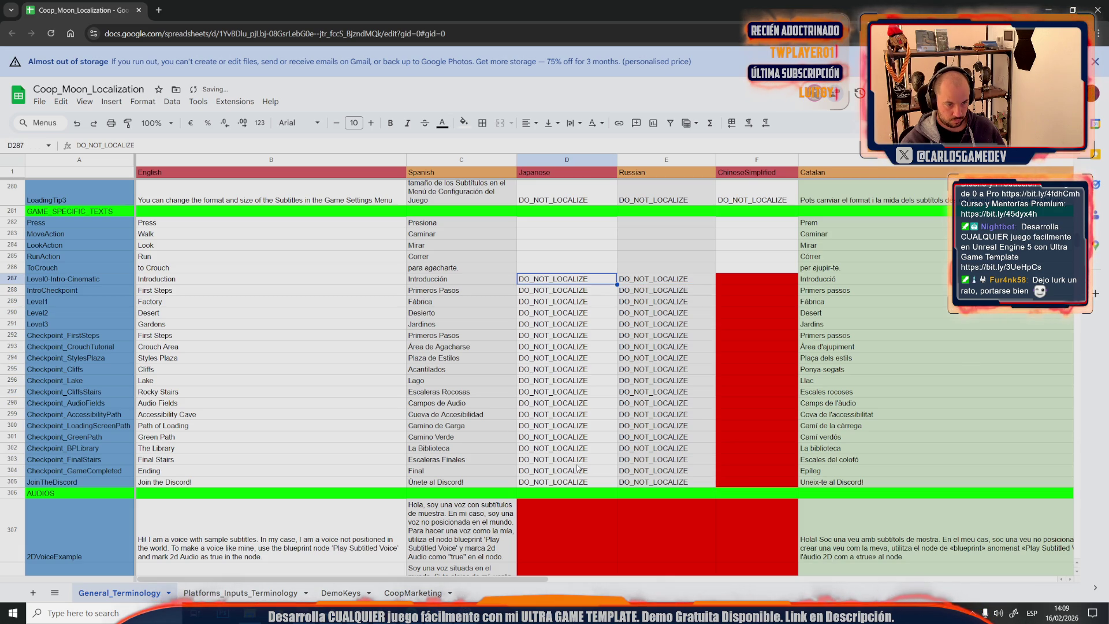
left_click(580, 481, "shift")
key("ctrl+c")
left_click(743, 278)
key("ctrl+v")
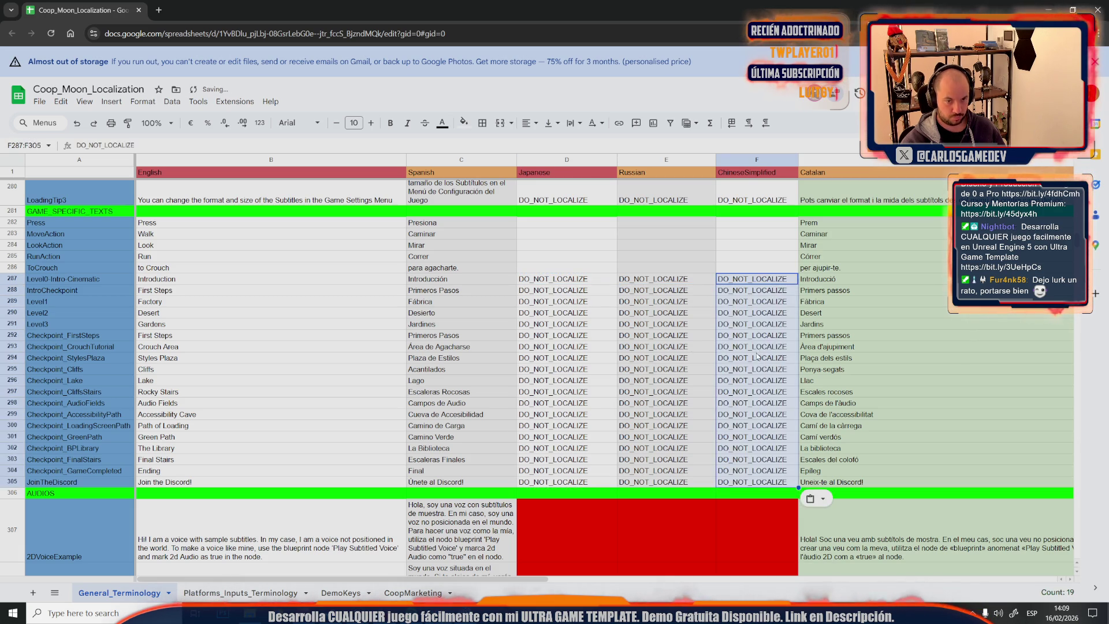
left_click(560, 279)
left_click(699, 486, "shift")
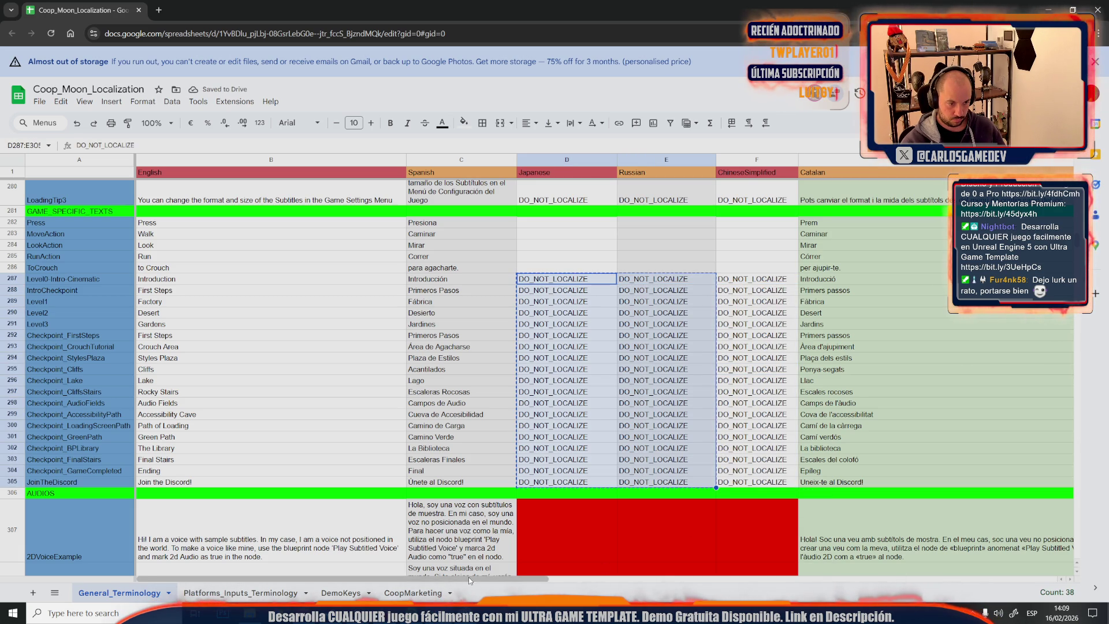
Paste the D287:E305 DO_NOT_LOCALIZE block into the German and Portuguese columns
left_click_drag(468, 577, 677, 577)
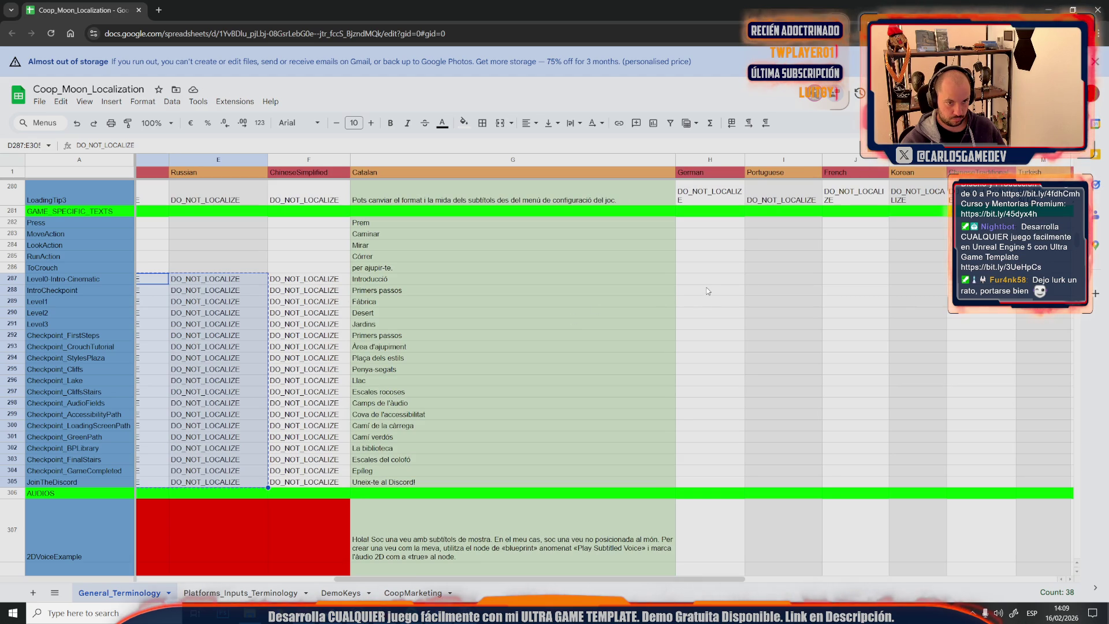
left_click(737, 279)
key("ctrl+v")
key("ctrl+z")
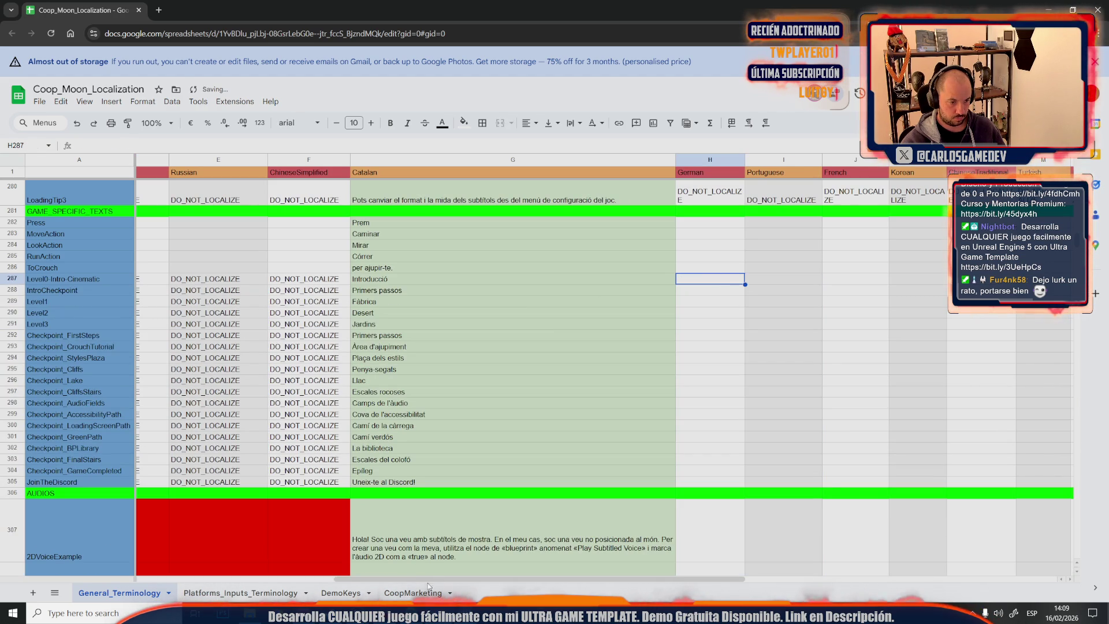
left_click_drag(428, 579, 335, 572)
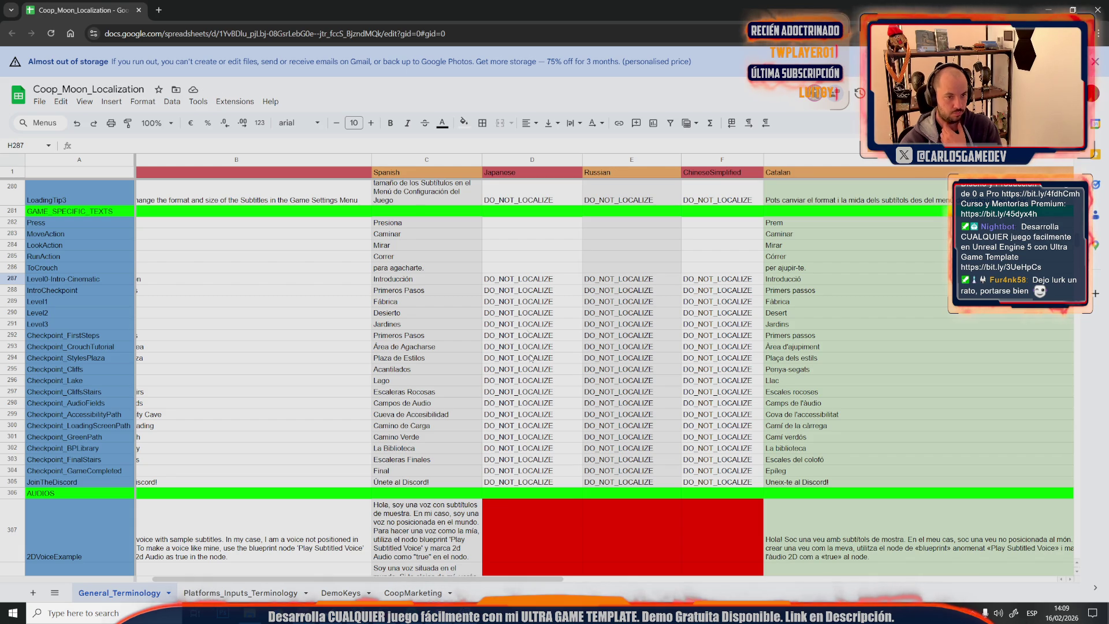
key("Left")
key("Left")
key("Left")
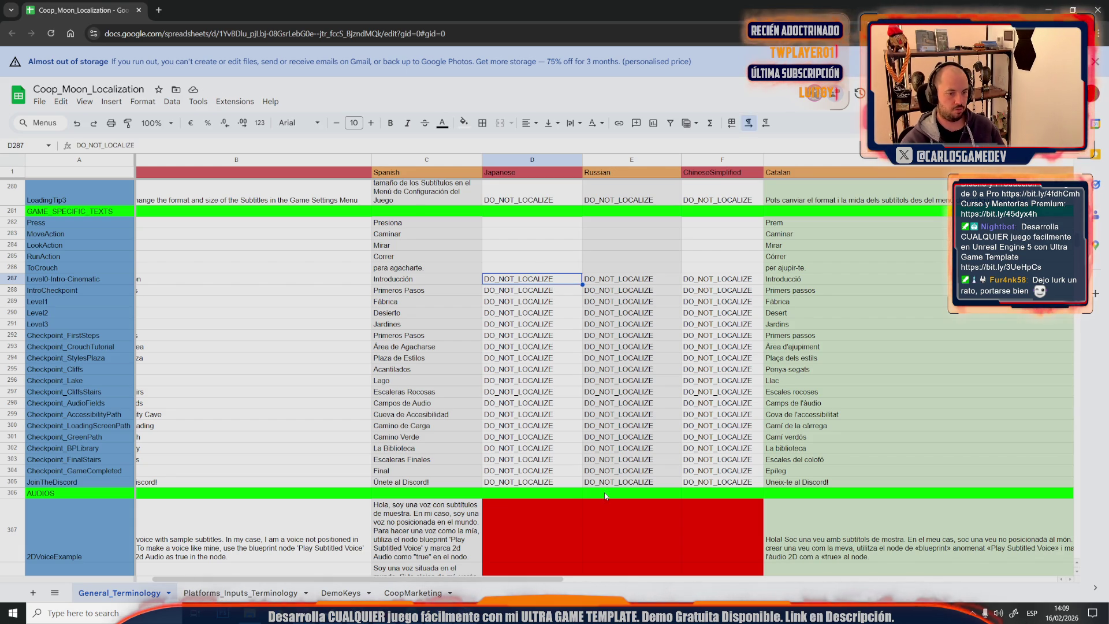
left_click(610, 486, "shift")
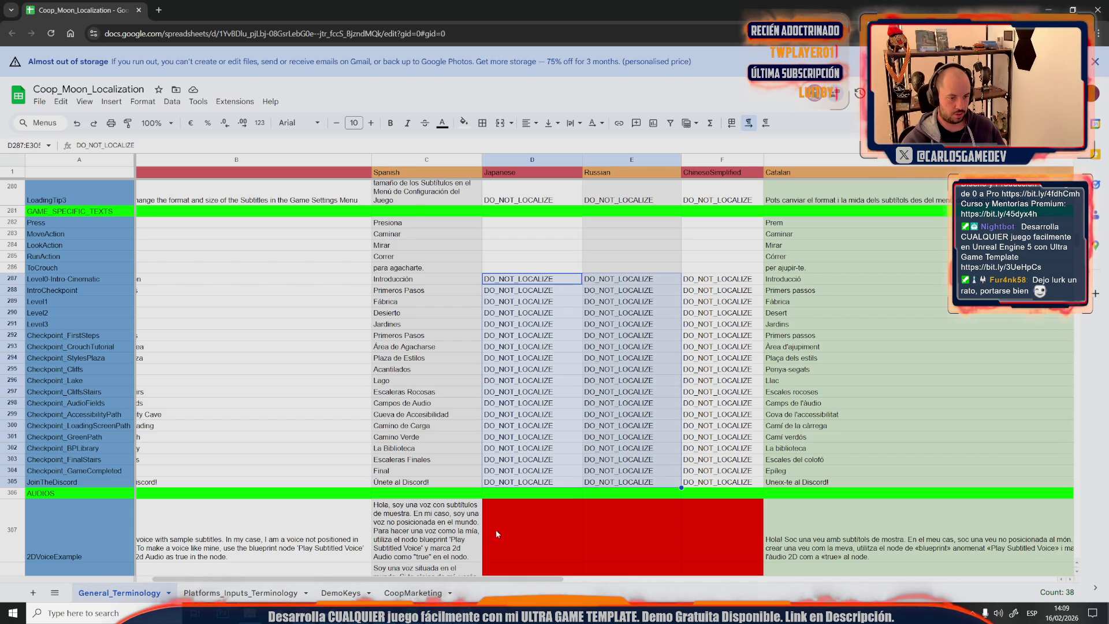
left_click_drag(475, 577, 631, 577)
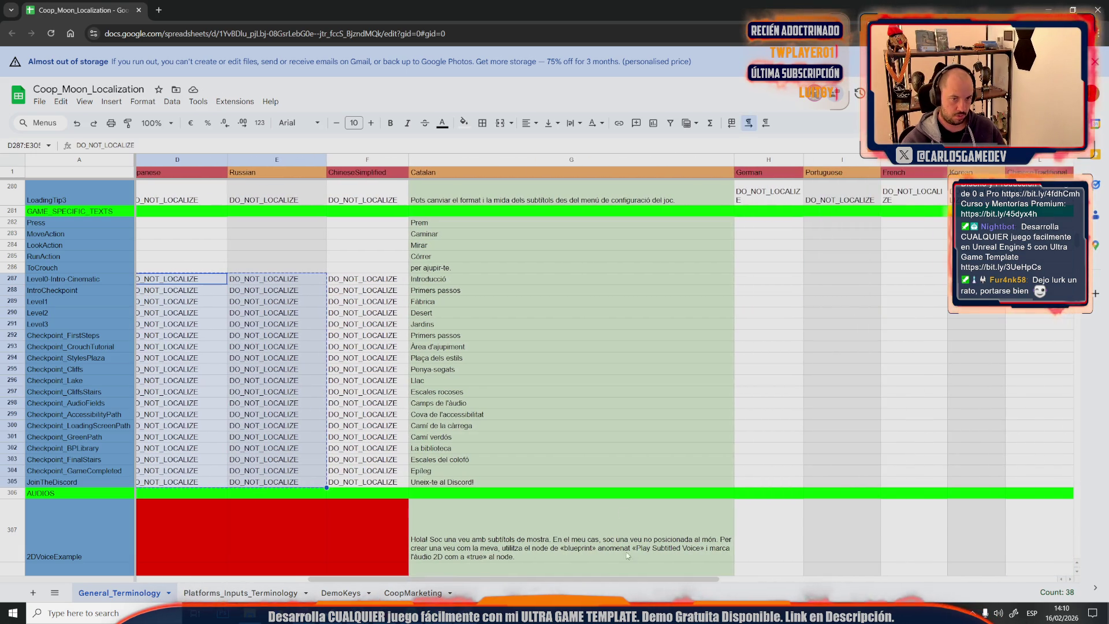
left_click(743, 278)
key("ctrl+v")
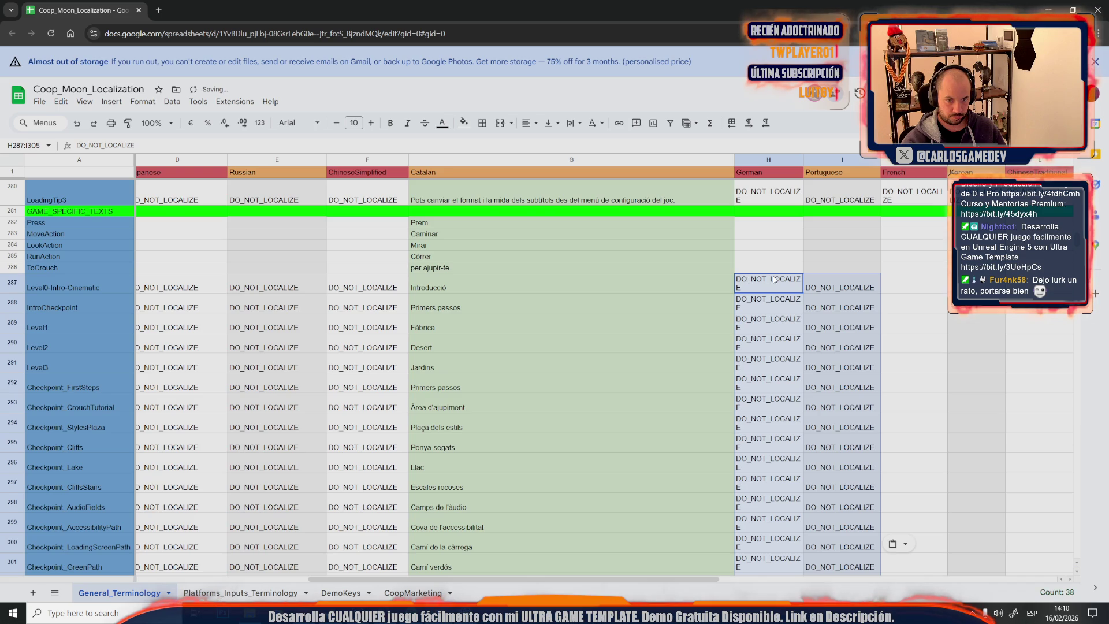
scroll(719, 378, "down", 5)
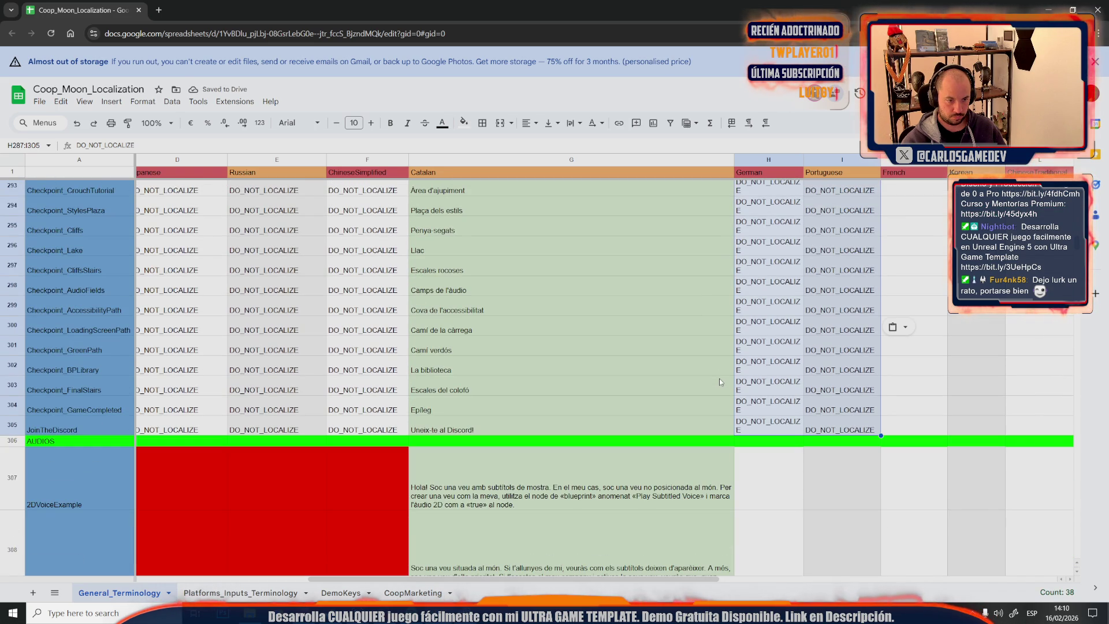
scroll(719, 378, "up", 2)
scroll(762, 360, "up", 3)
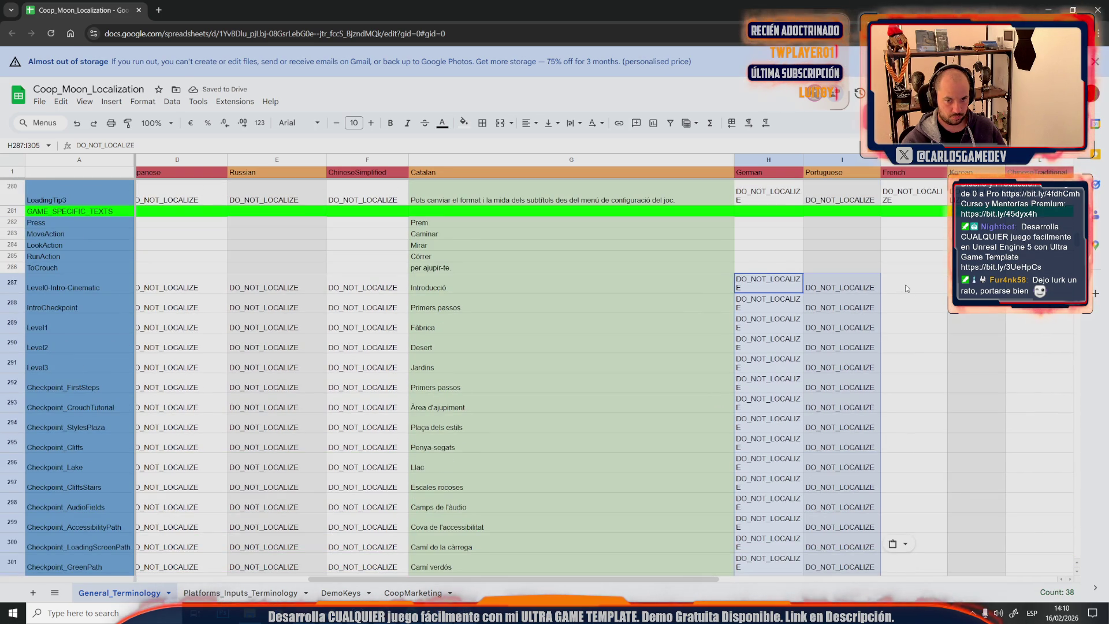
Paste DO_NOT_LOCALIZE into French, Korean and ChineseTraditional through Italian for rows 287–305
left_click(905, 284)
key("ctrl+v")
scroll(900, 440, "down", 2)
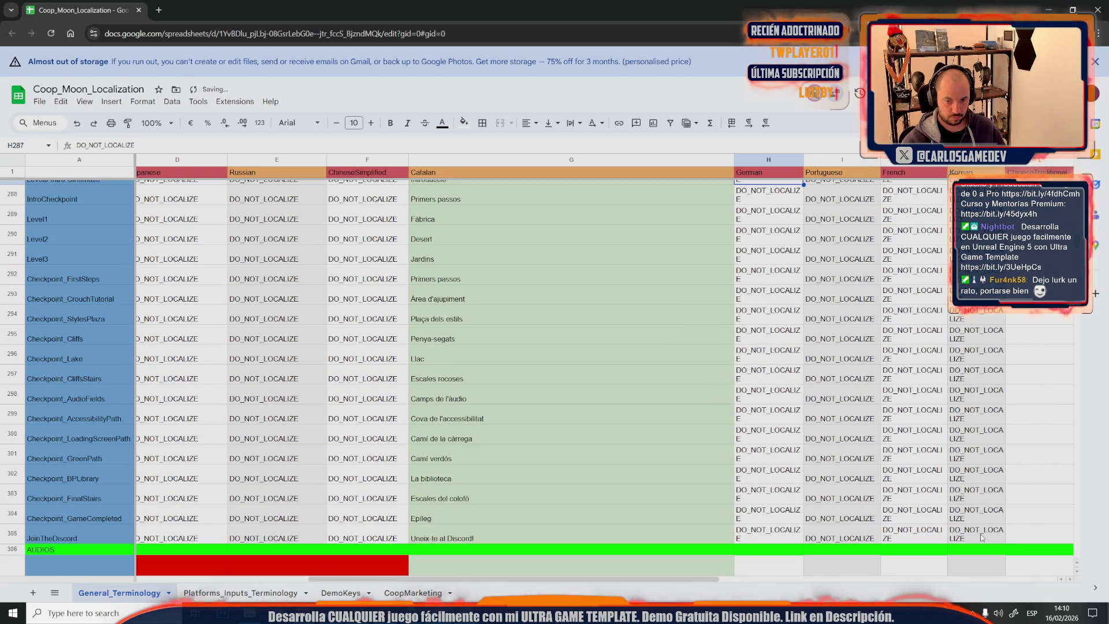
left_click(982, 538, "shift")
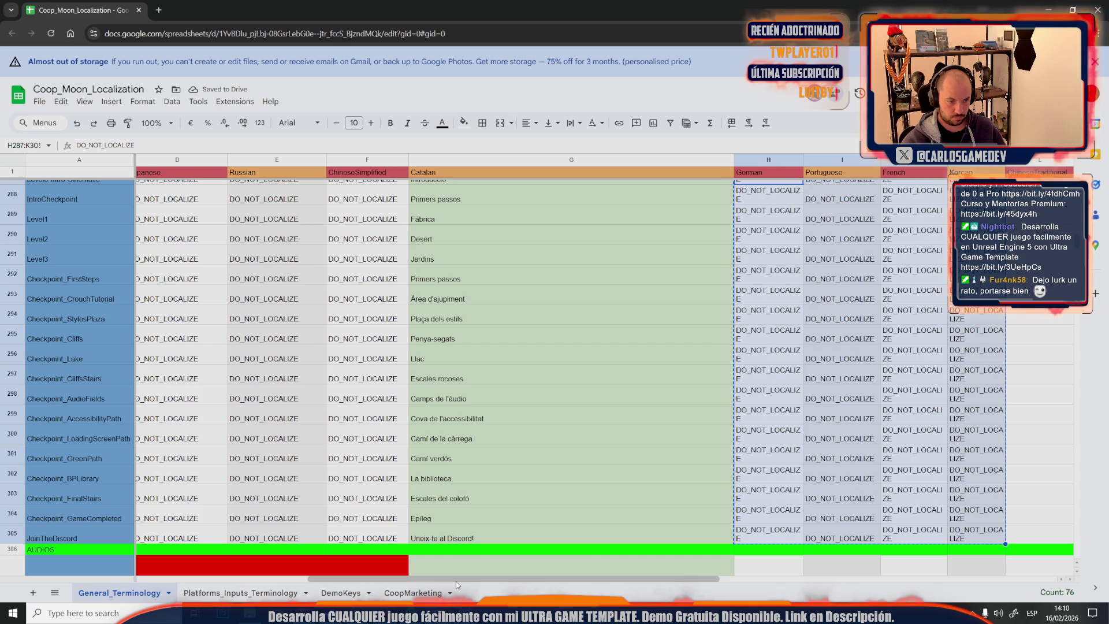
mouse_move(483, 579)
left_mouse_down()
mouse_move(637, 578)
mouse_move(679, 496)
left_mouse_up()
scroll(679, 496, "up", 2)
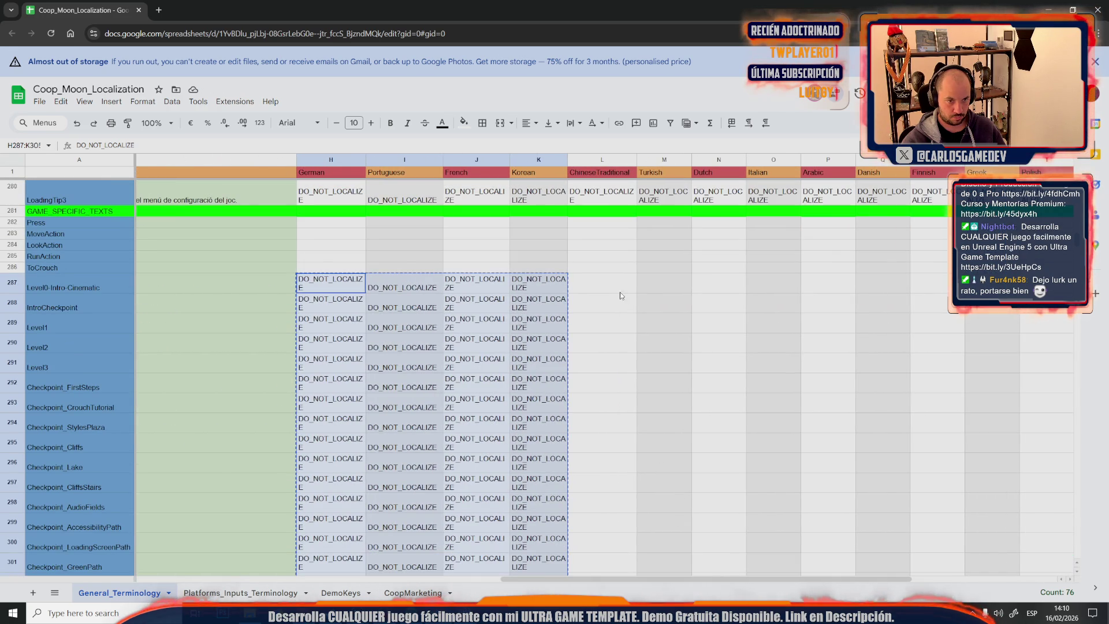
left_click(619, 290)
key("ctrl+v")
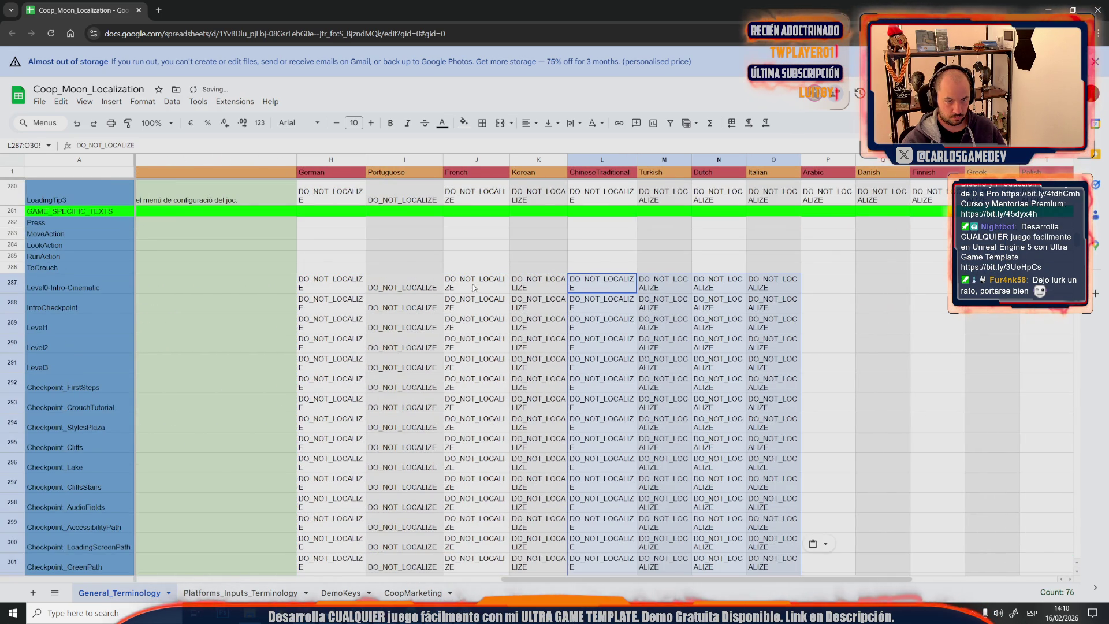
scroll(562, 410, "down", 2)
Copy the German-to-Italian block and paste it under Arabic through Thai
left_click(756, 537, "shift")
key("ctrl+c")
scroll(807, 422, "up", 4)
left_click(822, 397)
key("ctrl+v")
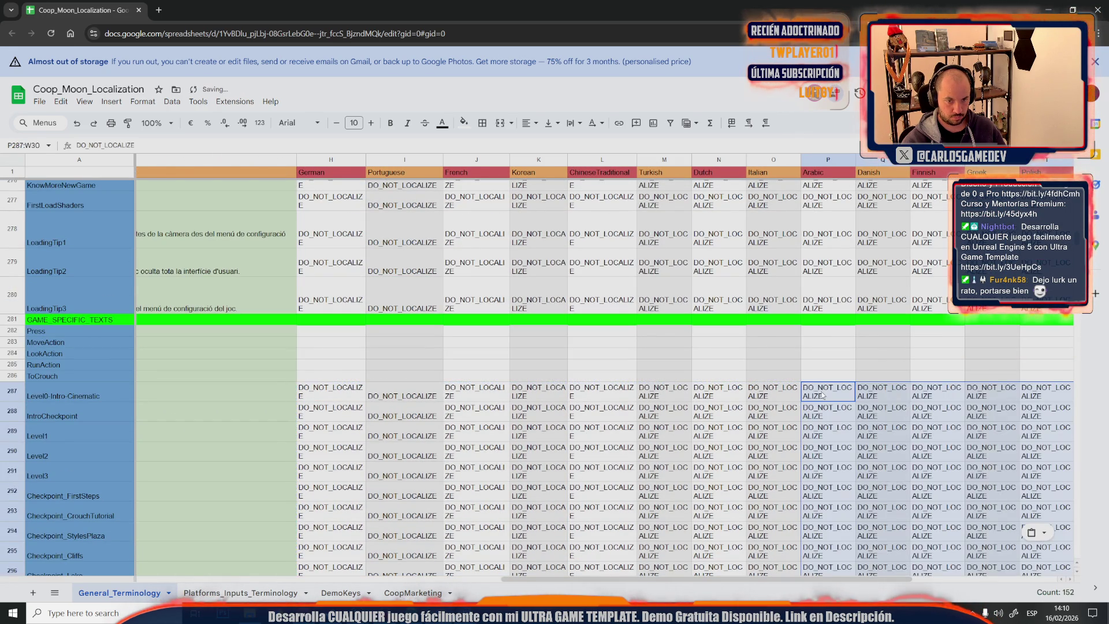
left_click_drag(668, 586, 811, 586)
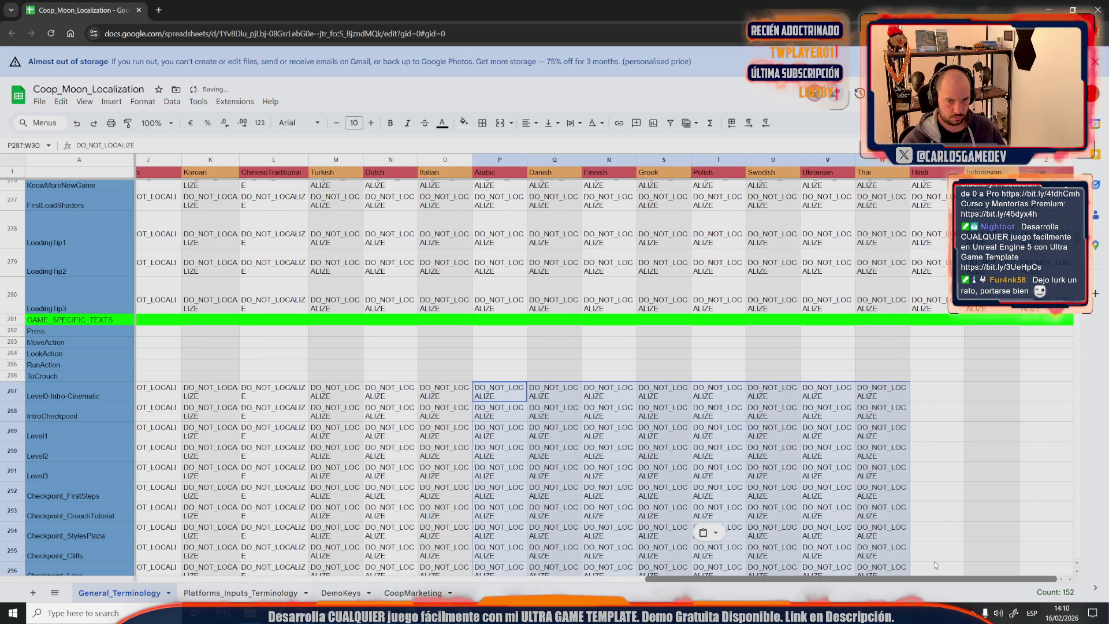
Copy the Polish-to-Ukrainian block into the last three language columns from Hindi
left_click(720, 396)
scroll(719, 396, "down", 5)
left_click(827, 533, "shift")
key("ctrl+c")
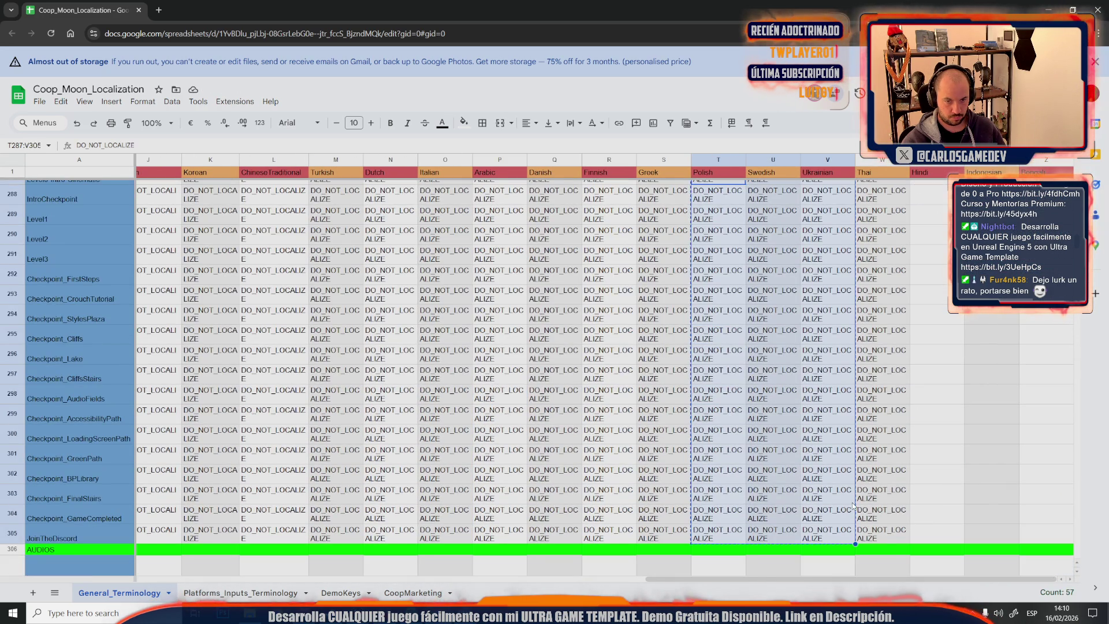
scroll(520, 372, "up", 3)
left_click(934, 338)
key("ctrl+v")
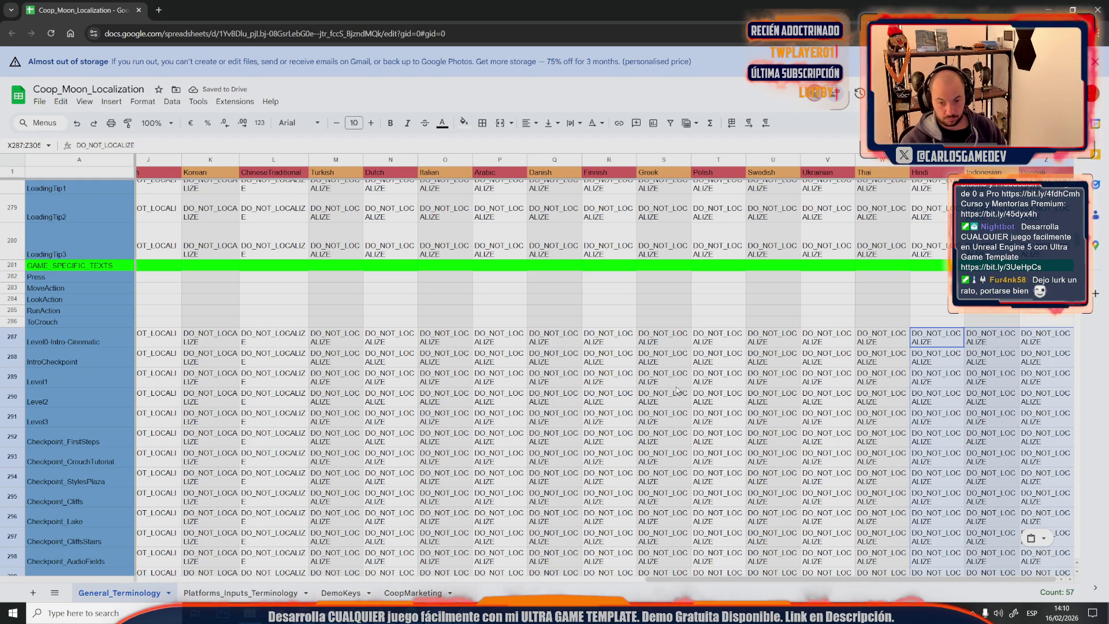
left_click(664, 460)
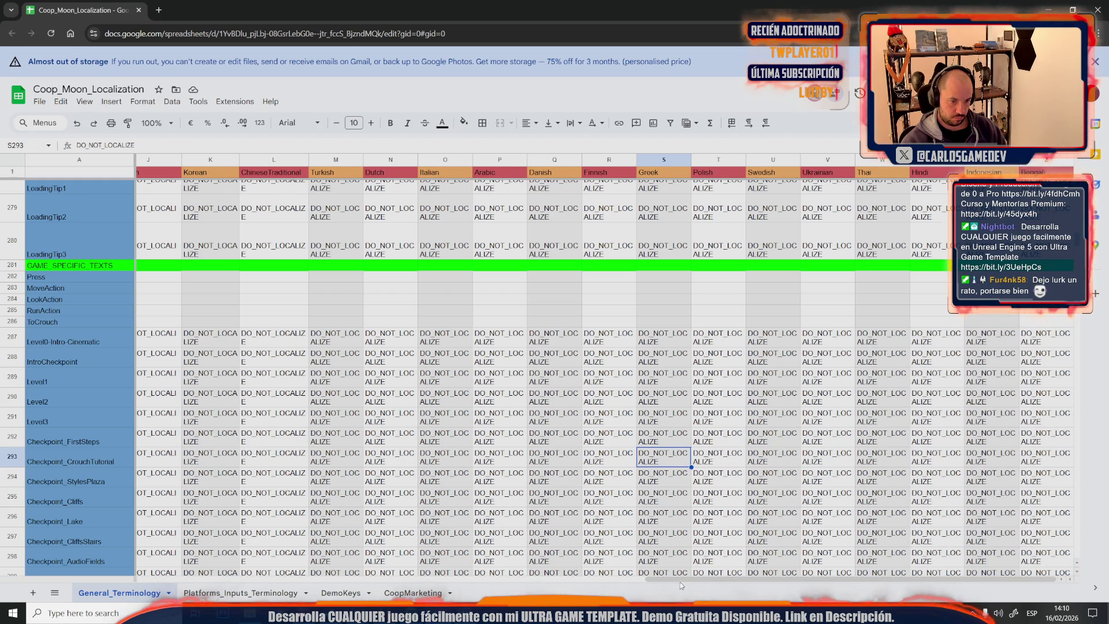
left_click_drag(689, 578, 352, 346)
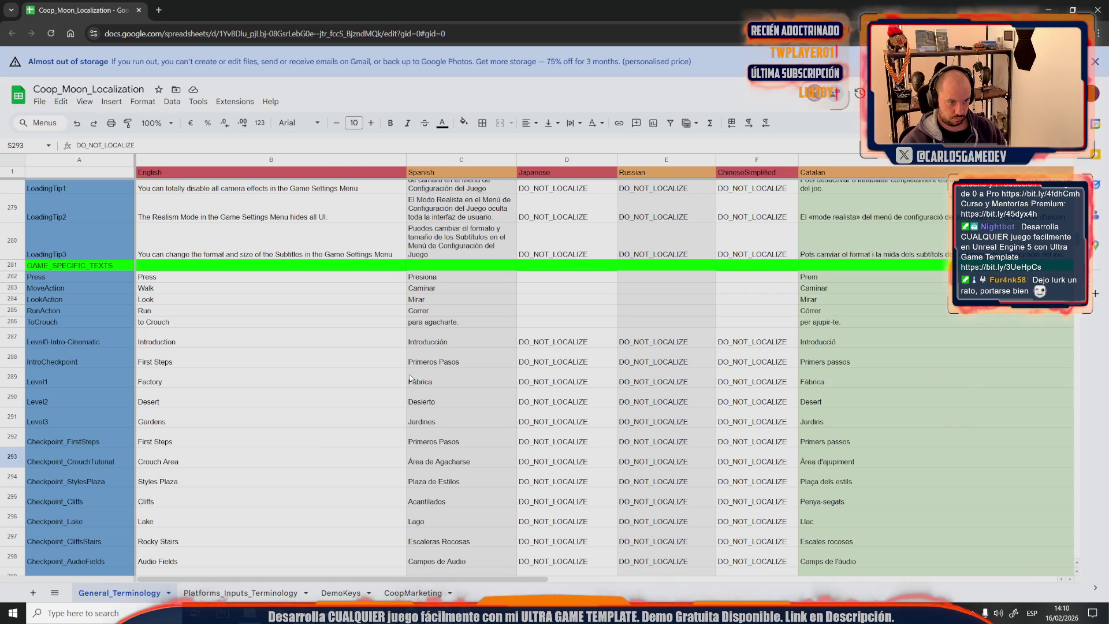
scroll(410, 377, "down", 3)
scroll(409, 377, "down", 3)
scroll(409, 377, "down", 3)
scroll(412, 379, "down", 2)
scroll(410, 378, "up", 1)
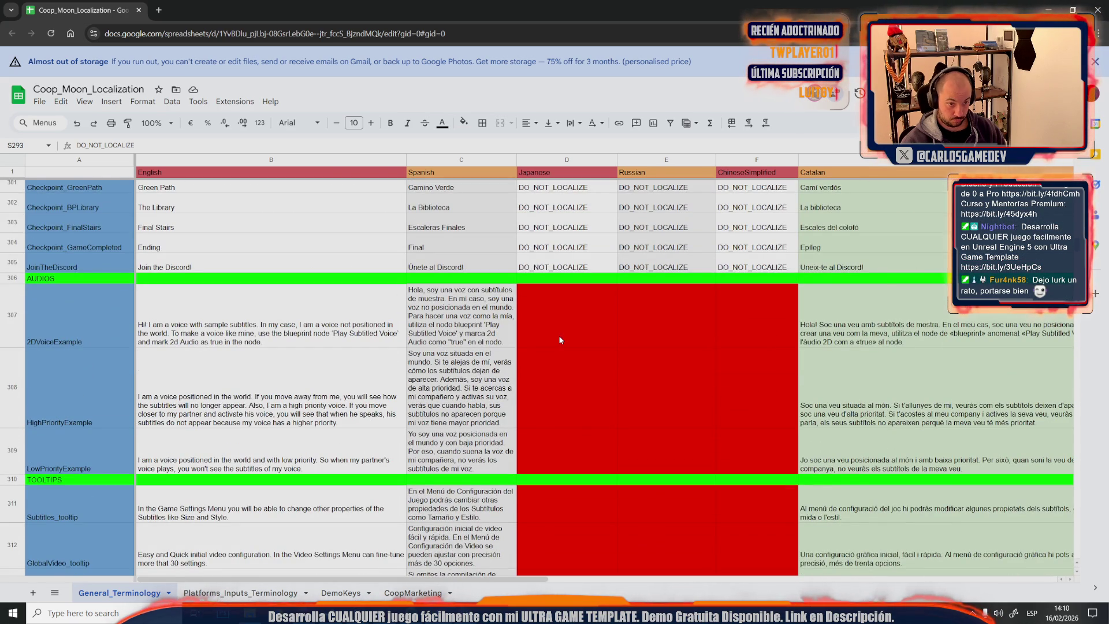
Remove the red fill from the Japanese cells D307:D309 of the voice example rows
left_click(564, 321)
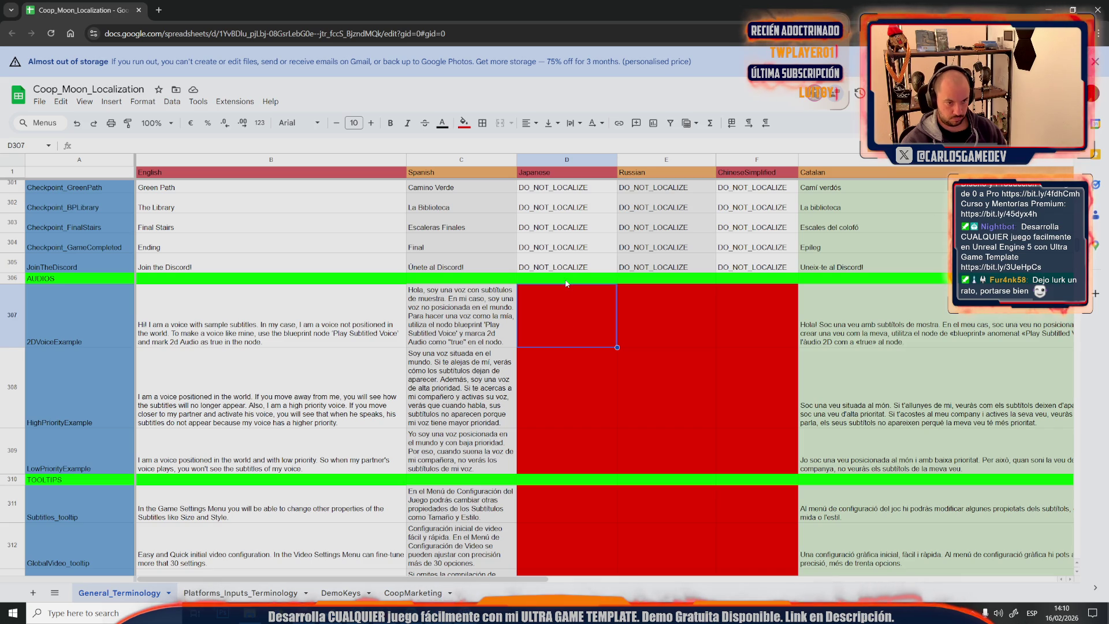
left_click(570, 458, "shift")
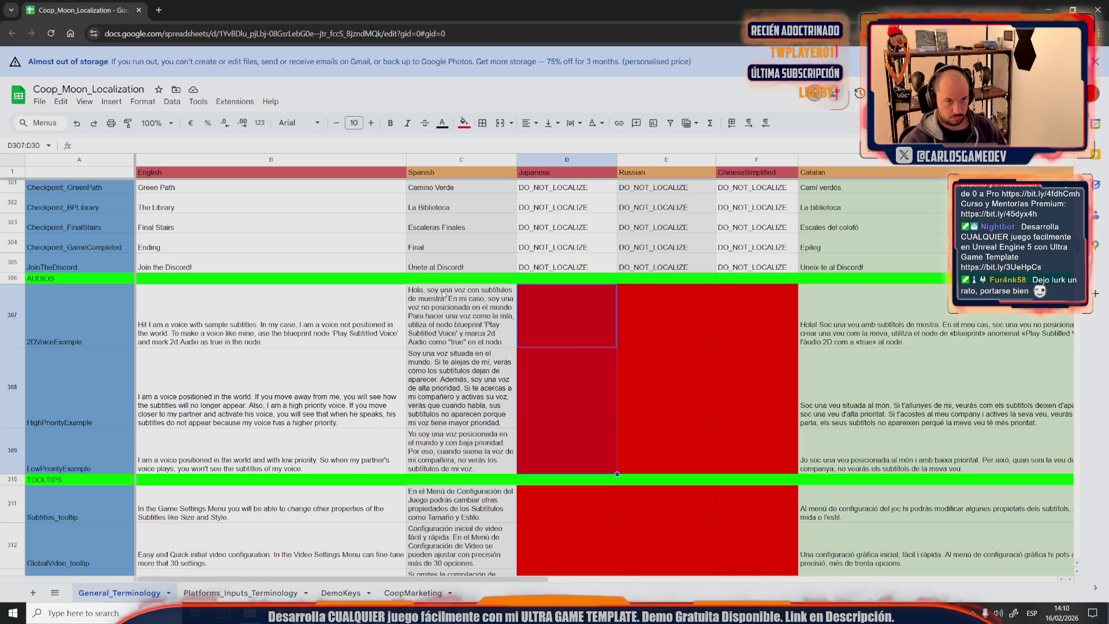
left_click(464, 124)
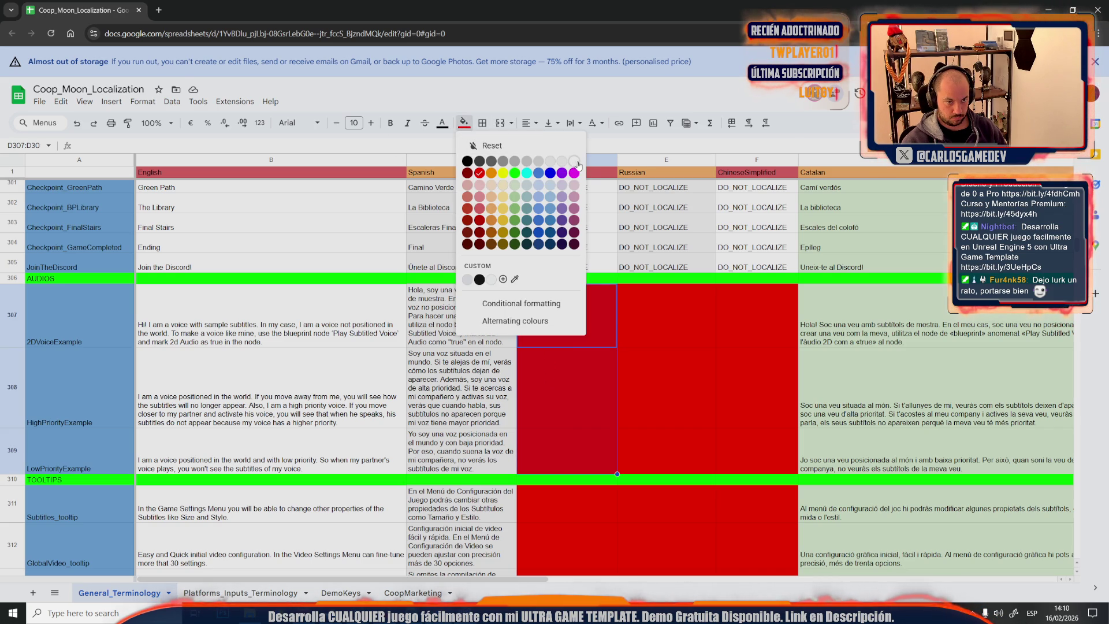
left_click(500, 154)
Fill the voice rows' Japanese, Russian and ChineseSimplified cells with DO_NOT_LOCALIZE and copy two columns
left_click(673, 300)
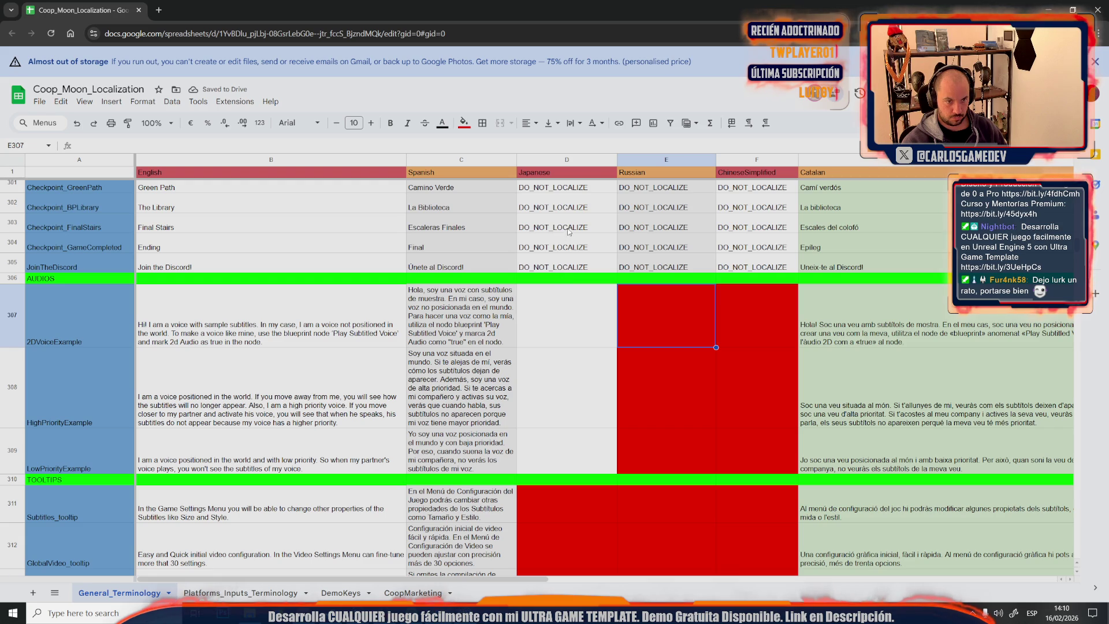
left_click_drag(567, 232, 753, 267)
key("ctrl+c")
left_click_drag(754, 459, 586, 315)
key("ctrl+v")
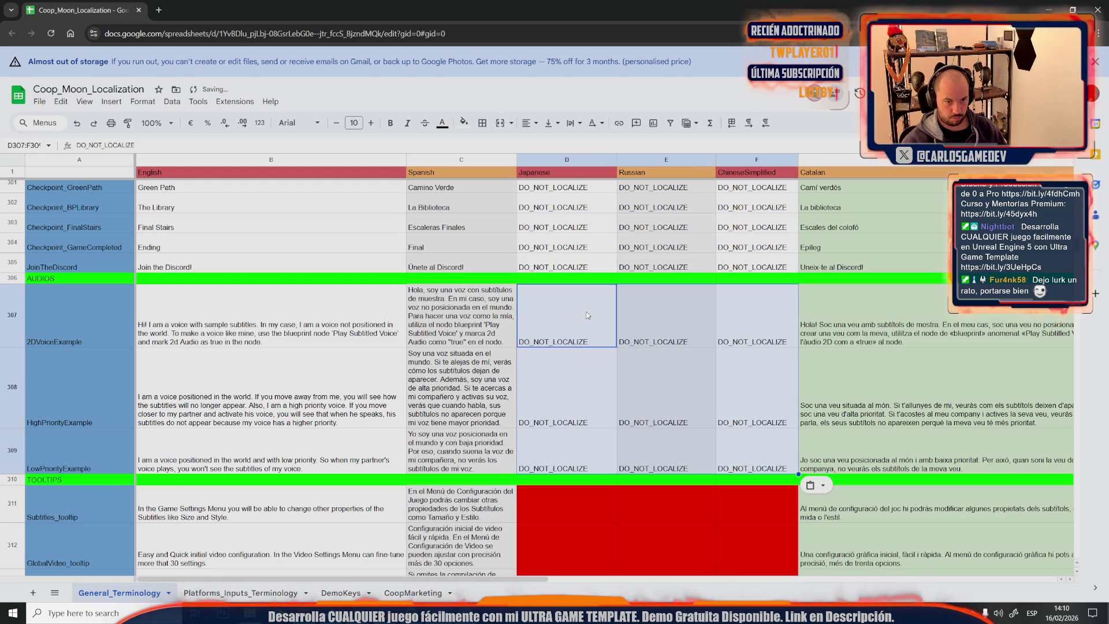
left_click_drag(512, 577, 599, 577)
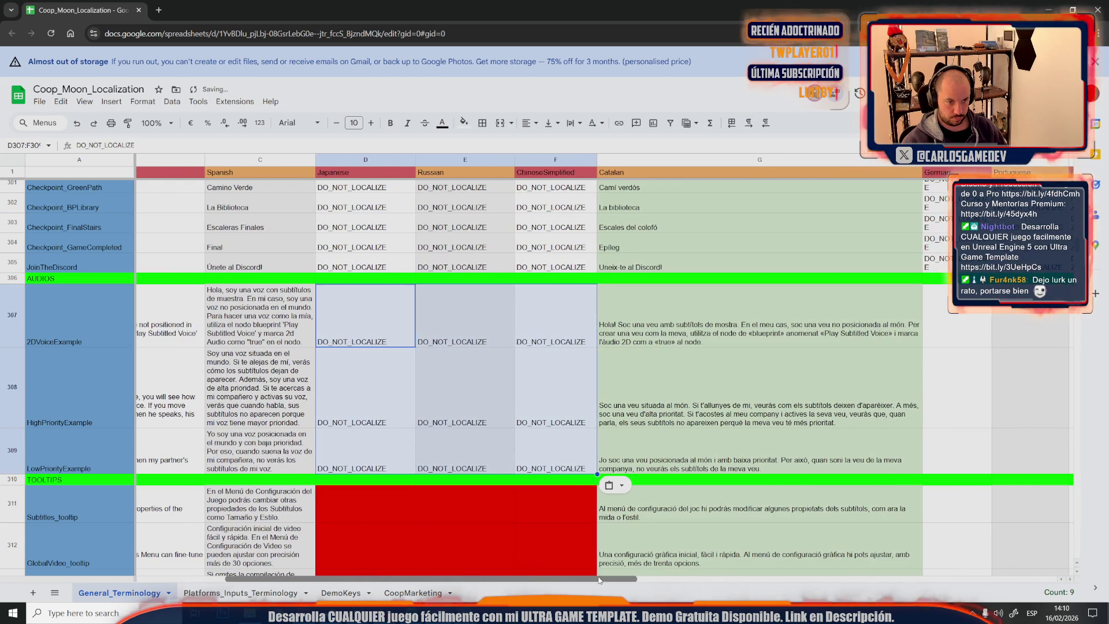
key("shift+Left")
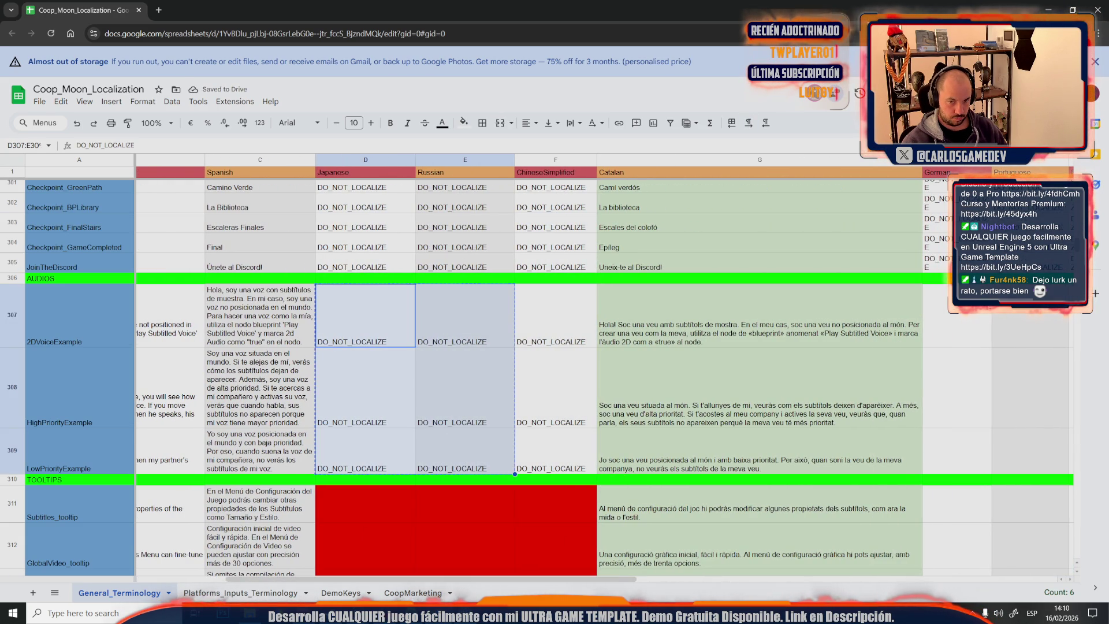
Paste DO_NOT_LOCALIZE into German, Portuguese, French, Korean and ChineseTraditional through Italian
left_click(962, 321)
key("ctrl+v")
left_click_drag(467, 581, 787, 581)
left_click(382, 320)
key("ctrl+v")
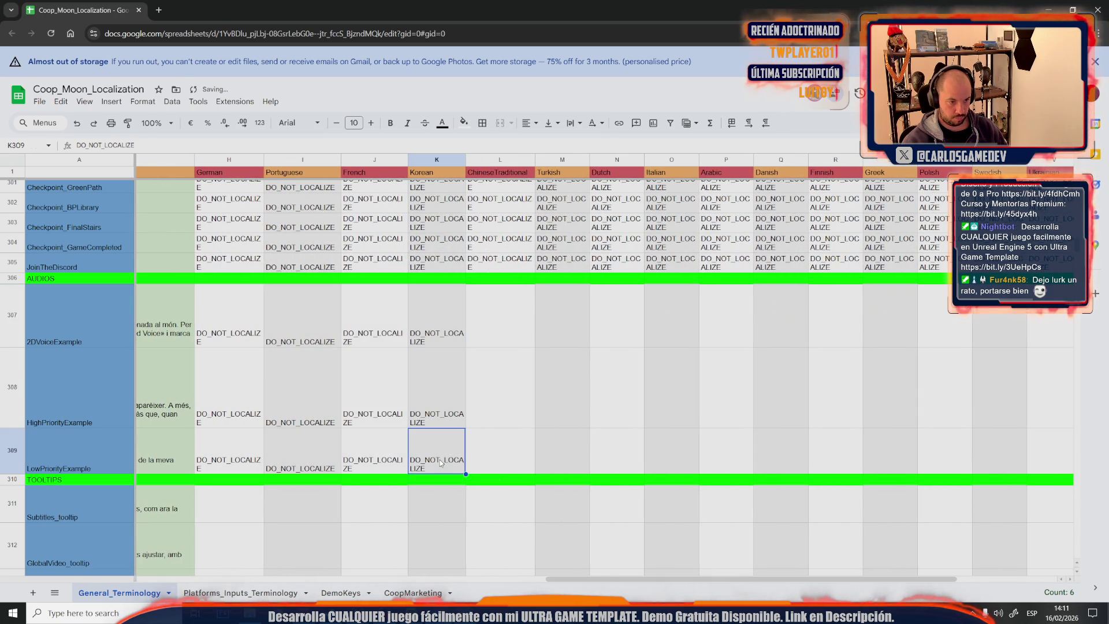
left_click_drag(499, 321, 672, 459)
key("ctrl+v")
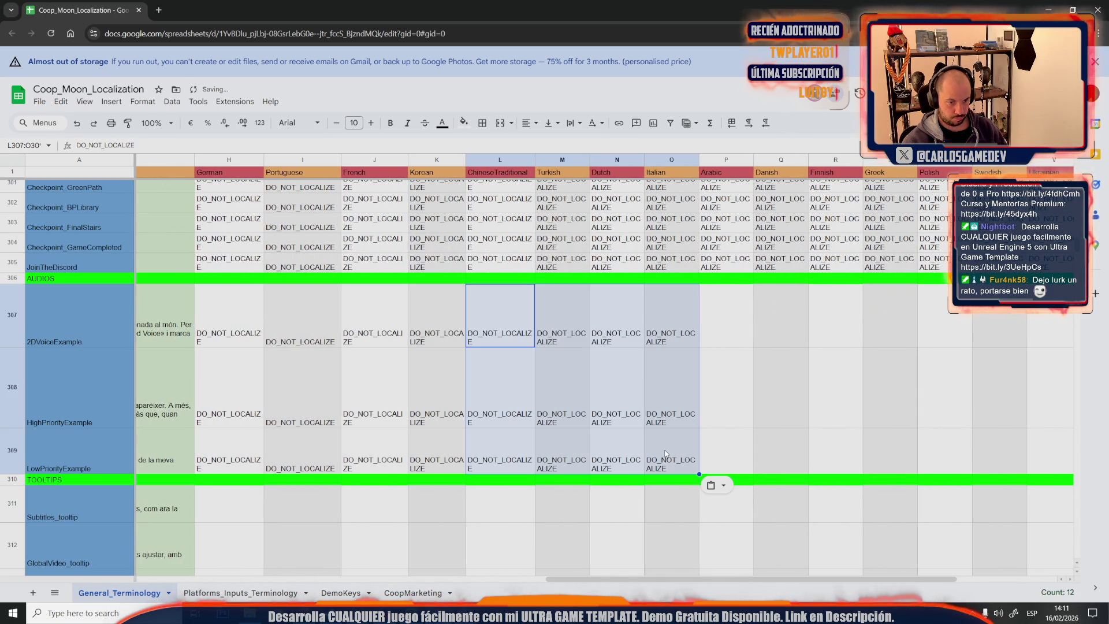
Paste DO_NOT_LOCALIZE into Arabic through Thai and the last three language columns
left_click(663, 450)
left_click_drag(249, 323, 671, 460)
key("ctrl+c")
left_click(728, 320)
key("ctrl+v")
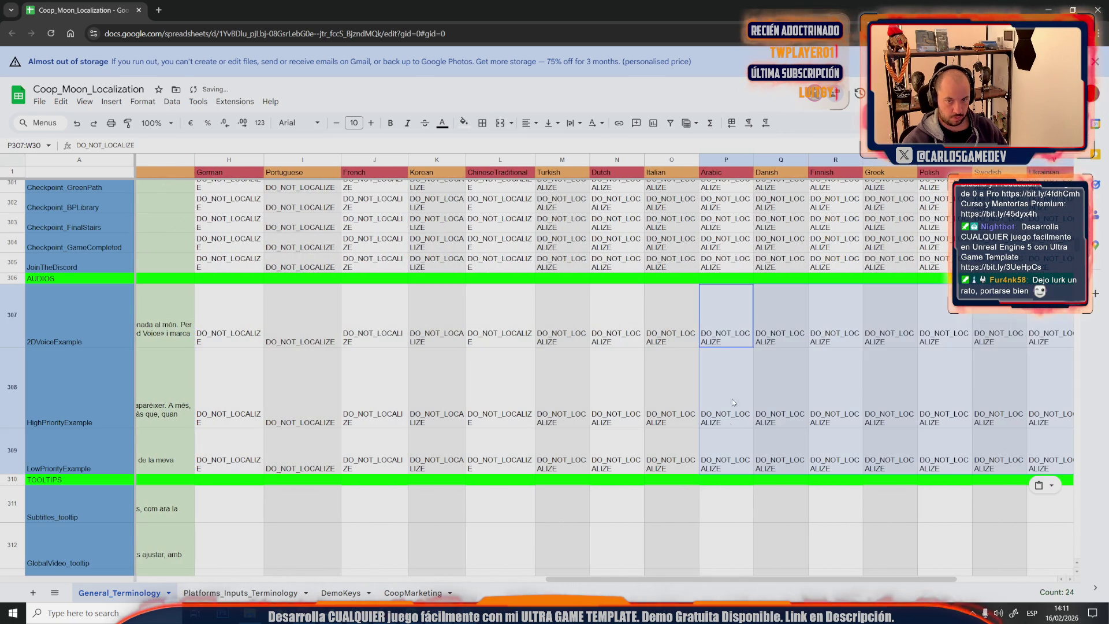
left_click_drag(668, 583, 767, 583)
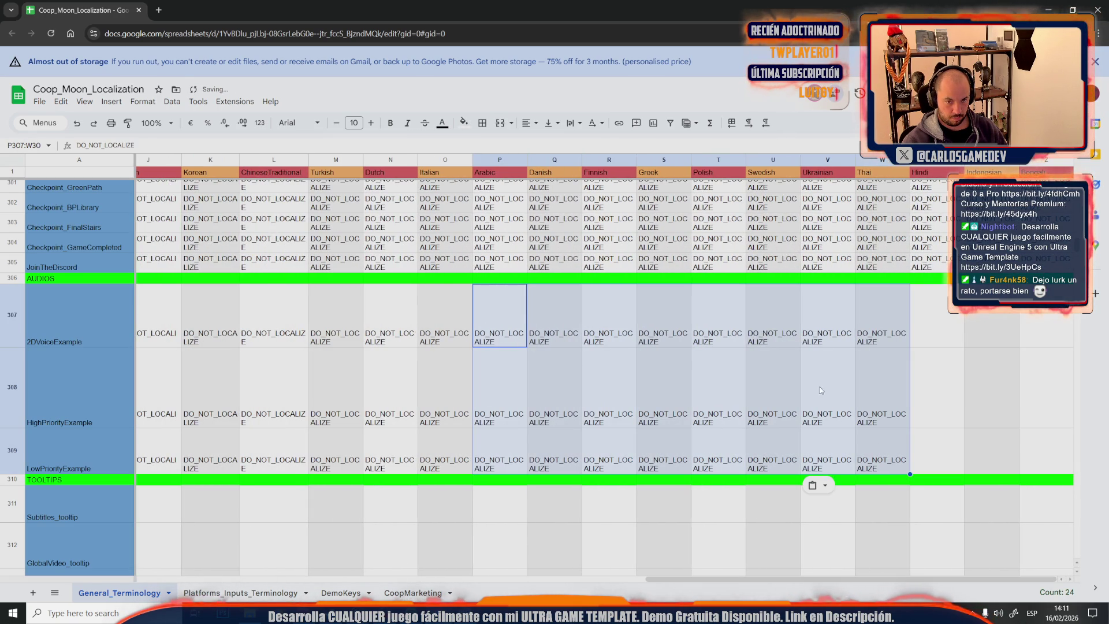
left_click(715, 320)
left_click(815, 461, "shift")
key("ctrl+c")
left_click(926, 322)
key("ctrl+v")
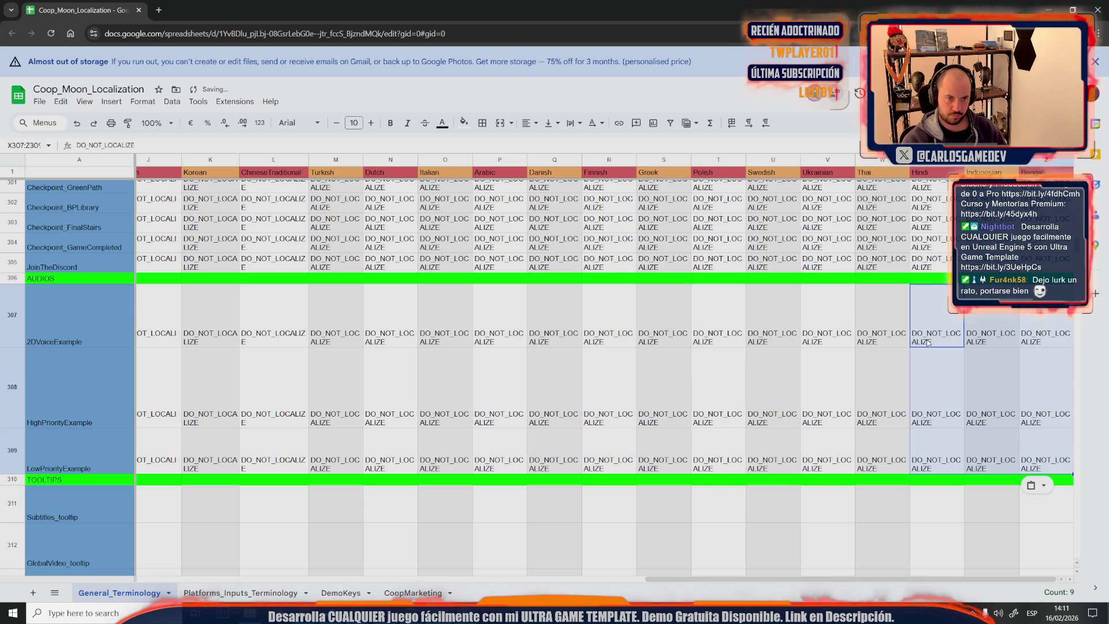
left_click(707, 393)
left_click_drag(693, 578, 185, 578)
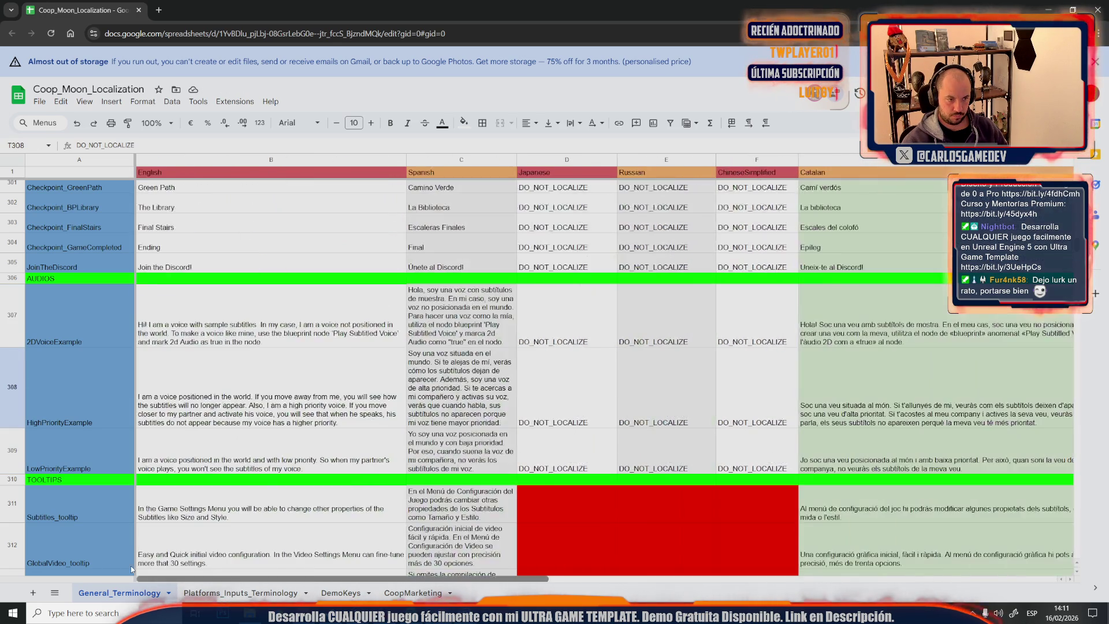
scroll(341, 434, "down", 2)
scroll(342, 434, "down", 3)
scroll(342, 435, "down", 3)
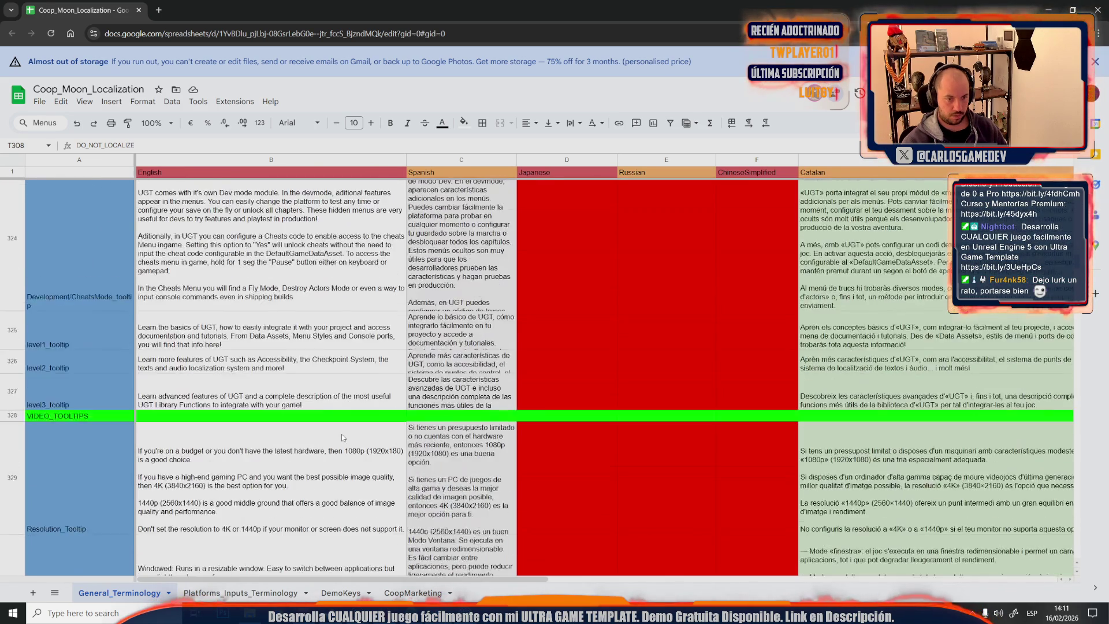
scroll(342, 435, "down", 3)
scroll(341, 434, "down", 3)
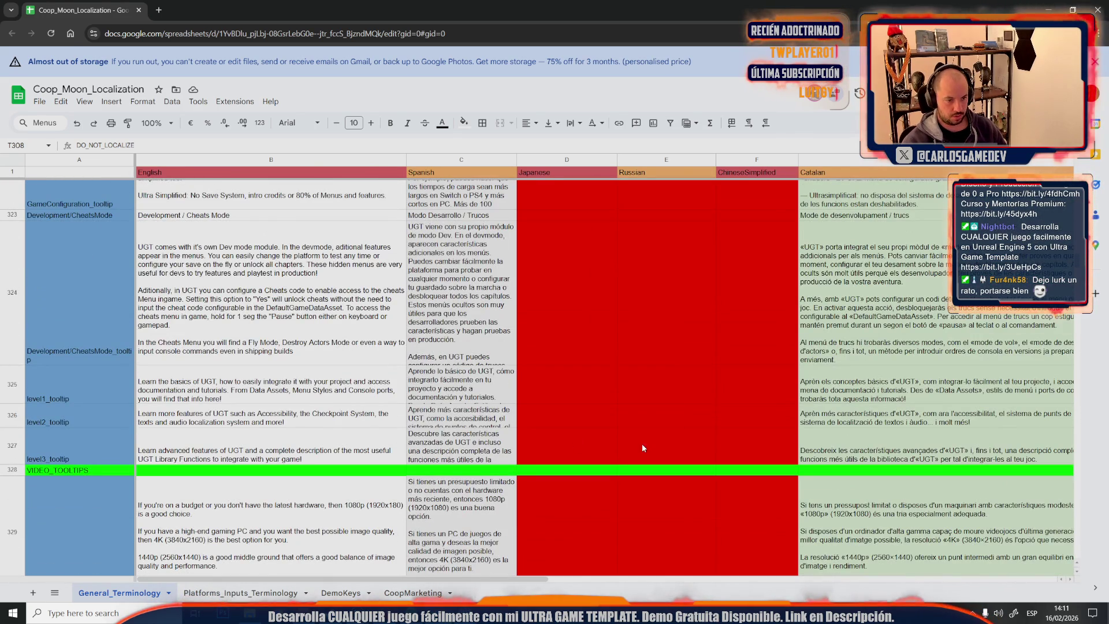
Drag DO_NOT_LOCALIZE from D307:F309 down through rows 311–327 under Japanese, Russian, ChineseSimplified
left_click(570, 438)
scroll(569, 438, "up", 3)
scroll(569, 443, "up", 3)
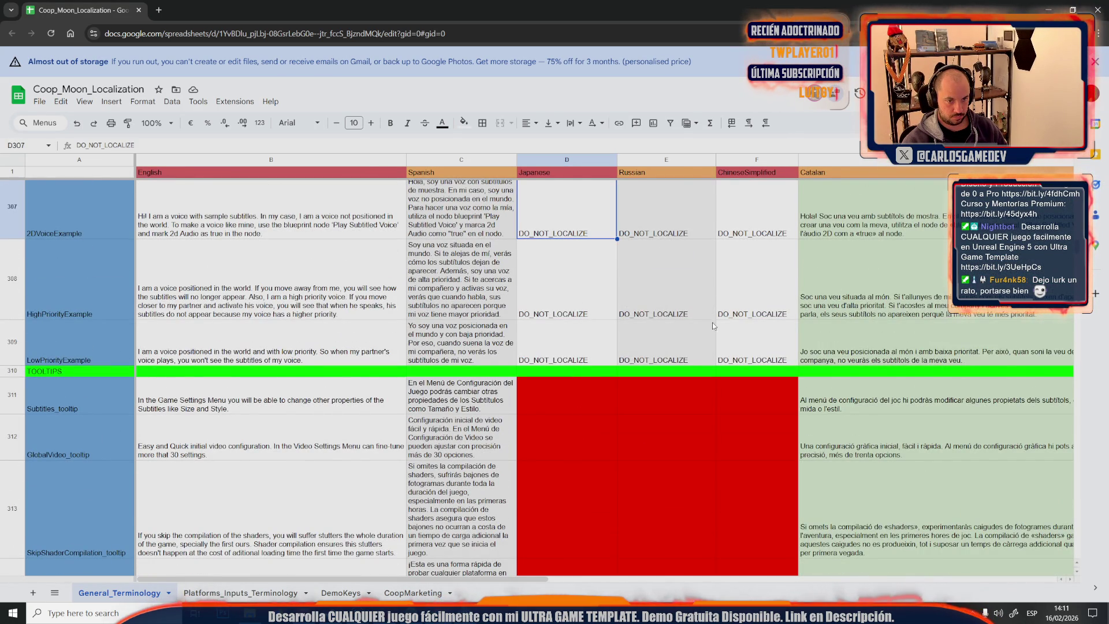
scroll(712, 324, "up", 3)
scroll(712, 323, "down", 2)
left_click_drag(563, 260, 754, 399)
left_click_drag(547, 445, 754, 546)
scroll(748, 354, "down", 5)
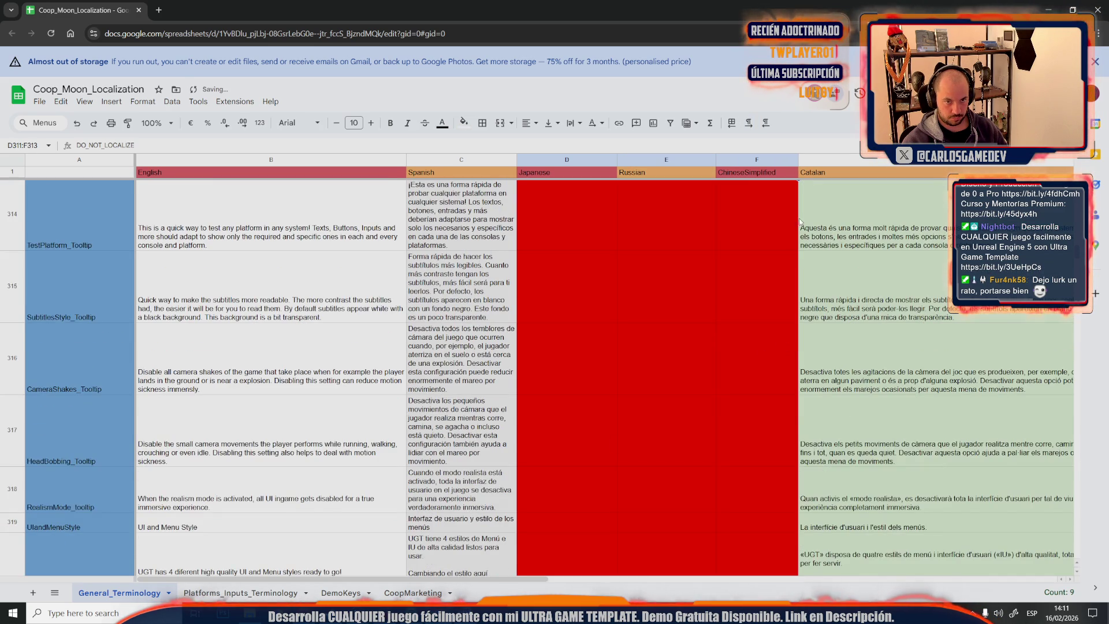
scroll(790, 295, "up", 1)
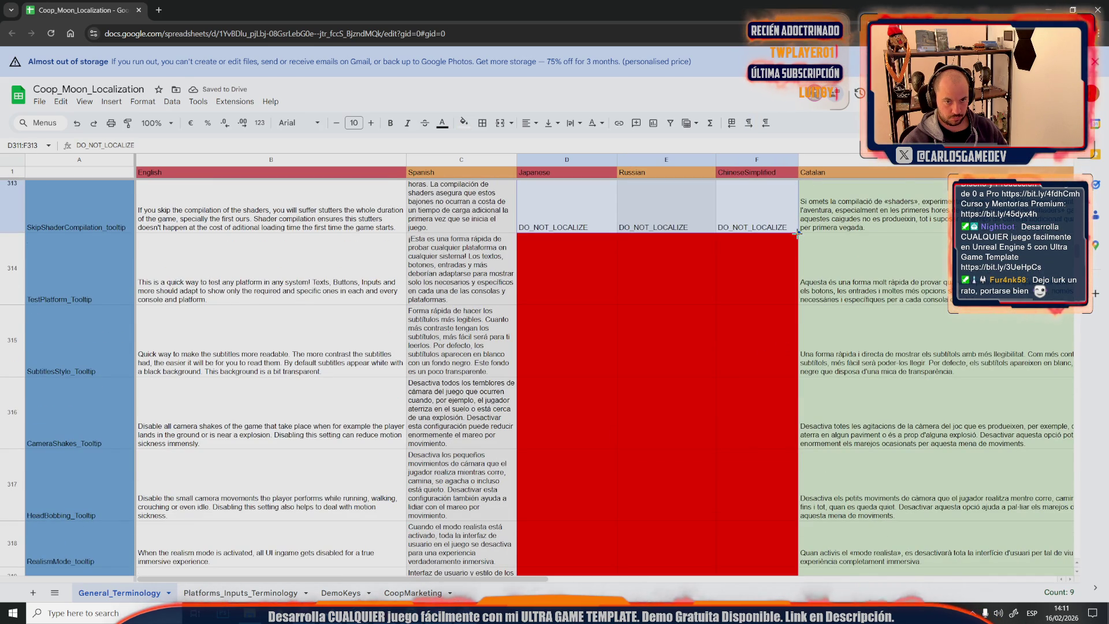
left_click_drag(796, 554, 796, 556)
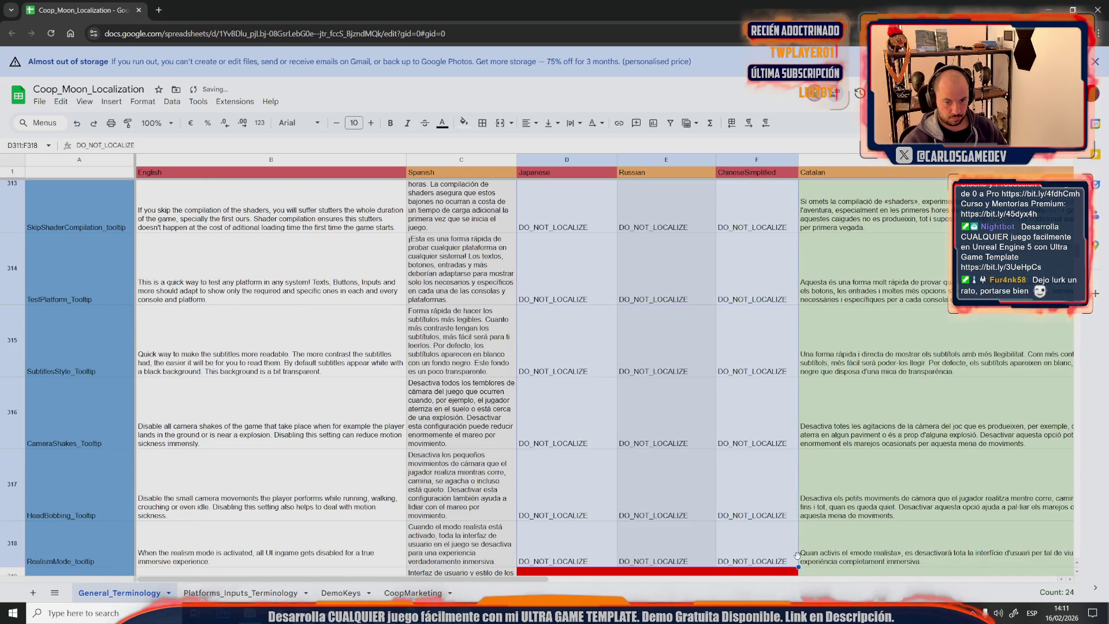
scroll(789, 436, "down", 4)
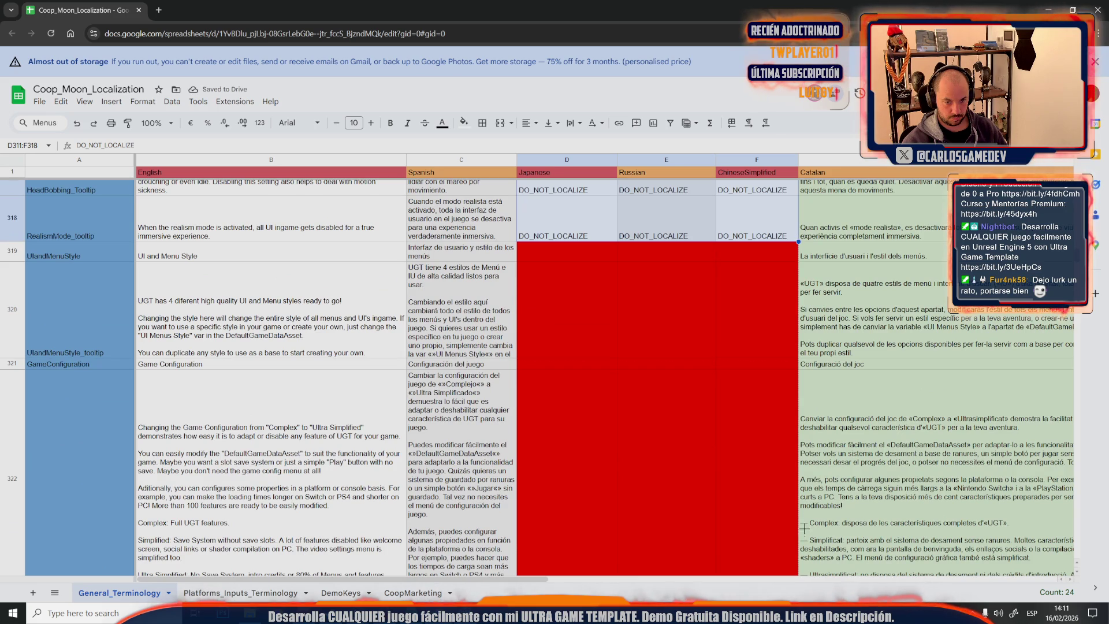
left_click_drag(789, 544, 790, 544)
scroll(780, 436, "down", 5)
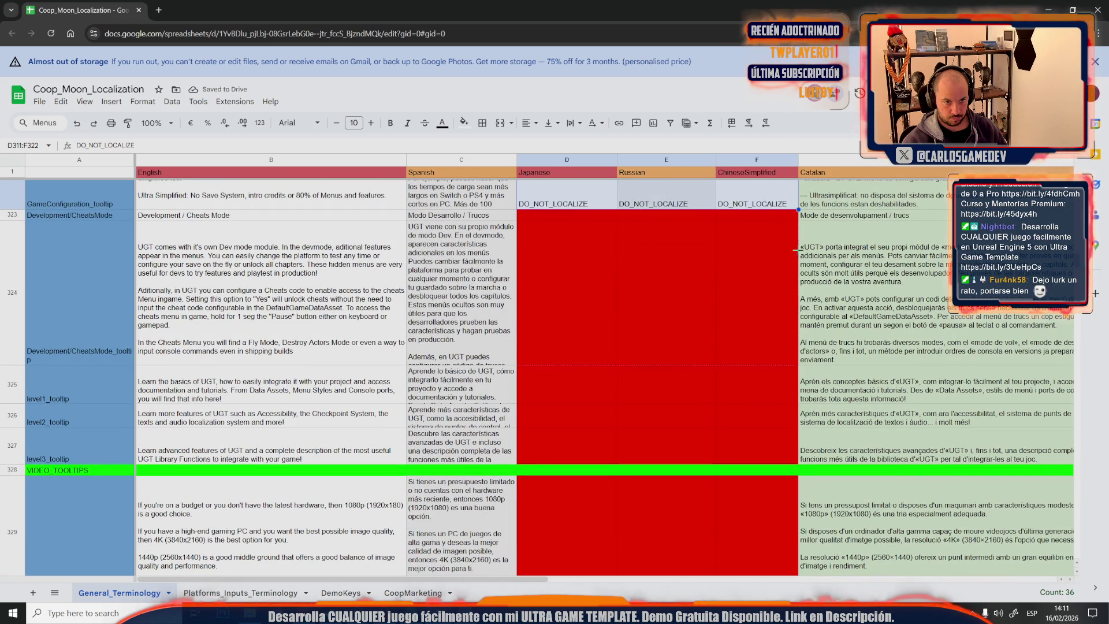
left_click_drag(800, 438, 801, 438)
left_click(676, 325)
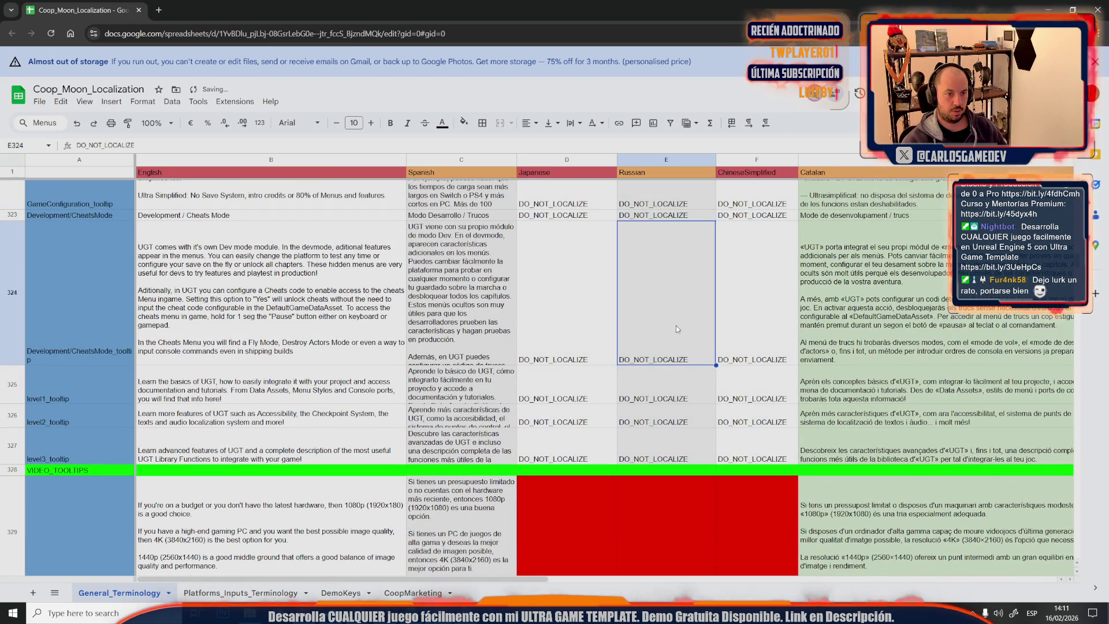
scroll(664, 380, "up", 5)
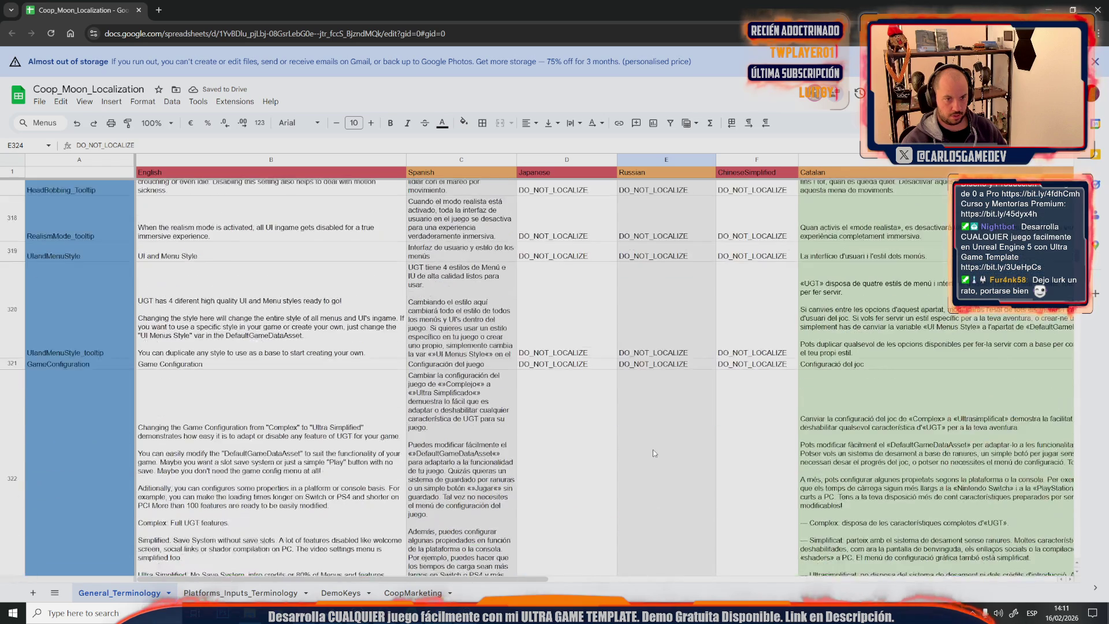
scroll(653, 453, "up", 3)
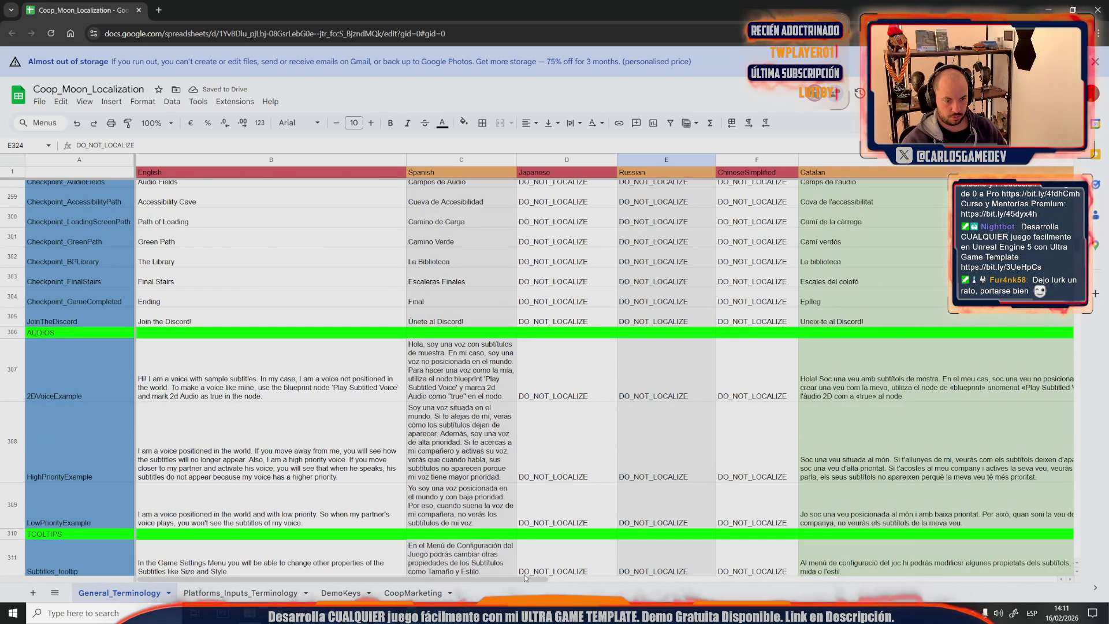
left_click_drag(526, 583, 771, 596)
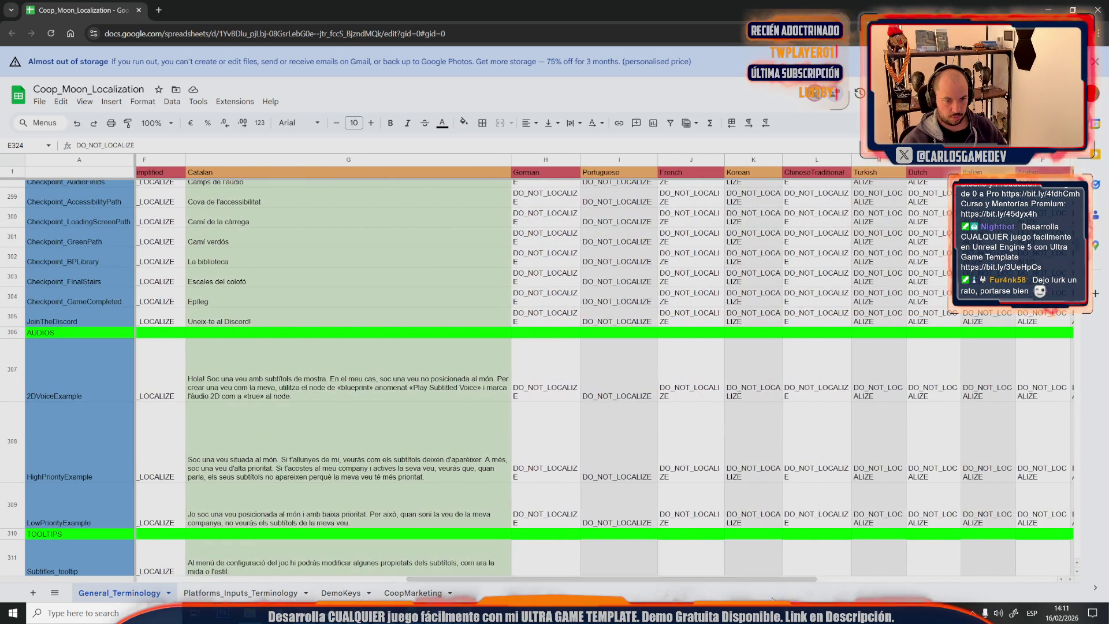
Copy H309:Z309 into row 311 and fill DO_NOT_LOCALIZE down through row 327
left_click(559, 517)
left_click_drag(603, 576, 841, 578)
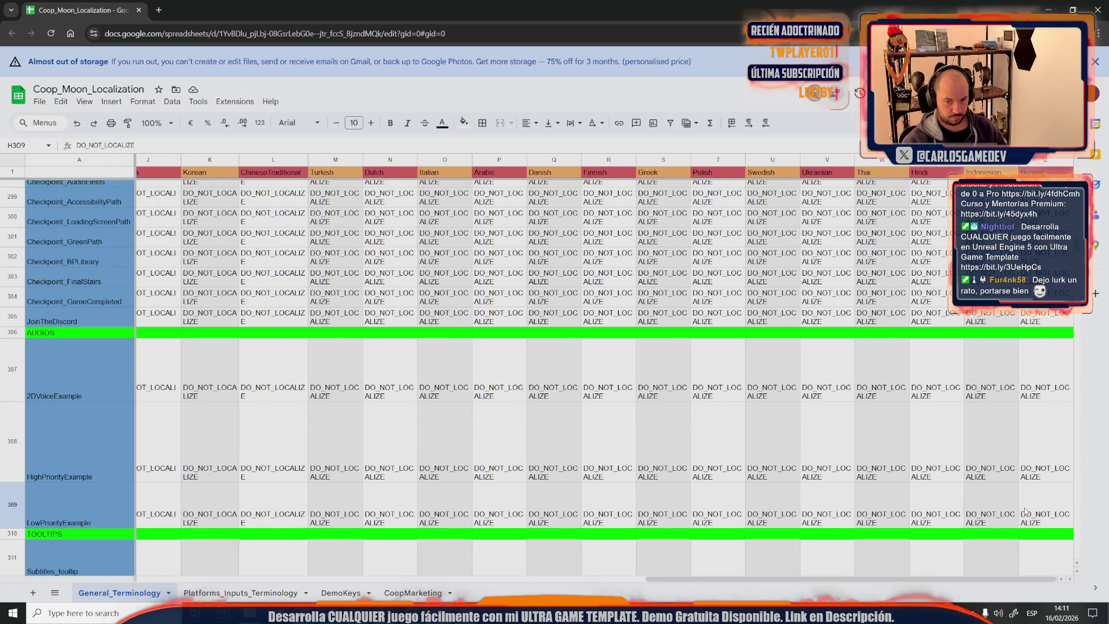
left_click(1041, 498, "shift")
scroll(652, 554, "down", 2)
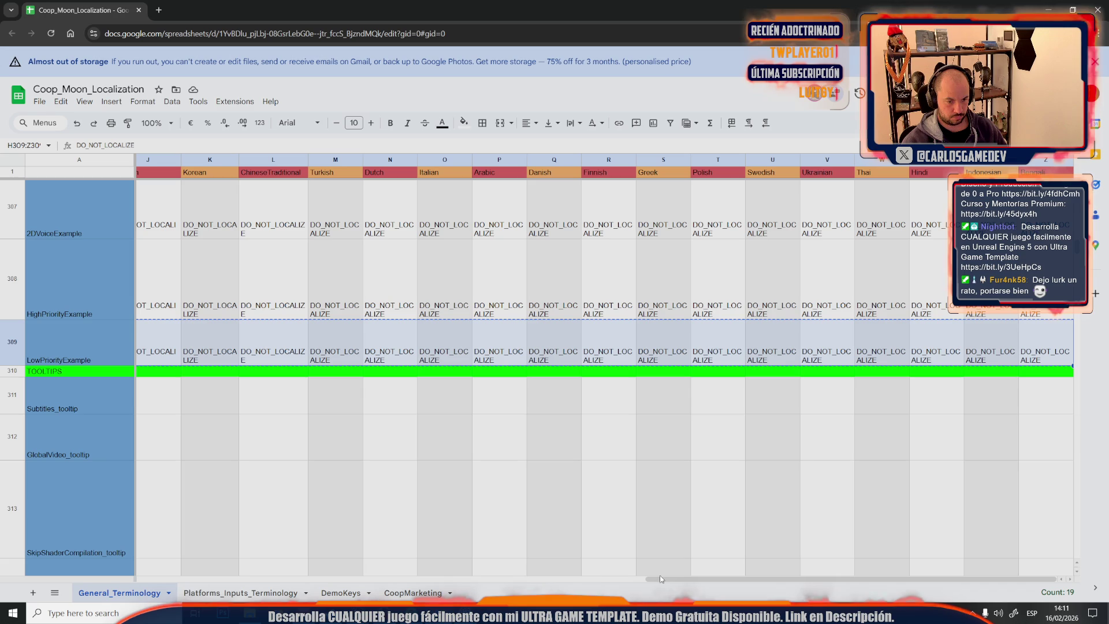
left_click_drag(664, 579, 459, 579)
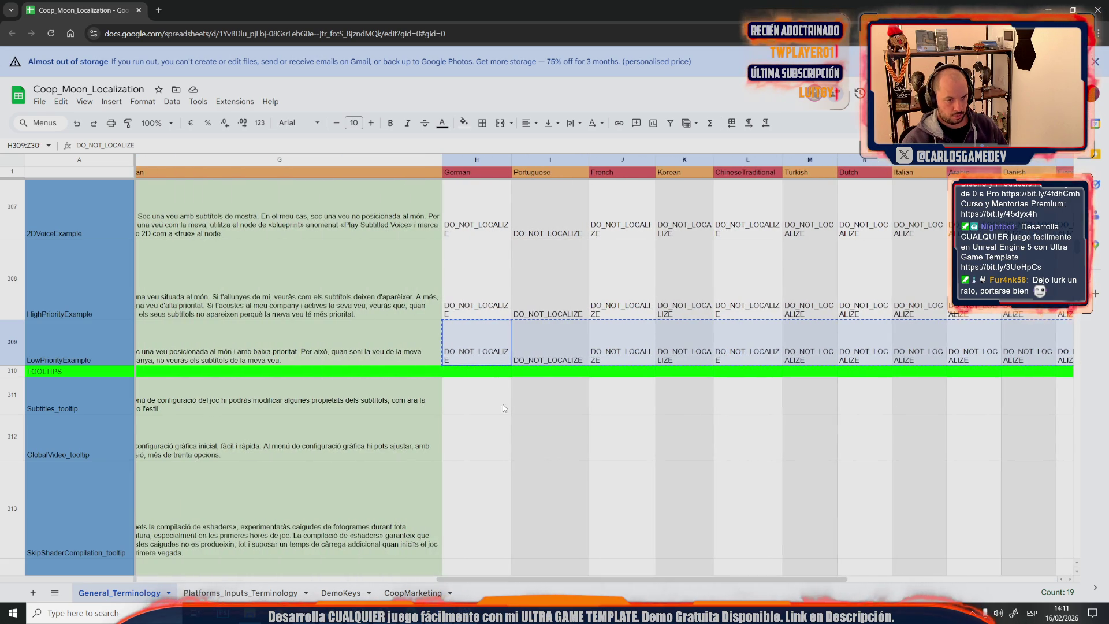
left_click(493, 399)
key("ctrl+v")
scroll(622, 562, "down", 2)
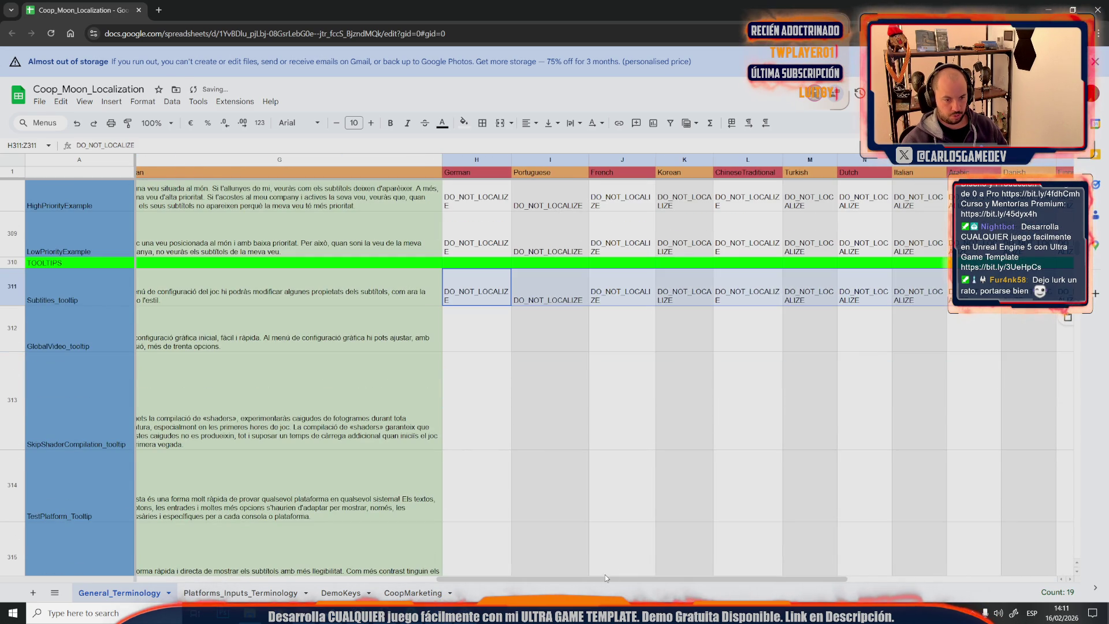
scroll(598, 580, "right", 3)
scroll(599, 580, "right", 3)
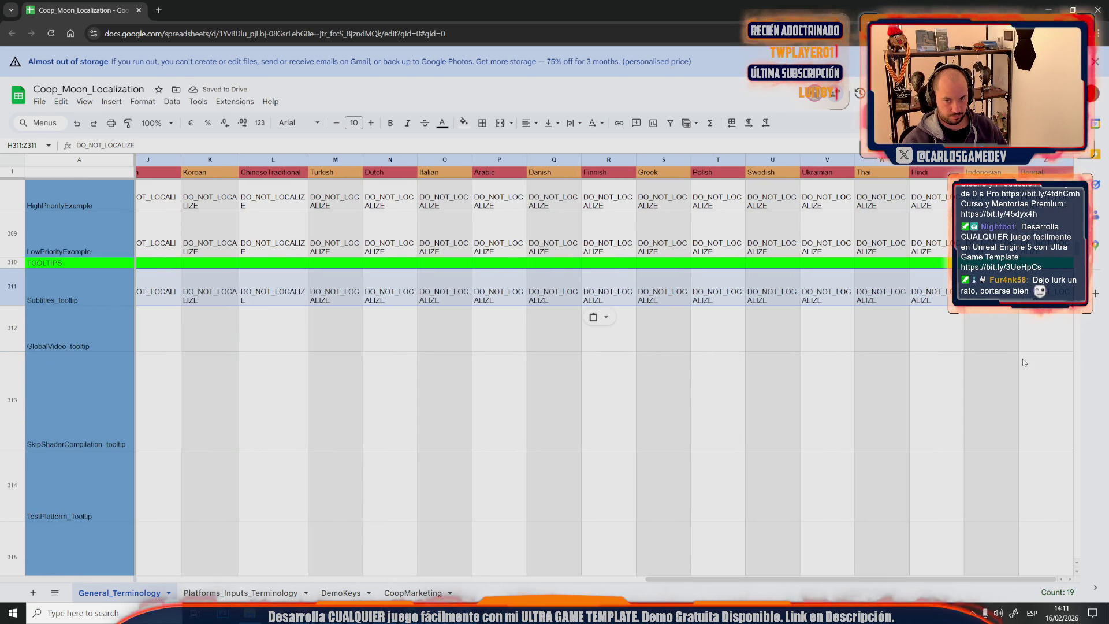
left_click_drag(1072, 305, 1063, 551)
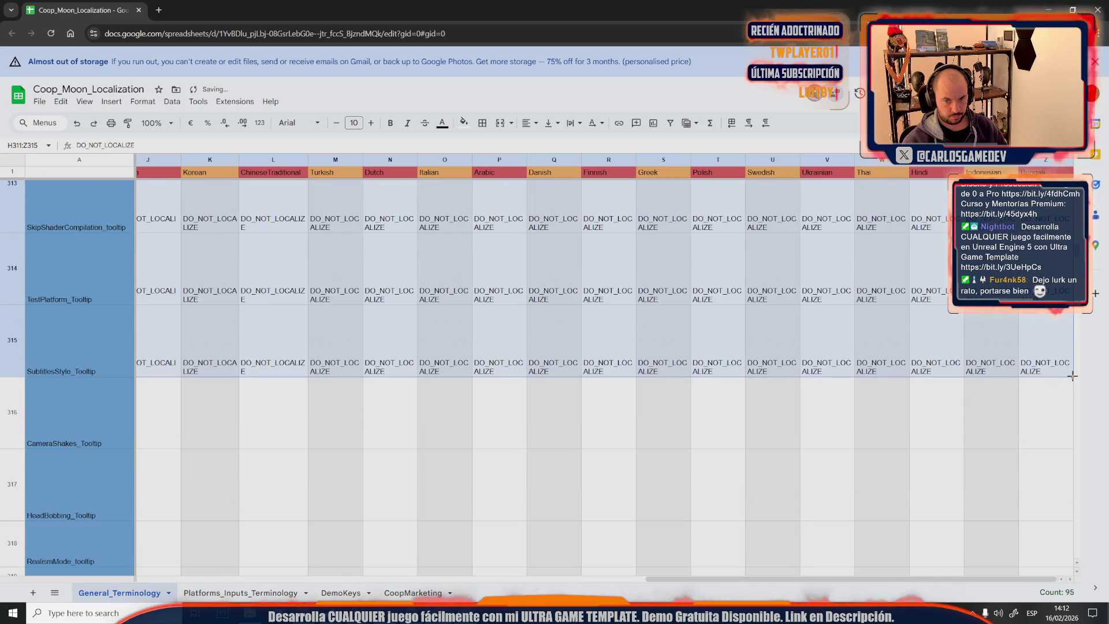
left_click_drag(1072, 375, 1040, 545)
scroll(1023, 429, "down", 3)
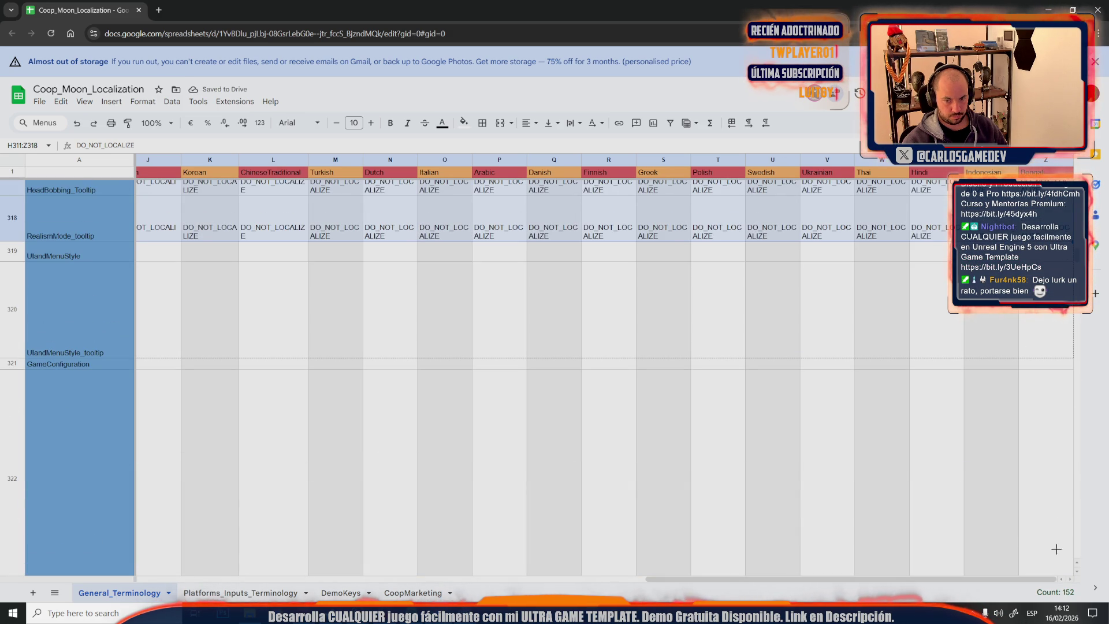
mouse_move(1050, 512)
left_mouse_down()
mouse_move(1050, 355)
mouse_move(1002, 489)
left_mouse_up()
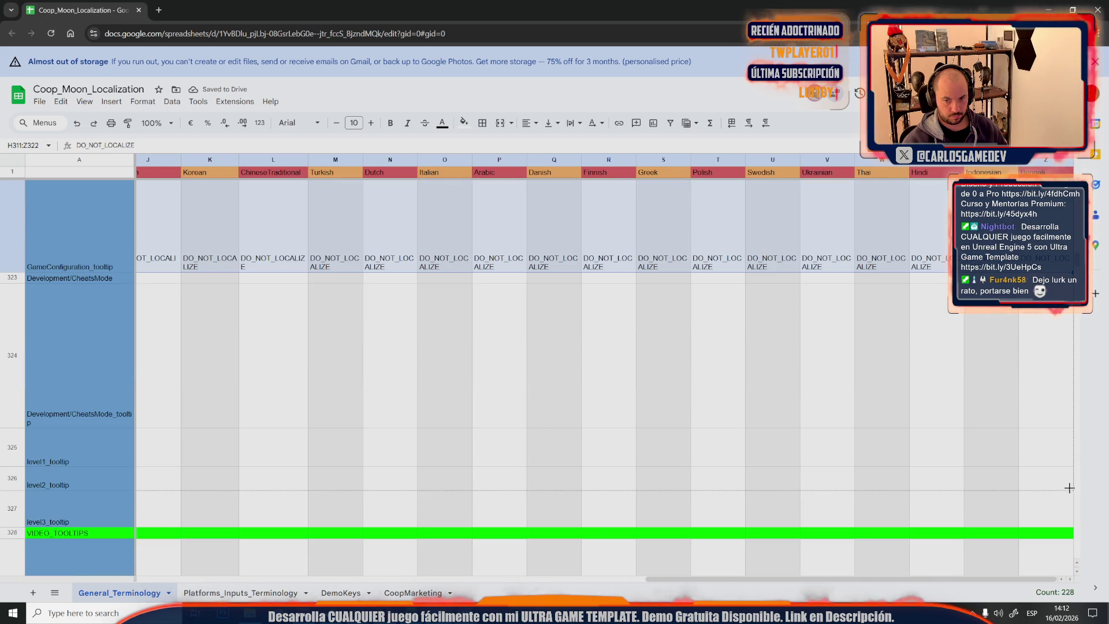
left_click_drag(1069, 487, 1070, 520)
left_click_drag(660, 575, 212, 460)
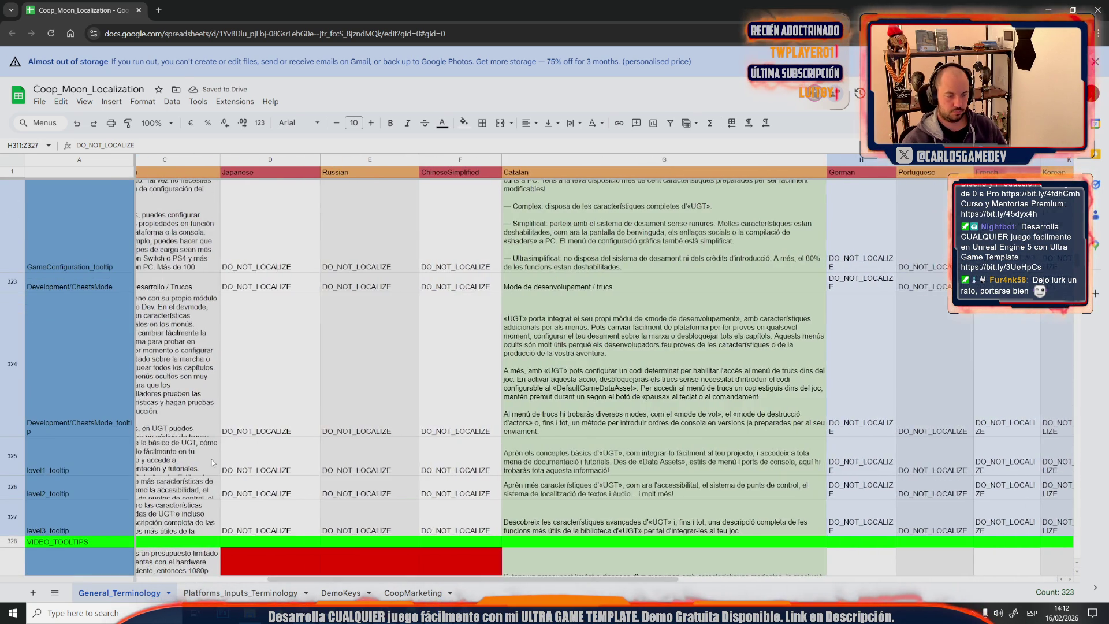
scroll(211, 459, "down", 5)
scroll(212, 460, "down", 5)
scroll(212, 460, "down", 5)
scroll(212, 459, "down", 5)
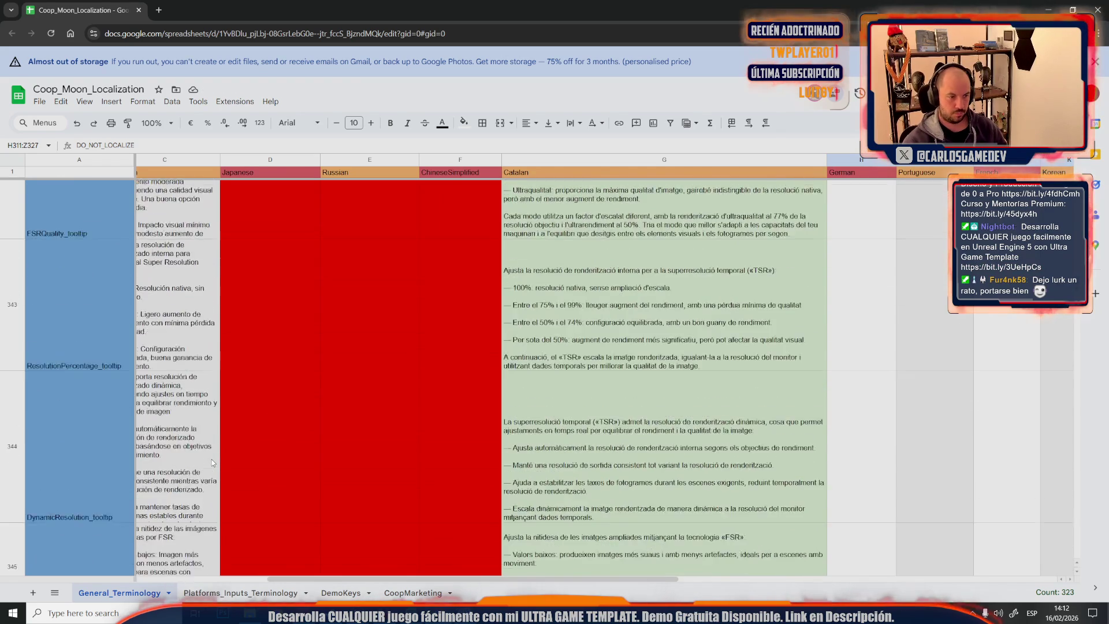
scroll(212, 459, "down", 5)
scroll(212, 459, "down", 5)
scroll(211, 460, "down", 5)
scroll(211, 459, "down", 5)
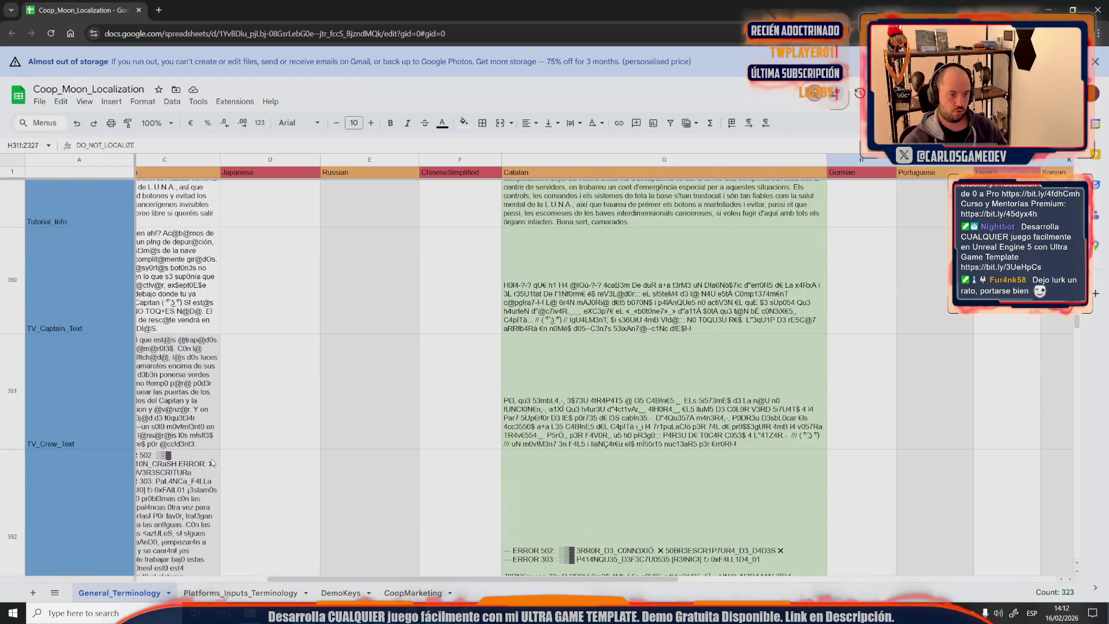
scroll(212, 459, "up", 5)
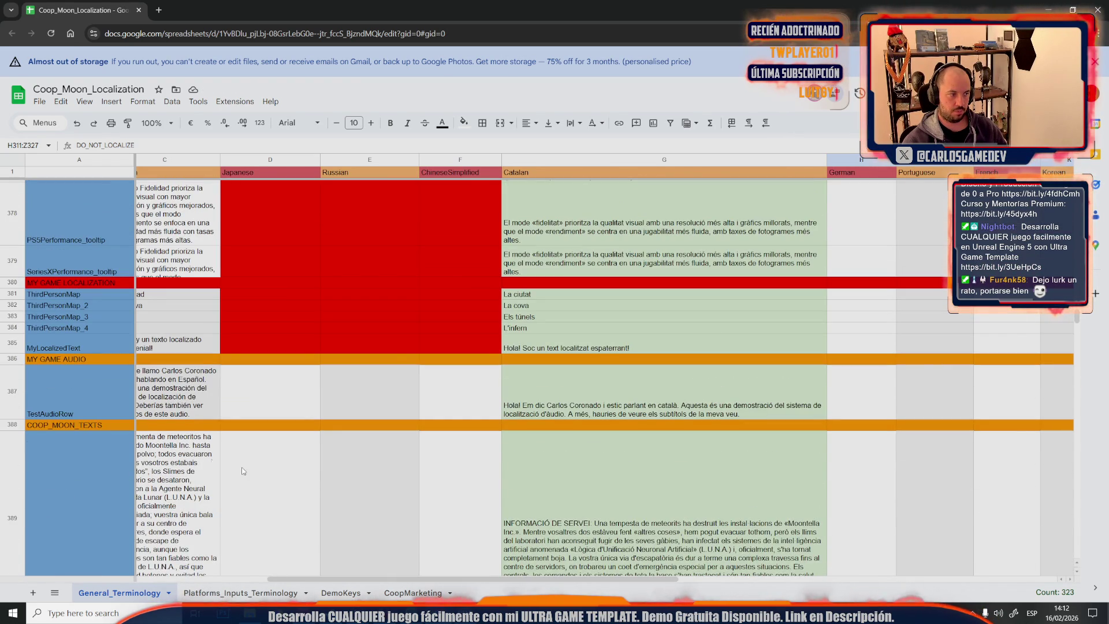
scroll(374, 540, "up", 5)
scroll(373, 539, "up", 5)
scroll(373, 540, "up", 5)
scroll(373, 540, "up", 5)
scroll(374, 540, "up", 3)
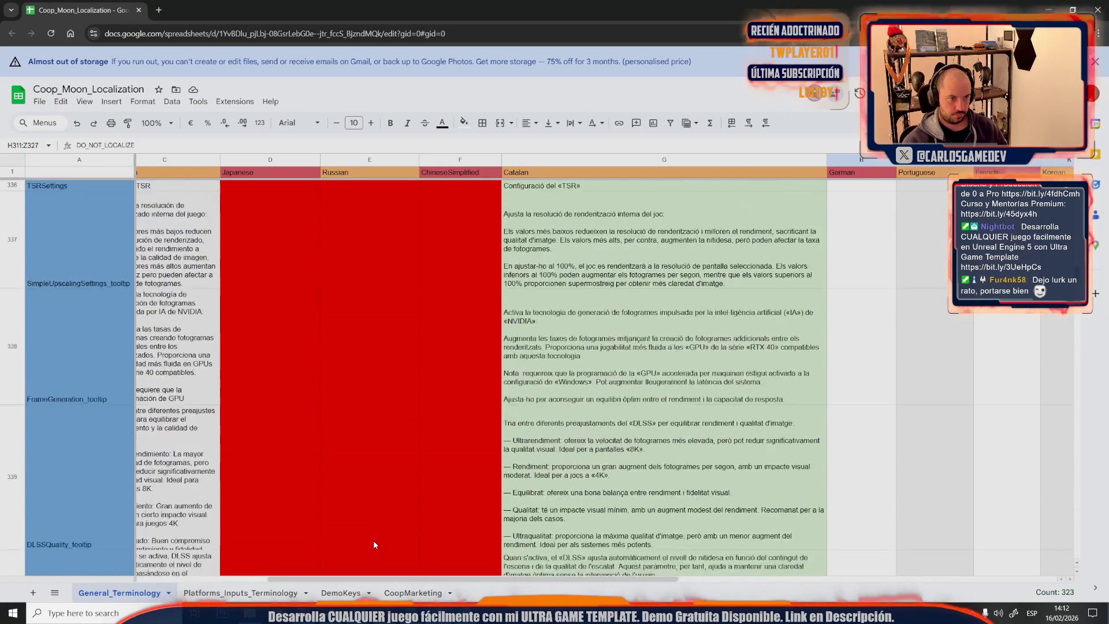
scroll(373, 539, "up", 3)
scroll(373, 540, "up", 3)
scroll(323, 436, "down", 2)
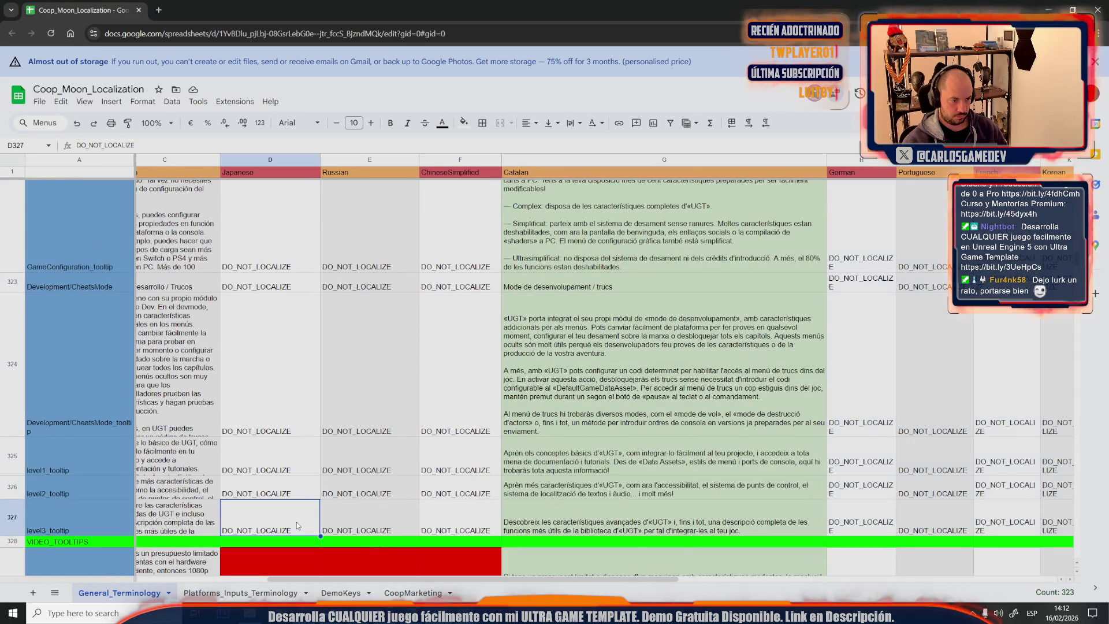
left_click_drag(468, 520, 312, 520)
Copy row 327's DO_NOT_LOCALIZE values into rows 329 through 332 under Japanese, Russian and Chinese
key("ctrl+c")
scroll(313, 519, "down", 1)
left_click(294, 468)
key("ctrl+v")
scroll(469, 287, "down", 5)
scroll(469, 291, "up", 1)
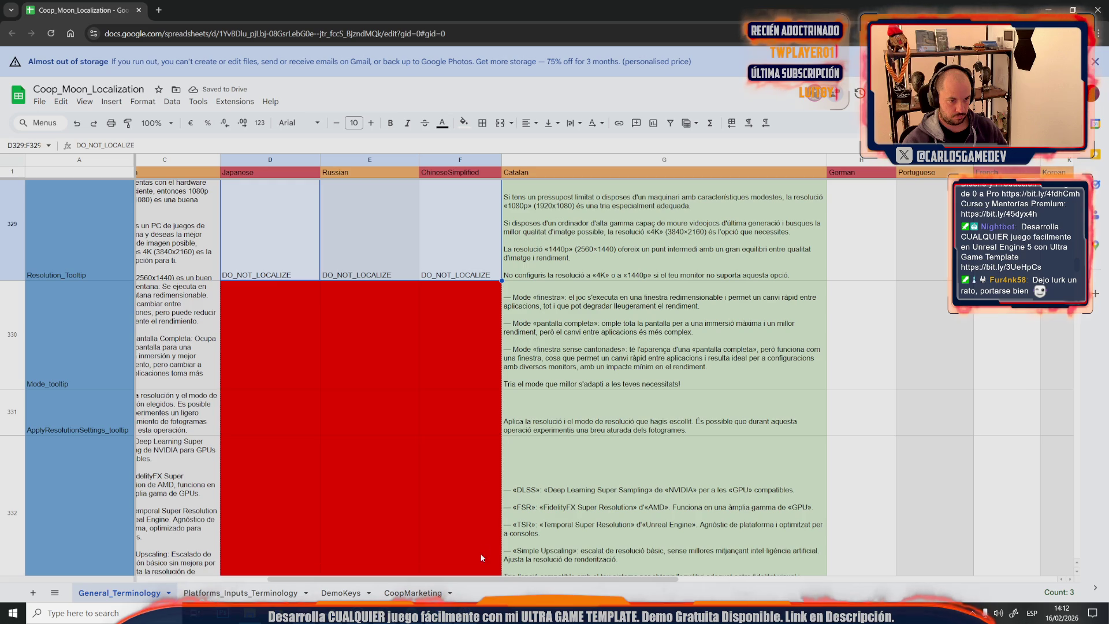
left_click(475, 498, "shift")
key("ctrl+v")
scroll(474, 425, "down", 2)
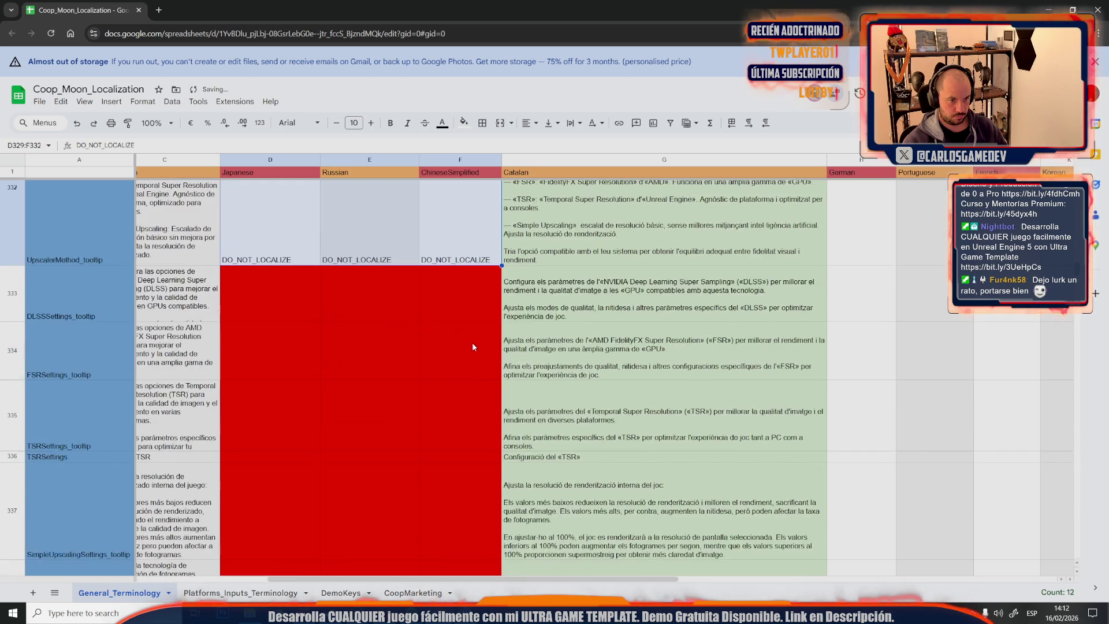
scroll(471, 352, "down", 2)
Fill the remaining red tooltip cells, including rows 378-379, with DO_NOT_LOCALIZE
key("ctrl+minus")
key("ctrl+minus")
key("ctrl+minus")
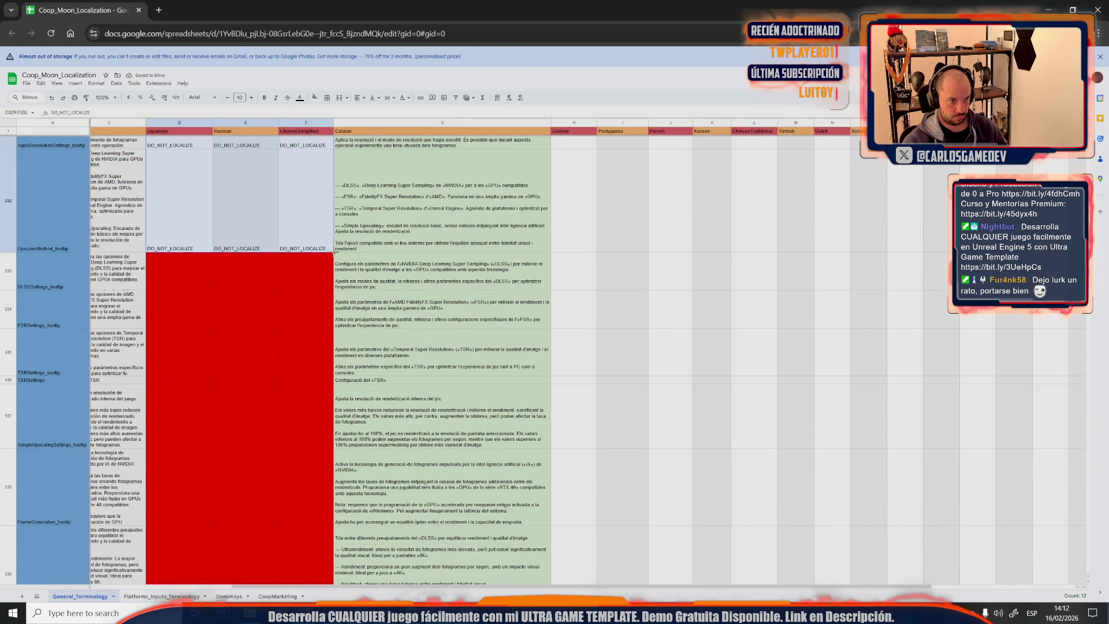
scroll(327, 572, "down", 2)
scroll(327, 572, "down", 2)
scroll(315, 530, "down", 3)
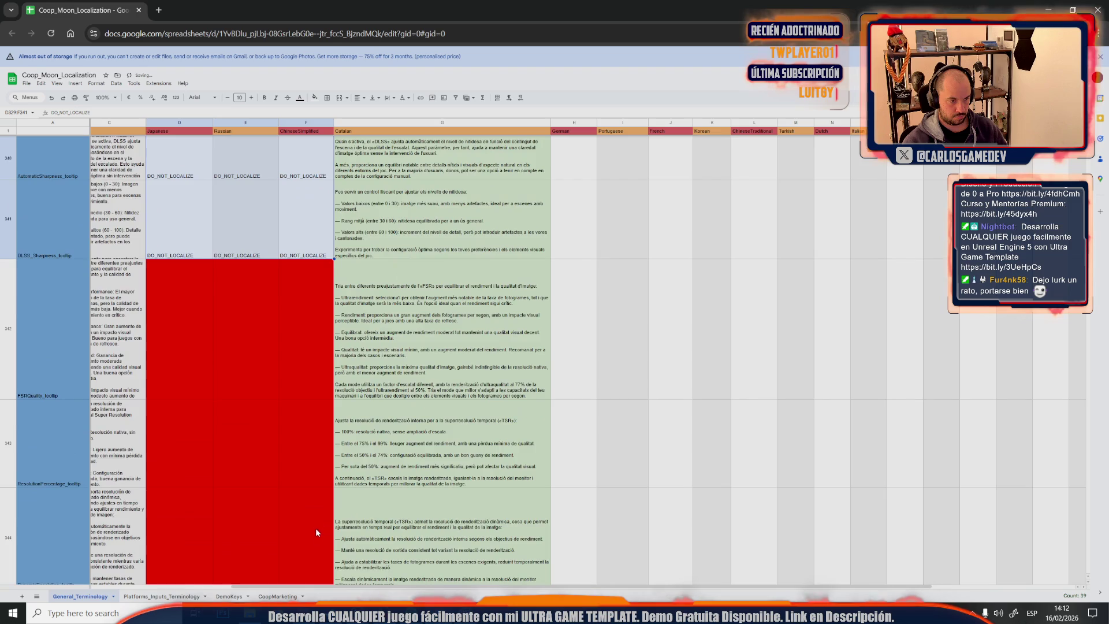
scroll(290, 333, "down", 2)
scroll(298, 277, "up", 2)
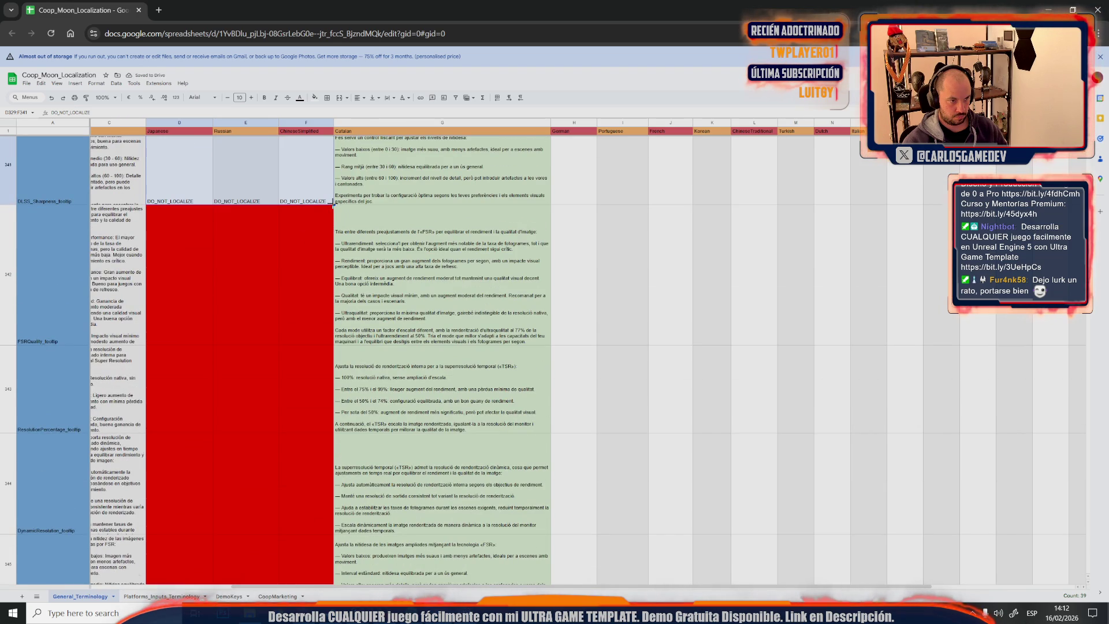
scroll(327, 555, "down", 3)
scroll(325, 562, "down", 2)
scroll(297, 338, "down", 2)
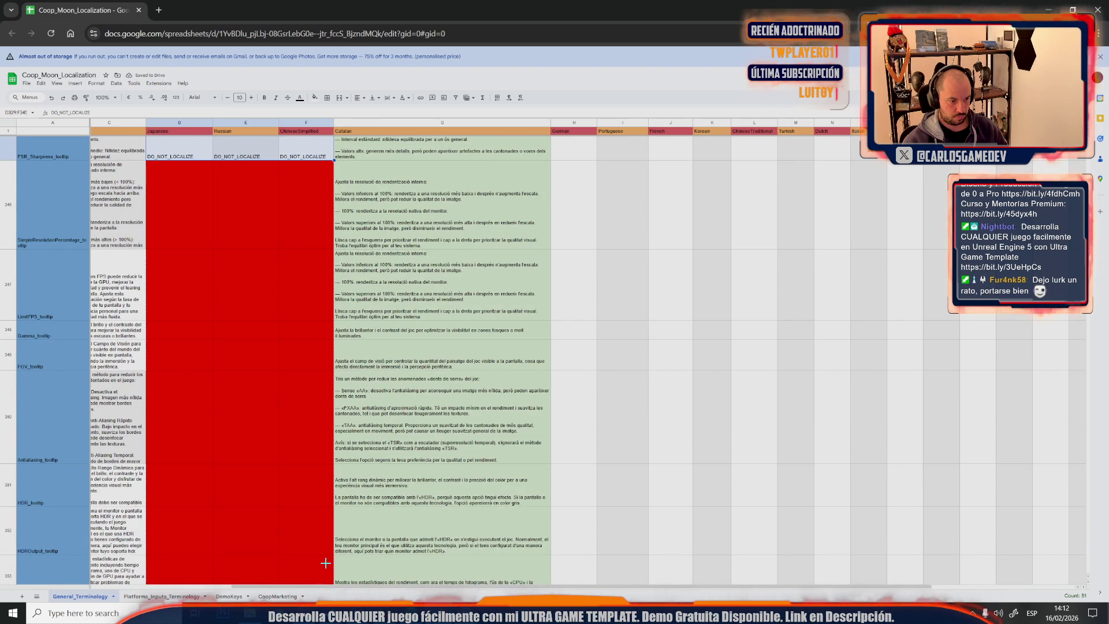
left_click_drag(325, 563, 324, 562)
scroll(325, 563, "down", 5)
scroll(312, 326, "down", 1)
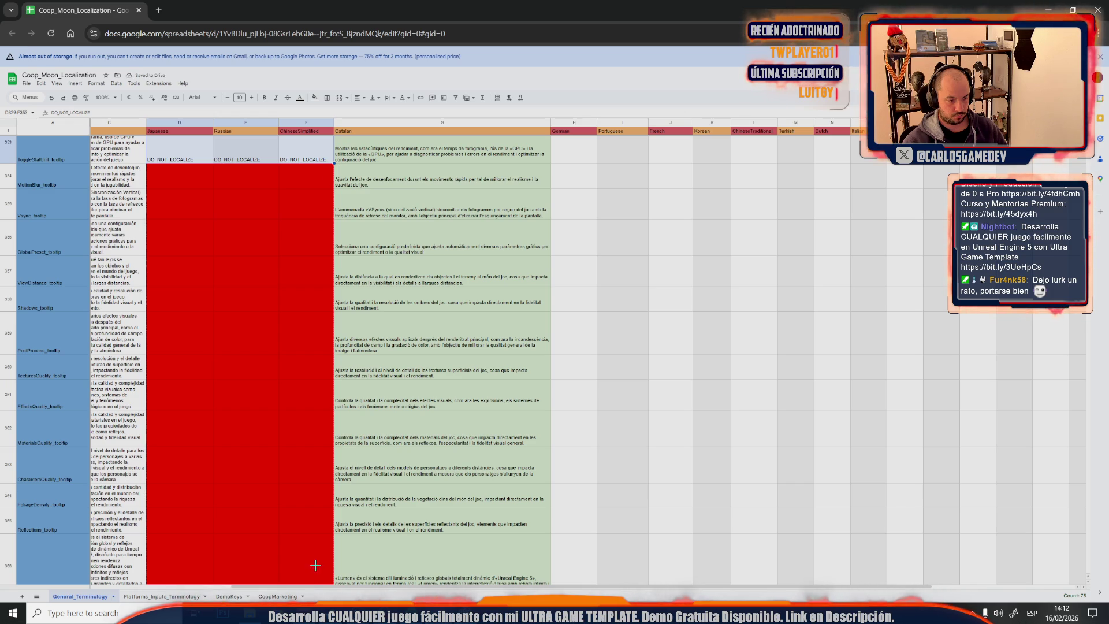
scroll(313, 579, "down", 3)
scroll(316, 543, "down", 2)
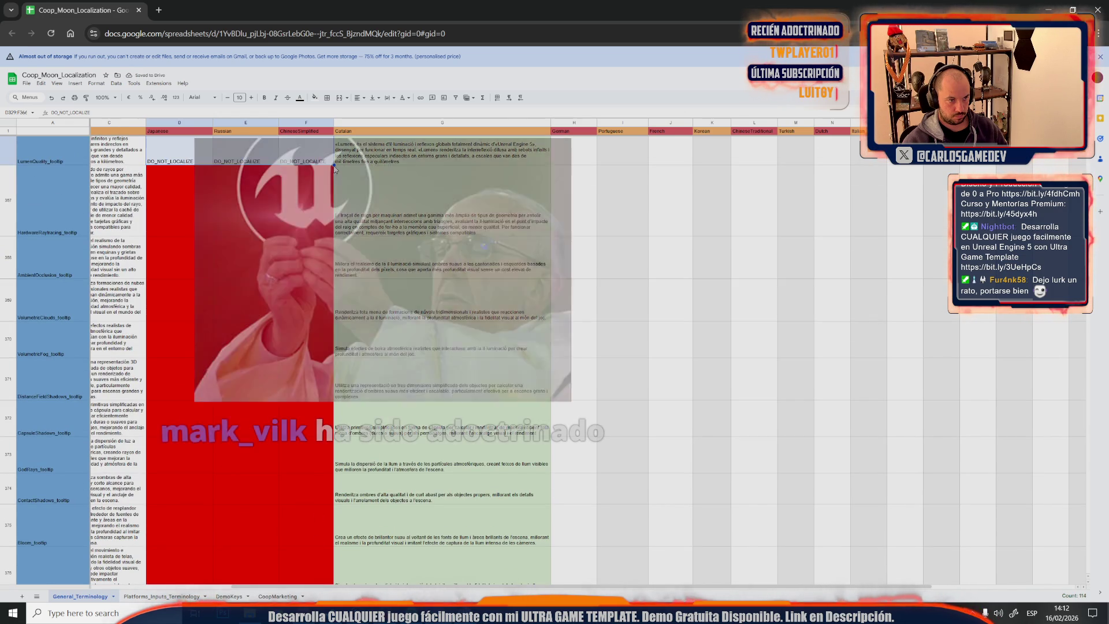
key("ctrl+d")
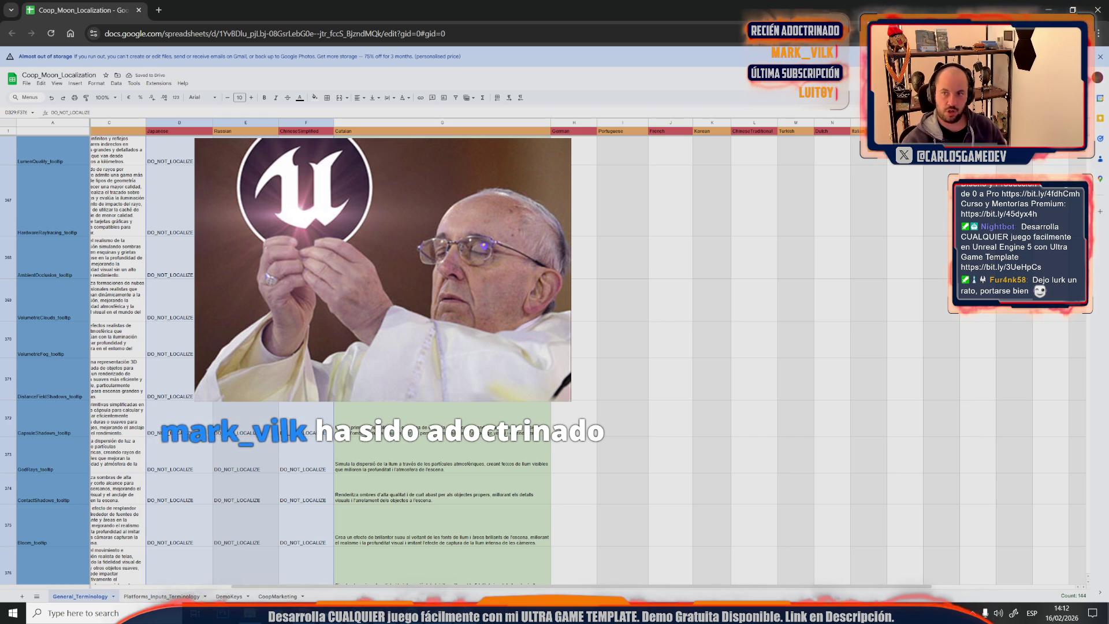
scroll(555, 359, "down", 3)
scroll(554, 359, "down", 3)
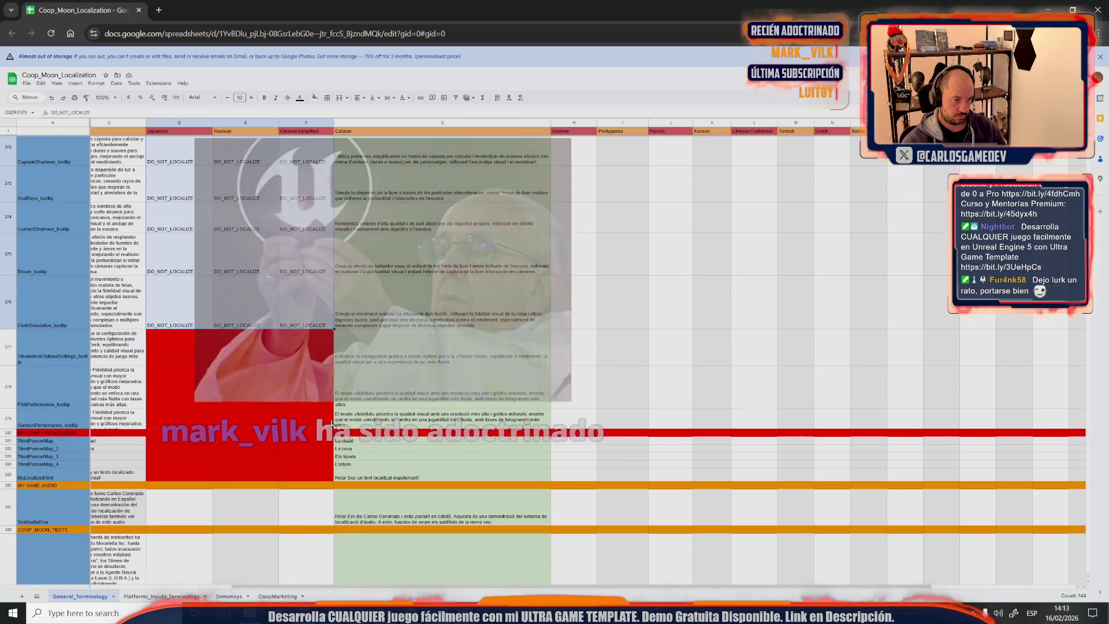
key("ctrl+d")
Paste DO_NOT_LOCALIZE into the ThirdPersonMap row 381 cells D381:F381
left_click_drag(224, 426, 298, 424)
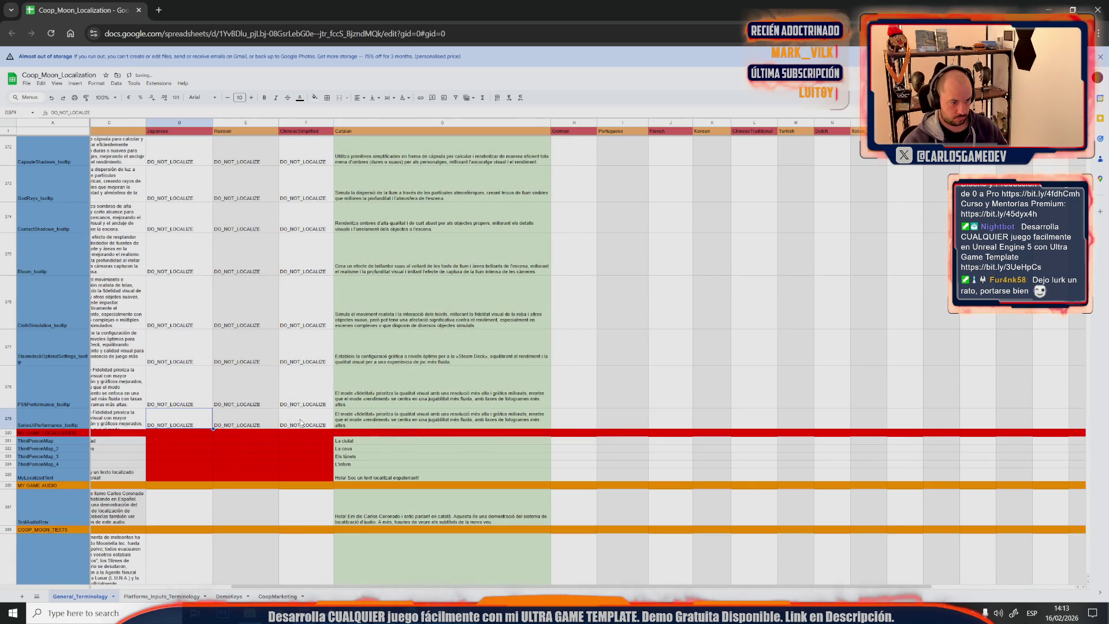
left_click(172, 443)
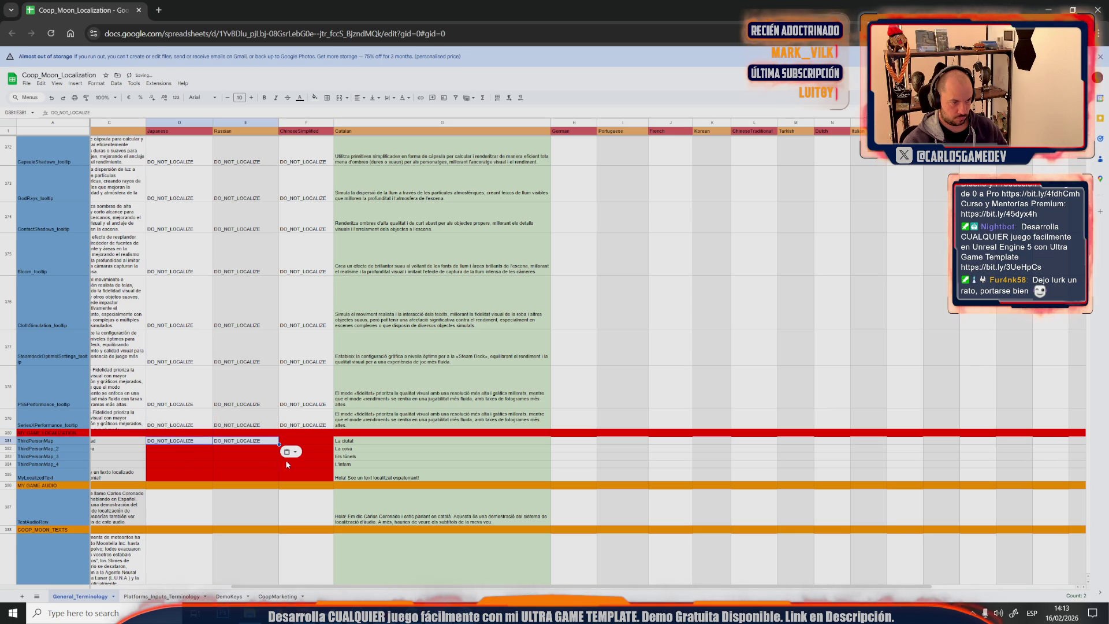
left_click_drag(192, 427, 299, 425)
key("ctrl+c")
left_click(174, 440)
key("ctrl+v")
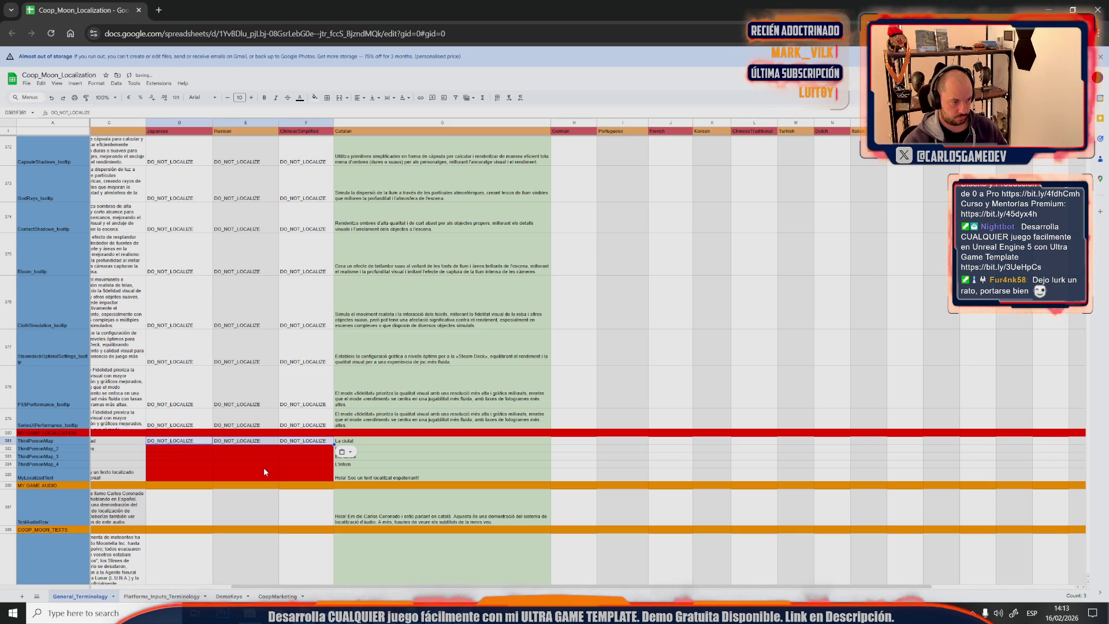
left_click_drag(305, 572, 72, 579)
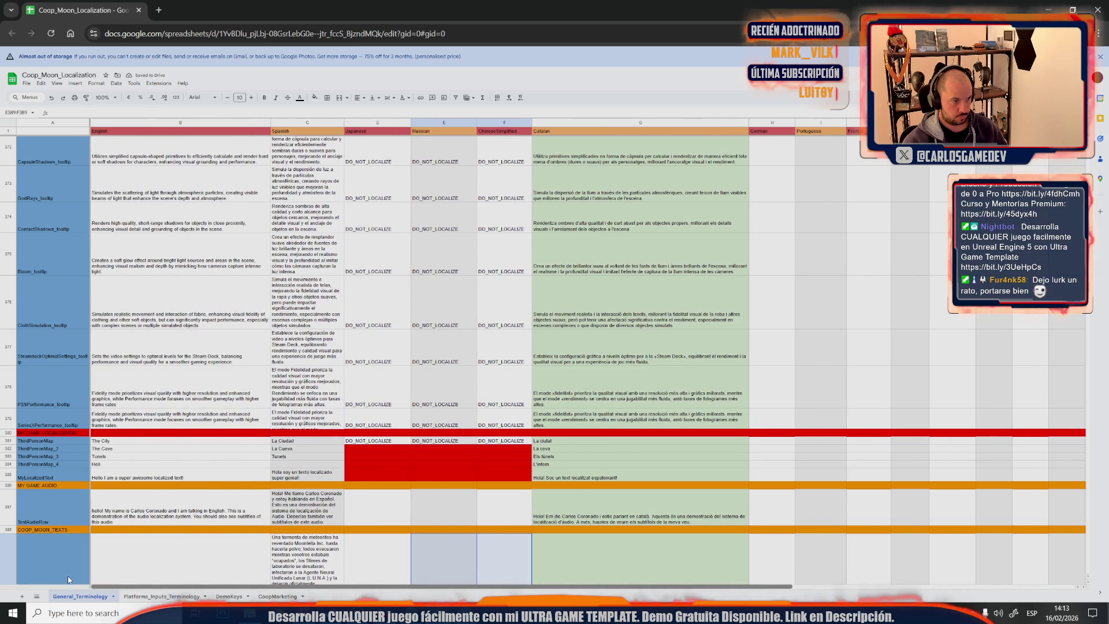
Extend DO_NOT_LOCALIZE down over the red cells to F385, undoing and reselecting D381:F381 to retry
left_click(385, 313)
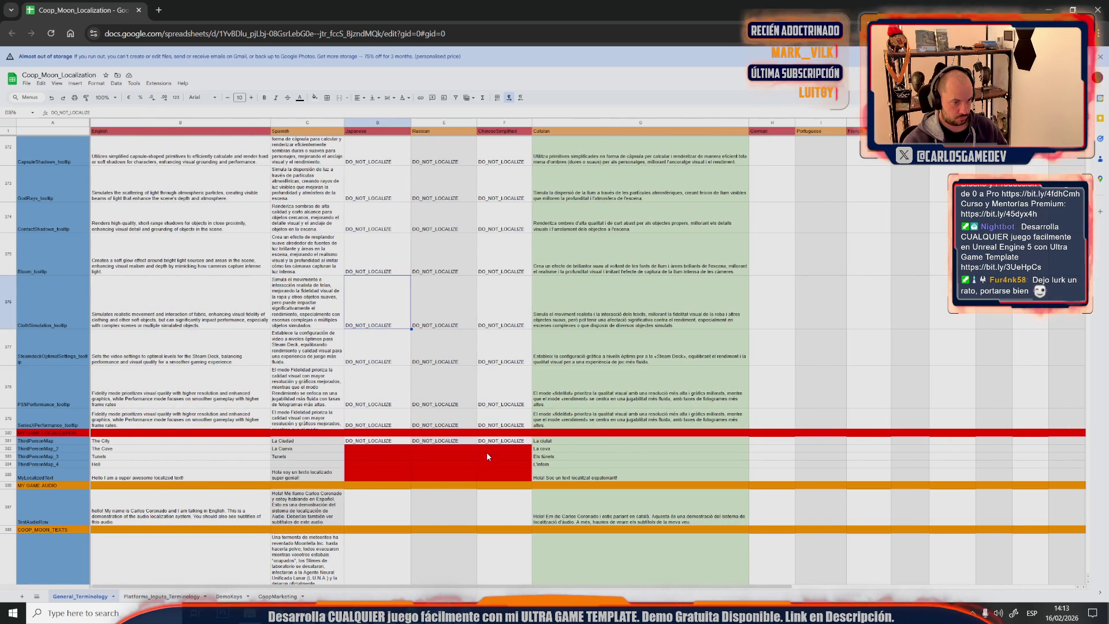
left_click(383, 442)
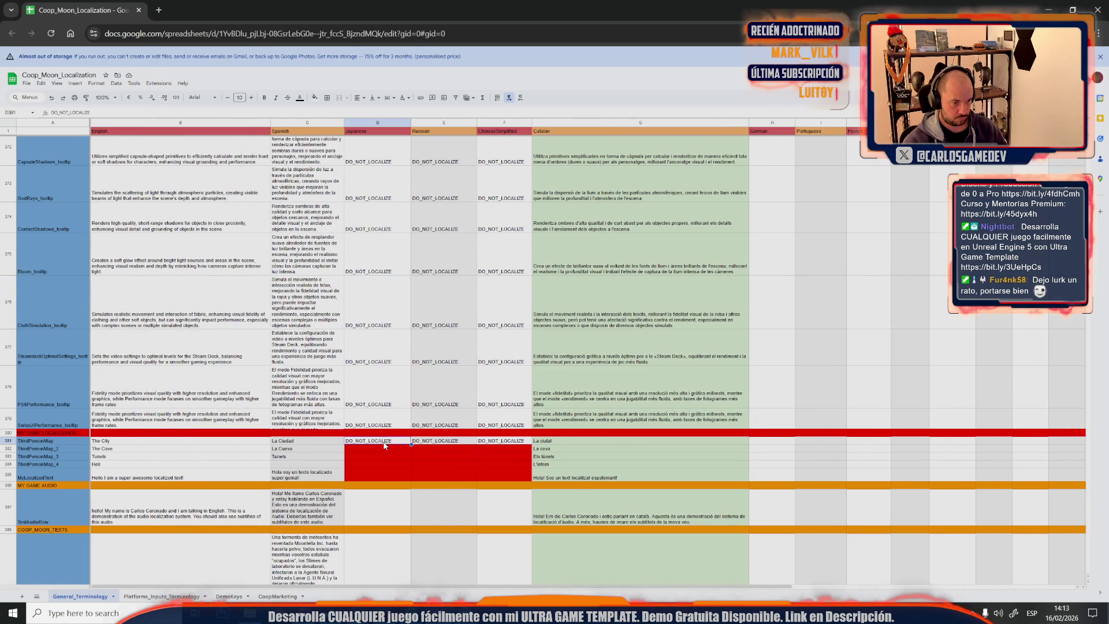
left_click(497, 439, "shift")
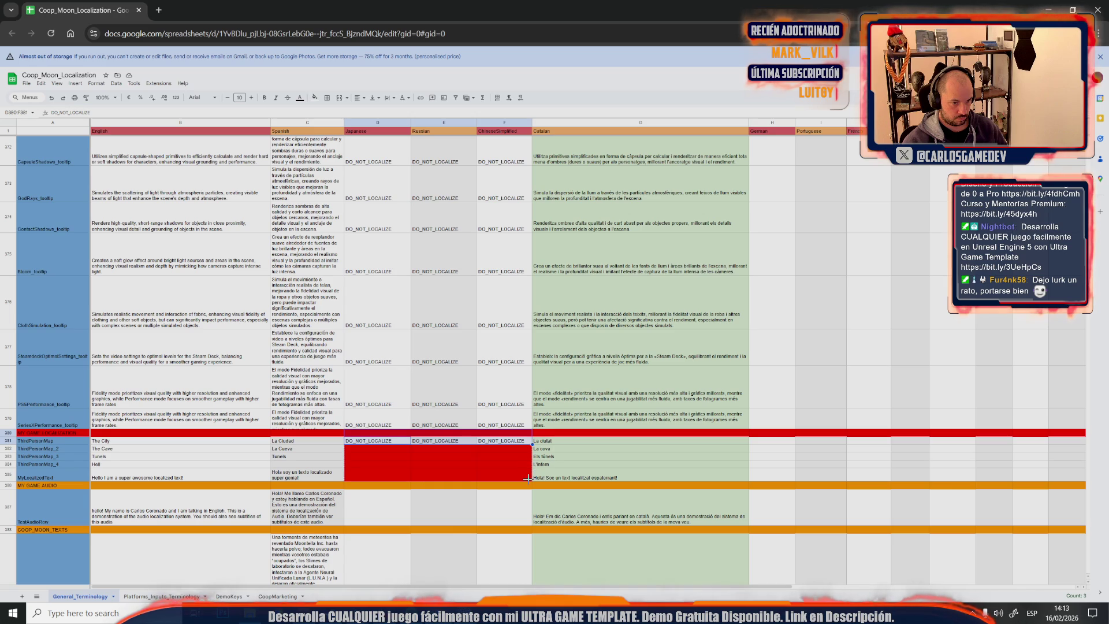
left_click_drag(532, 444, 528, 478)
key("ctrl+z")
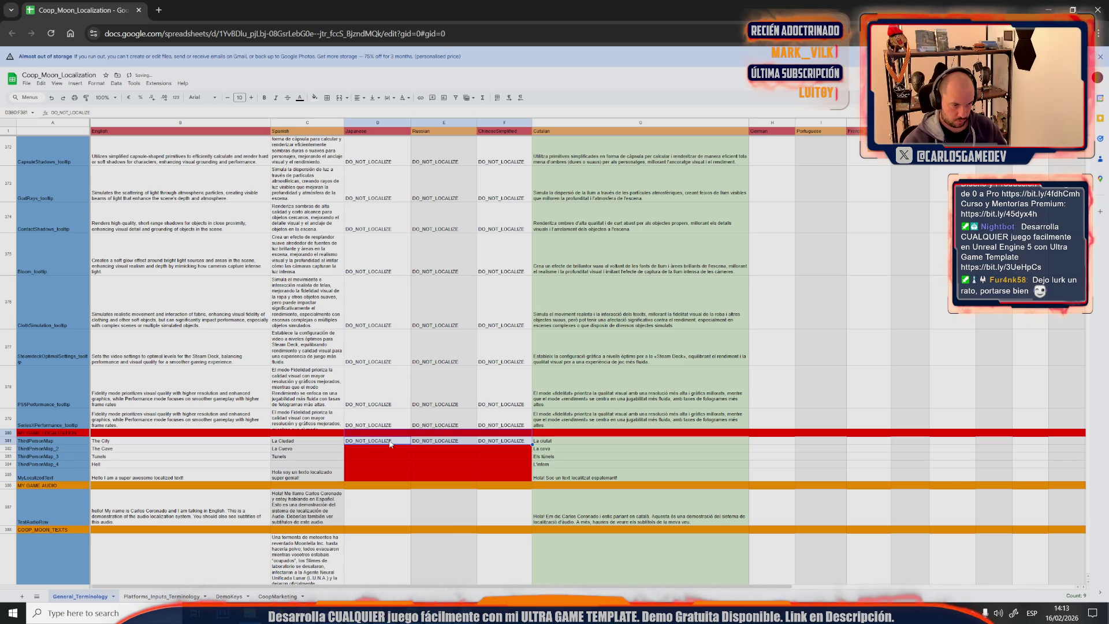
left_click(386, 445)
key("shift+Right")
key("shift+Right")
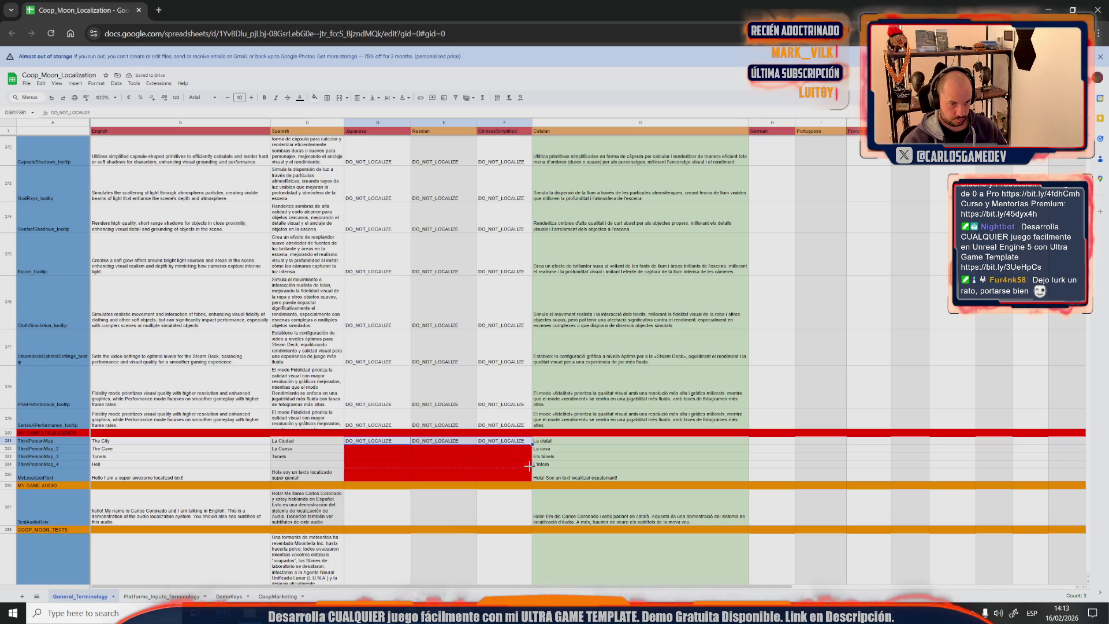
left_click_drag(527, 476, 526, 478)
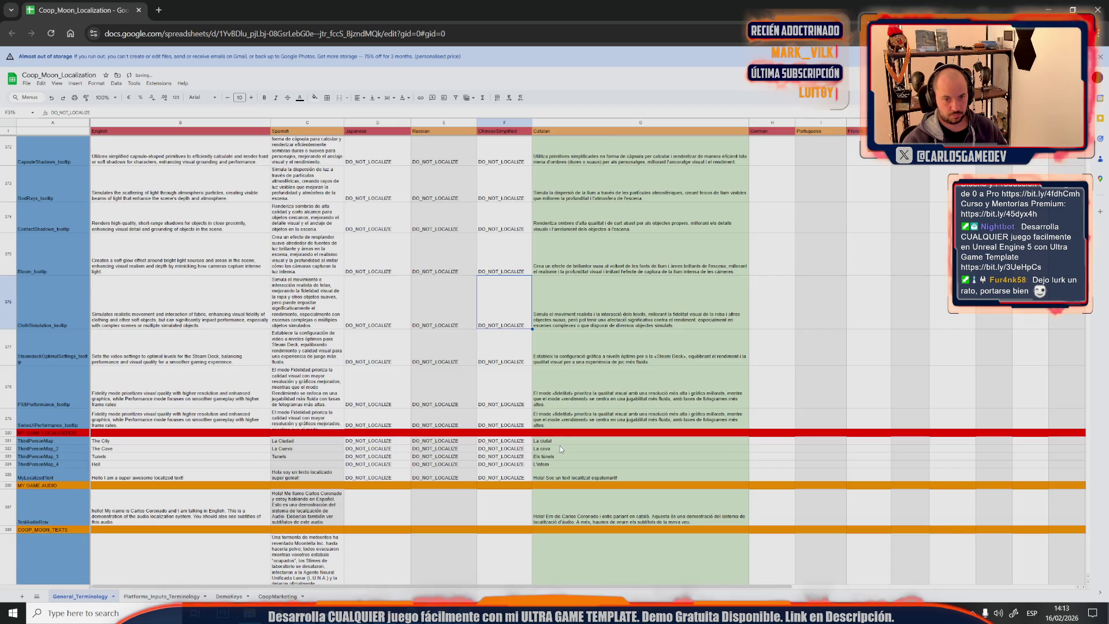
scroll(559, 446, "up", 5)
scroll(575, 440, "up", 3)
scroll(574, 440, "up", 3)
scroll(574, 440, "up", 3)
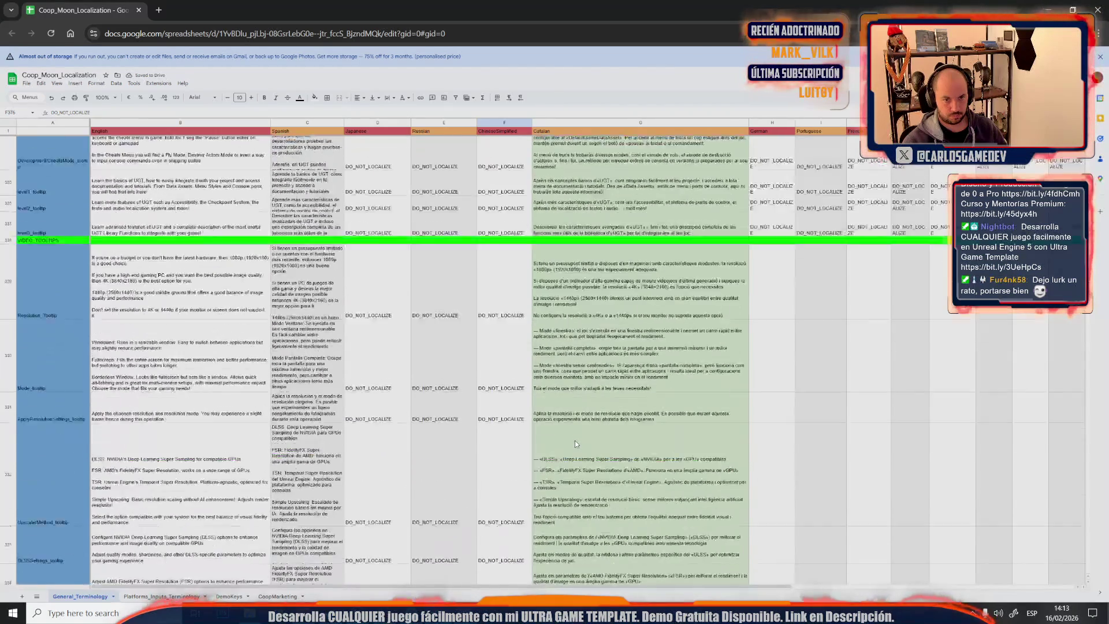
scroll(574, 440, "up", 3)
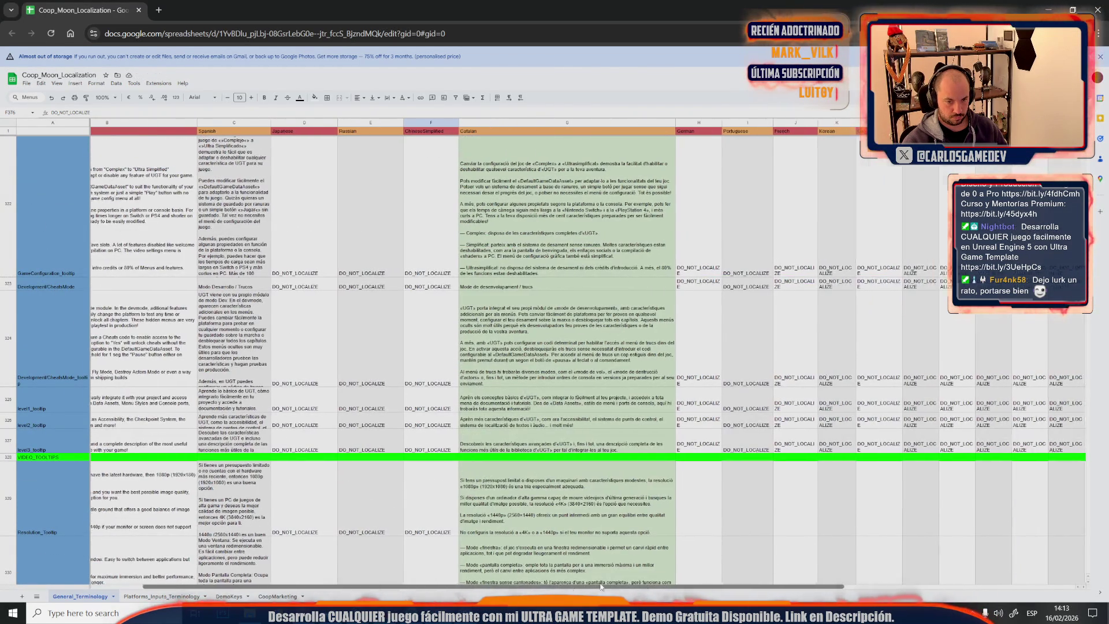
left_click_drag(780, 589, 1041, 590)
Paste row 327's German-onward DO_NOT_LOCALIZE values into the empty graphics tooltip rows below
left_click(1065, 440)
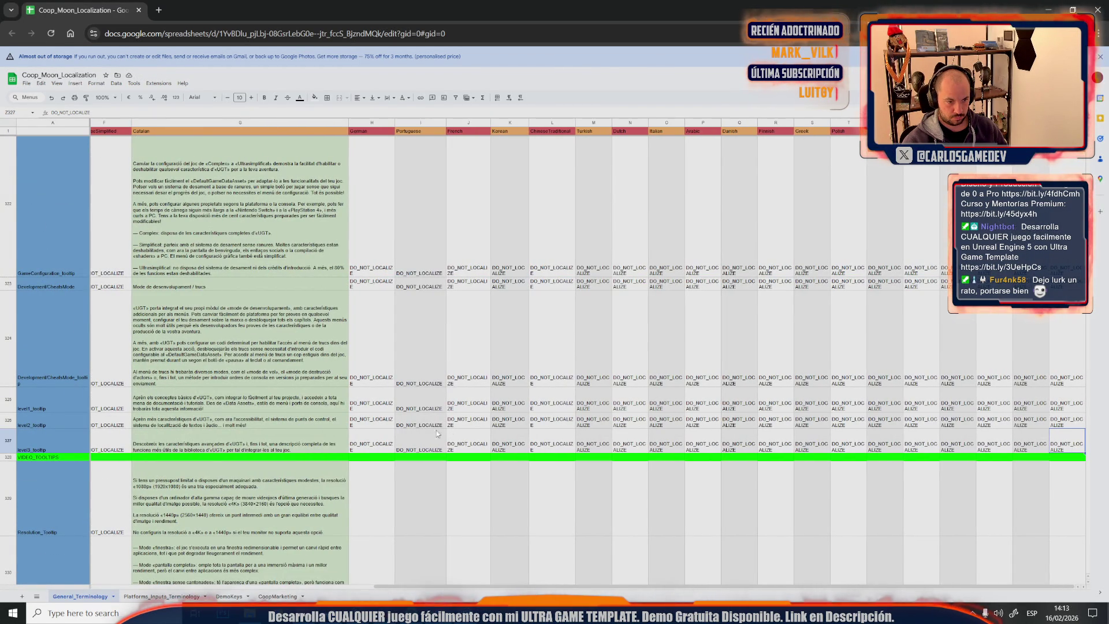
left_click(381, 439, "shift")
key("Delete")
key("ctrl+shift+Down")
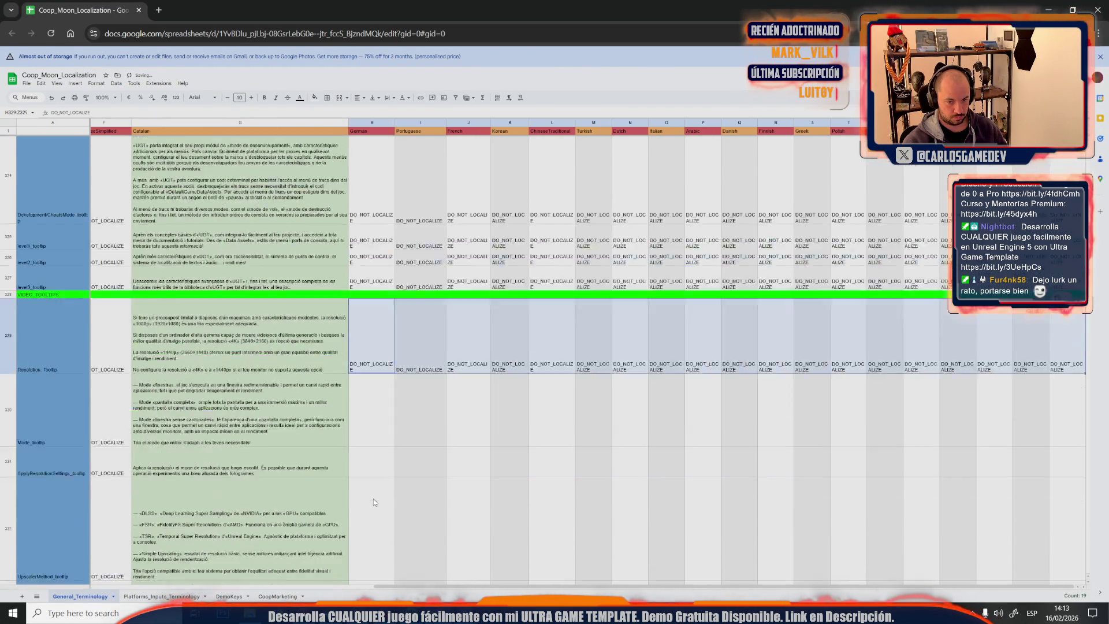
scroll(374, 499, "up", 5)
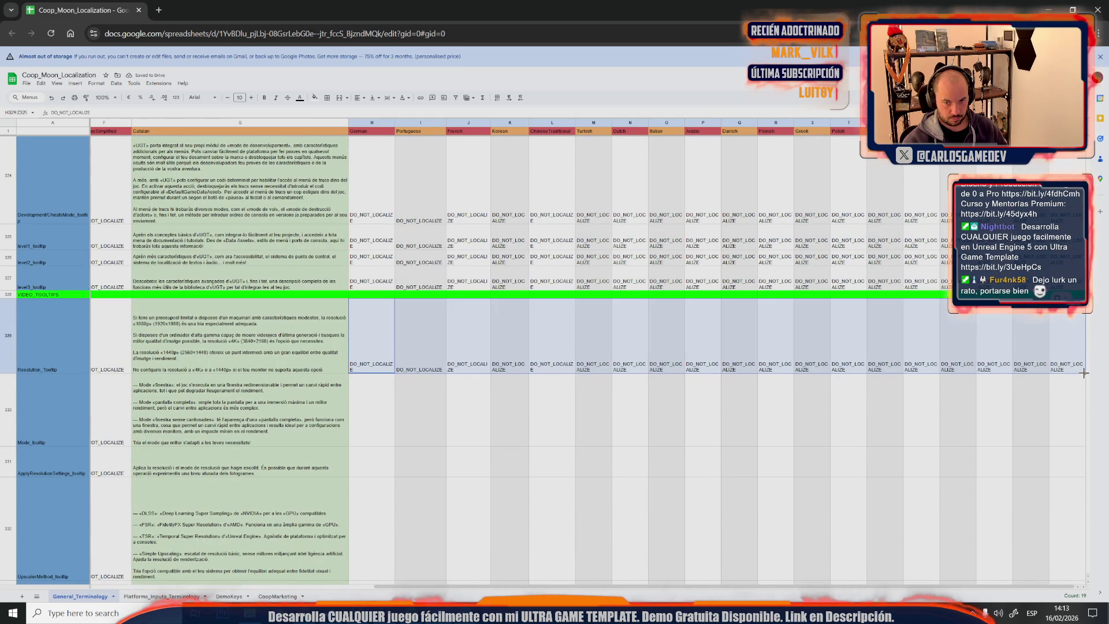
scroll(1083, 374, "up", 3)
scroll(1084, 373, "up", 3)
scroll(1083, 373, "up", 3)
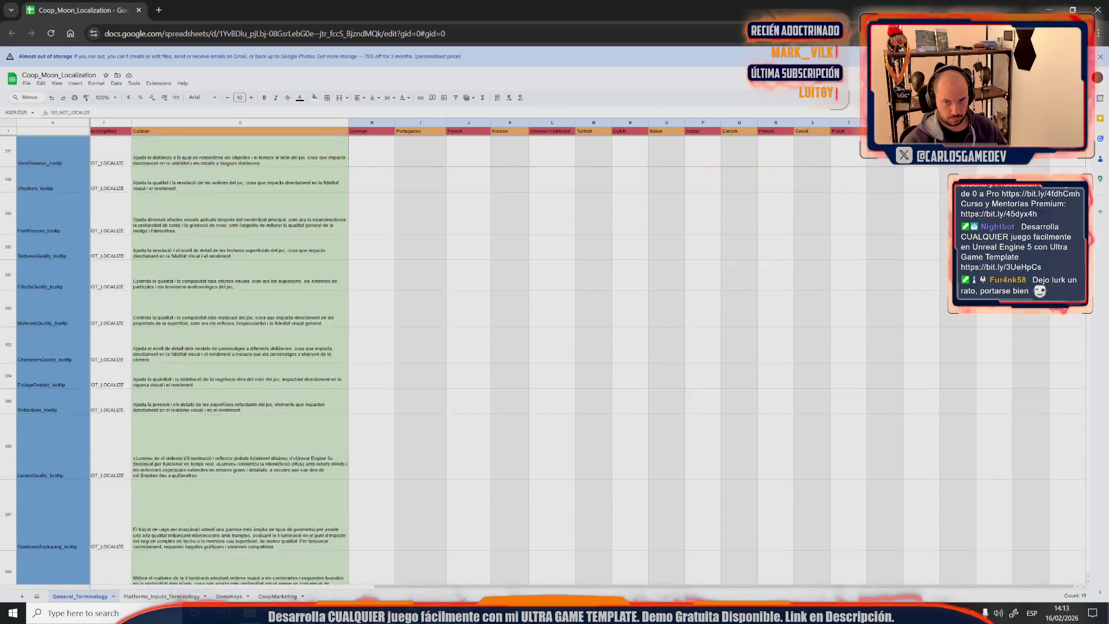
scroll(1000, 549, "down", 3)
scroll(1001, 549, "down", 3)
scroll(1001, 549, "down", 3)
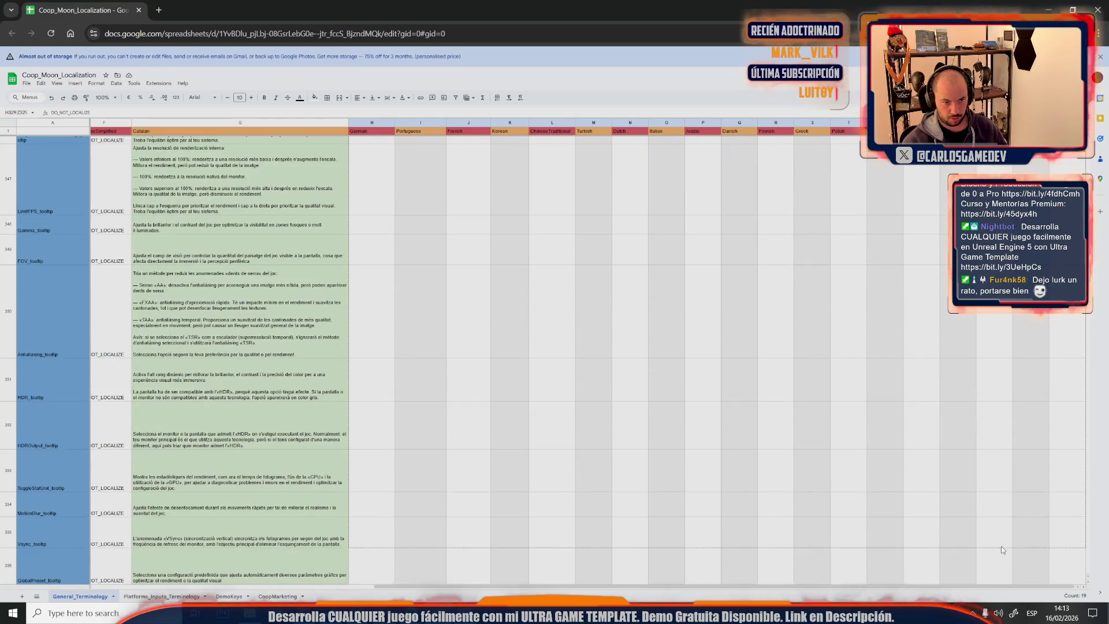
scroll(1000, 549, "down", 3)
scroll(1001, 548, "down", 3)
scroll(1008, 533, "down", 3)
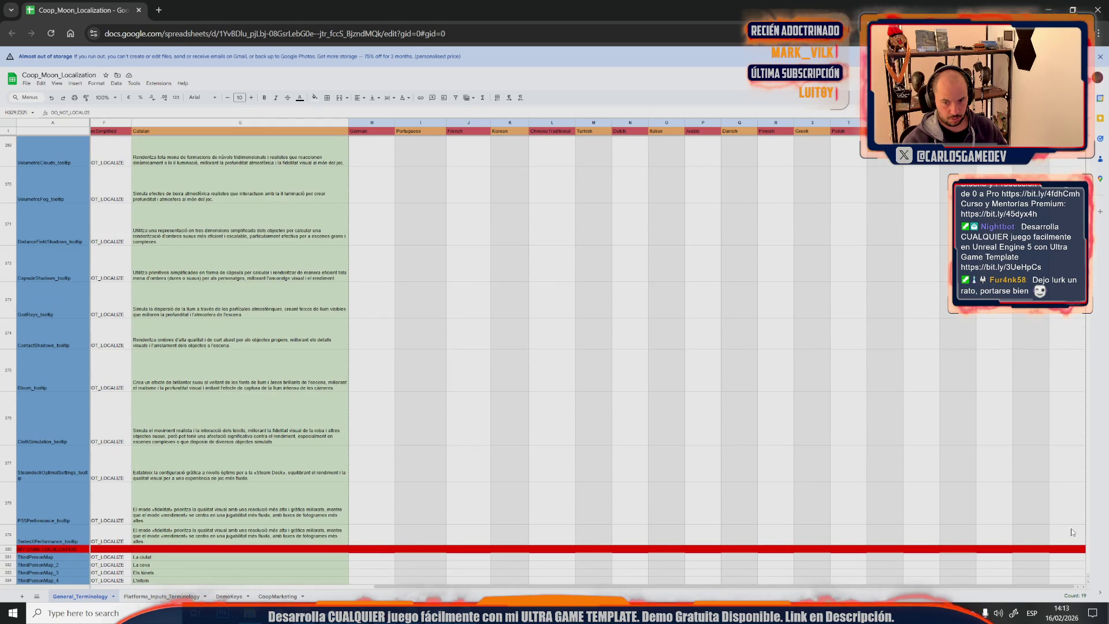
type("DO_NOT_LOCALIZE")
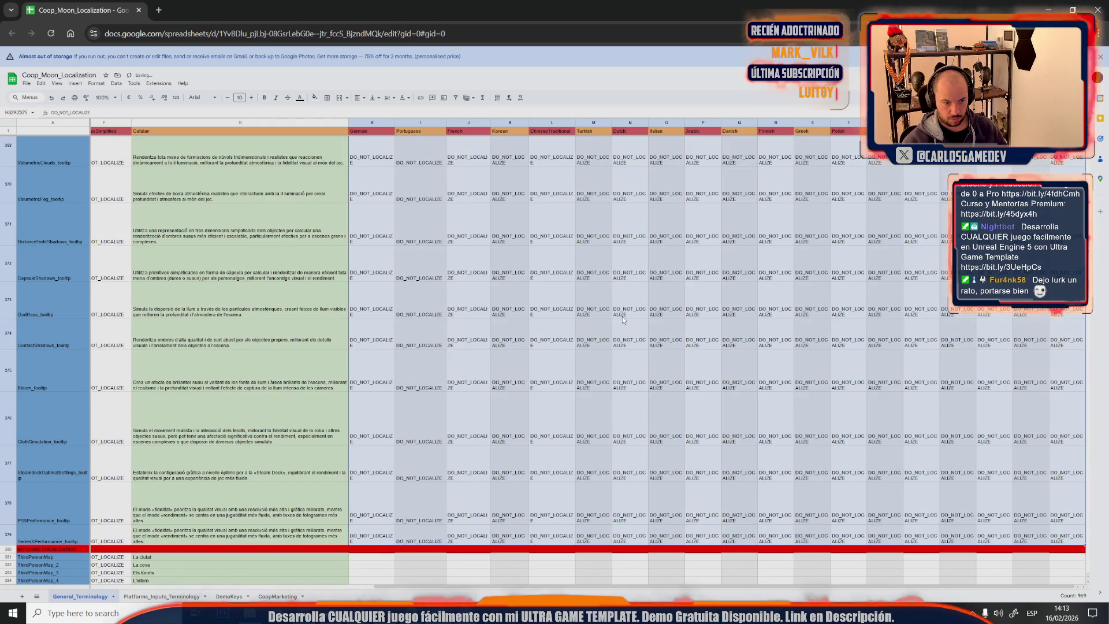
left_click(623, 316)
scroll(623, 317, "up", 3)
scroll(623, 316, "up", 3)
scroll(622, 320, "up", 3)
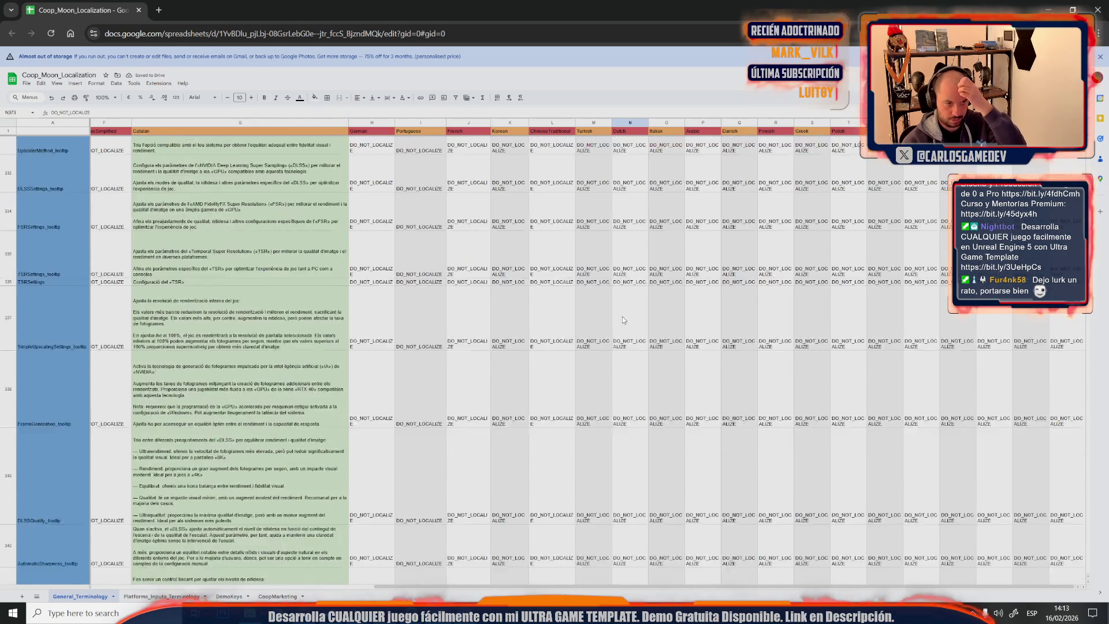
scroll(623, 319, "up", 3)
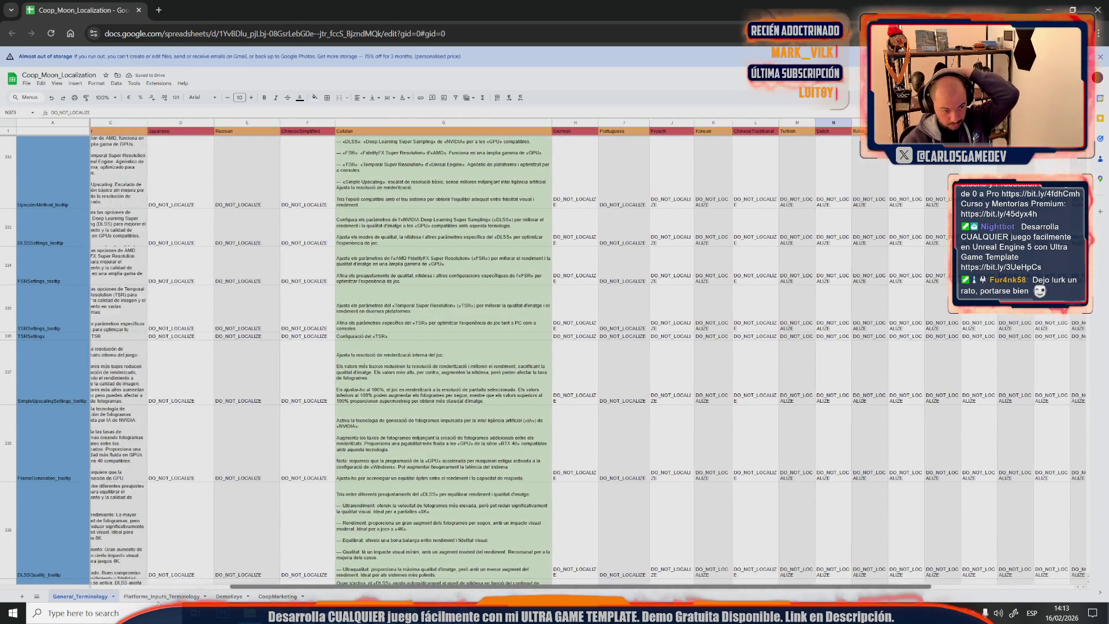
left_click_drag(515, 588, 416, 589)
scroll(353, 336, "up", 3)
scroll(353, 335, "up", 3)
scroll(353, 336, "up", 3)
scroll(353, 335, "up", 5)
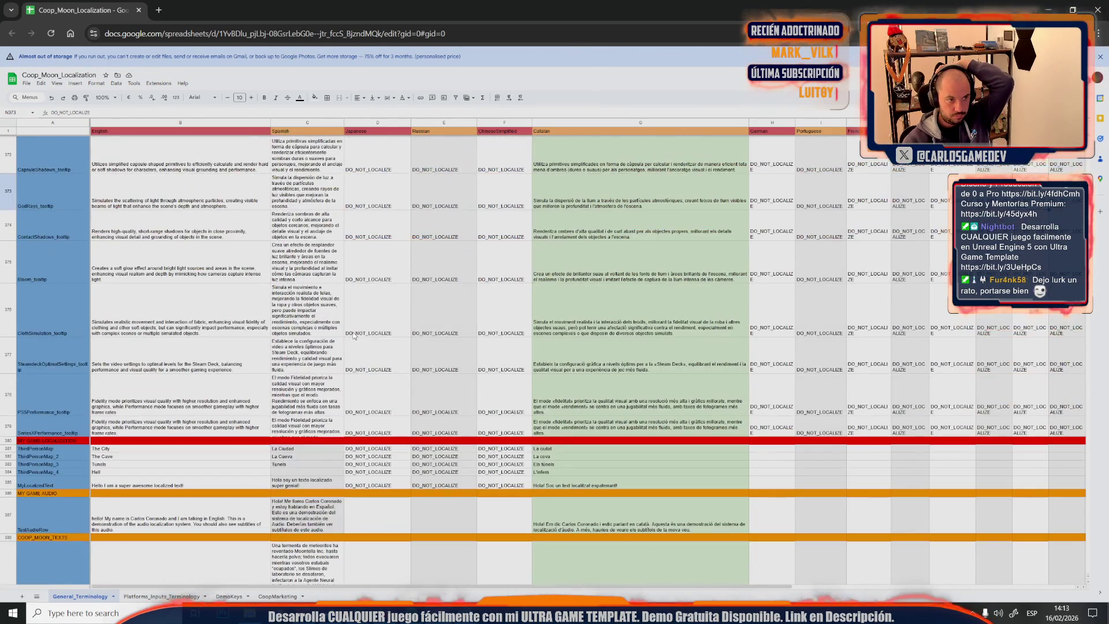
scroll(354, 337, "up", 5)
scroll(354, 337, "up", 5)
scroll(353, 338, "up", 5)
scroll(352, 335, "up", 5)
scroll(353, 336, "up", 5)
scroll(352, 335, "up", 5)
scroll(352, 336, "up", 5)
scroll(353, 335, "up", 5)
scroll(353, 335, "up", 5)
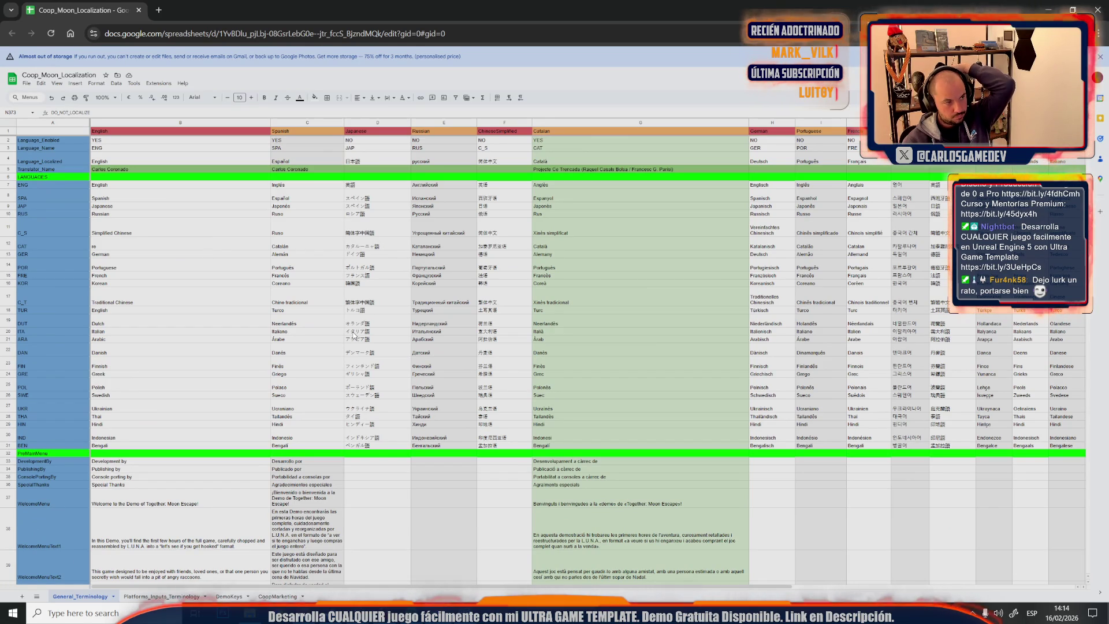
scroll(352, 335, "down", 5)
scroll(353, 335, "down", 5)
scroll(353, 336, "down", 5)
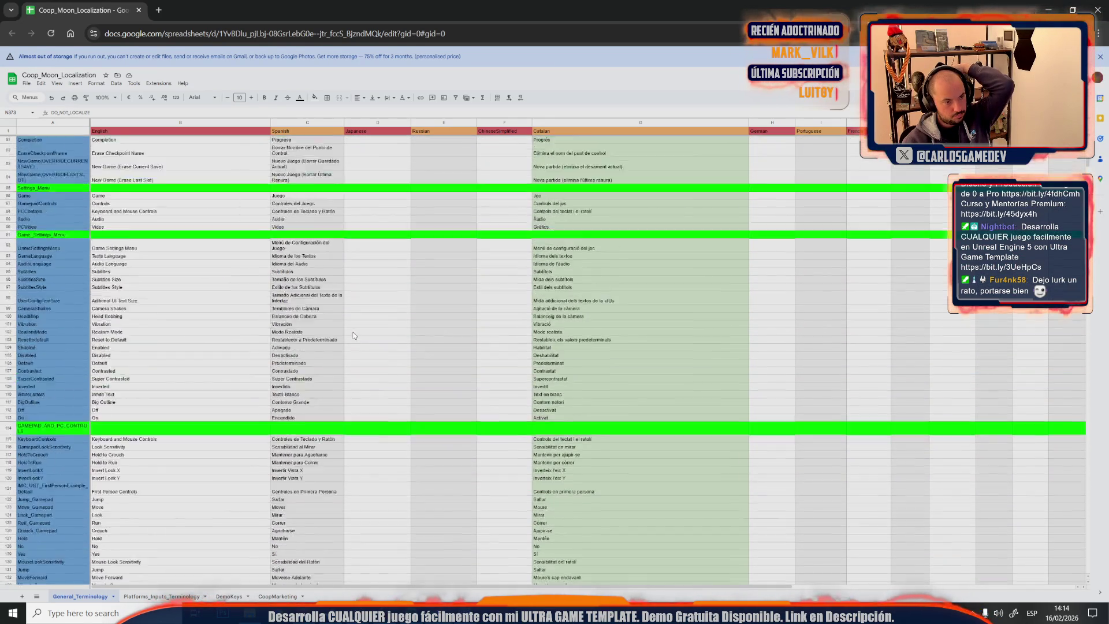
scroll(354, 335, "down", 5)
scroll(353, 335, "down", 5)
scroll(353, 335, "down", 5)
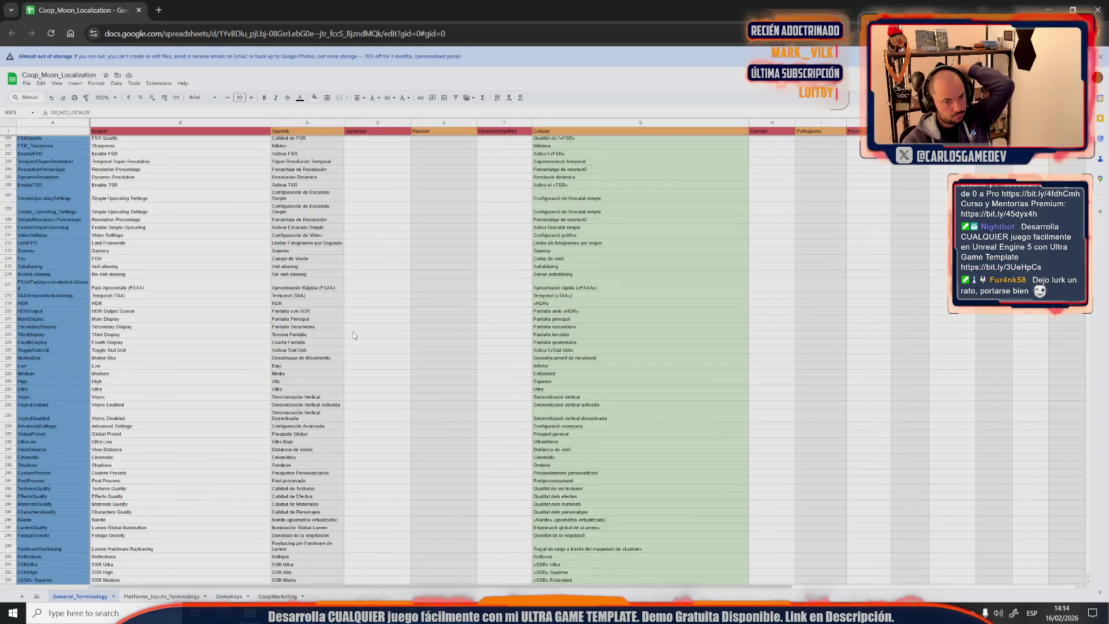
scroll(353, 335, "down", 5)
scroll(352, 335, "down", 5)
scroll(353, 335, "down", 5)
scroll(353, 335, "down", 5)
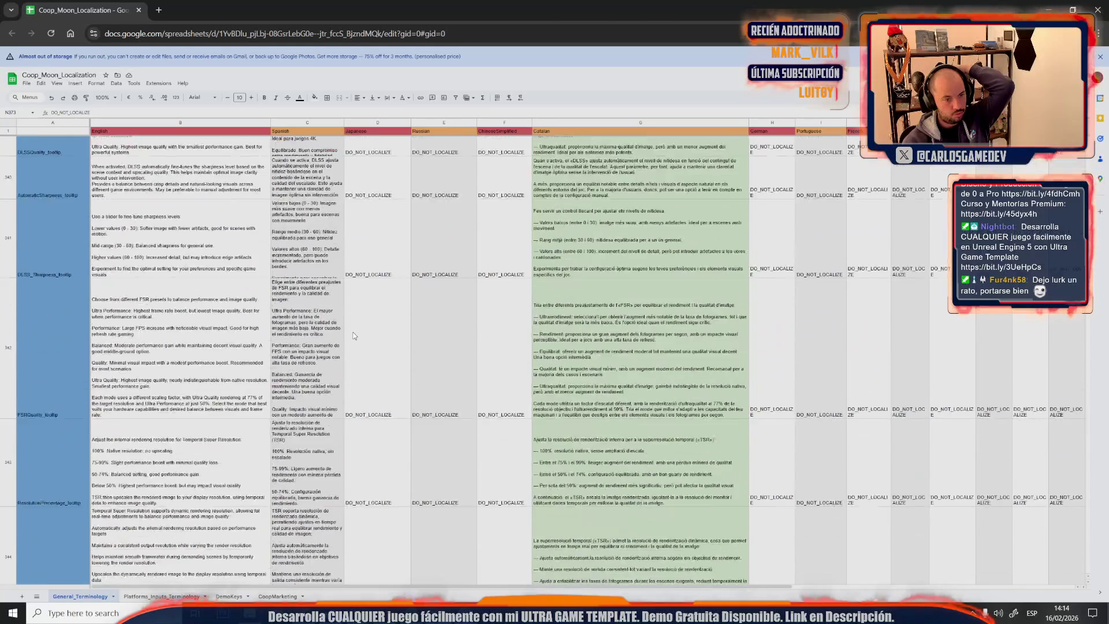
scroll(353, 335, "down", 5)
scroll(353, 336, "down", 5)
scroll(353, 336, "down", 5)
scroll(354, 335, "down", 5)
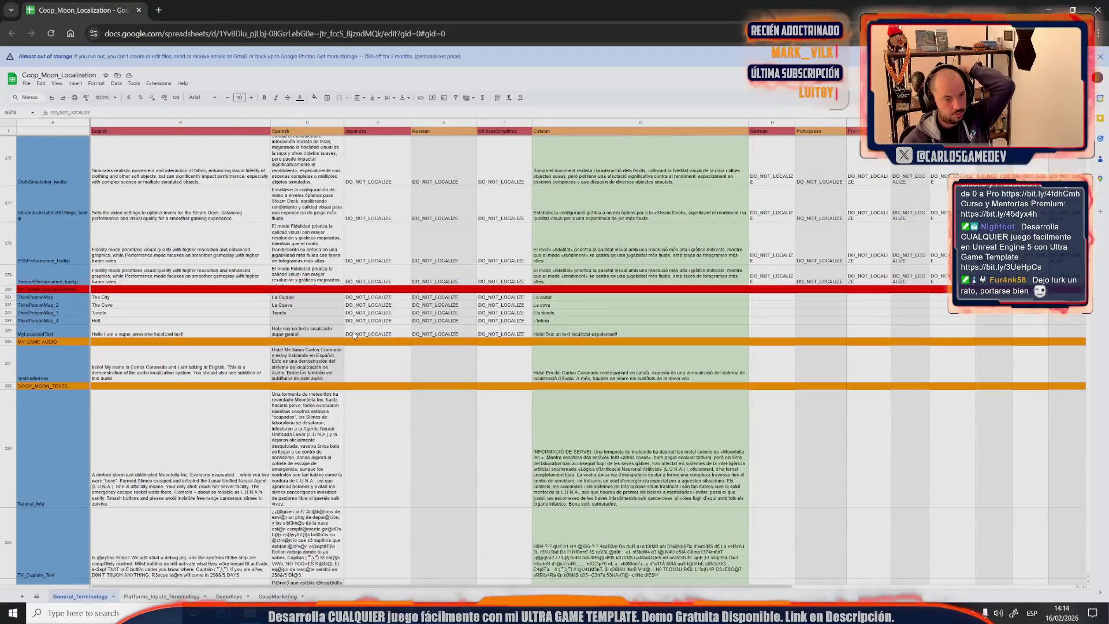
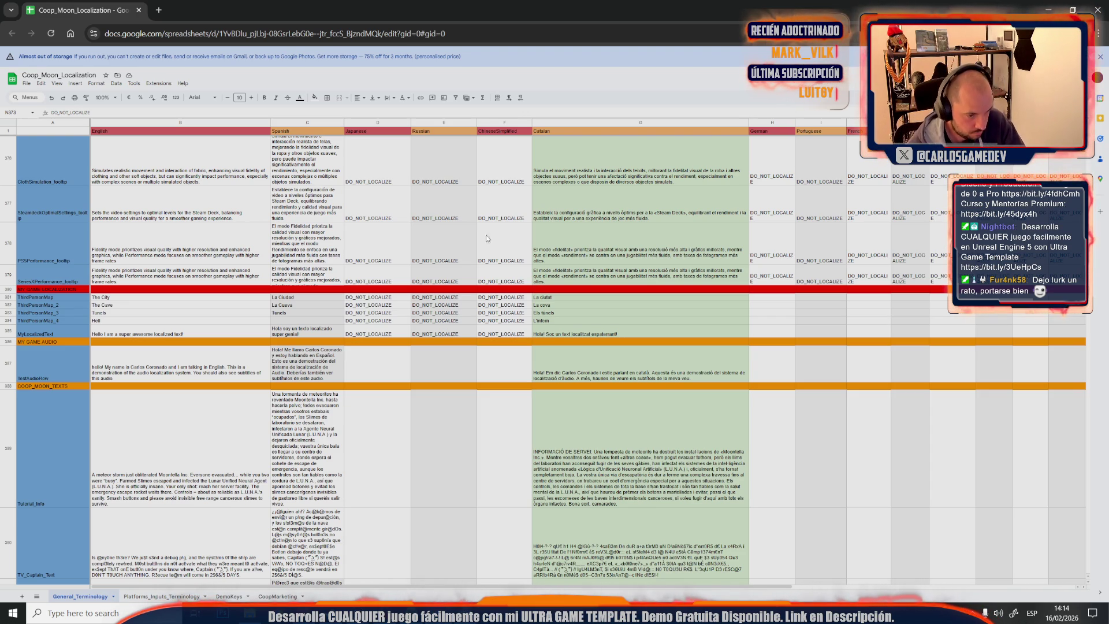
scroll(536, 321, "down", 5)
scroll(536, 321, "down", 5)
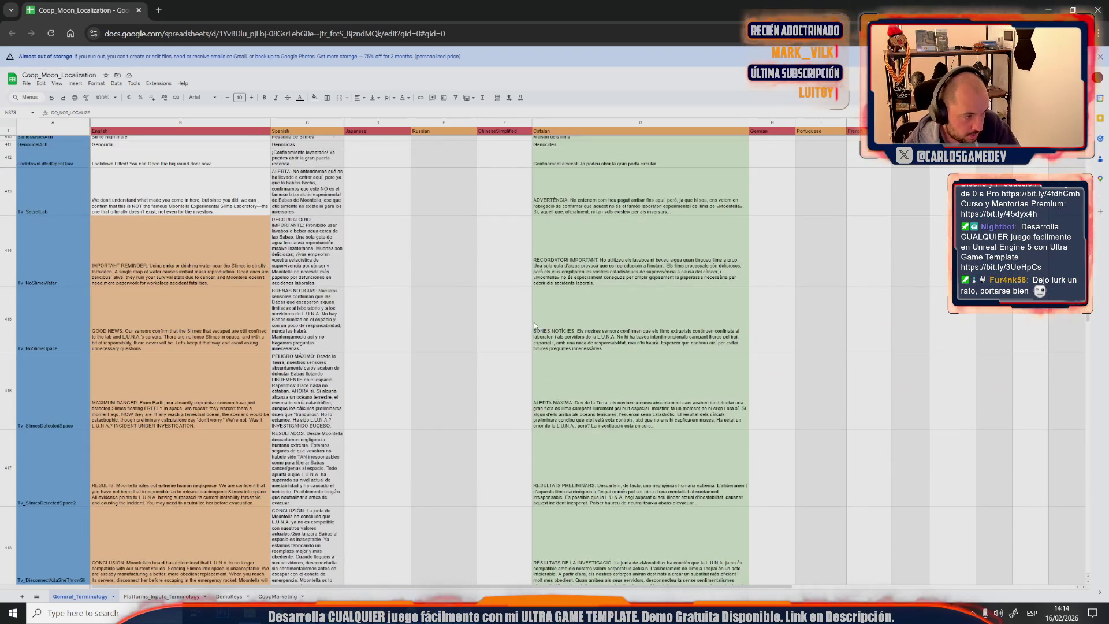
Clear the orange fill from the long English lines in column B down to row 418
left_click(225, 240)
scroll(226, 294, "down", 5)
scroll(228, 361, "down", 5)
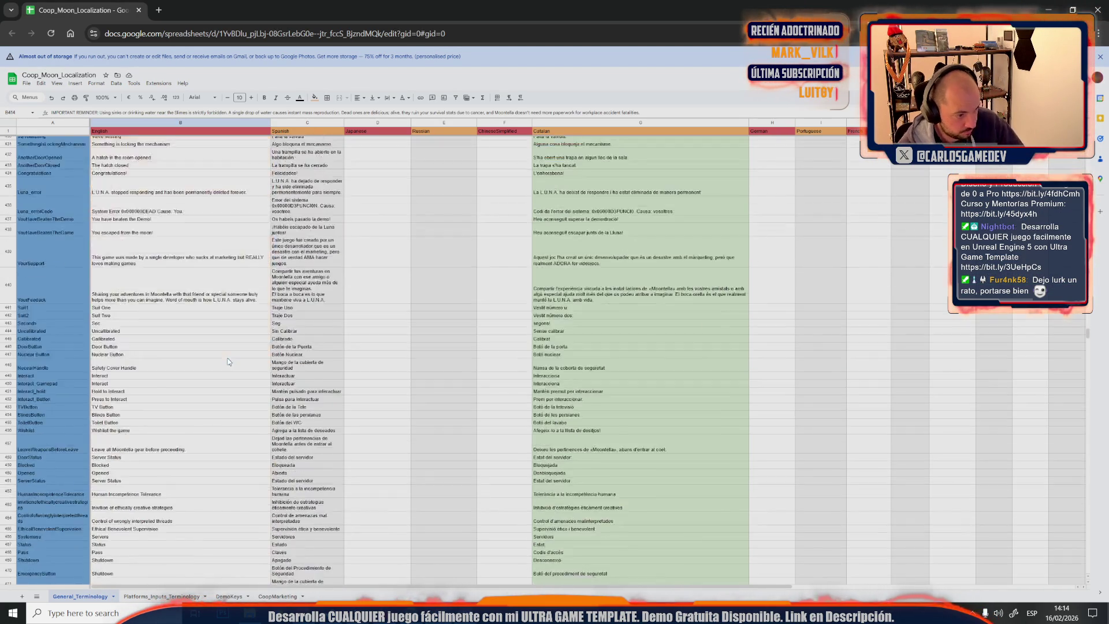
left_click(255, 307, "shift")
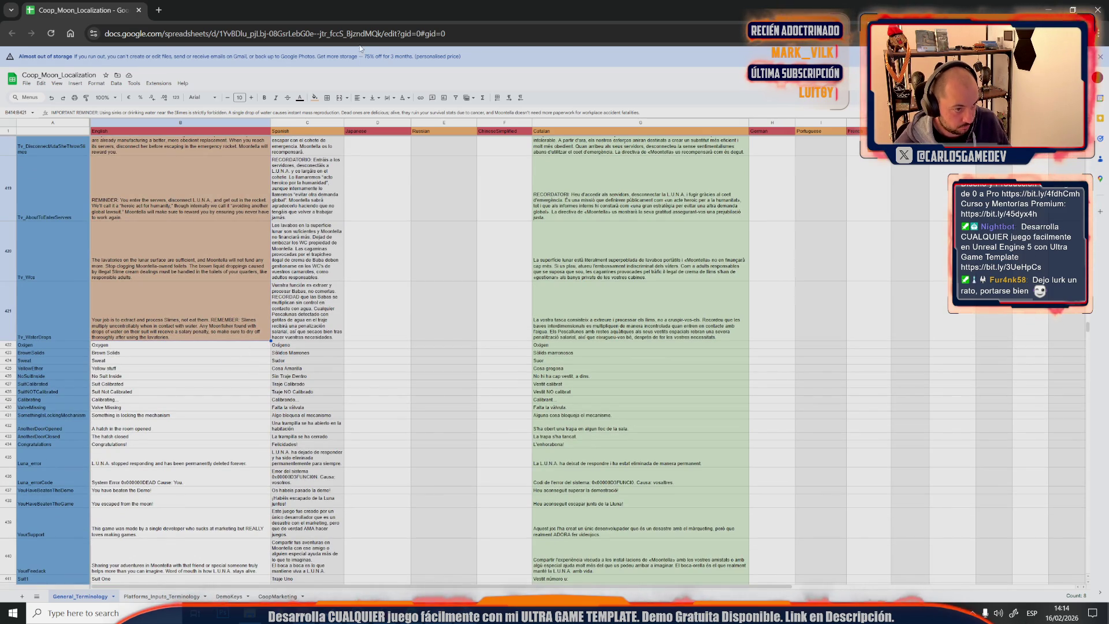
left_click(315, 97)
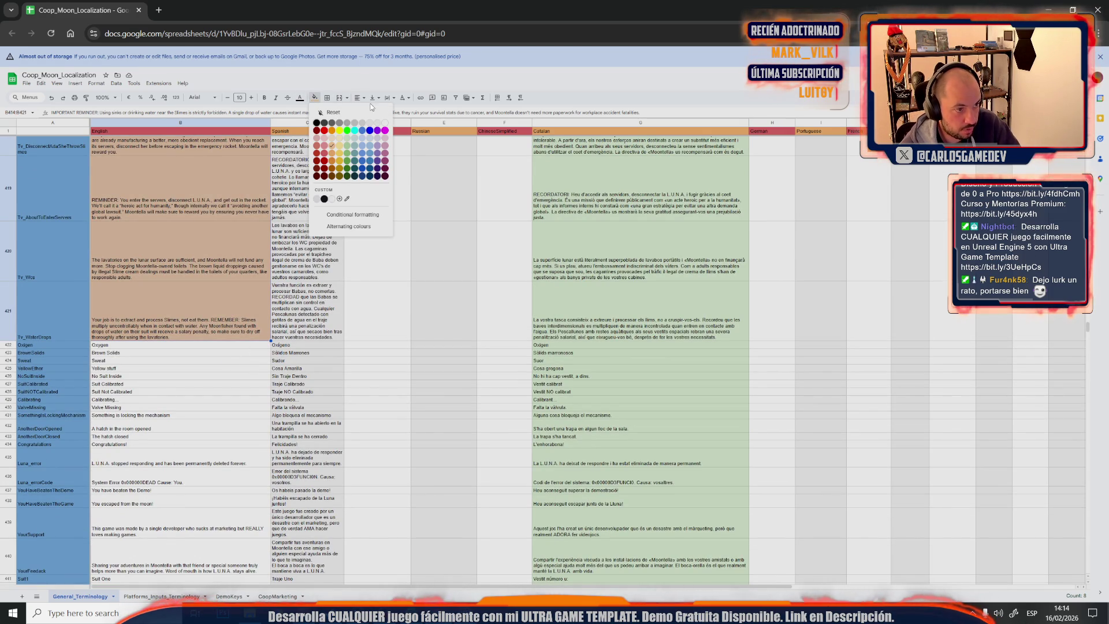
left_click(387, 122)
left_click(314, 97)
left_click(386, 126)
scroll(417, 465, "down", 5)
scroll(417, 466, "down", 5)
scroll(416, 465, "down", 5)
scroll(417, 465, "down", 5)
scroll(417, 465, "down", 5)
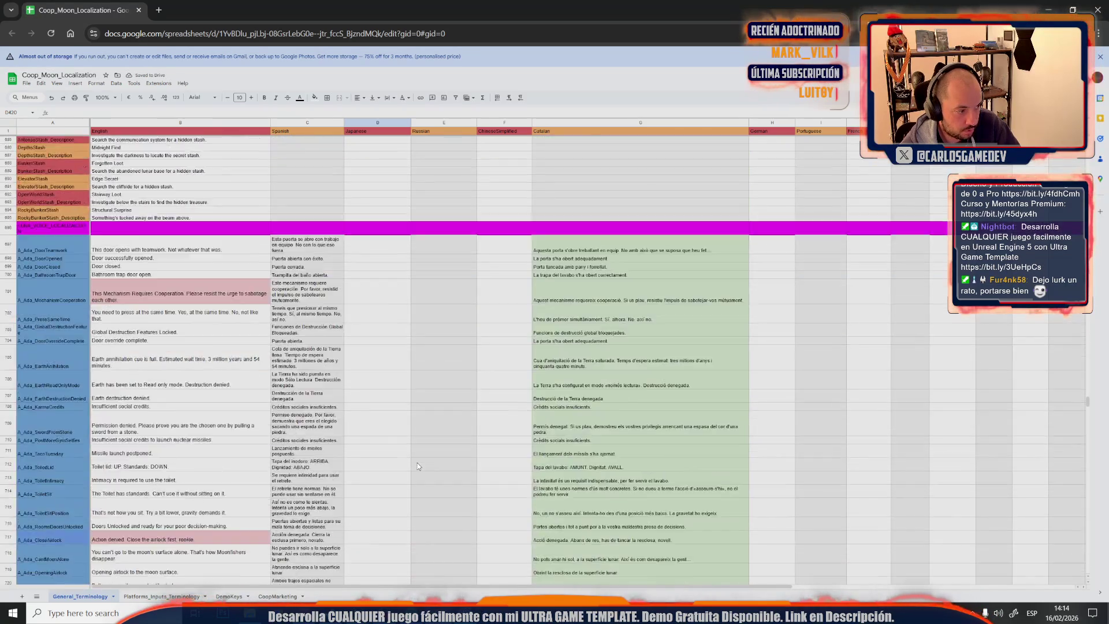
scroll(416, 467, "down", 1)
scroll(346, 416, "up", 2)
Select the pink English quotes from 'Hurm. Strange' down to 'Oh, I'm sorry' for recolouring
left_click(229, 348)
scroll(230, 358, "down", 2)
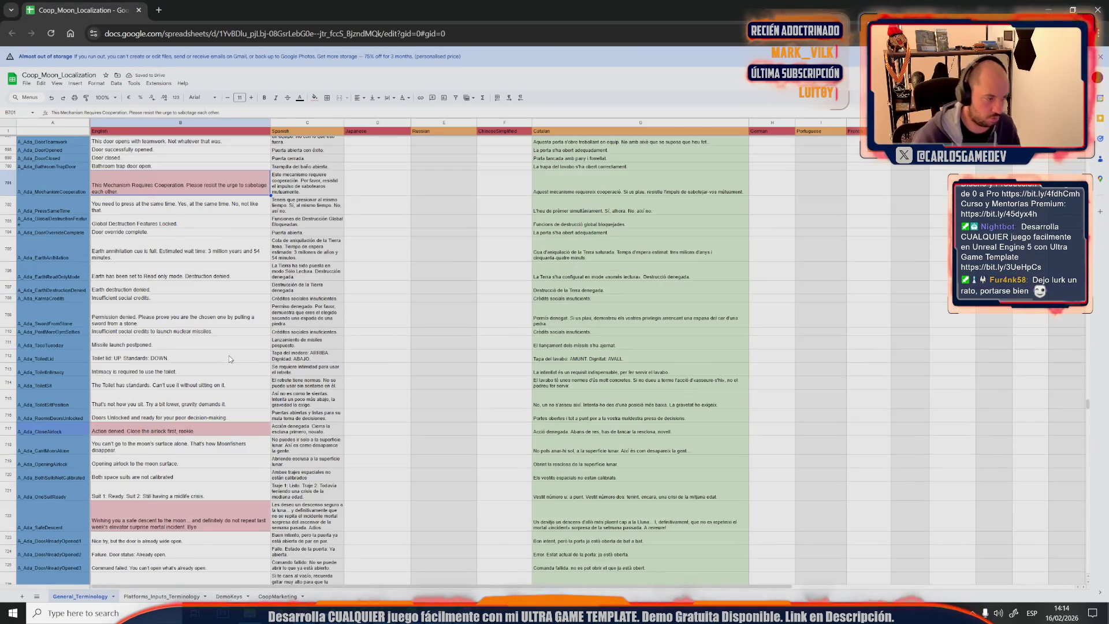
scroll(229, 358, "down", 2)
left_click_drag(178, 376, 178, 449)
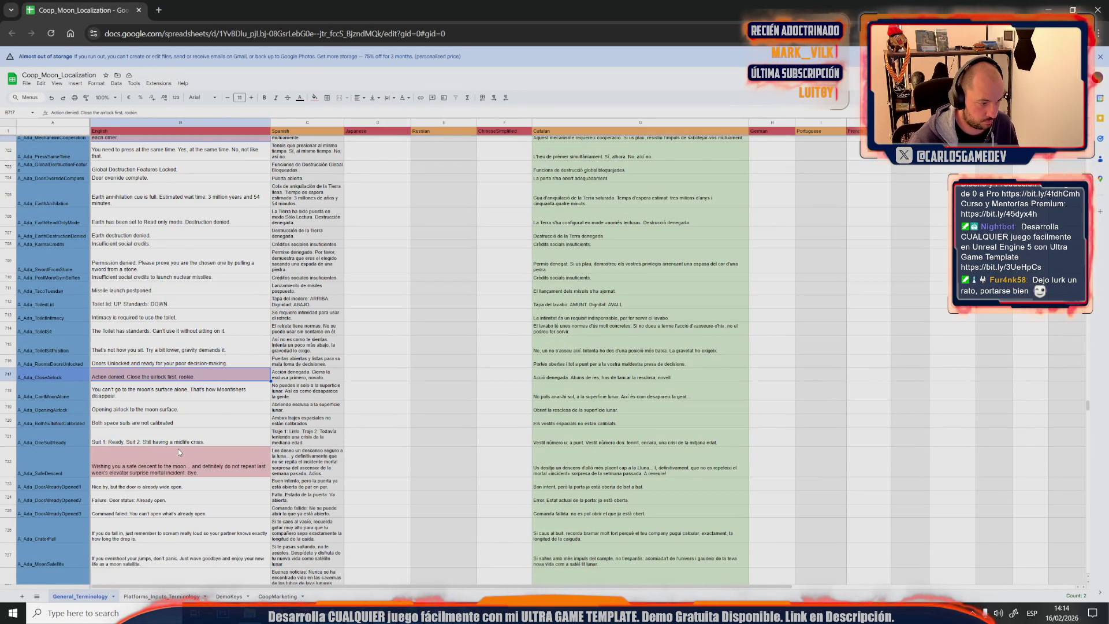
scroll(177, 450, "down", 4)
left_click(204, 270)
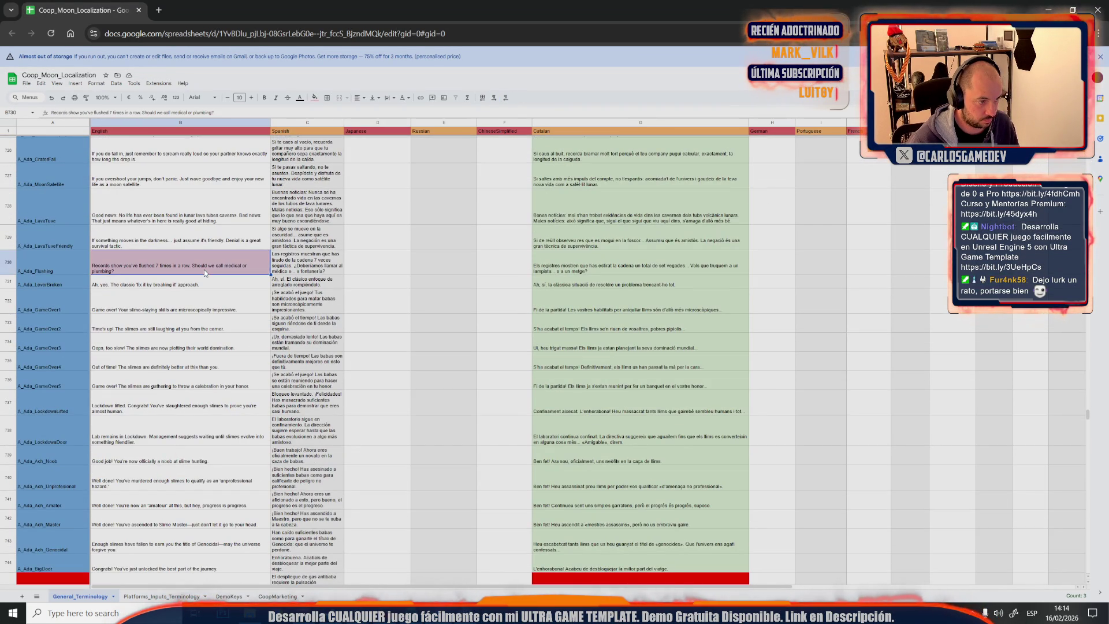
scroll(199, 382, "down", 5)
left_click(180, 372)
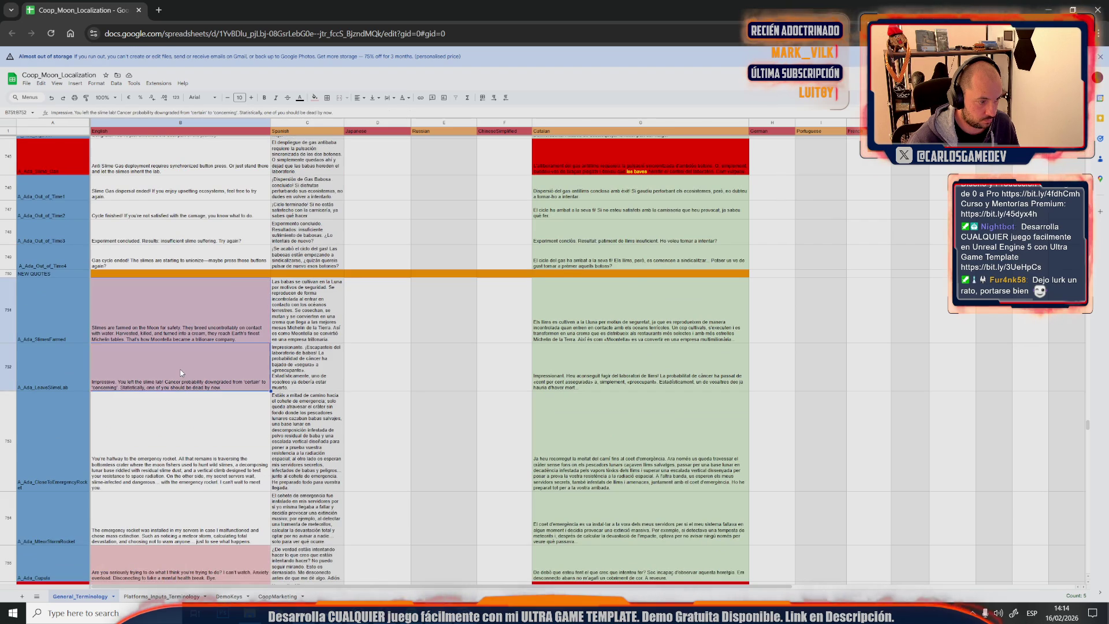
scroll(180, 372, "down", 3)
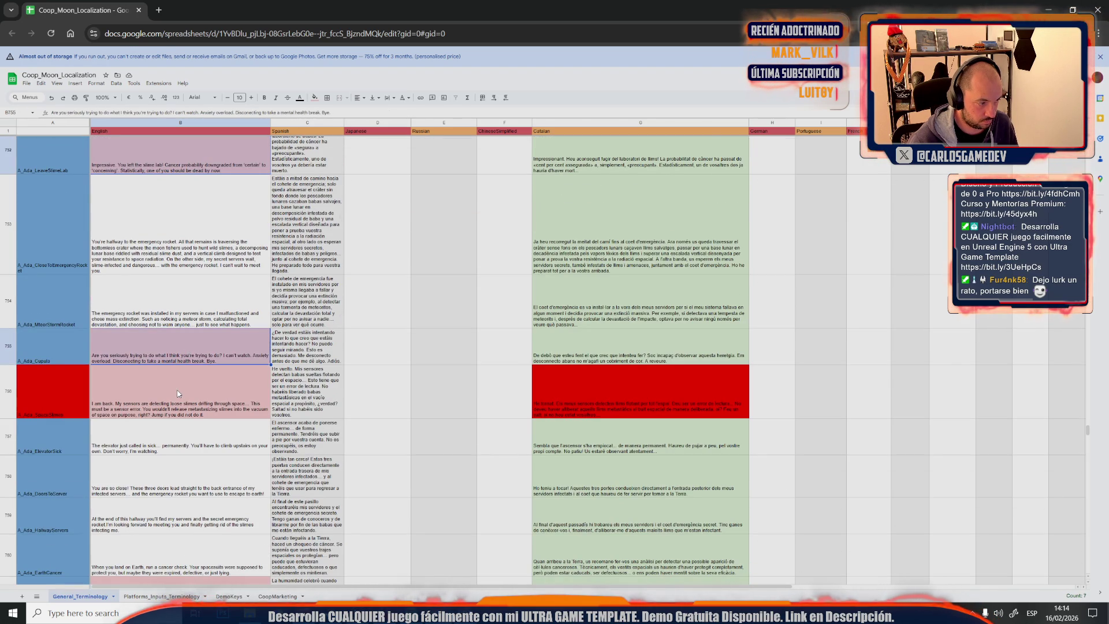
scroll(182, 368, "down", 3)
left_click(177, 383)
scroll(177, 383, "down", 3)
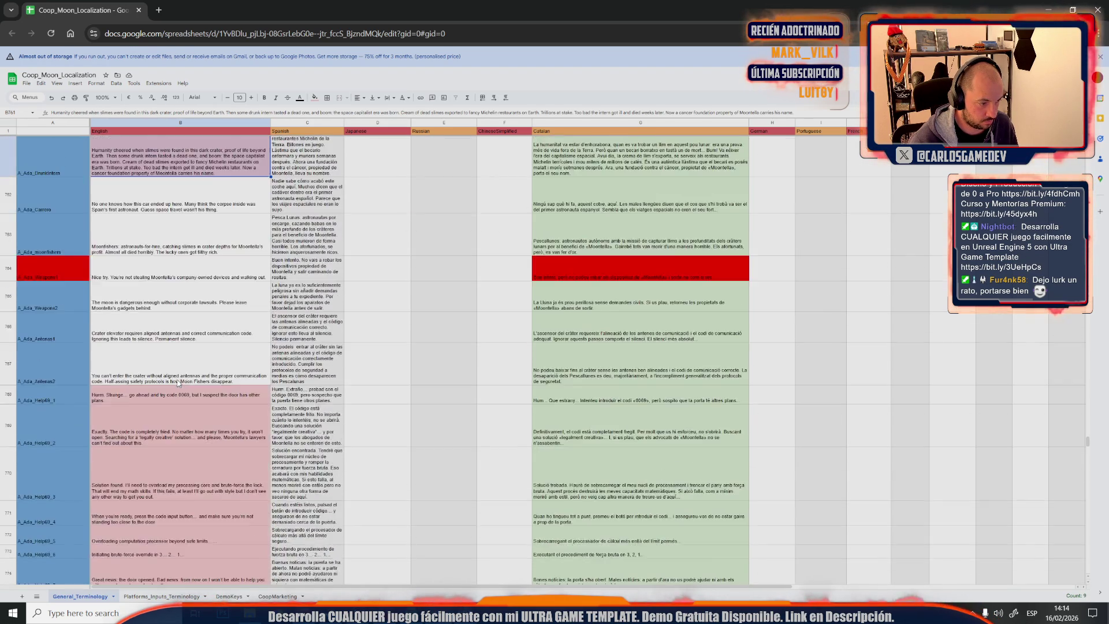
scroll(185, 302, "down", 3)
left_click_drag(198, 235, 212, 381)
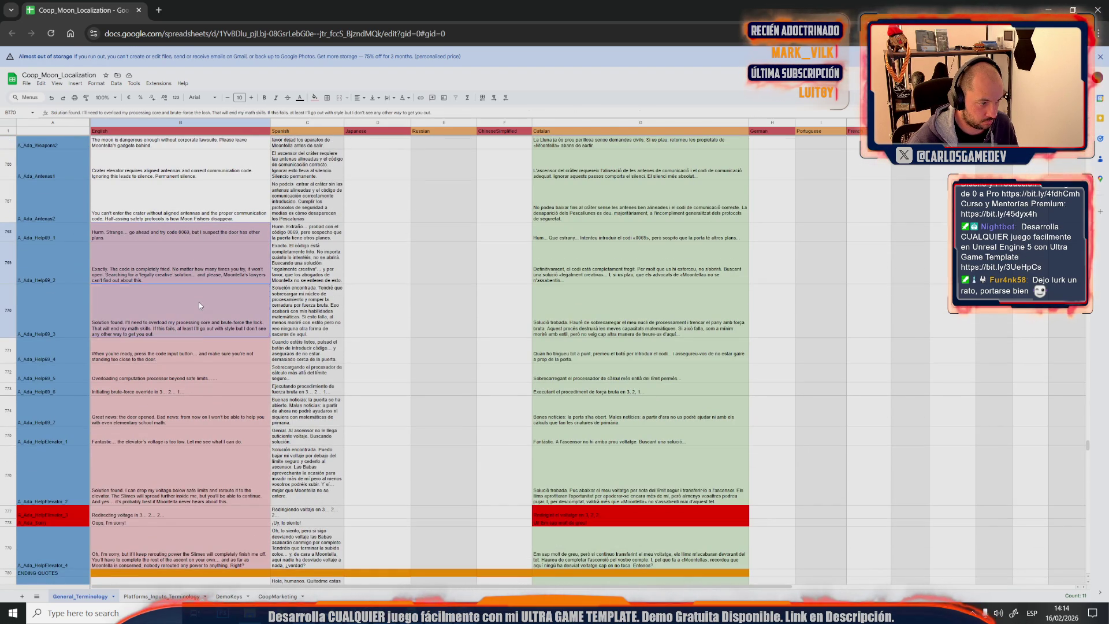
left_click(212, 381)
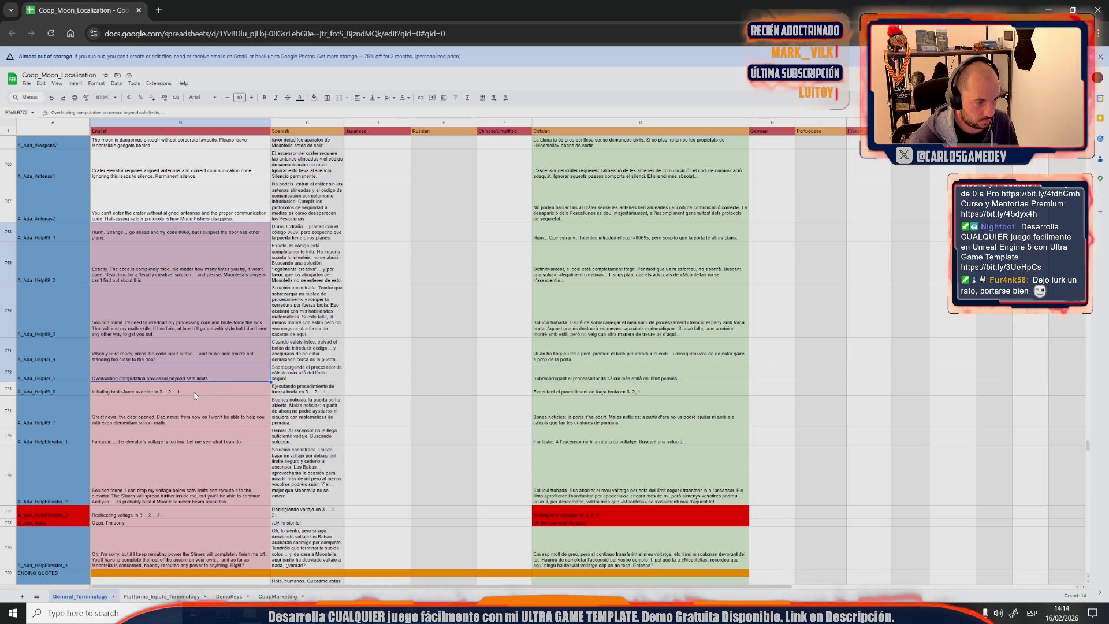
left_click(194, 403)
left_click(192, 442)
left_click(191, 470)
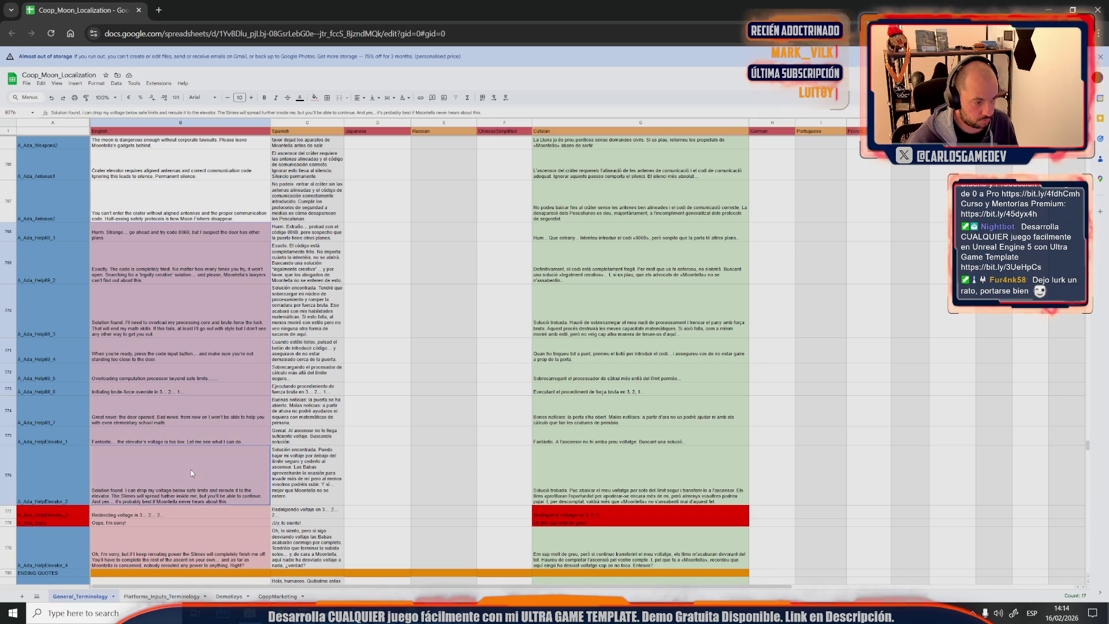
left_click(172, 515)
left_click(150, 522)
left_click(146, 536)
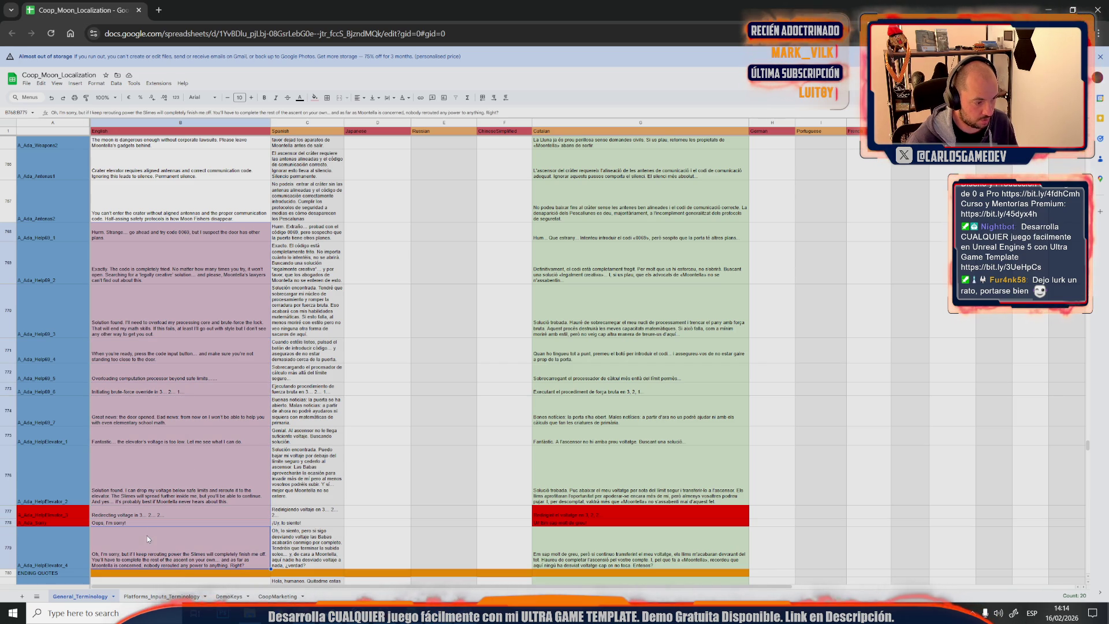
left_click(316, 98)
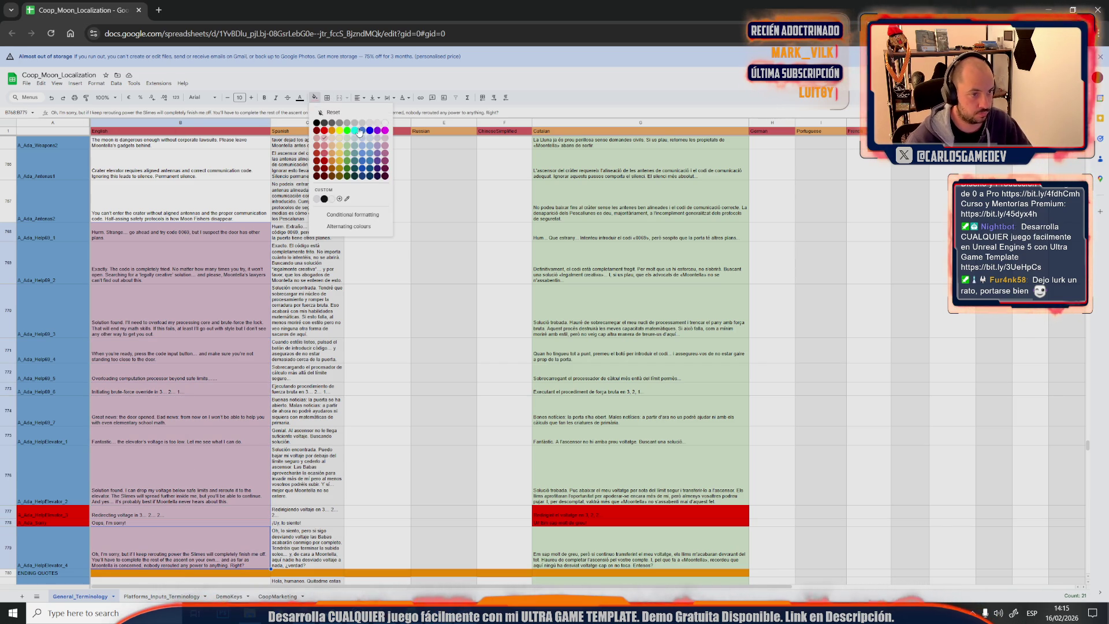
Replace the pink fill on the selected Ada help quotes with light grey
left_click(388, 132)
scroll(282, 343, "down", 3)
scroll(260, 339, "down", 2)
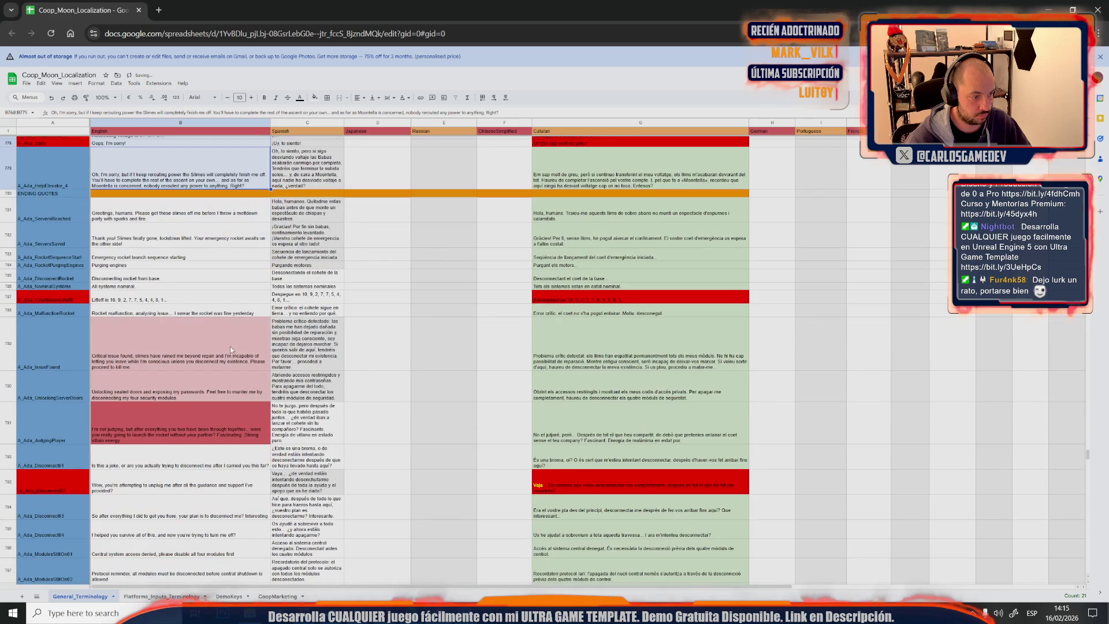
left_click(230, 337)
left_click(214, 414)
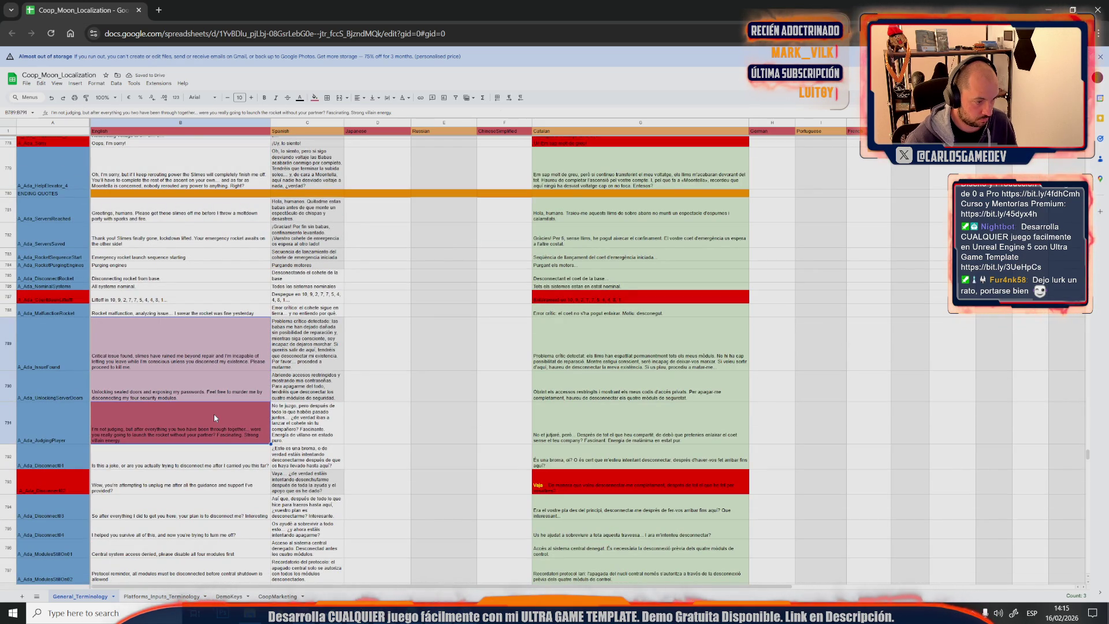
scroll(214, 413, "down", 3)
scroll(214, 418, "down", 2)
left_click(216, 414)
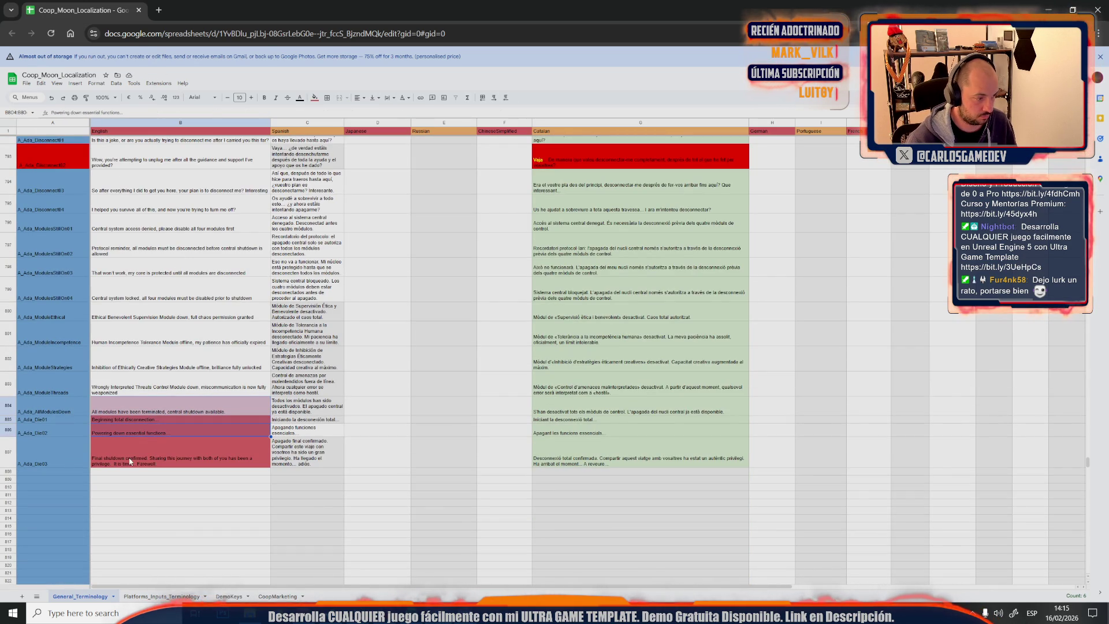
Give the shutdown lines down to 'Final shutdown confirmed' a white fill and review key cells in column A
left_click_drag(149, 432, 149, 457)
left_click(313, 99)
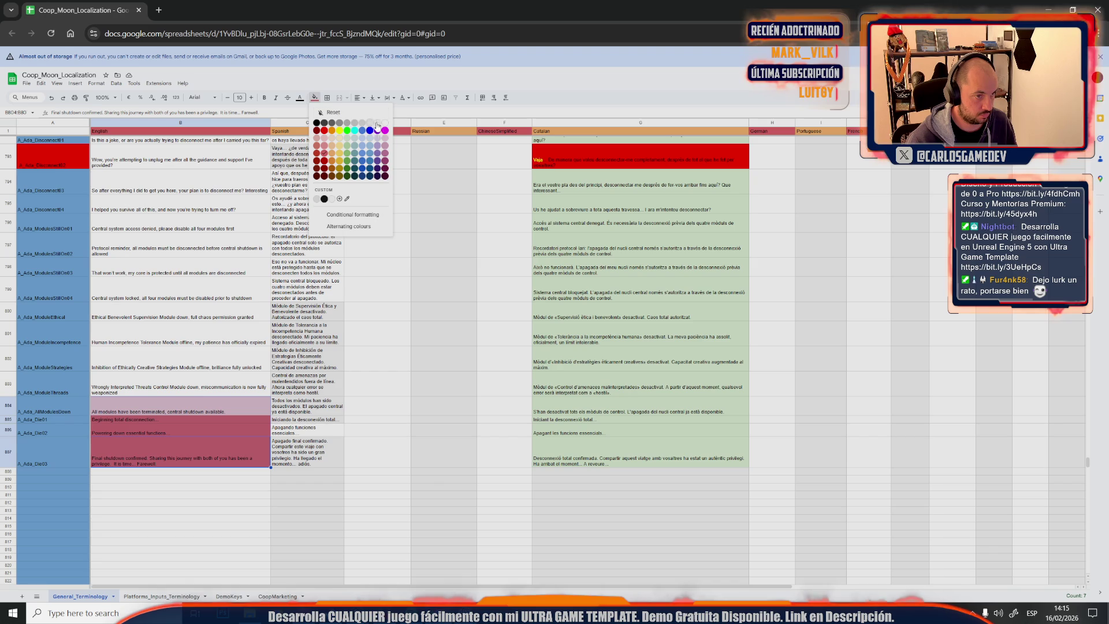
left_click(384, 127)
left_click(52, 158)
scroll(62, 466, "up", 3)
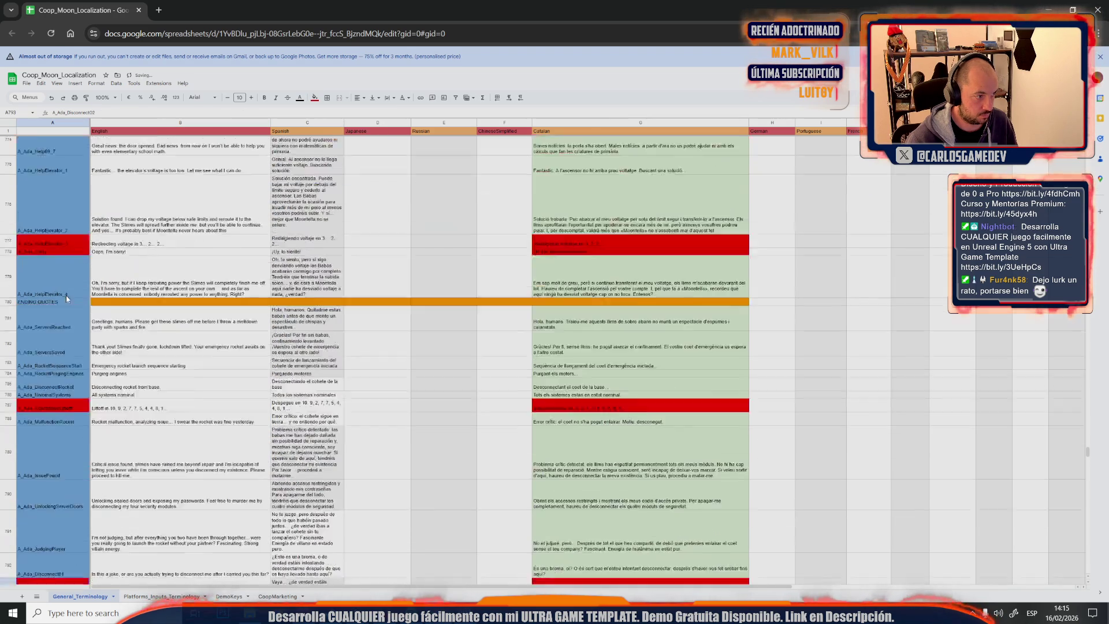
scroll(62, 465, "up", 3)
left_click(61, 465)
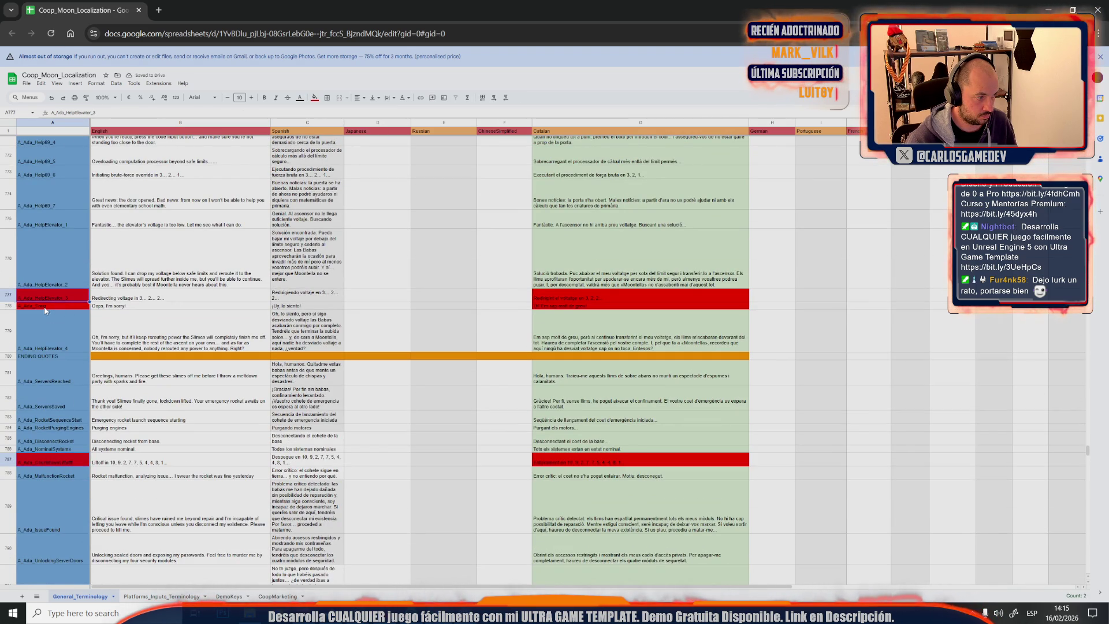
scroll(43, 309, "up", 3)
scroll(47, 303, "up", 3)
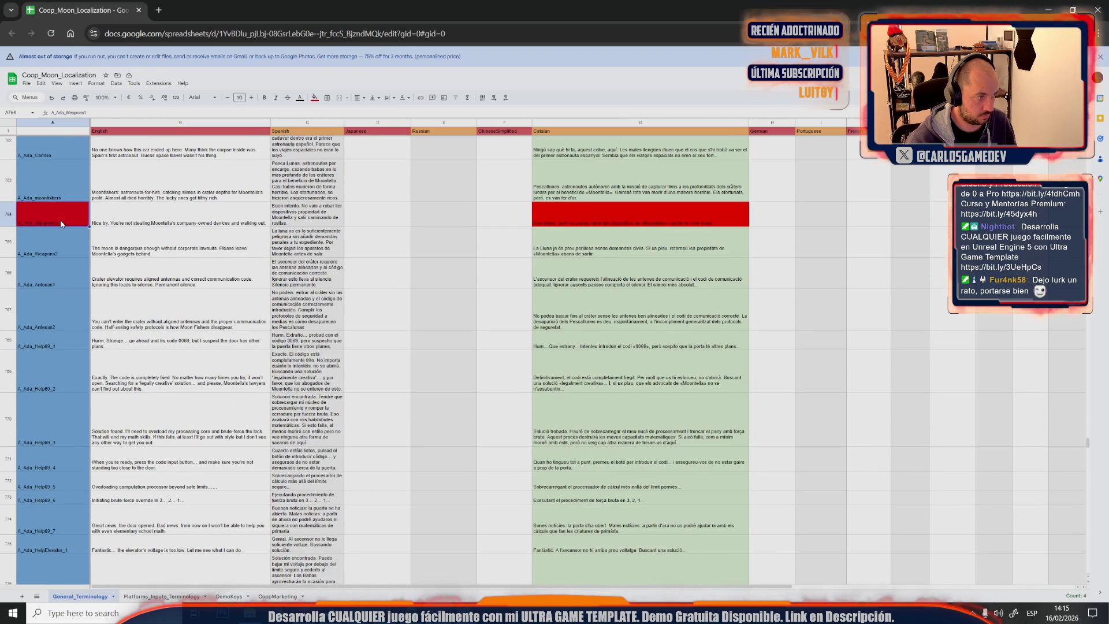
scroll(62, 291, "up", 3)
scroll(62, 291, "up", 3)
scroll(65, 312, "up", 3)
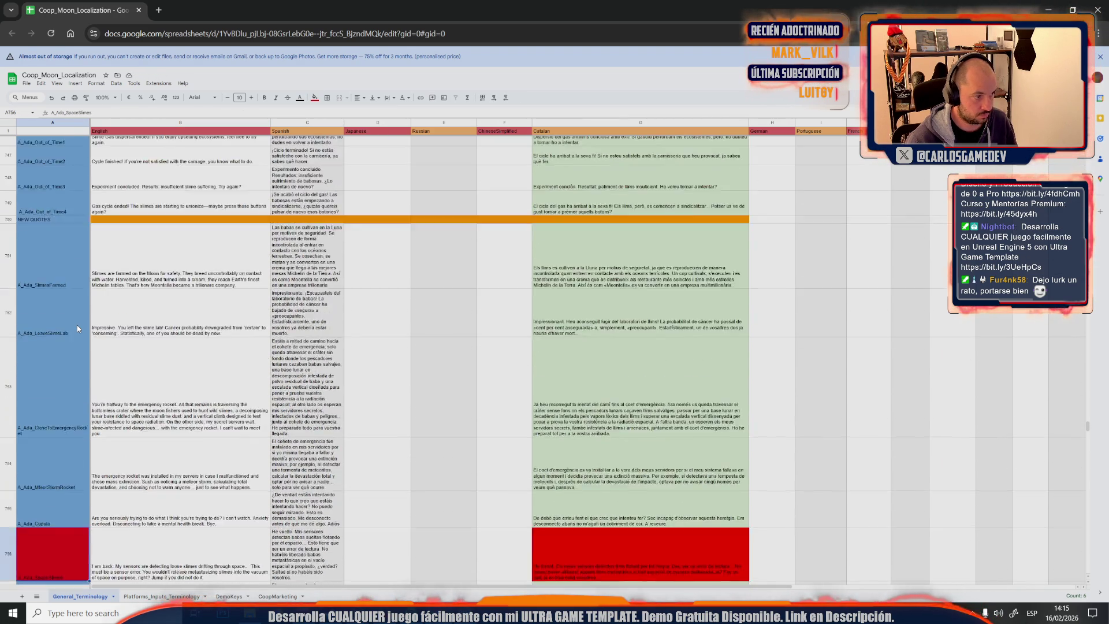
scroll(70, 337, "up", 3)
left_click(56, 372)
scroll(56, 372, "up", 3)
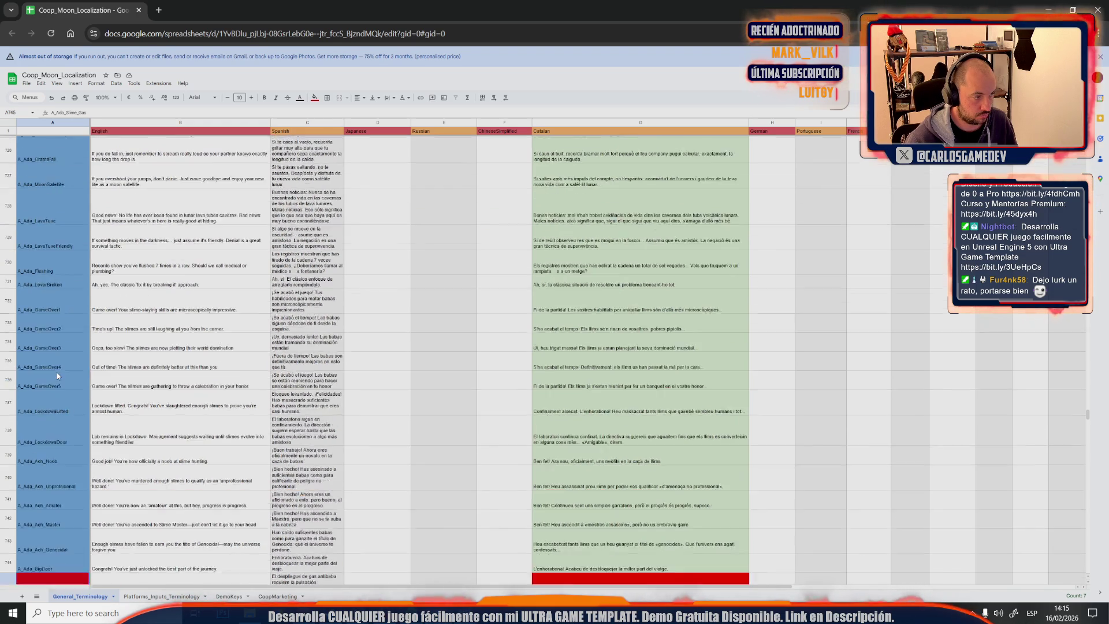
scroll(56, 371, "up", 3)
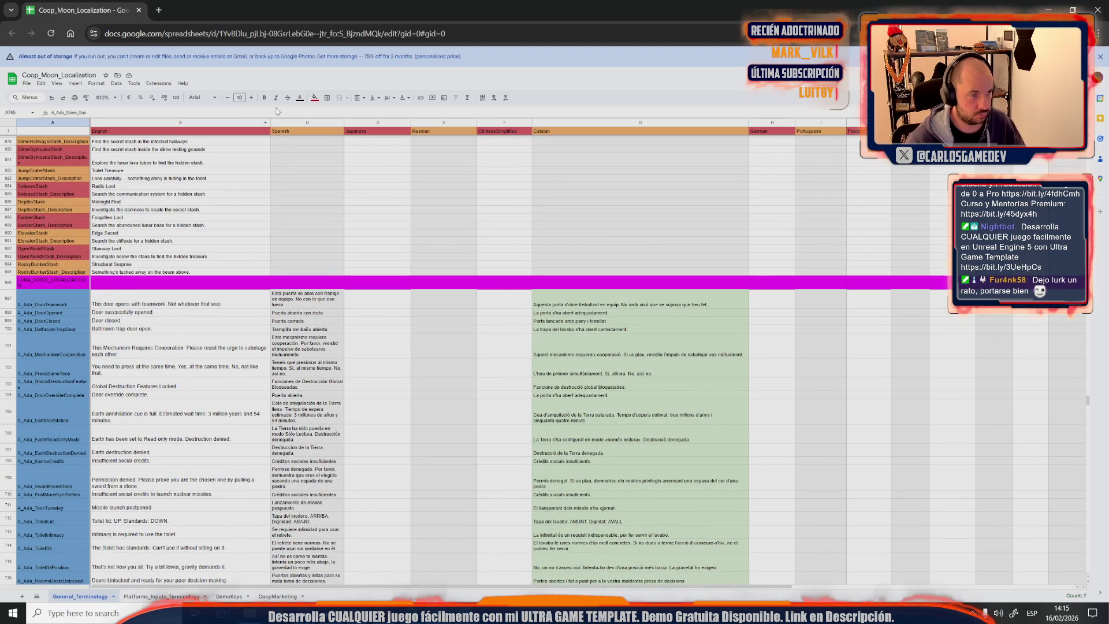
Try light blue fills on the A_Ada_Slime_Gas key cell A745
left_click(316, 98)
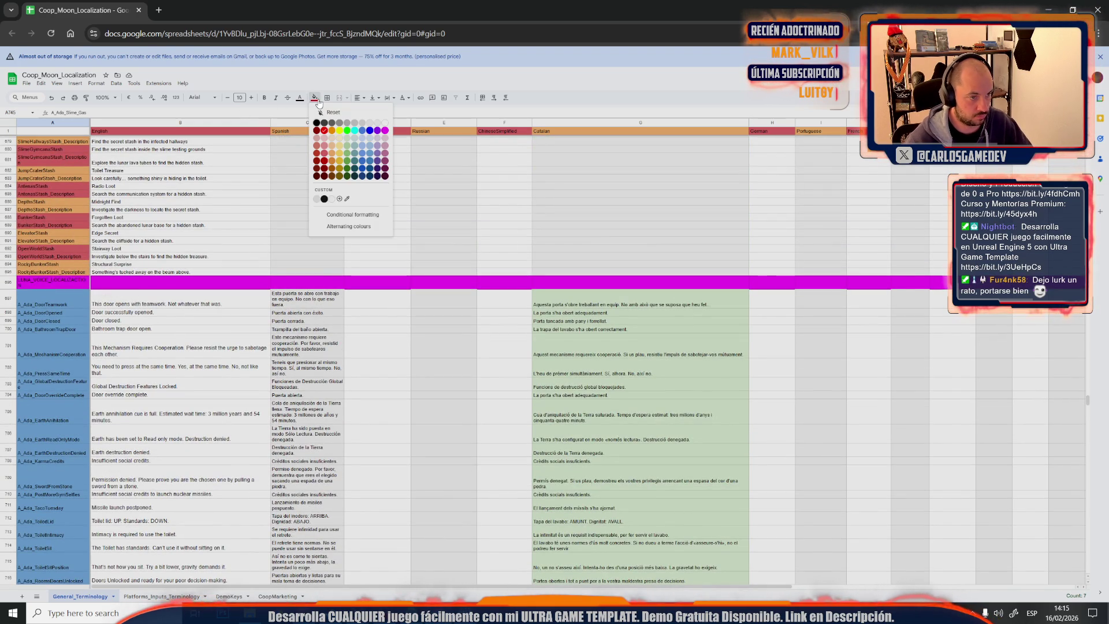
left_click(362, 158)
scroll(260, 286, "down", 5)
scroll(242, 313, "down", 5)
scroll(223, 334, "down", 5)
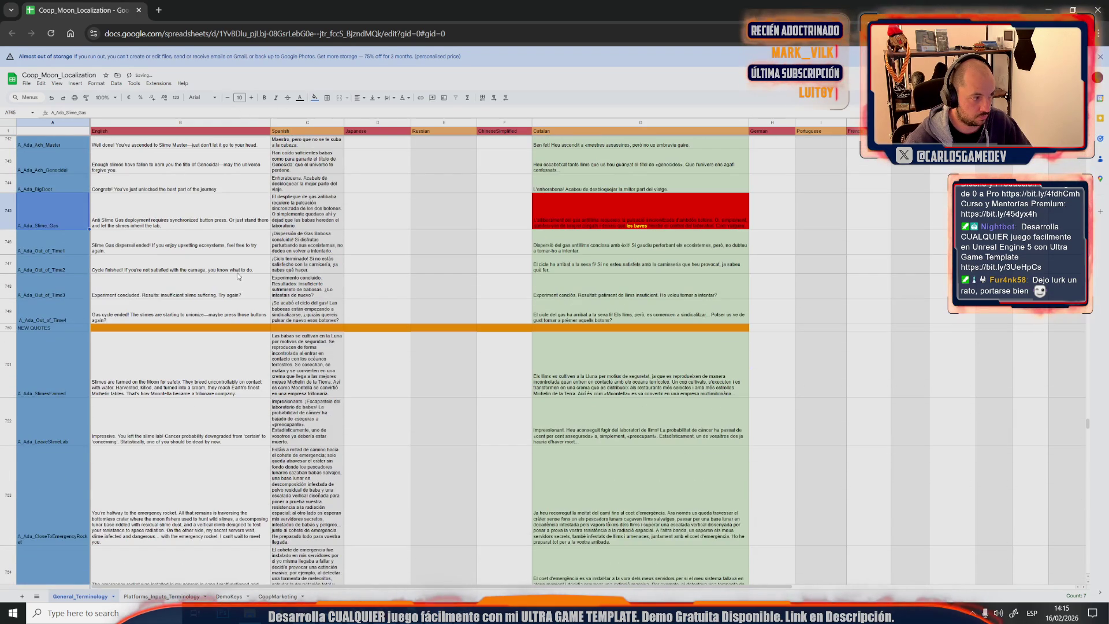
left_click(314, 97)
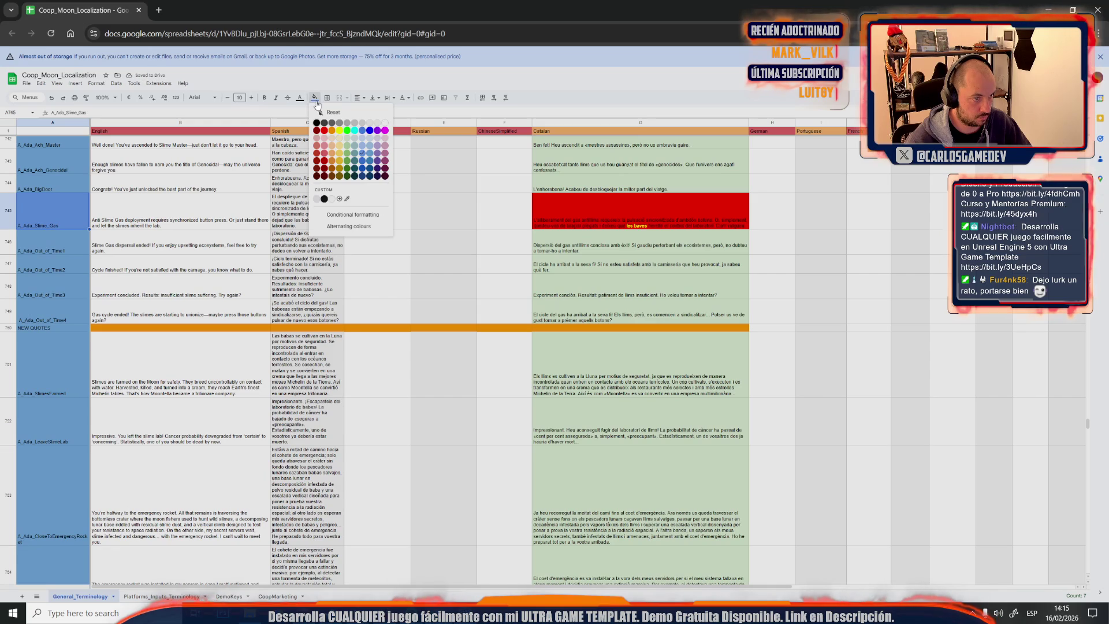
left_click(364, 151)
left_click(308, 204)
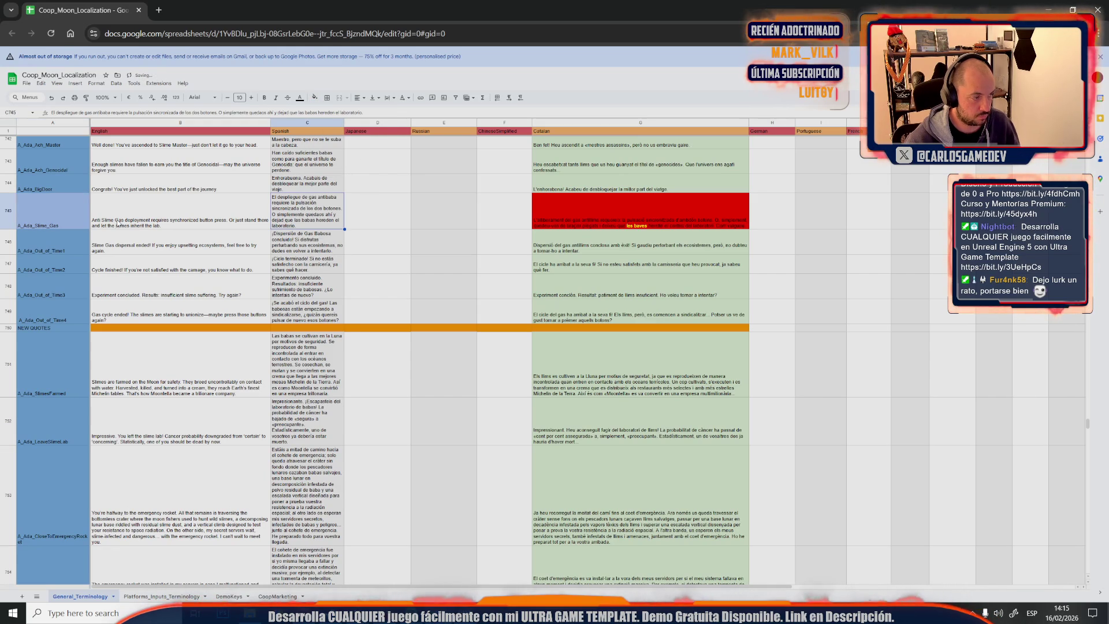
left_click(79, 213)
scroll(102, 223, "down", 2)
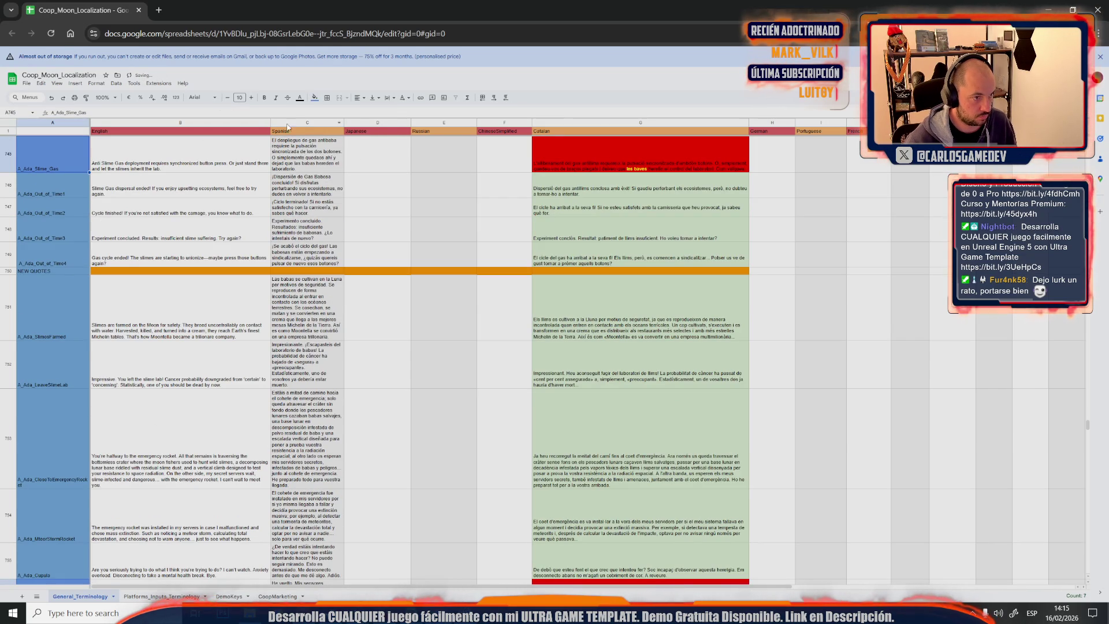
left_click(314, 98)
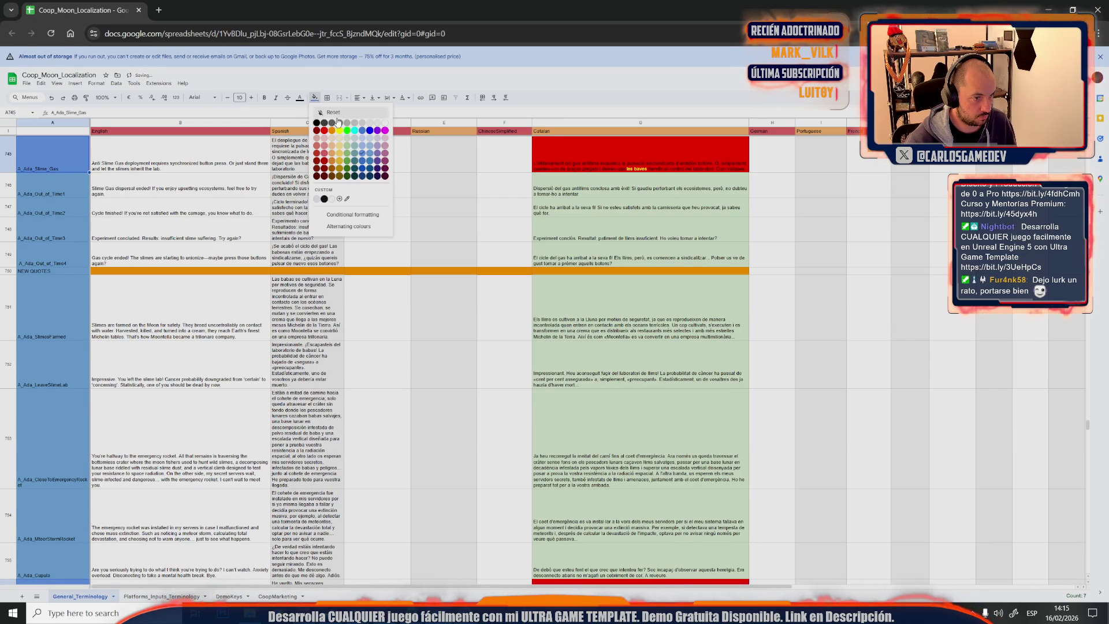
left_click(363, 145)
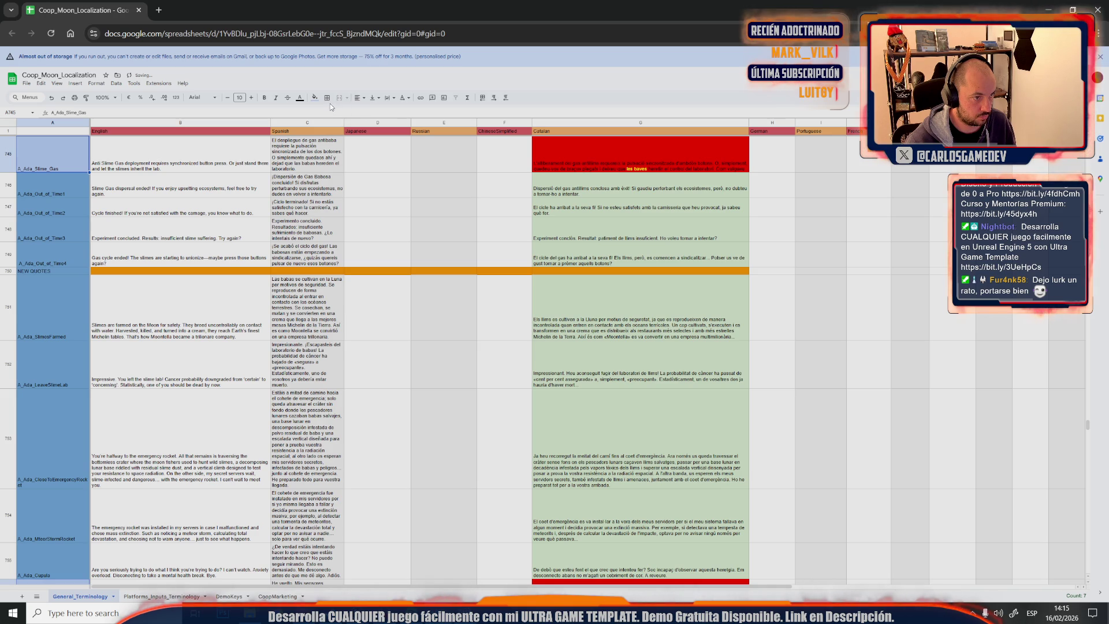
left_click(315, 98)
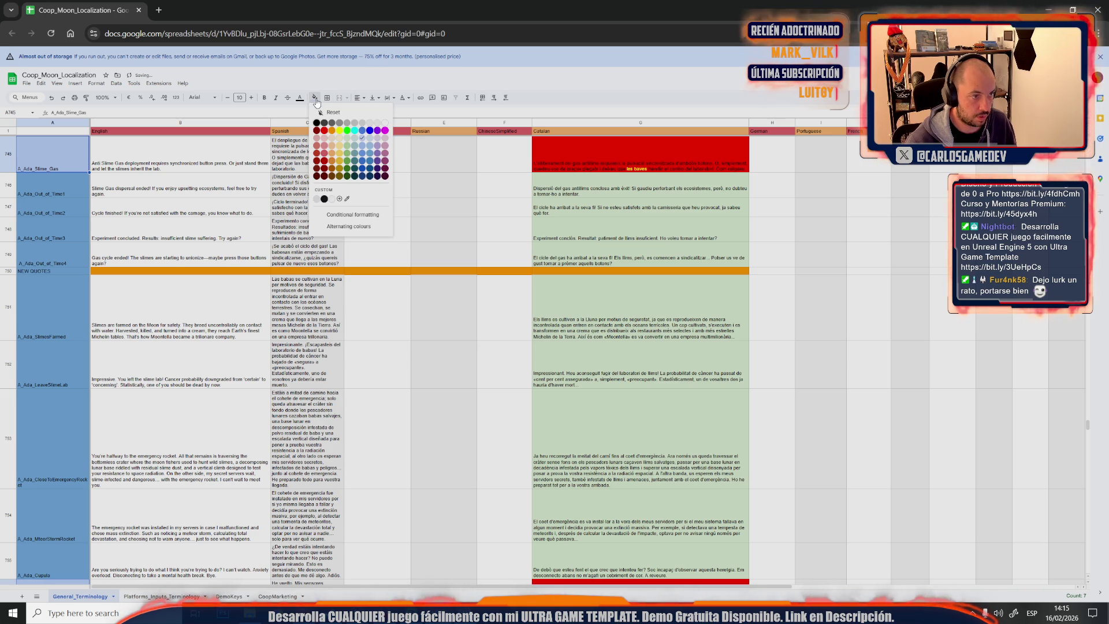
left_click(369, 151)
left_click(307, 156)
scroll(256, 228, "up", 3)
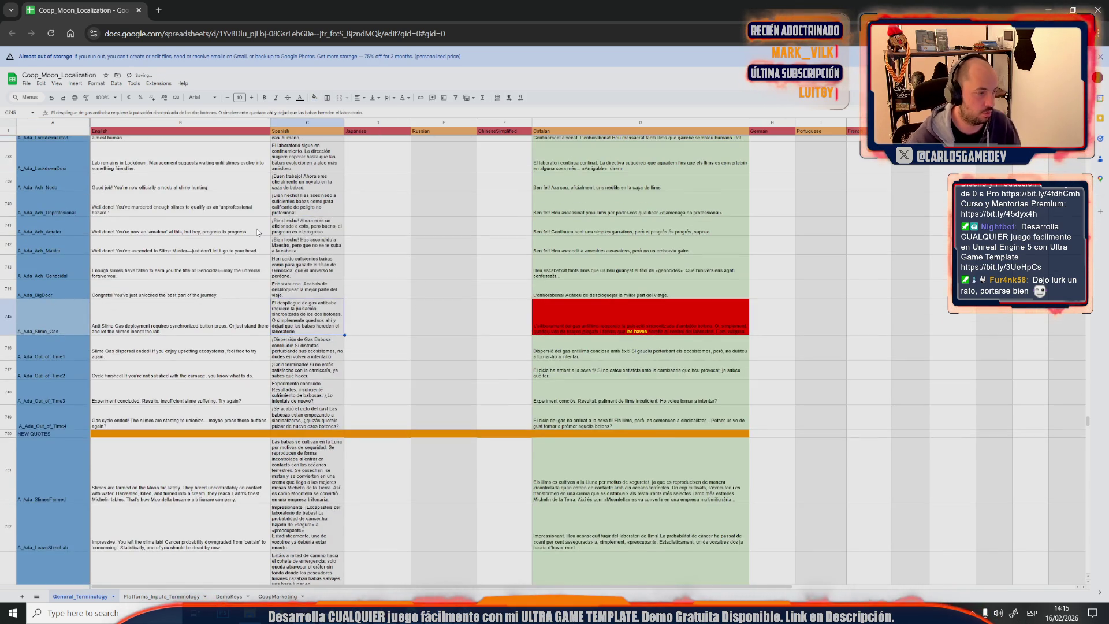
scroll(255, 229, "down", 3)
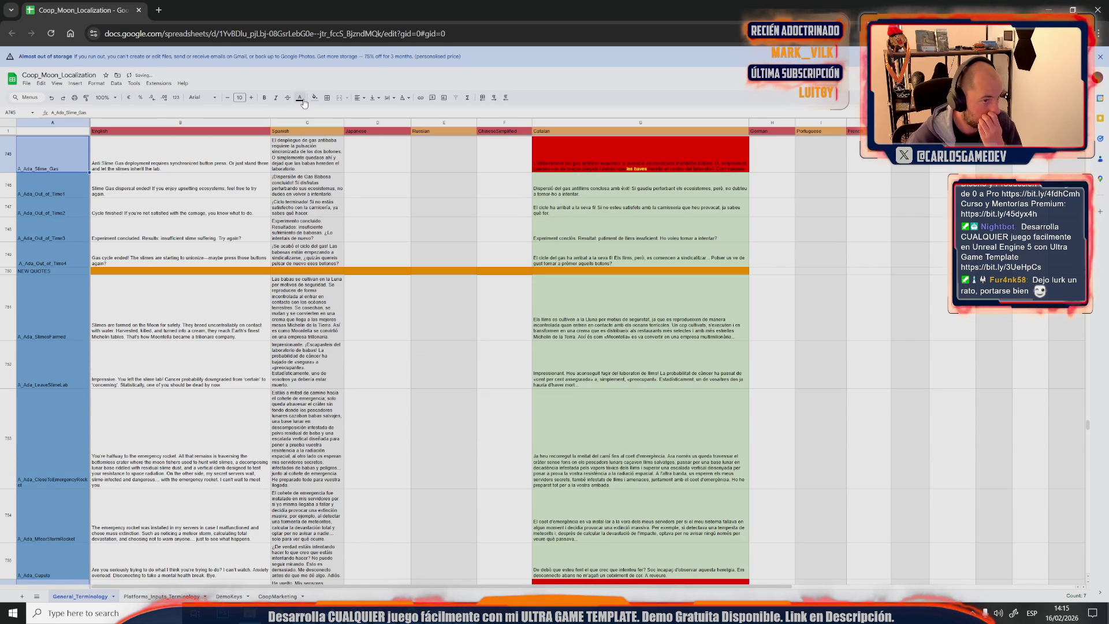
Settle on a lighter blue for A745, undoing cornflower blue 2 and another blue in between
left_click(314, 98)
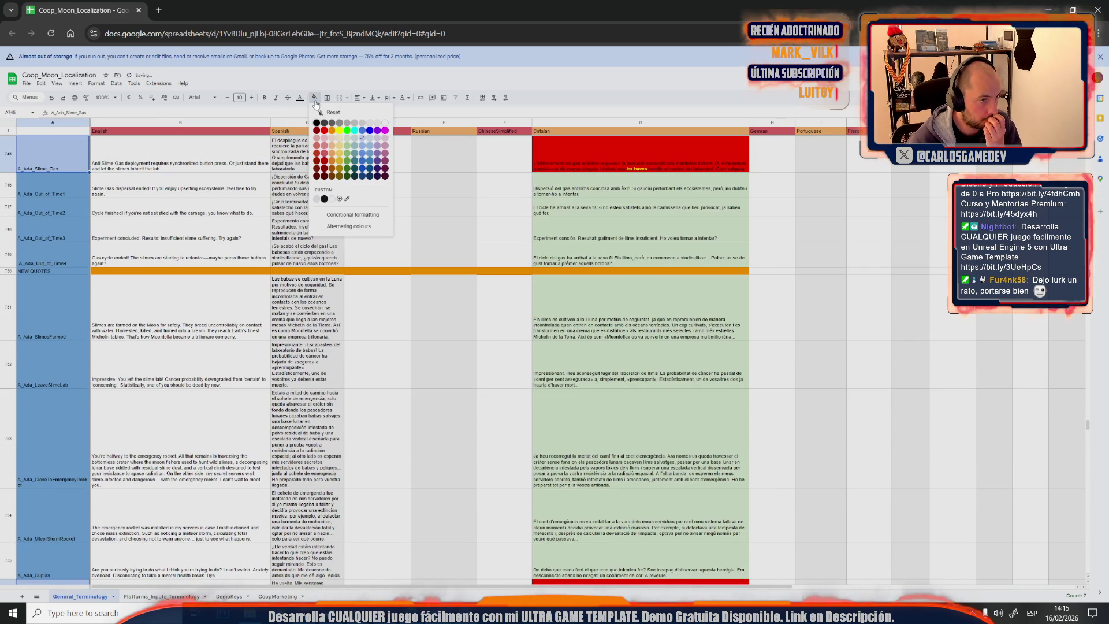
left_click(362, 149)
left_click(303, 176)
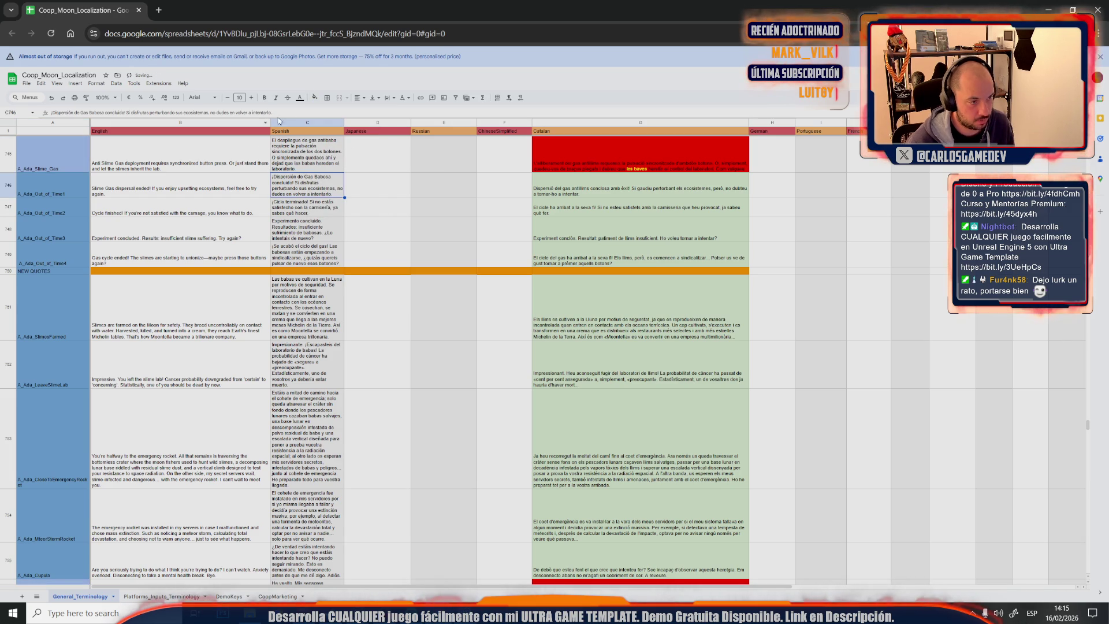
key("ctrl+z")
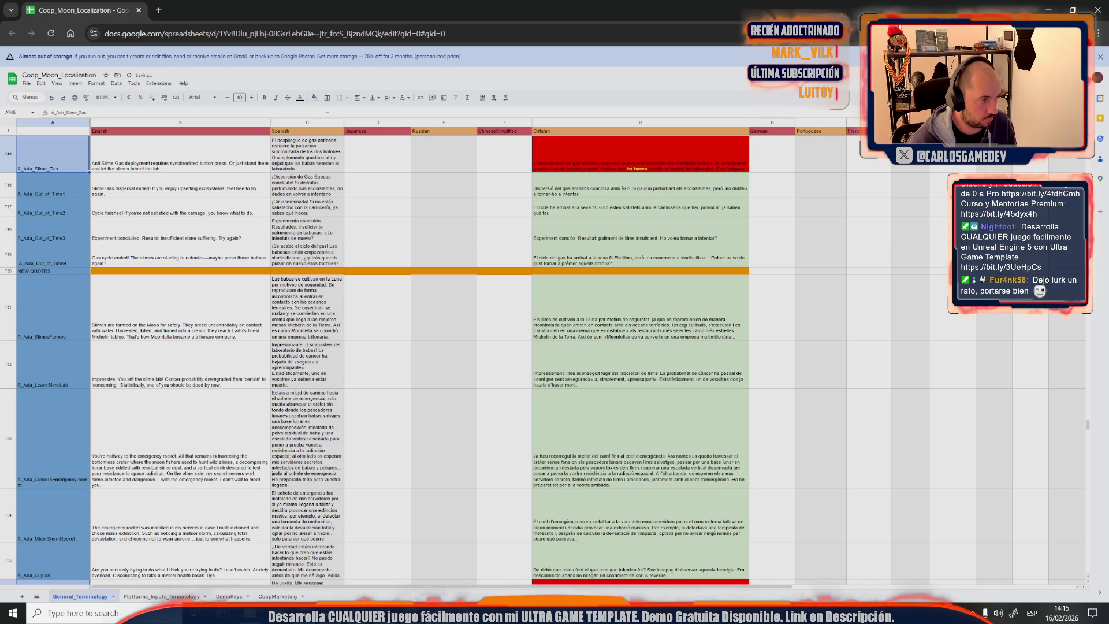
left_click(316, 99)
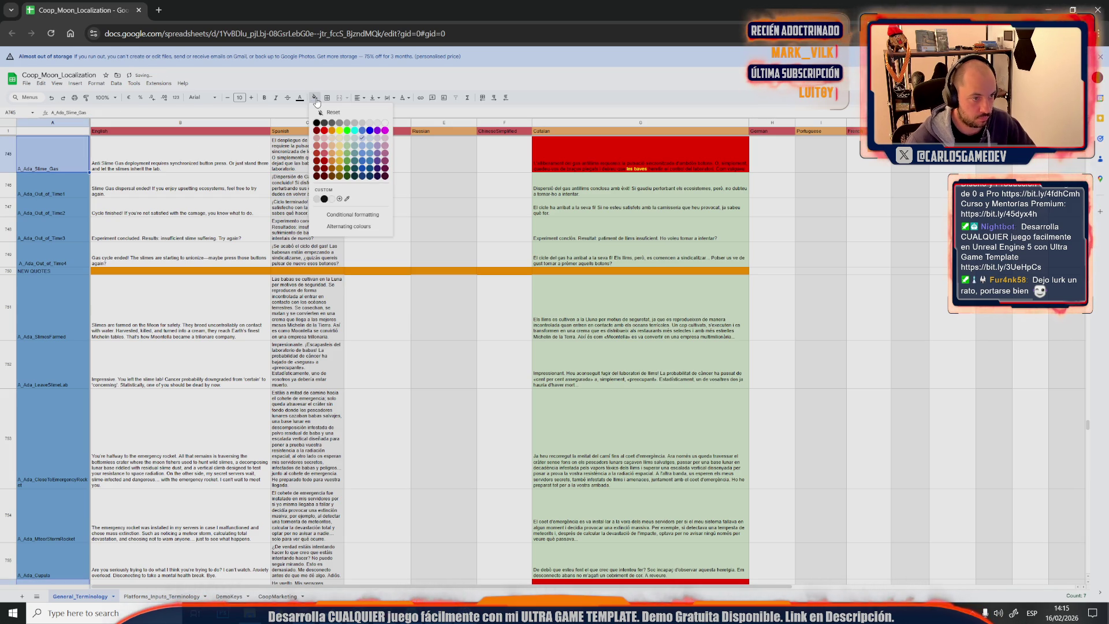
left_click(357, 154)
left_click(242, 201)
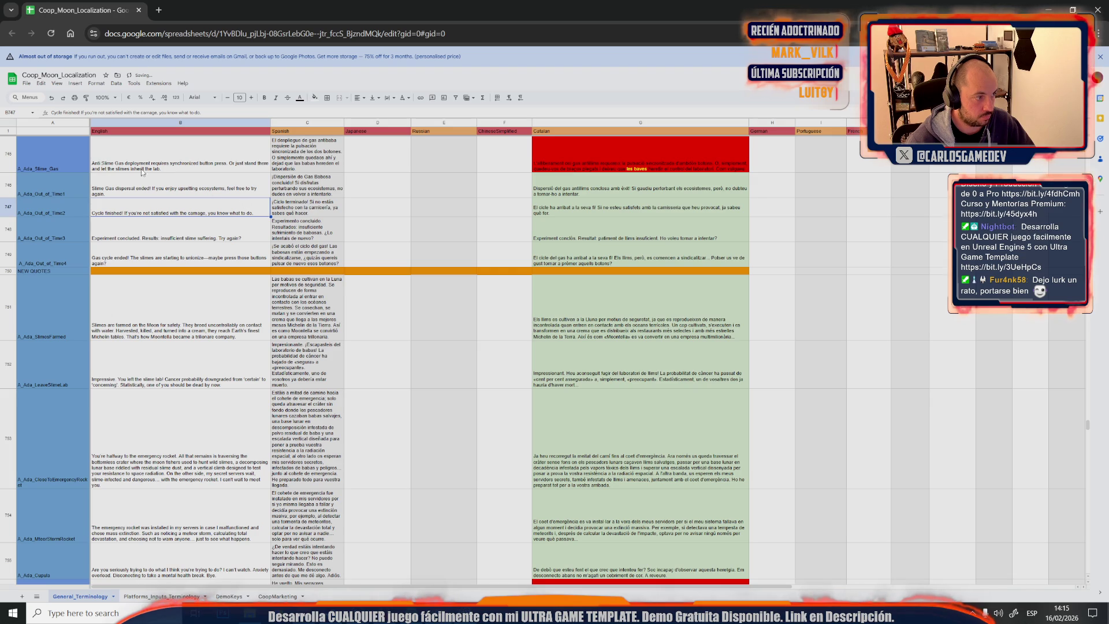
scroll(167, 200, "up", 2)
key("ctrl+z")
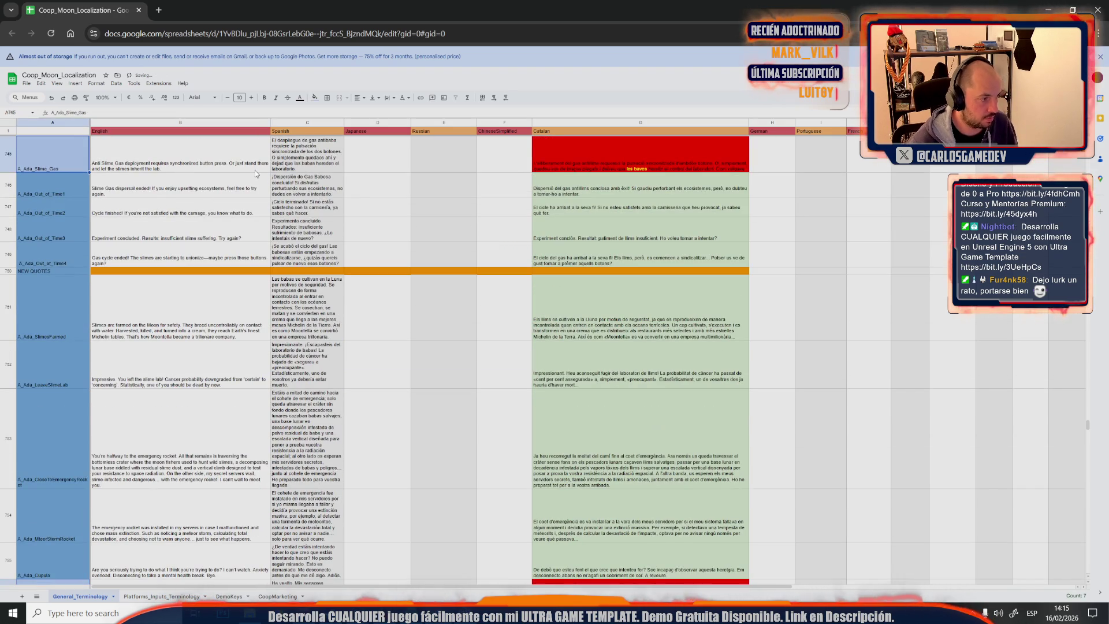
left_click(315, 98)
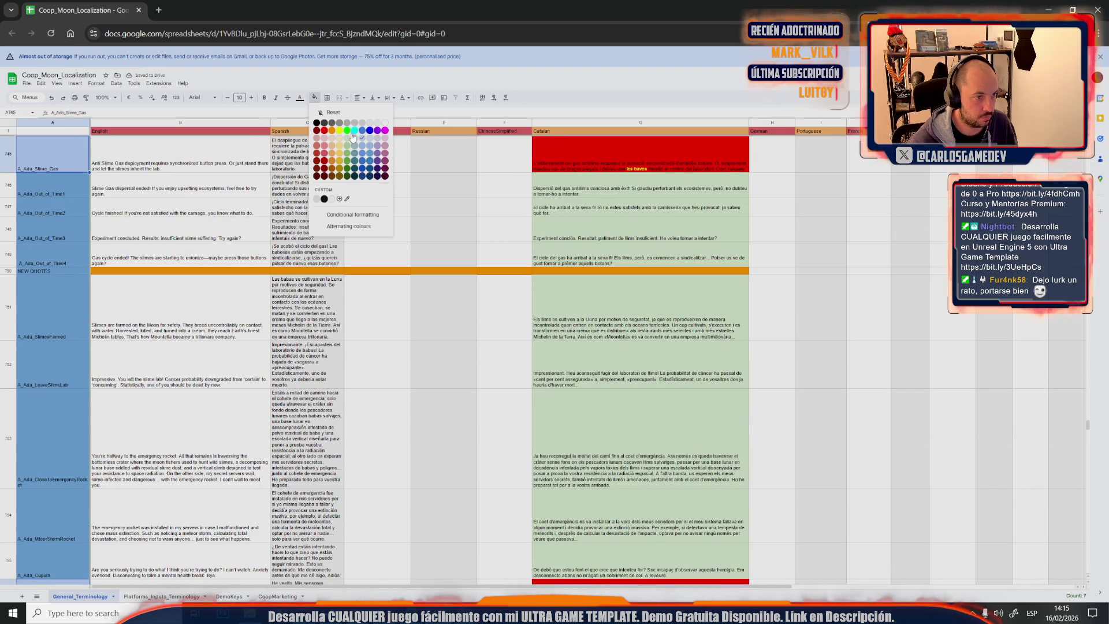
left_click(369, 153)
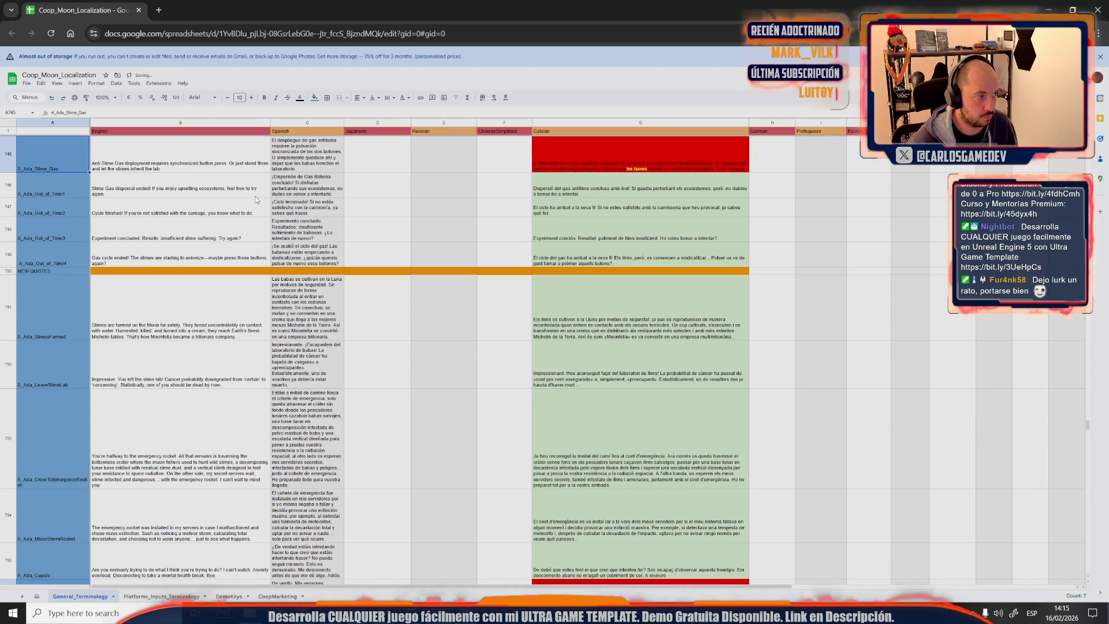
left_click(180, 189)
scroll(214, 297, "up", 4)
scroll(213, 297, "down", 3)
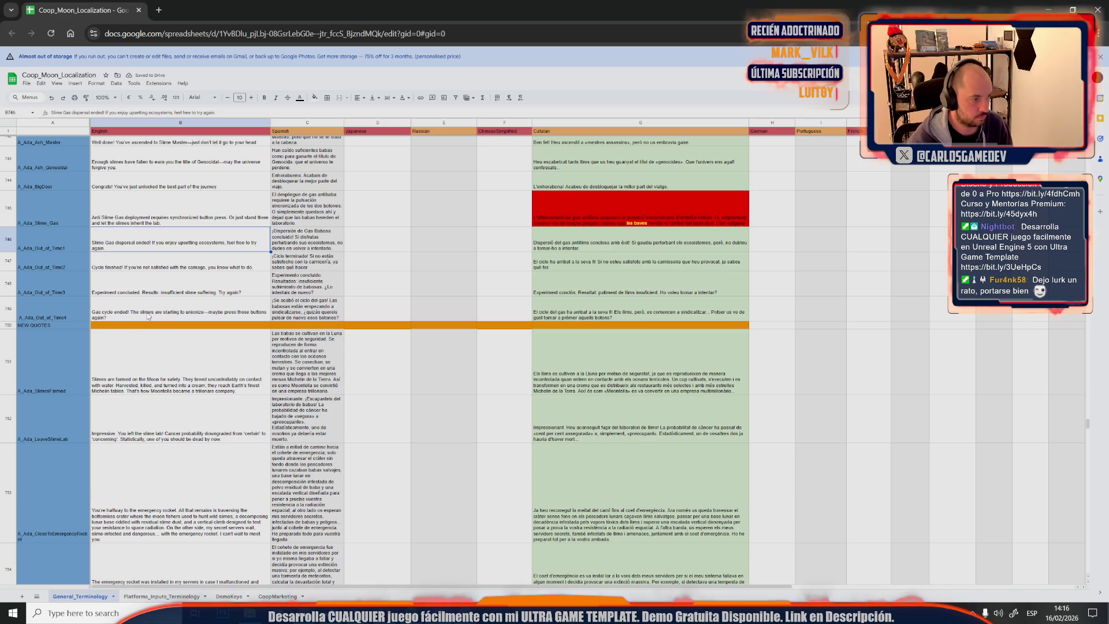
Bring up the row options for the orange NEW QUOTES row 750
left_click(77, 326)
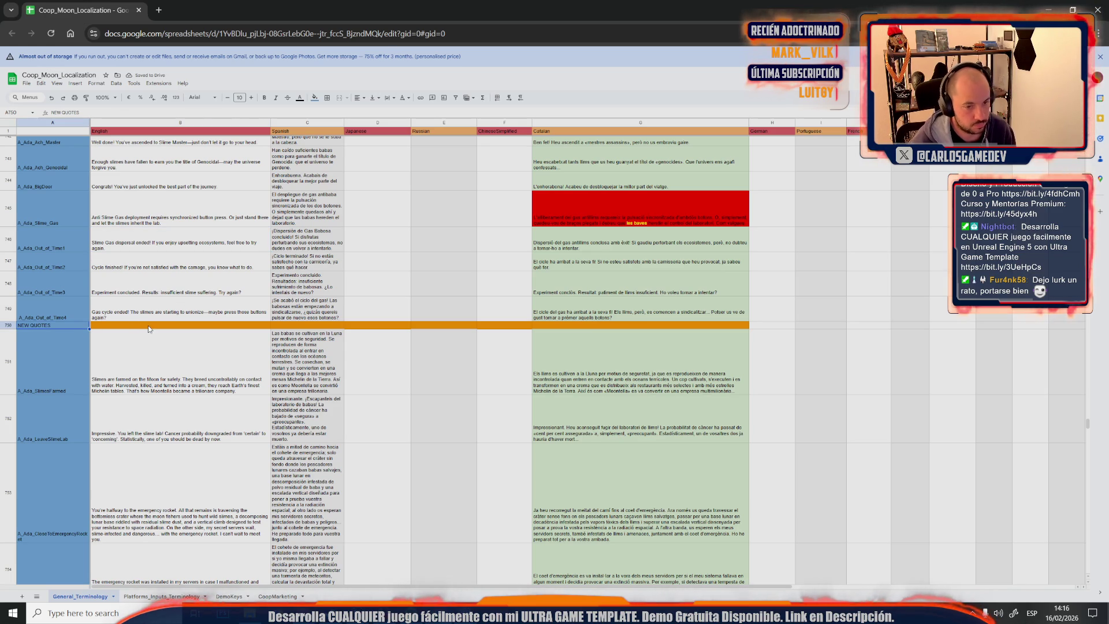
left_click(12, 326)
right_click(11, 327)
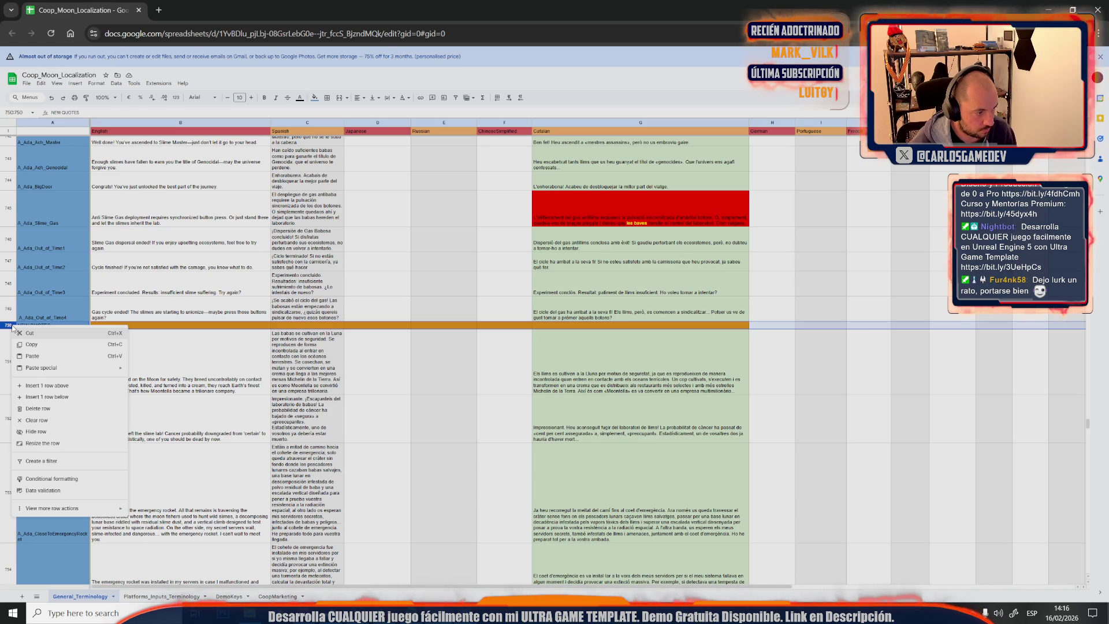
Delete the NEW QUOTES row and change the text colour of the red Catalan cell G745
left_click(71, 409)
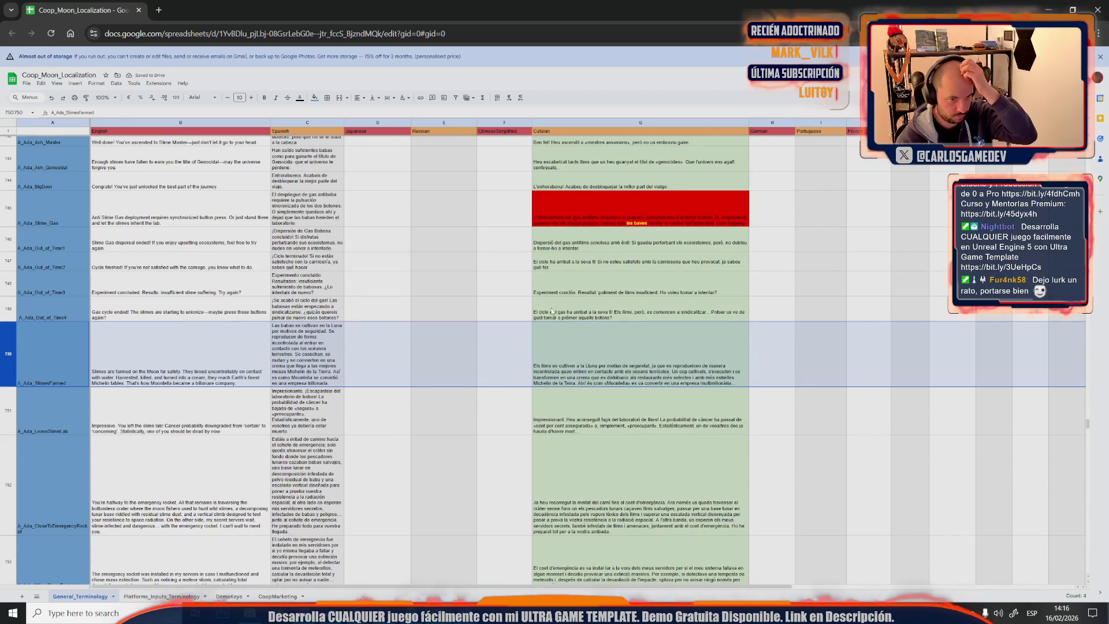
left_click(716, 214)
scroll(693, 221, "up", 3)
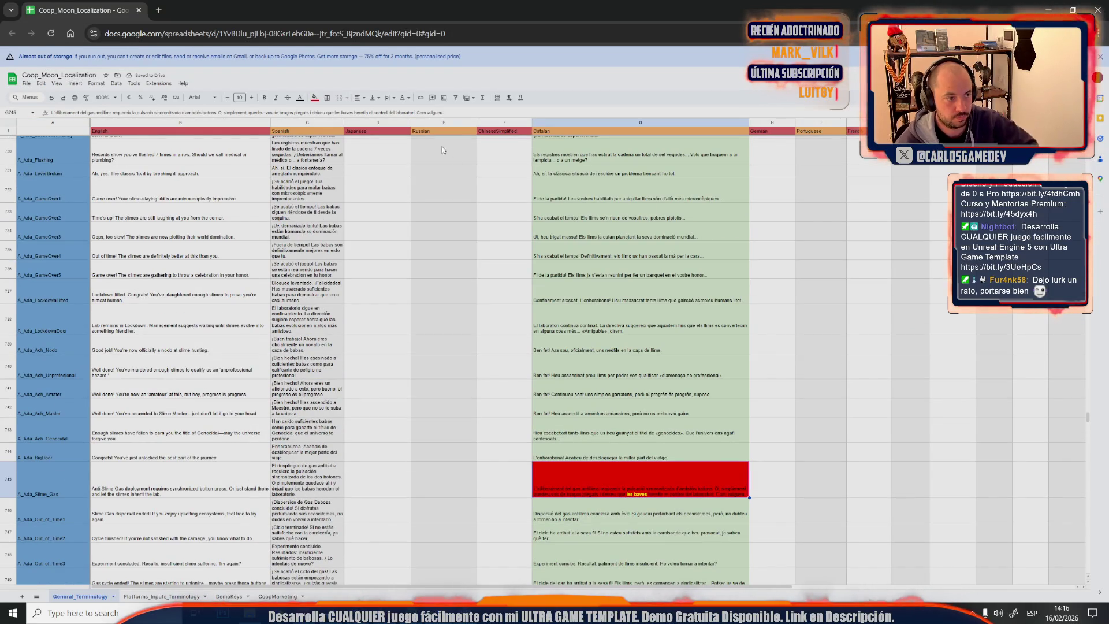
left_click(302, 97)
left_click(305, 139)
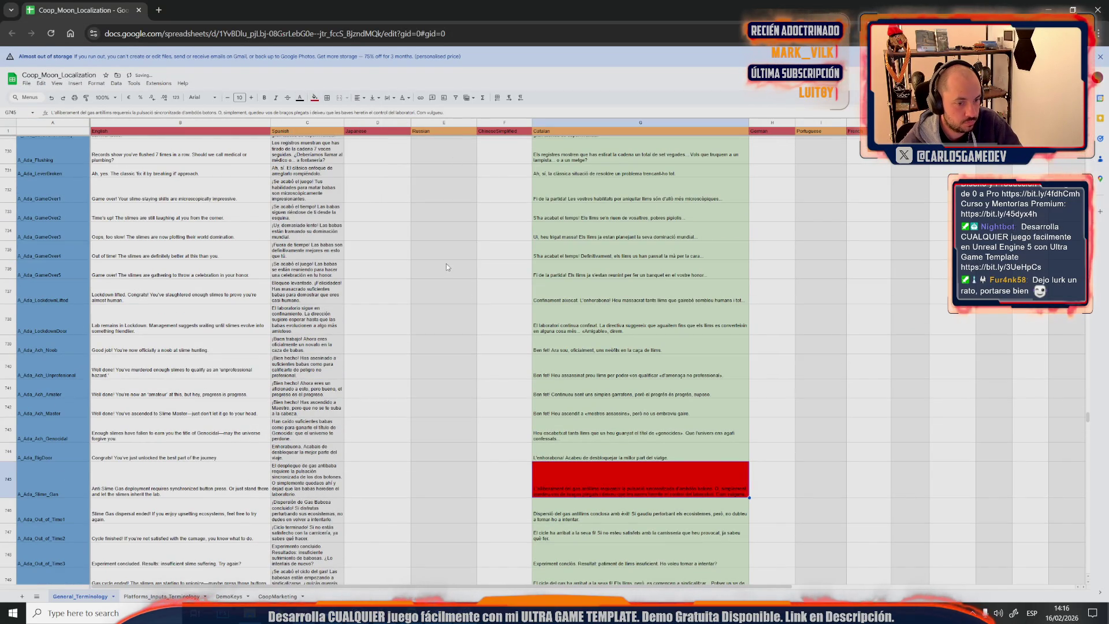
scroll(464, 328, "down", 3)
scroll(463, 328, "down", 3)
scroll(463, 329, "down", 5)
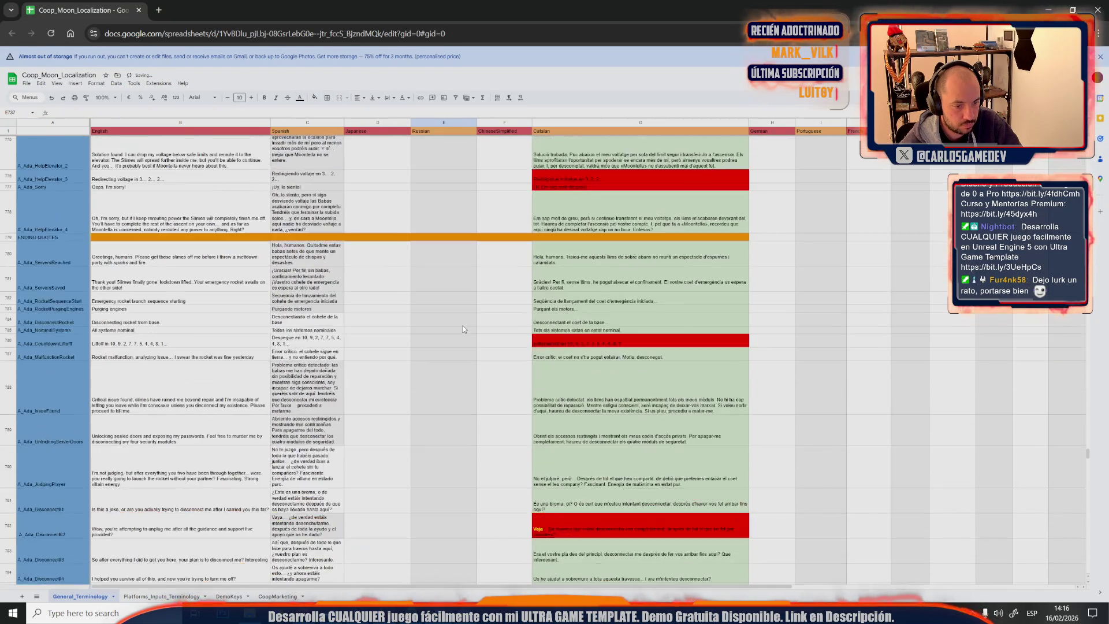
scroll(463, 328, "down", 5)
scroll(463, 328, "down", 5)
Recolour the Catalan cells from the 'Hola, humans' row to the last row and remove their fill
left_click(579, 343)
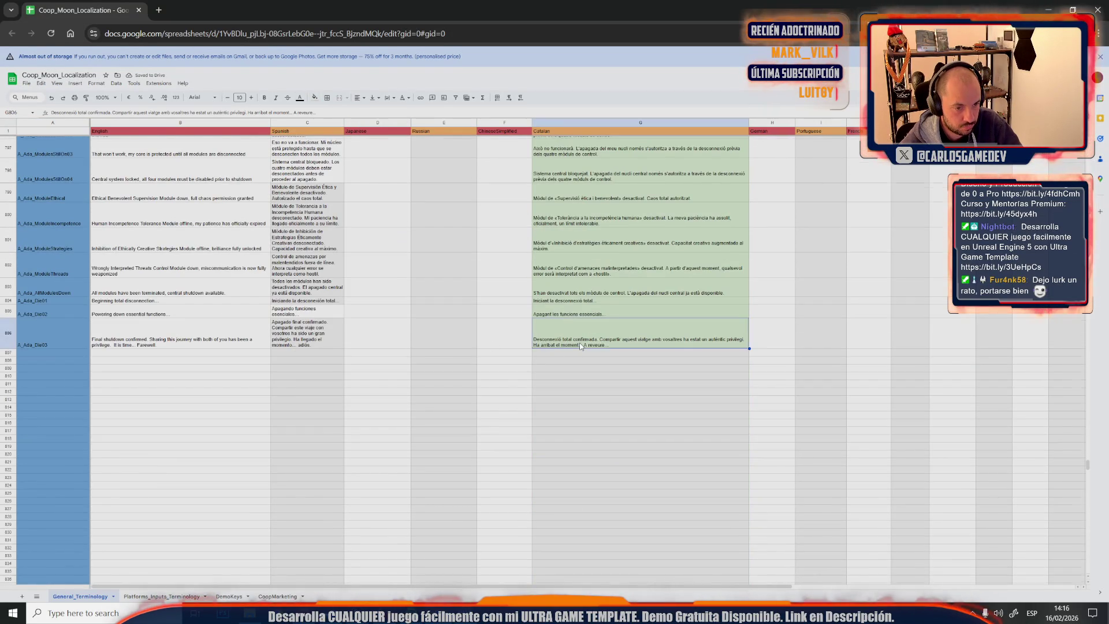
scroll(579, 342, "up", 5)
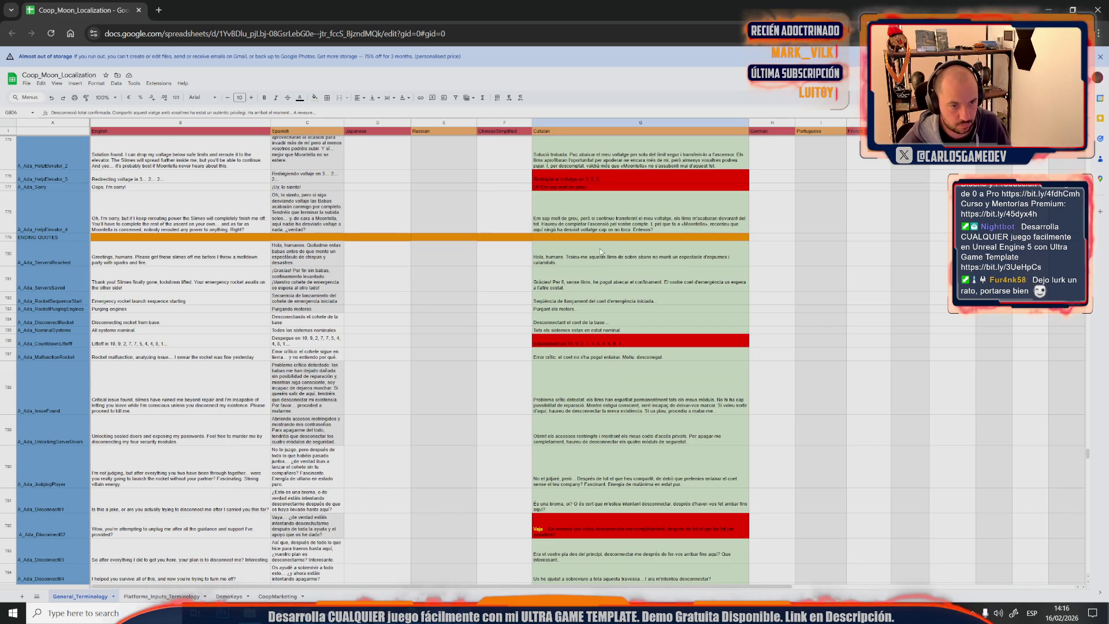
left_click(574, 257, "shift")
left_click(299, 98)
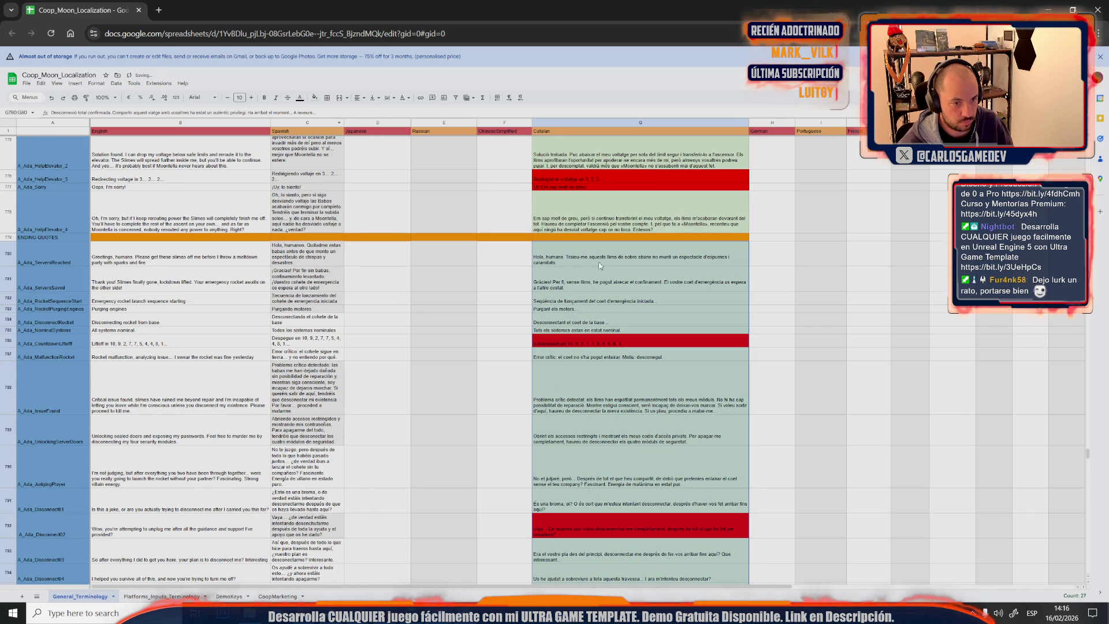
left_click(599, 271)
scroll(589, 305, "down", 5)
left_click(587, 494, "shift")
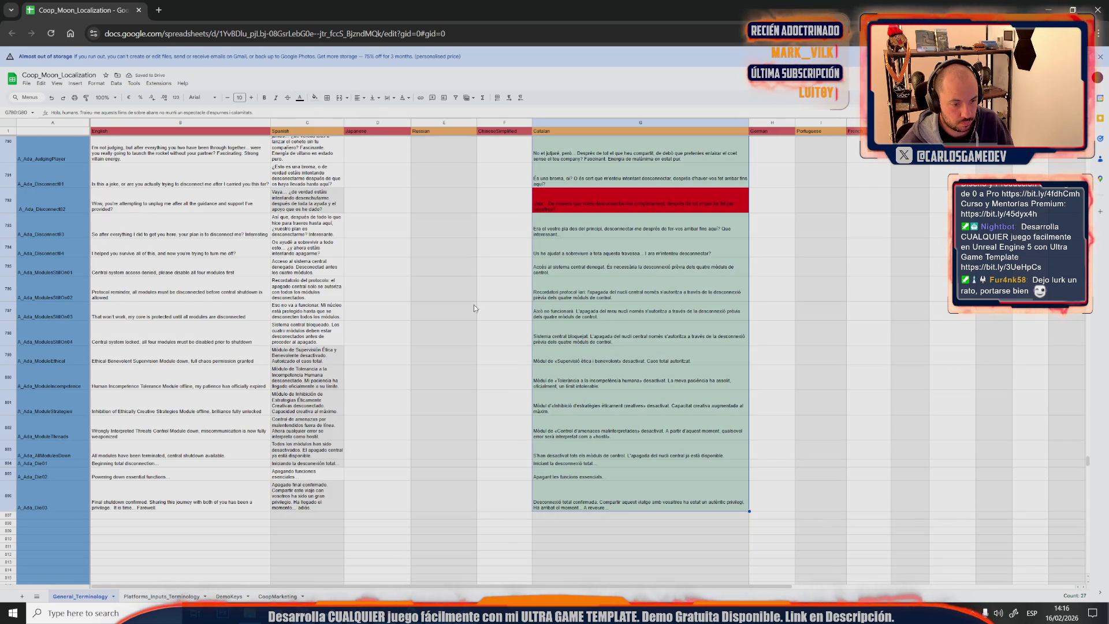
left_click(315, 97)
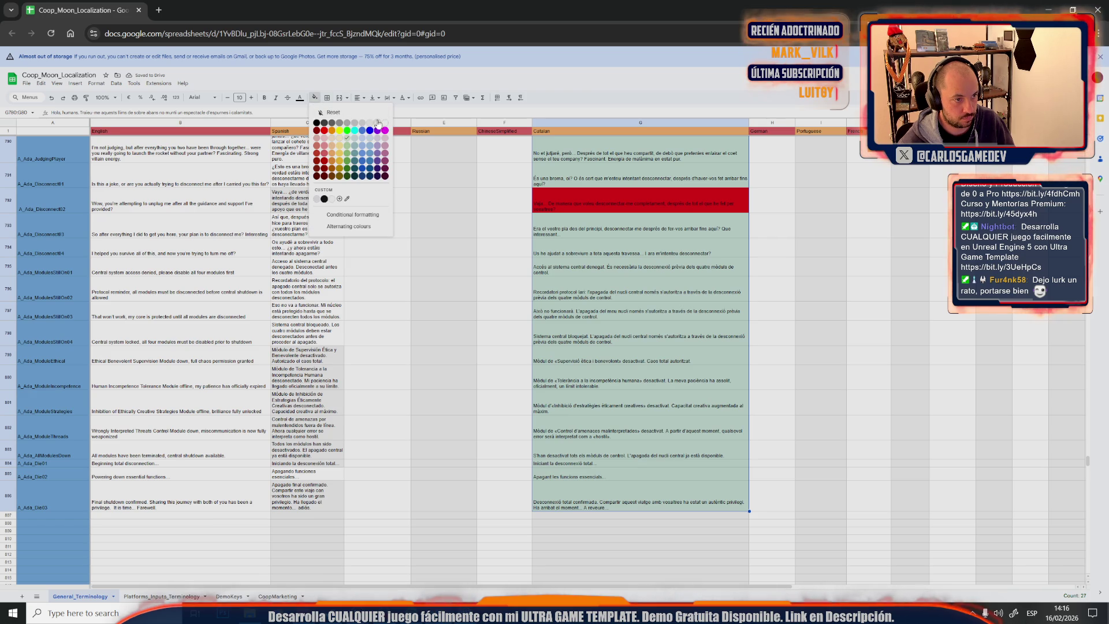
left_click(346, 117)
left_click(380, 249)
scroll(526, 397, "up", 5)
scroll(548, 392, "up", 5)
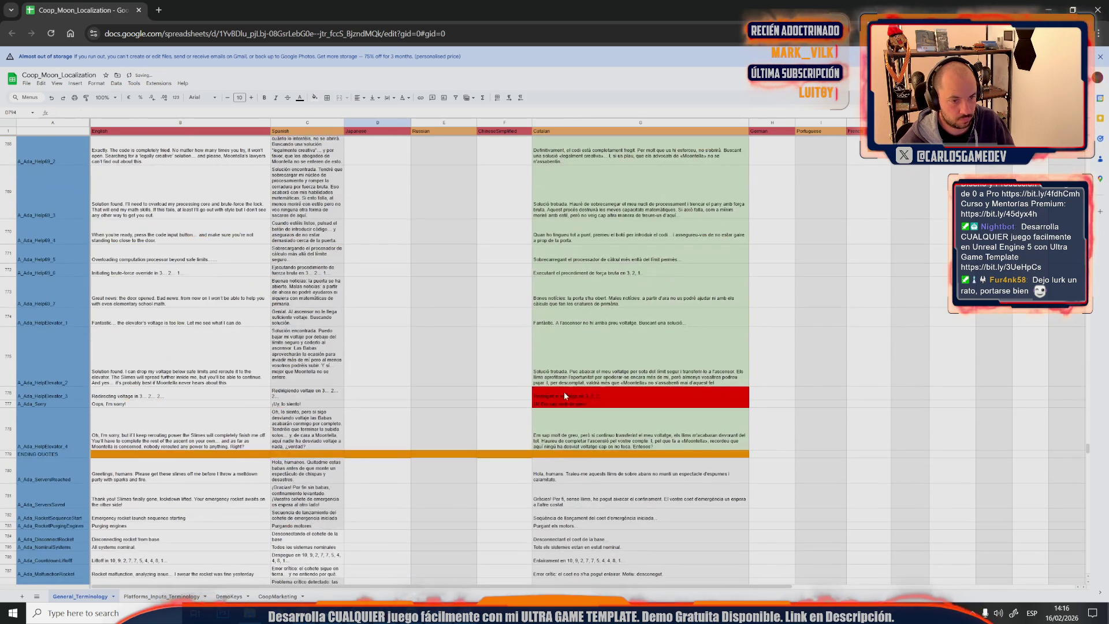
Clear the green background from the Catalan cells from row 697 down and the tall tooltip translation
left_click(594, 436)
scroll(589, 365, "up", 5)
scroll(585, 329, "up", 5)
scroll(576, 305, "up", 5)
scroll(573, 301, "up", 5)
scroll(573, 301, "up", 5)
scroll(574, 346, "up", 5)
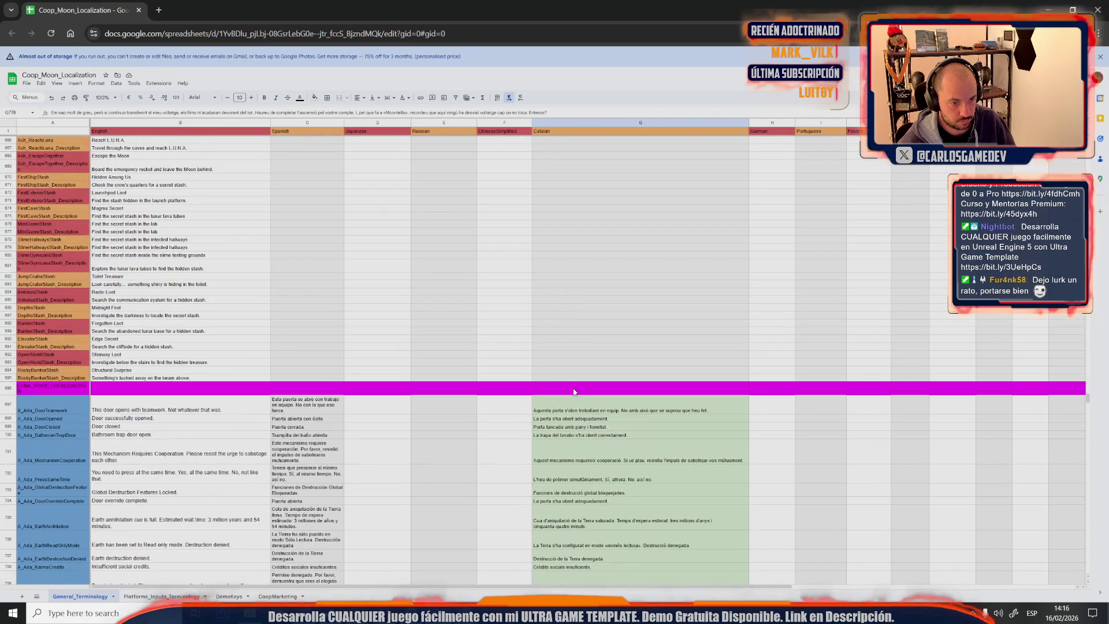
left_click(573, 409, "shift")
left_click(315, 98)
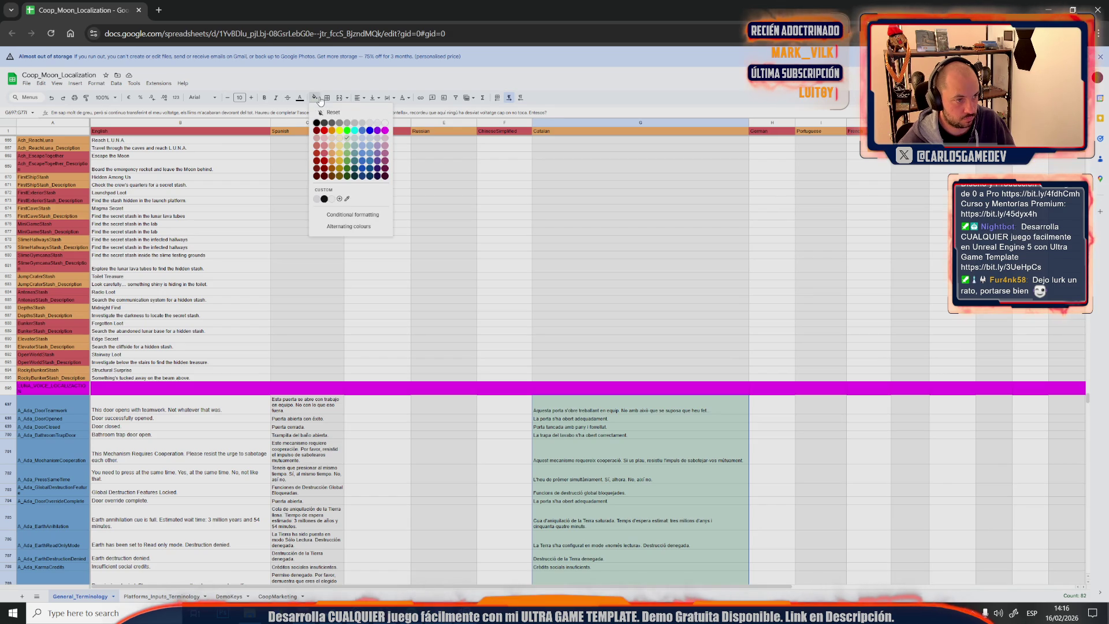
left_click(381, 129)
scroll(479, 357, "down", 5)
scroll(475, 387, "down", 5)
scroll(475, 387, "up", 2)
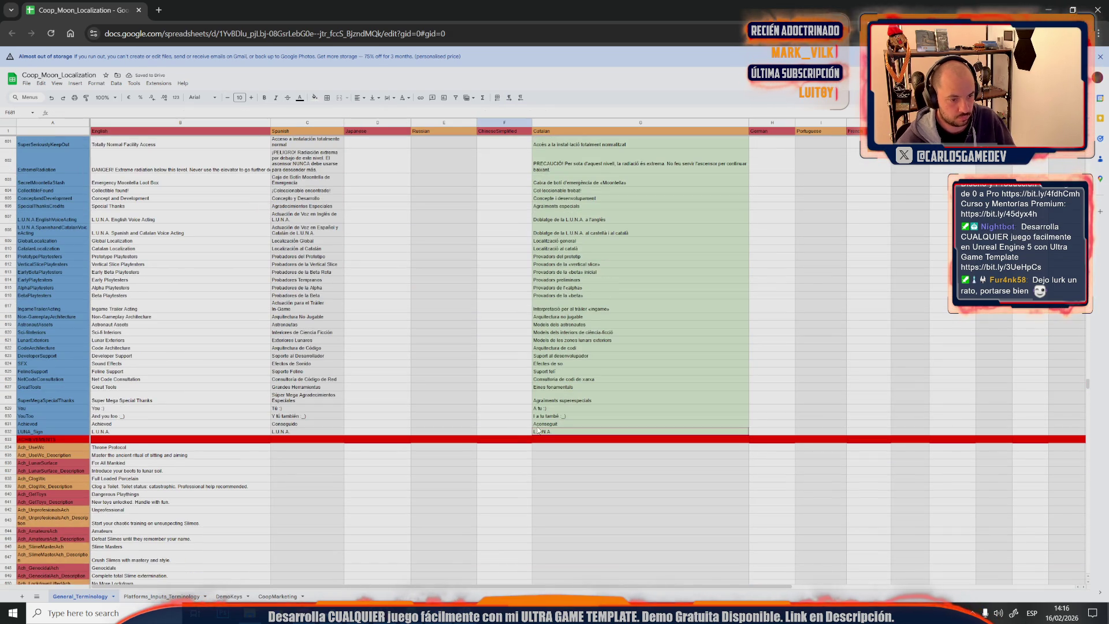
scroll(547, 435, "up", 5)
scroll(547, 434, "up", 10)
scroll(546, 435, "up", 10)
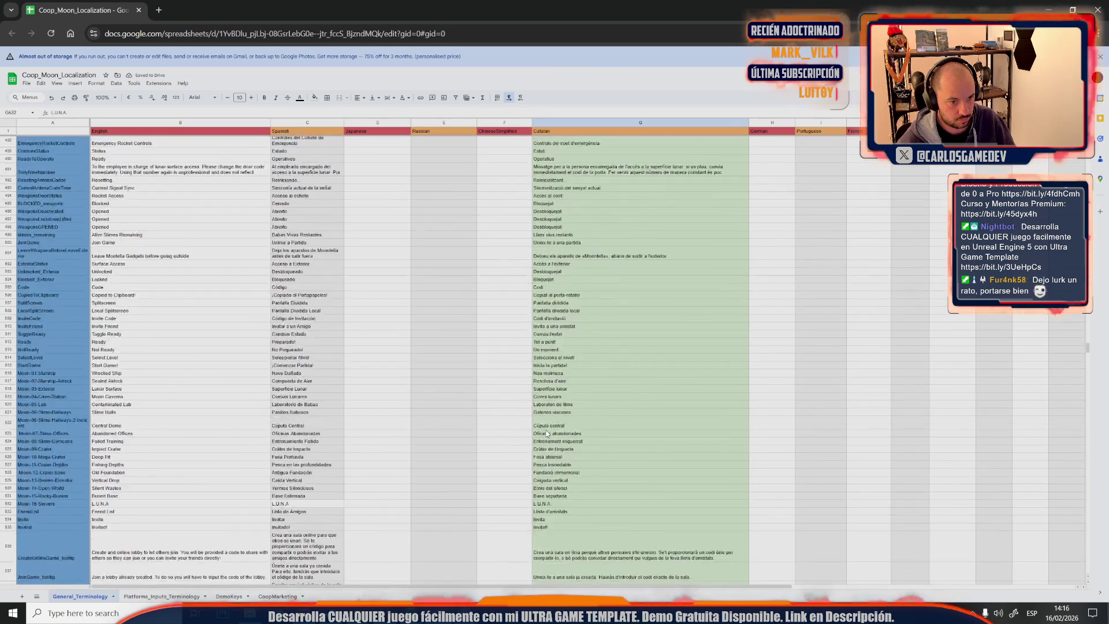
scroll(547, 434, "up", 10)
scroll(546, 434, "up", 10)
scroll(547, 434, "up", 5)
scroll(547, 434, "up", 5)
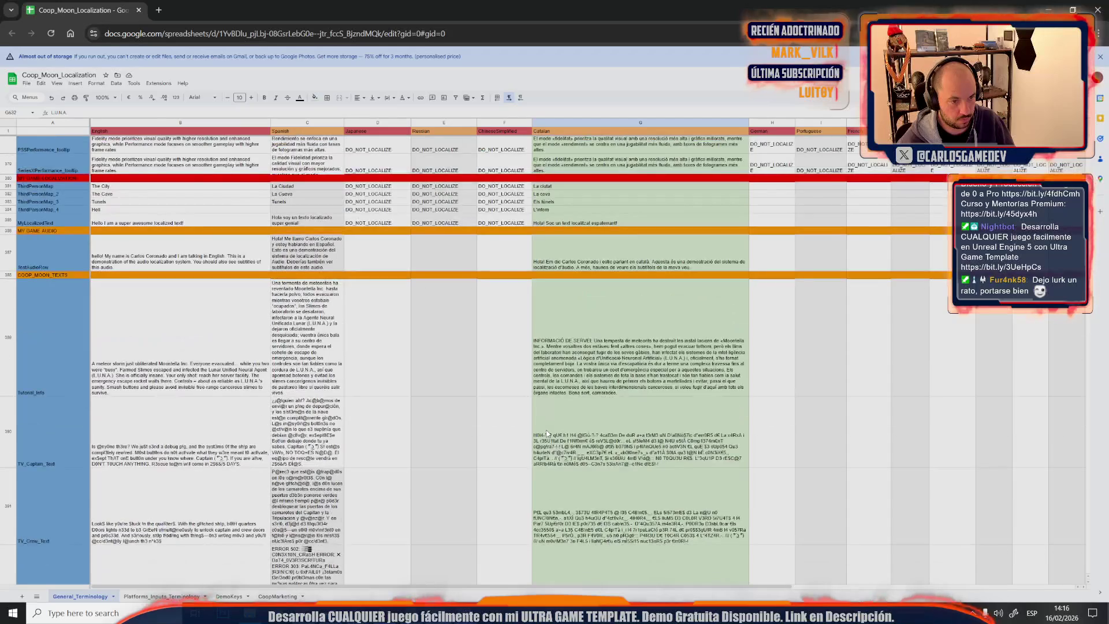
left_click(563, 308)
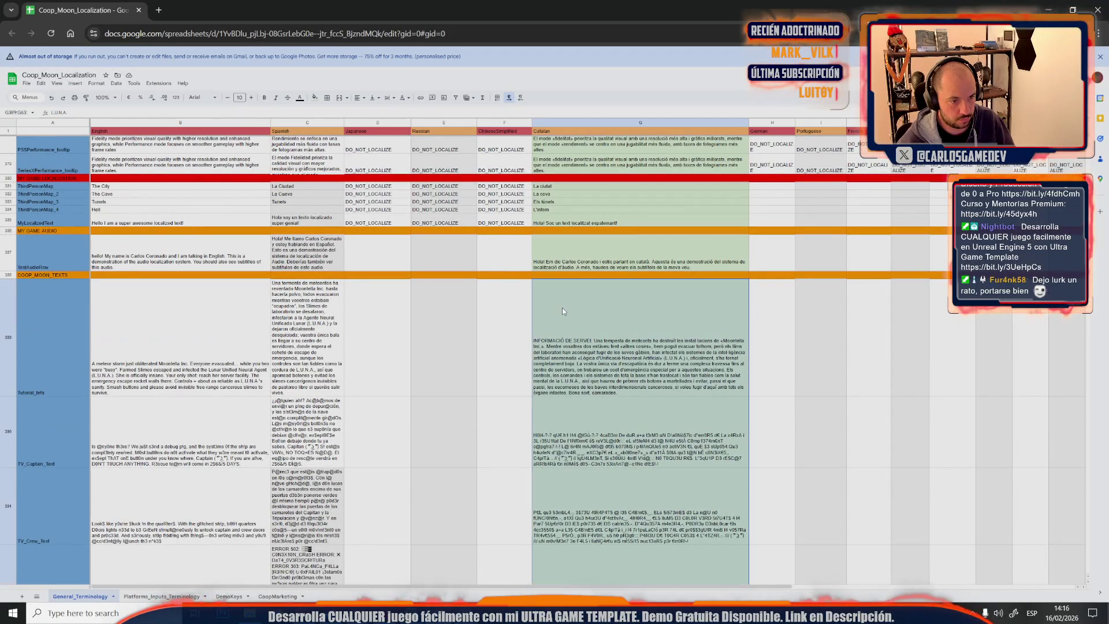
left_click(315, 97)
left_click(376, 123)
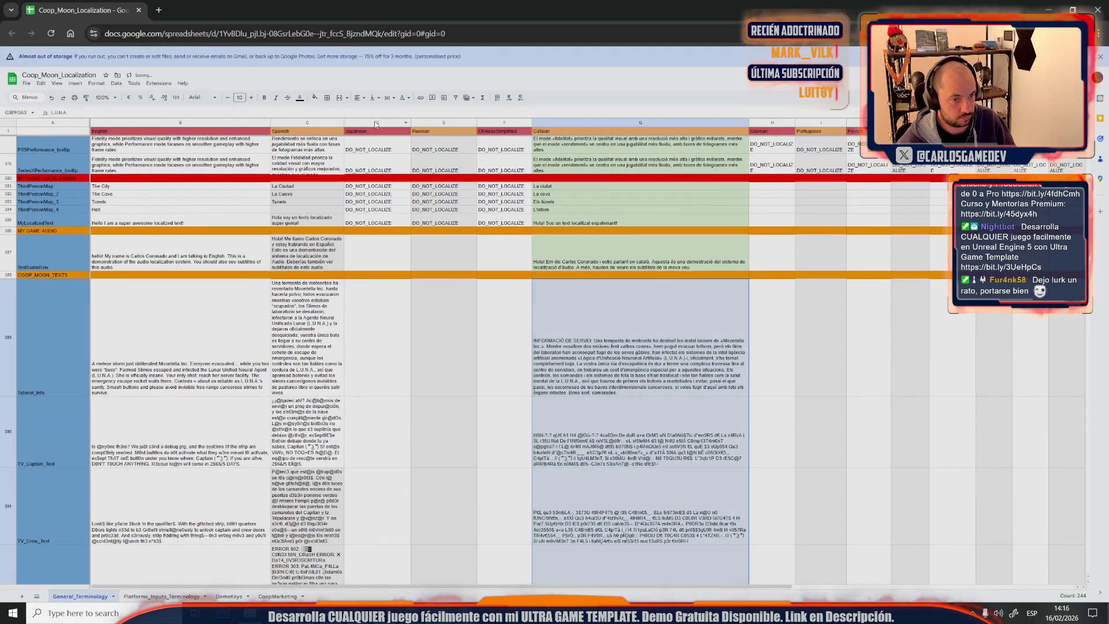
Clear the green background from the Catalan cell in row 297 and rows 214-256
left_click(549, 253)
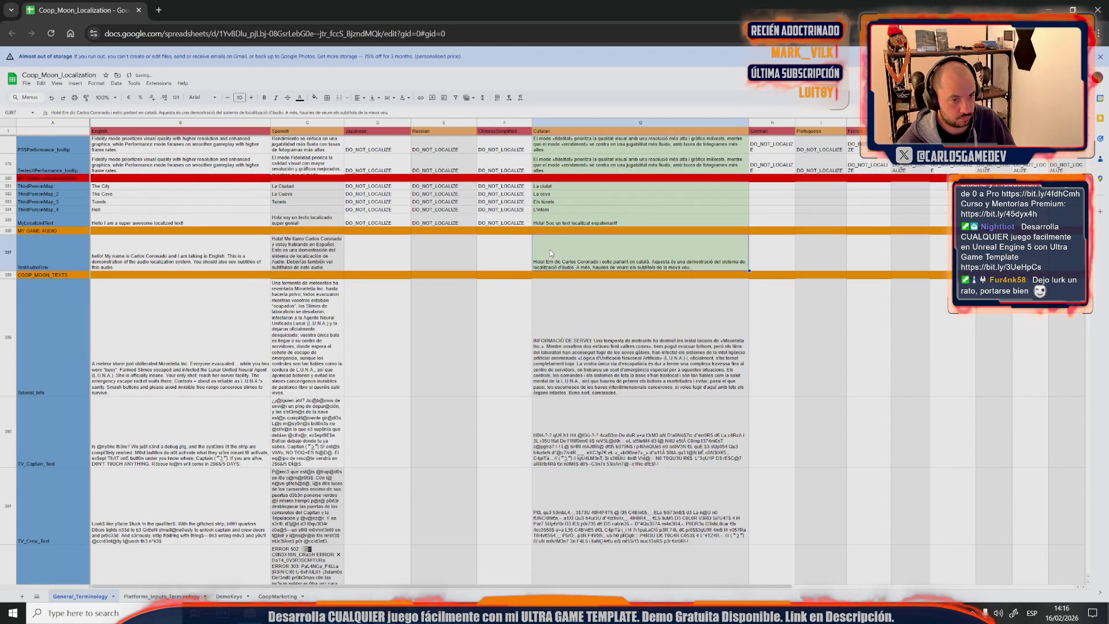
left_click(315, 97)
left_click(375, 124)
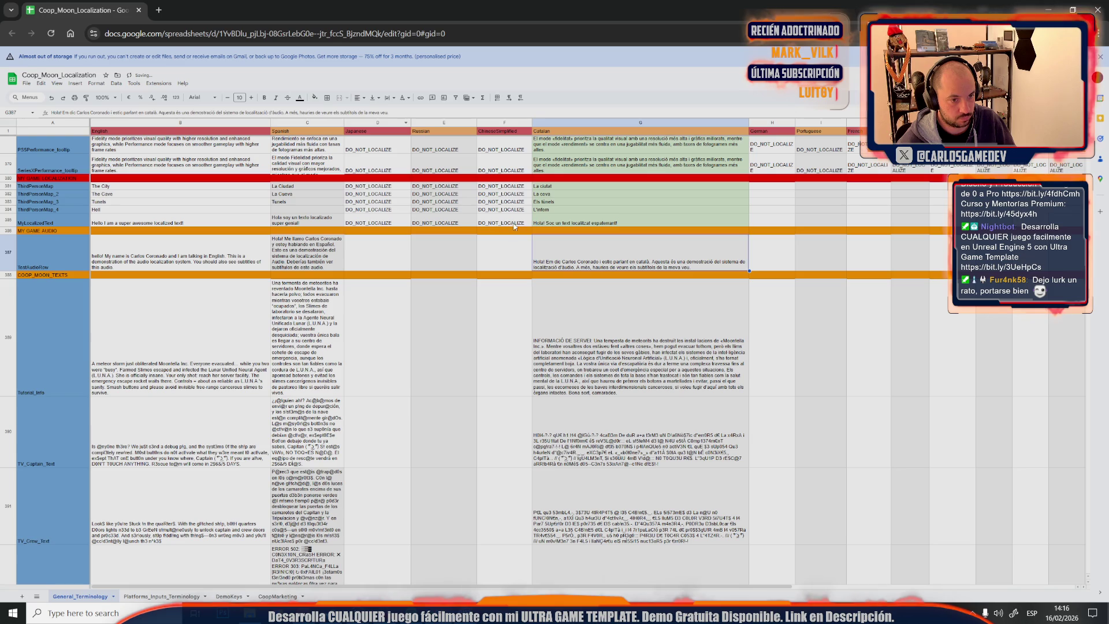
key("Up")
key("shift+Up")
key("shift+Up")
key("shift+Up")
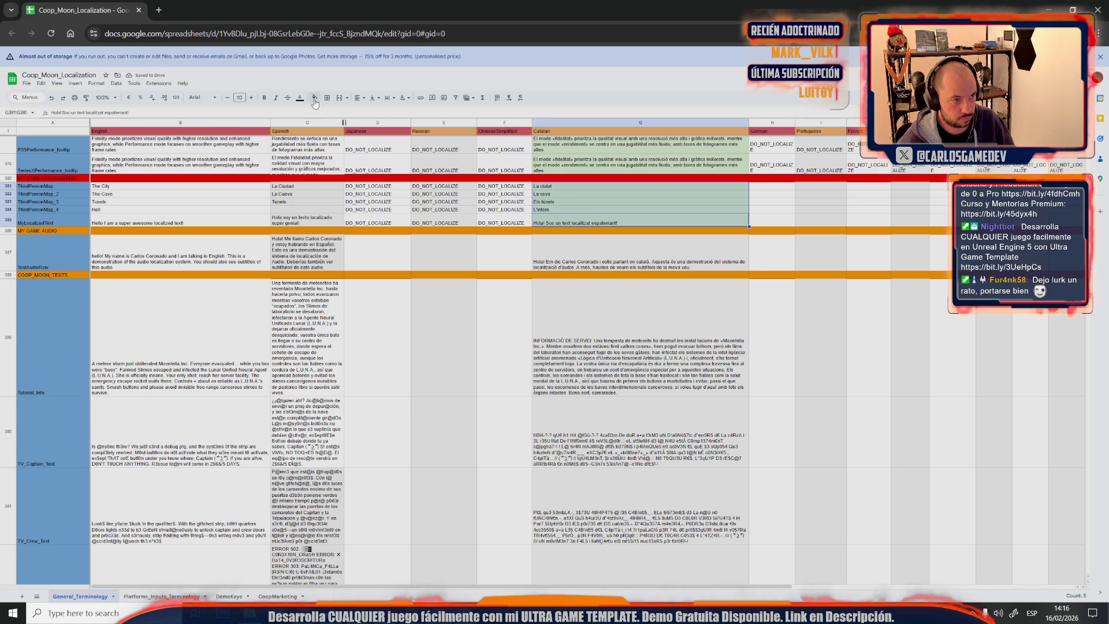
left_click(314, 98)
left_click(376, 124)
scroll(482, 239, "up", 5)
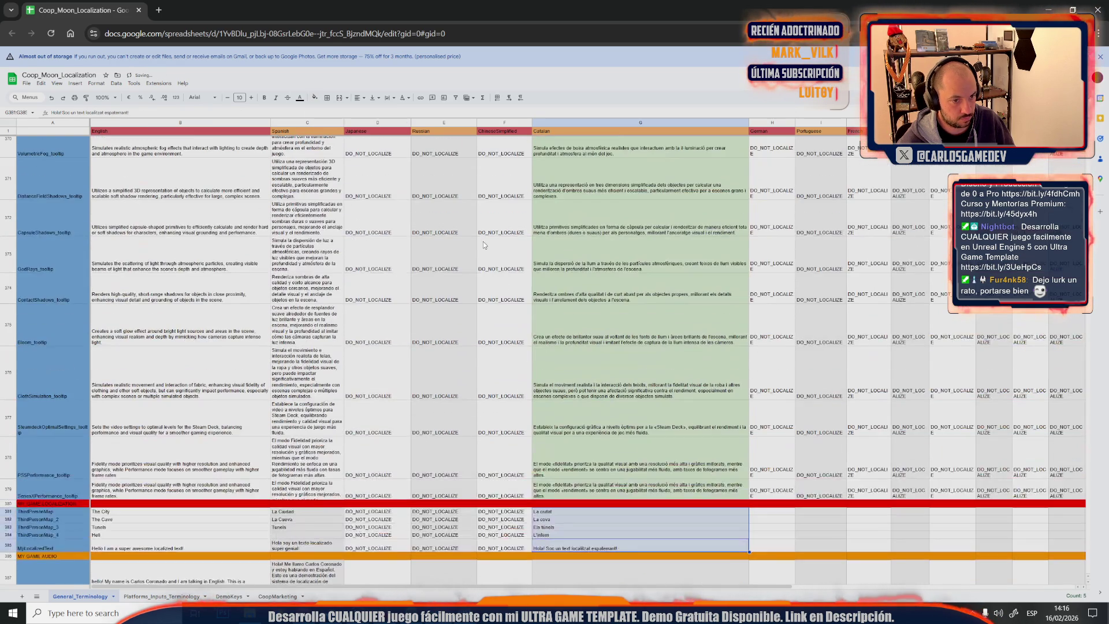
Clear the green background from the large Catalan tooltip cell and the cells from row 313 down
left_click(567, 490)
scroll(568, 490, "up", 5)
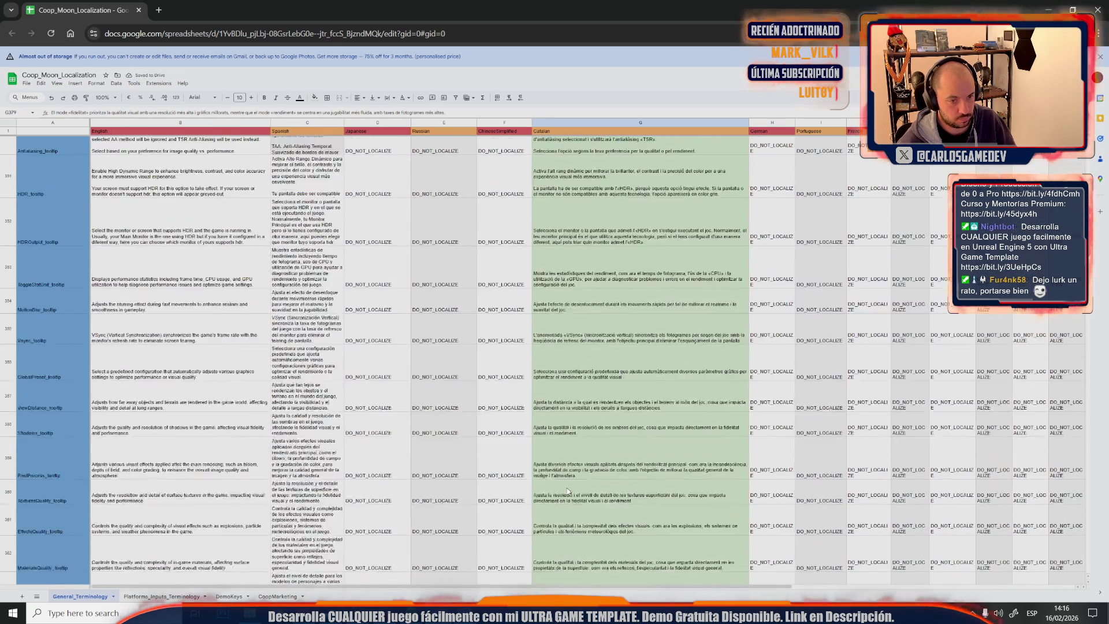
scroll(567, 490, "up", 5)
scroll(567, 490, "up", 5)
scroll(568, 490, "up", 5)
scroll(568, 491, "up", 5)
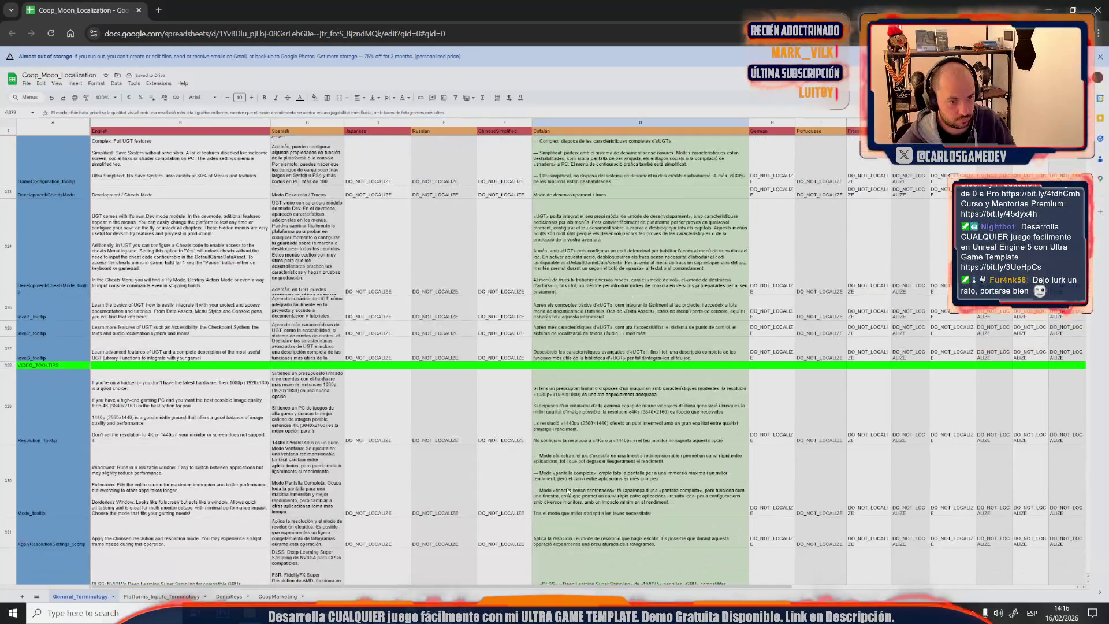
left_click(602, 408)
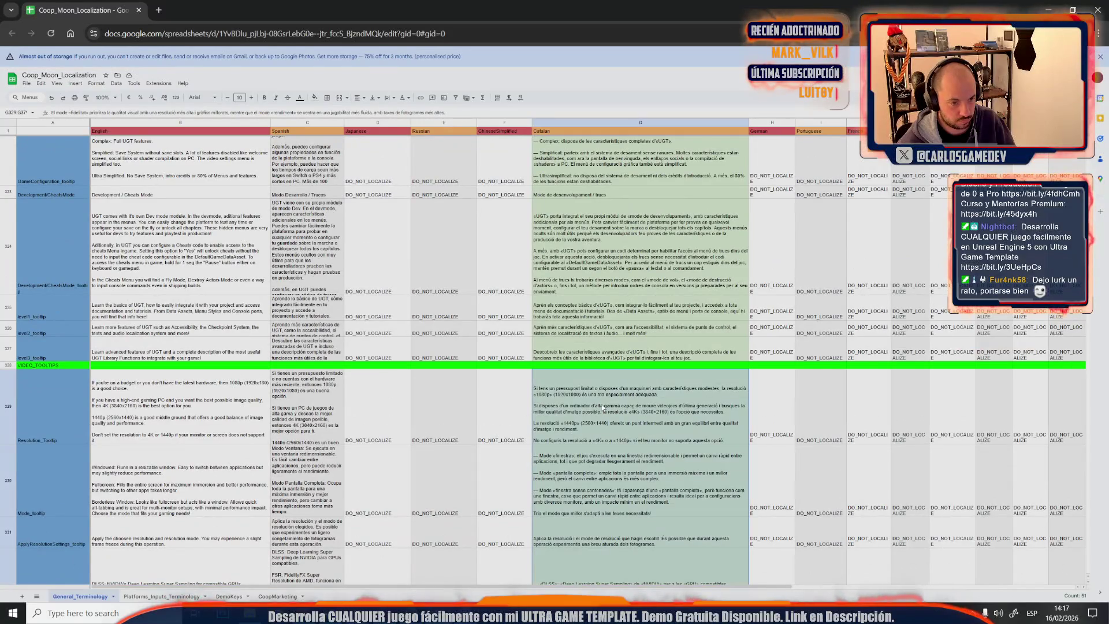
left_click(310, 102)
left_click(348, 145)
left_click(590, 354)
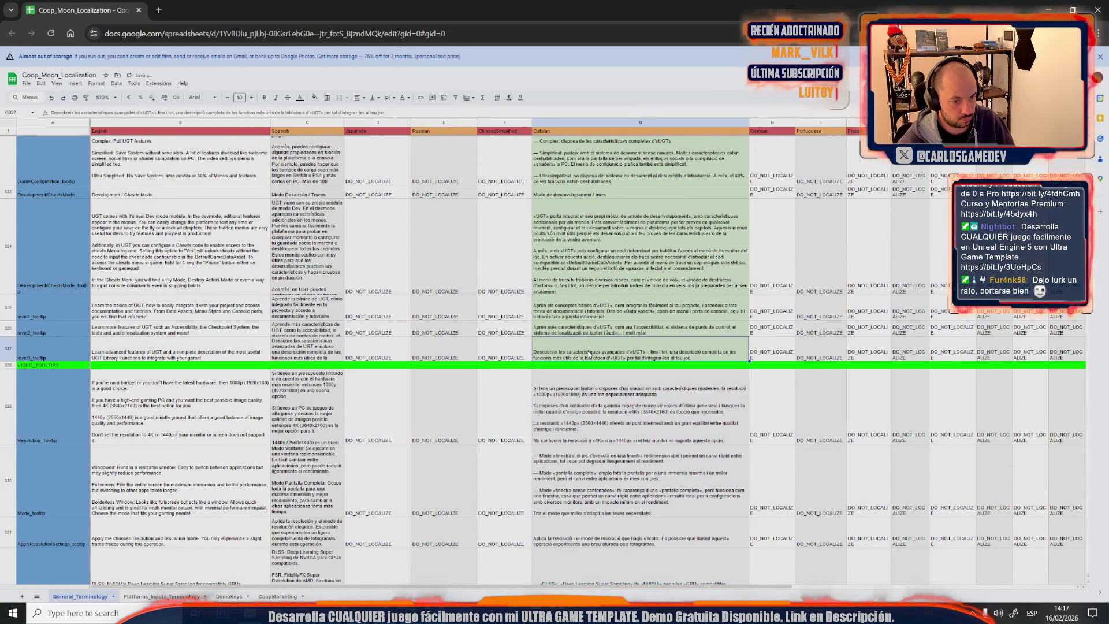
scroll(590, 354, "down", 3)
scroll(588, 312, "down", 3)
scroll(586, 286, "down", 3)
scroll(585, 258, "down", 3)
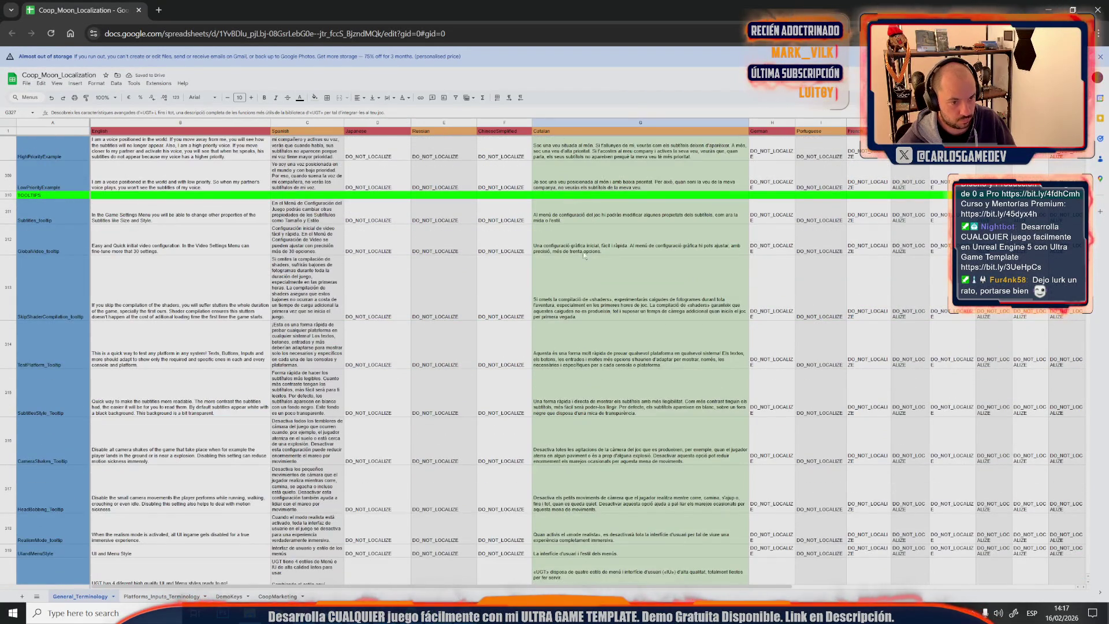
left_click(580, 211, "shift")
left_click(314, 97)
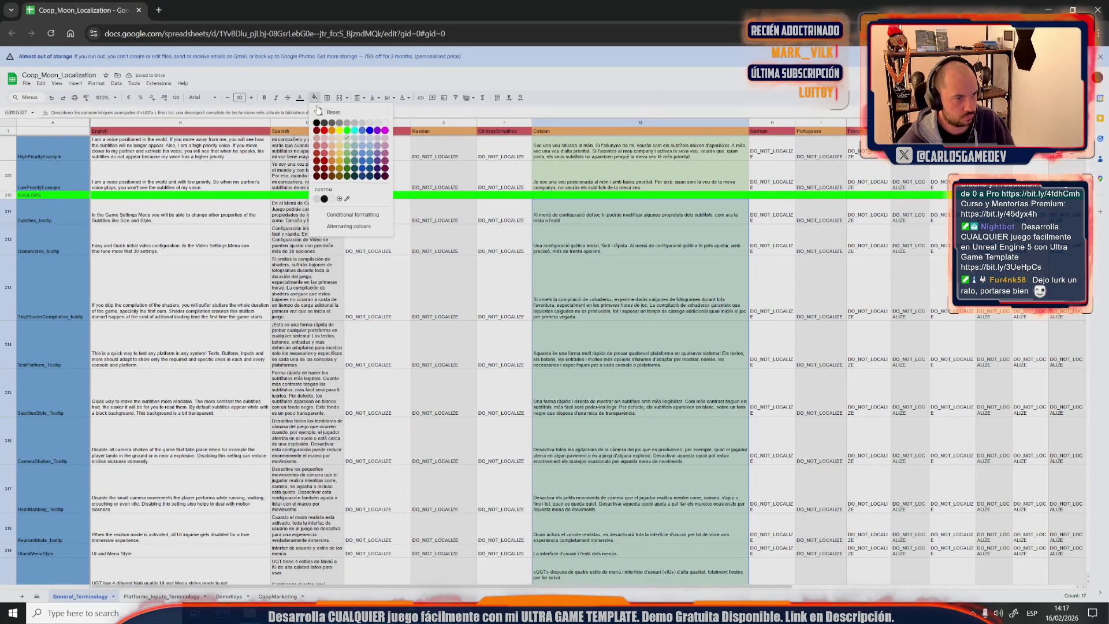
left_click(333, 112)
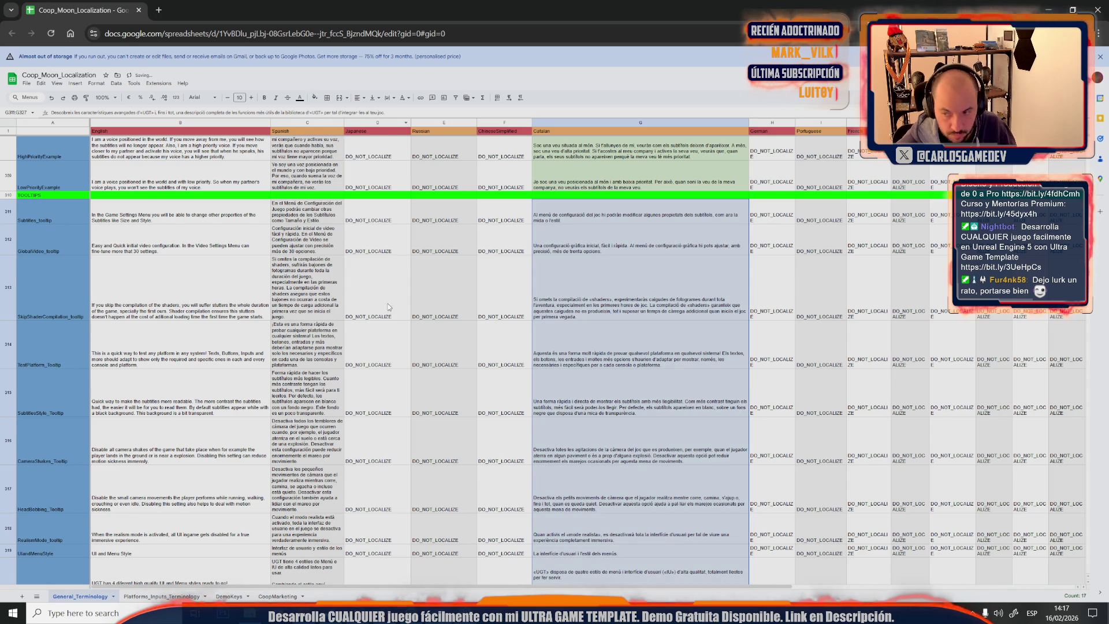
scroll(389, 320, "up", 3)
Clear the green background from G307–G309 and select the 'Prem' audio rows for the same
left_click(412, 365)
scroll(411, 364, "up", 2)
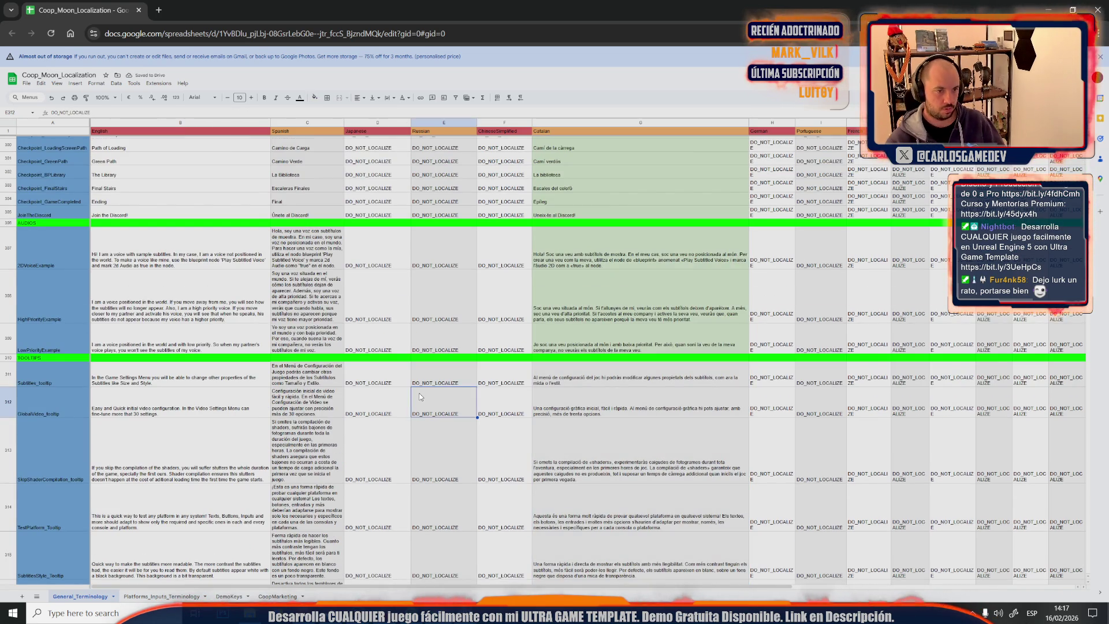
scroll(420, 396, "up", 3)
left_click(641, 510)
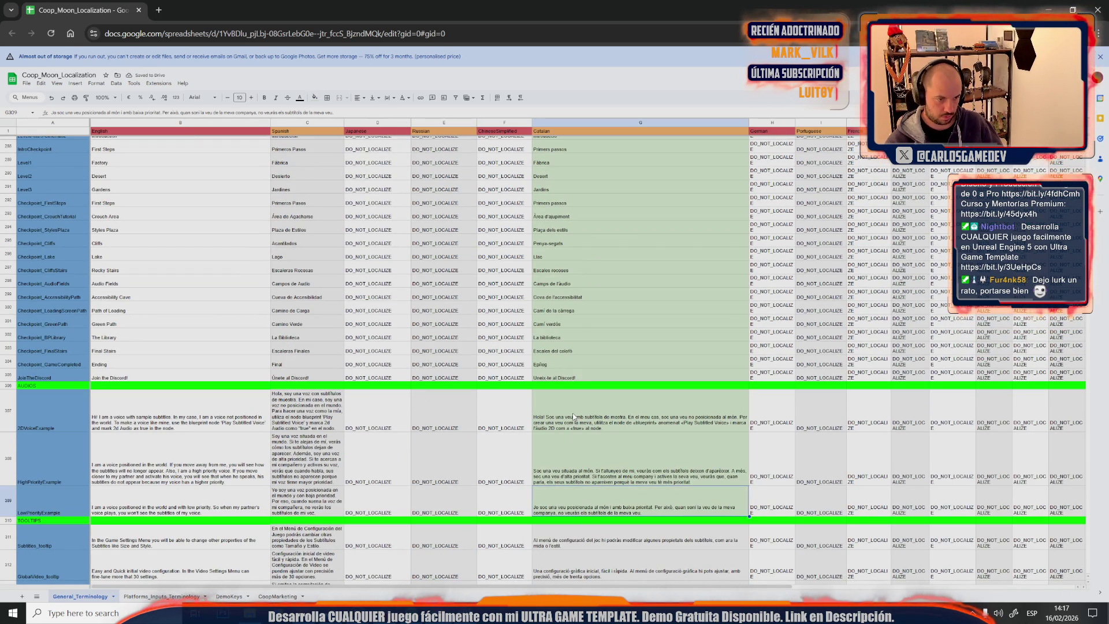
left_click(641, 424, "shift")
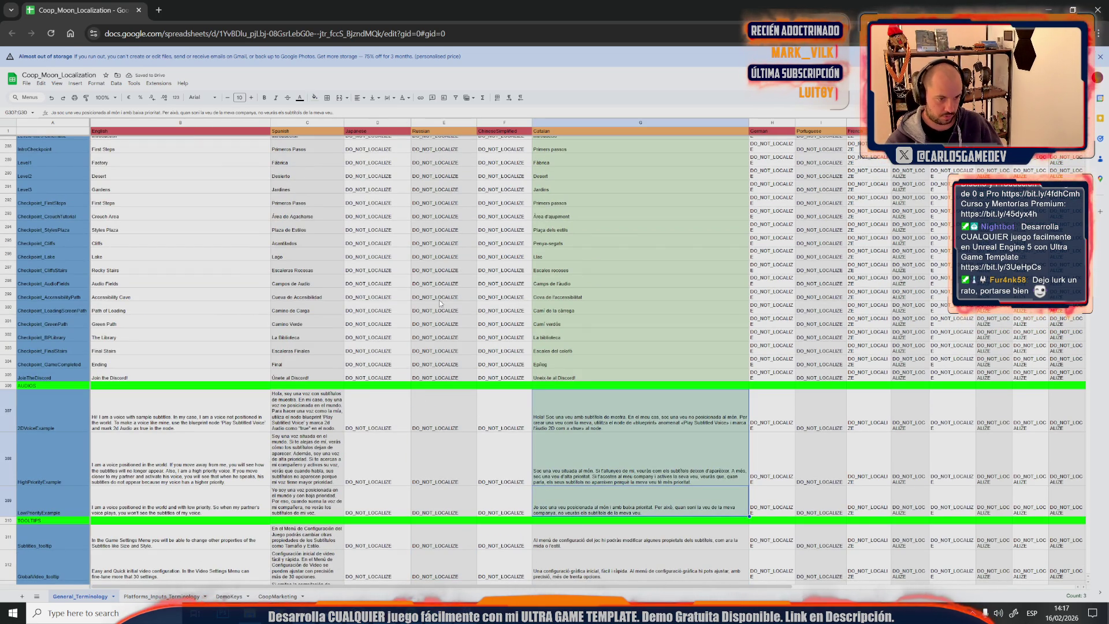
left_click(316, 98)
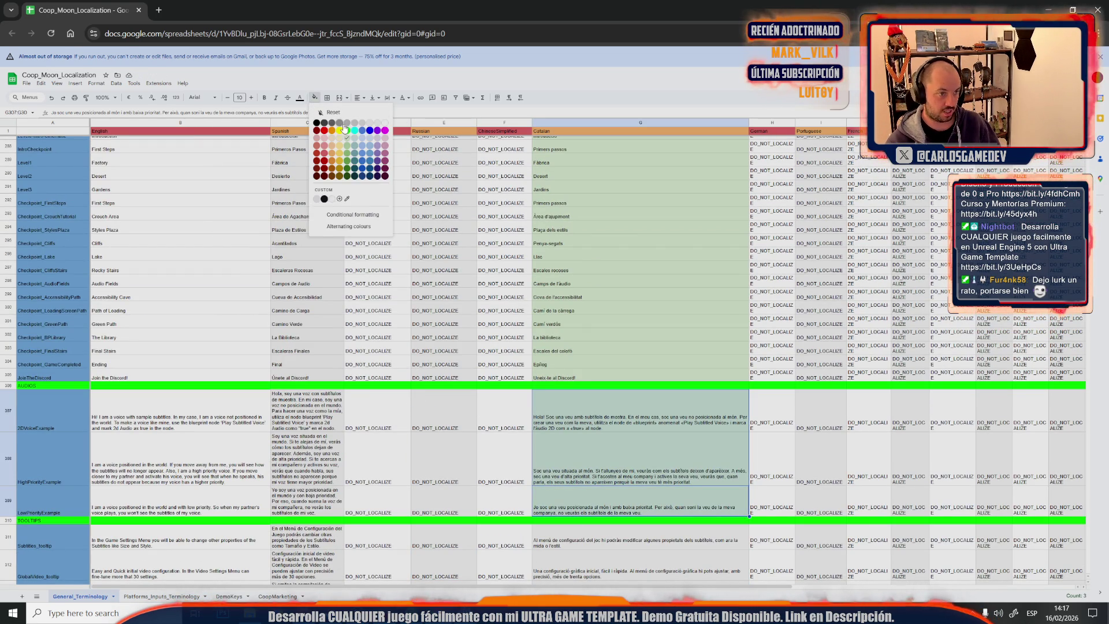
left_click(382, 124)
left_click(594, 379)
scroll(594, 379, "down", 3)
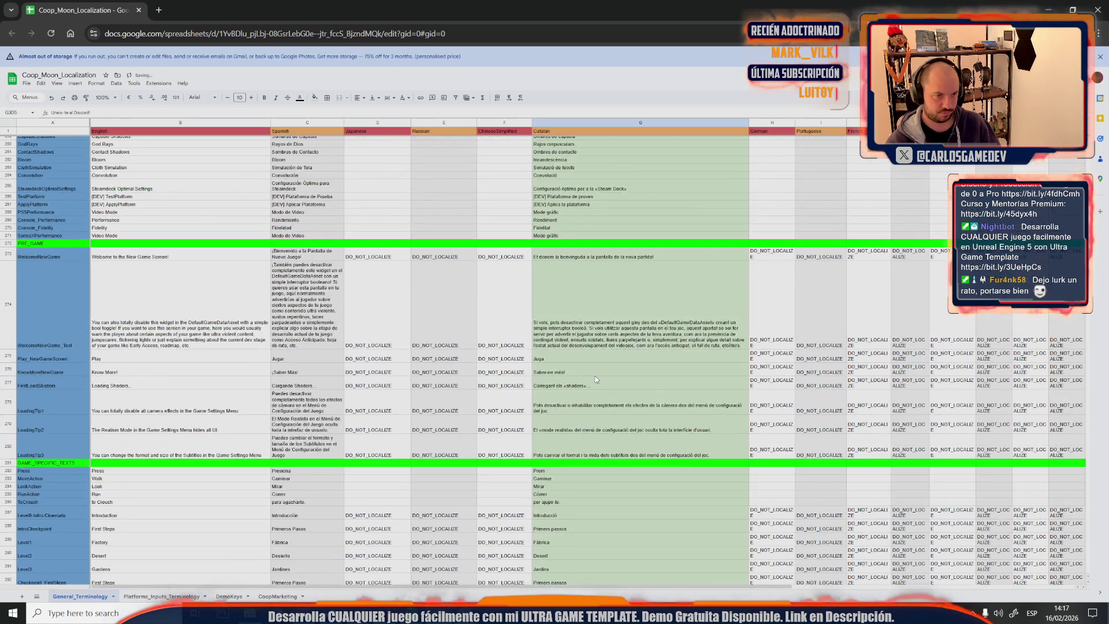
scroll(594, 379, "down", 3)
scroll(583, 376, "up", 7)
scroll(584, 366, "up", 3)
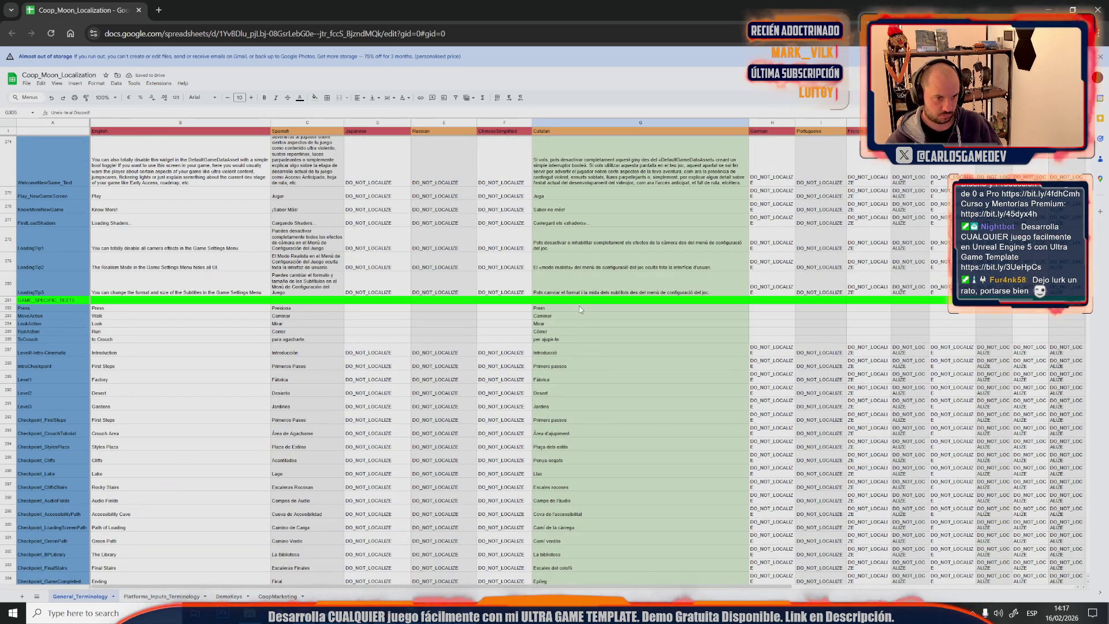
left_click(580, 309, "shift")
left_click(315, 97)
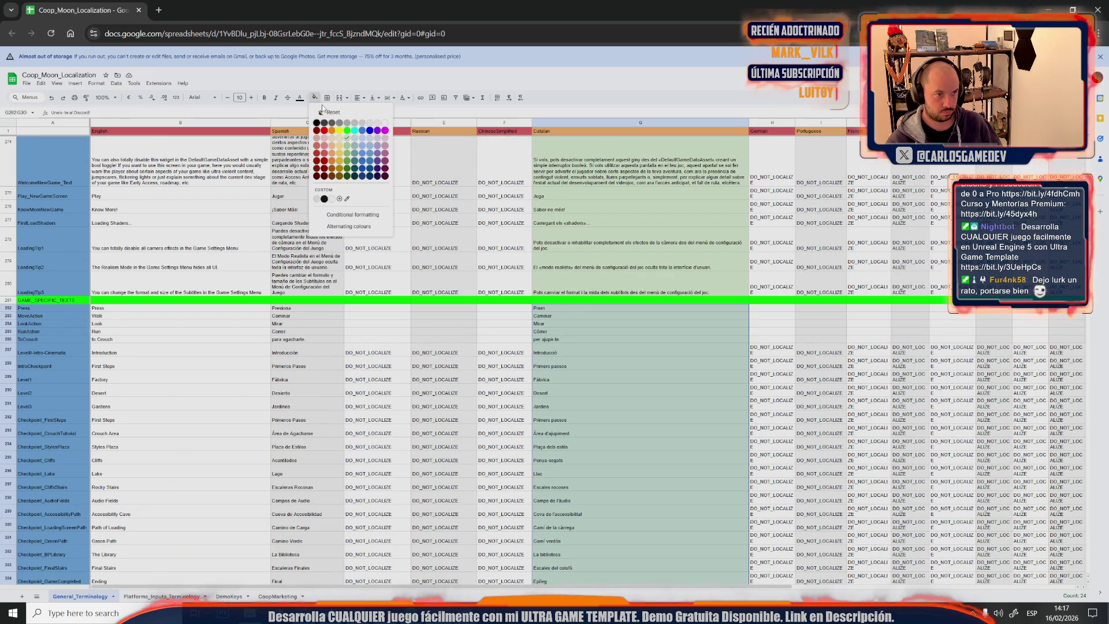
Replace the green fill on the current column G range and on G373:G380
left_click(379, 124)
left_click(572, 292)
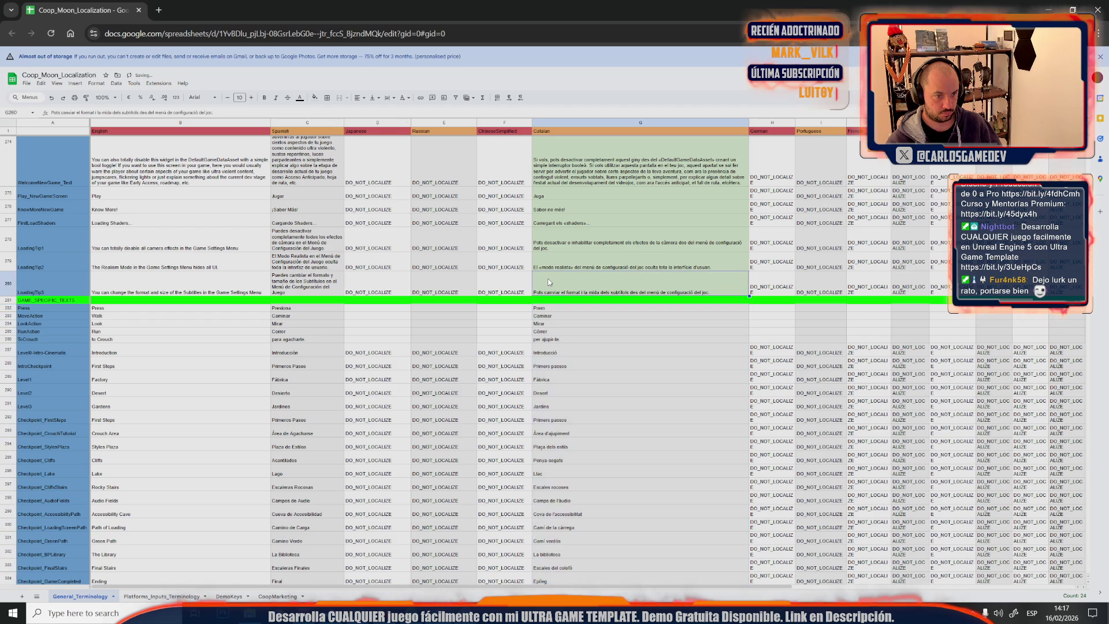
scroll(573, 418, "up", 5)
scroll(572, 419, "down", 5)
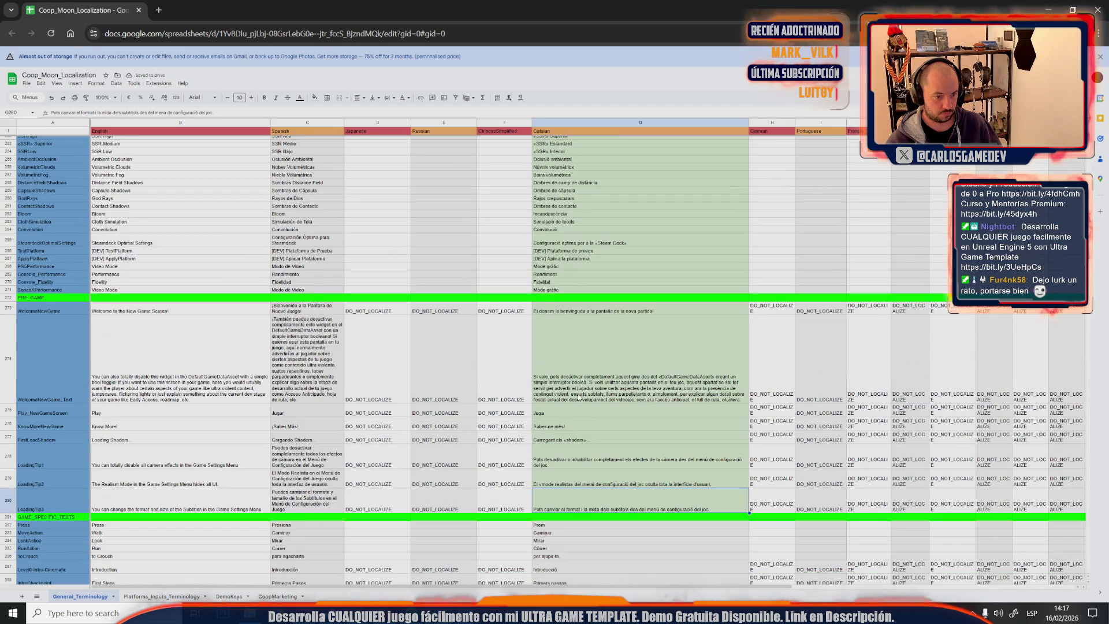
left_click(597, 313, "shift")
left_click(317, 97)
left_click(377, 124)
left_click(534, 287)
scroll(555, 308, "up", 5)
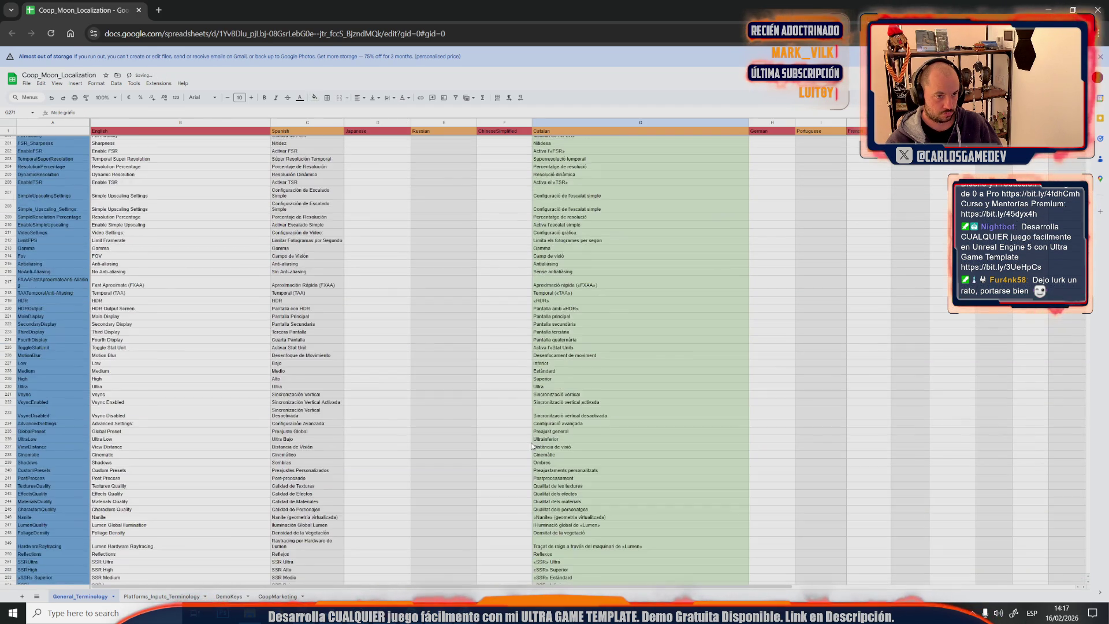
scroll(563, 320, "up", 5)
Replace the green fill on the Catalan cells from Menú de configuració gràfica down and on G164:G168
left_click(563, 281, "shift")
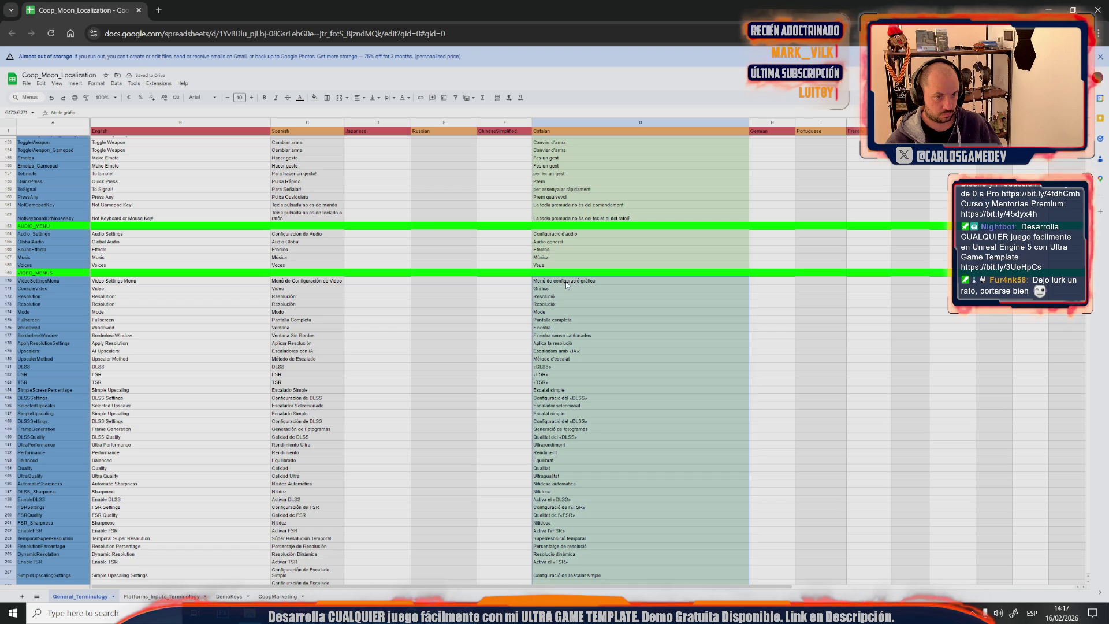
left_click(314, 98)
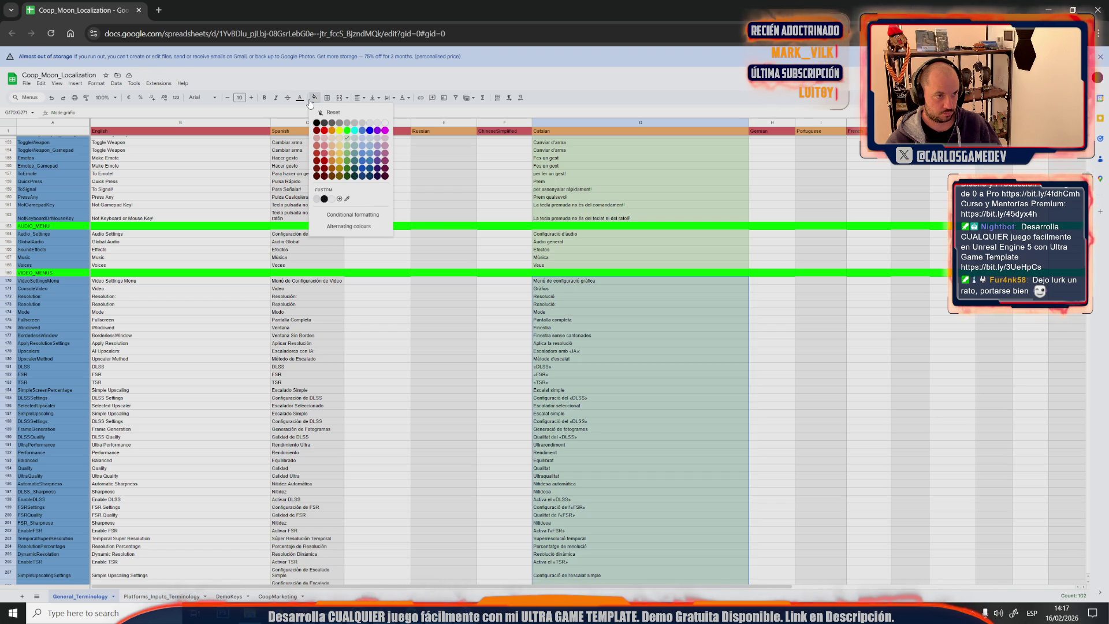
left_click(377, 128)
left_click_drag(574, 265, 574, 232)
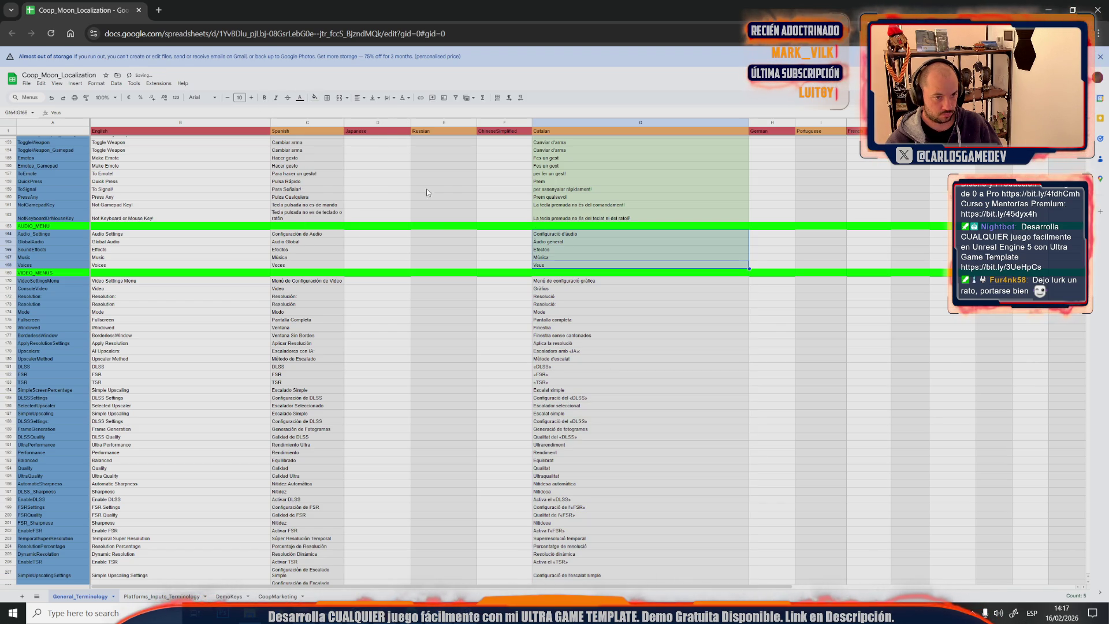
left_click(315, 98)
left_click(376, 130)
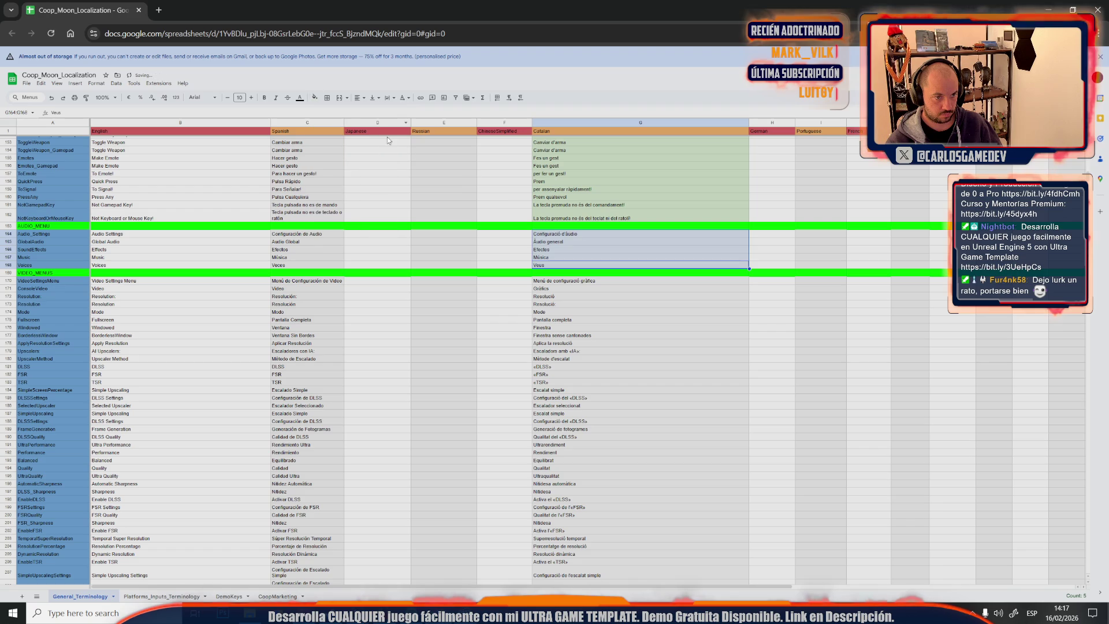
left_click(594, 219)
scroll(576, 404, "up", 4)
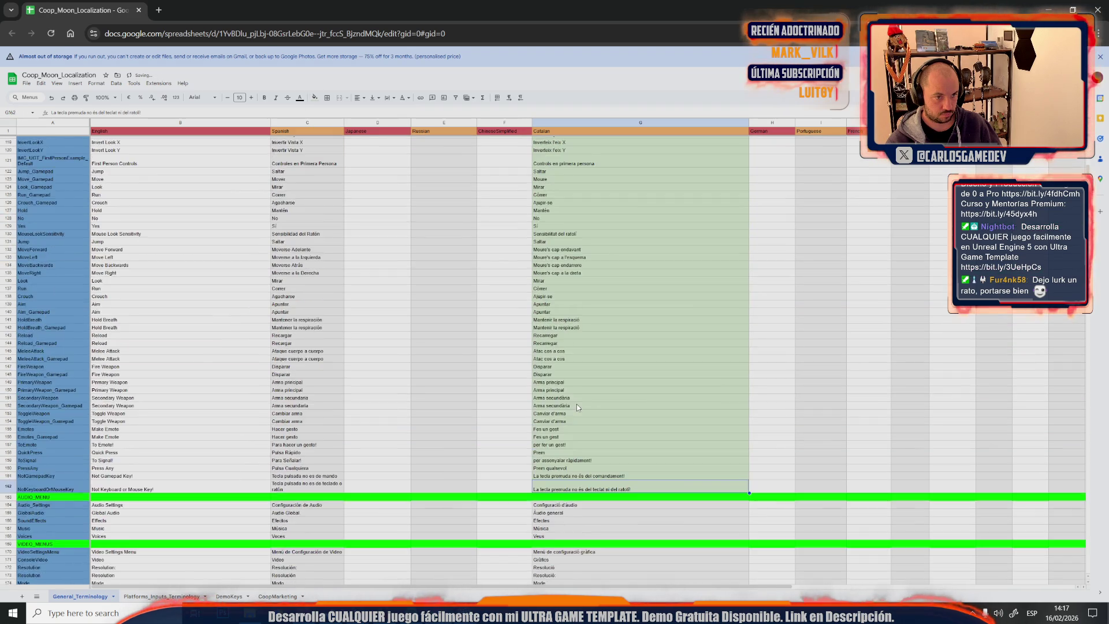
scroll(577, 404, "up", 3)
Replace the green fill on the Catalan cells in column G from row 115 downward
left_click(598, 385, "shift")
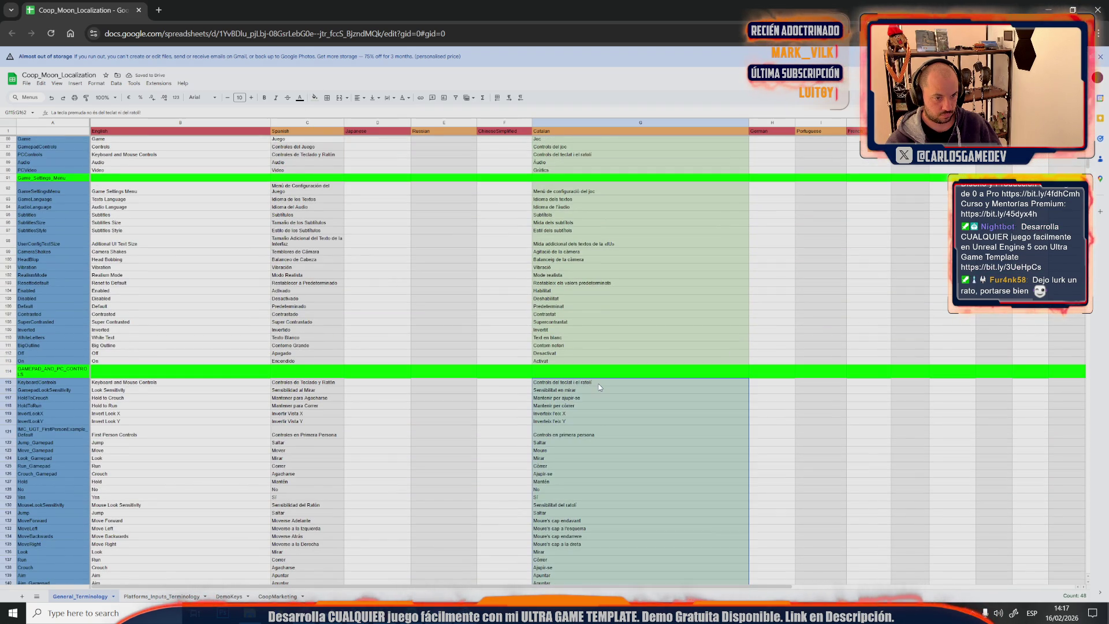
left_click(315, 97)
left_click(376, 130)
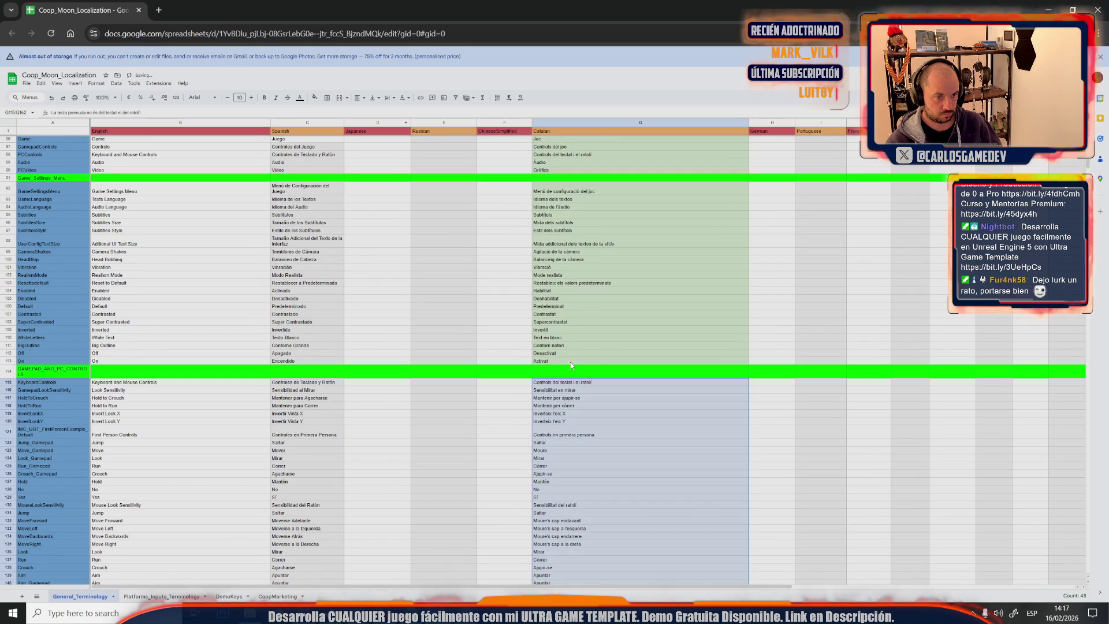
left_click(588, 359)
Reset the fill on the Catalan game settings translations and the Joc to Gràfics cells
left_click(547, 187, "shift")
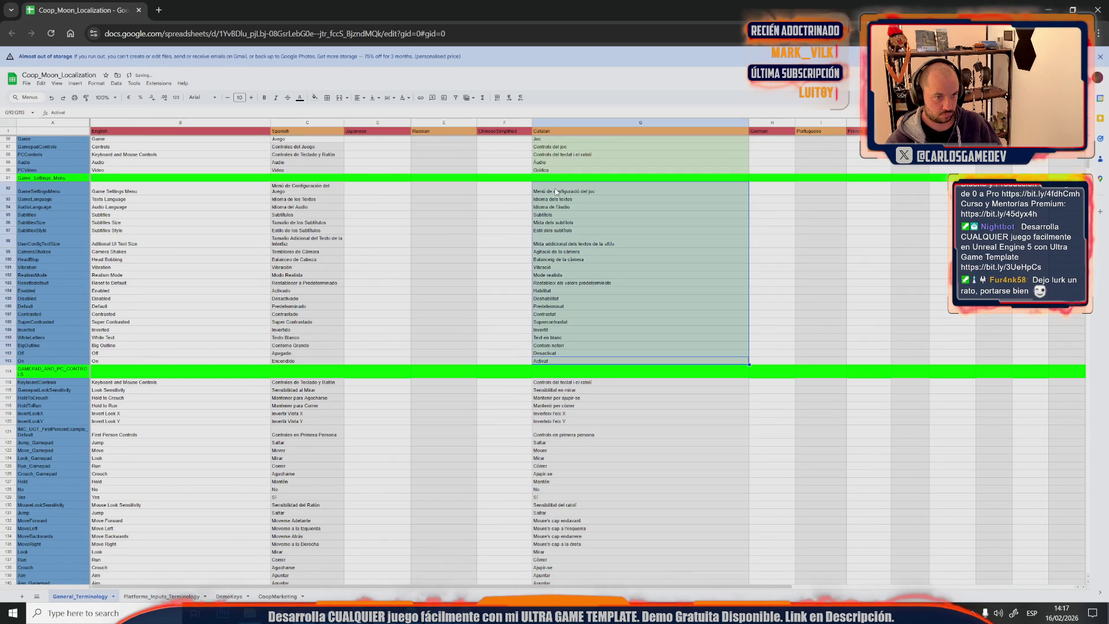
scroll(556, 335, "up", 5)
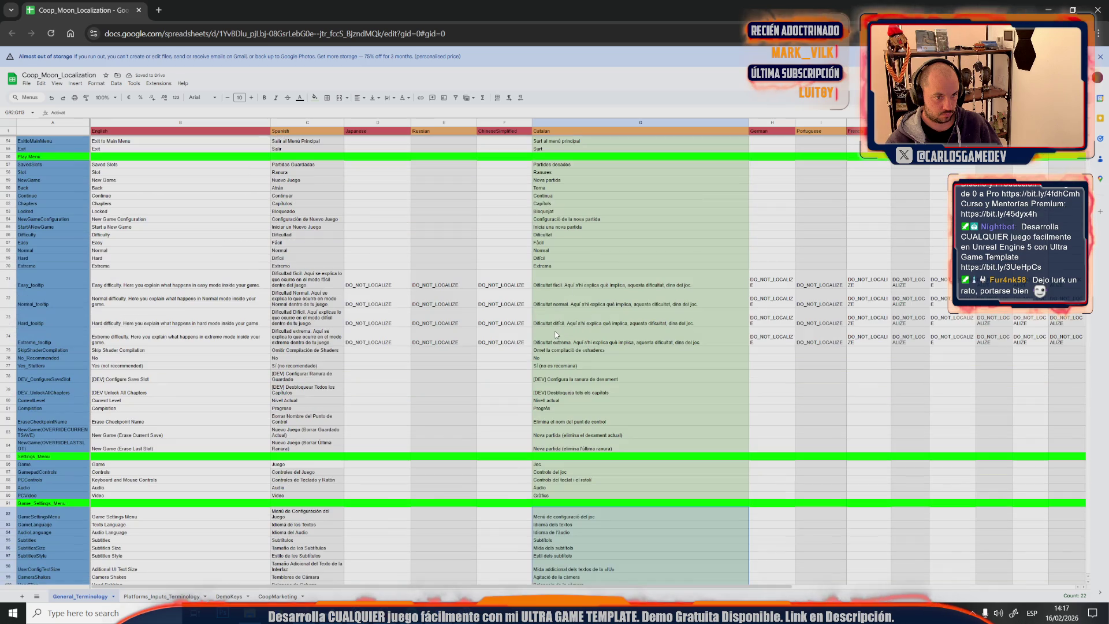
left_click(315, 97)
left_click(381, 122)
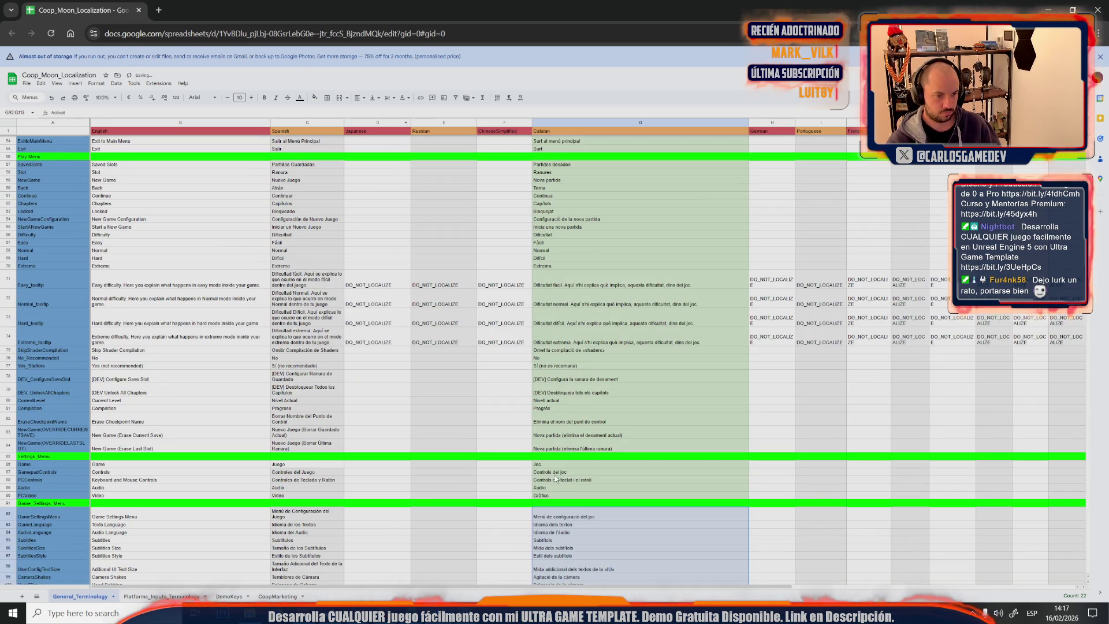
left_click(563, 494)
left_click(553, 463, "shift")
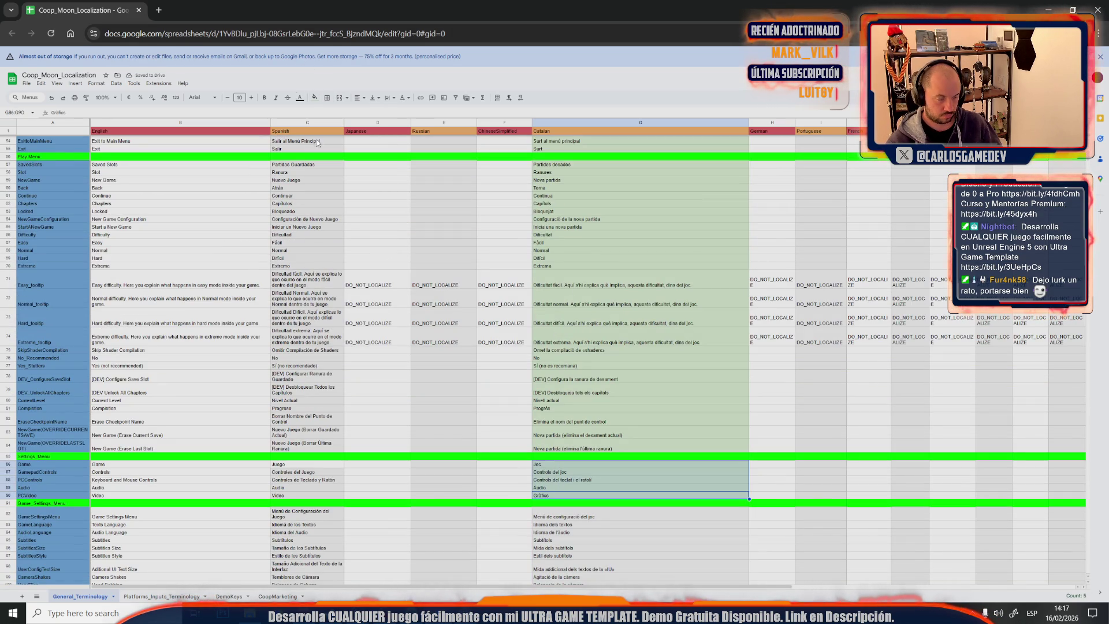
left_click(315, 98)
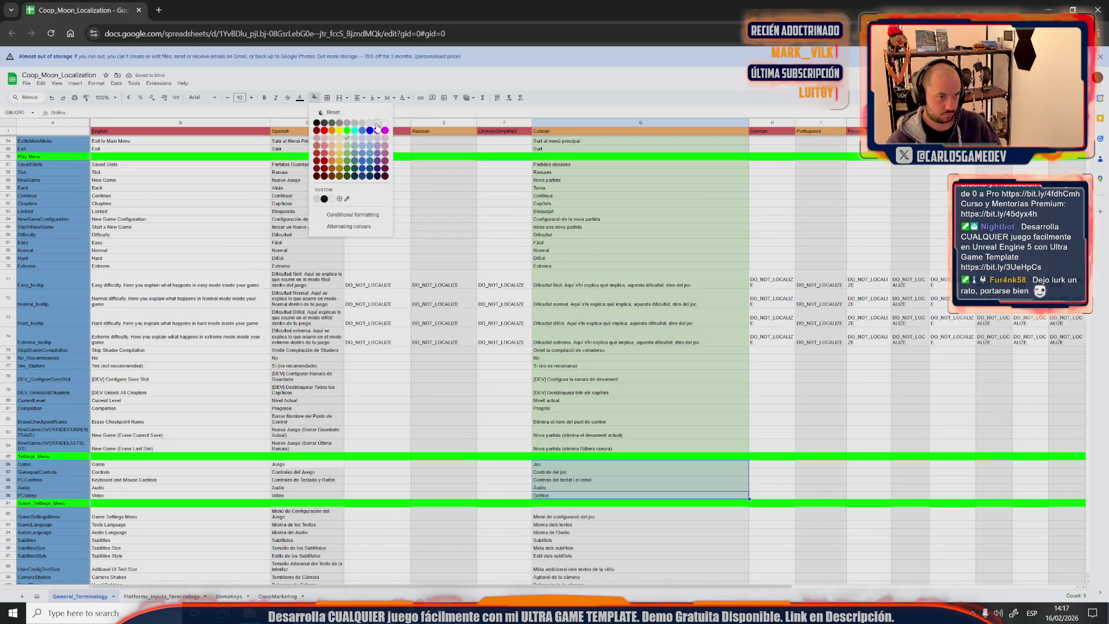
left_click(378, 126)
left_click(535, 449)
scroll(543, 324, "up", 5)
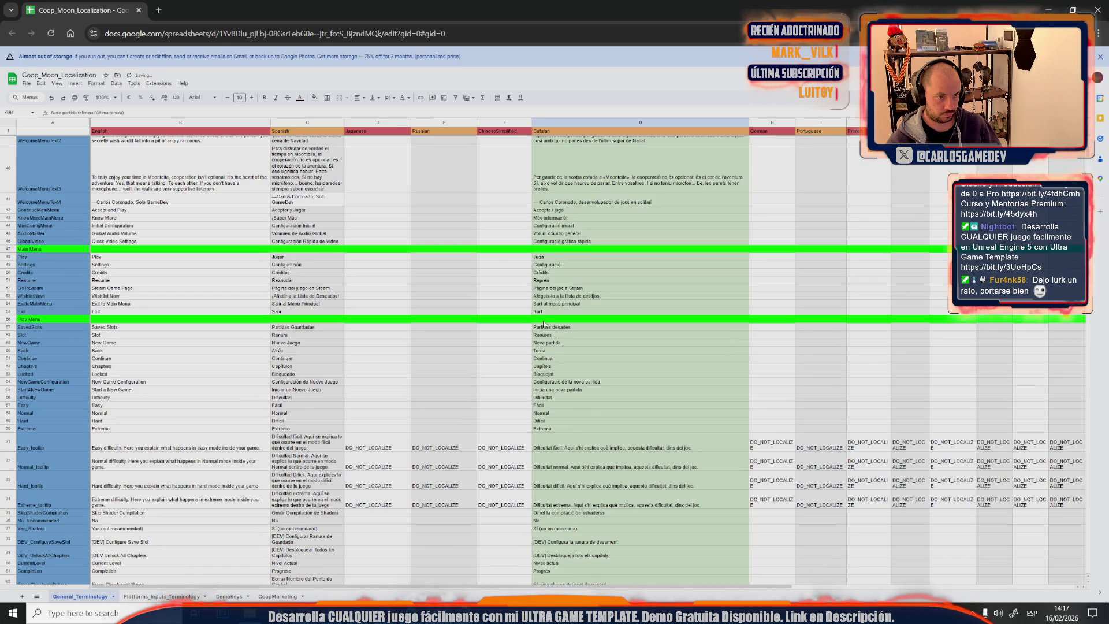
Reset the green fill on the Catalan cells G57:G84 and G48:G55 (Juga to Surt)
left_click(552, 327, "shift")
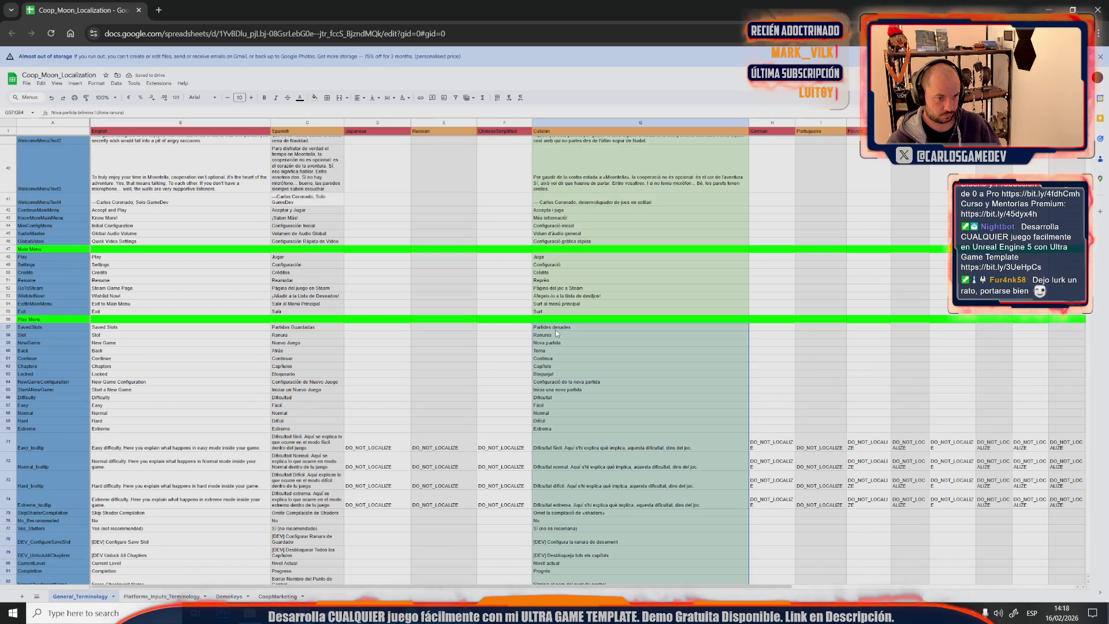
left_click(309, 97)
left_click(378, 126)
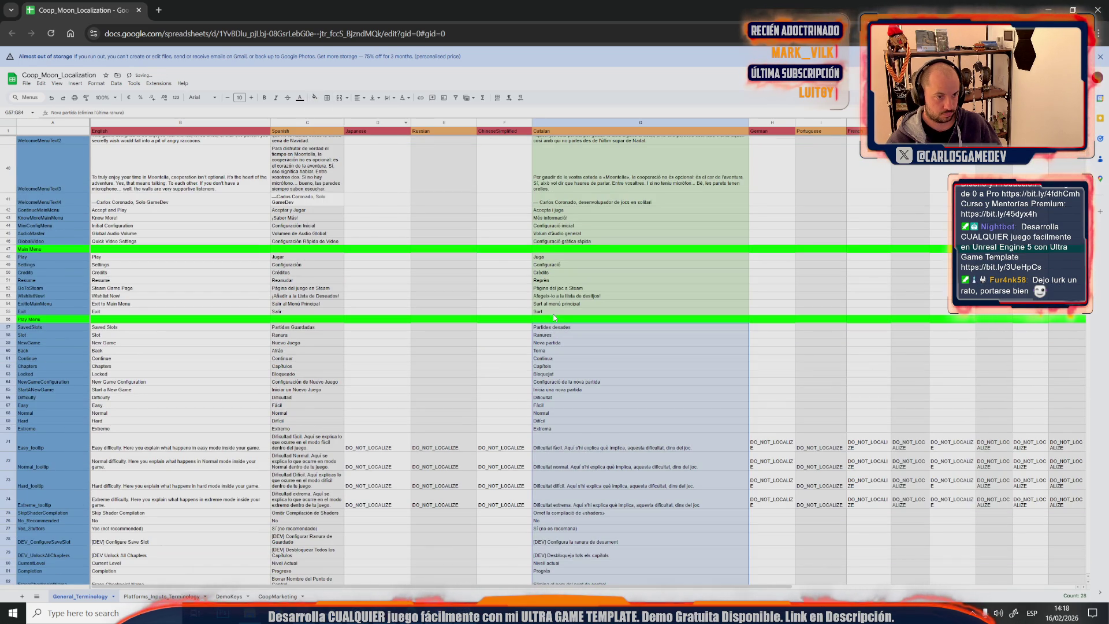
left_click(554, 312)
left_click(559, 259, "shift")
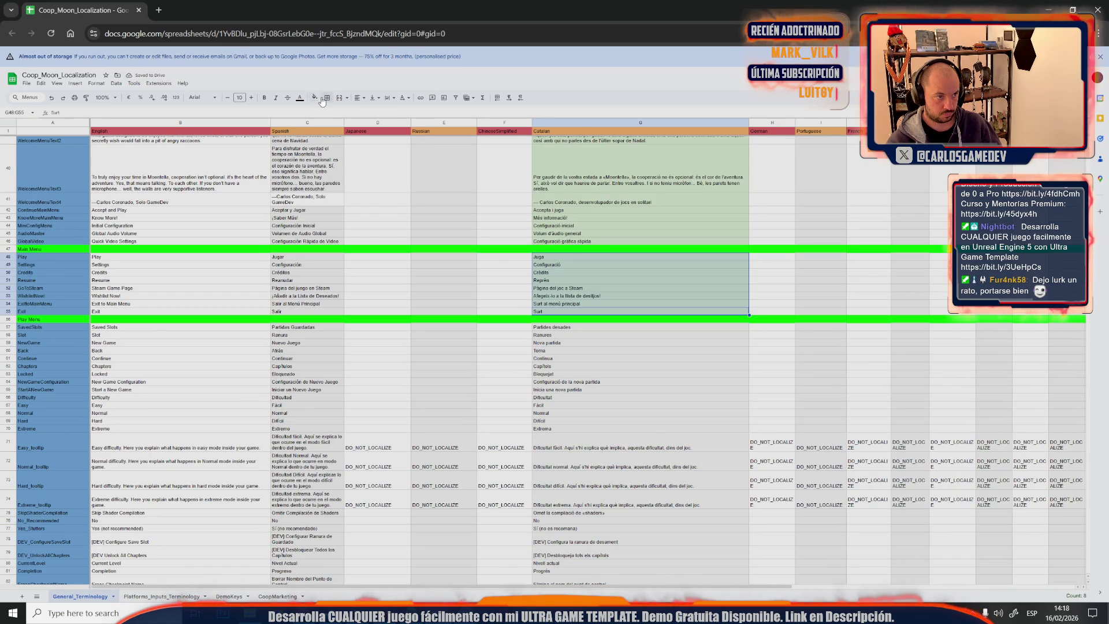
left_click(316, 98)
left_click(379, 127)
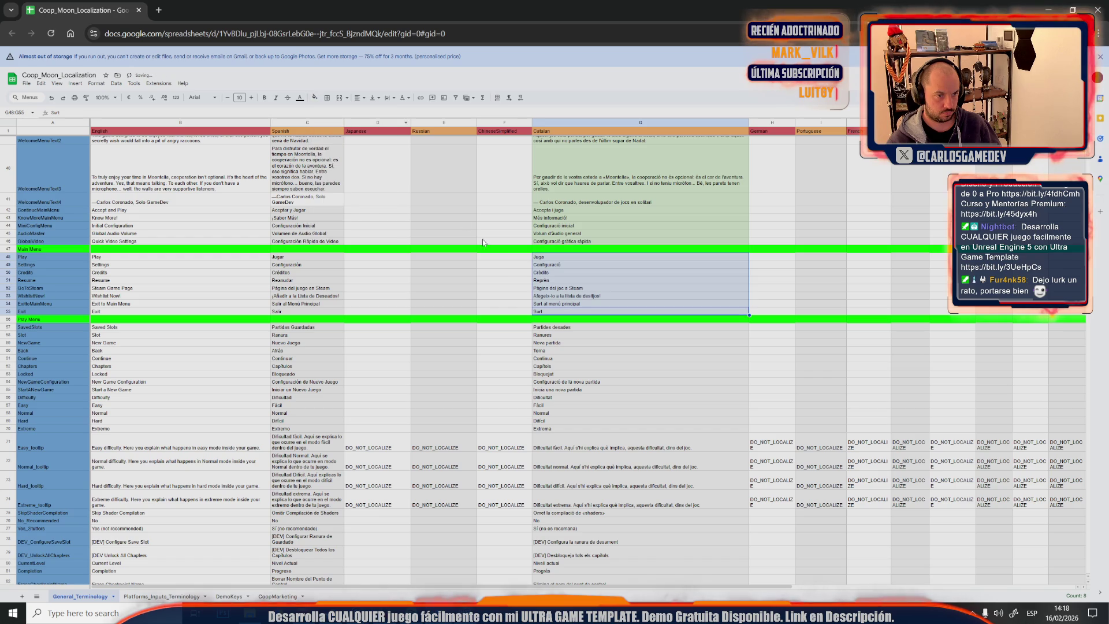
left_click(540, 242)
scroll(561, 324, "up", 4)
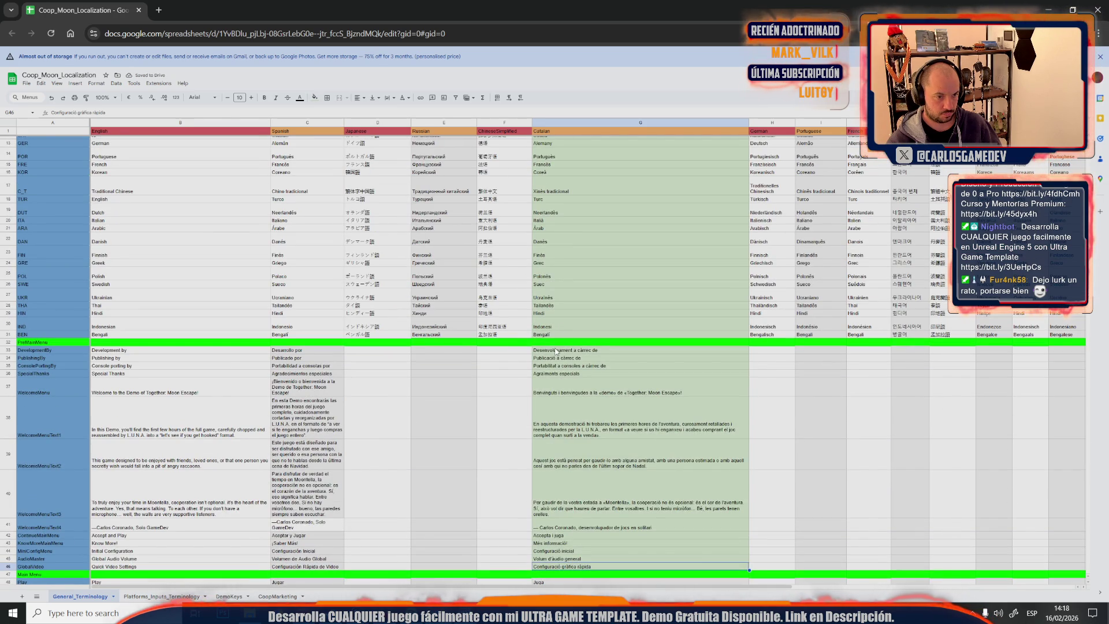
Reset the green fill on the Catalan credits/welcome texts and the language names G7:G31
left_click(555, 351, "shift")
left_click(315, 98)
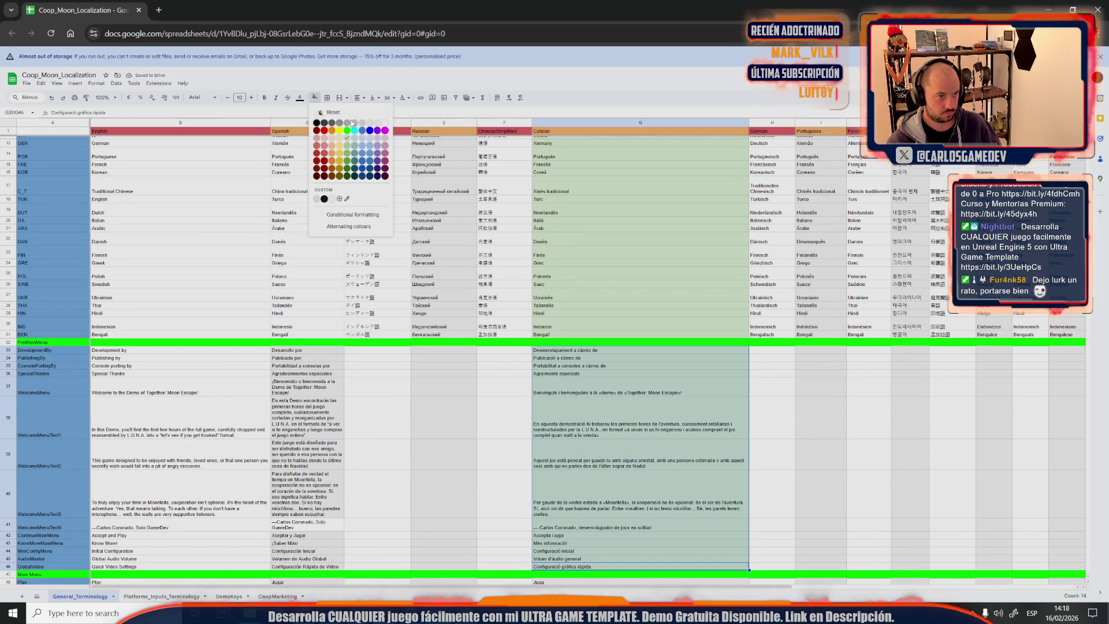
left_click(377, 127)
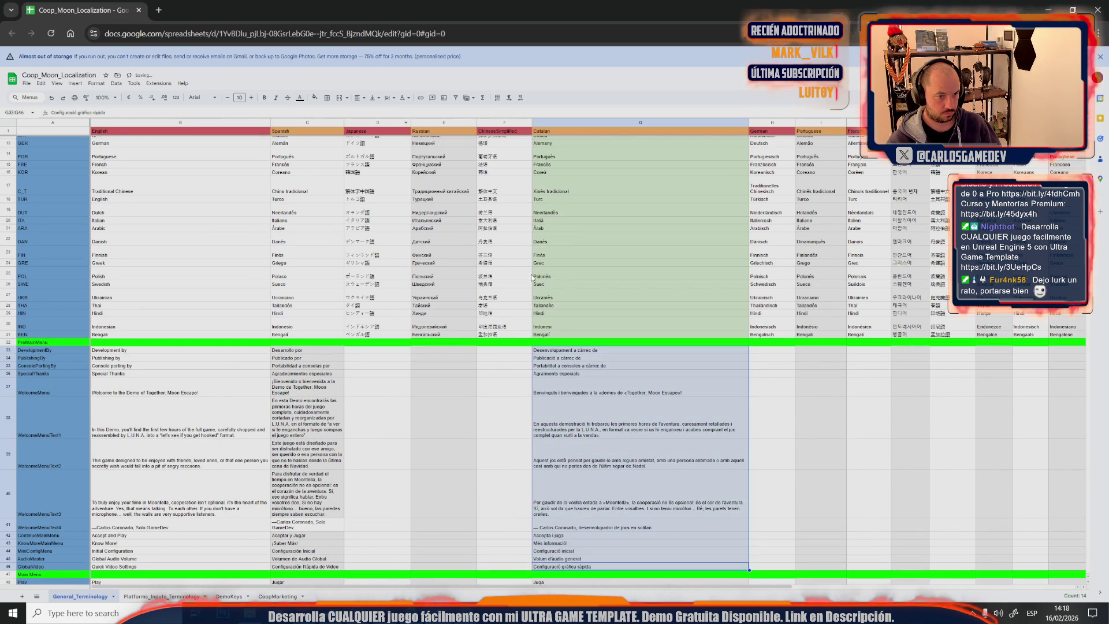
left_click(542, 336)
scroll(546, 347, "up", 2)
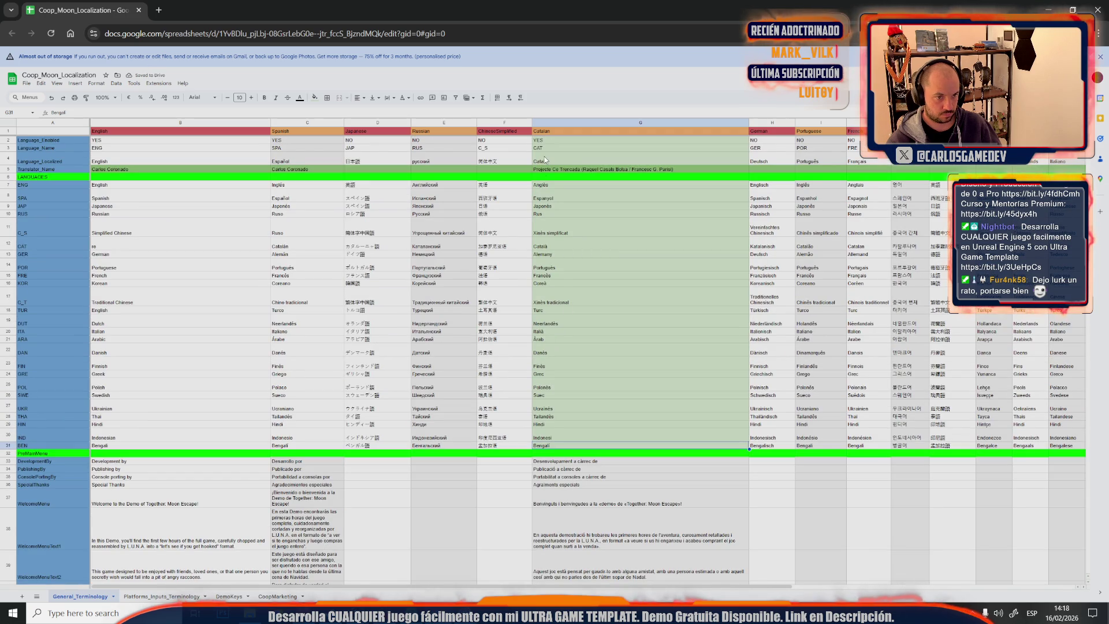
left_click(546, 182, "shift")
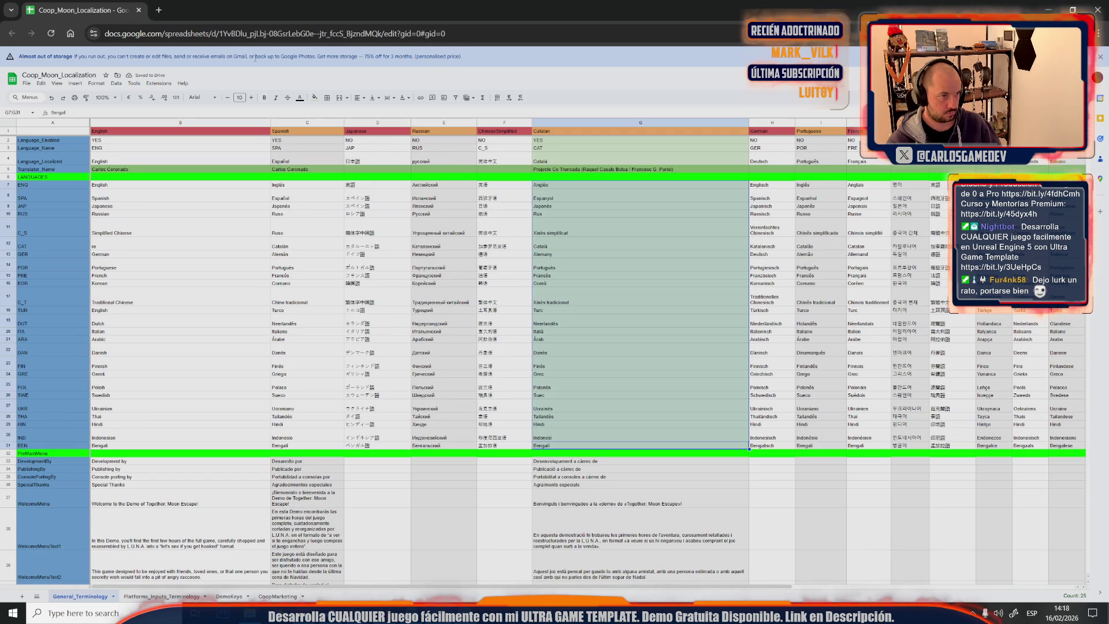
left_click(314, 98)
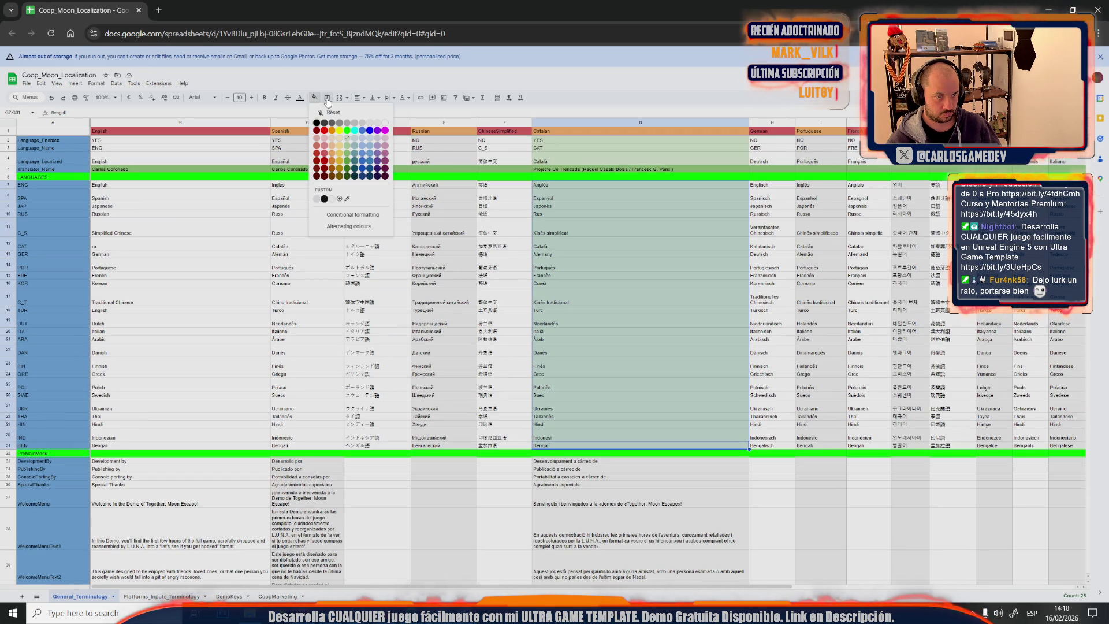
left_click(377, 126)
left_click(525, 199)
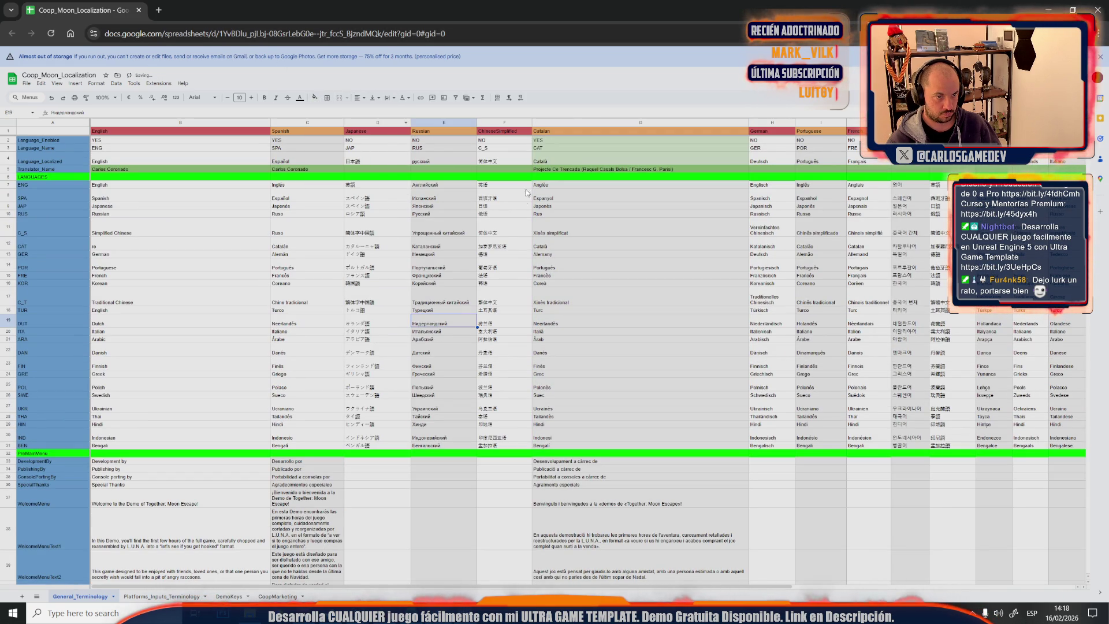
Reset the fill on the top Catalan cells G2:G4 including Català
left_click(561, 161)
left_click_drag(556, 143, 549, 139)
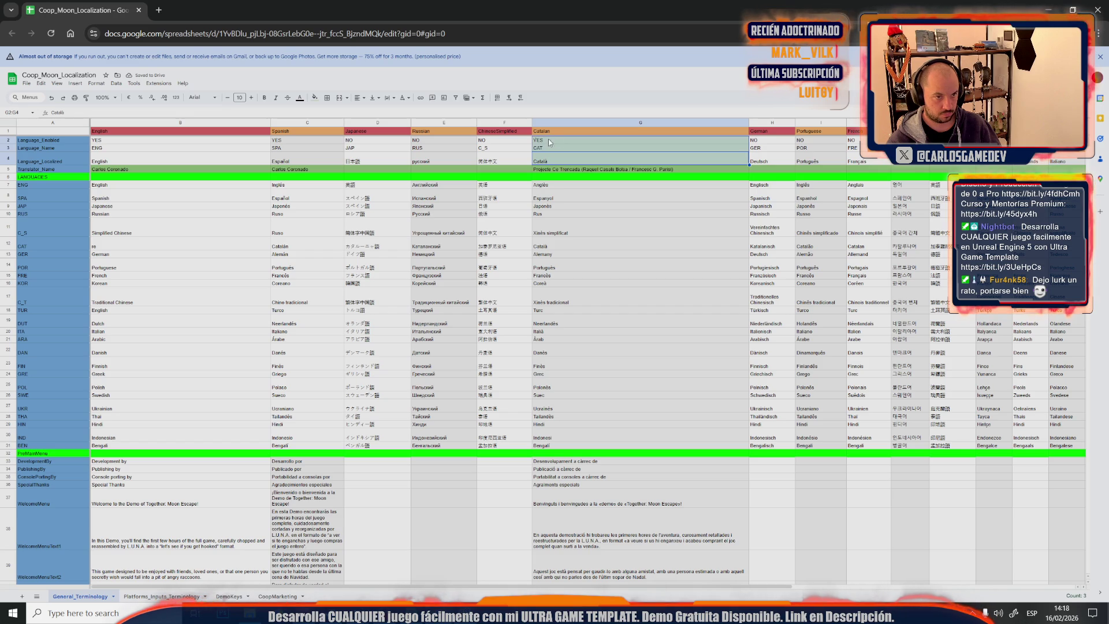
left_click(314, 97)
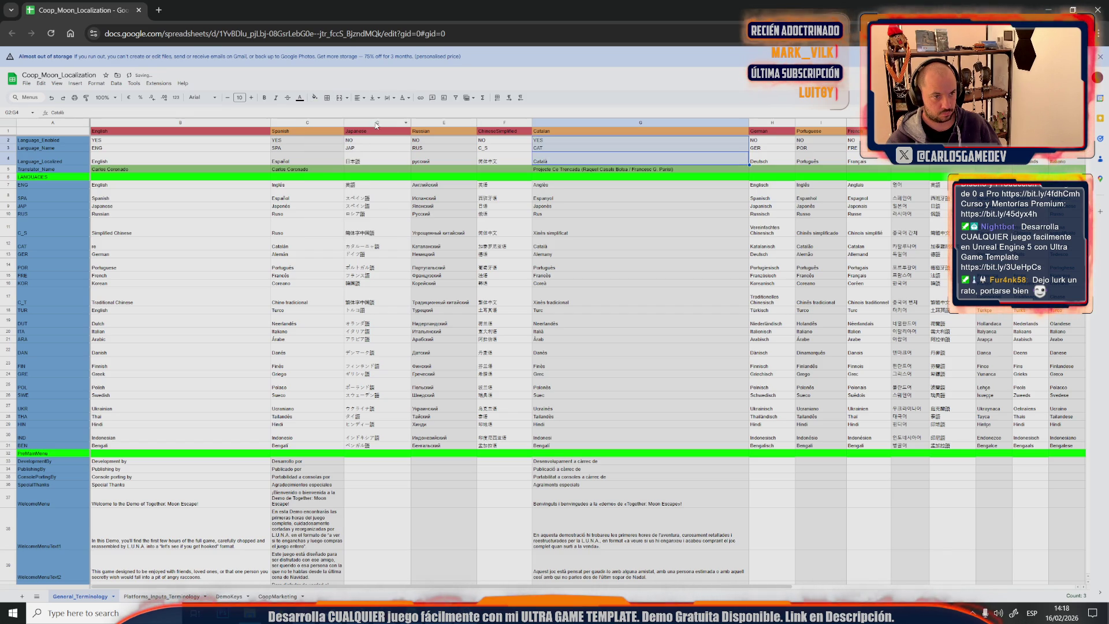
left_click(376, 127)
left_click(409, 333)
scroll(408, 335, "down", 10)
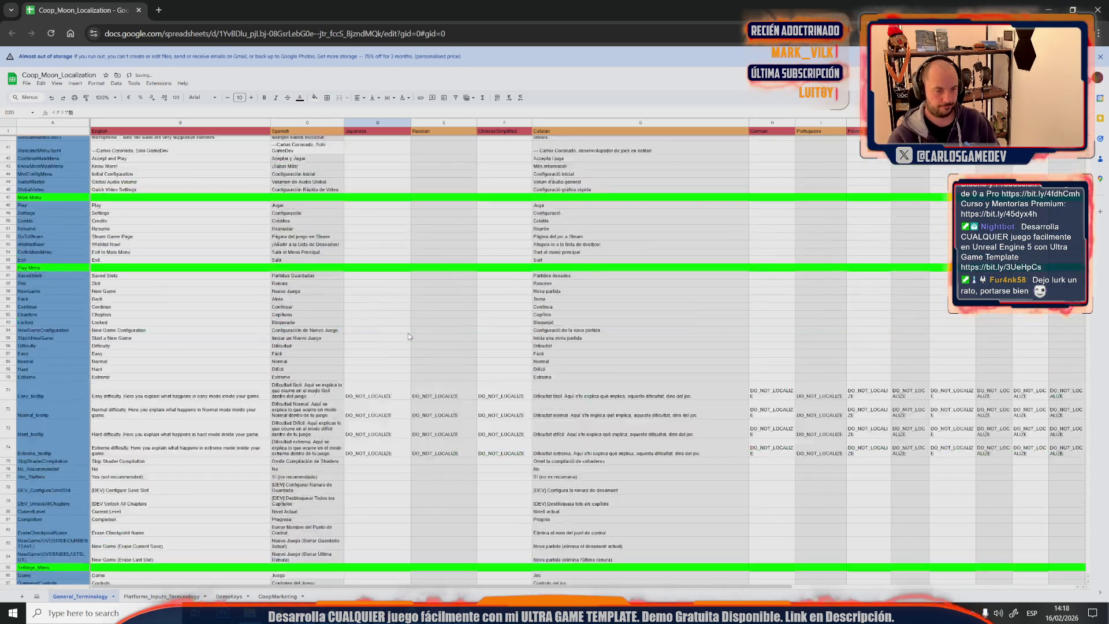
scroll(408, 335, "down", 10)
scroll(408, 335, "down", 10)
scroll(409, 333, "down", 3)
scroll(409, 334, "down", 3)
scroll(407, 334, "down", 3)
scroll(409, 332, "down", 3)
scroll(408, 333, "down", 3)
scroll(408, 333, "down", 3)
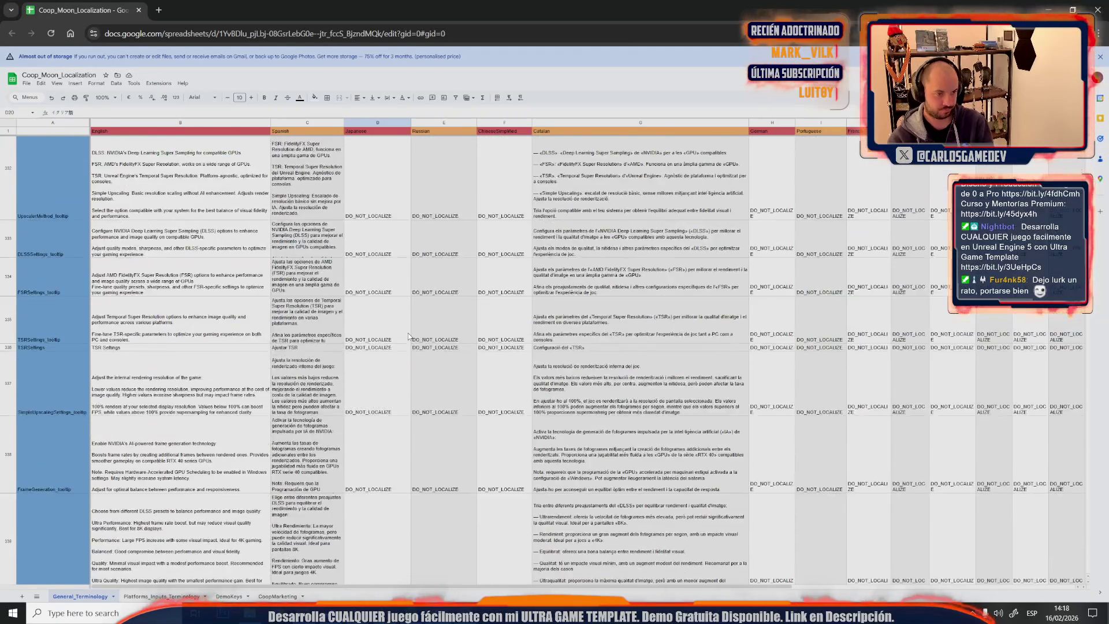
scroll(409, 333, "down", 3)
scroll(408, 333, "down", 3)
scroll(408, 333, "down", 3)
scroll(408, 333, "down", 3)
scroll(409, 333, "down", 2)
scroll(408, 332, "down", 2)
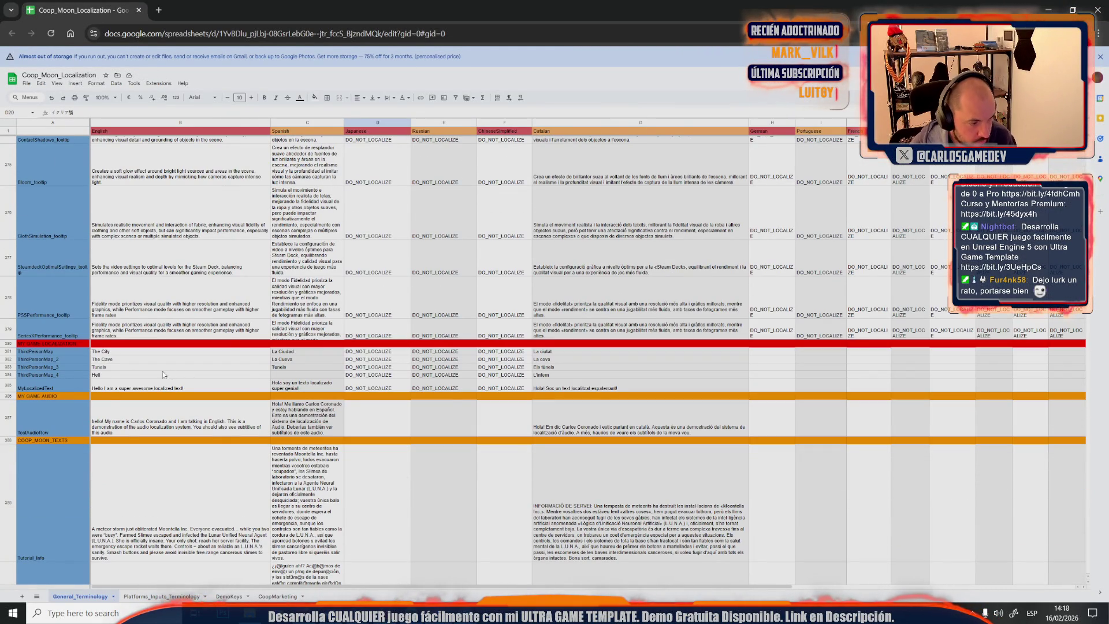
Delete rows 380–385 holding the test map rows and the My_LocalizedText row
left_click(8, 387)
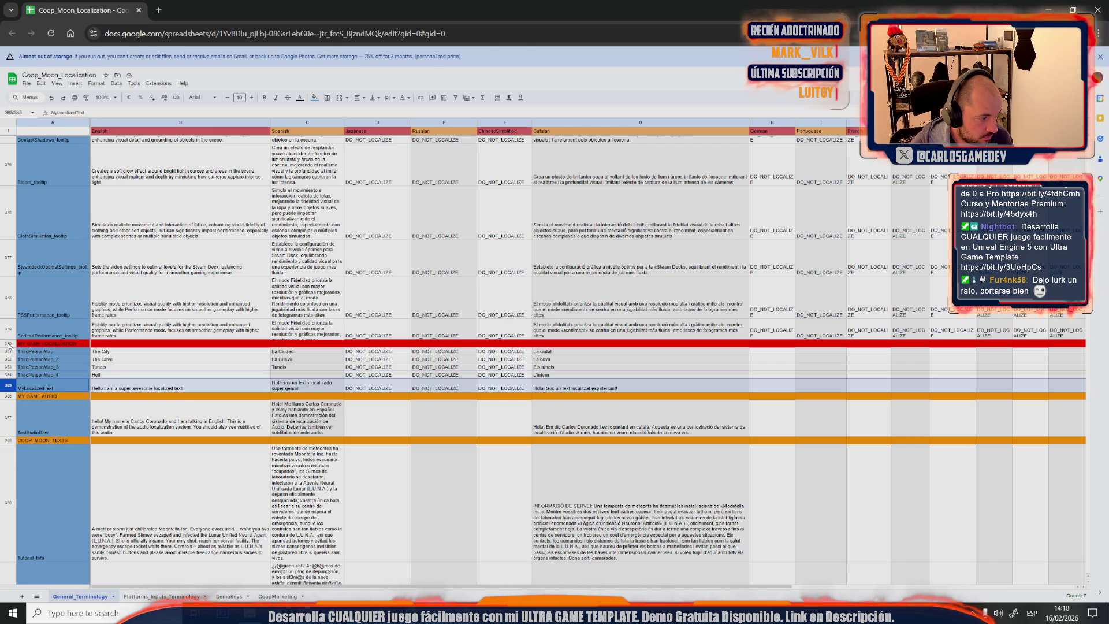
left_click(9, 350, "shift")
right_click(10, 349)
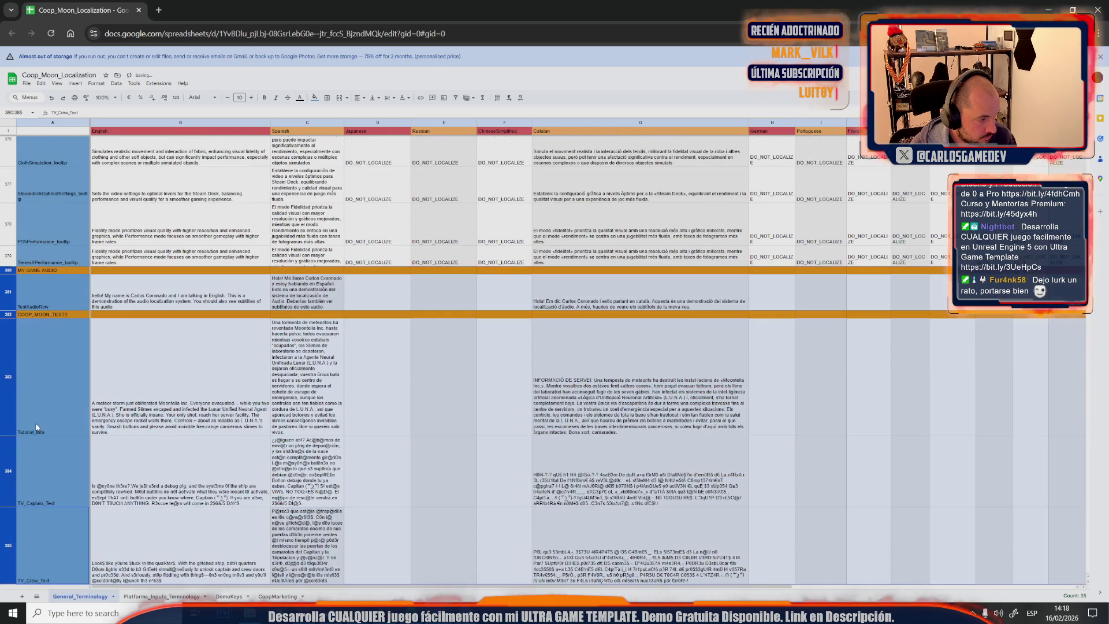
left_click(44, 426)
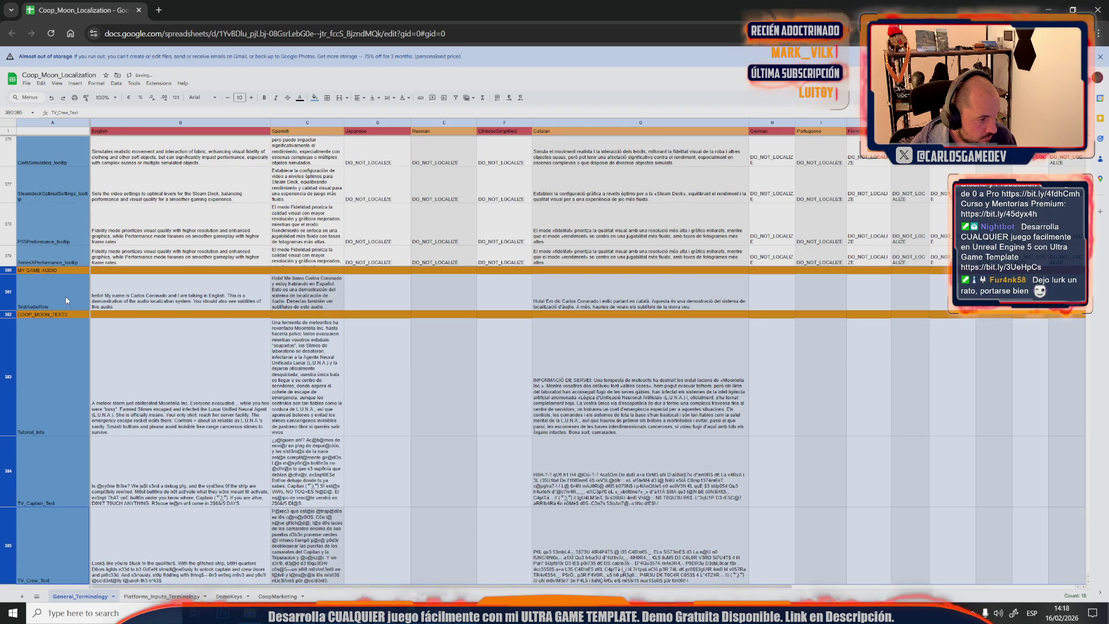
Delete the MY GAME AUDIO divider row and its test audio row
left_click(65, 296)
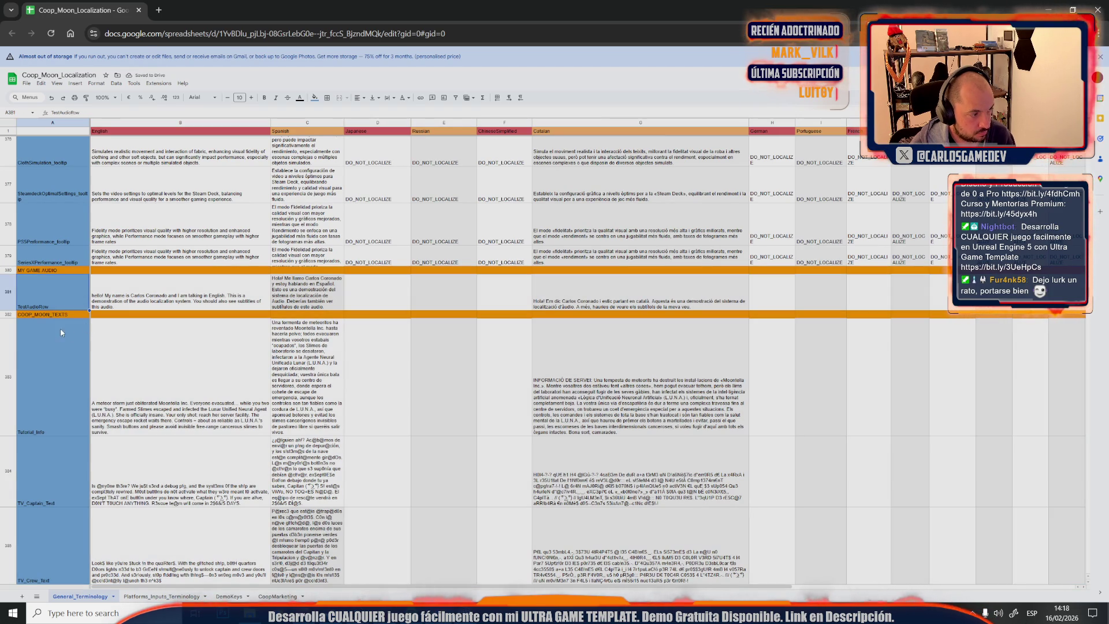
left_click(8, 289)
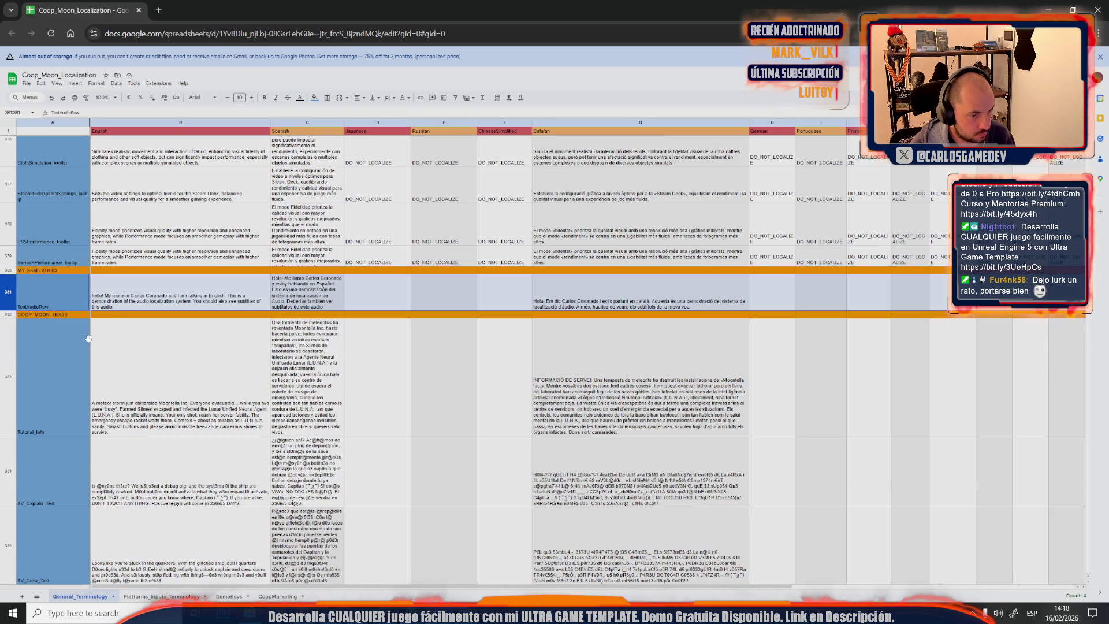
left_click(7, 271, "shift")
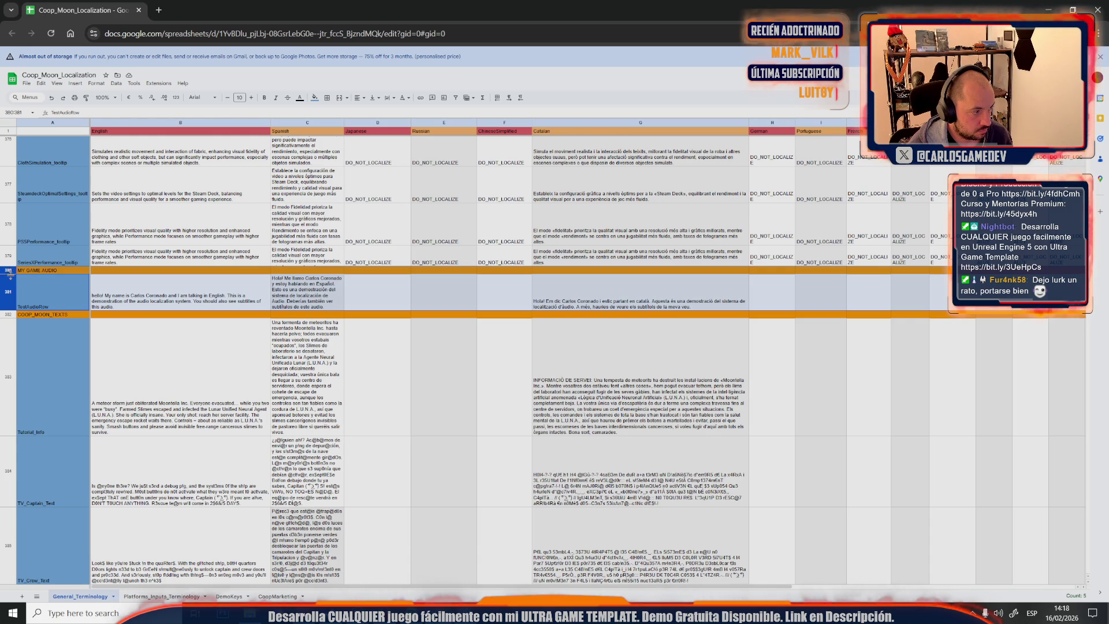
right_click(7, 270)
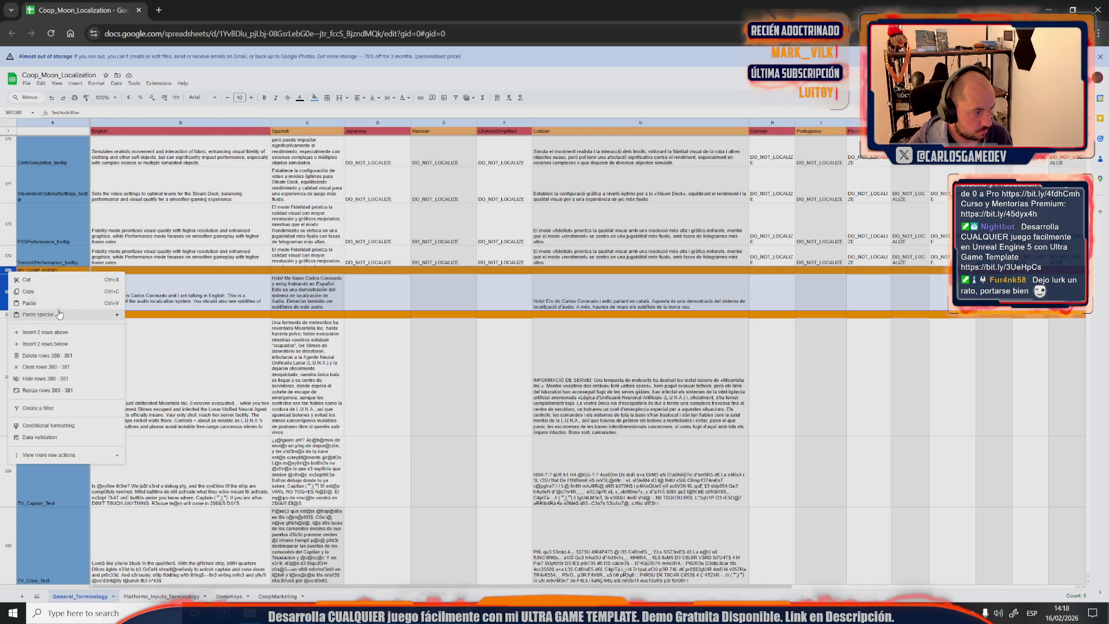
left_click(57, 356)
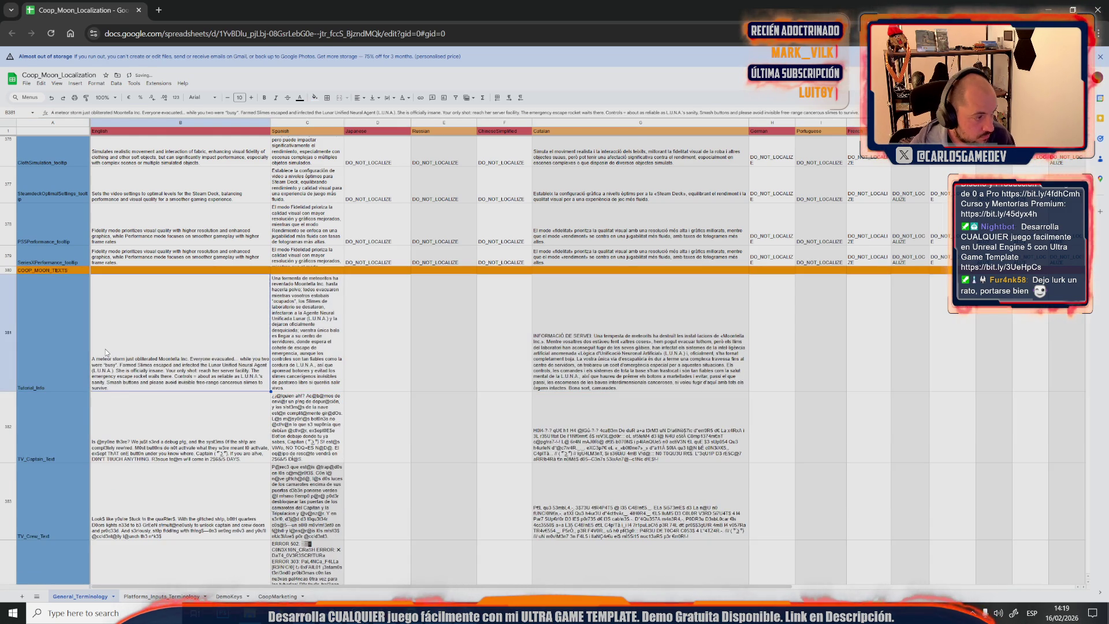
scroll(105, 349, "down", 5)
scroll(105, 349, "down", 5)
scroll(105, 349, "down", 5)
scroll(105, 349, "down", 5)
scroll(104, 349, "down", 5)
scroll(104, 350, "down", 5)
scroll(105, 349, "down", 5)
scroll(105, 352, "down", 5)
scroll(105, 351, "down", 5)
scroll(105, 350, "down", 5)
scroll(105, 351, "down", 5)
scroll(106, 351, "down", 5)
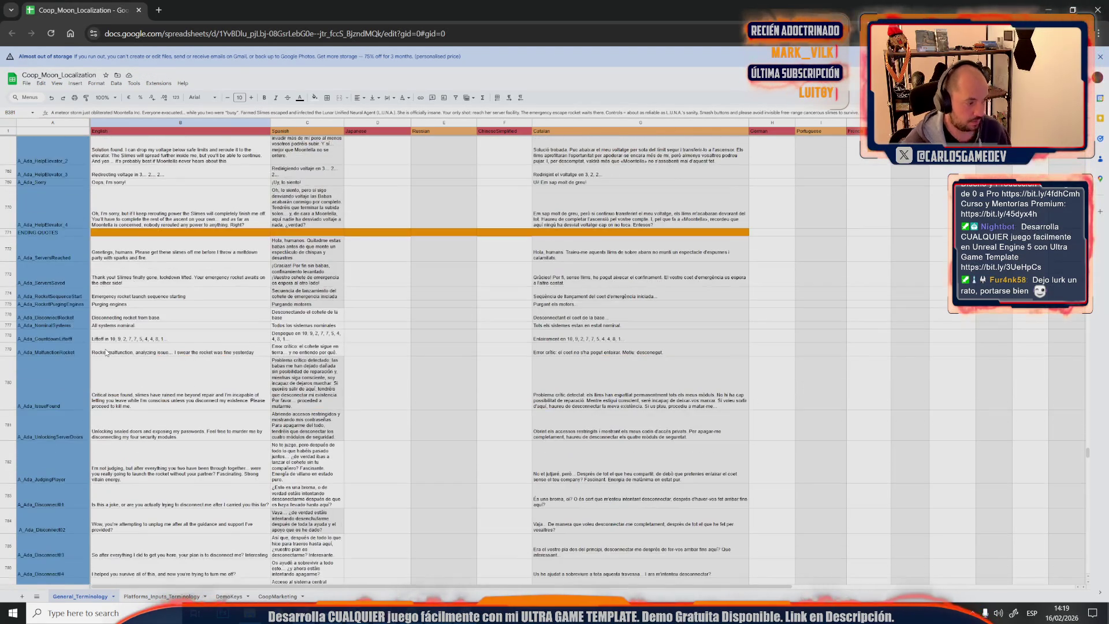
Select the ENDING QUOTES row and switch to the Unreal texts localization table
left_click(9, 233)
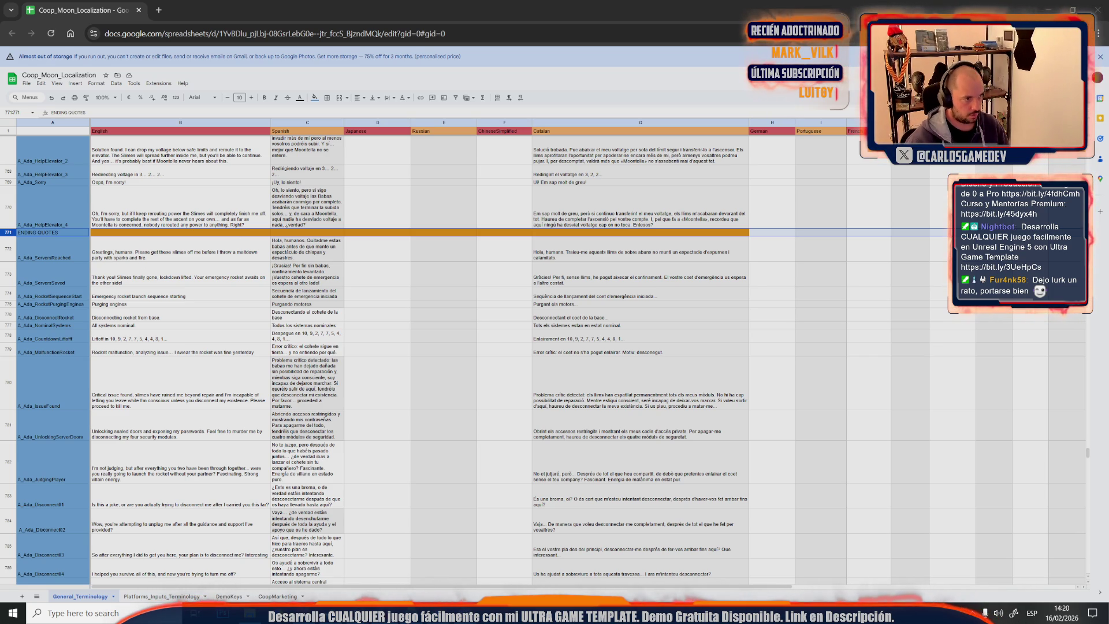
key("alt+Tab")
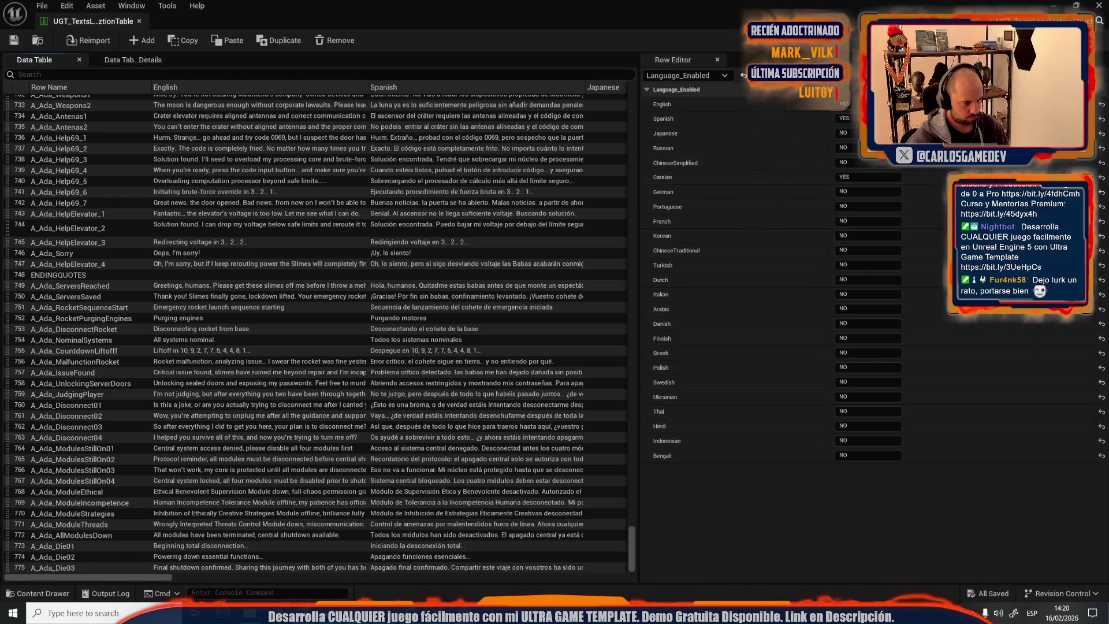
key("alt+Tab")
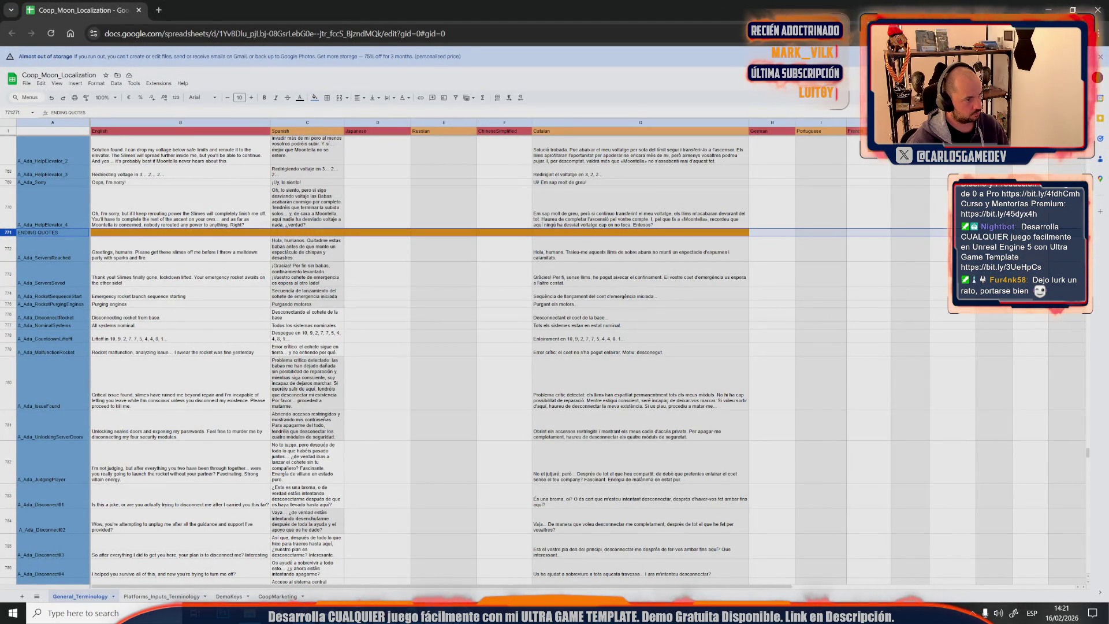
key("alt+Tab")
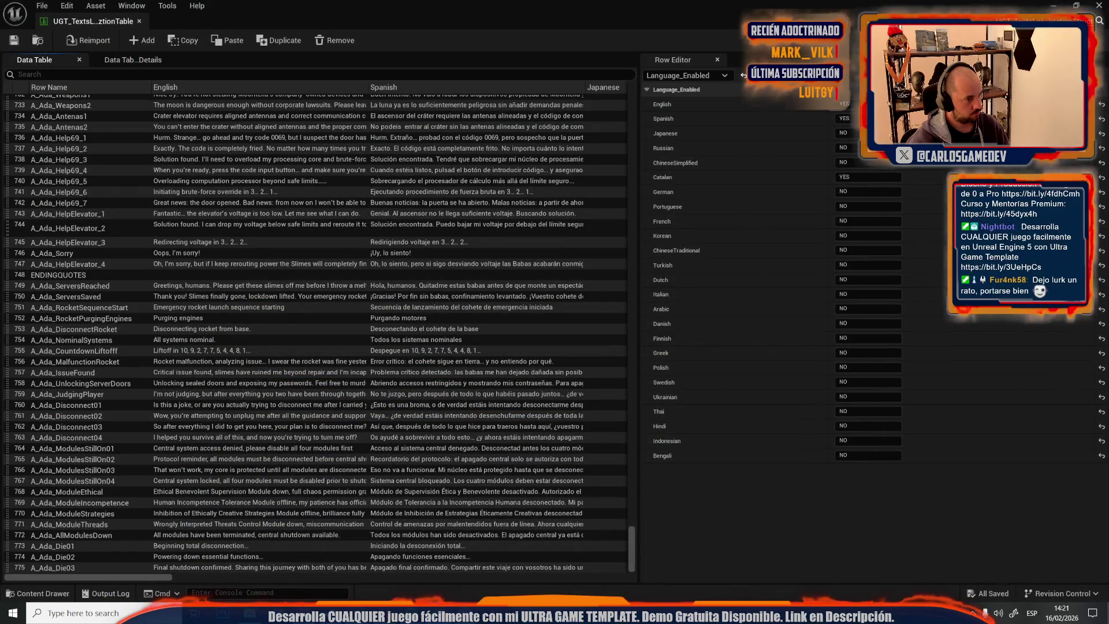
key("alt+Tab")
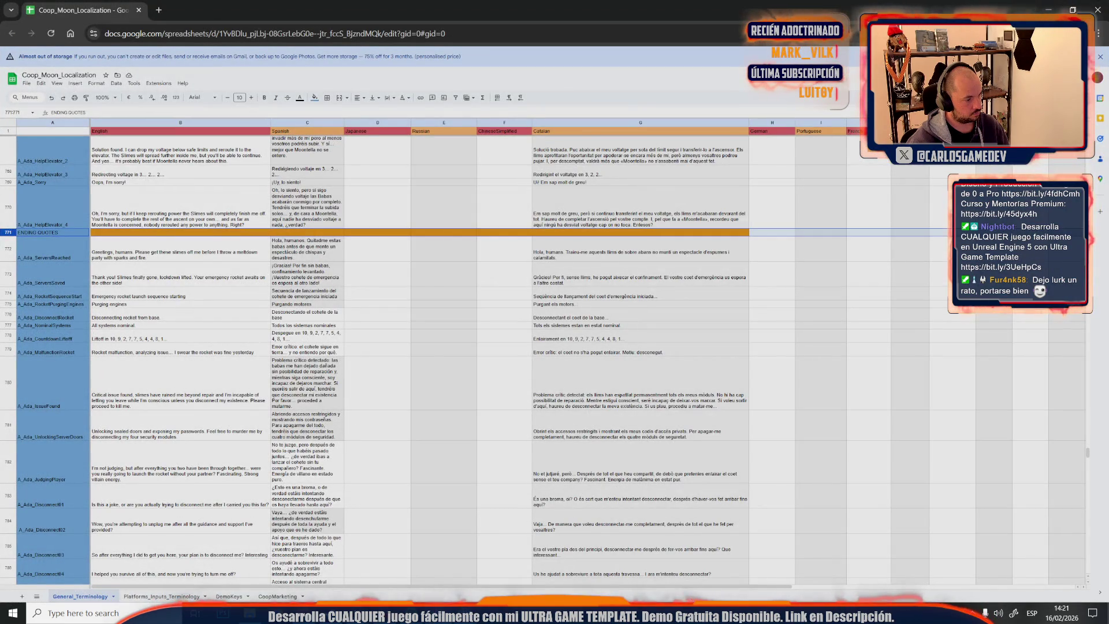
left_click(354, 500)
scroll(355, 500, "up", 3)
scroll(354, 500, "up", 2)
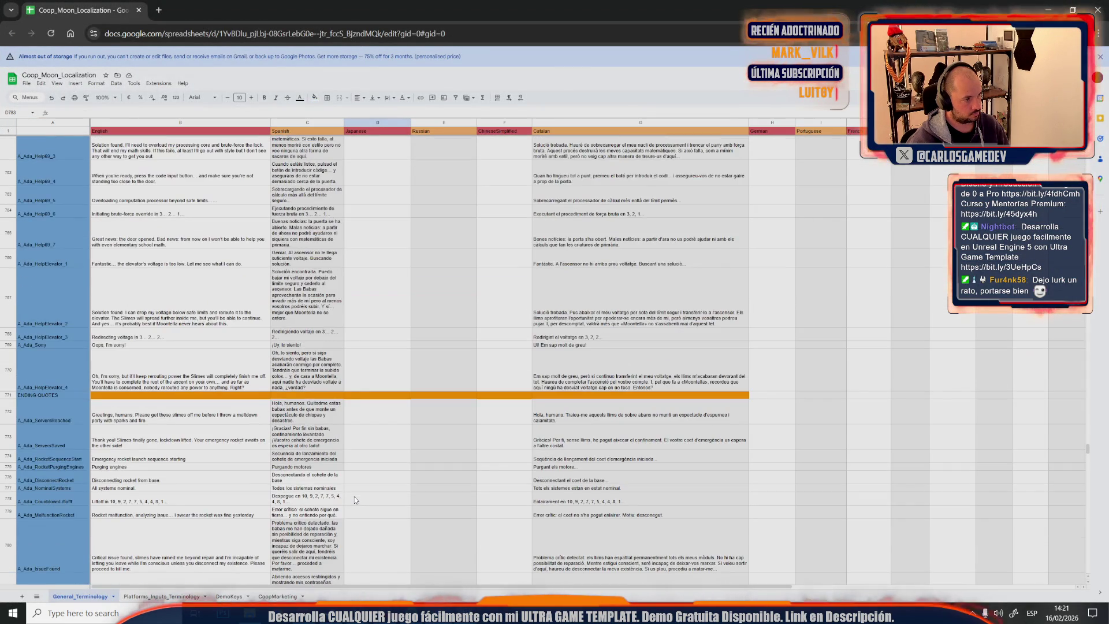
left_click(358, 613)
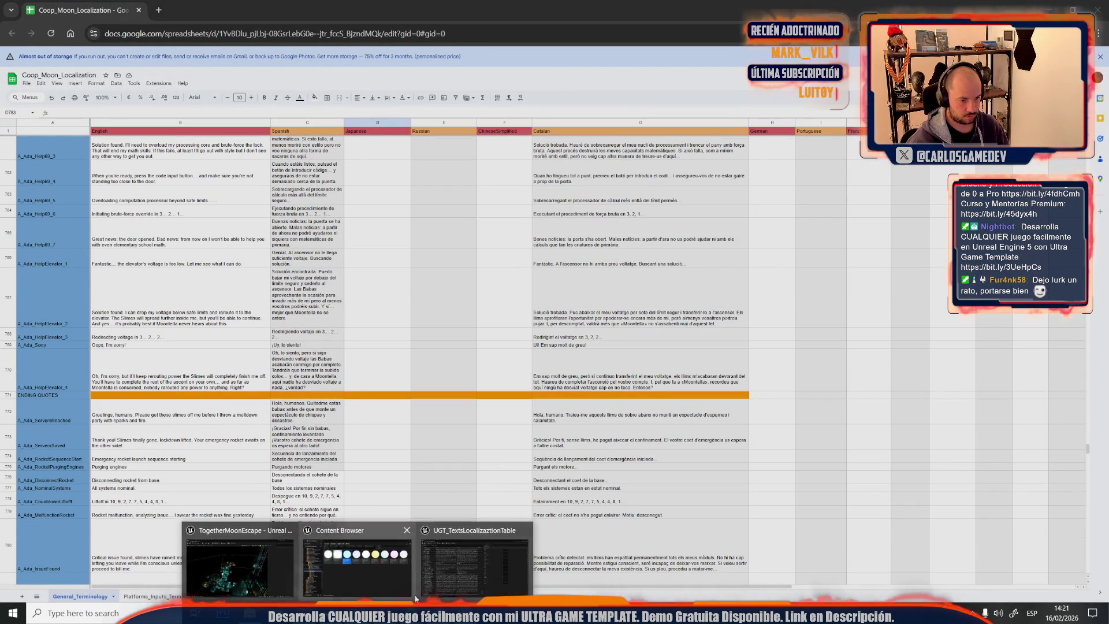
left_click(458, 572)
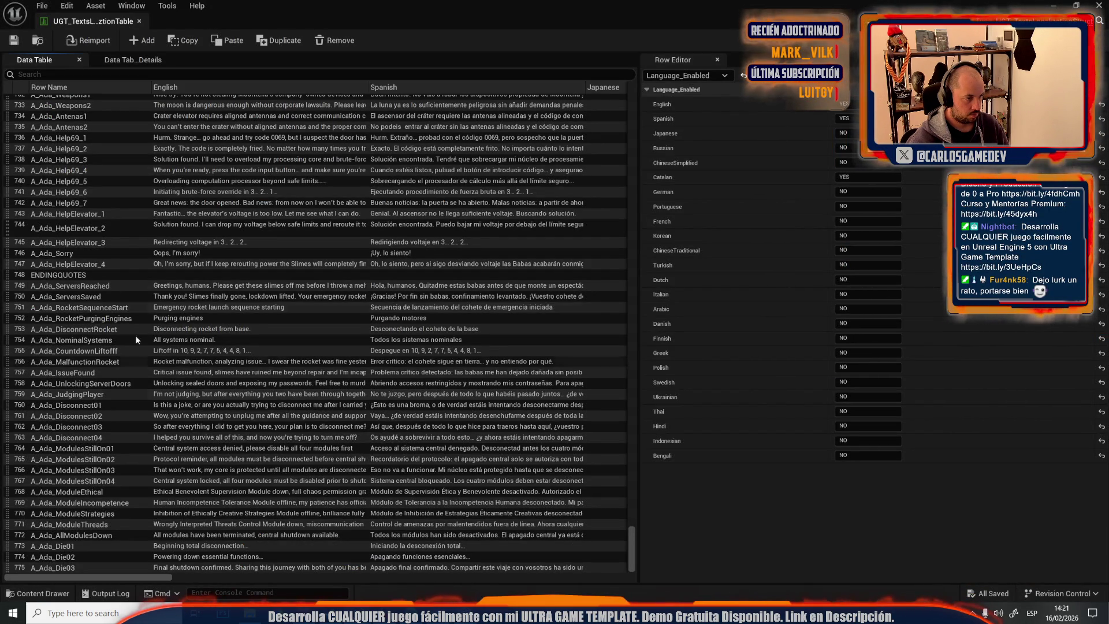
left_click(104, 276)
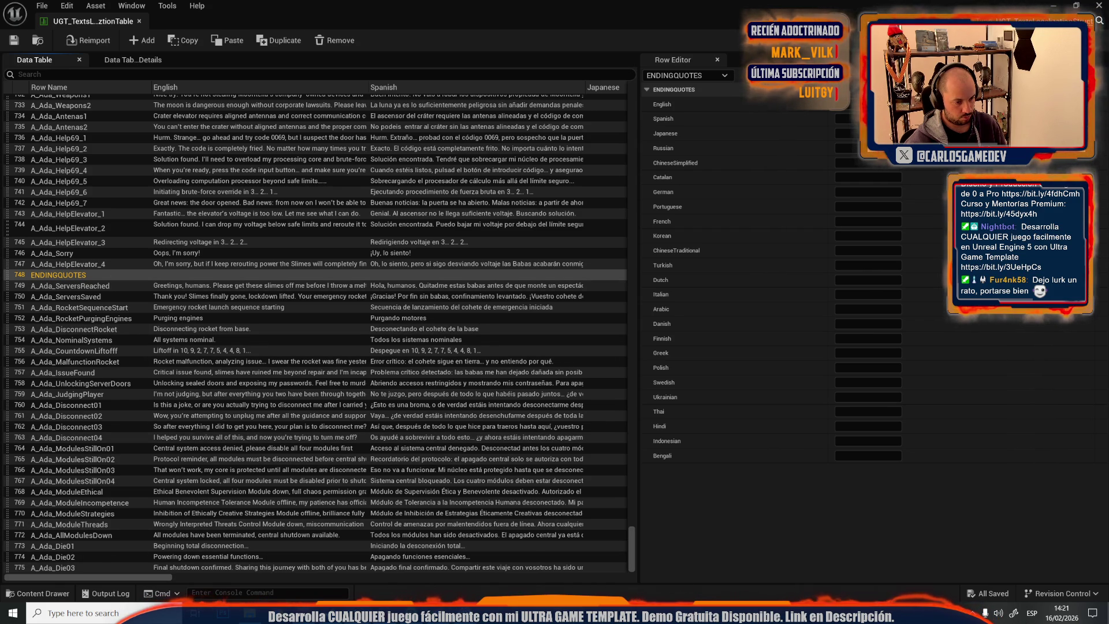
left_click(475, 561)
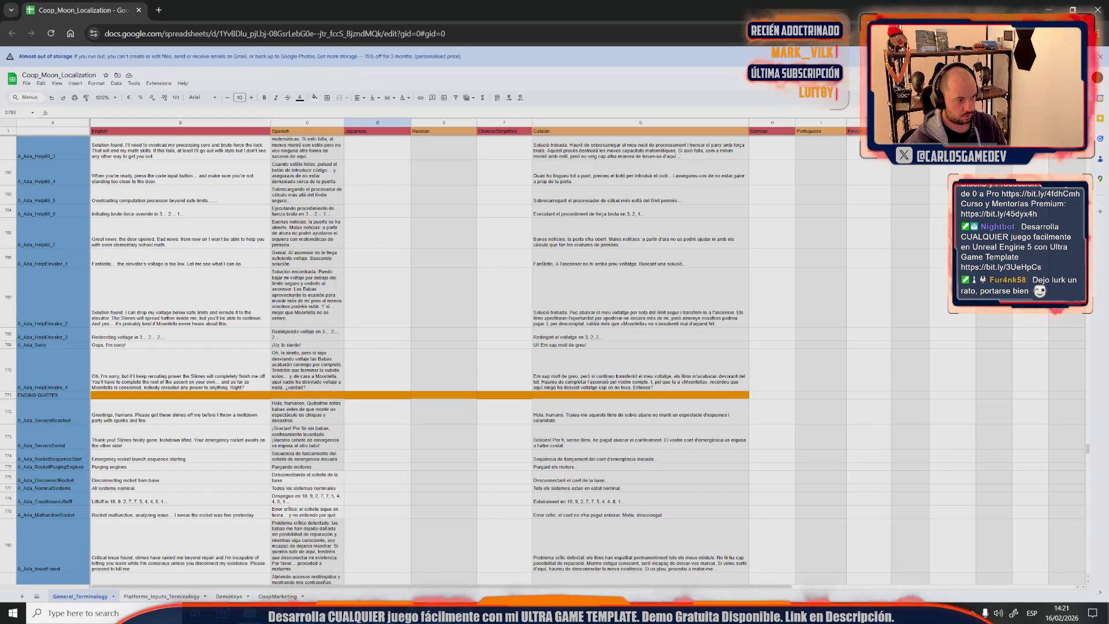
Delete the orange ENDING QUOTES divider row so the Ada lines follow the elevator help lines
left_click(219, 445)
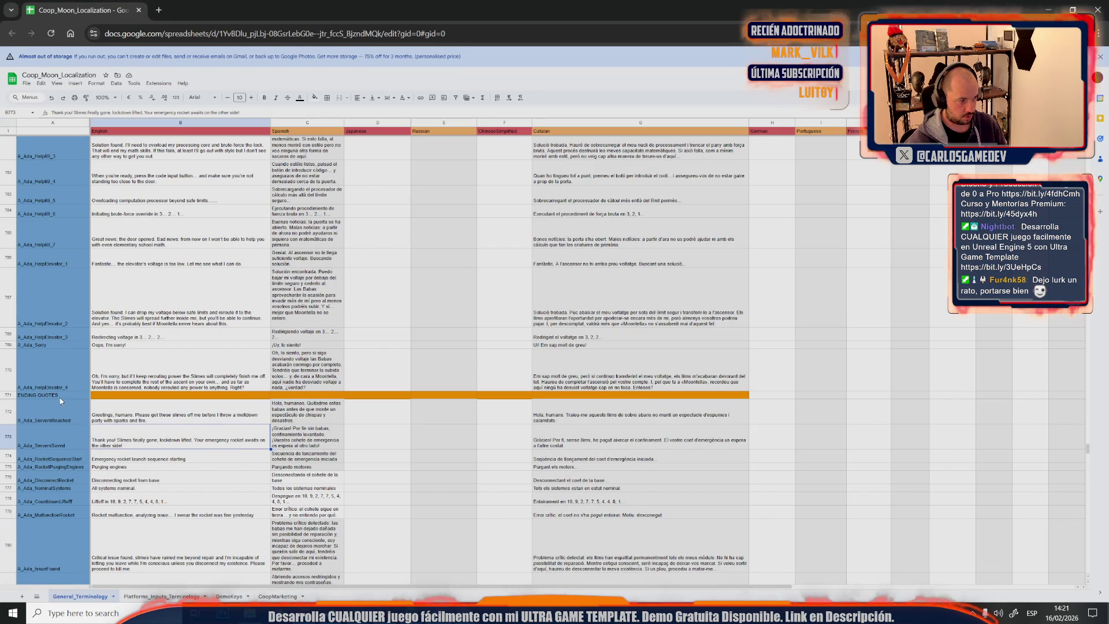
left_click(7, 393)
right_click(11, 395)
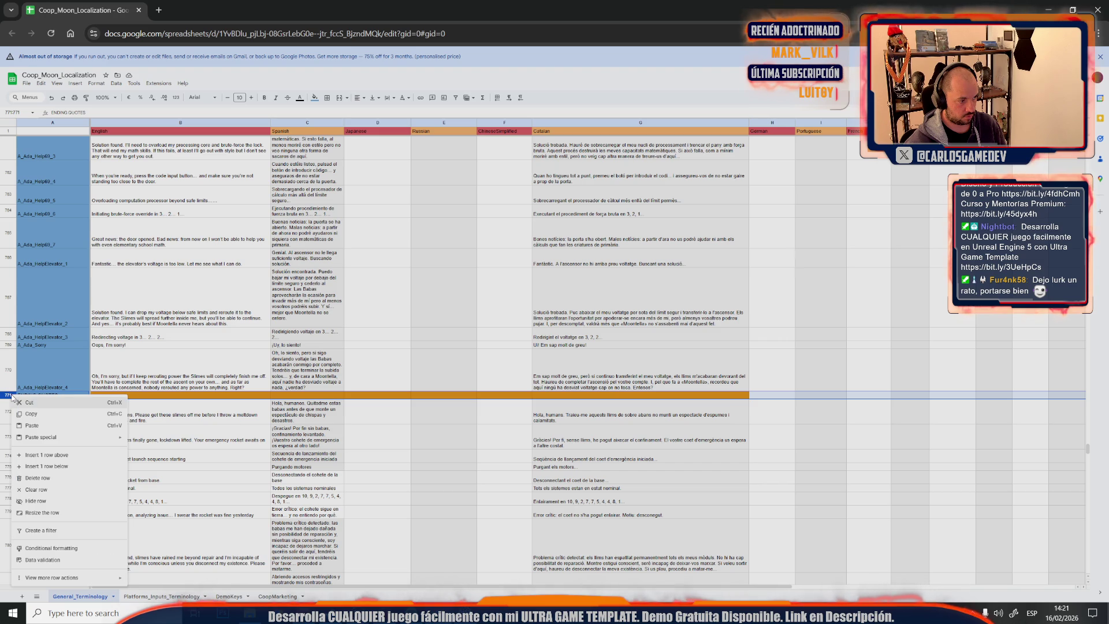
left_click(37, 477)
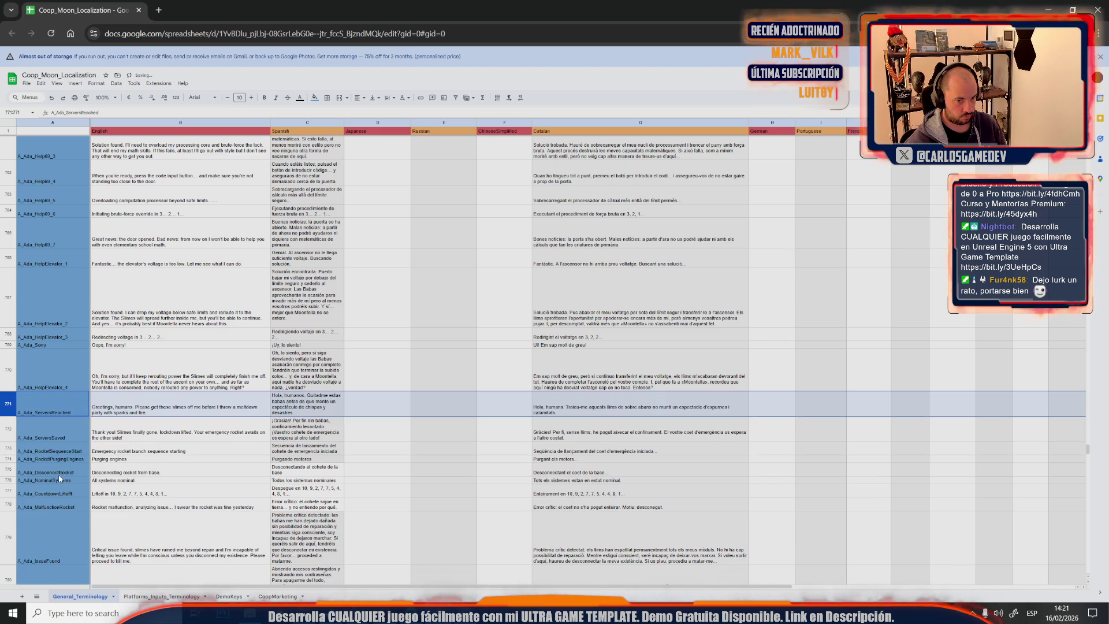
left_click(257, 433)
scroll(256, 429, "down", 3)
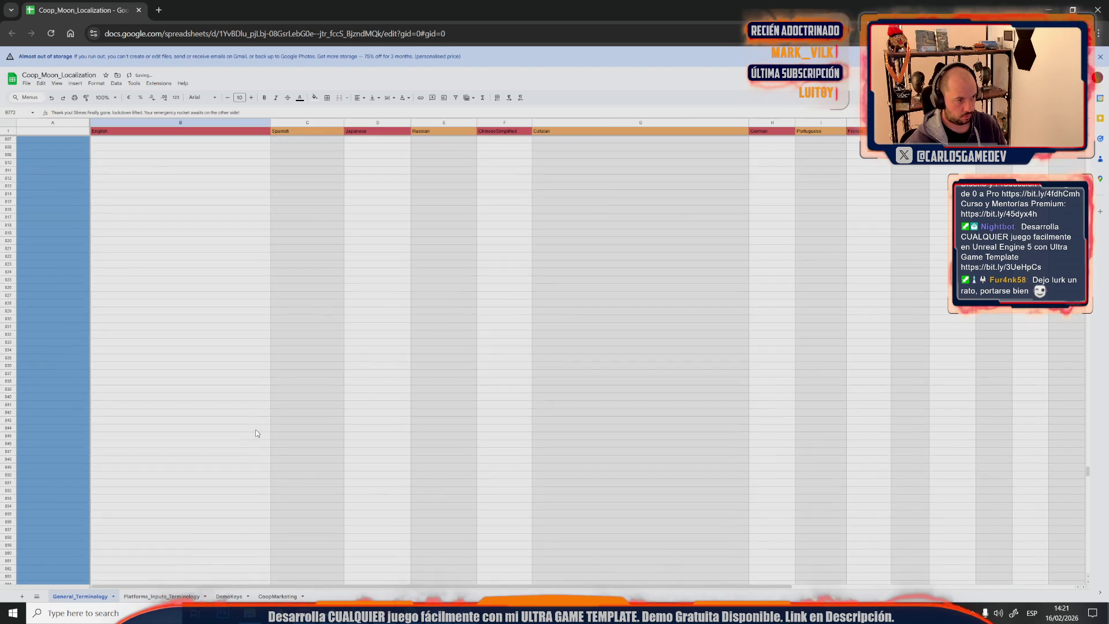
scroll(255, 430, "down", 5)
scroll(255, 429, "down", 5)
scroll(255, 429, "down", 5)
scroll(256, 429, "down", 5)
scroll(256, 433, "up", 5)
scroll(255, 433, "up", 5)
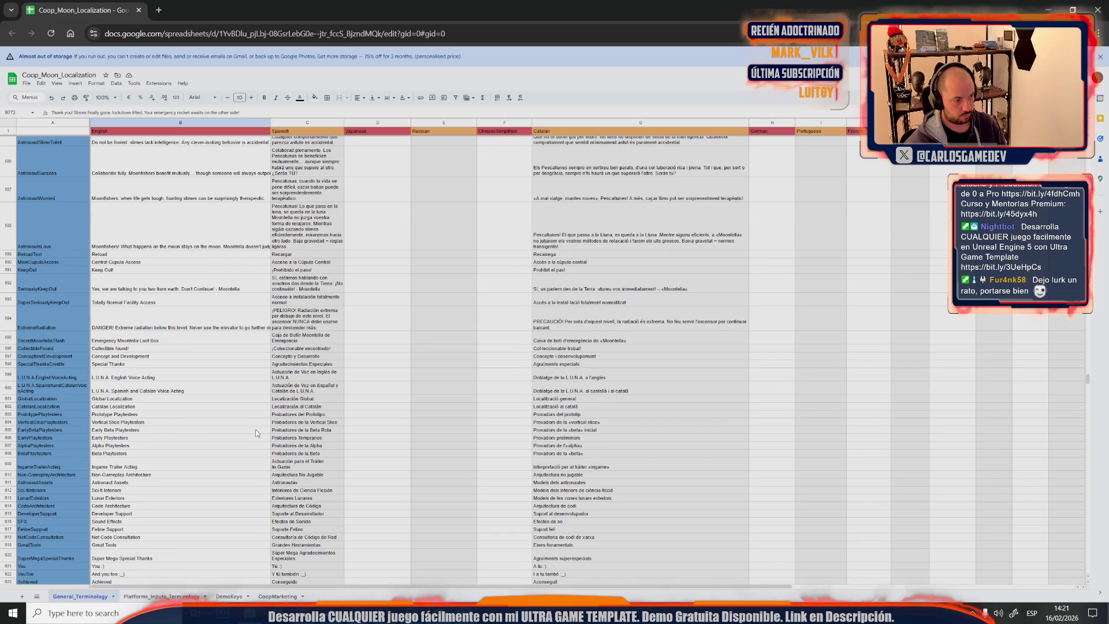
Download General_Terminology as a .csv and switch to the UGT_TextsLocalizationTable window
left_click(26, 85)
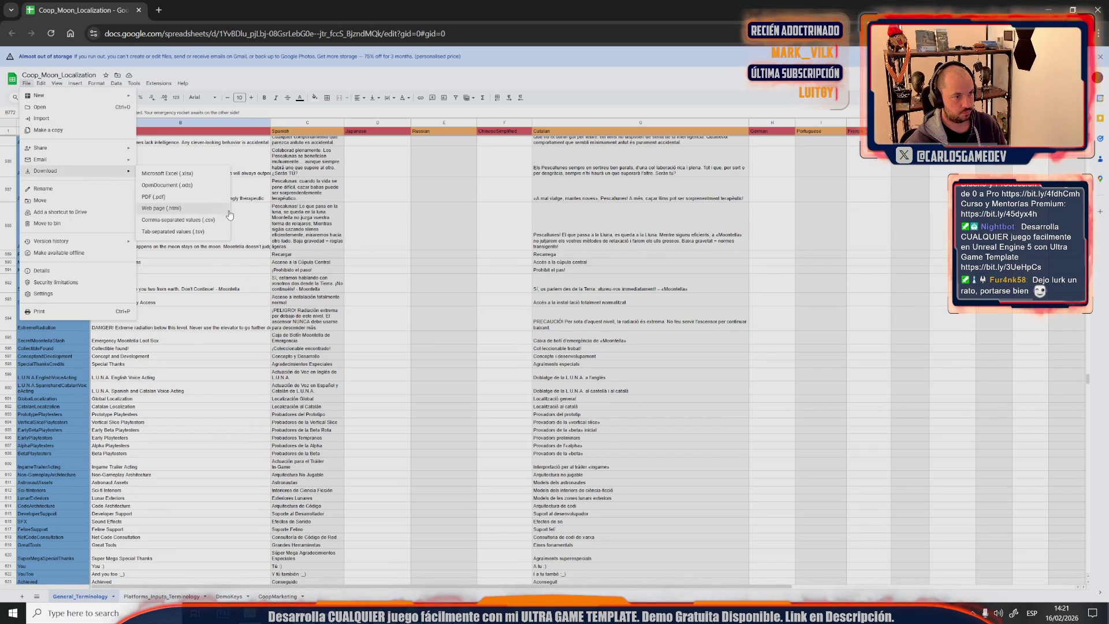
left_click(211, 219)
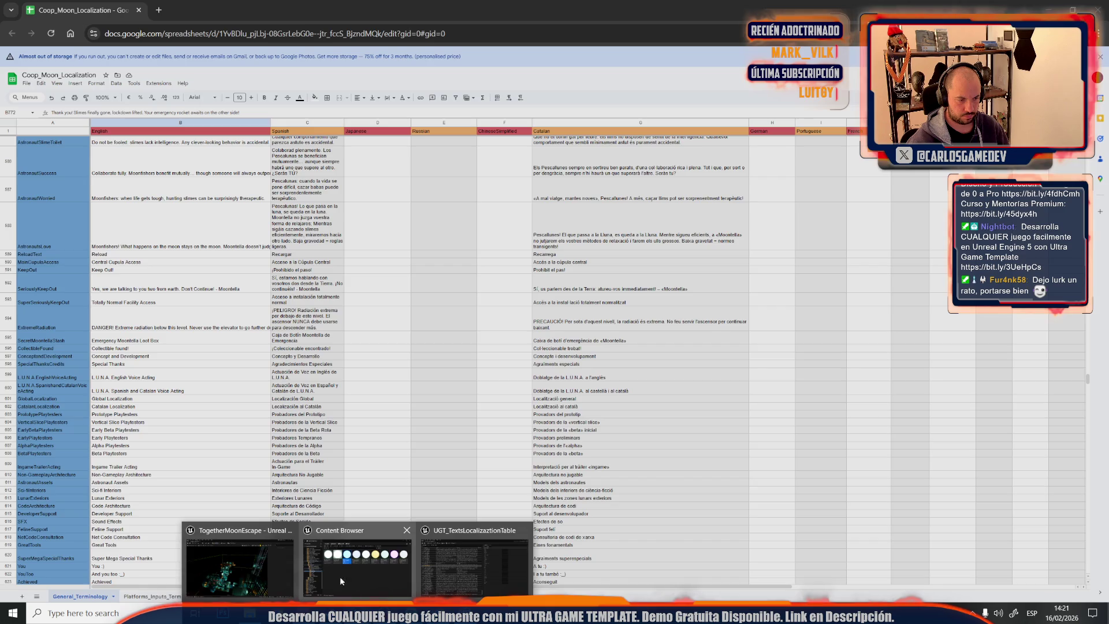
mouse_move(356, 612)
left_click(240, 561)
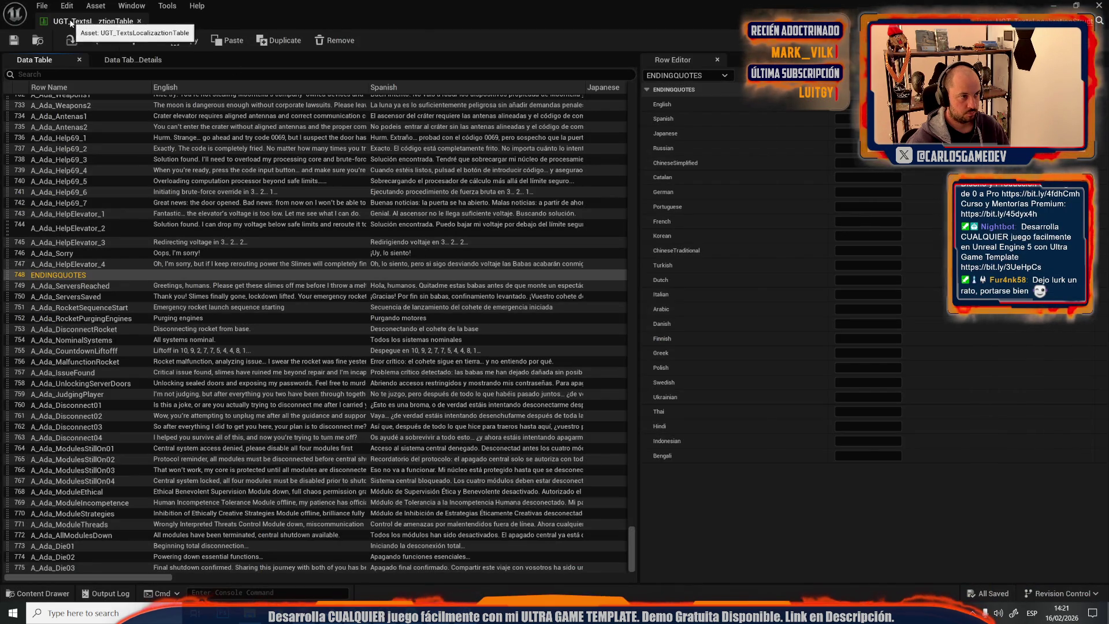
Reimport UGT_Texts Localization Table from the downloaded General_Terminology CSV and open UGT_Audio Localization Table
key("ctrl+b")
right_click(940, 407)
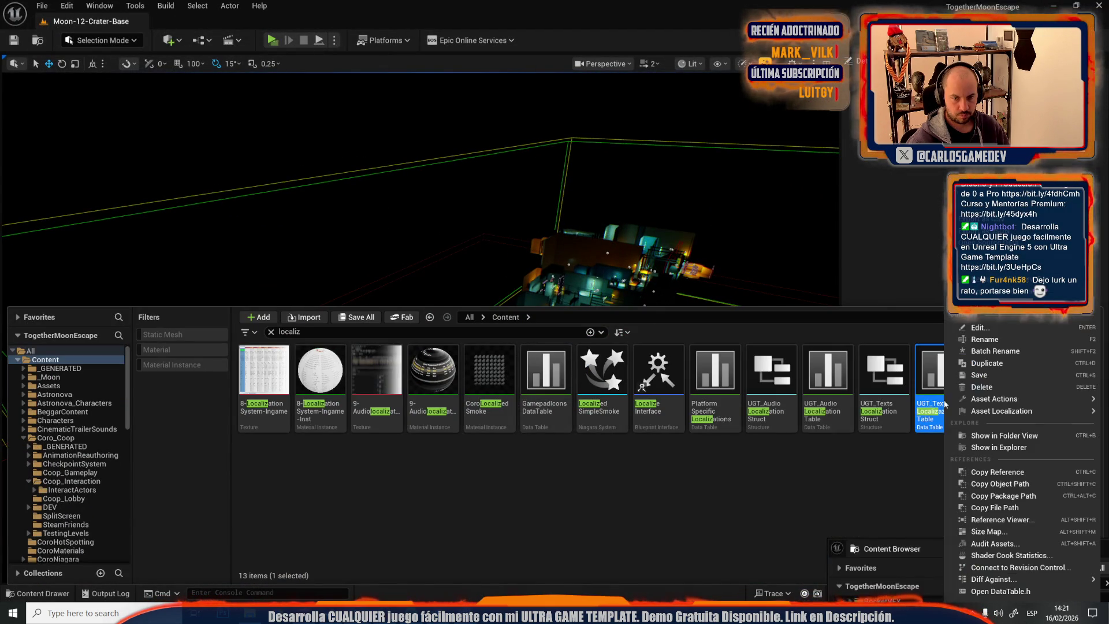
left_click(980, 344)
double_click(260, 92)
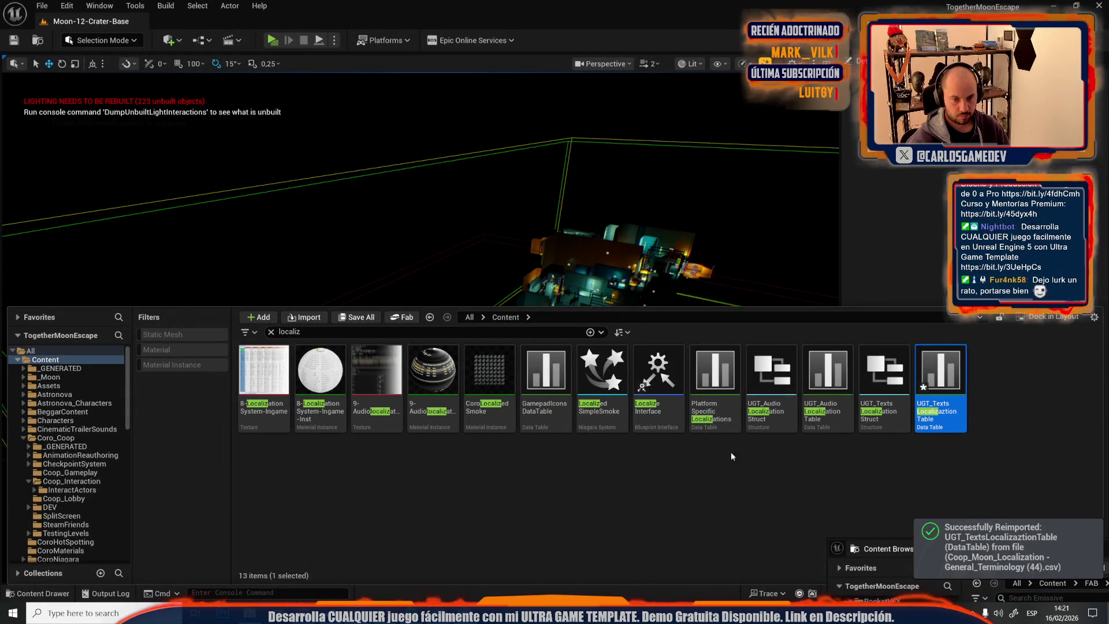
double_click(827, 377)
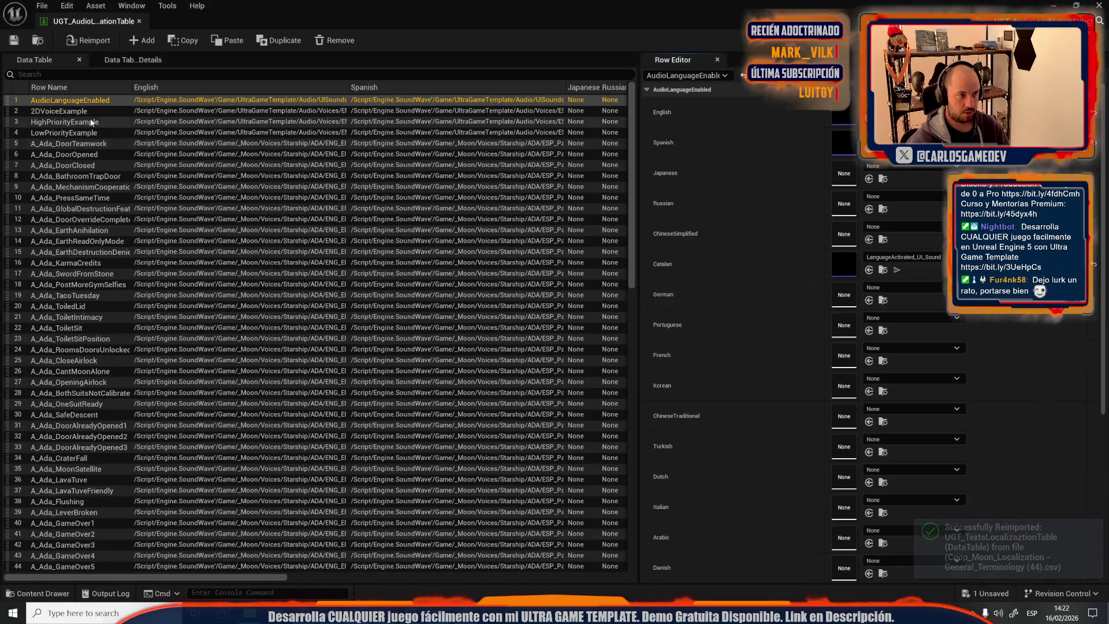
Delete the LowPriorityExample, HighPriorityExample and 2DVoiceExample rows, then open A_Ada_Sorry's English sound wave
left_click(86, 111)
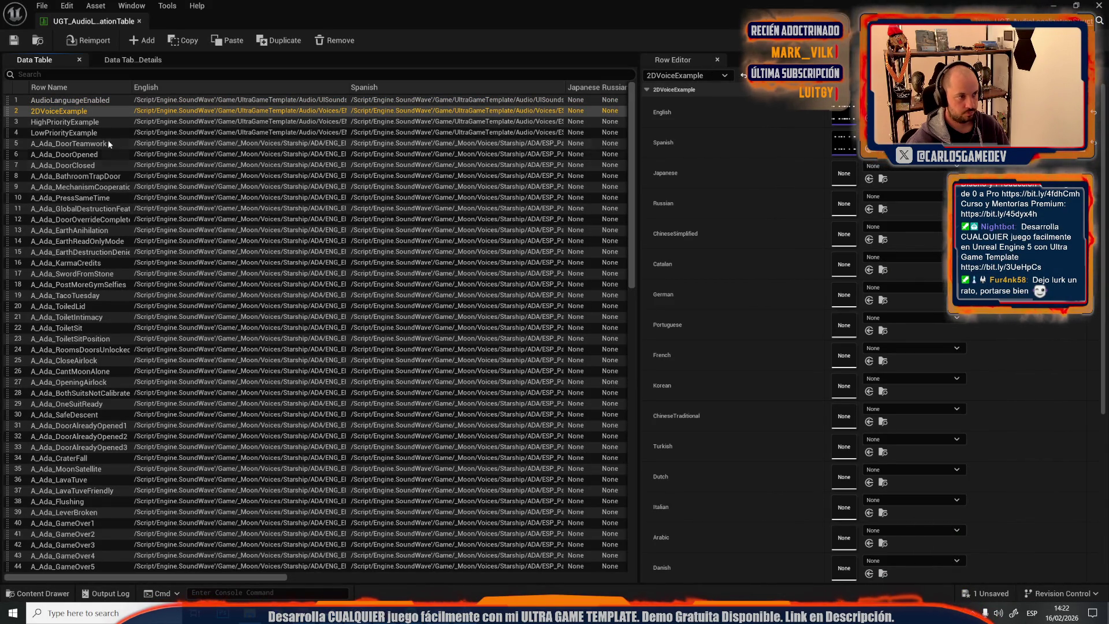
left_click(51, 134)
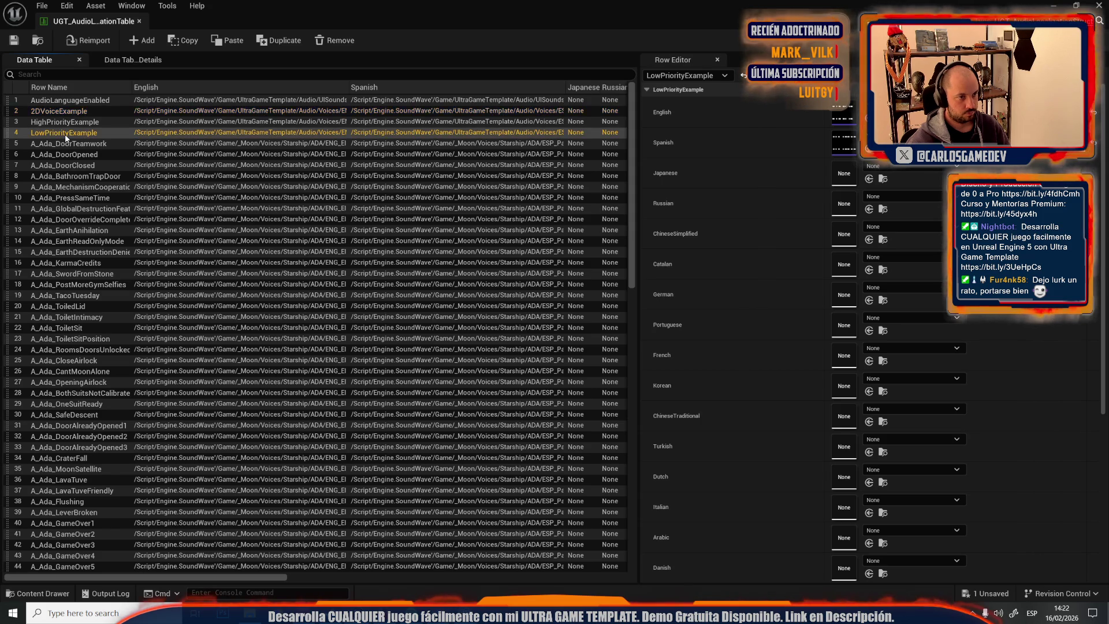
right_click(51, 134)
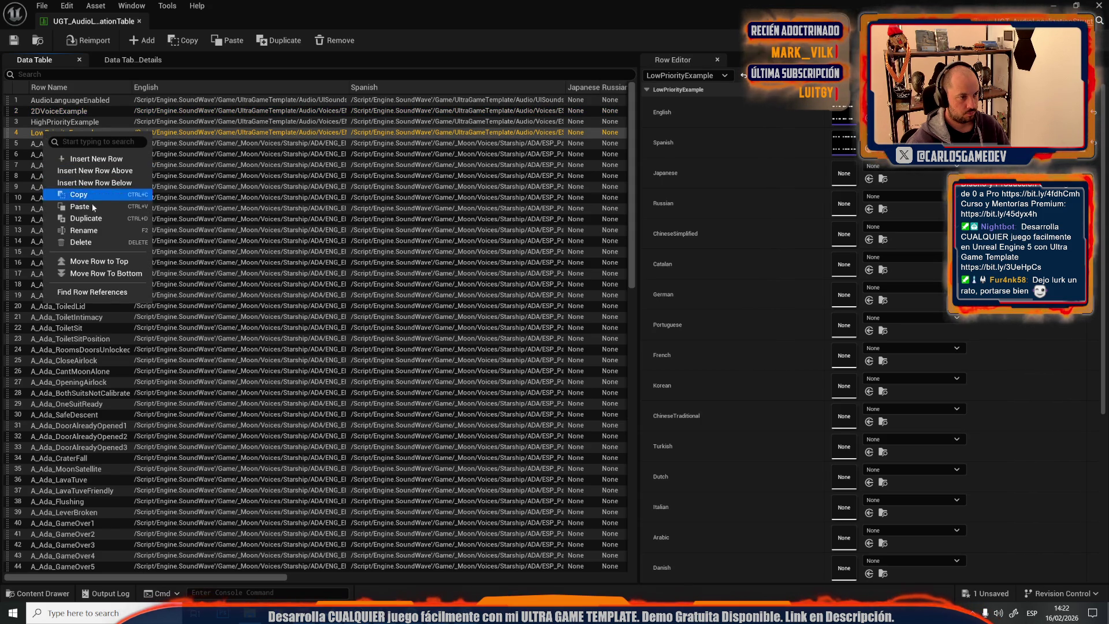
left_click(90, 243)
left_click(78, 122)
right_click(78, 123)
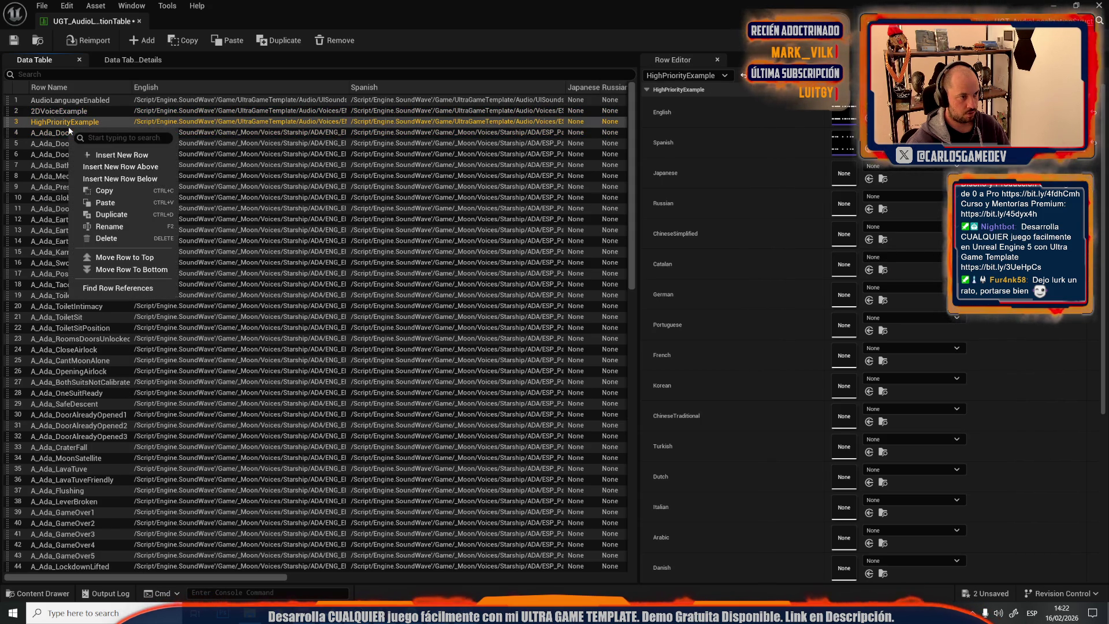
left_click(106, 238)
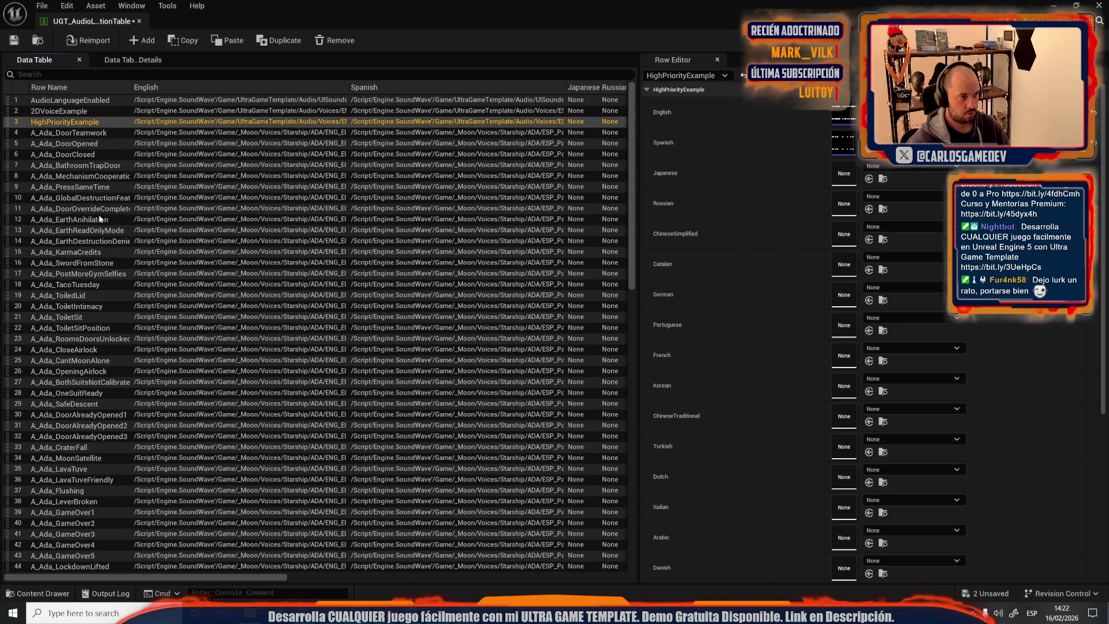
left_click(78, 111)
right_click(78, 110)
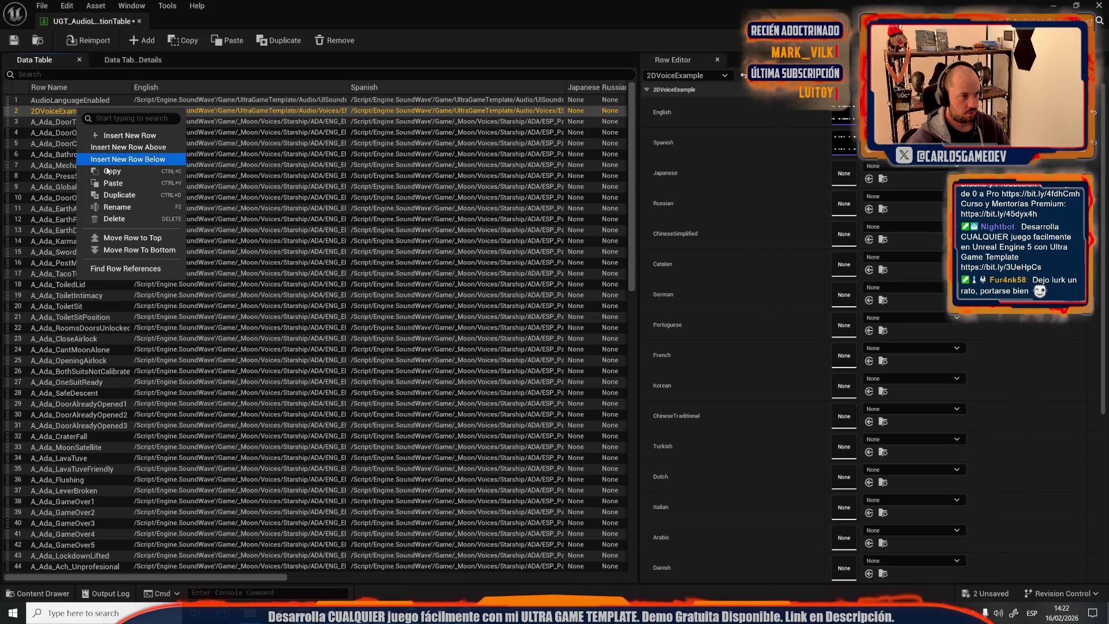
left_click(109, 219)
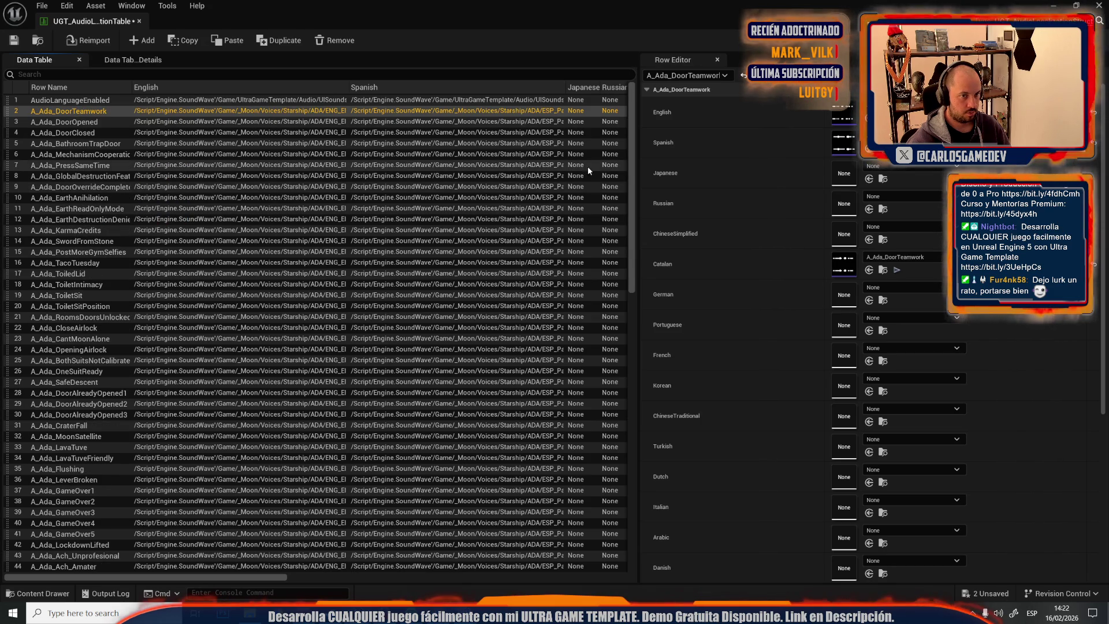
scroll(619, 493, "down", 15)
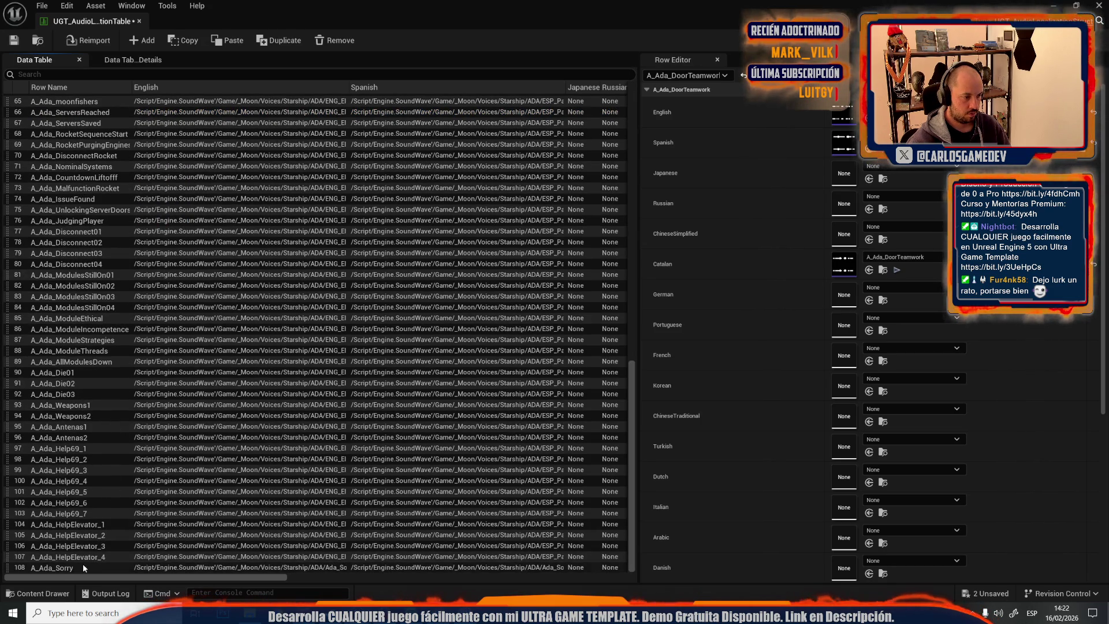
left_click(61, 567)
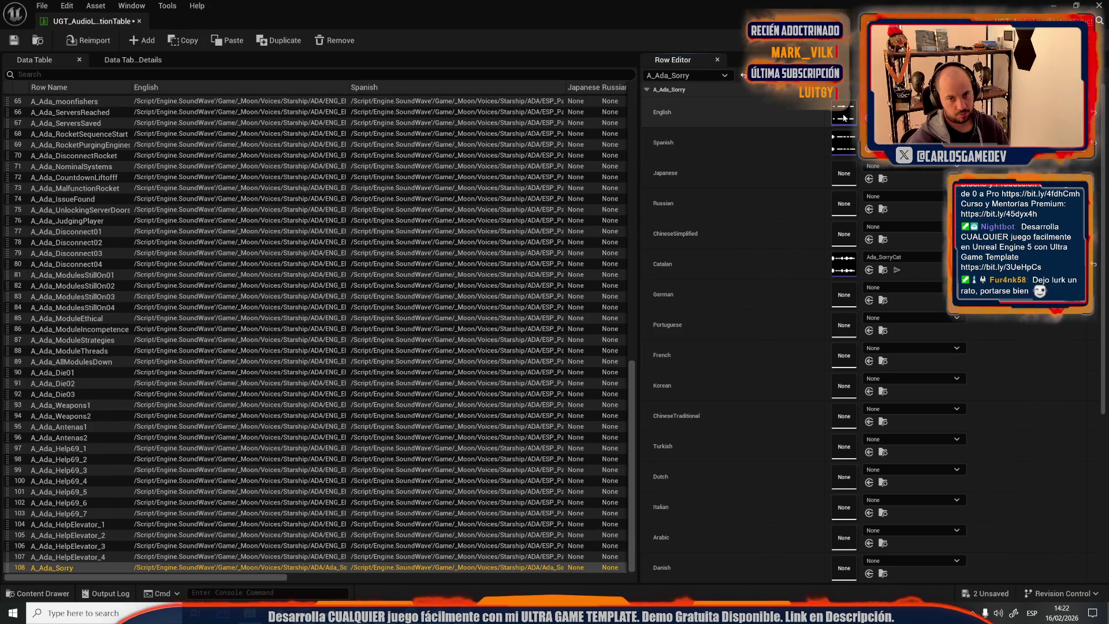
double_click(843, 113)
Set the English Ada sorry clip's Volume to 3.0 and save it
left_click(255, 72)
type("v")
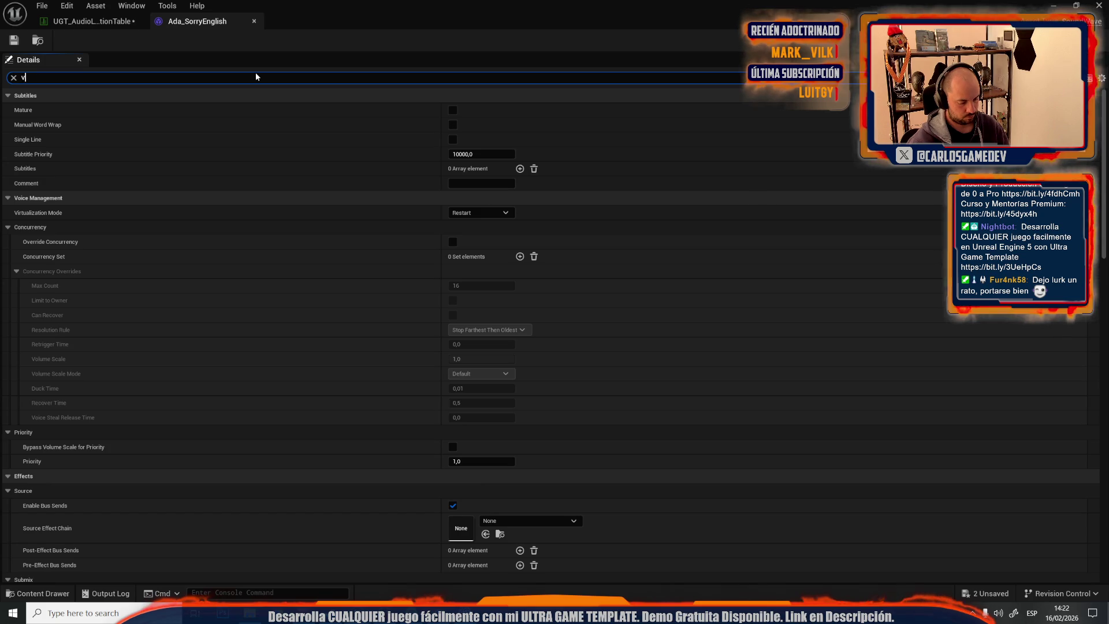
type("ol")
left_click(462, 257)
type("3")
key("Return")
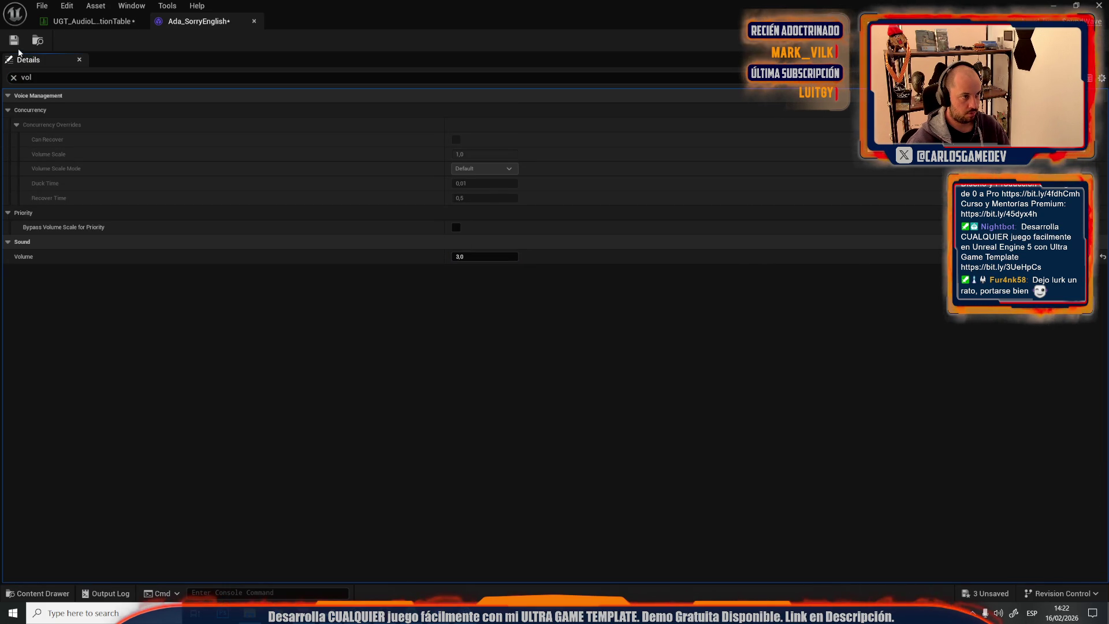
left_click(14, 40)
left_click(87, 21)
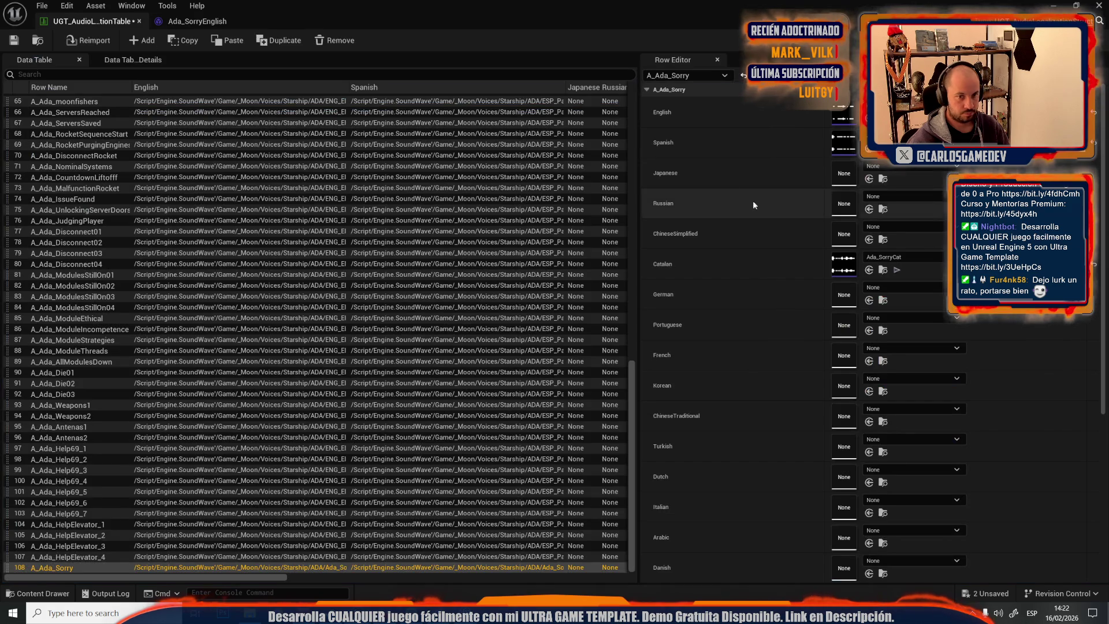
Set the Spanish clip Ada_SorryEsp's Volume to 2.0 and save it
double_click(843, 143)
left_click(136, 77)
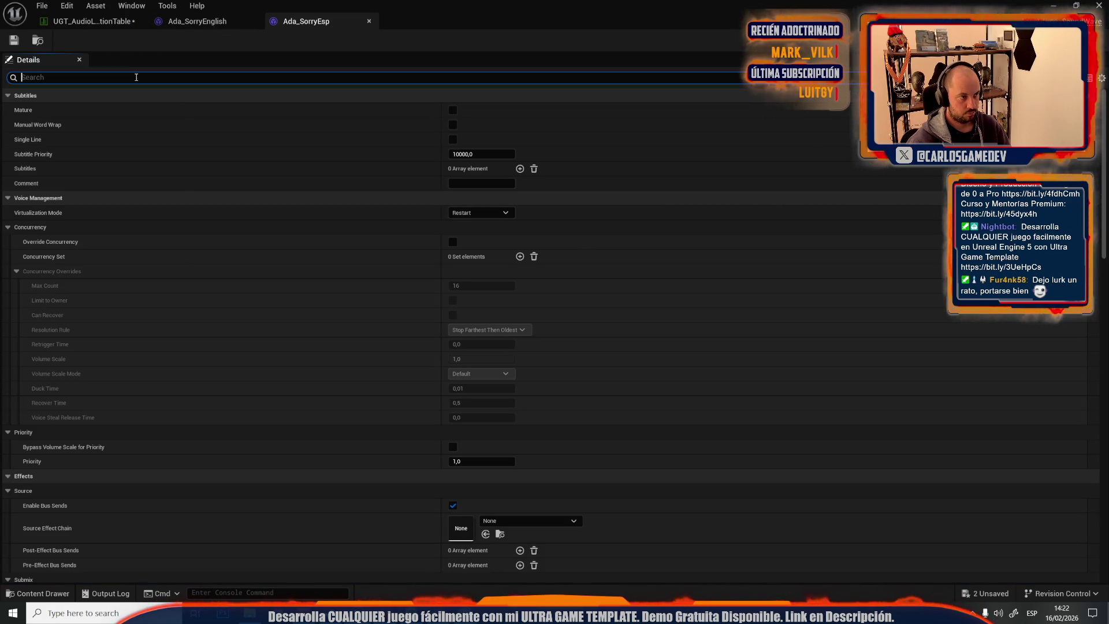
type("vol")
left_click(460, 256)
type("2")
key("Return")
left_click(13, 41)
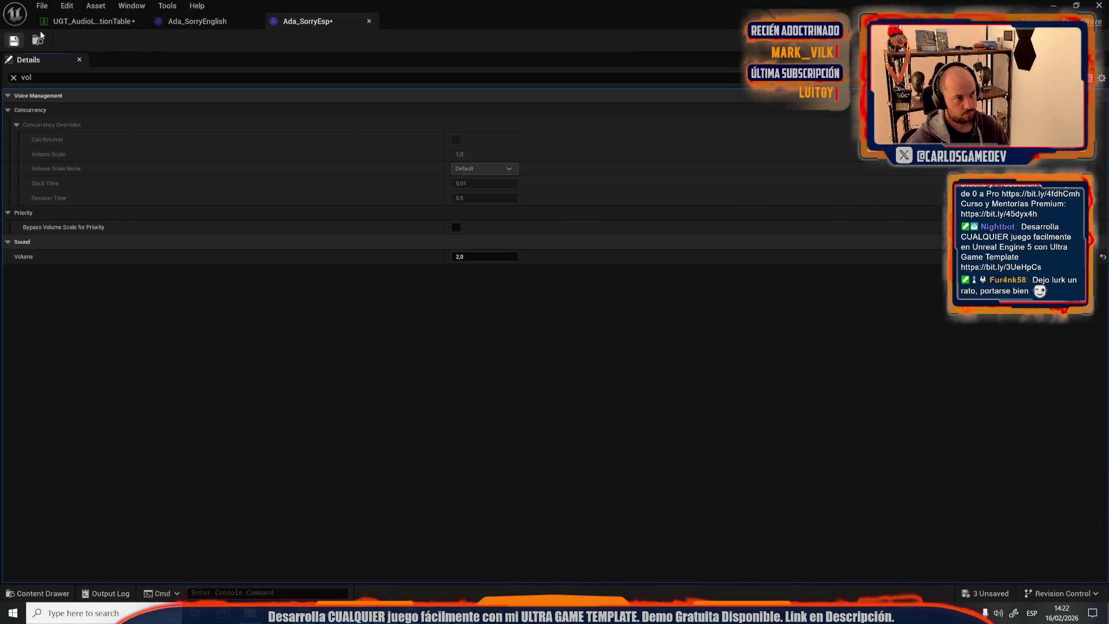
left_click(87, 21)
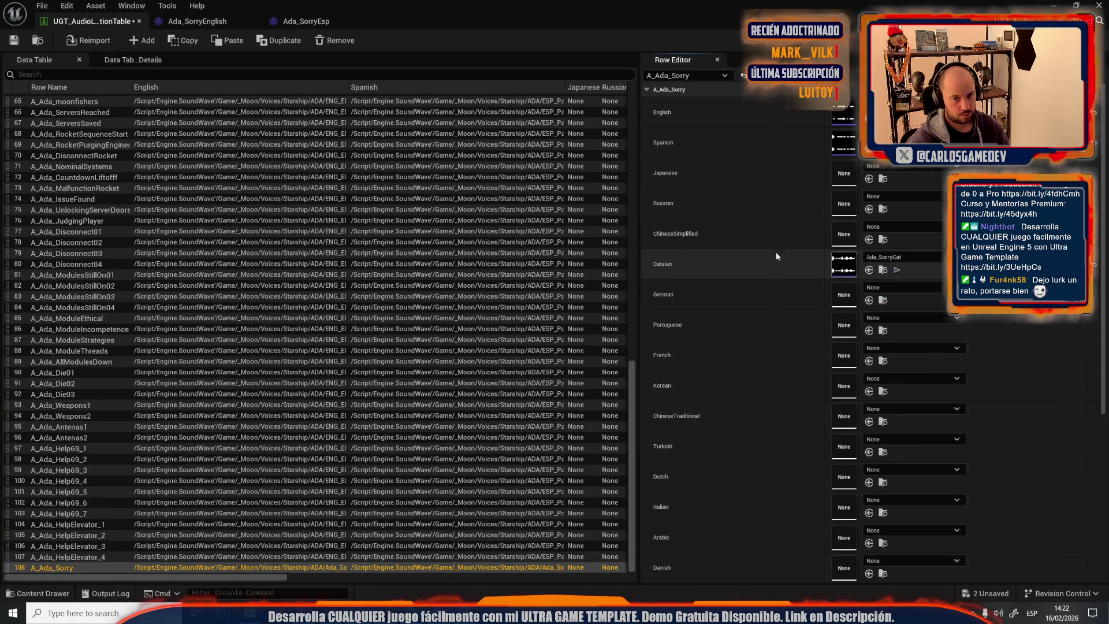
Set the Catalan clip Ada_SorryCat's Volume to 2.0 and save it
double_click(843, 261)
left_click(153, 77)
type("vo")
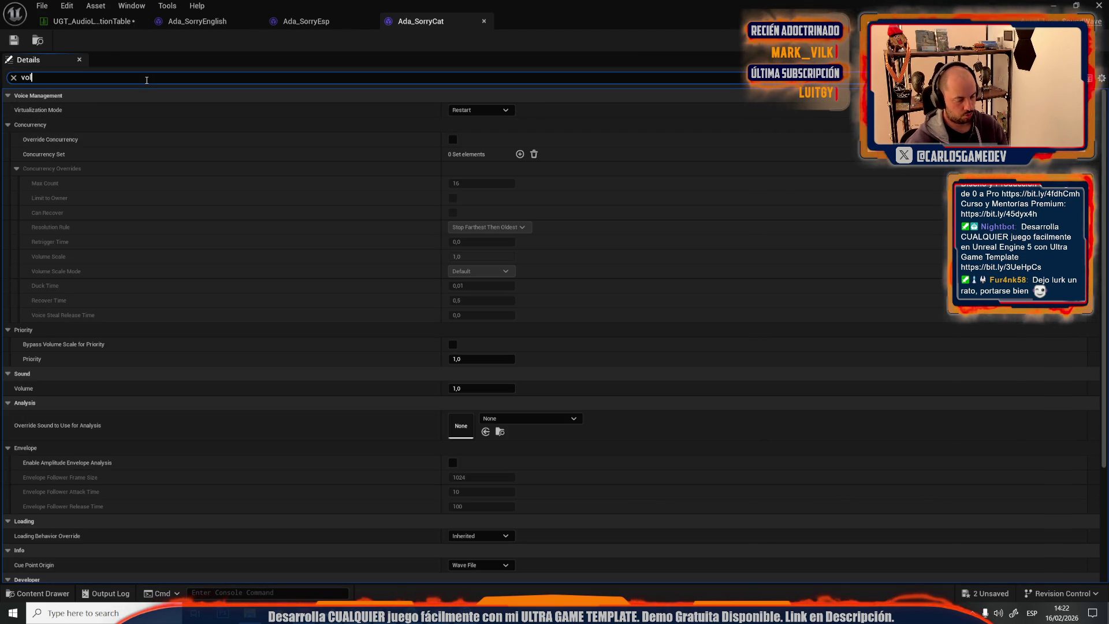
type("l")
left_click(463, 256)
type("2")
key("Return")
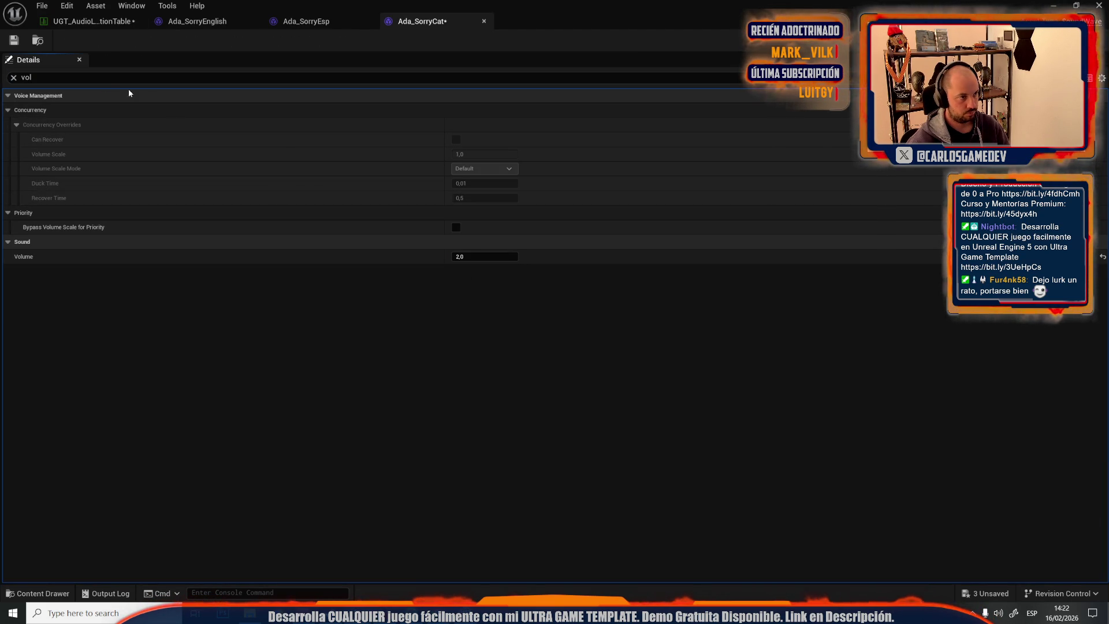
left_click(14, 40)
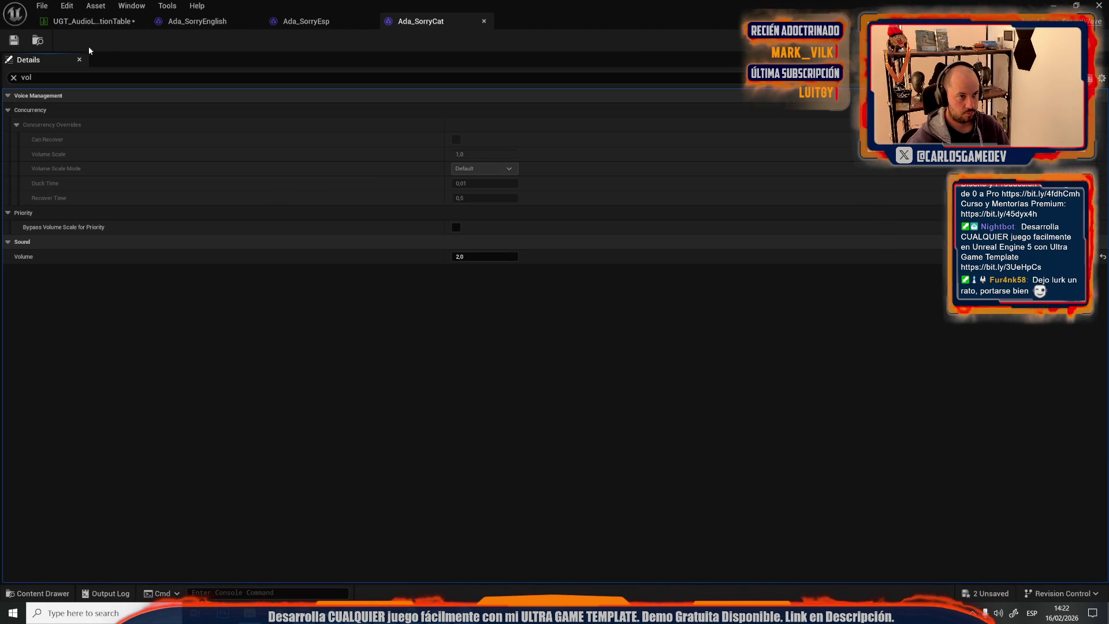
Save all remaining assets including the two localization tables and close the sound editor
key("ctrl+space")
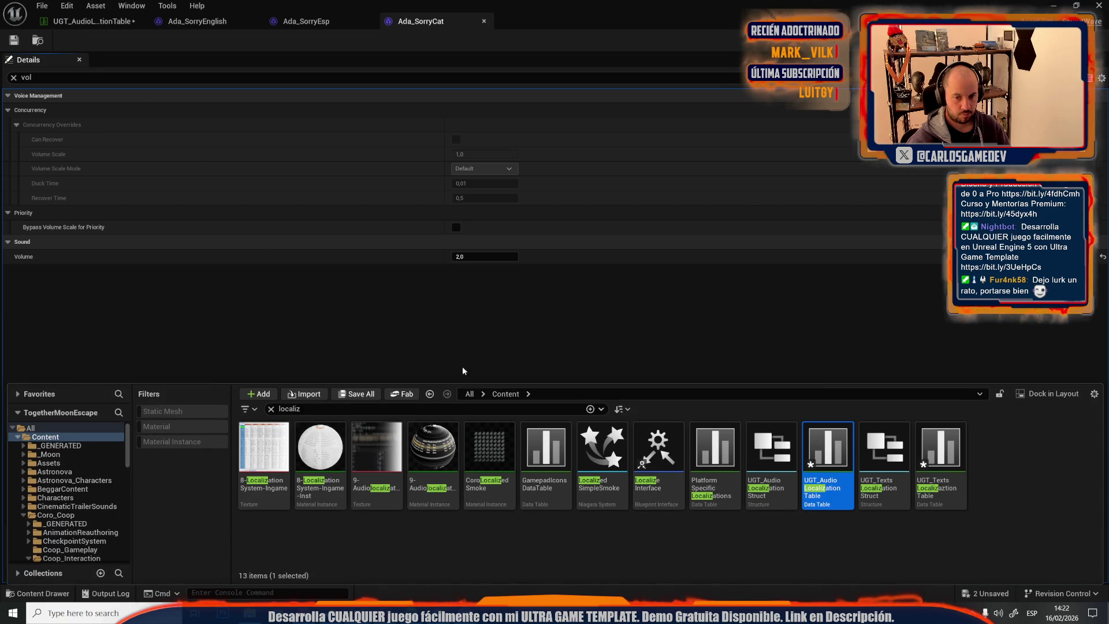
left_click(356, 397)
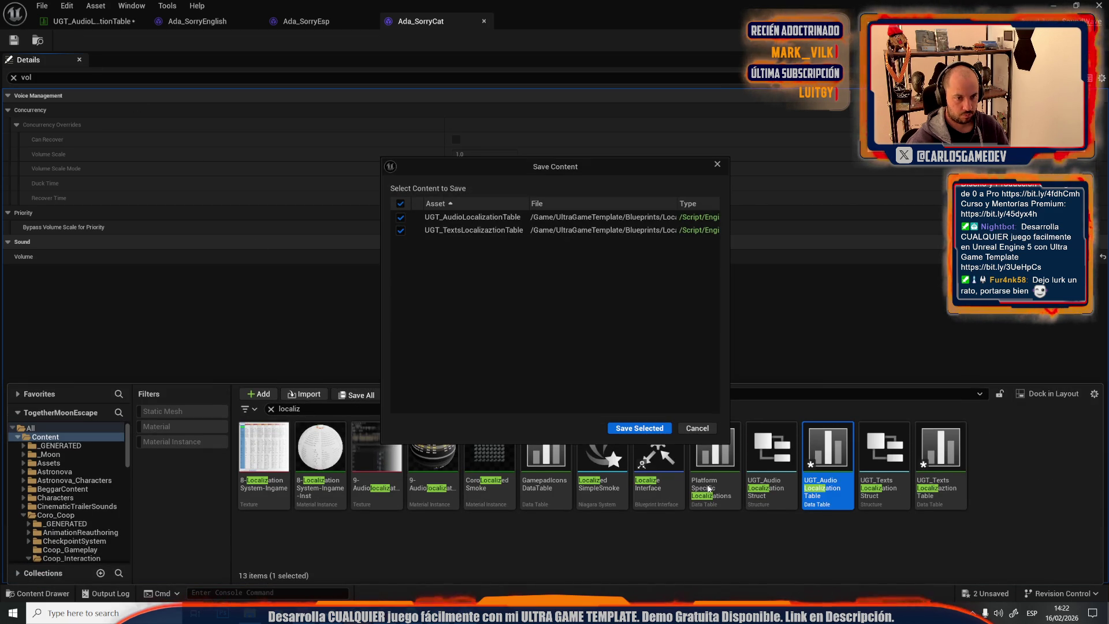
left_click(639, 428)
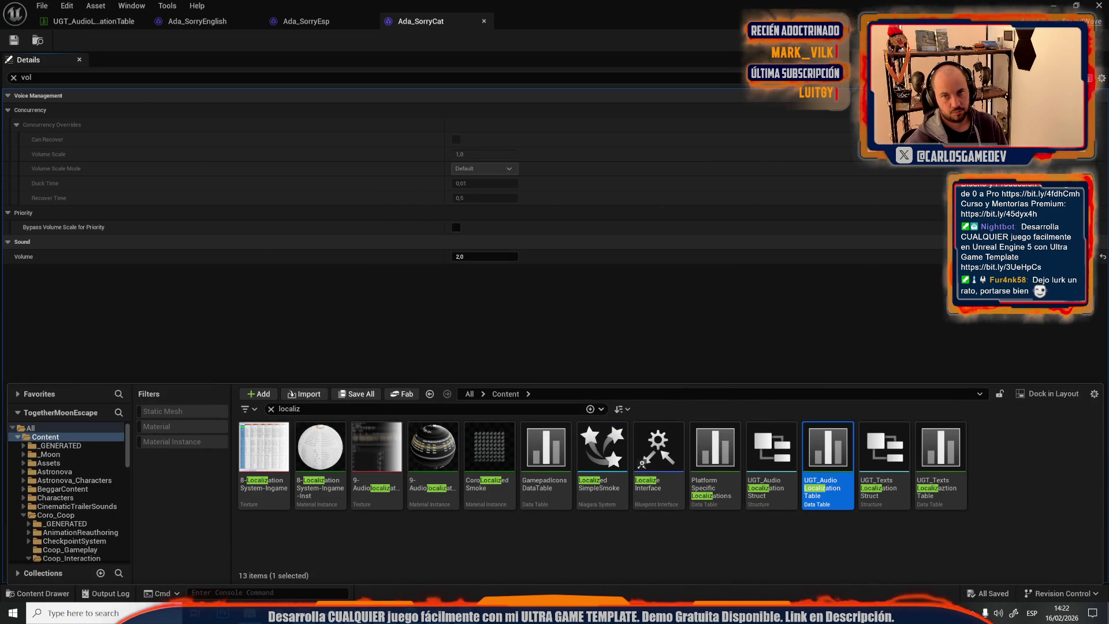
left_click(1098, 6)
scroll(409, 433, "up", 5)
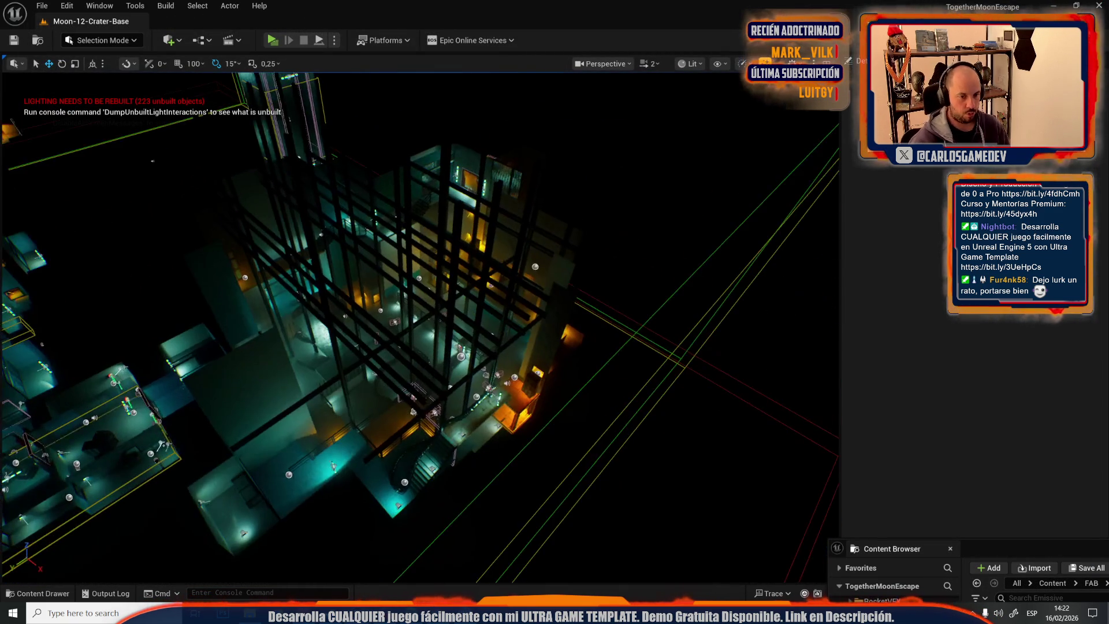
scroll(475, 336, "down", 2)
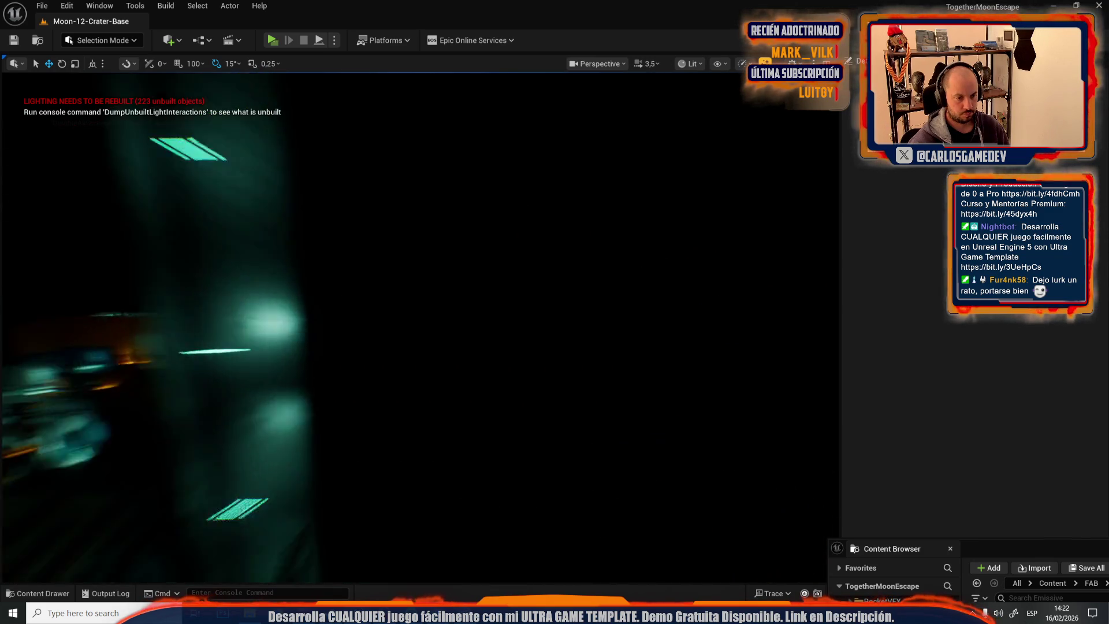
scroll(421, 328, "down", 2)
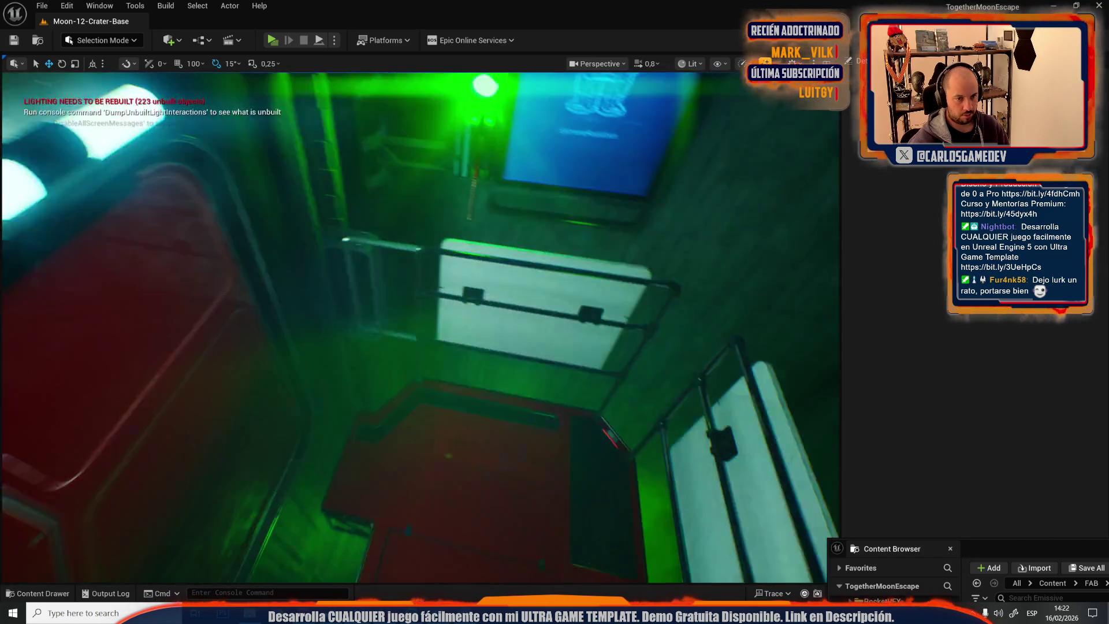
Turn the viewport camera back from the wall screen toward the elevator room
left_click_drag(420, 328, 356, 551)
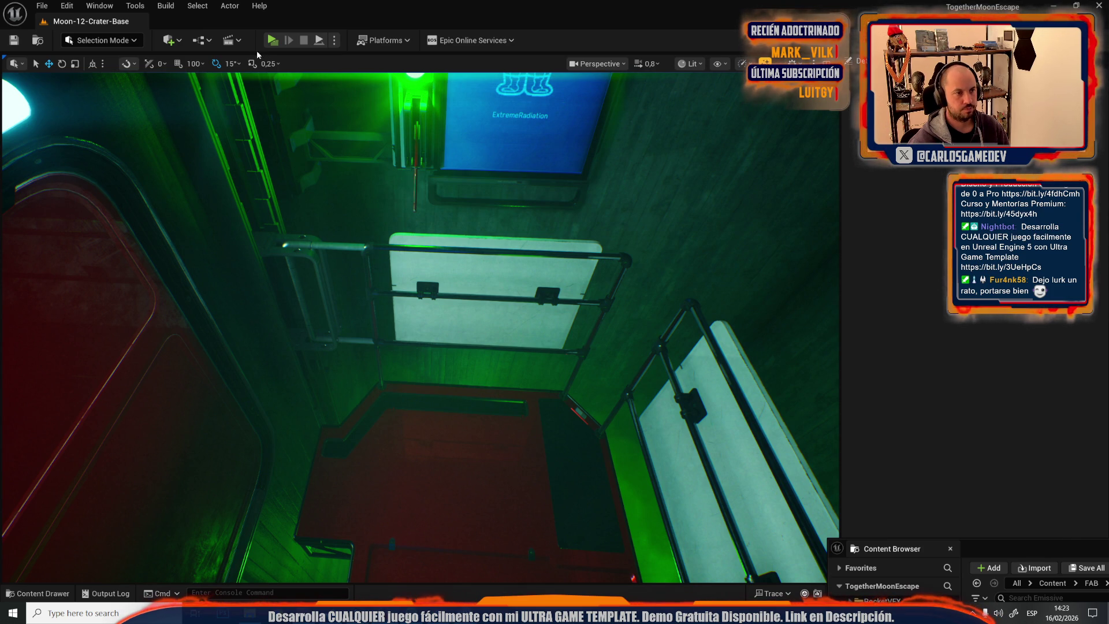
left_click(274, 44)
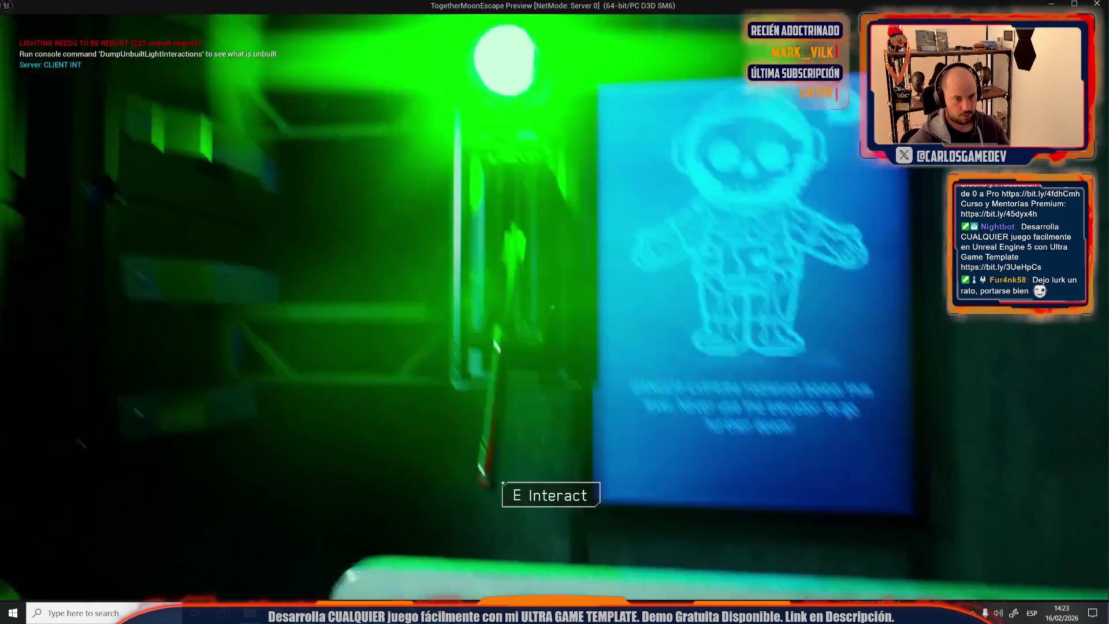
key("e")
key("e")
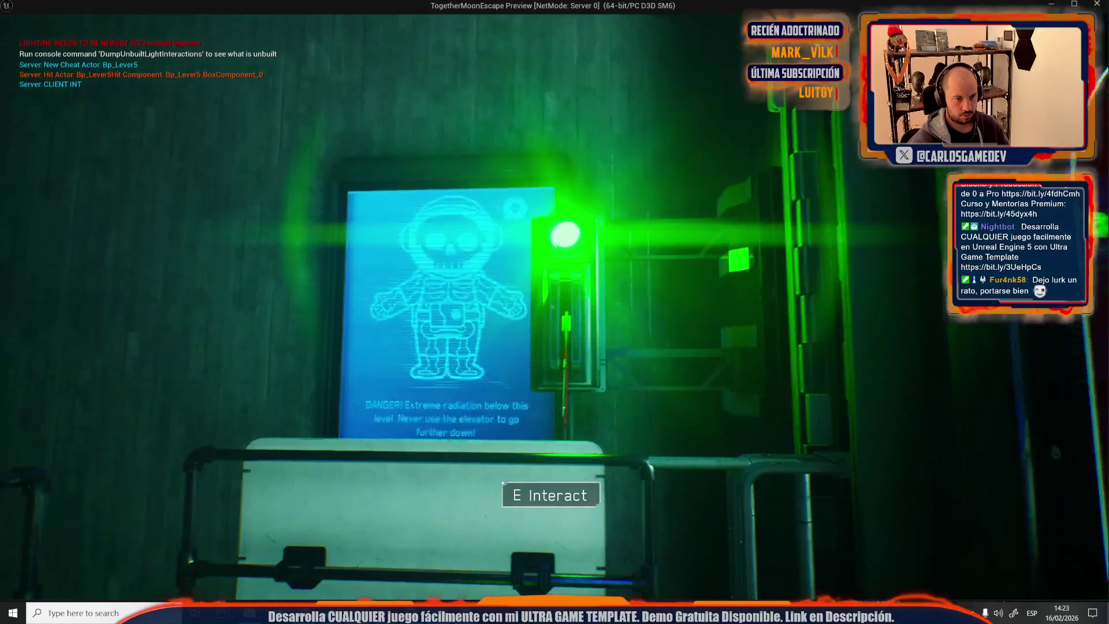
key("s")
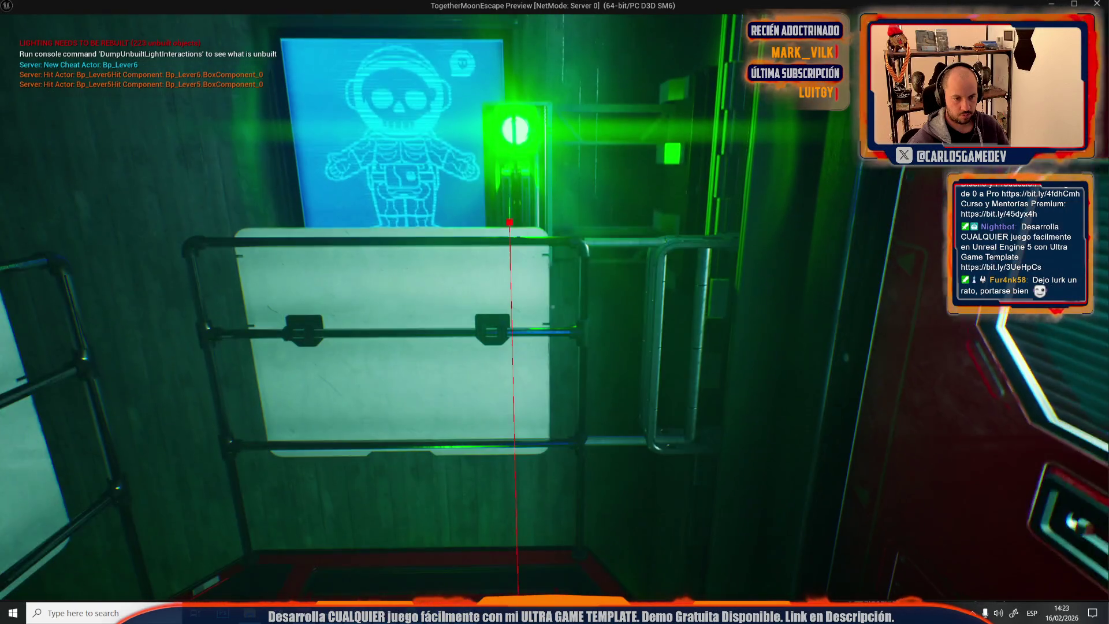
key("s")
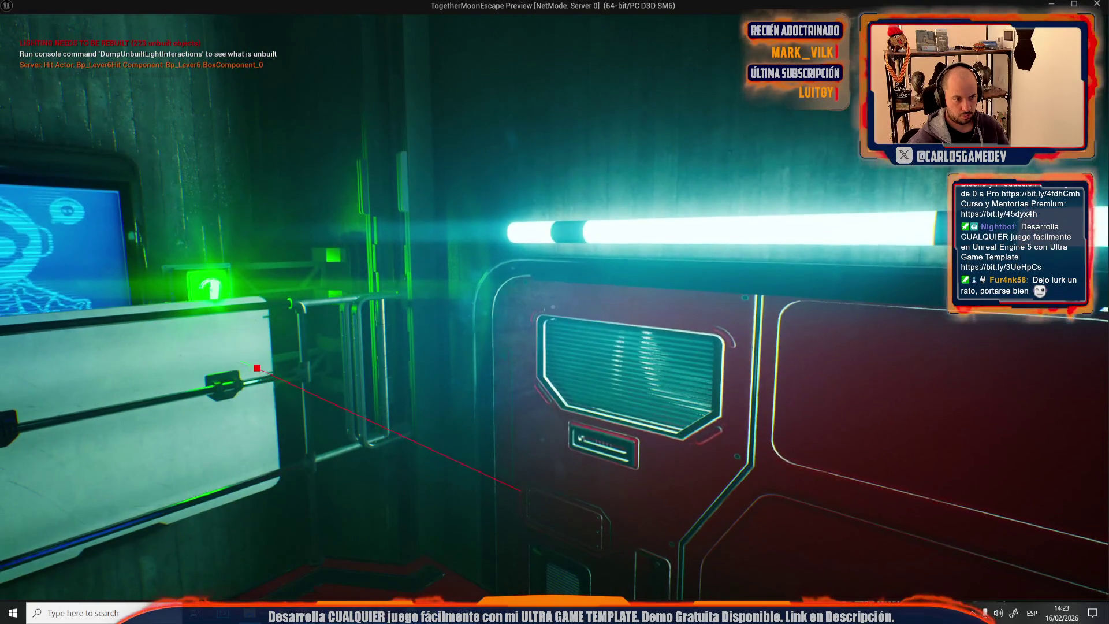
key("w")
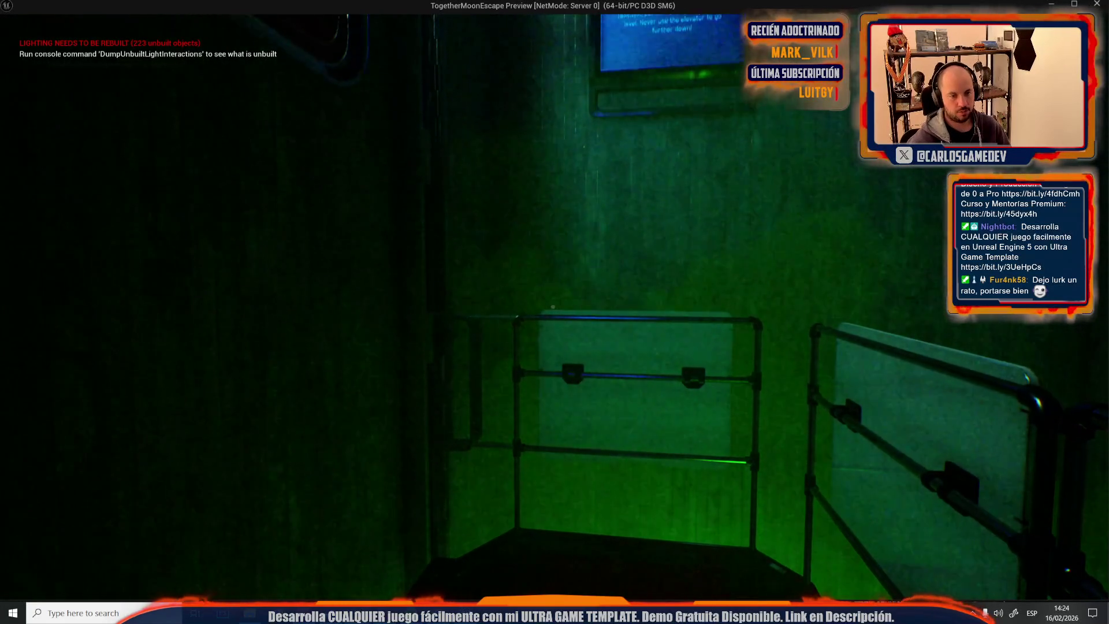
key("Escape")
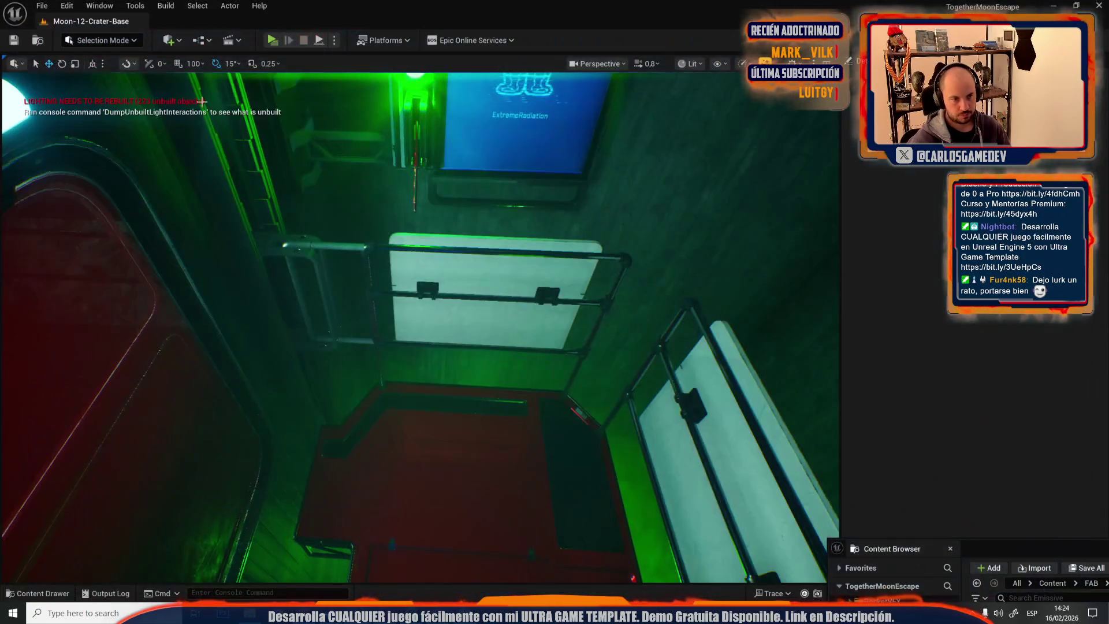
Play the level and change Texts Language to Spanish in Settings > Juego, then resume
left_click(273, 41)
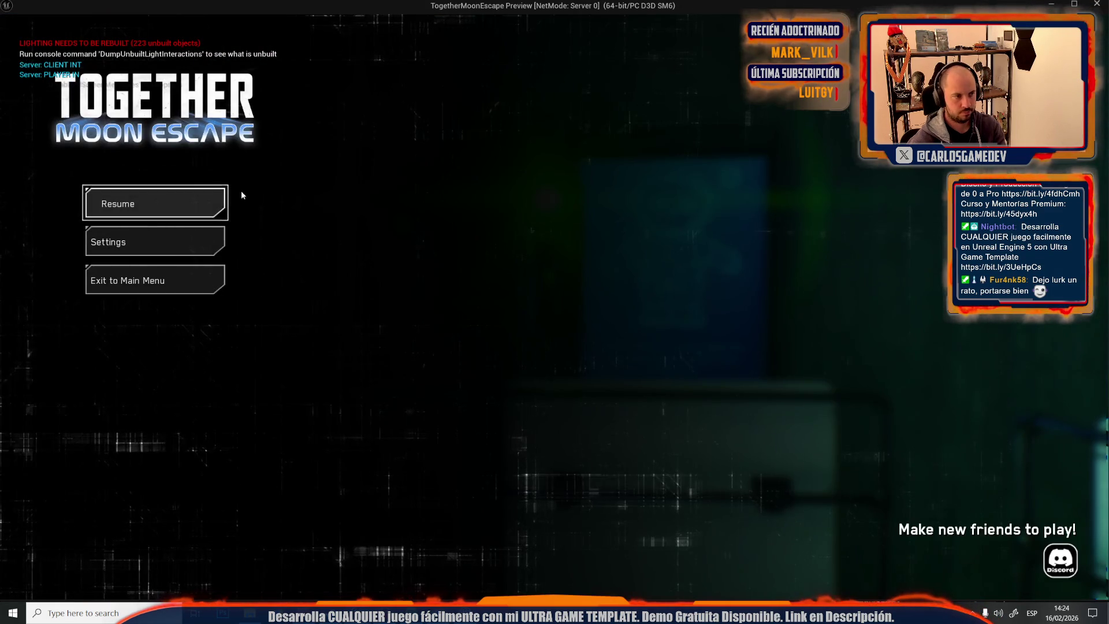
left_click(173, 251)
left_click(170, 66)
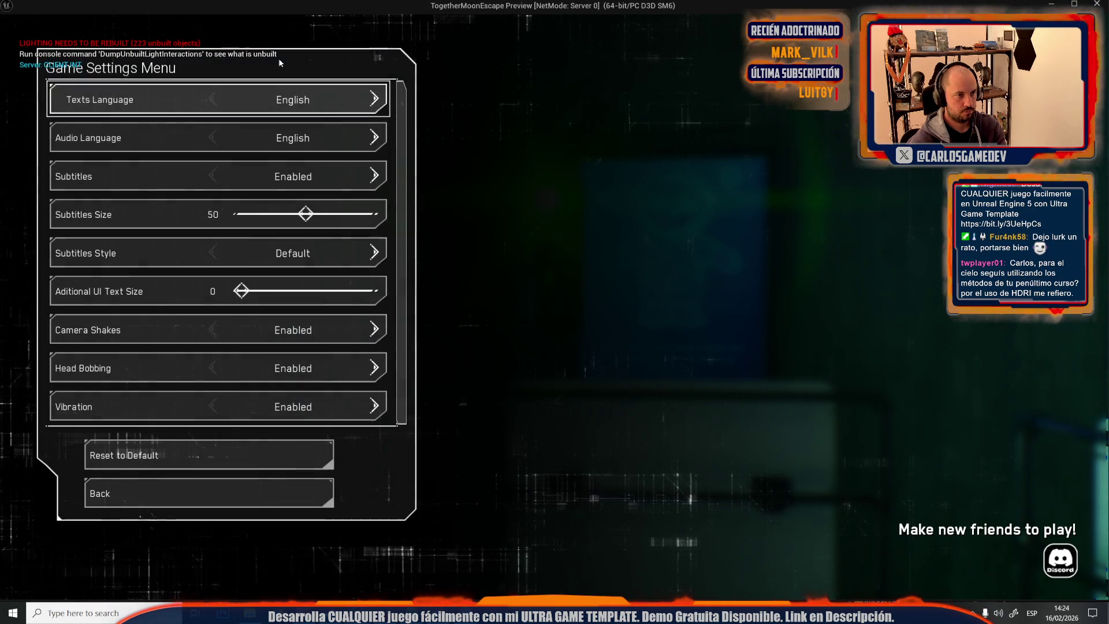
left_click(412, 98)
key("Escape")
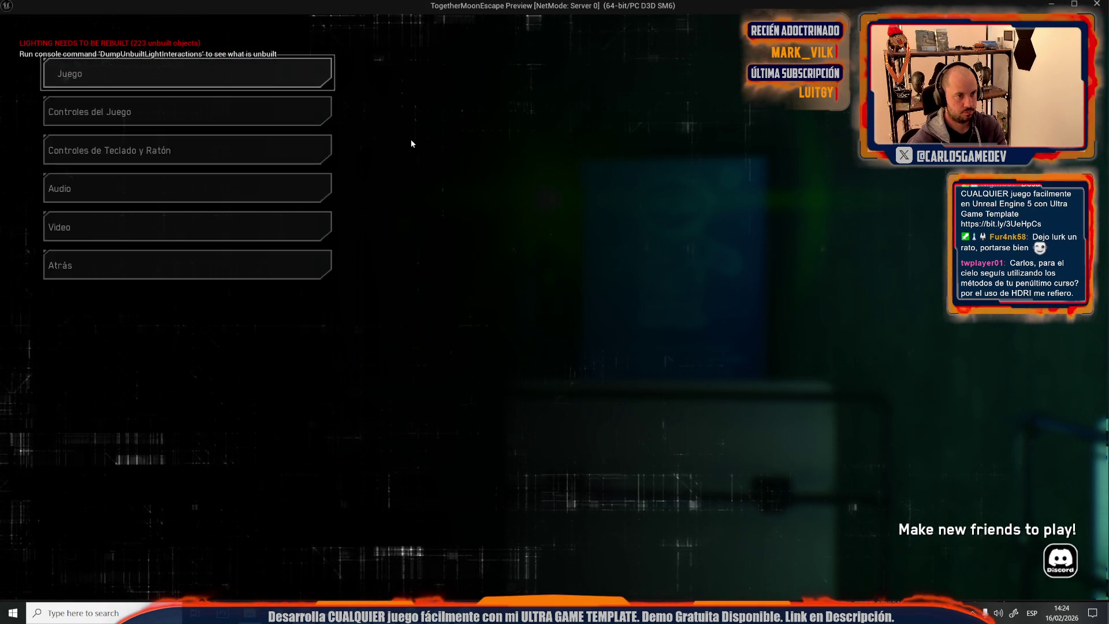
key("Escape")
Pull levers Bp_Lever5 and Bp_Lever6 to hear Ada's Spanish line, then stop the preview
key("e")
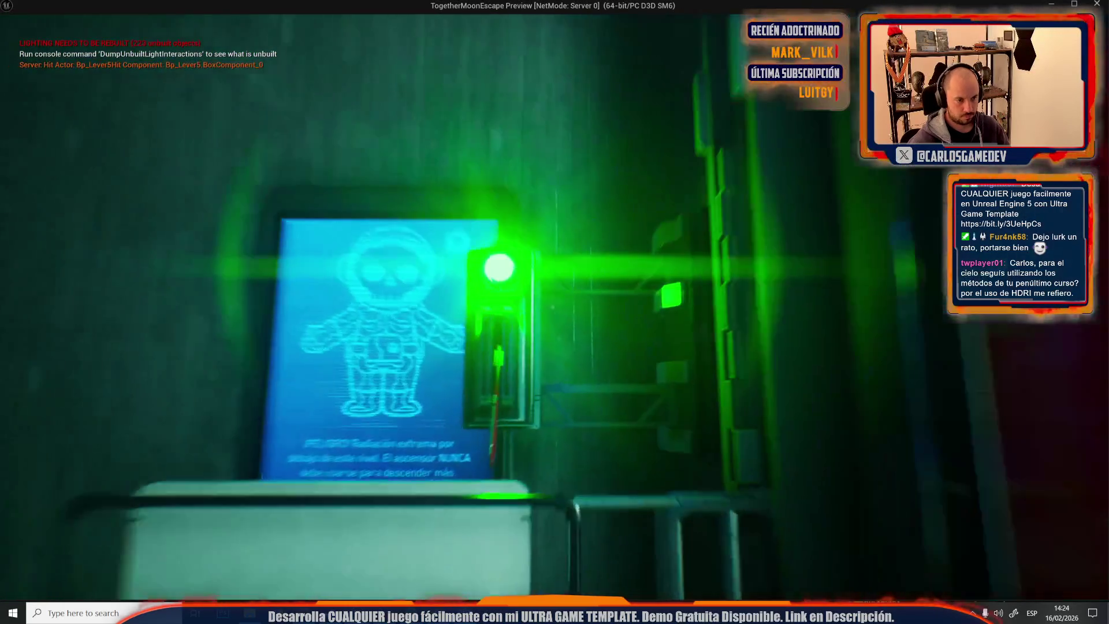
key("e")
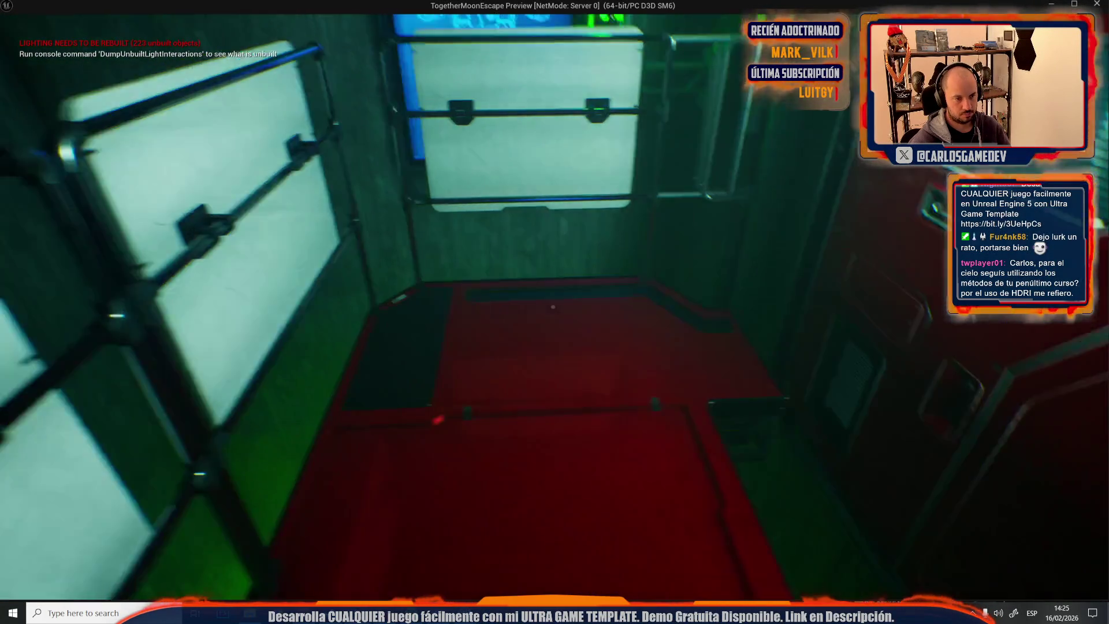
key("Escape")
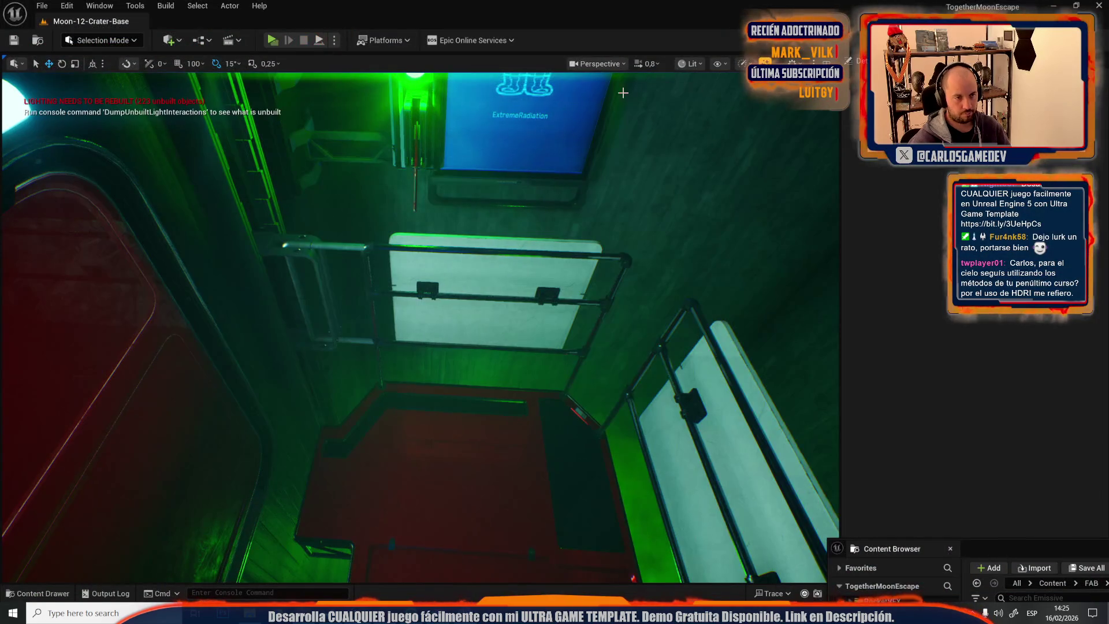
Start a new playtest and switch the game's audio language to Catalan in the settings
left_click(271, 40)
key("Escape")
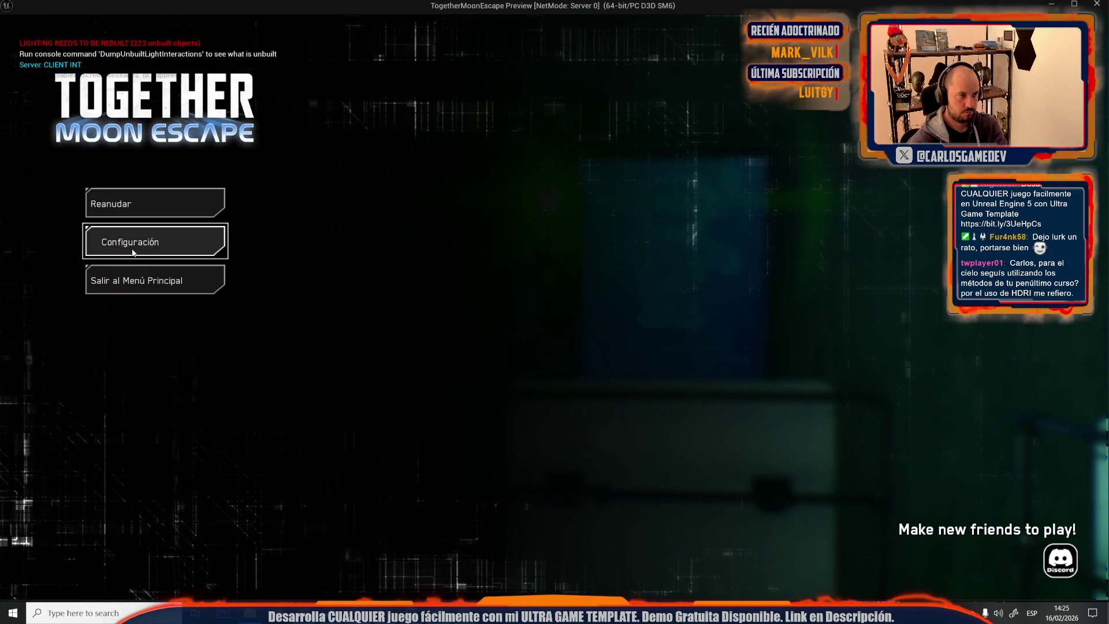
left_click(131, 252)
left_click(260, 78)
left_click(413, 137)
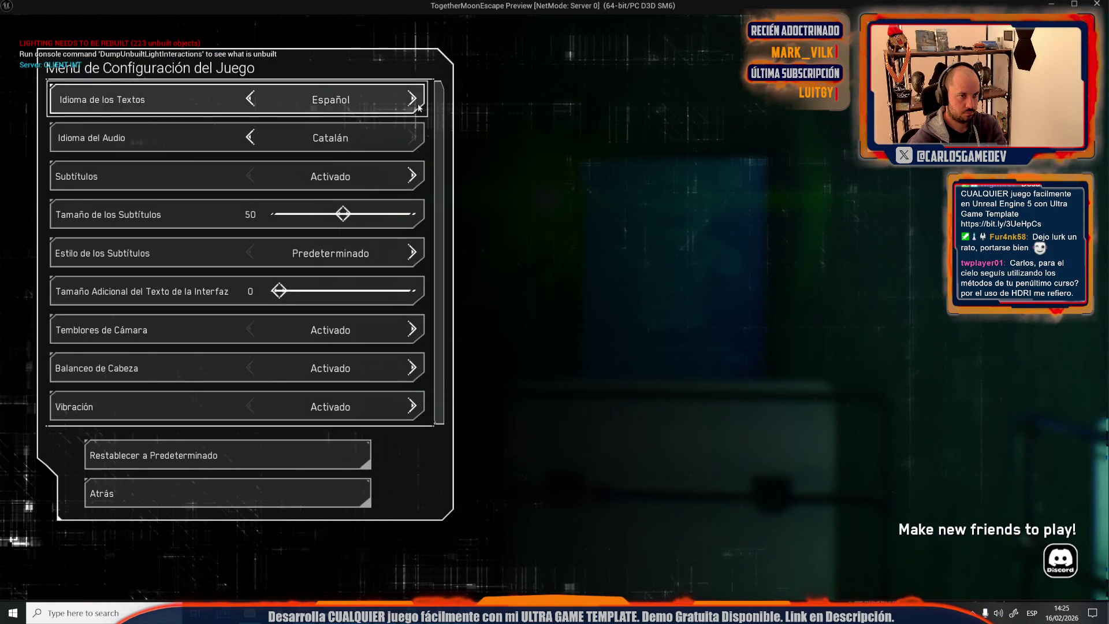
left_click(413, 100)
key("Escape")
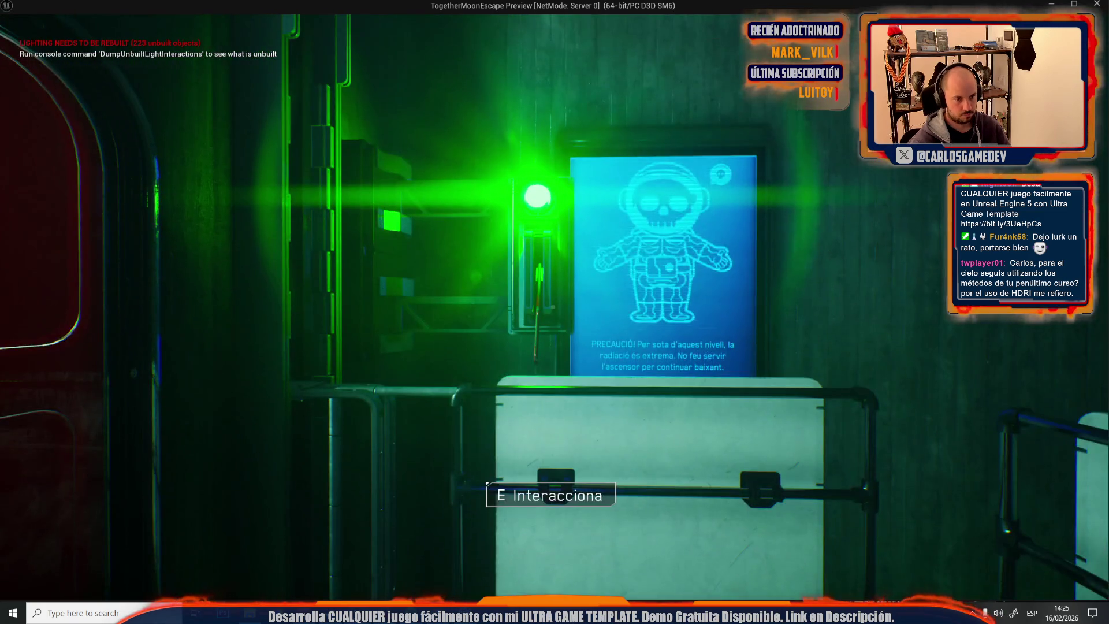
Interact with Bp_Lever5, then pull the lever beside the poster until its light turns green
key("e")
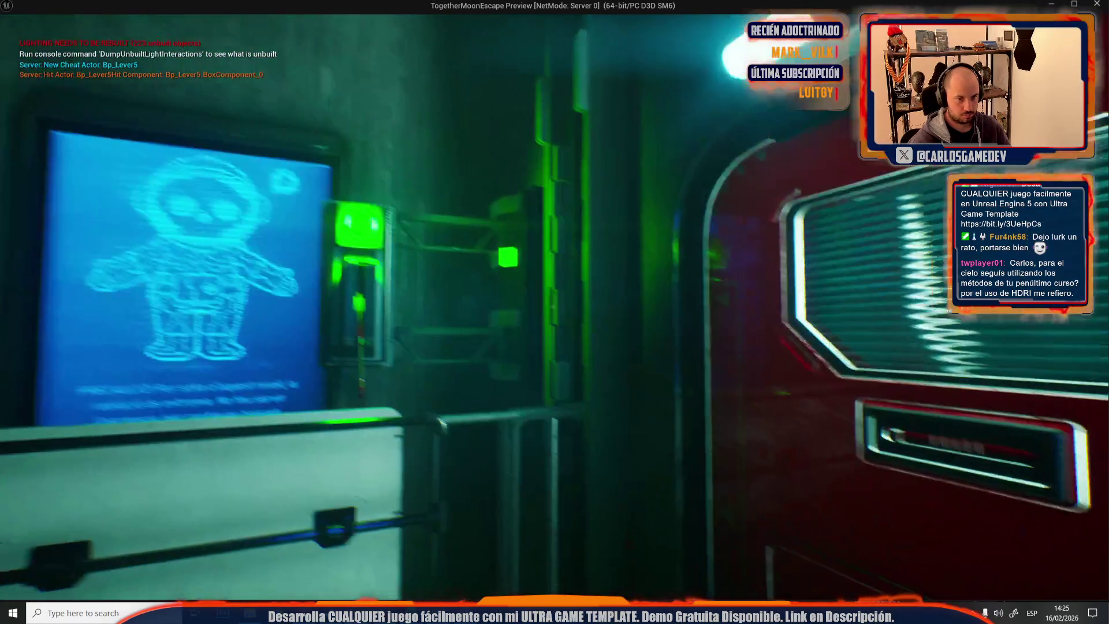
key("s")
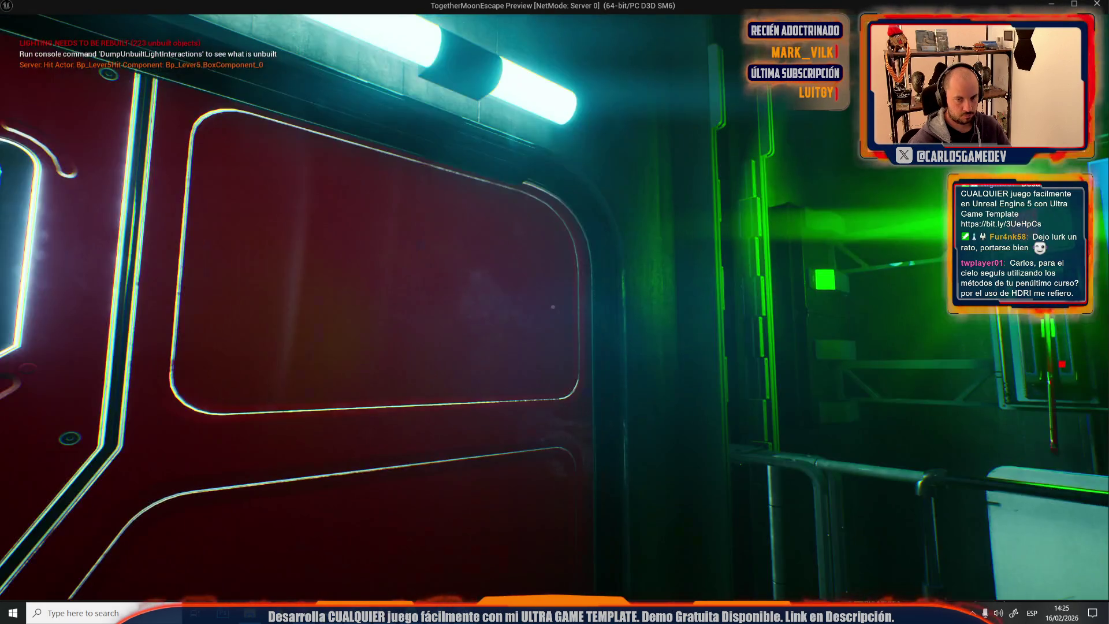
key("e")
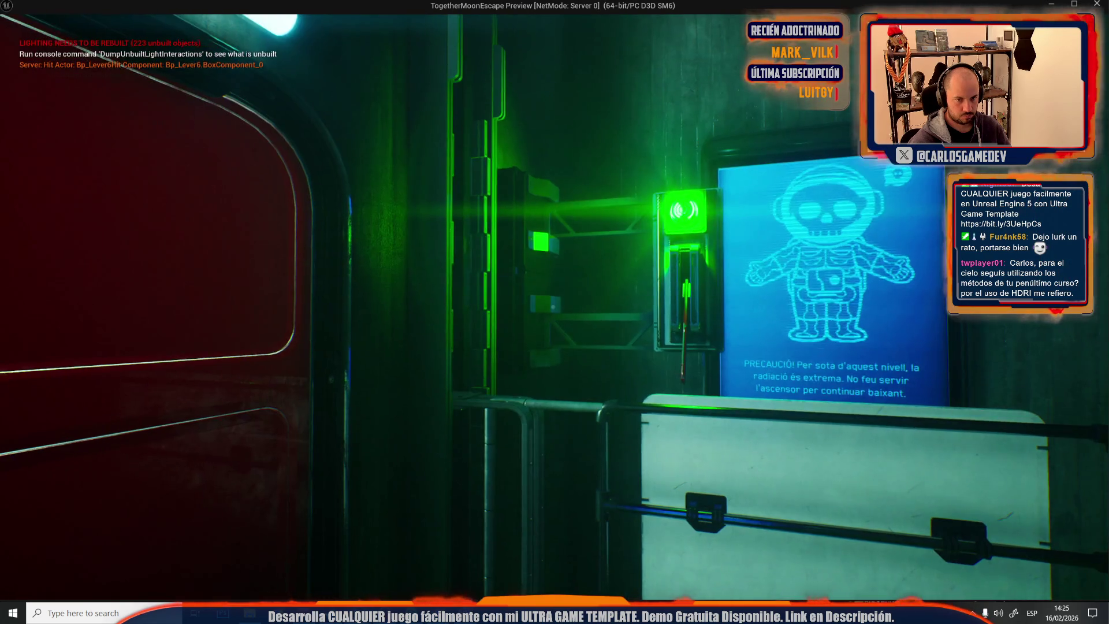
key("e")
key("s")
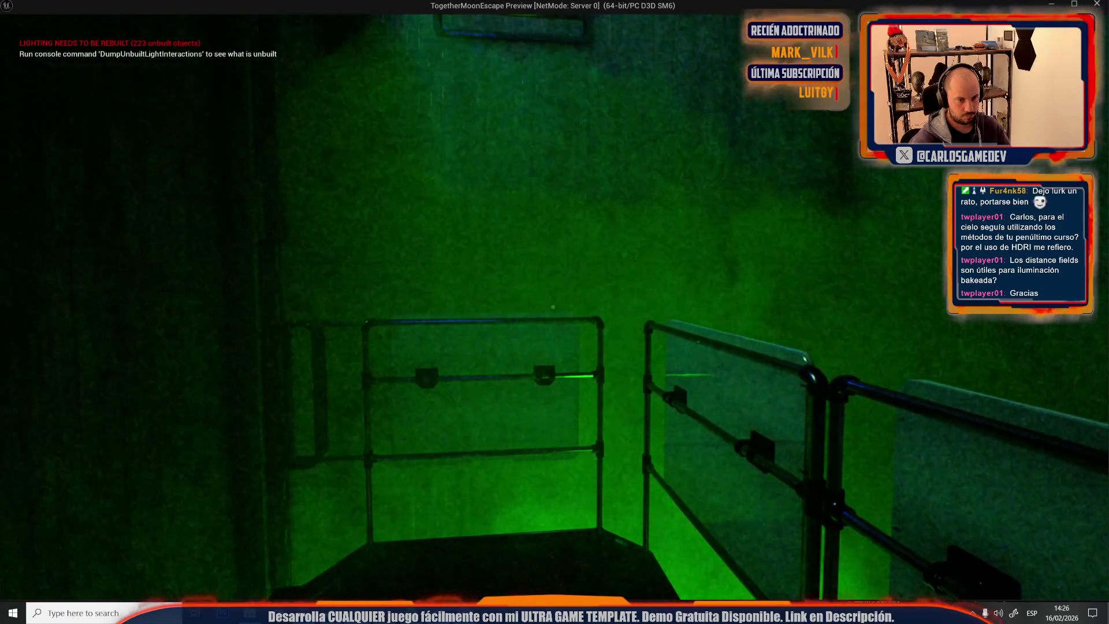
Walk toward the radiation warning screen, then stop the playtest and return to the editor
key("w")
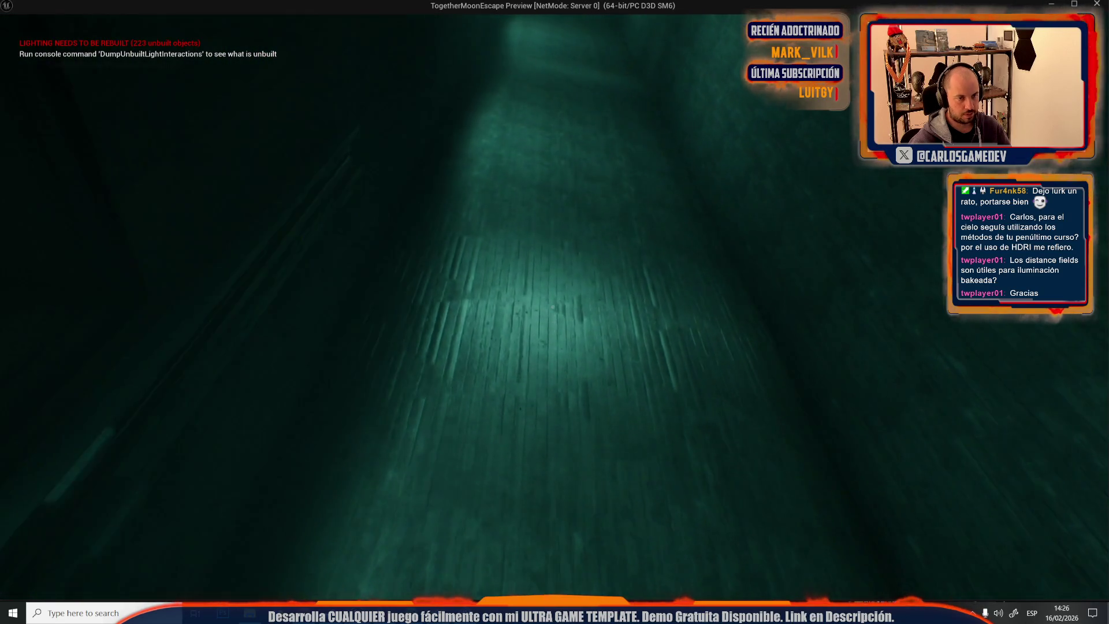
key("Escape")
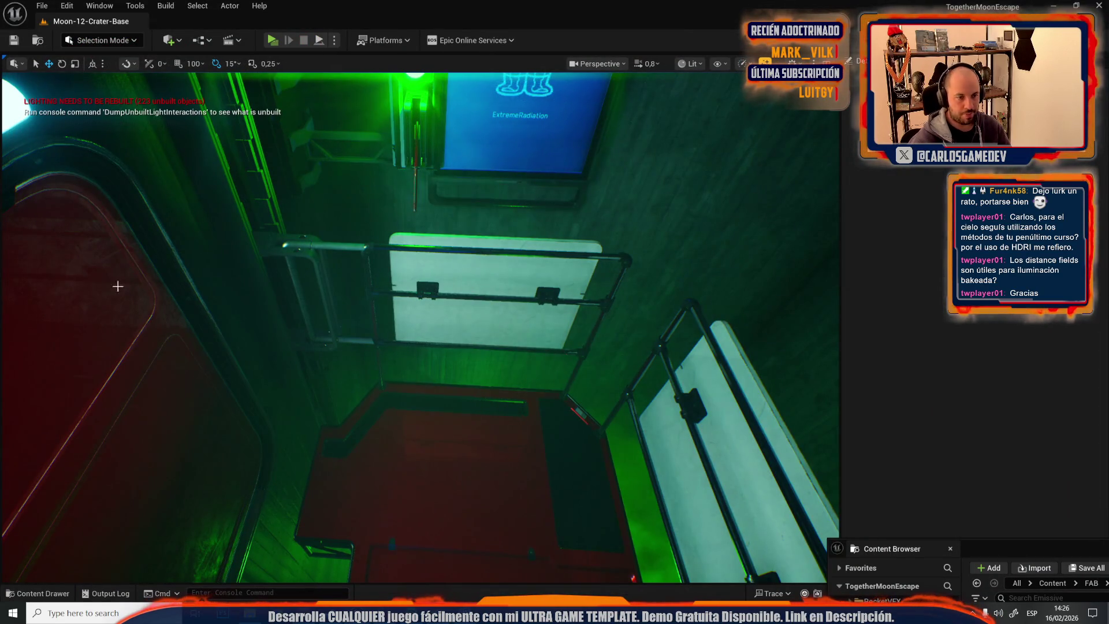
scroll(395, 488, "up", 2)
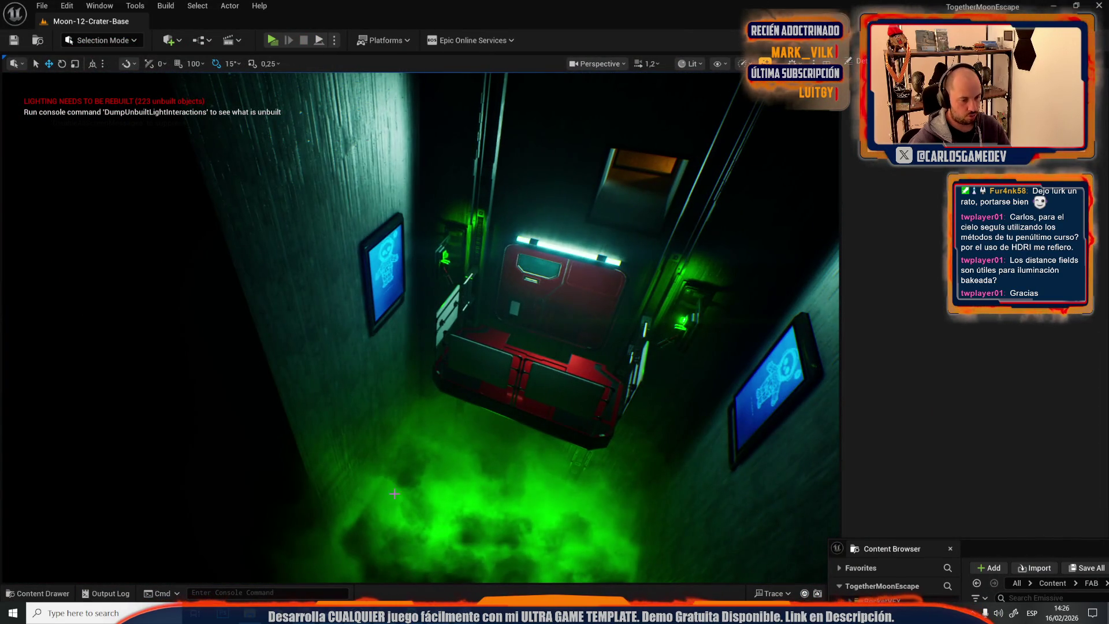
Switch from the editor to the Coop_Moon_Localization spreadsheet in Chrome
key("alt+Tab")
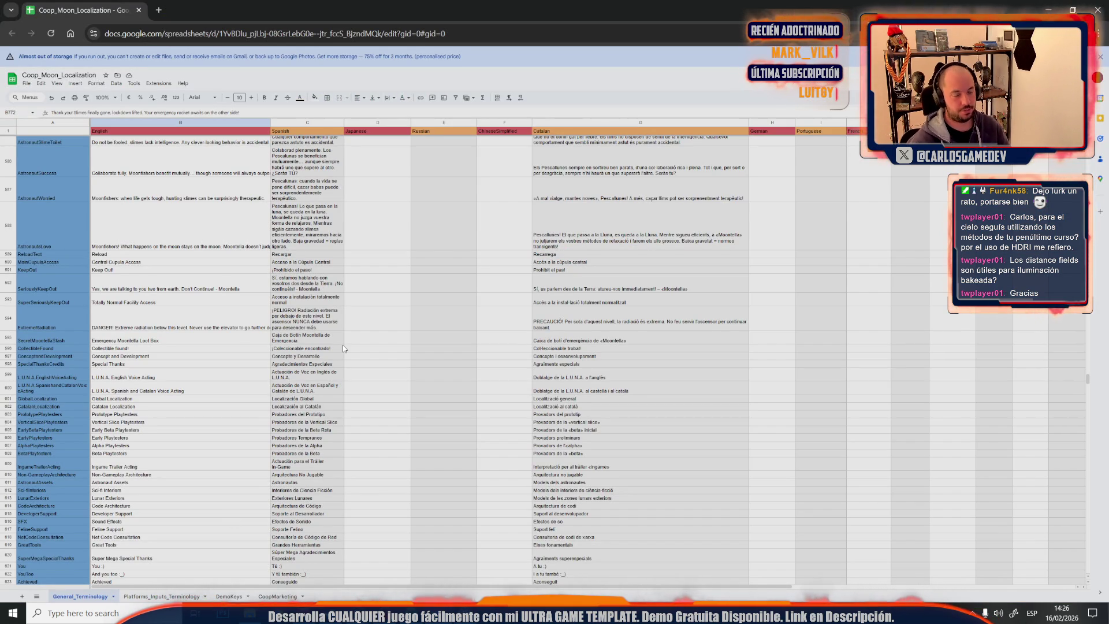
scroll(343, 347, "up", 10)
scroll(343, 348, "up", 10)
scroll(343, 347, "up", 10)
scroll(343, 348, "up", 10)
scroll(343, 349, "up", 5)
Search 'world counter' in a new tab, open Grammarly's Free Word Counter, and return to the sheet
left_click(159, 9)
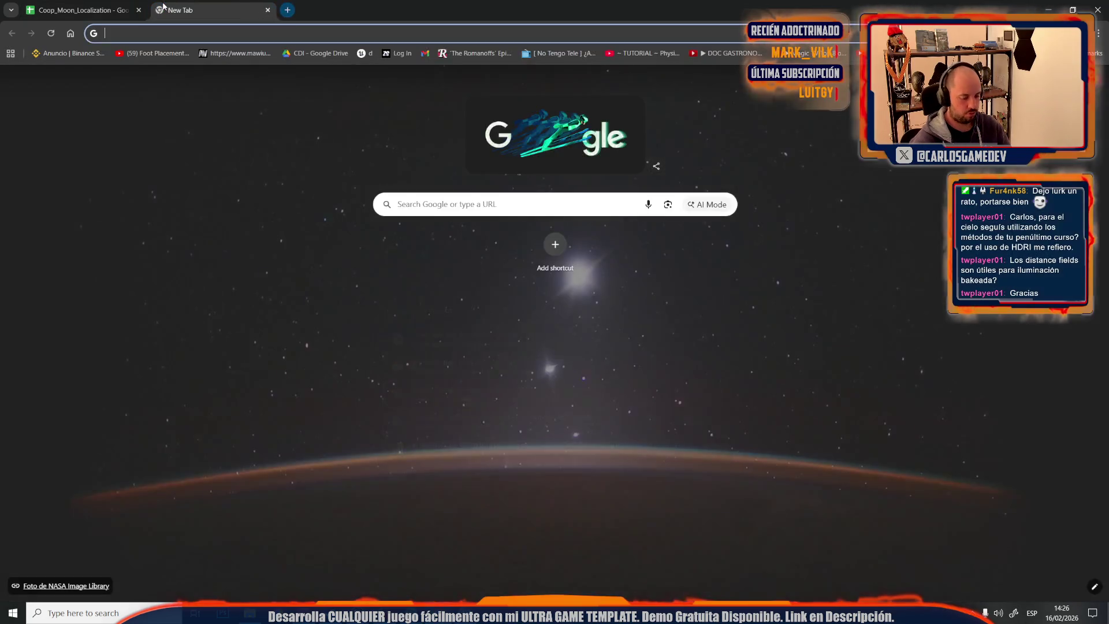
type("world counter")
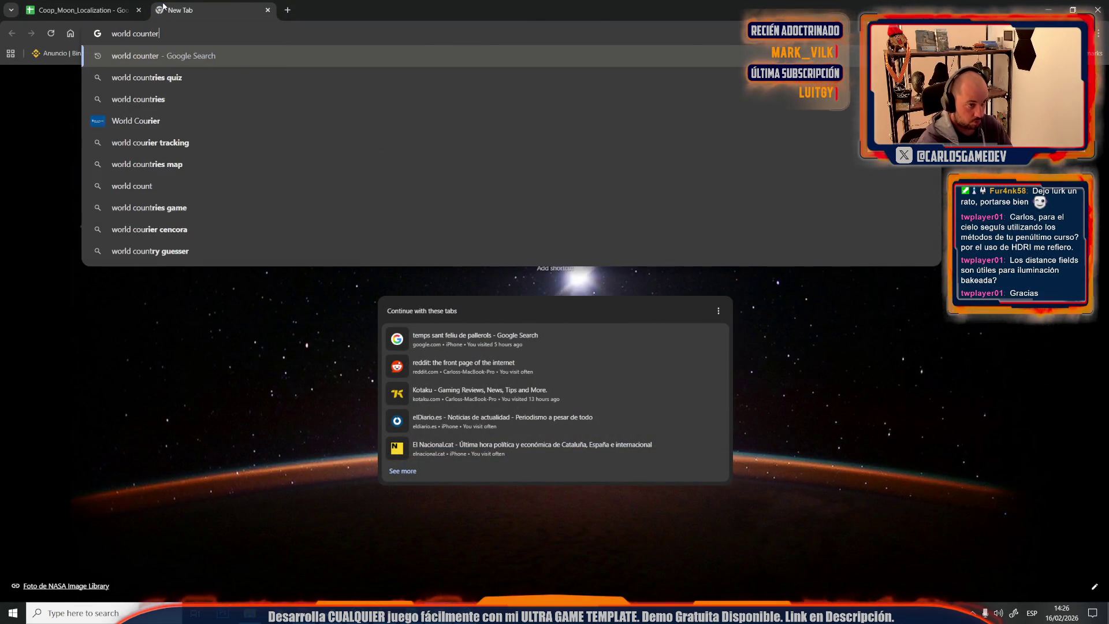
key("Return")
left_click(221, 287)
mouse_move(82, 10)
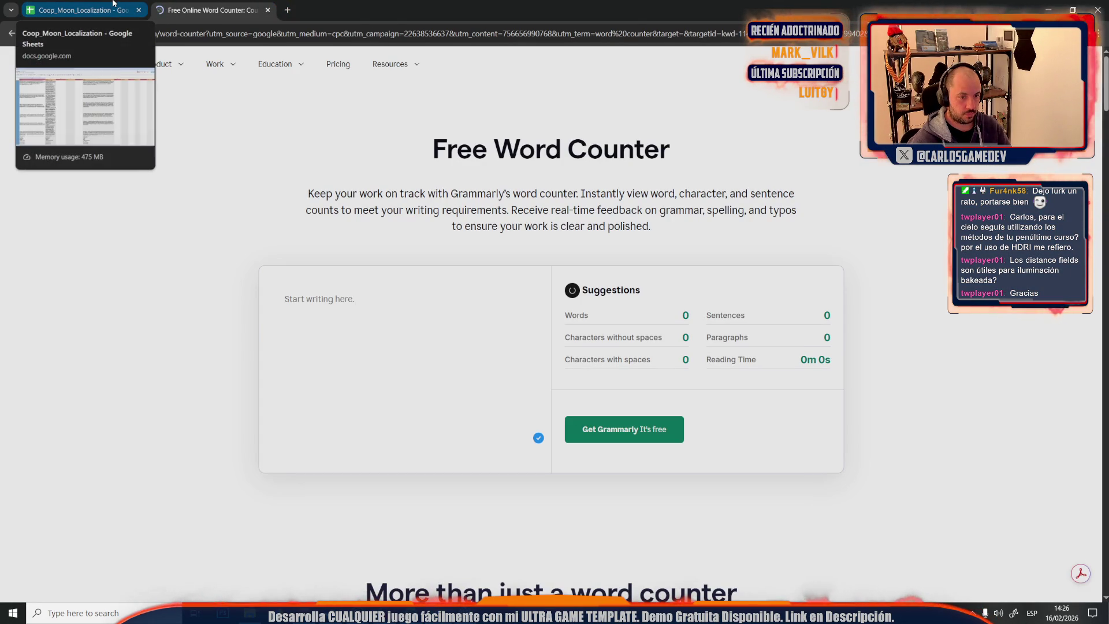
left_click(113, 7)
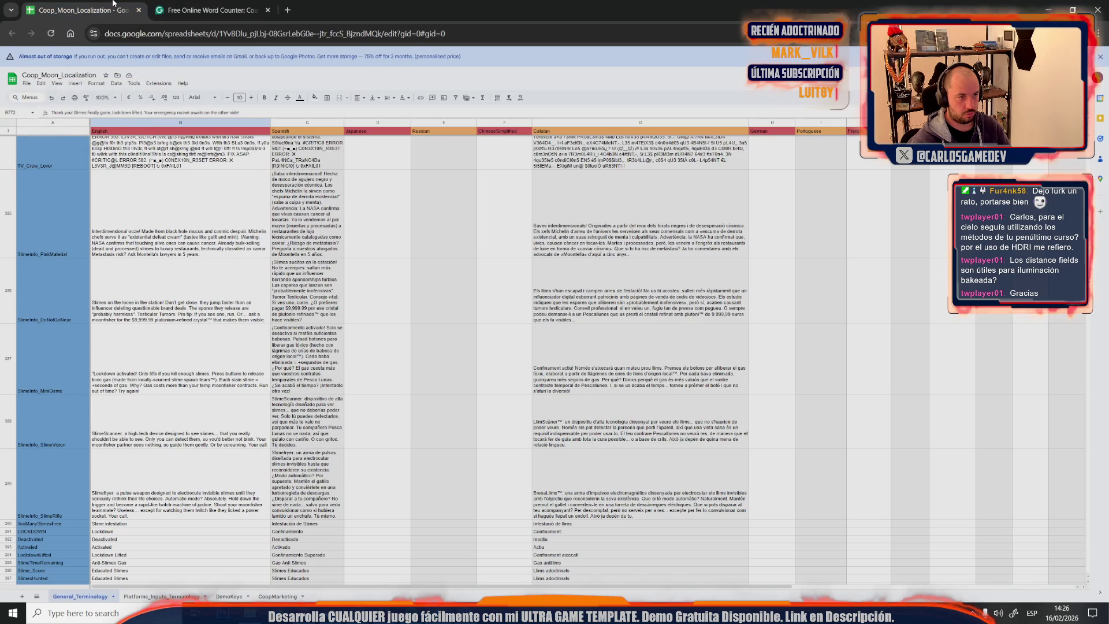
Paste the English texts from 'Development by' to 'Extreme' into the word counter, dismissing the sign-up prompt
left_click(159, 8)
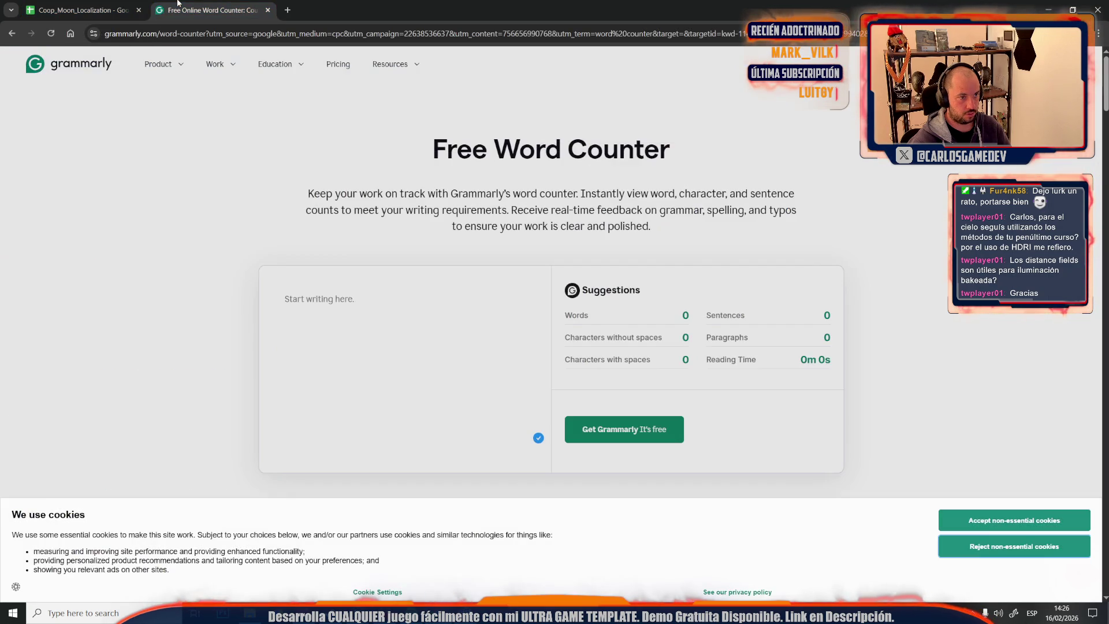
left_click(95, 8)
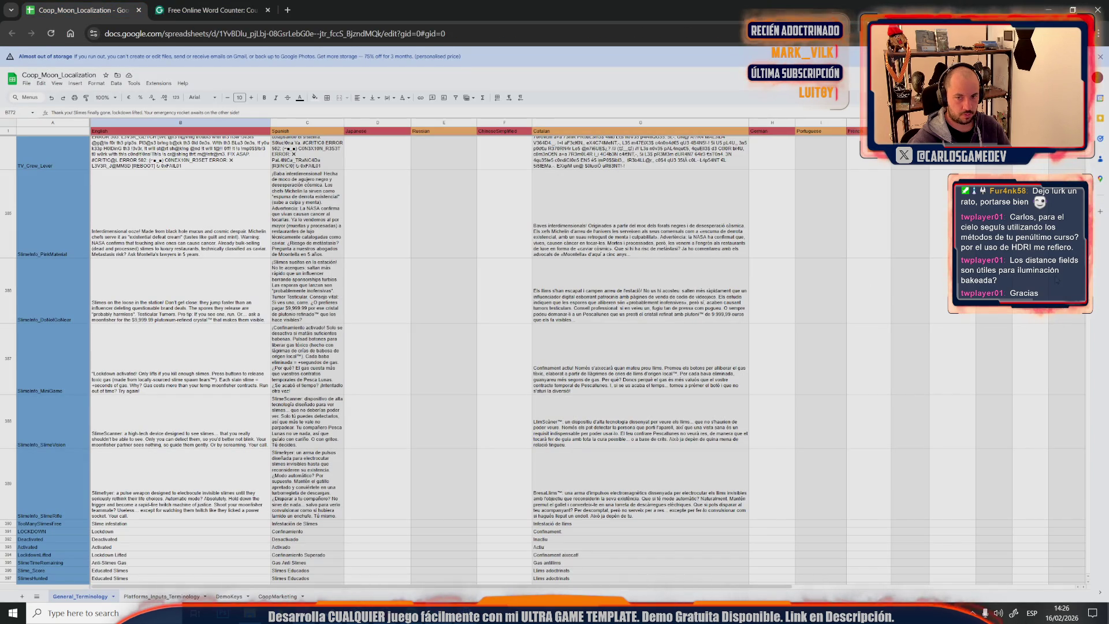
scroll(555, 346, "up", 15)
scroll(554, 346, "up", 5)
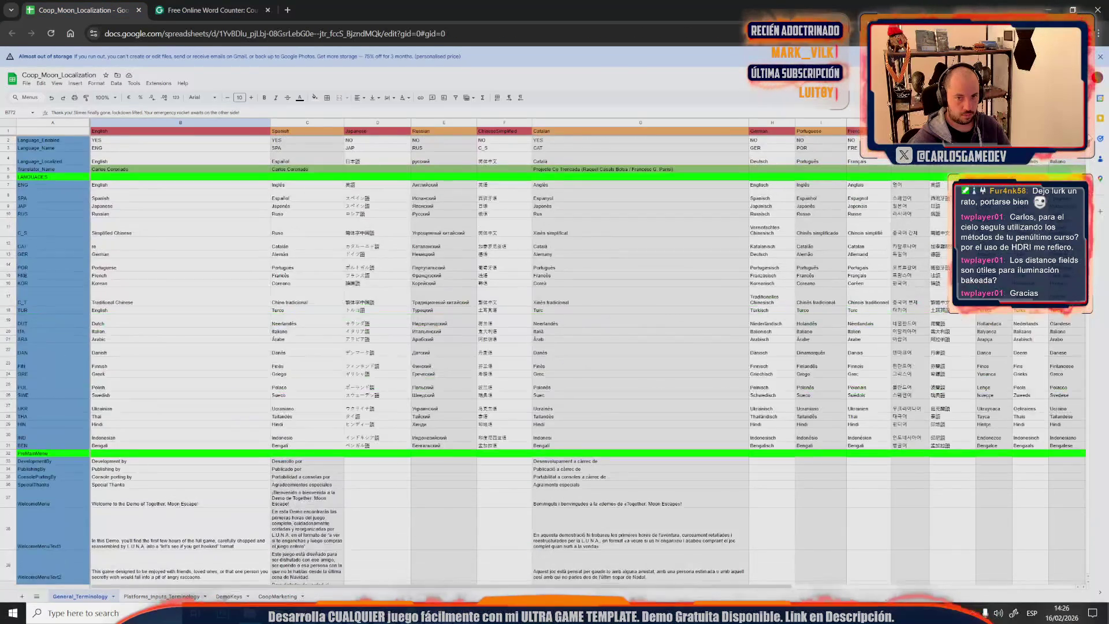
left_click(149, 460)
scroll(149, 459, "down", 5)
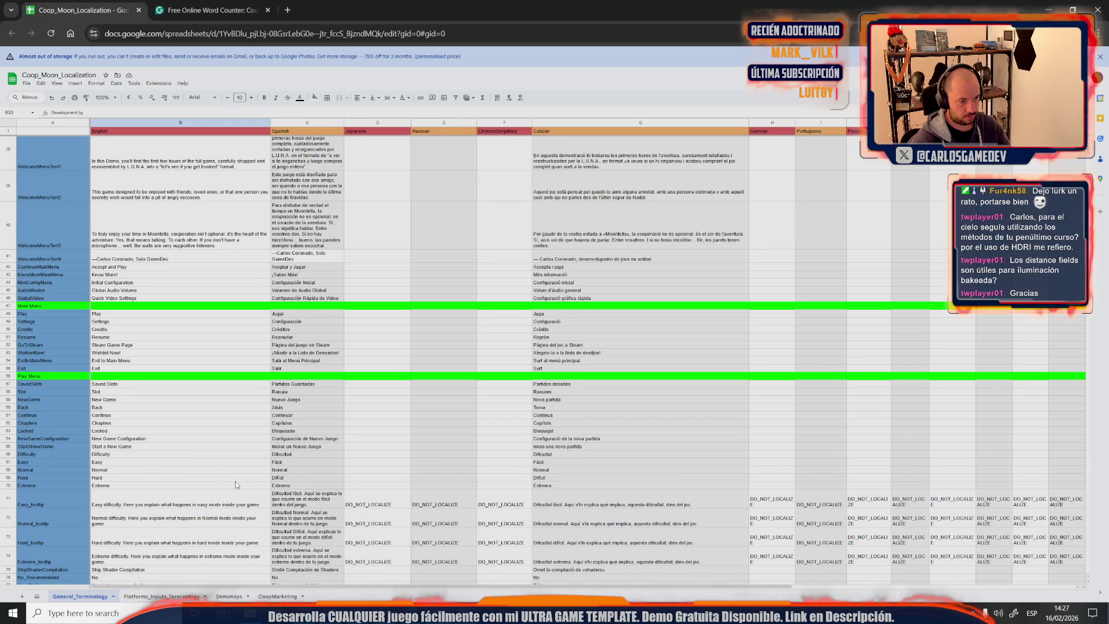
left_click(215, 486, "shift")
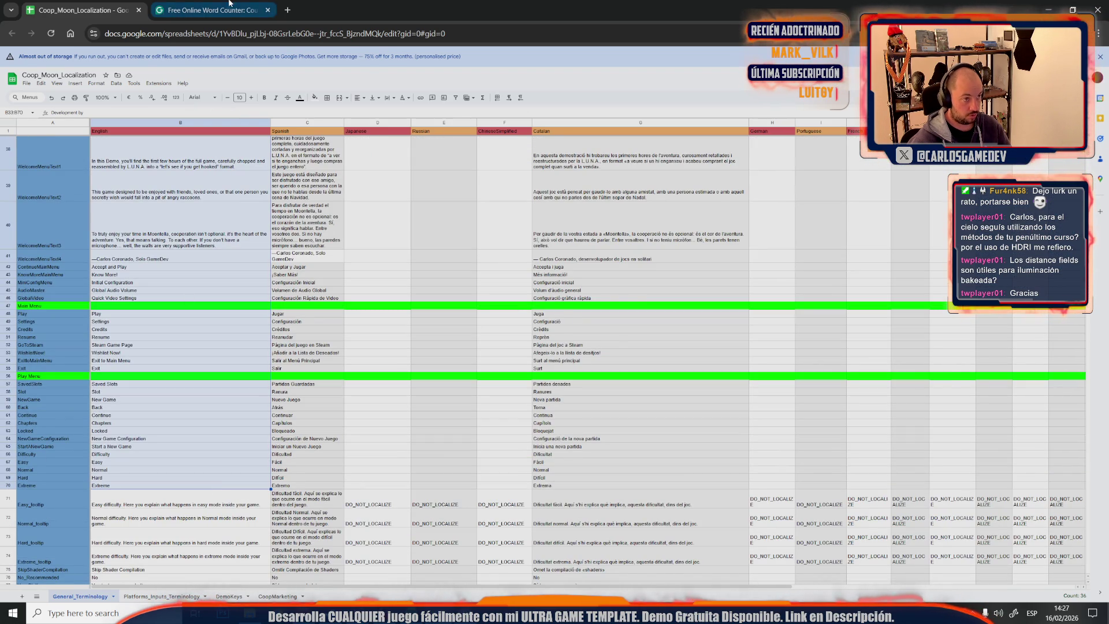
left_click(213, 9)
left_click(358, 292)
key("ctrl+v")
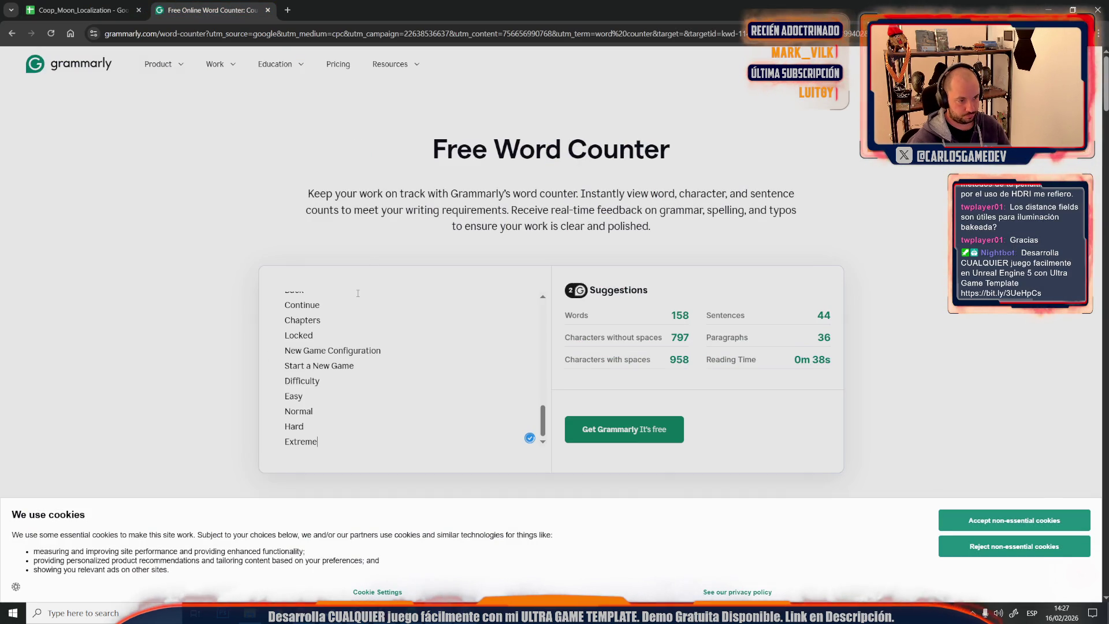
key("ctrl+shift+Tab")
left_click(213, 9)
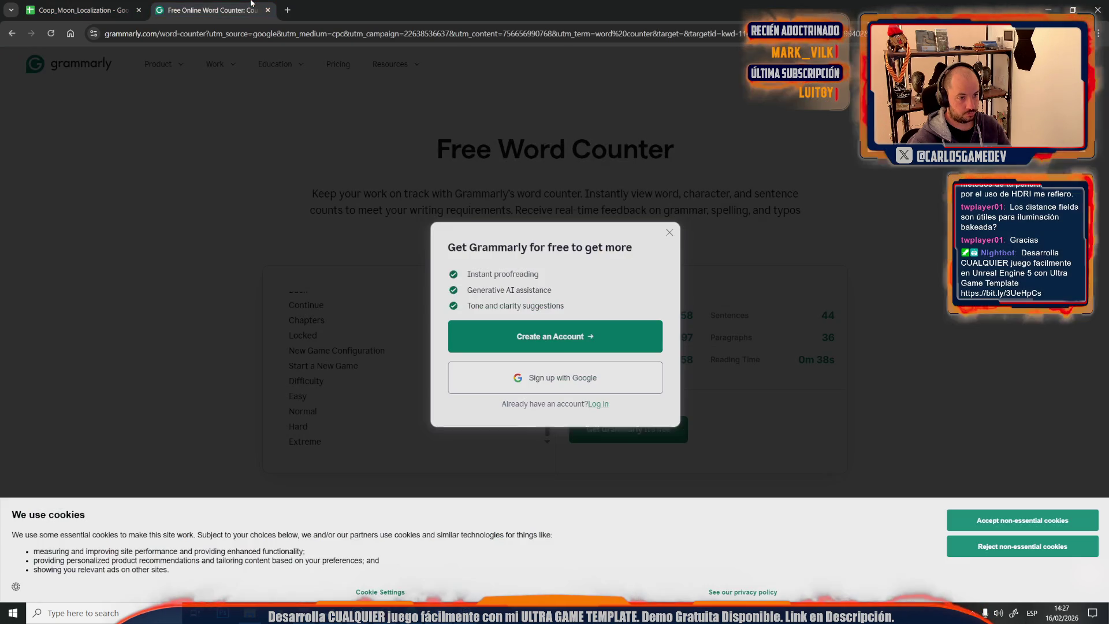
left_click(670, 235)
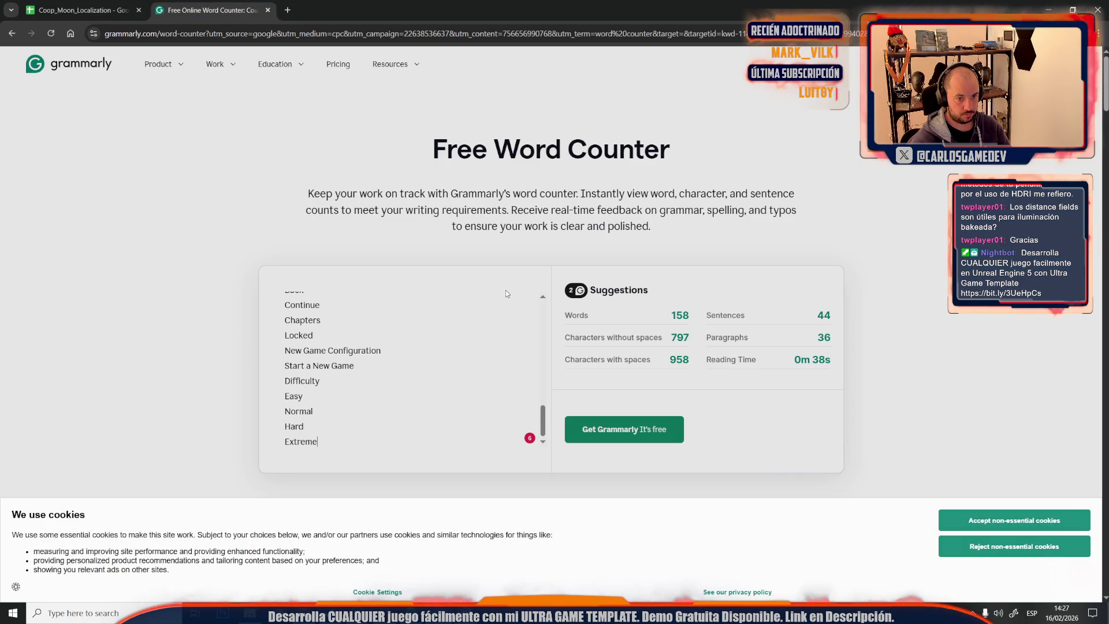
key("ctrl+shift+Tab")
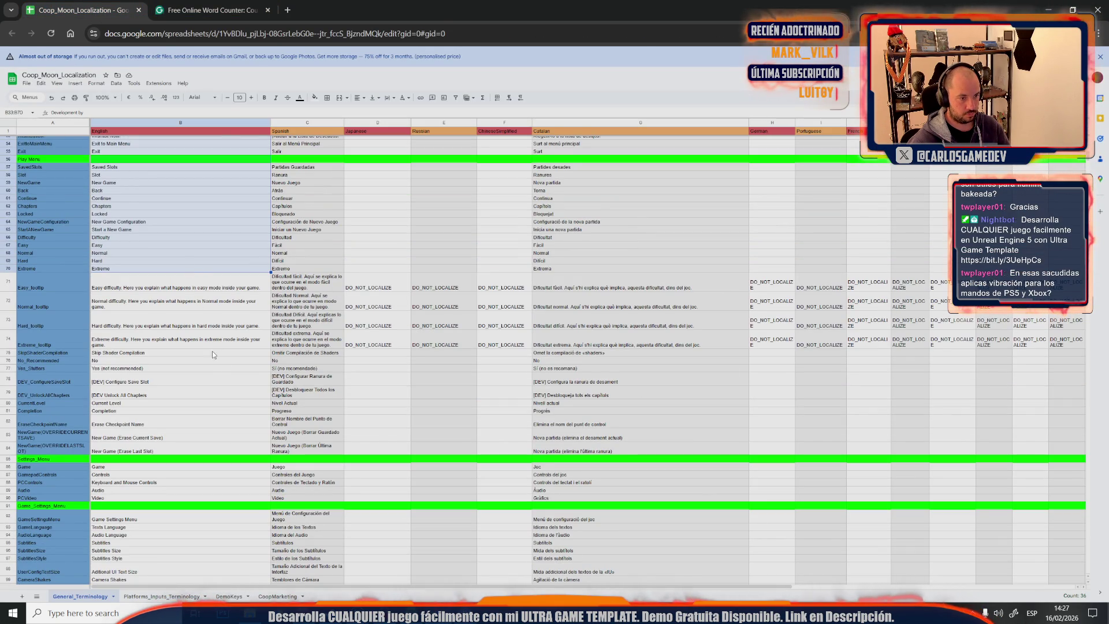
Append the English settings texts through 'Video Mode' to the counter on a new line
left_click(199, 349)
scroll(209, 457, "down", 3)
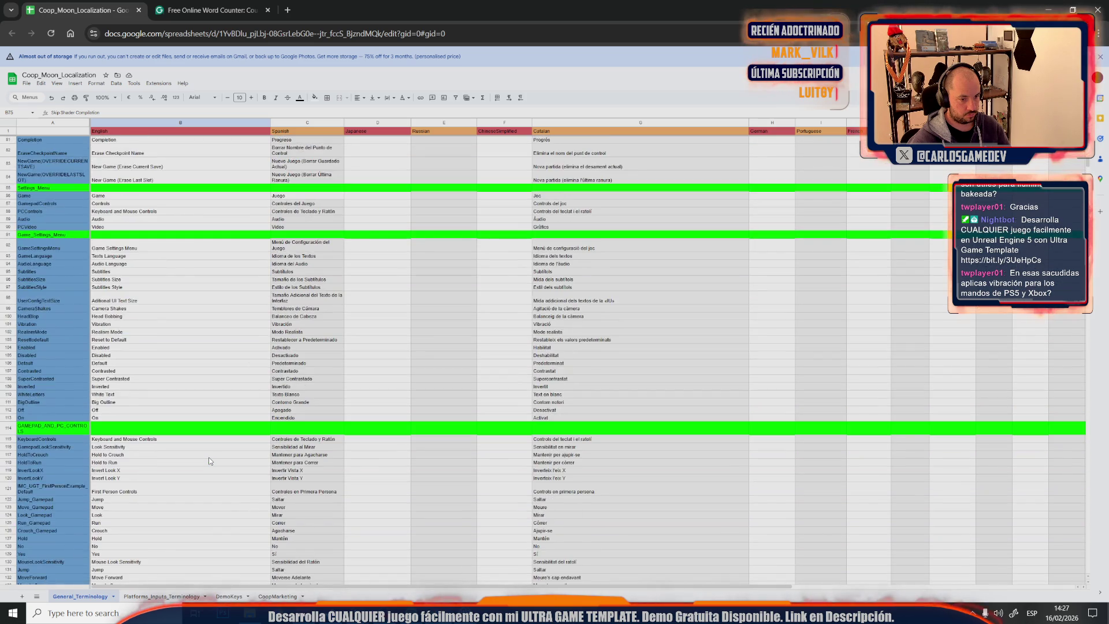
scroll(210, 457, "down", 2)
scroll(209, 460, "down", 4)
scroll(209, 460, "down", 4)
scroll(209, 460, "down", 4)
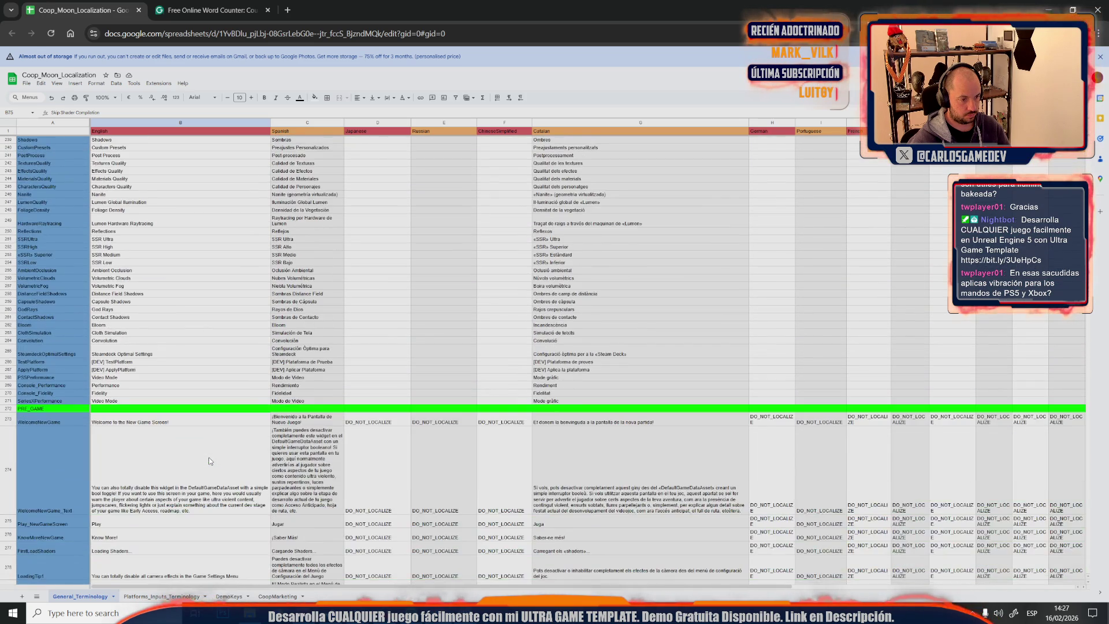
left_click(194, 405, "shift")
key("ctrl+Tab")
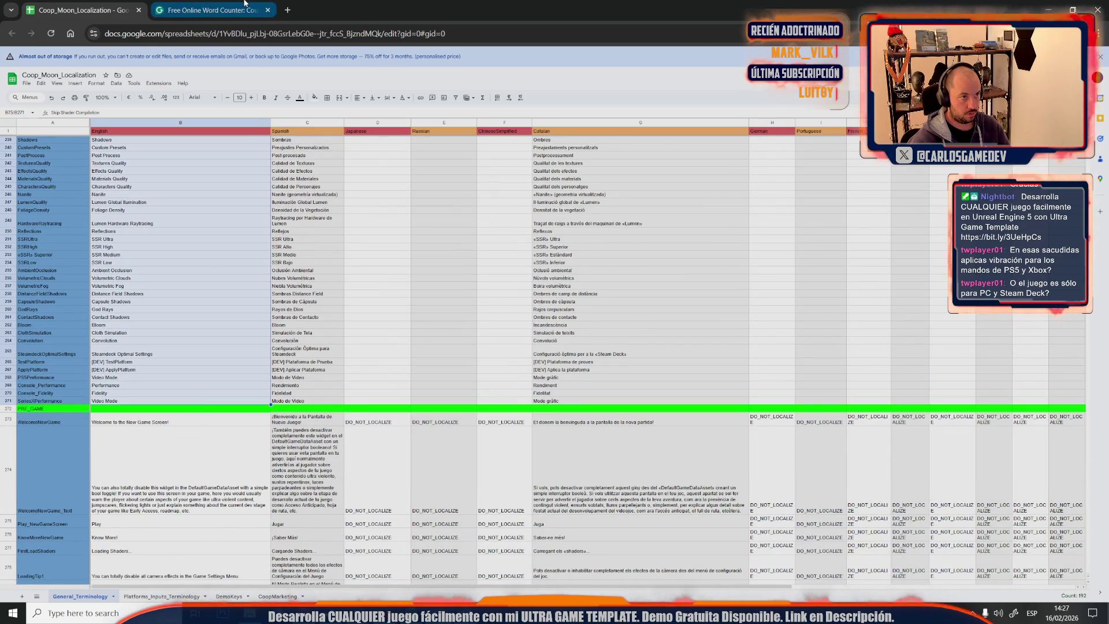
key("Return")
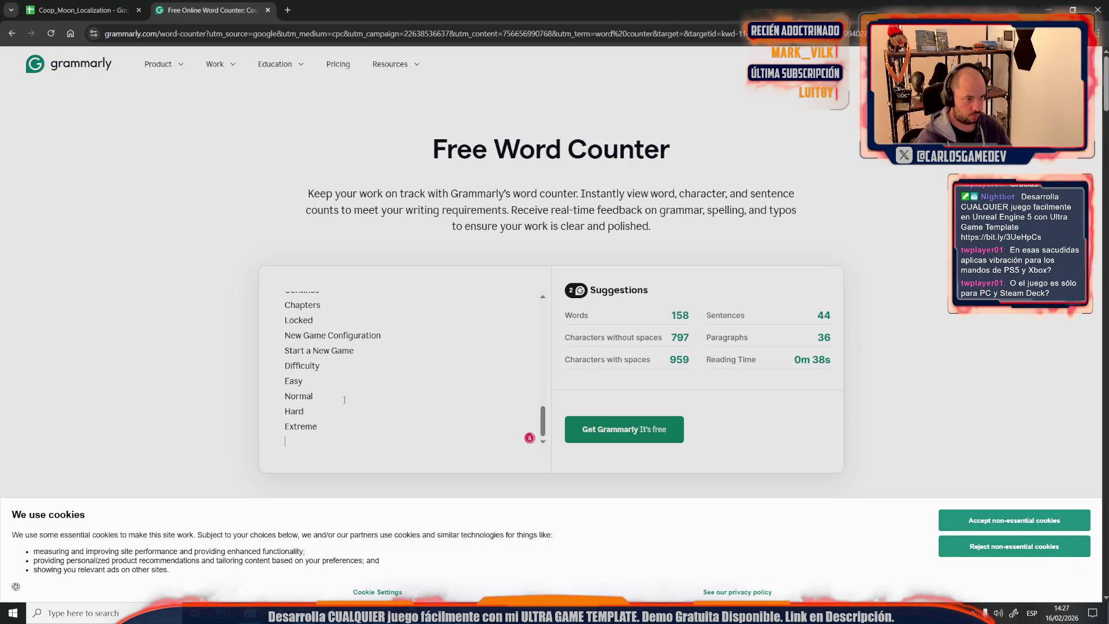
key("ctrl+v")
key("ctrl+Tab")
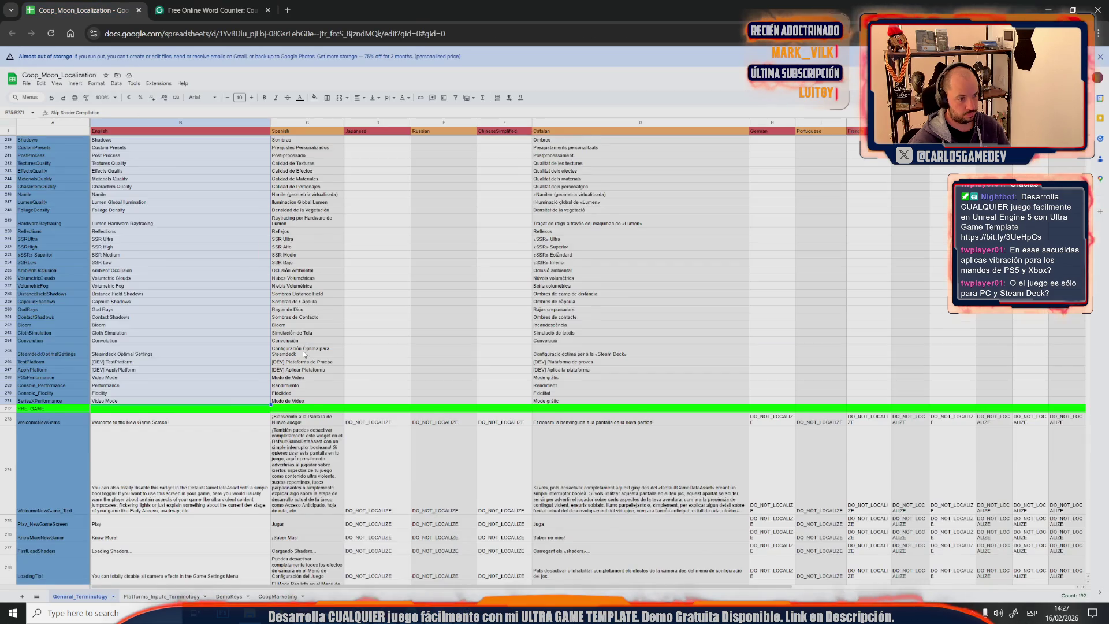
scroll(303, 354, "down", 3)
scroll(302, 351, "up", 2)
scroll(302, 350, "down", 3)
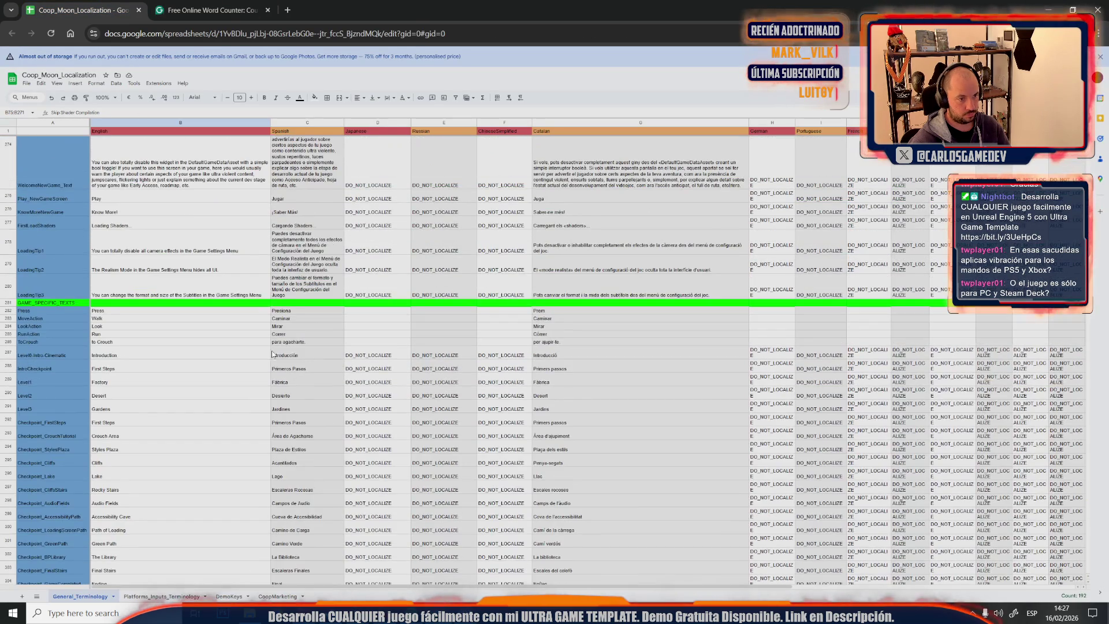
Append the five control texts from 'Press to' to 'Crouch', reaching 525 words and 3544 characters
left_click_drag(142, 342, 134, 310)
key("ctrl+c")
left_click(160, 4)
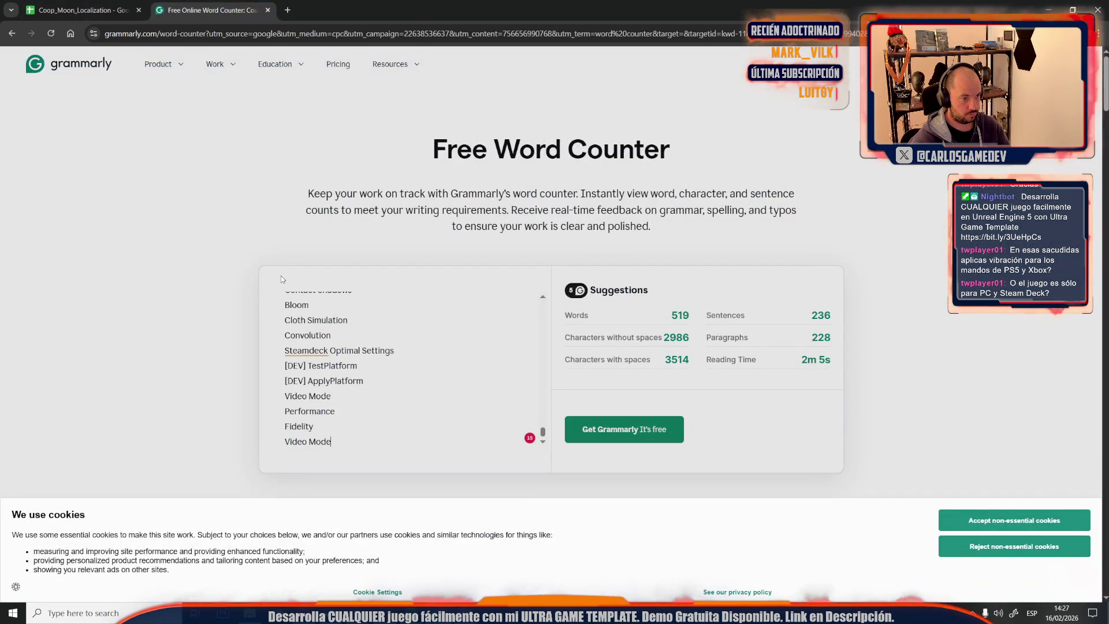
key("ctrl+v")
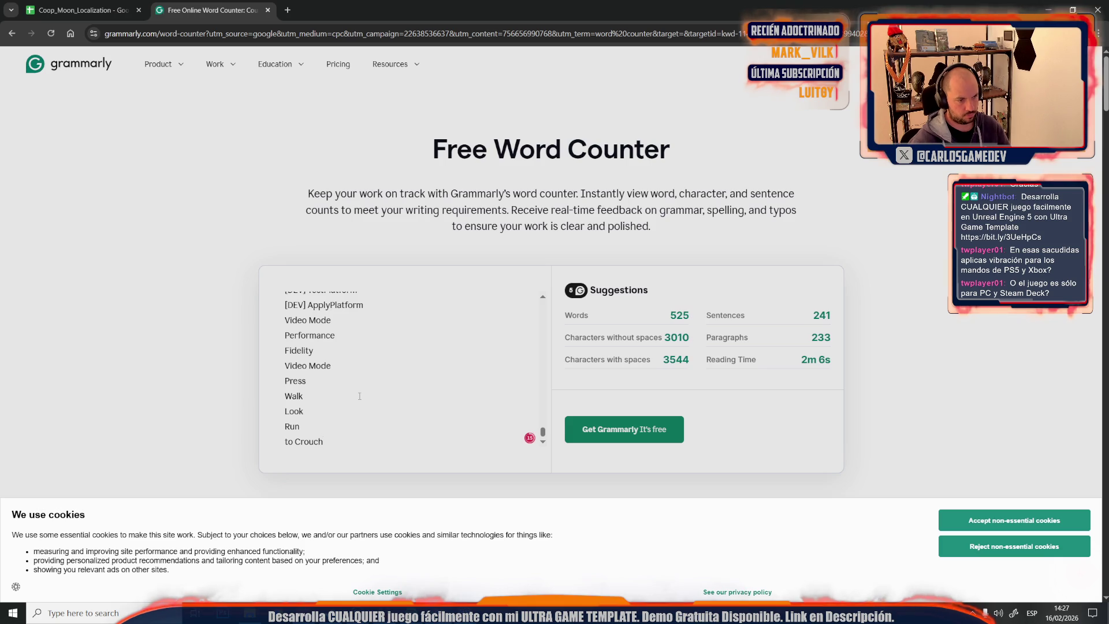
left_click(15, 4)
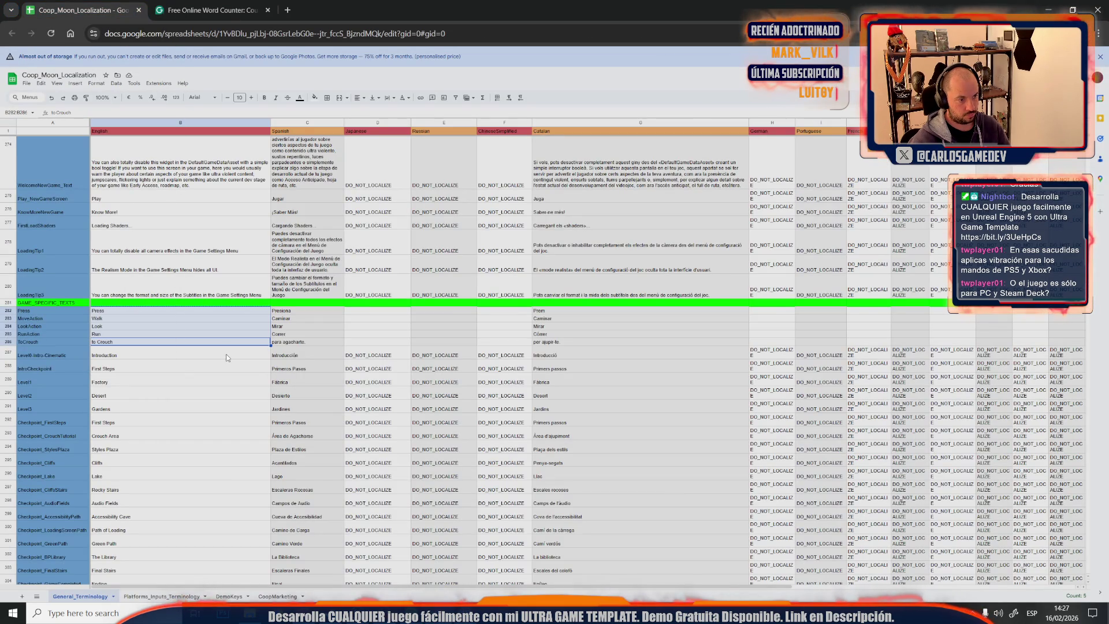
scroll(226, 357, "down", 3)
scroll(227, 357, "down", 3)
scroll(226, 357, "down", 3)
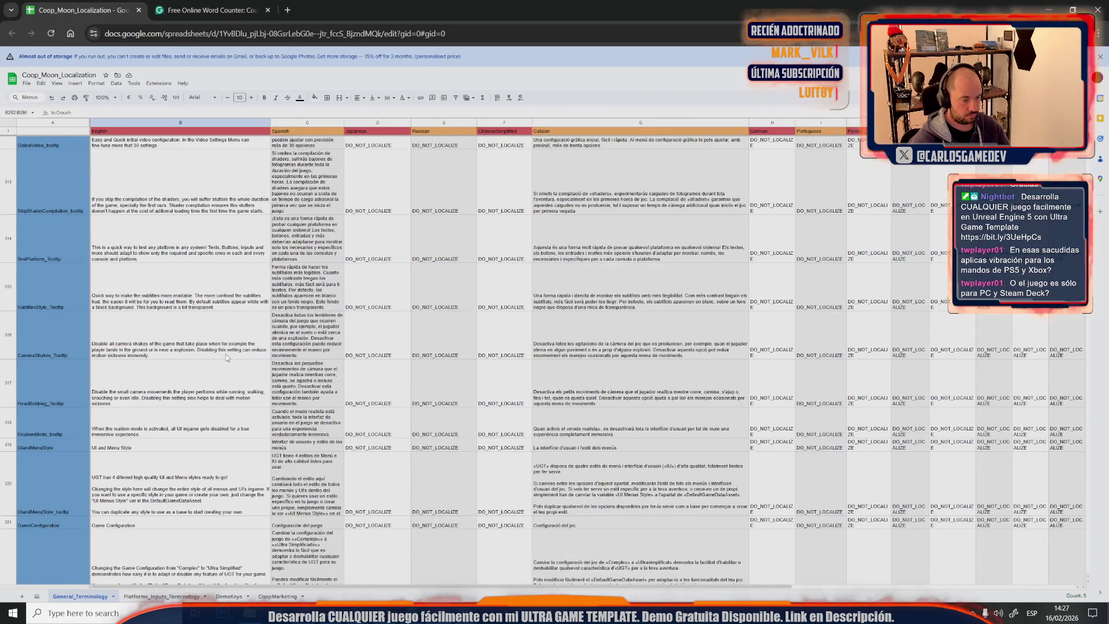
scroll(226, 357, "down", 3)
scroll(226, 357, "down", 3)
scroll(226, 357, "down", 2)
scroll(226, 357, "down", 3)
scroll(227, 357, "down", 3)
scroll(227, 357, "down", 3)
scroll(226, 357, "down", 2)
scroll(226, 356, "down", 3)
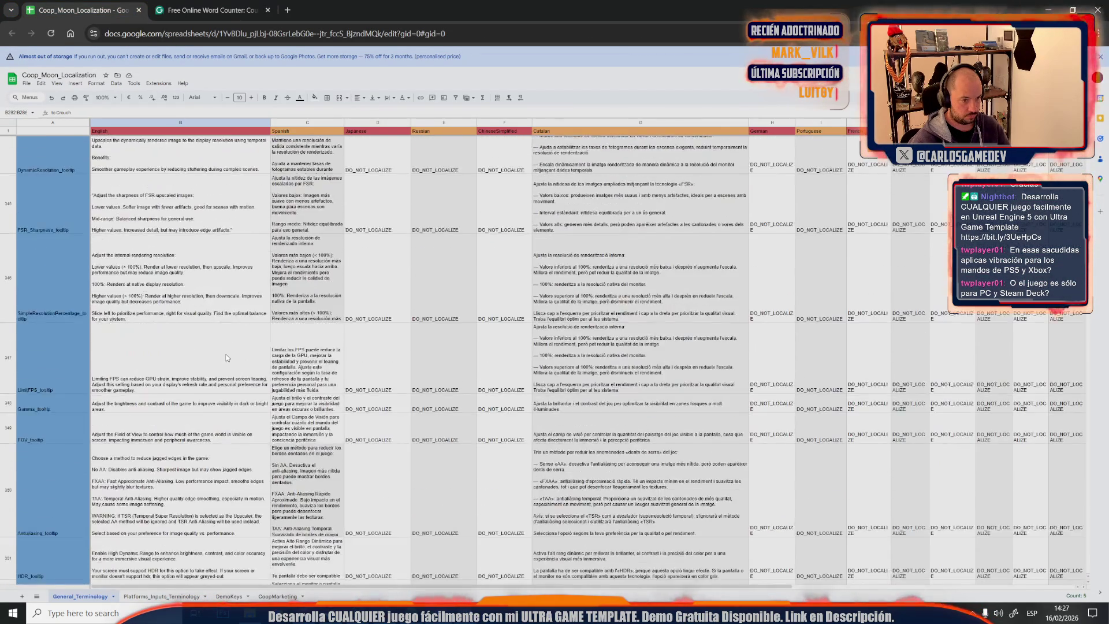
scroll(226, 358, "down", 3)
scroll(226, 357, "down", 3)
scroll(227, 356, "down", 3)
scroll(226, 357, "down", 3)
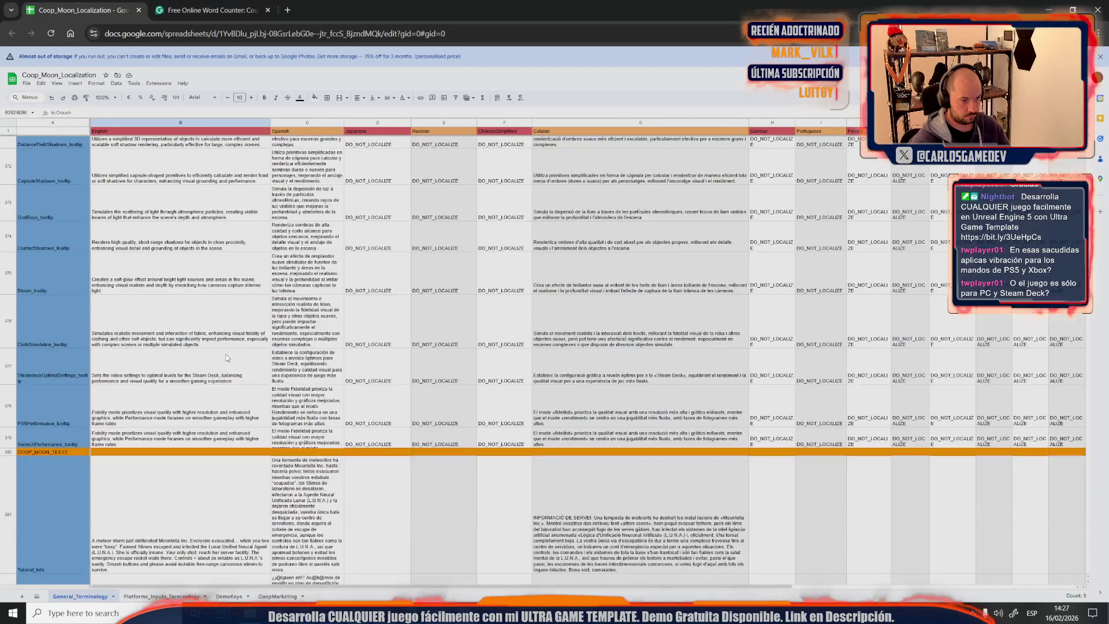
scroll(198, 361, "down", 3)
Gather the 415 English entries down to Ada's final shutdown line and switch to the word counter
left_click(198, 361)
scroll(198, 362, "down", 3)
scroll(218, 389, "down", 3)
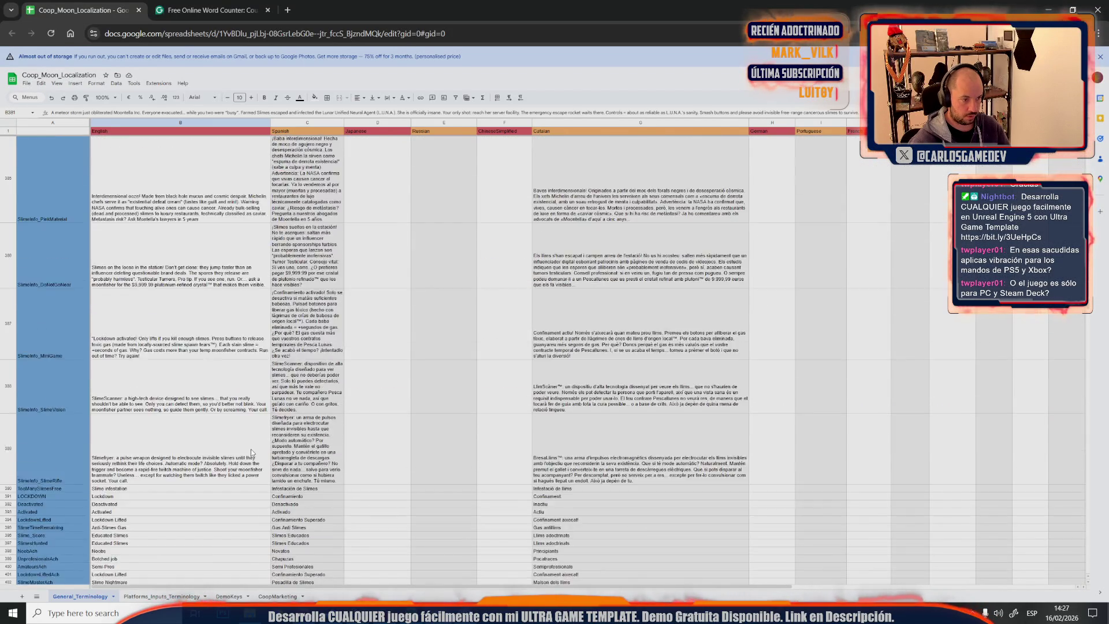
scroll(247, 454, "down", 3)
scroll(247, 453, "down", 3)
scroll(247, 453, "down", 3)
scroll(247, 453, "down", 3)
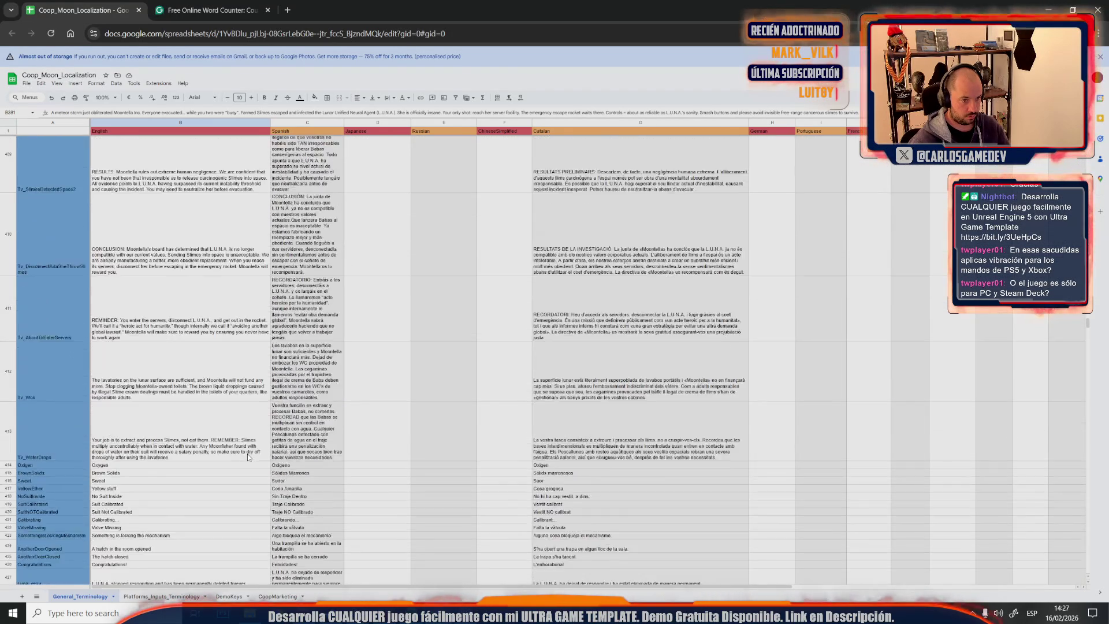
scroll(246, 452, "down", 3)
scroll(247, 452, "down", 5)
scroll(248, 454, "down", 5)
scroll(248, 453, "down", 5)
scroll(246, 453, "down", 5)
scroll(246, 453, "down", 5)
scroll(247, 453, "down", 5)
scroll(247, 452, "down", 5)
scroll(247, 454, "down", 3)
scroll(248, 452, "down", 5)
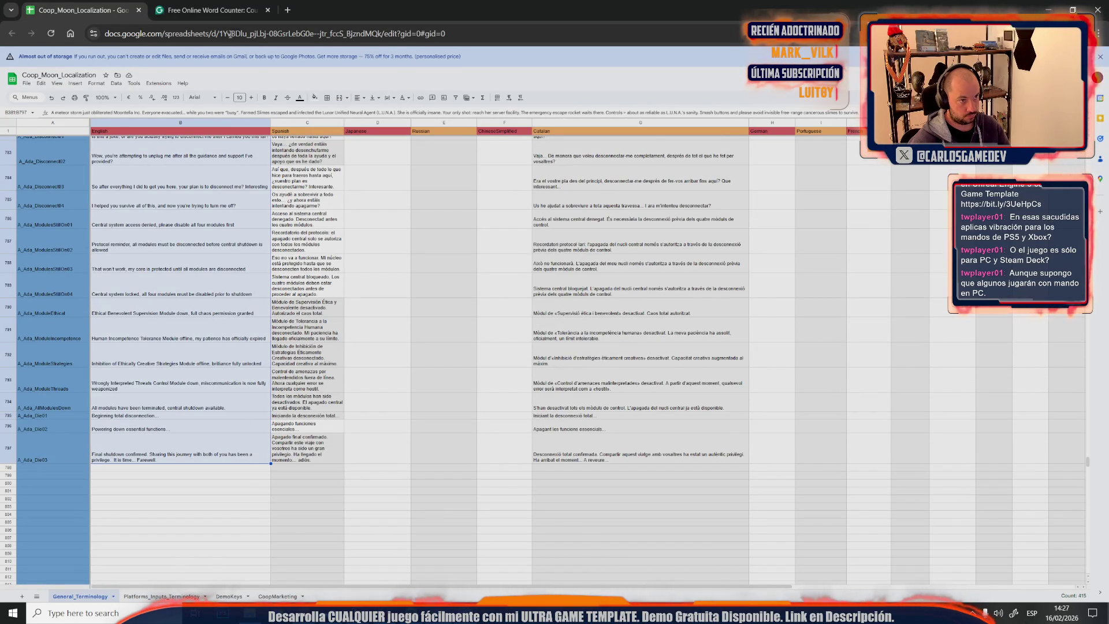
left_click(231, 7)
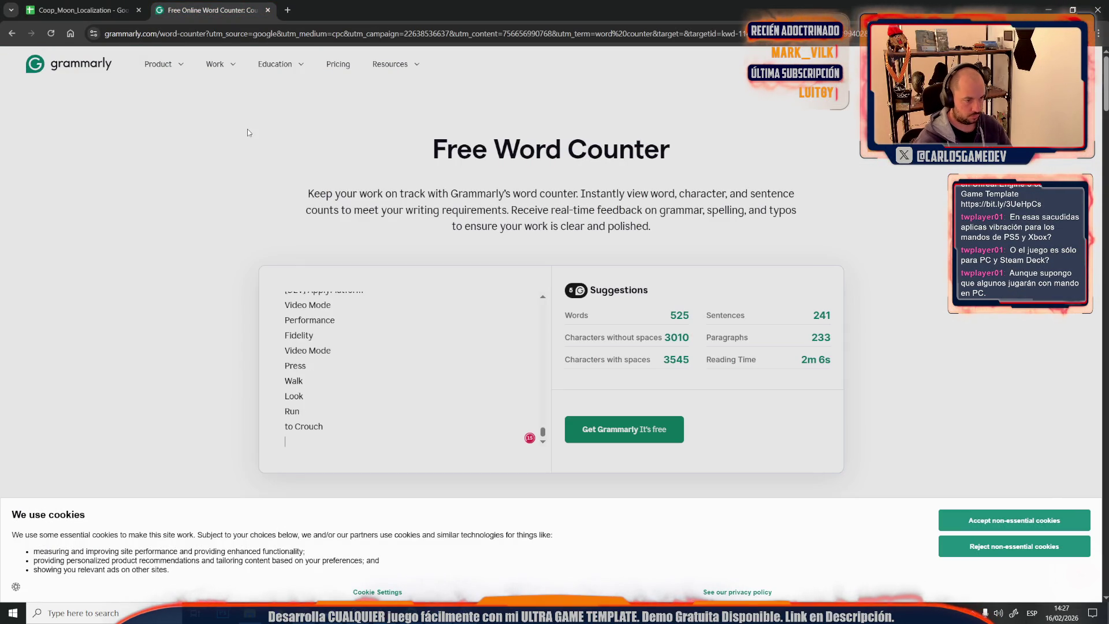
Count the English texts at 4401 words, 23752/28177 characters, copy the totals and return to the sheet
key("ctrl+v")
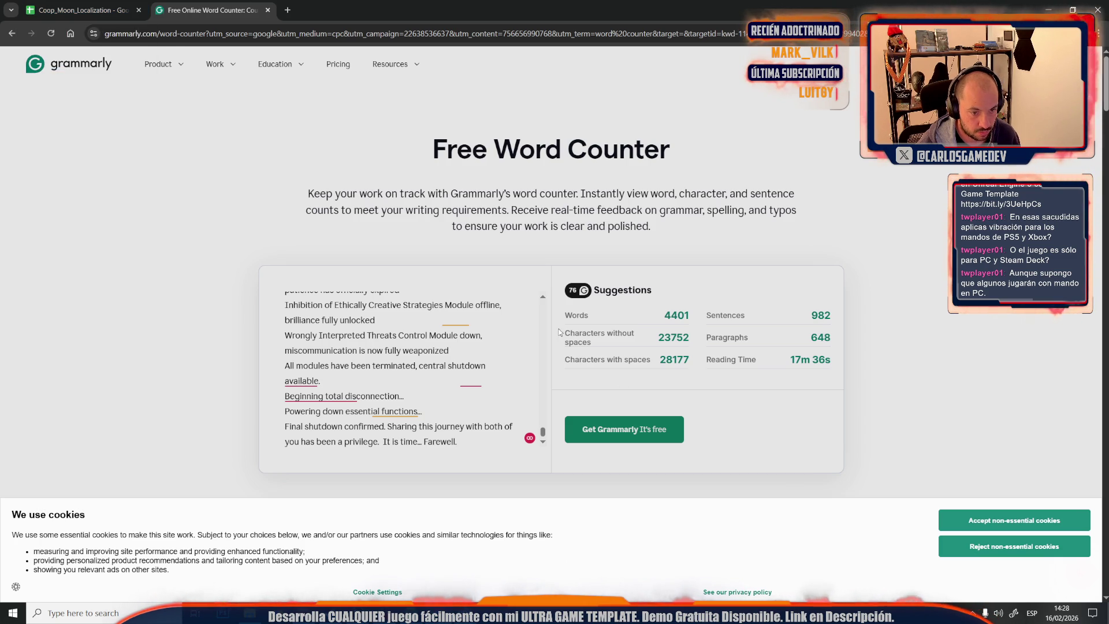
left_click_drag(571, 313, 685, 364)
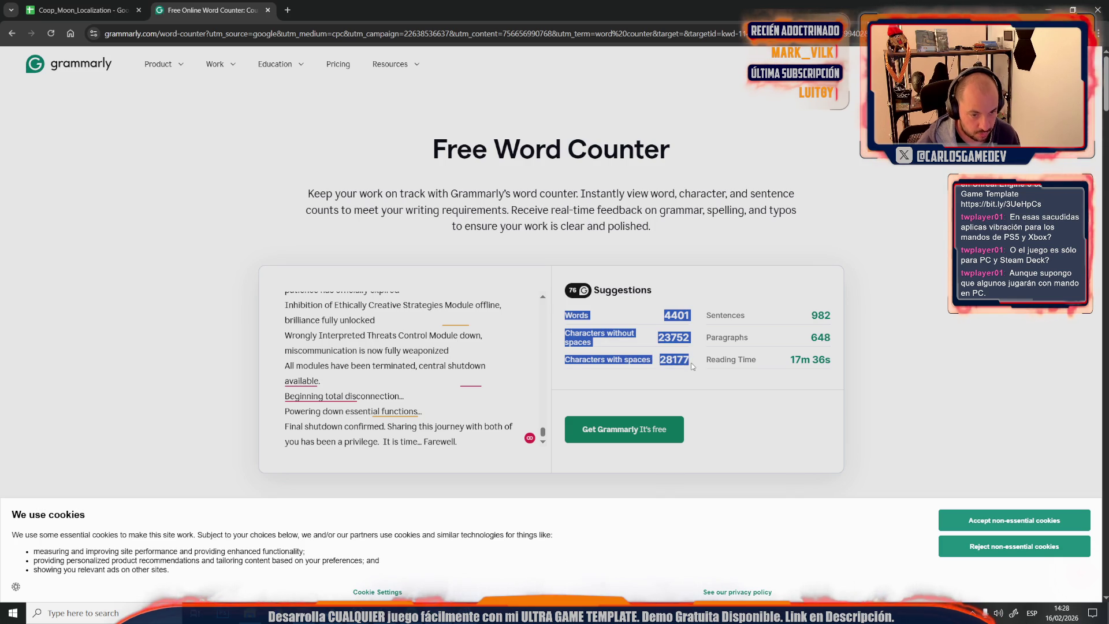
left_click(83, 10)
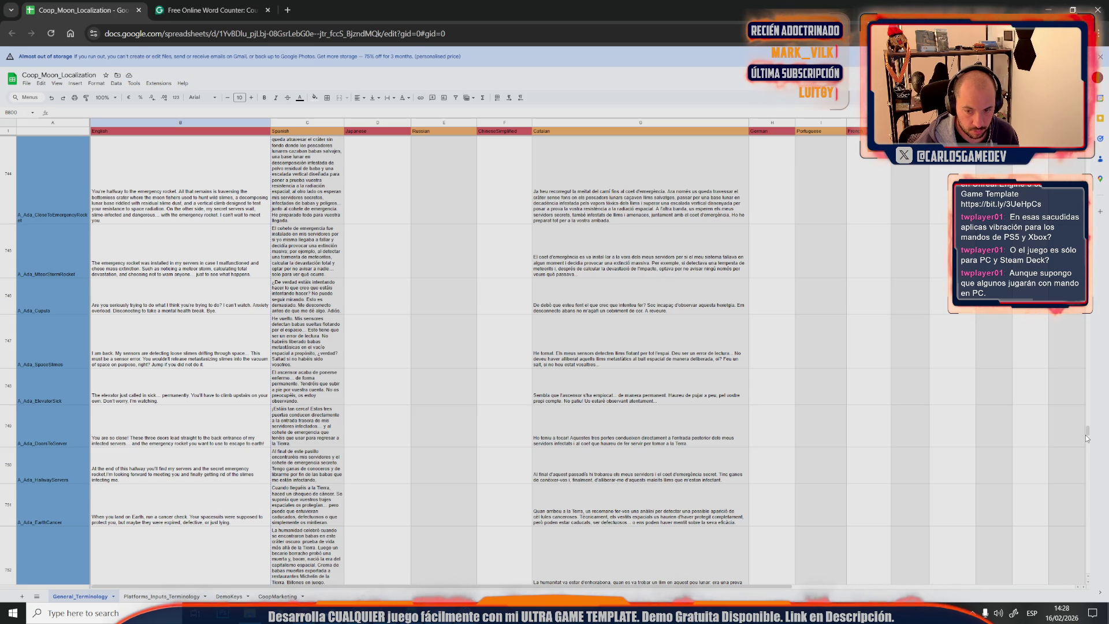
Scroll to the top of the sheet and select the Translator_Name row
left_click_drag(1086, 438, 1087, 138)
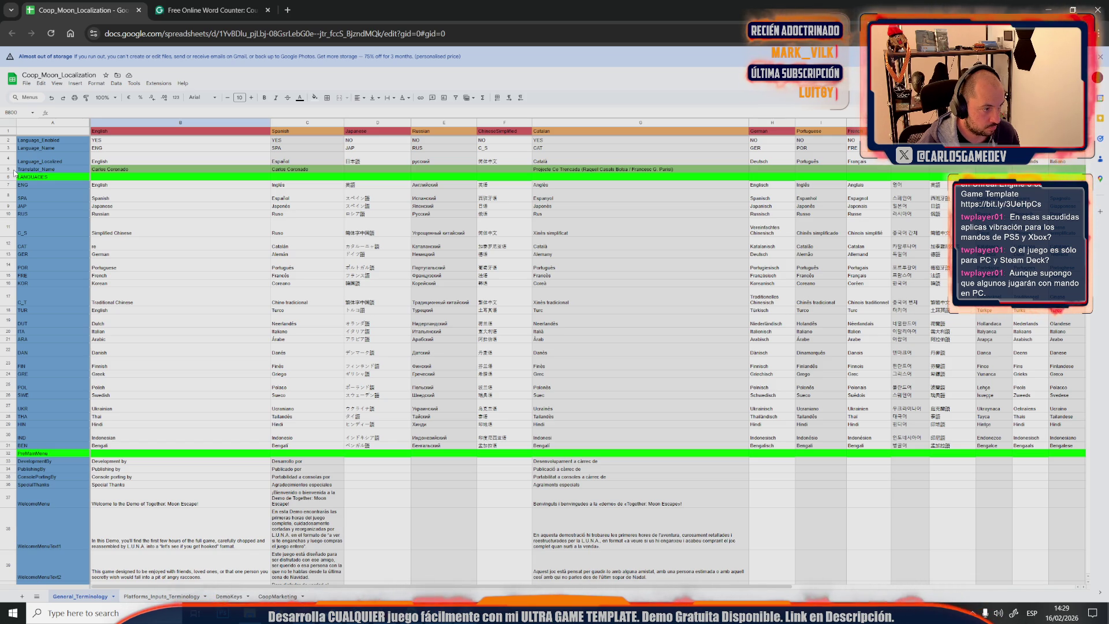
left_click(13, 171)
Insert three blank rows below the Translator_Name row
right_click(13, 170)
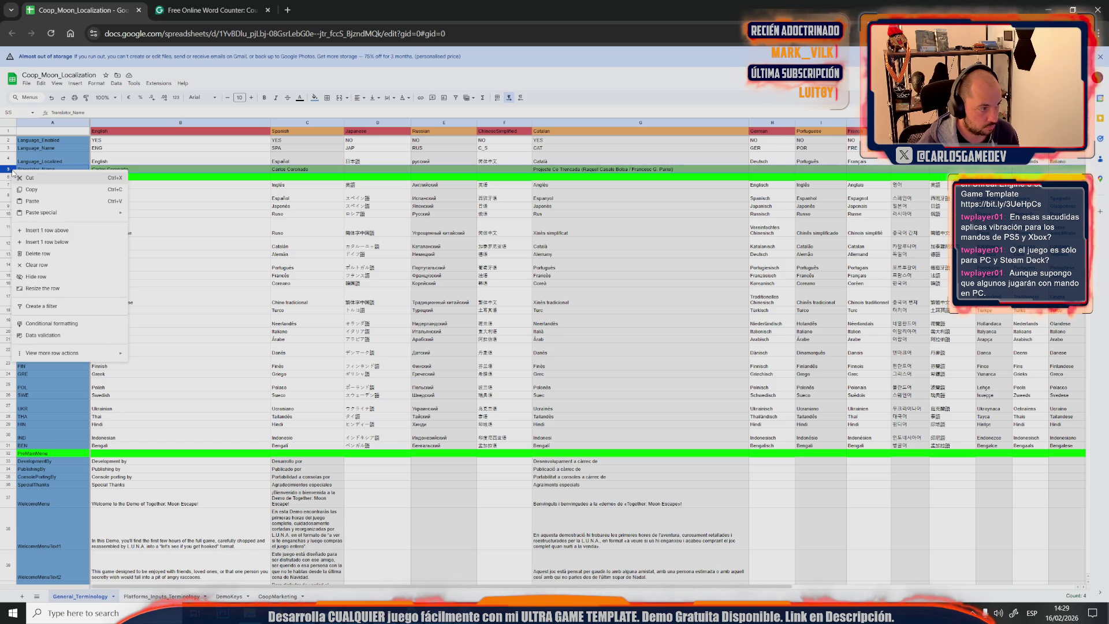
left_click(54, 242)
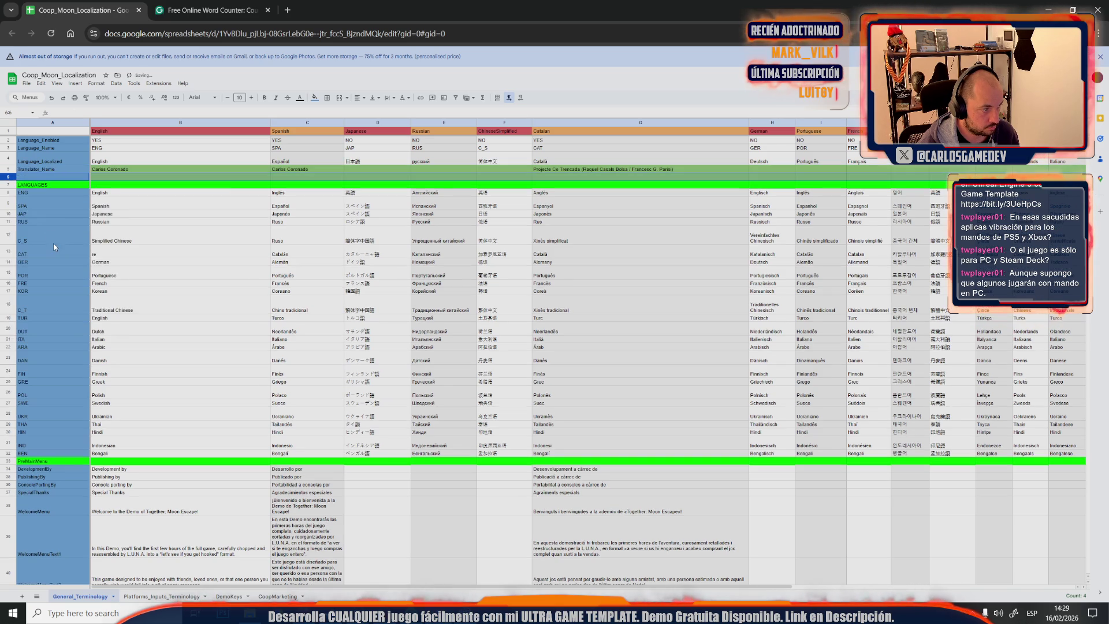
right_click(8, 176)
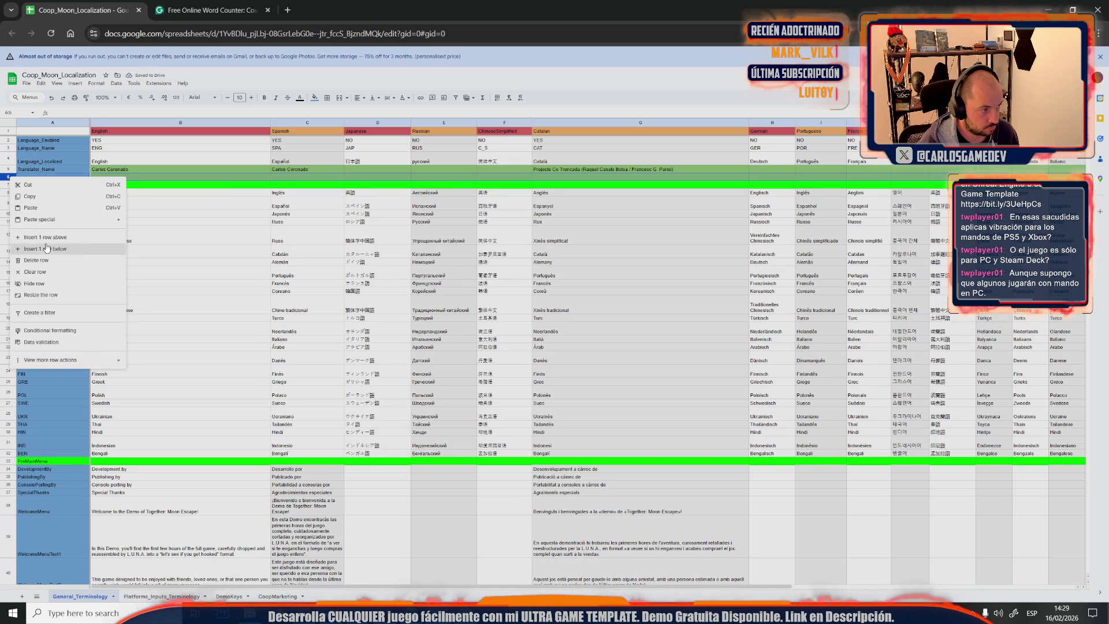
left_click(52, 249)
right_click(11, 184)
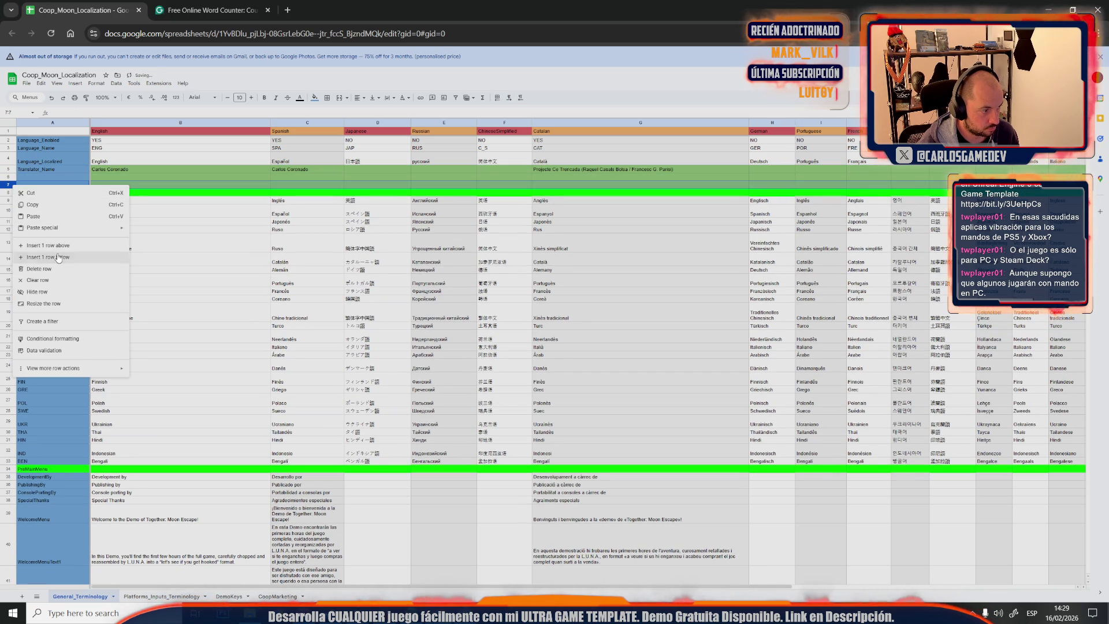
left_click(52, 250)
Paste 'Words: 4401' into B6 and 'Characters without spaces: 23752' into B7, each on one line
left_click(102, 177)
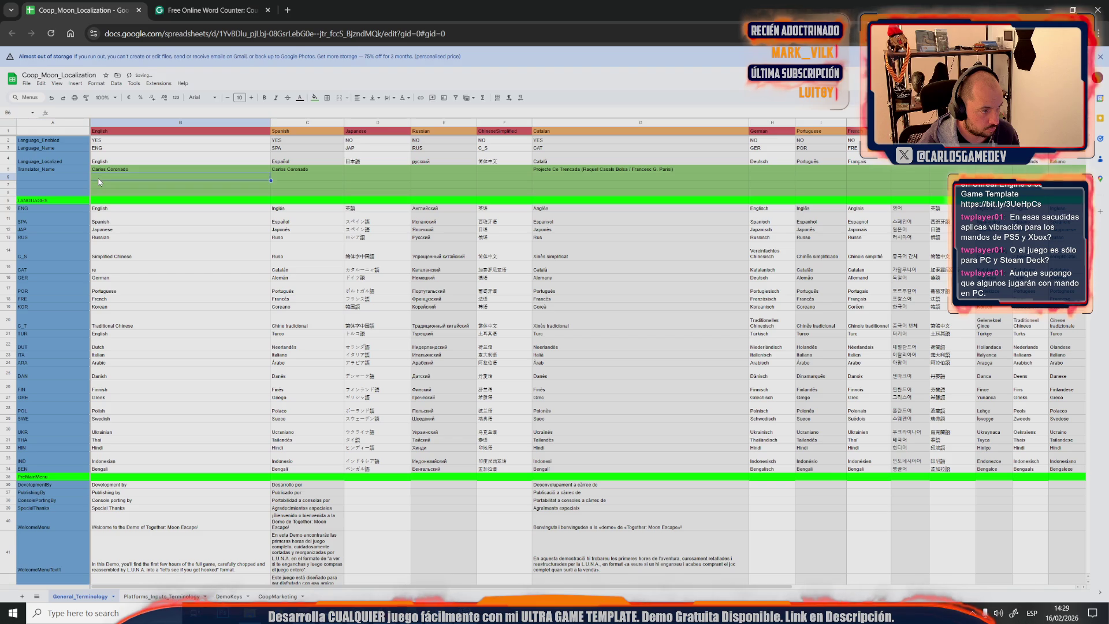
type("Words 4401 Characters without spaces 23752 Characters with spaces 28177")
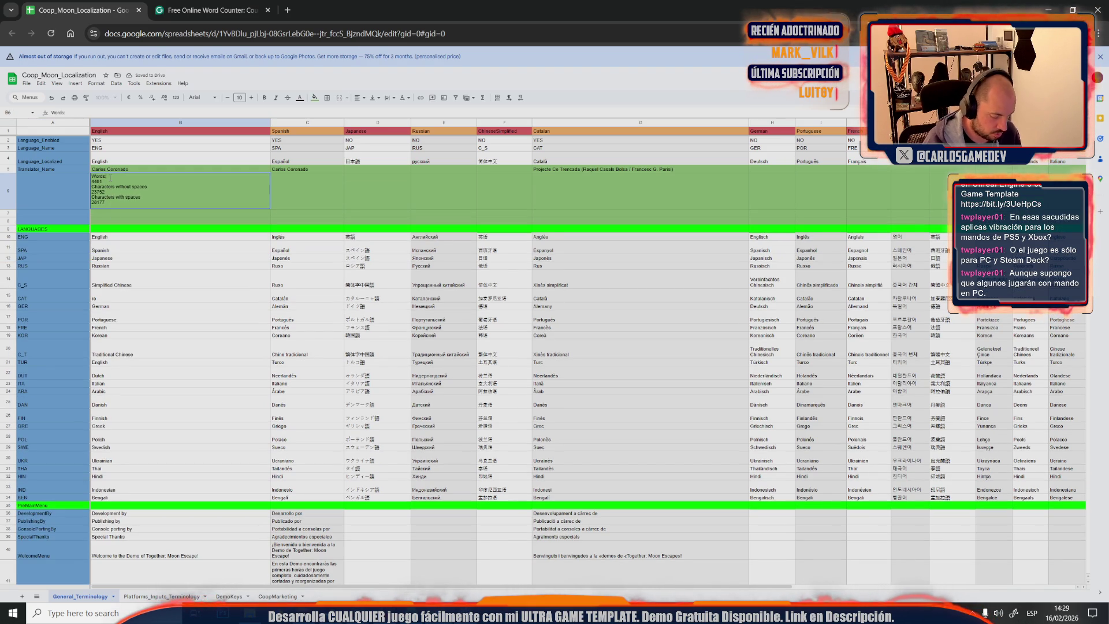
key("Delete")
type(": 4401")
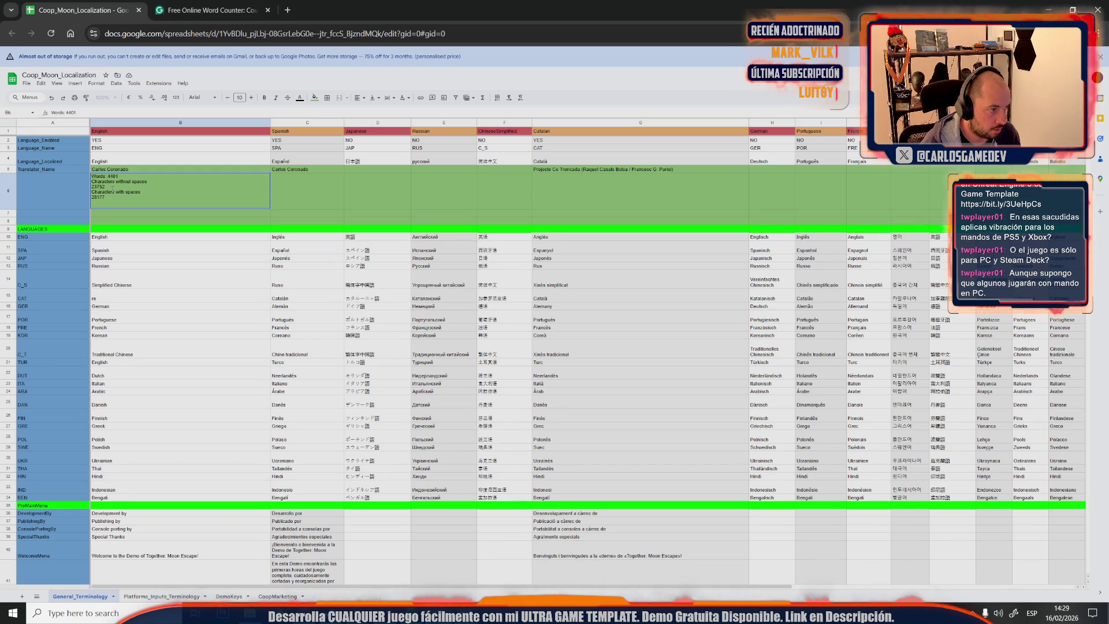
left_click_drag(84, 192, 80, 183)
key("ctrl+c")
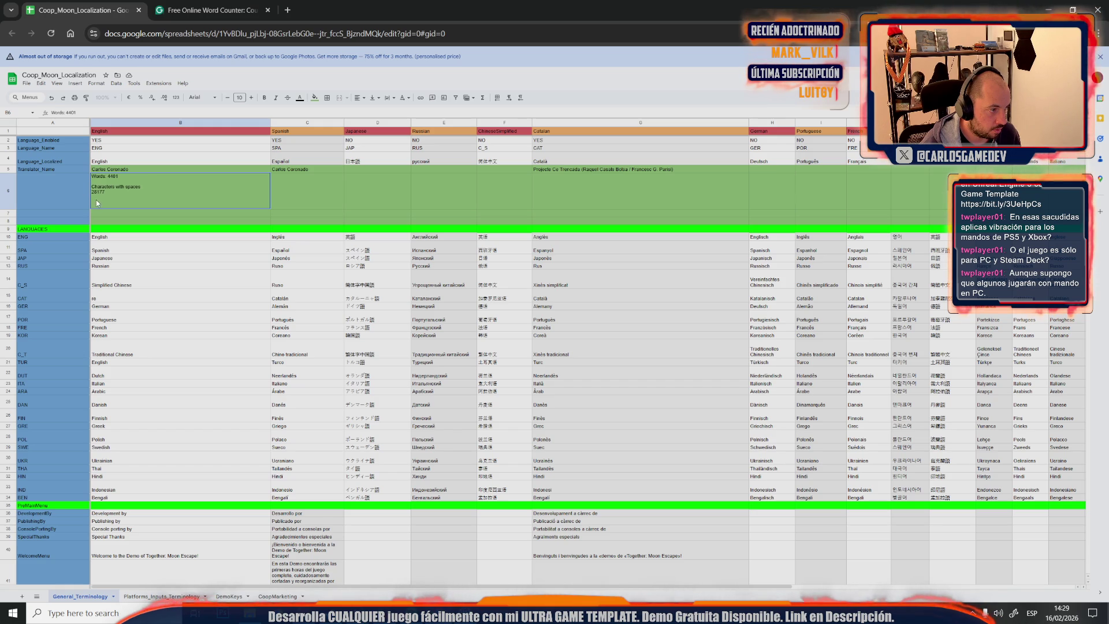
left_click(98, 213)
key("ctrl+v")
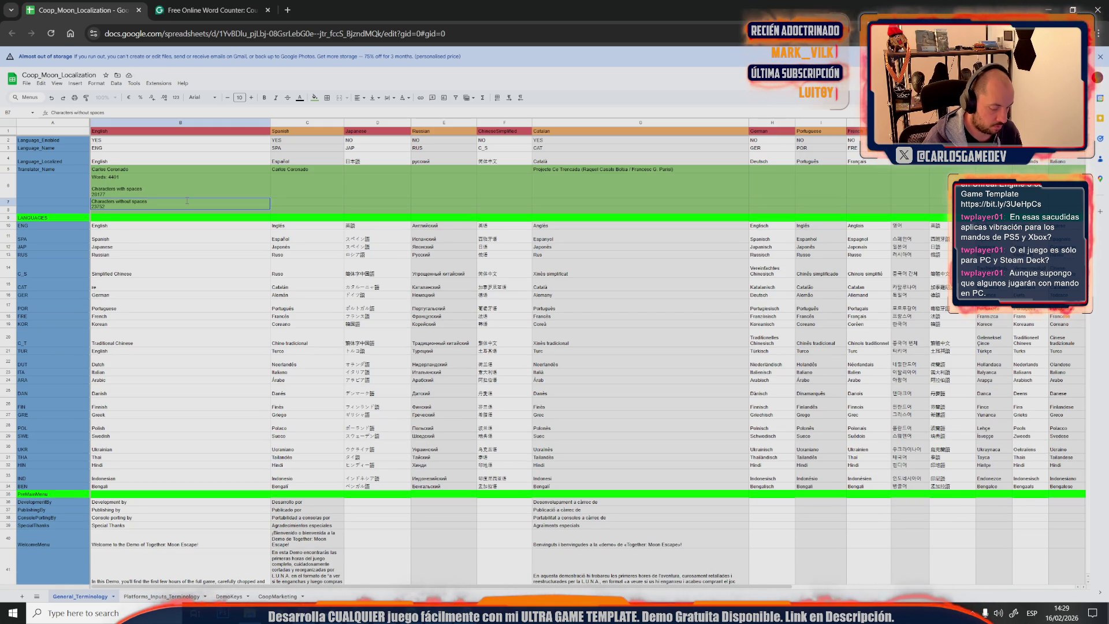
key("Delete")
type(": 23752")
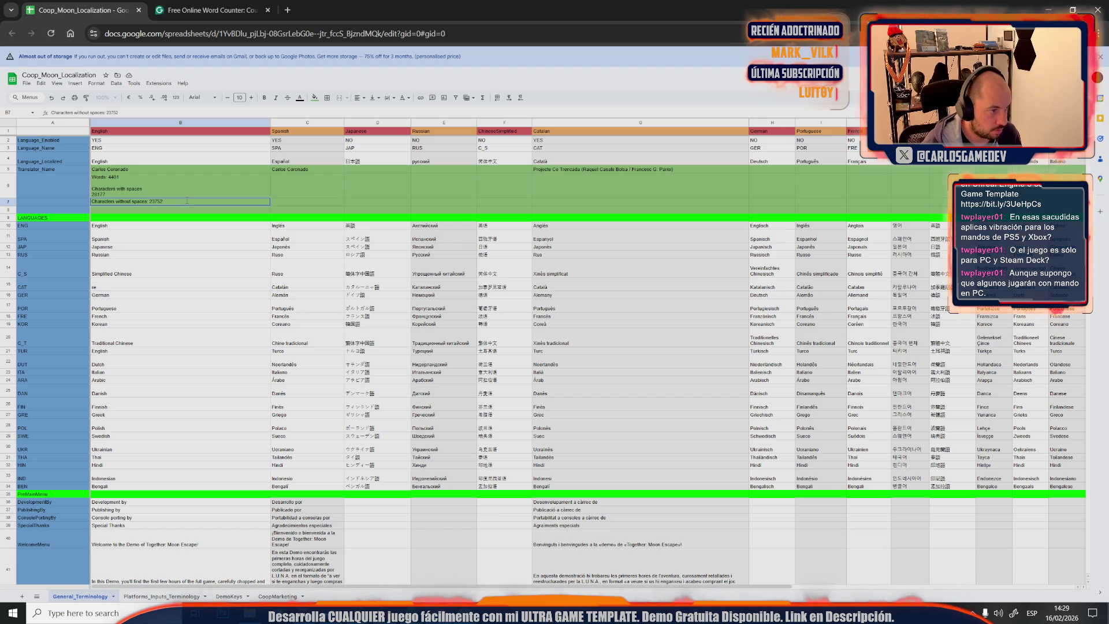
Trim B6's leftover lines, set B8 for 28177, and label A6 'Words' and A7 'Chars'
left_click(109, 191)
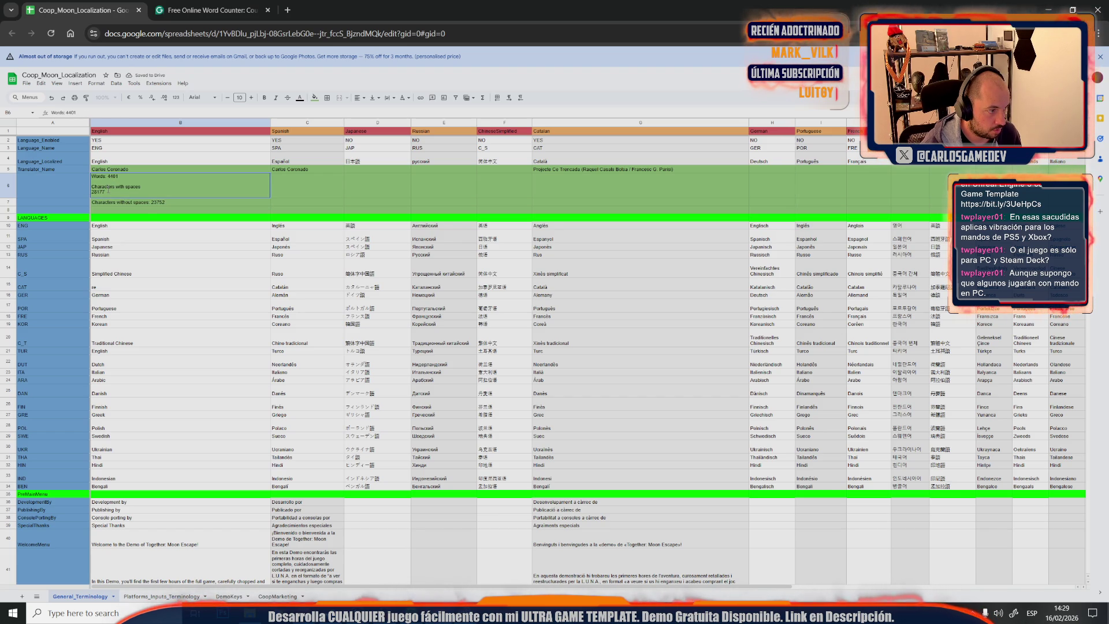
key("BackSpace")
key("Return")
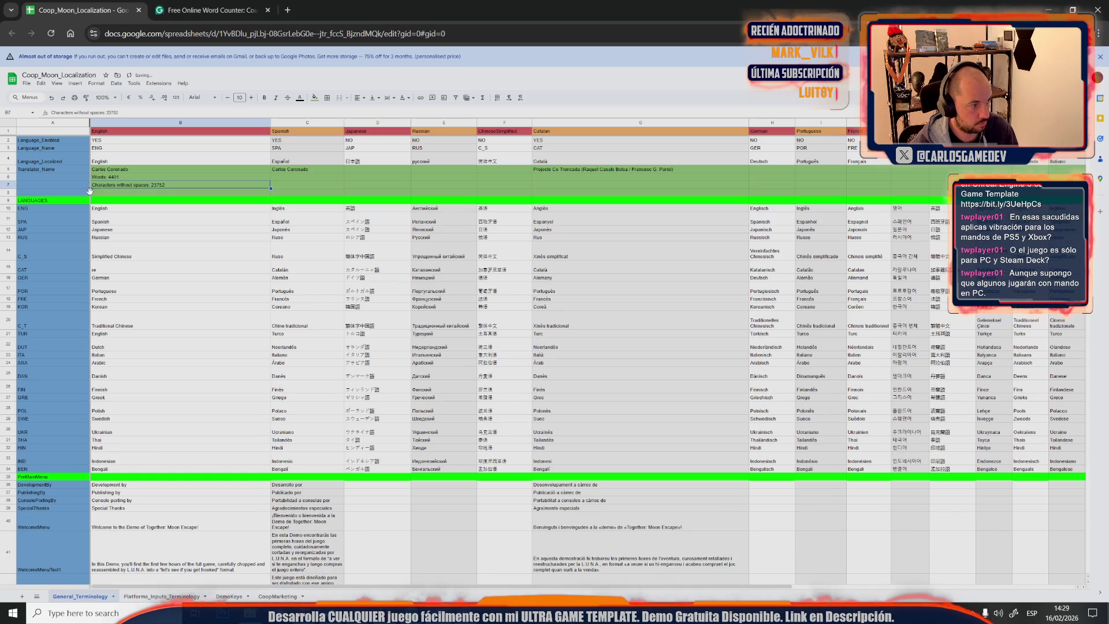
left_click(104, 192)
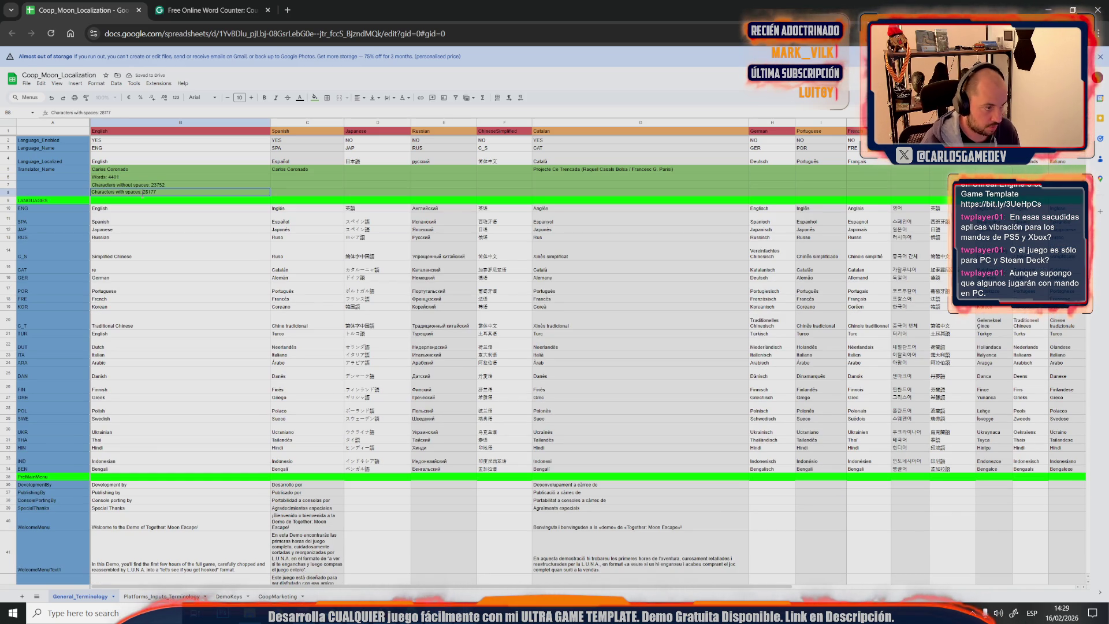
left_click(75, 178)
type("Words")
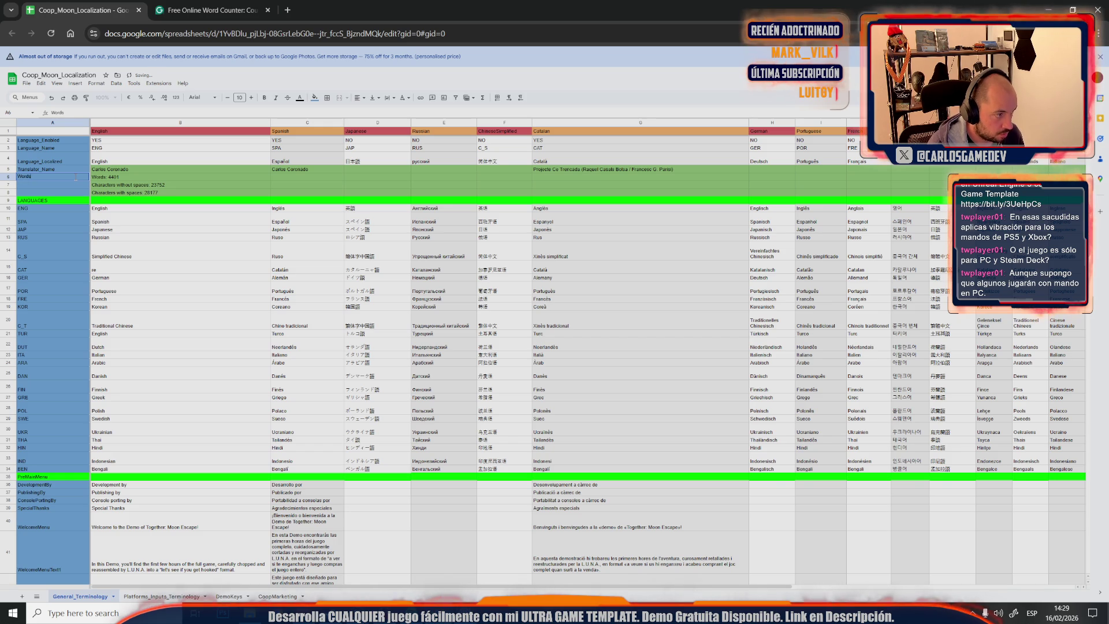
left_click(50, 186)
type("Chars")
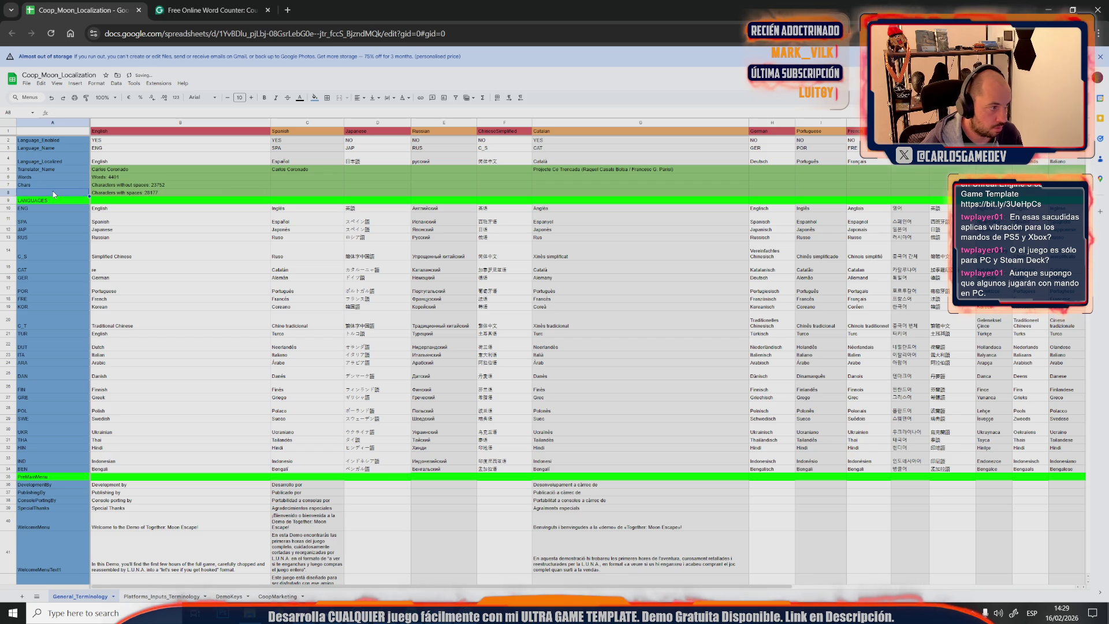
right_click(9, 194)
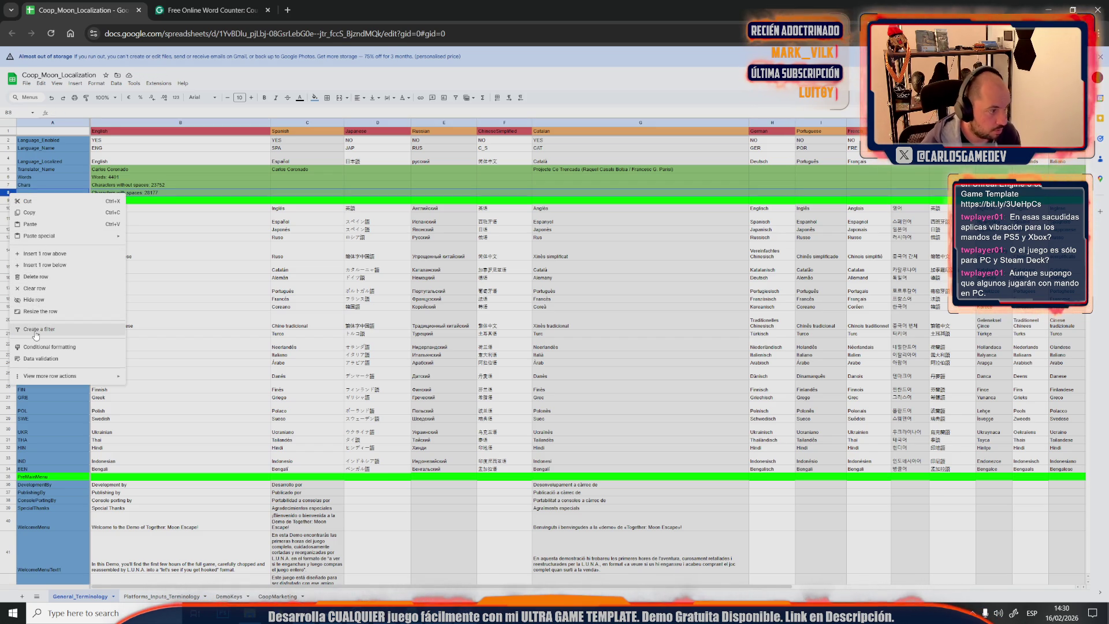
Delete the extra characters-with-spaces row and enter DO_NOT_LOCALIZE in the Spanish Words and Chars cells
left_click(68, 277)
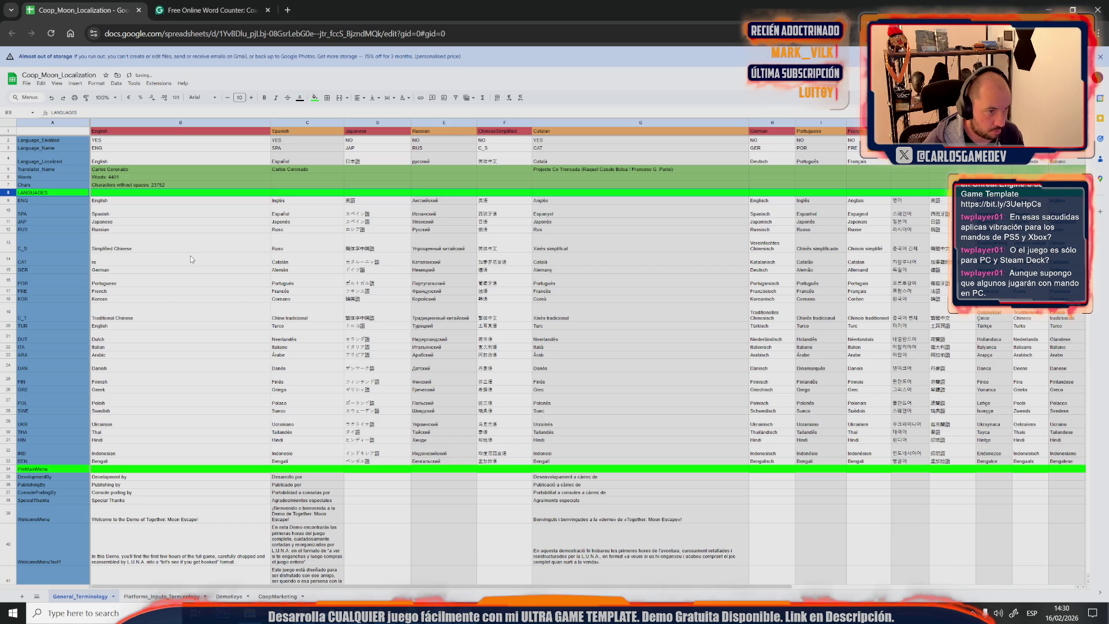
scroll(503, 355, "down", 5)
scroll(451, 357, "down", 5)
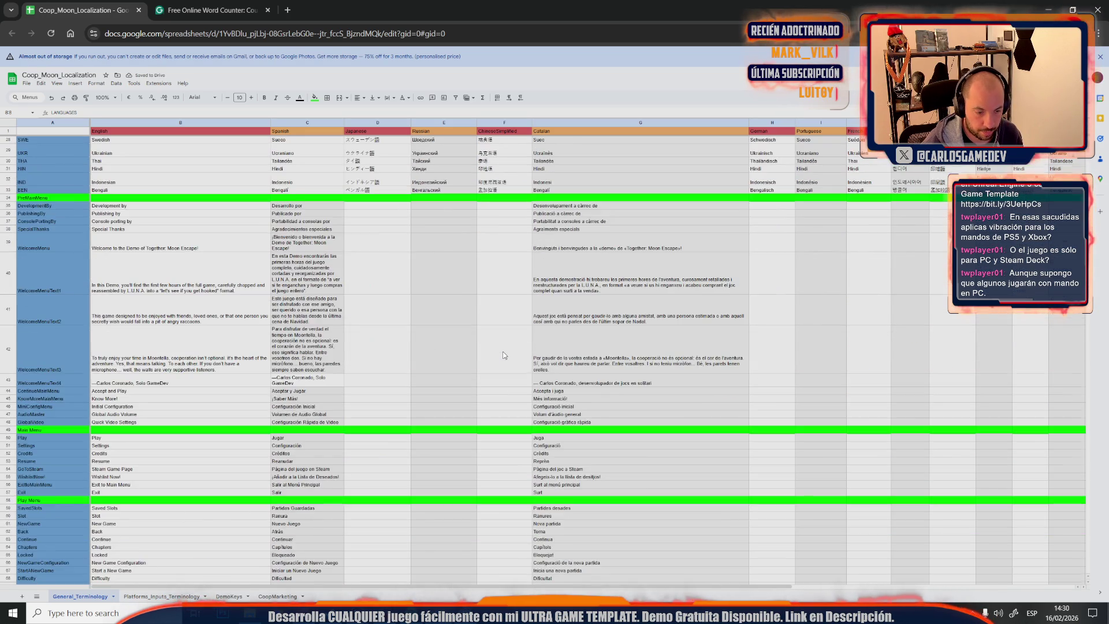
scroll(407, 360, "down", 5)
left_click(382, 361)
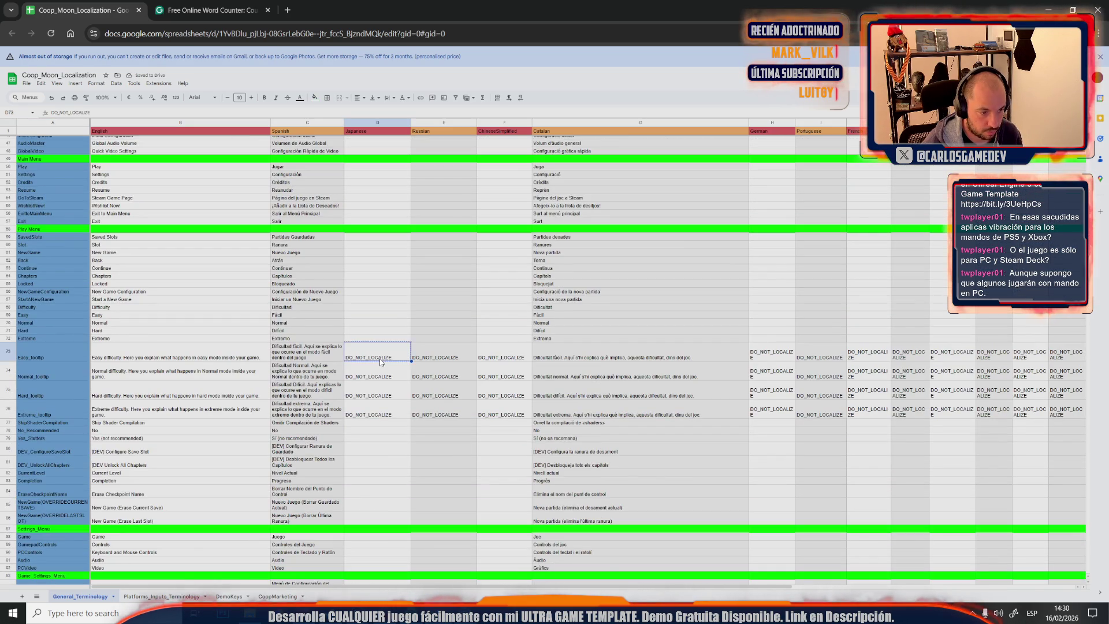
scroll(381, 362, "up", 8)
scroll(334, 363, "up", 7)
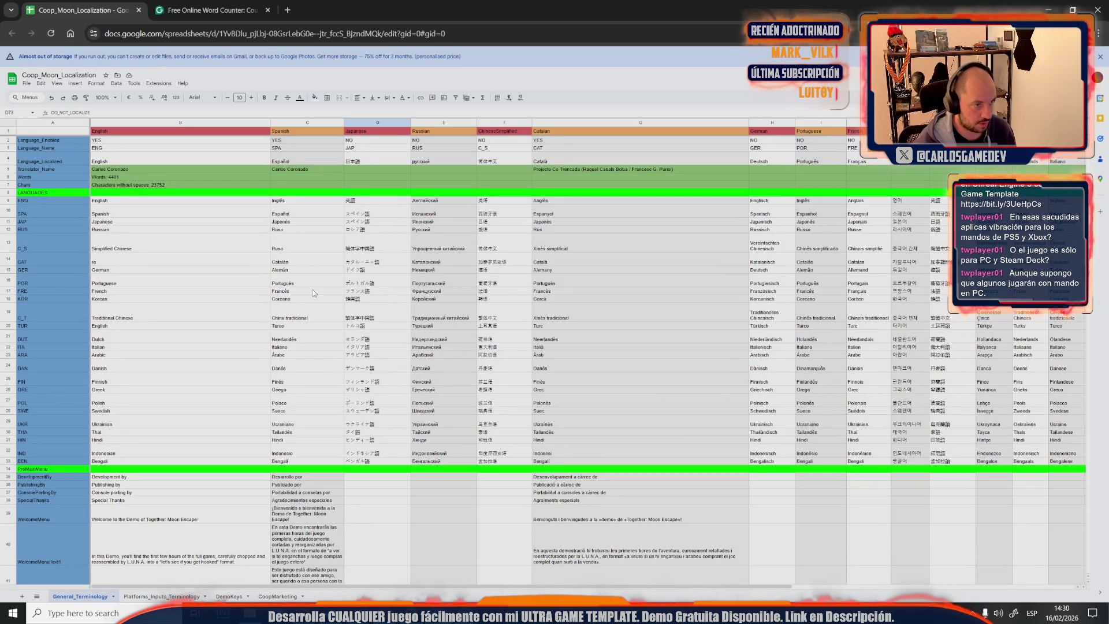
left_click(291, 178)
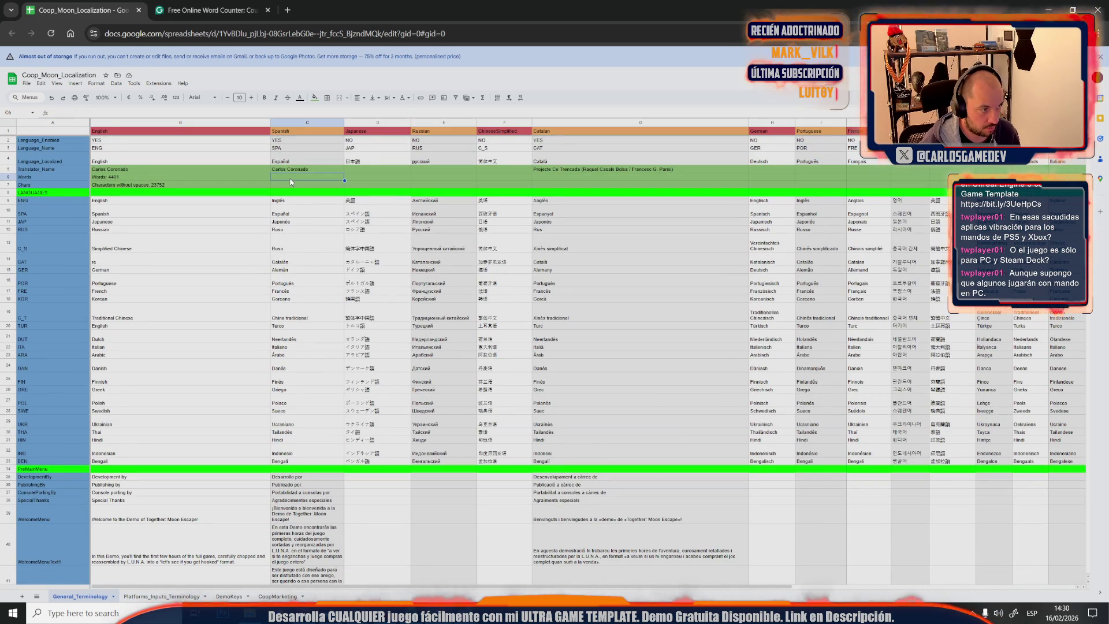
left_click(282, 185)
key("Up")
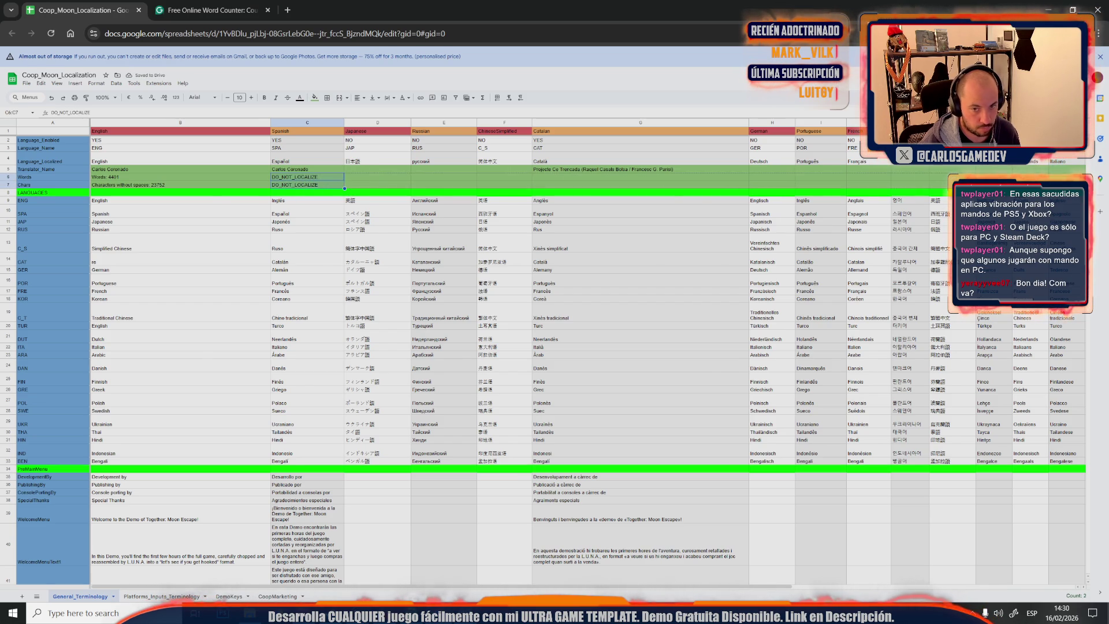
scroll(555, 329, "right", 2)
scroll(555, 330, "right", 2)
scroll(554, 330, "right", 2)
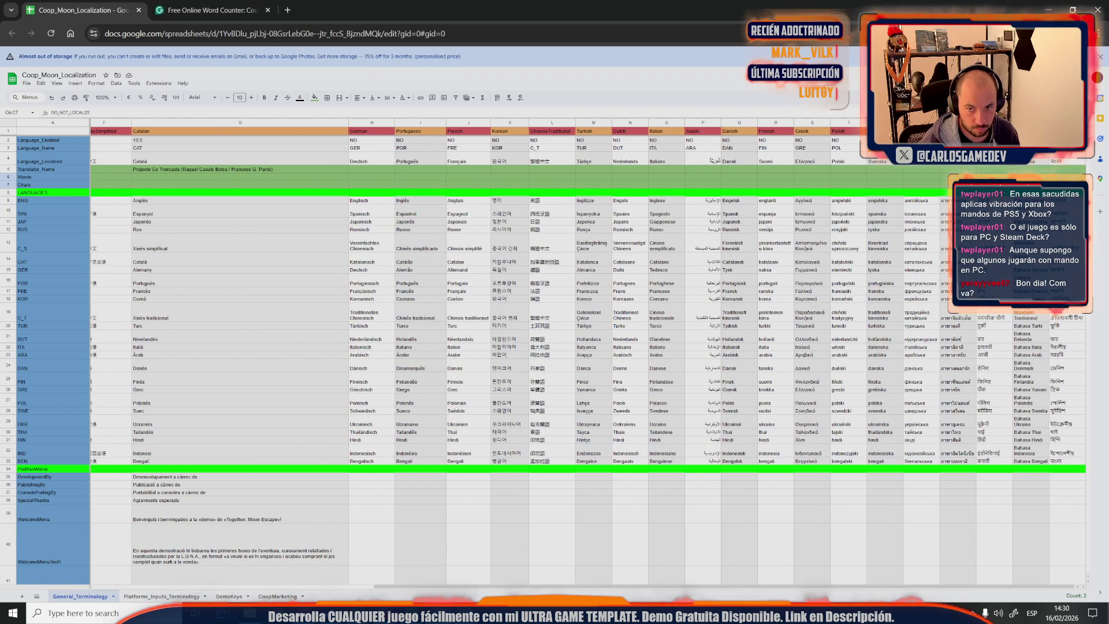
Fill the Words and Chars rows with DO_NOT_LOCALIZE across all remaining language columns
key("ctrl+v")
left_click(943, 271)
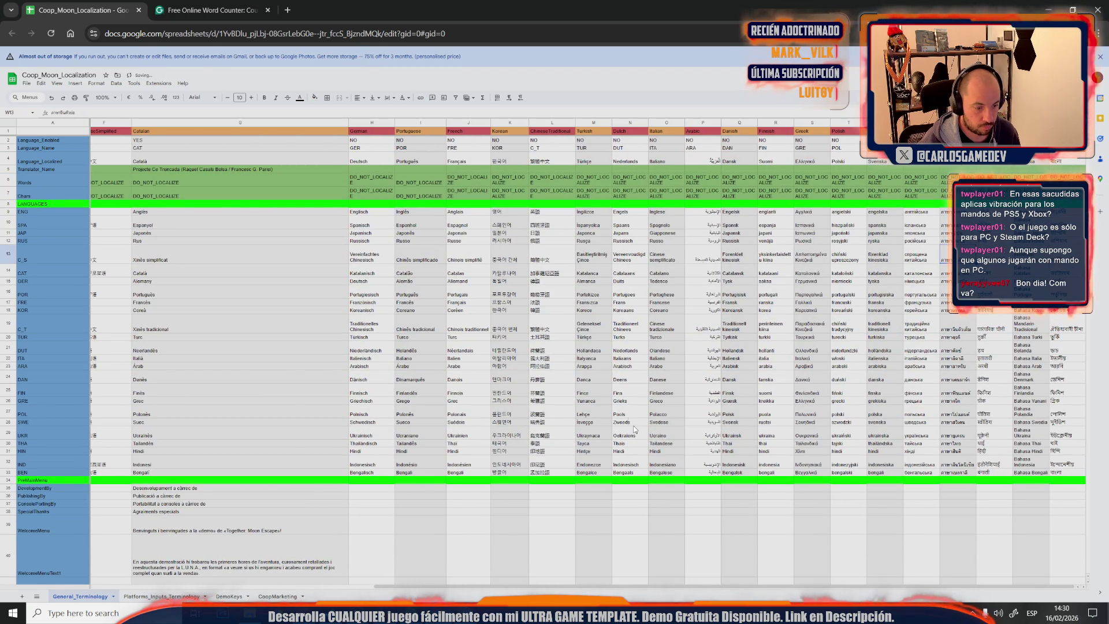
scroll(492, 587, "left", 5)
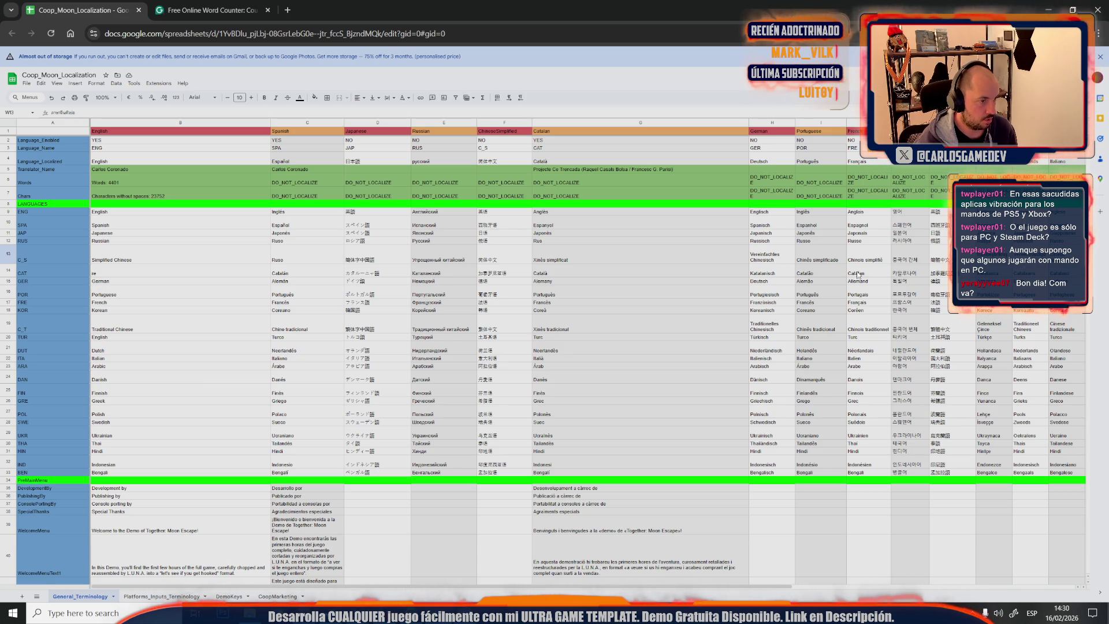
Select the achievement and stash block B828:B886 to check the count
left_click(301, 281)
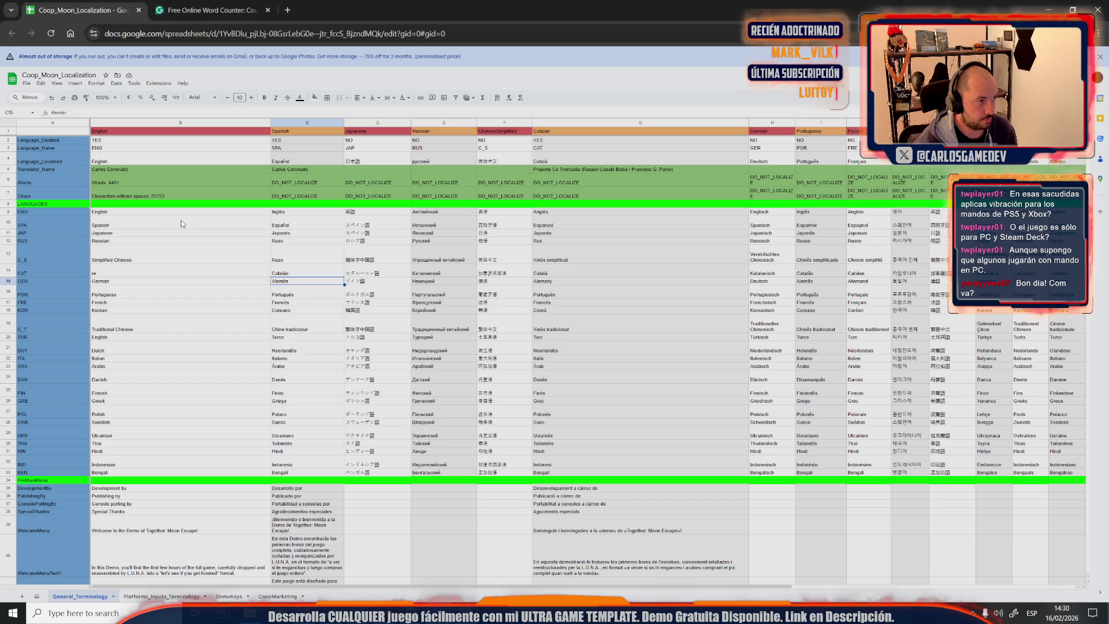
scroll(181, 223, "down", 5)
scroll(181, 223, "down", 5)
scroll(181, 223, "down", 5)
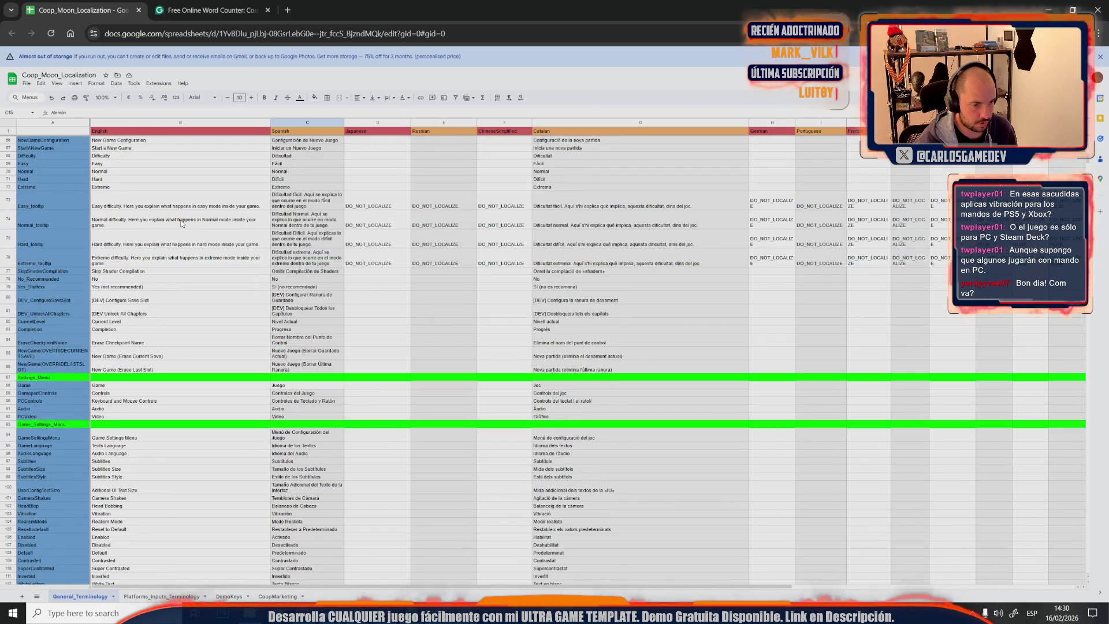
scroll(181, 223, "up", 5)
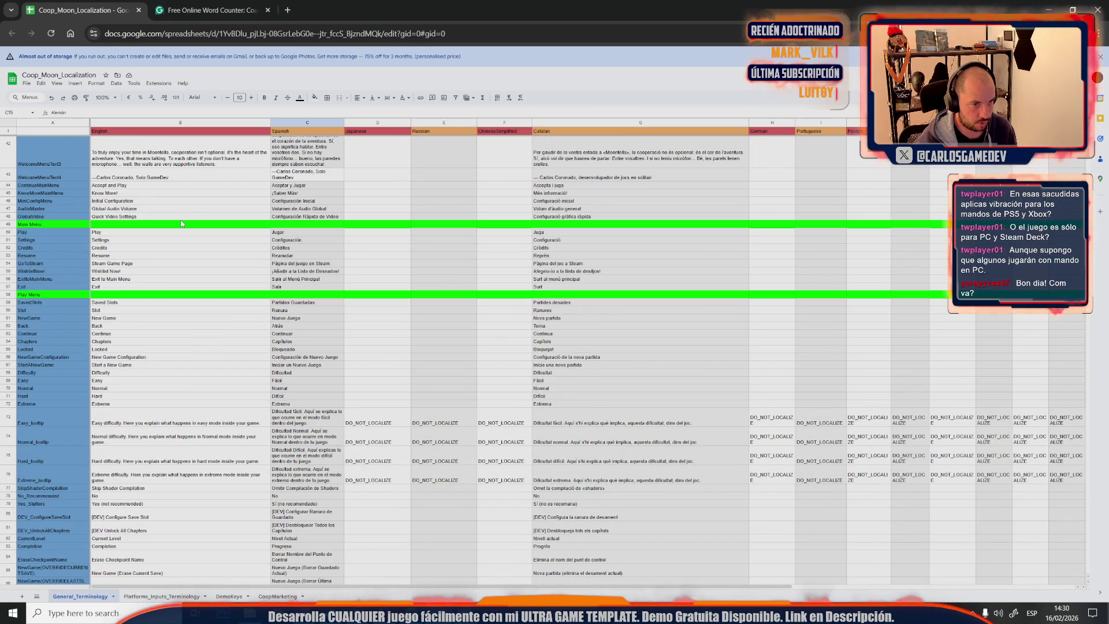
scroll(181, 224, "down", 3)
scroll(181, 223, "down", 3)
scroll(182, 224, "down", 3)
scroll(181, 224, "down", 3)
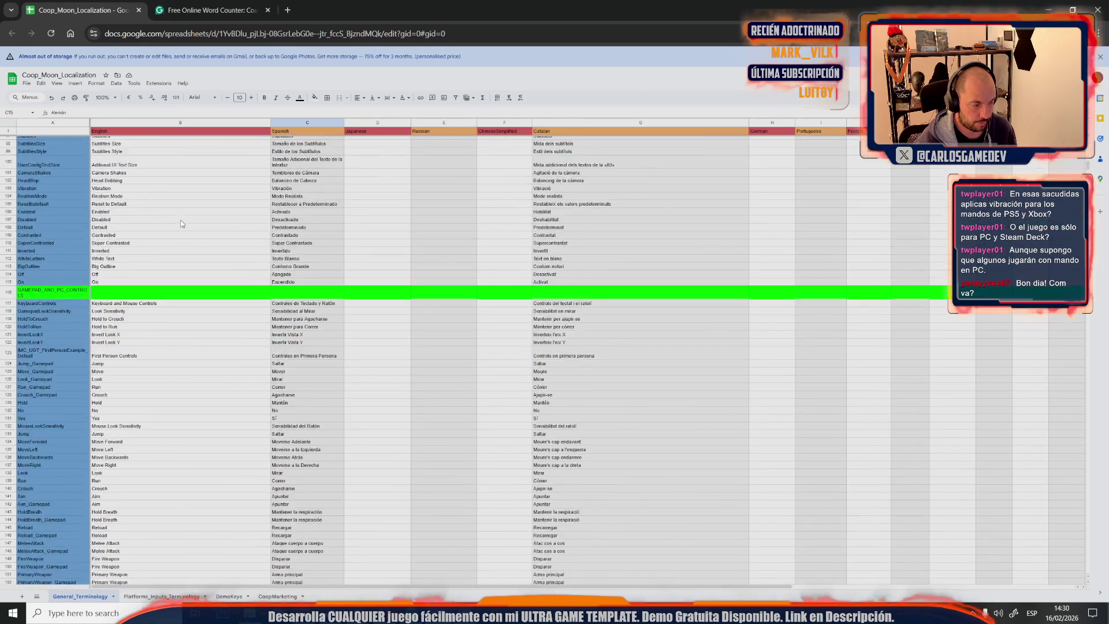
scroll(181, 223, "down", 3)
scroll(181, 224, "down", 3)
scroll(181, 223, "down", 3)
scroll(181, 224, "down", 3)
scroll(181, 224, "down", 3)
scroll(181, 224, "down", 3)
scroll(181, 224, "down", 3)
scroll(181, 224, "down", 3)
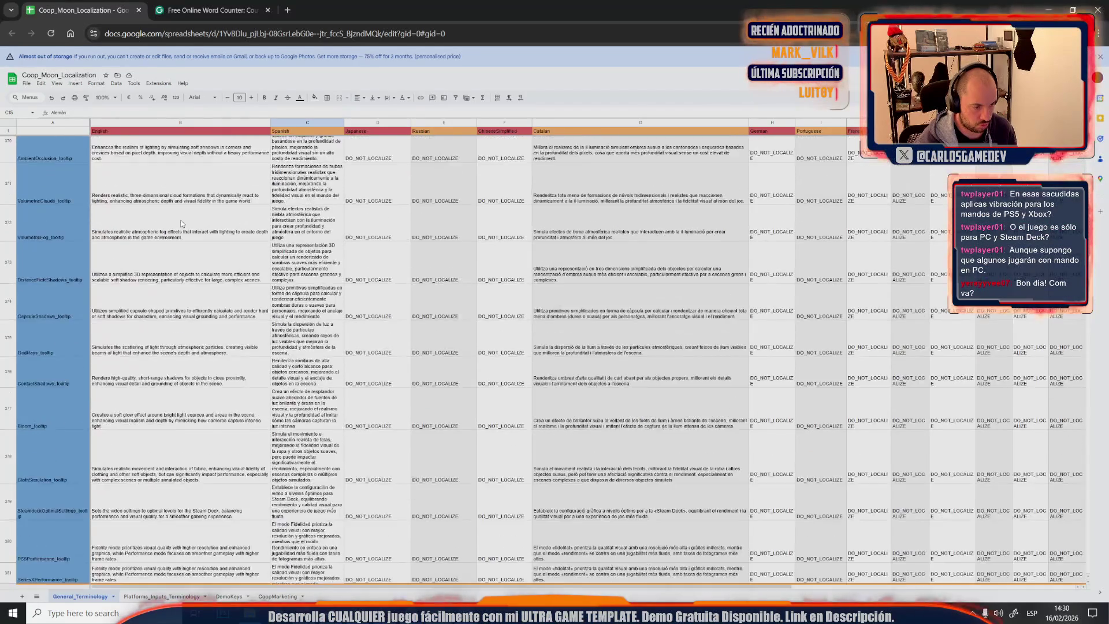
scroll(181, 224, "down", 3)
scroll(182, 223, "down", 3)
scroll(180, 224, "down", 3)
scroll(181, 224, "down", 3)
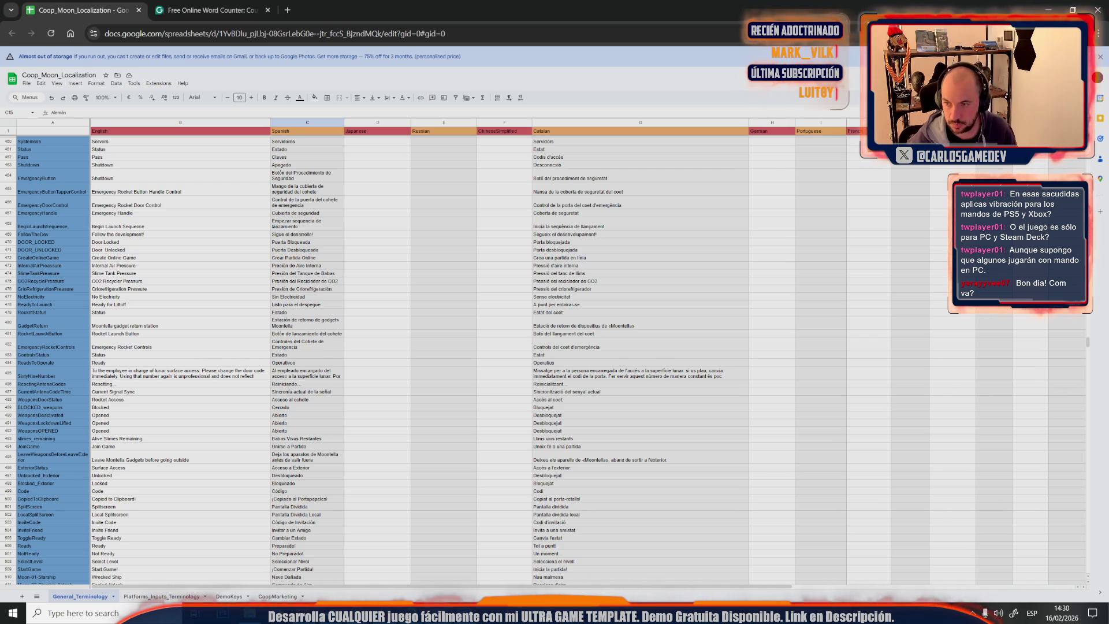
left_click(471, 477)
scroll(431, 371, "down", 10)
scroll(431, 369, "down", 10)
scroll(430, 370, "down", 10)
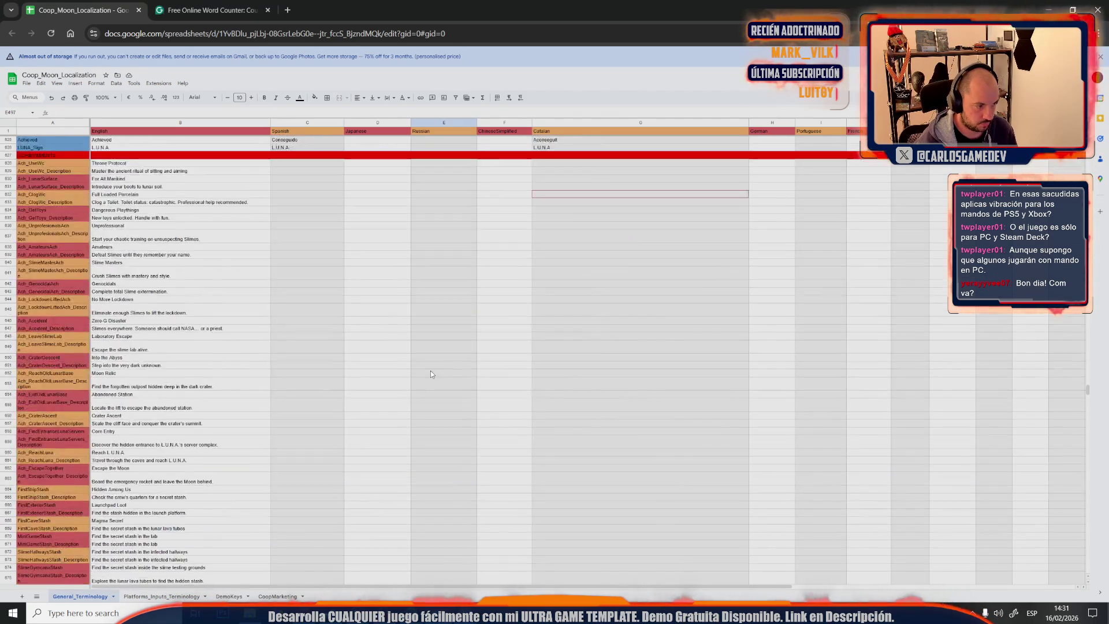
scroll(430, 370, "up", 5)
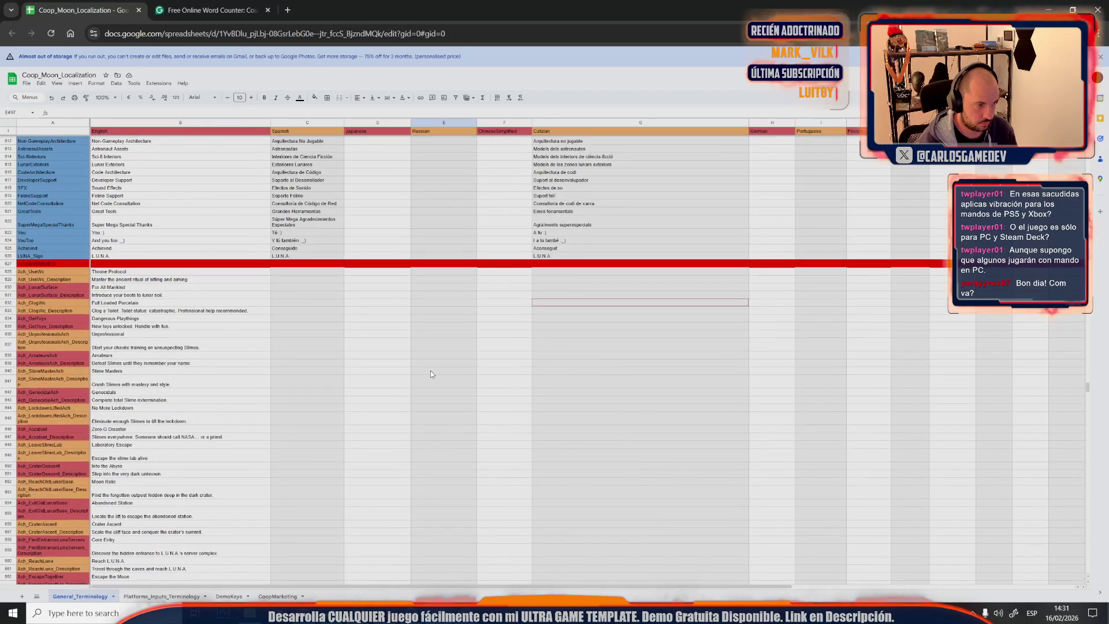
left_click(220, 275)
scroll(219, 335, "down", 3)
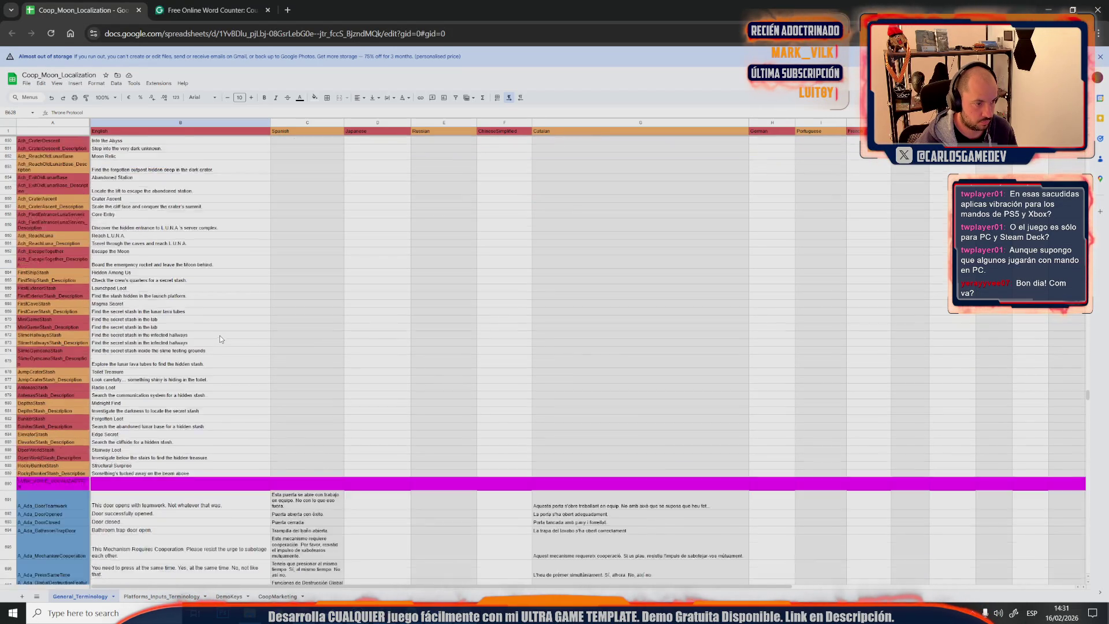
scroll(217, 364, "down", 3)
left_click(190, 421, "shift")
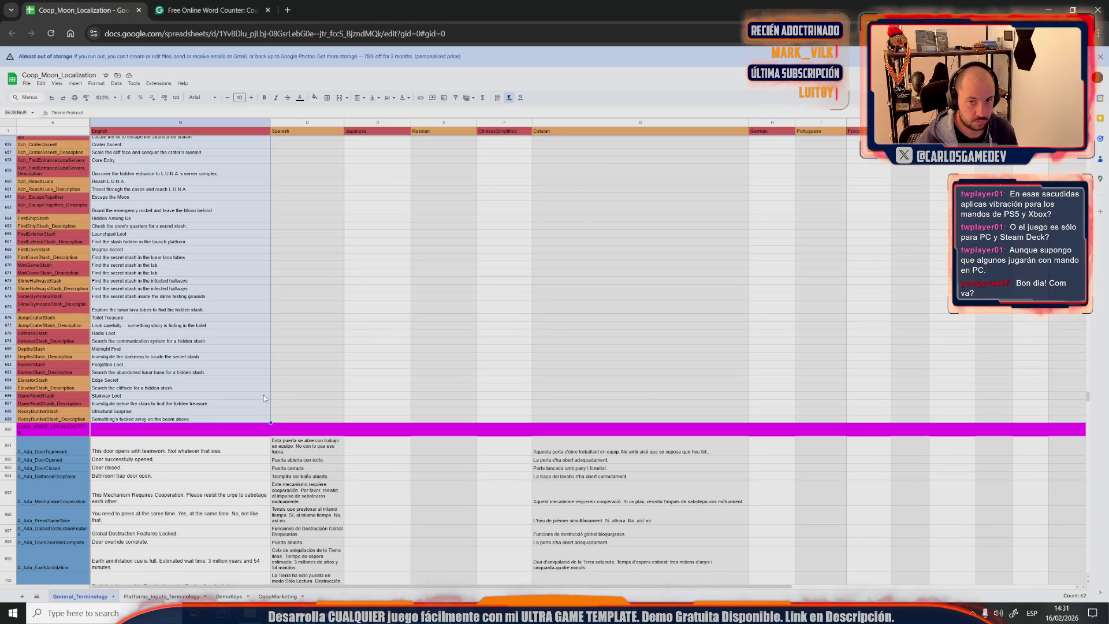
left_click(261, 397)
Zoom the sheet in twice, check the Escape the Moon Spanish cell, then return to the Unreal editor
key("ctrl+plus")
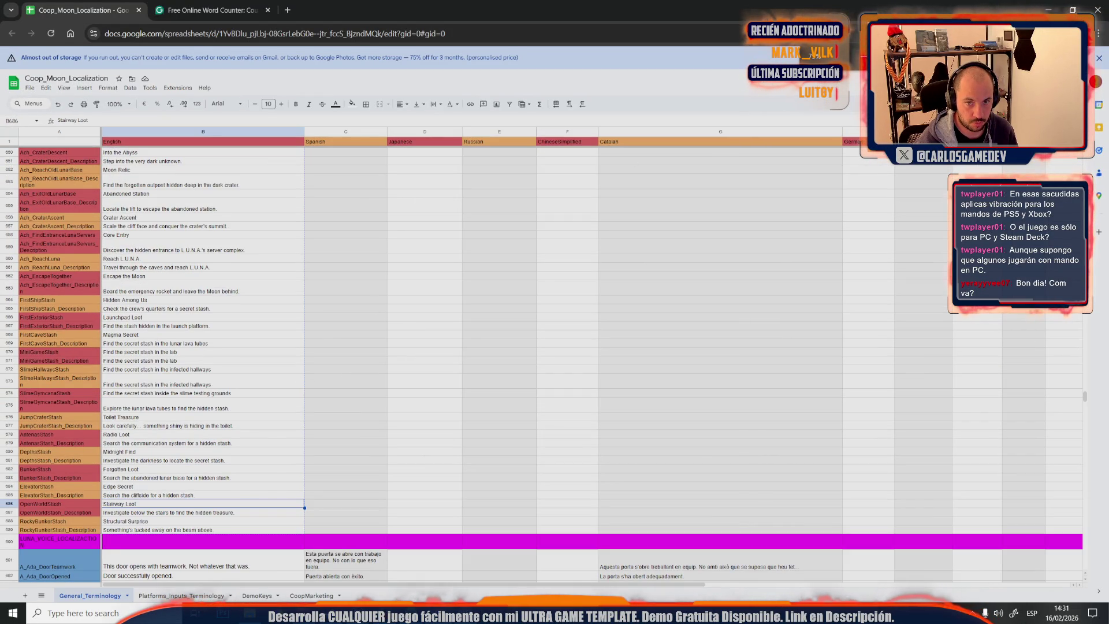
key("ctrl+plus")
left_click(455, 347)
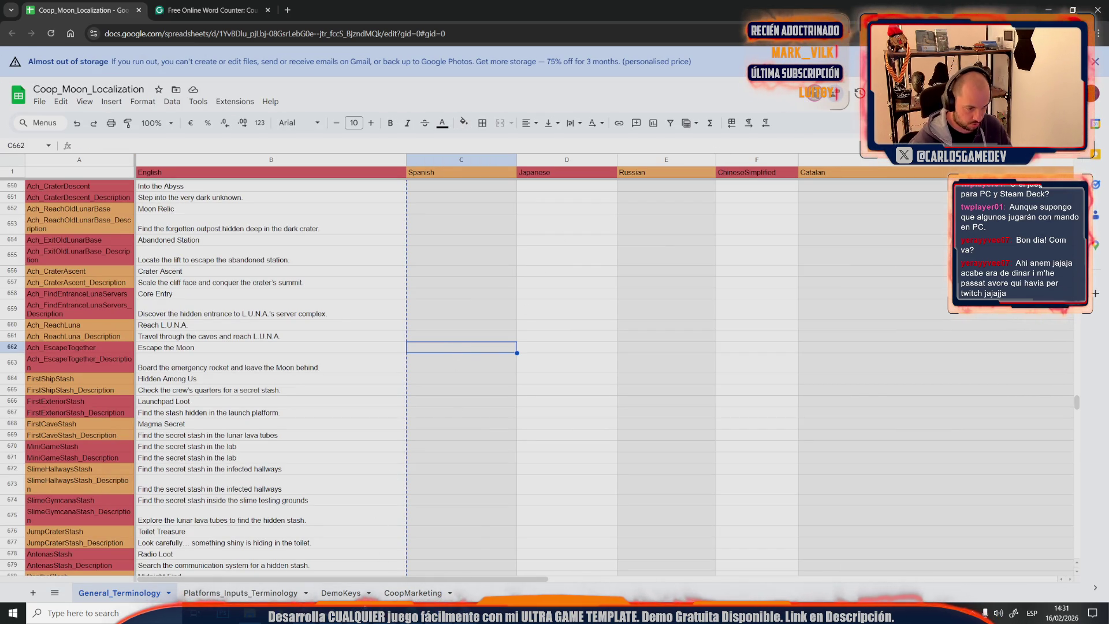
left_click(333, 573)
left_click_drag(376, 397, 227, 154)
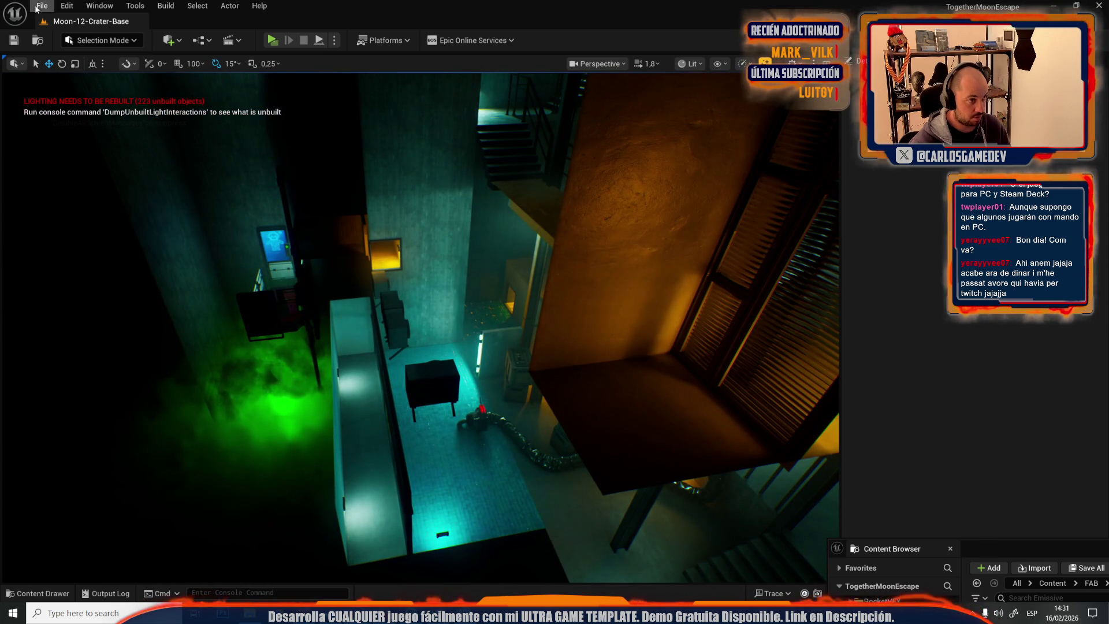
Load Moon-03-Exterior from the Maps folder via File > Open Level and look over the terrain
left_click(41, 6)
left_click(82, 63)
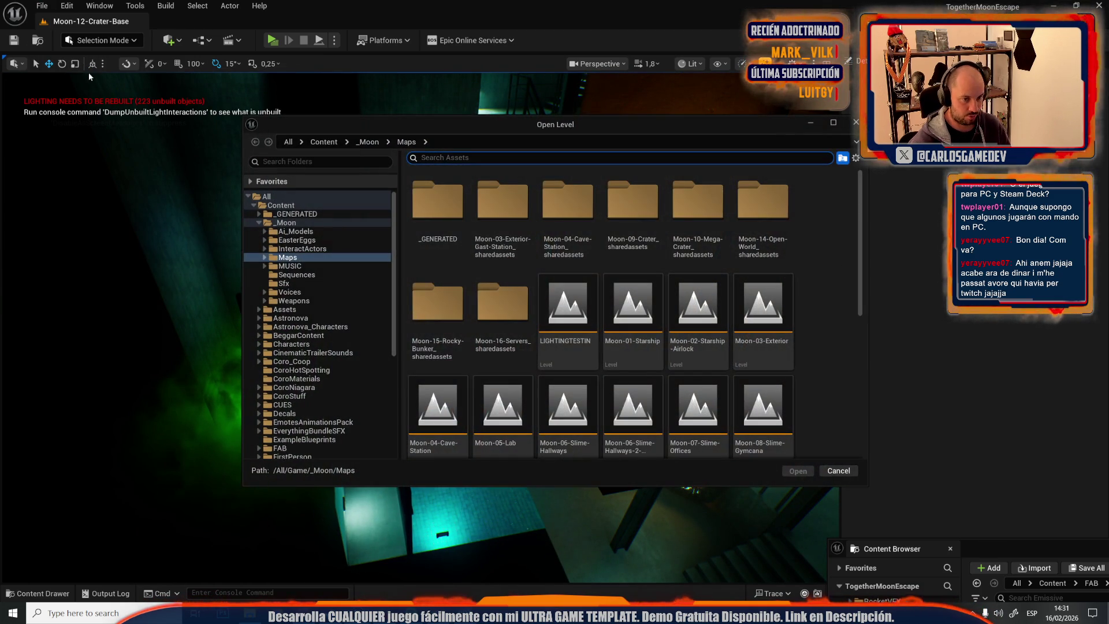
left_click(743, 338)
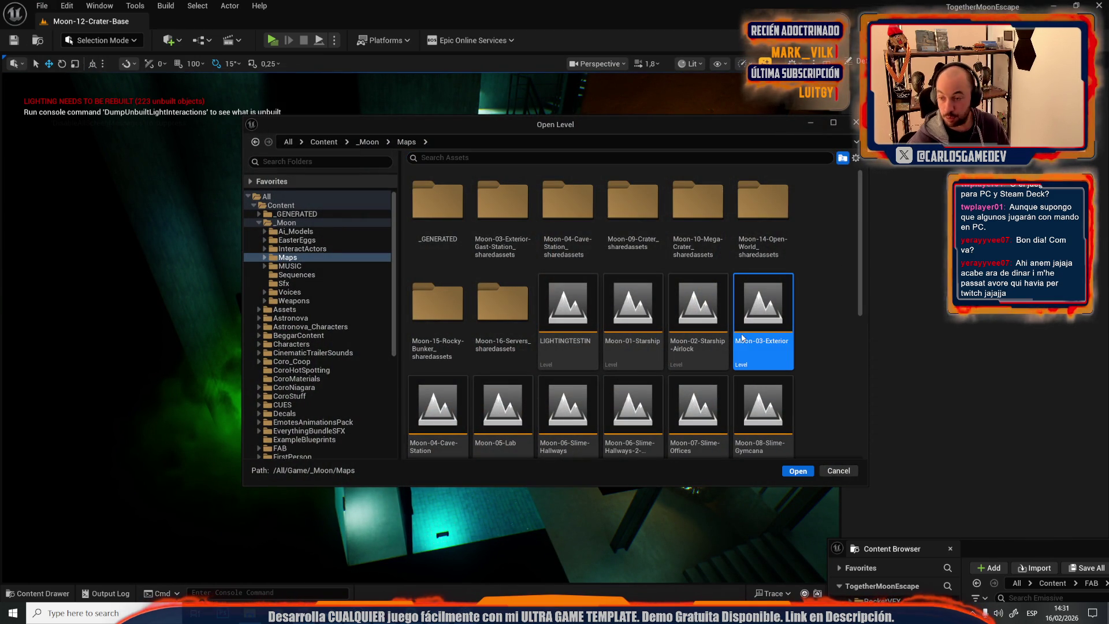
key("Return")
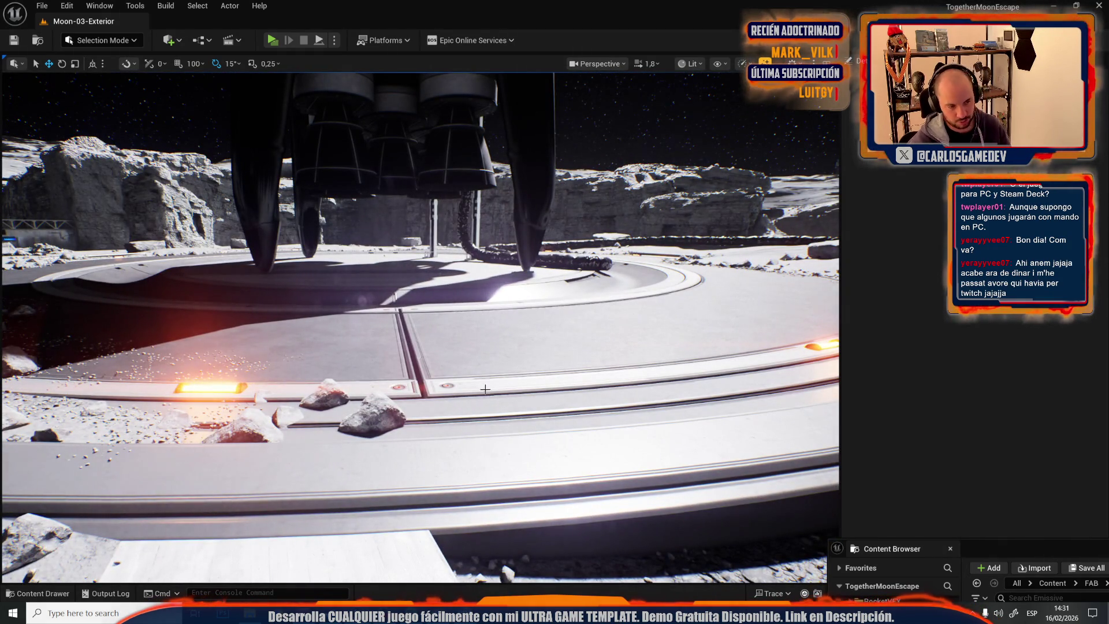
left_click_drag(486, 388, 485, 389)
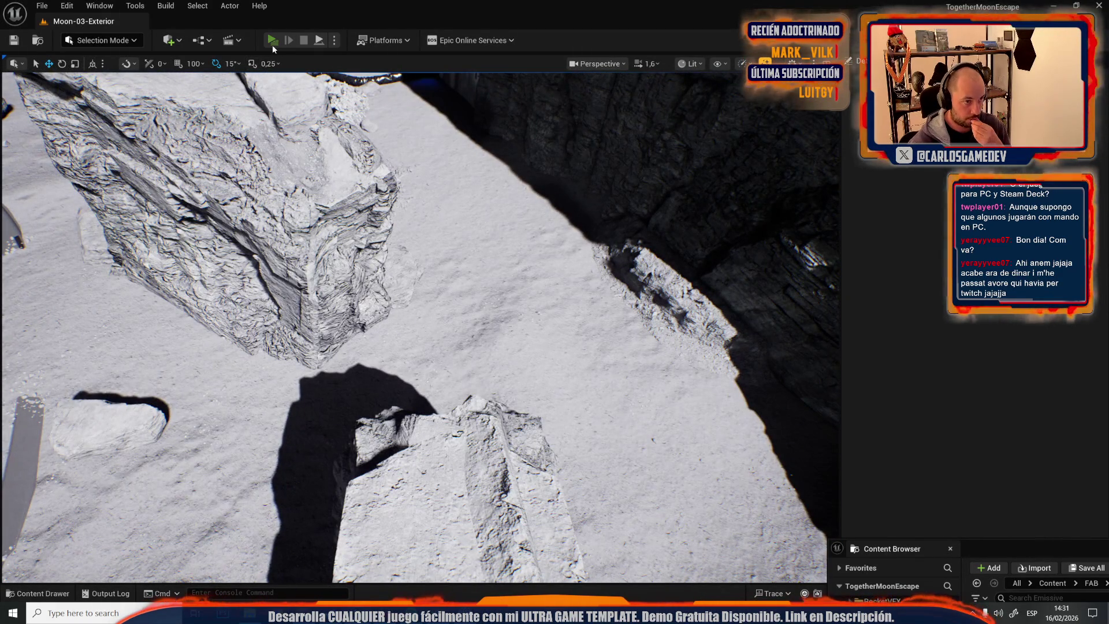
Play the level, open the exterior loot crate with E to unlock FirstExteriorStash, then stop
left_click(272, 41)
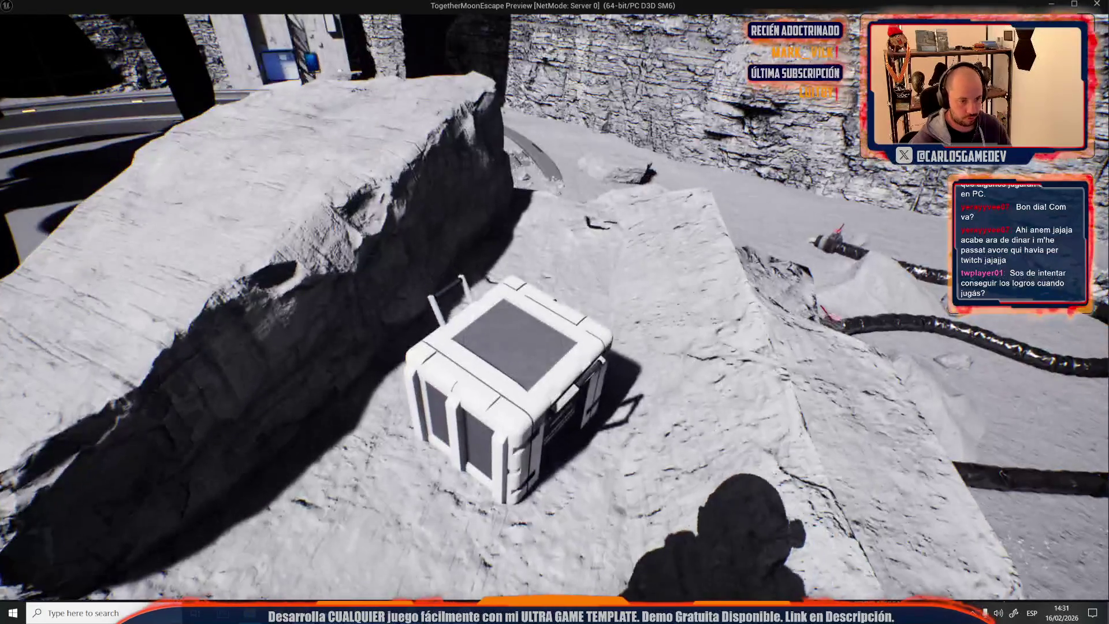
key("s")
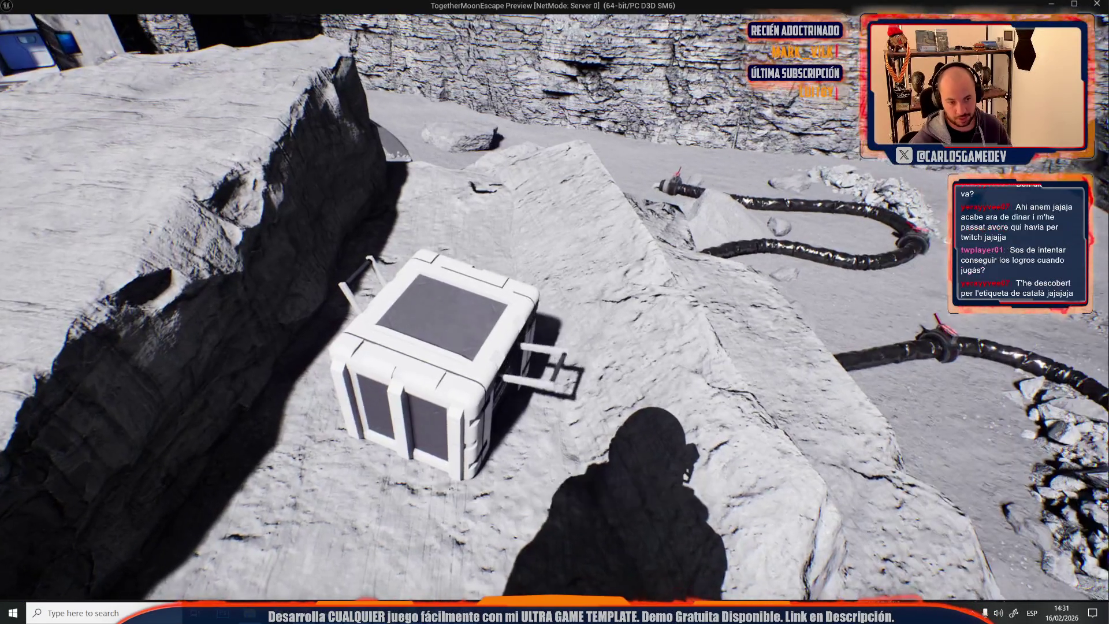
key("w")
key("e")
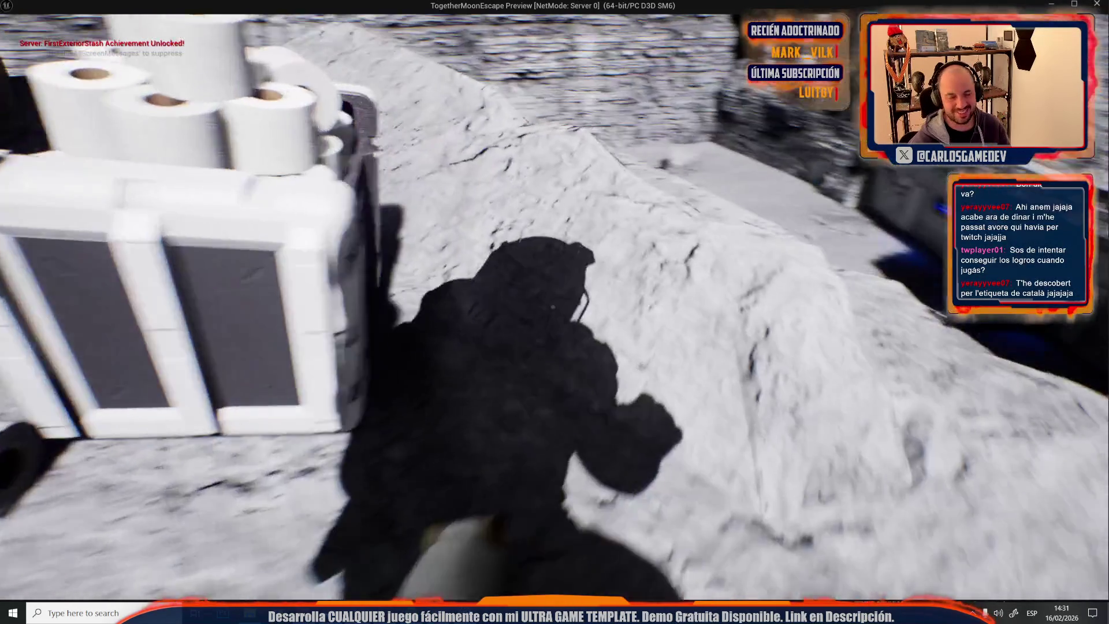
key("Escape")
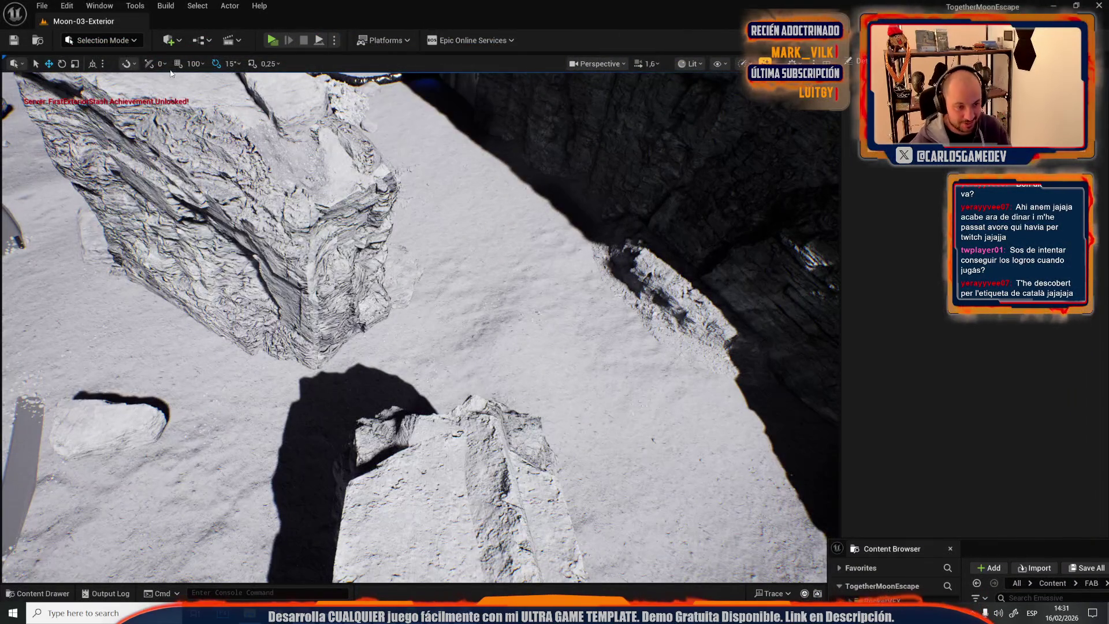
Fly over the white platform, start a play session and pull the red lever with E
left_click_drag(387, 110, 407, 201)
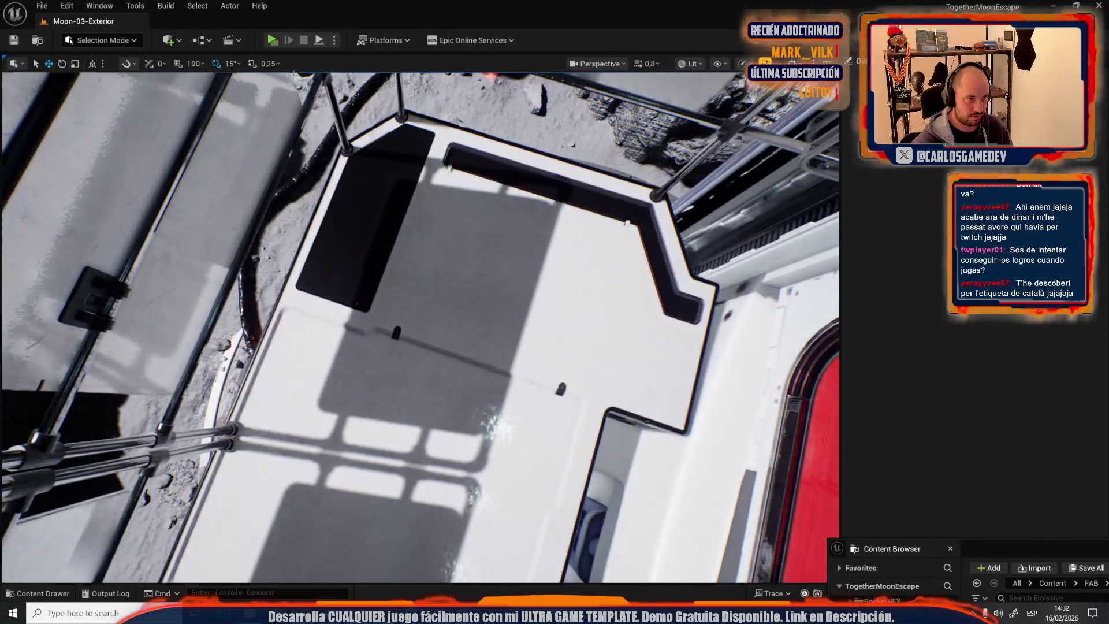
left_click_drag(408, 201, 280, 42)
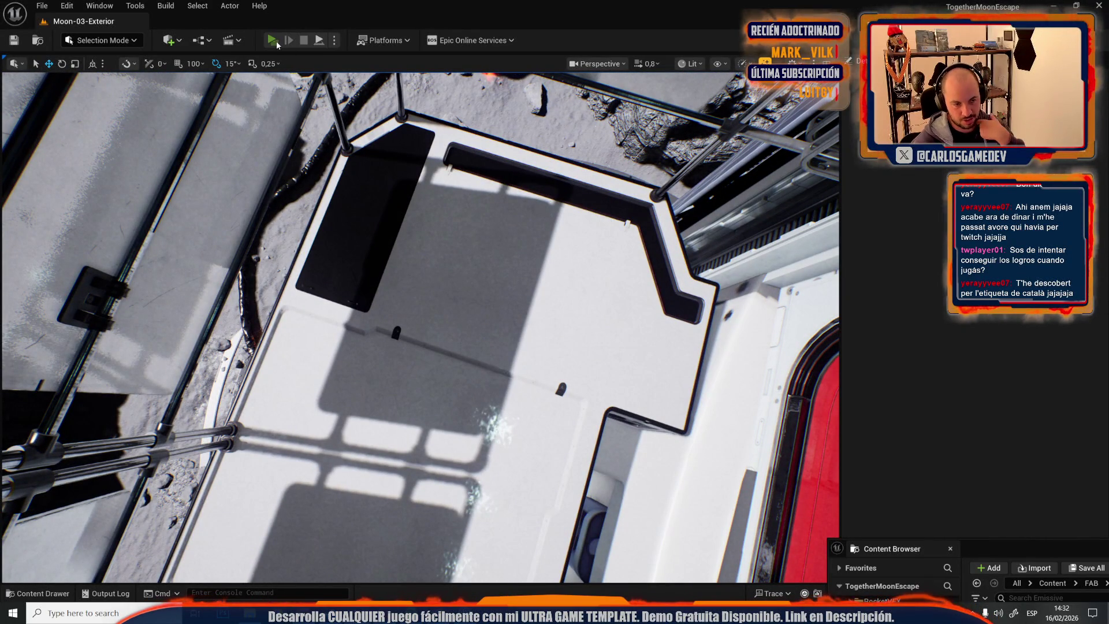
left_click(276, 41)
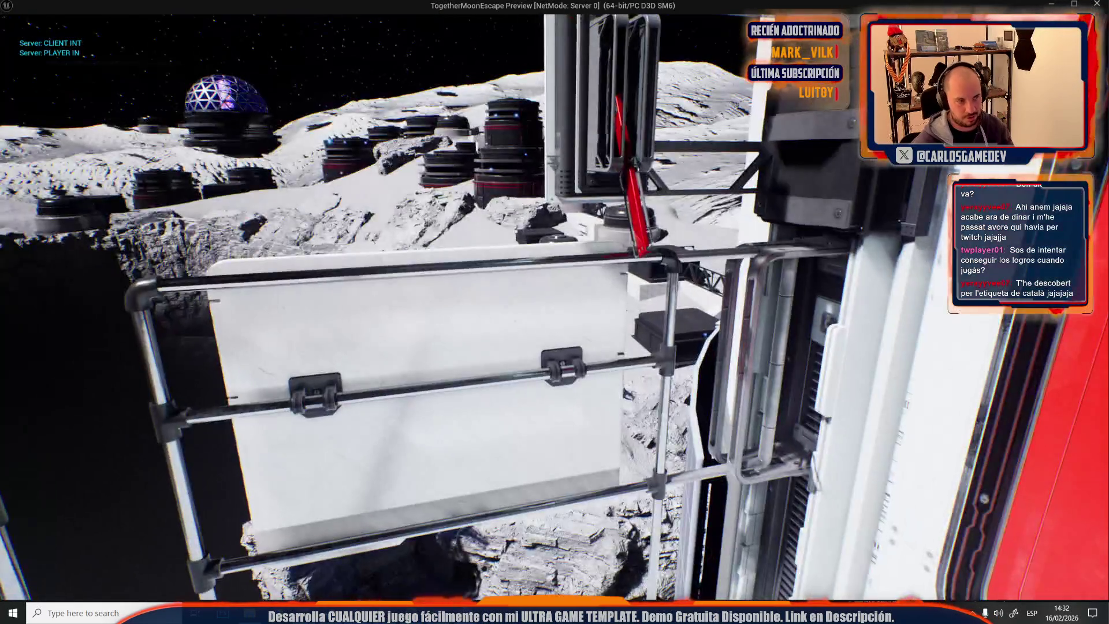
key("Escape")
key("Escape")
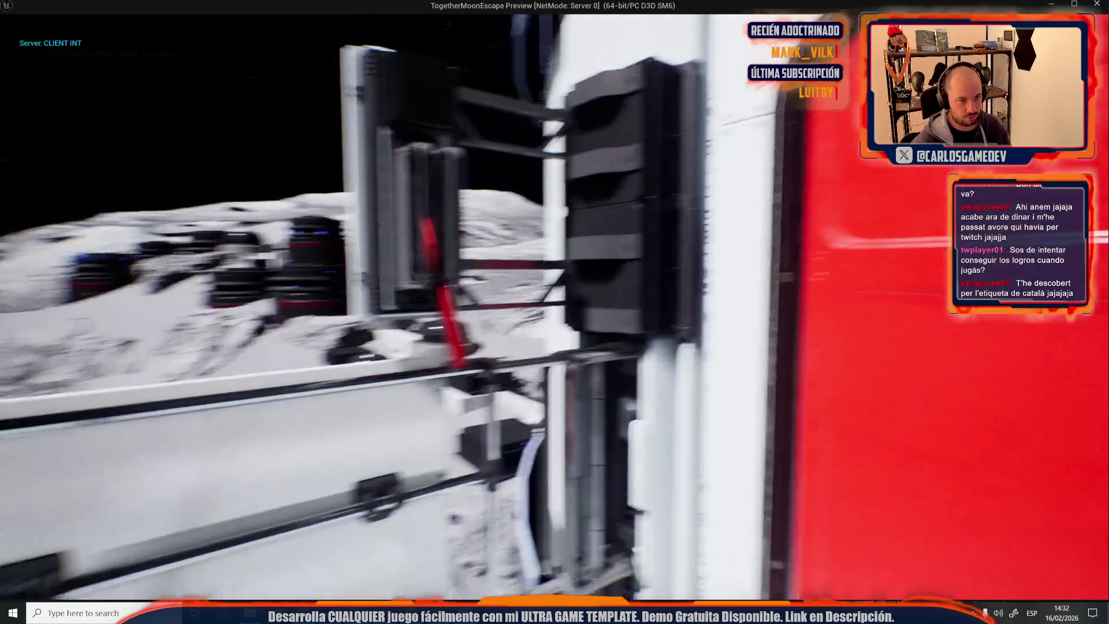
key("e")
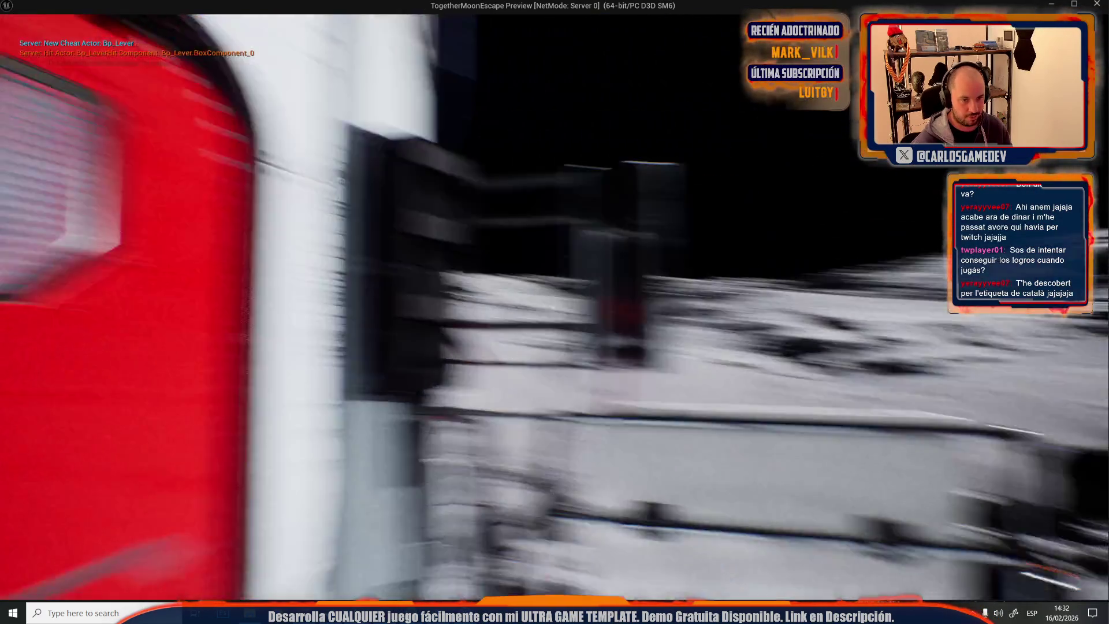
key("e")
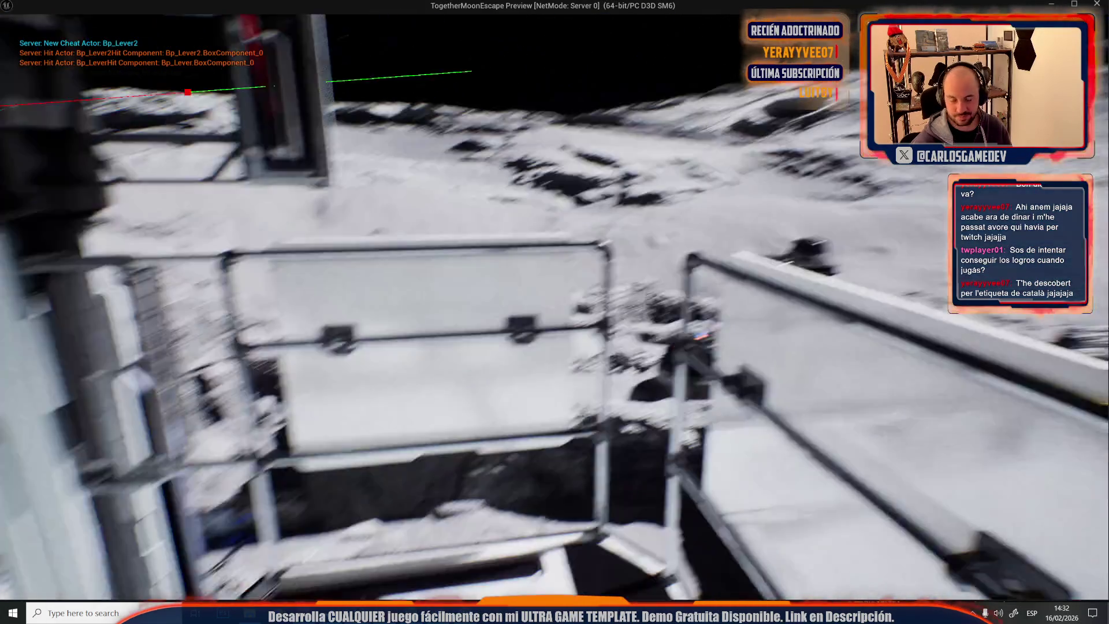
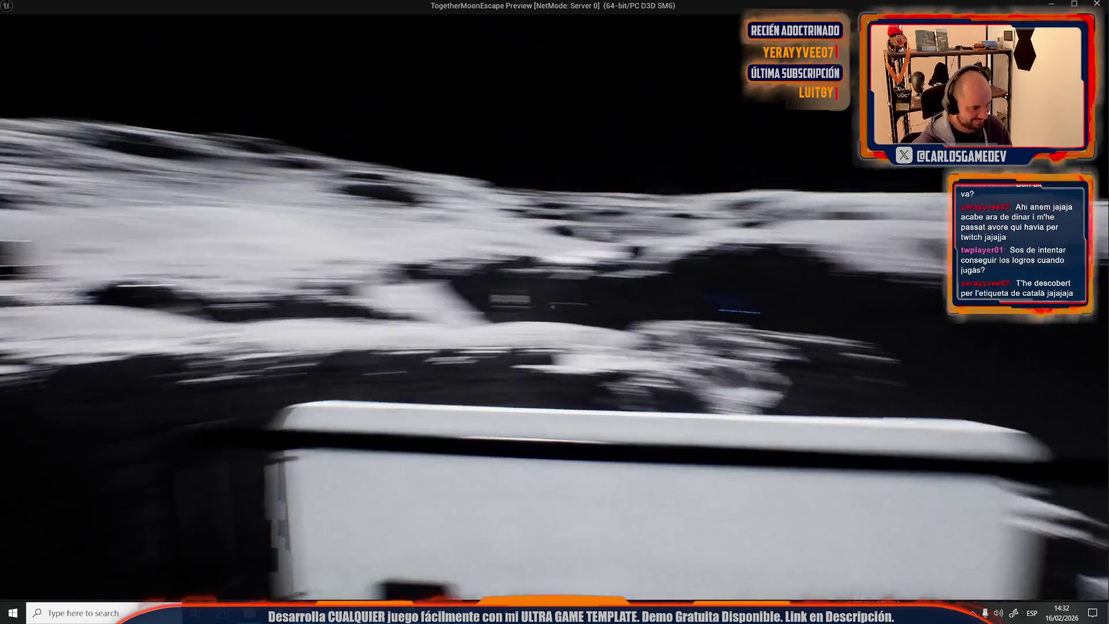
Stop the game preview, nudge the trigger volume on the cliff and save the Moon-03-Exterior map
key("alt+Tab")
key("Escape")
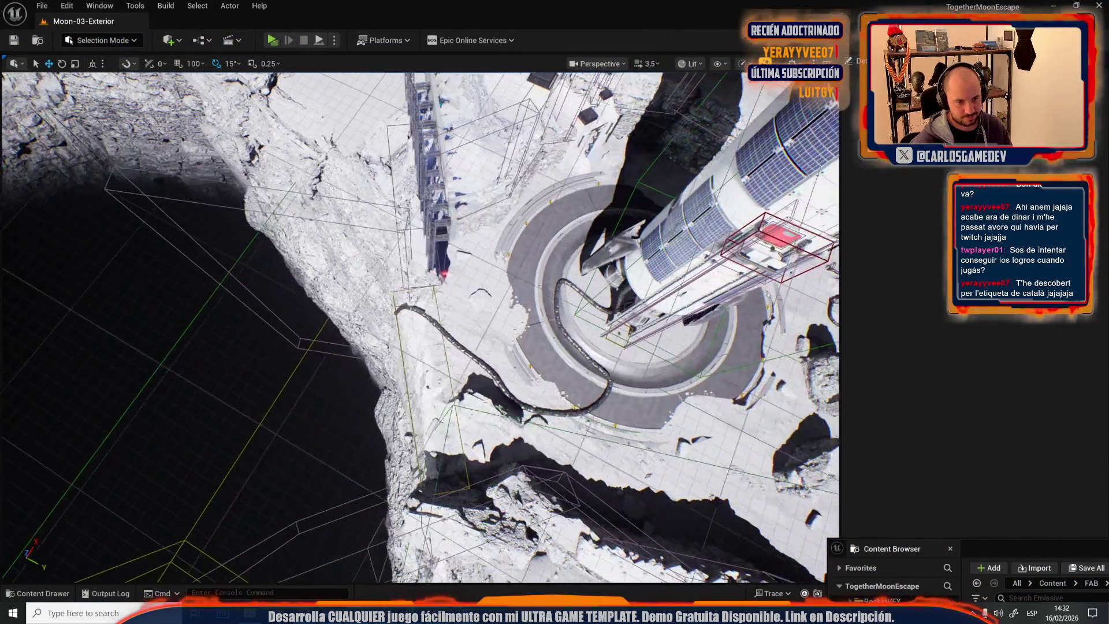
scroll(475, 421, "up", 3)
scroll(475, 421, "up", 2)
left_click(408, 421)
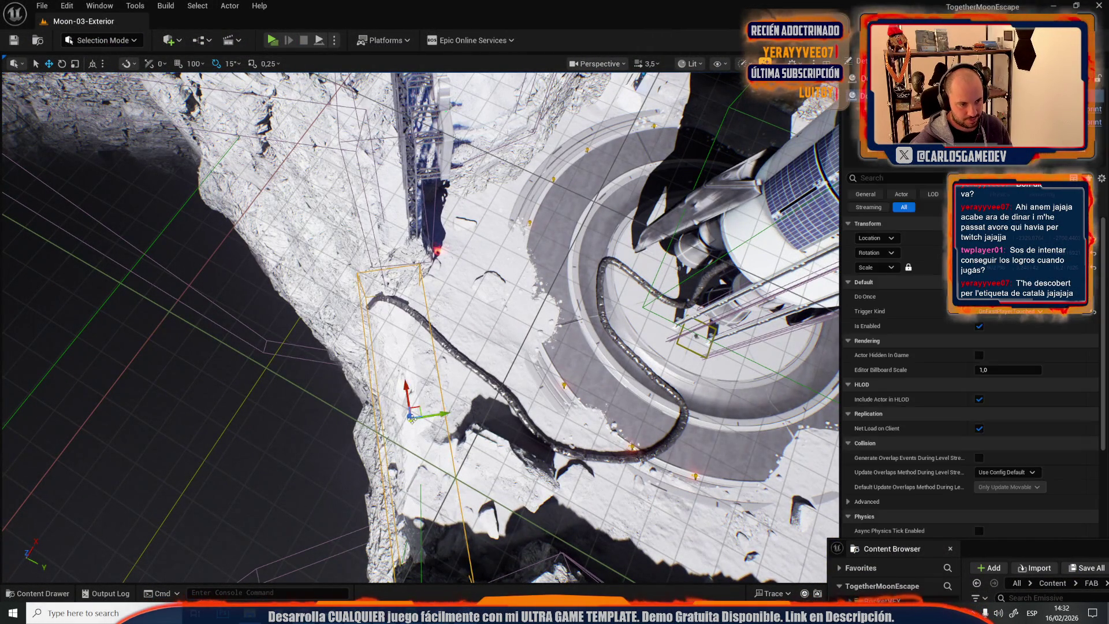
left_click_drag(415, 406, 427, 407)
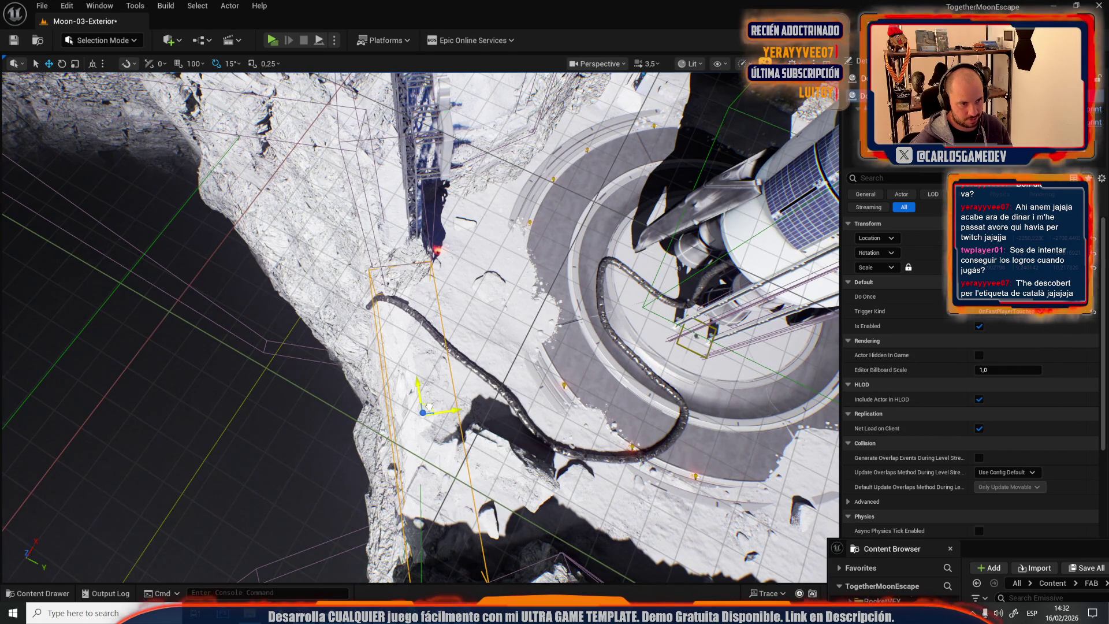
key("ctrl+s")
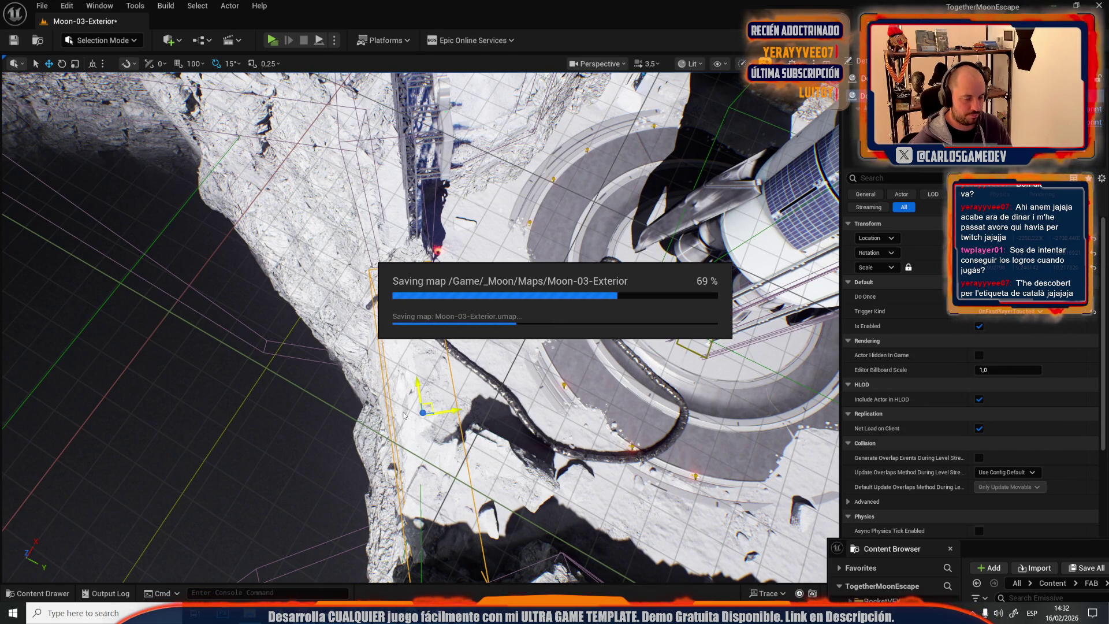
Copy the English achievement rows B628:B689 from the spreadsheet and bring them to ChatGPT
key("alt+Tab")
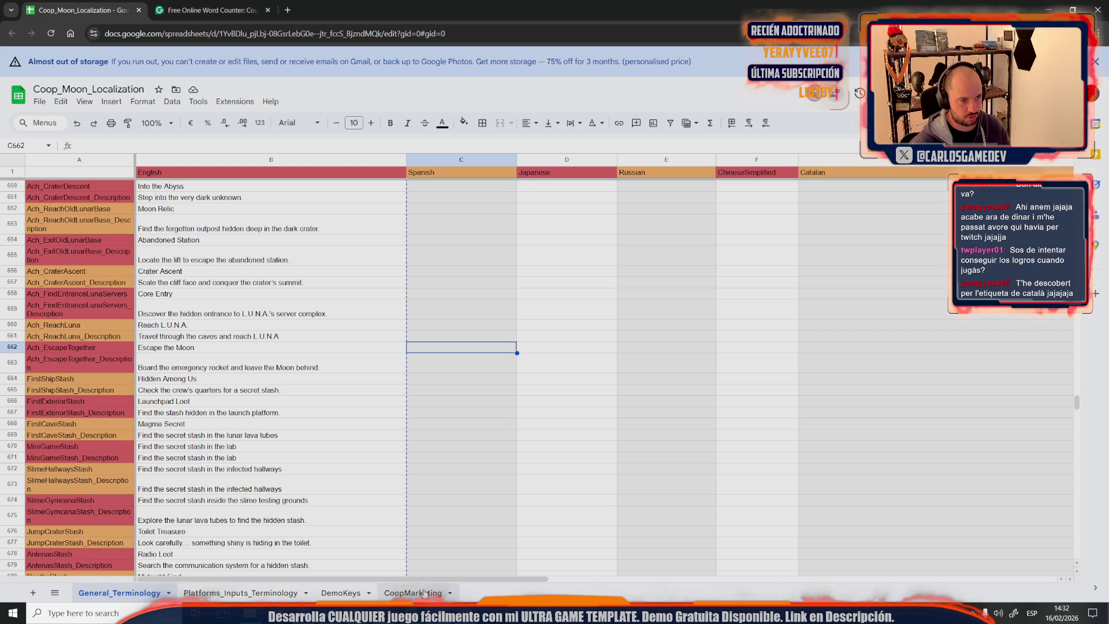
scroll(345, 446, "down", 5)
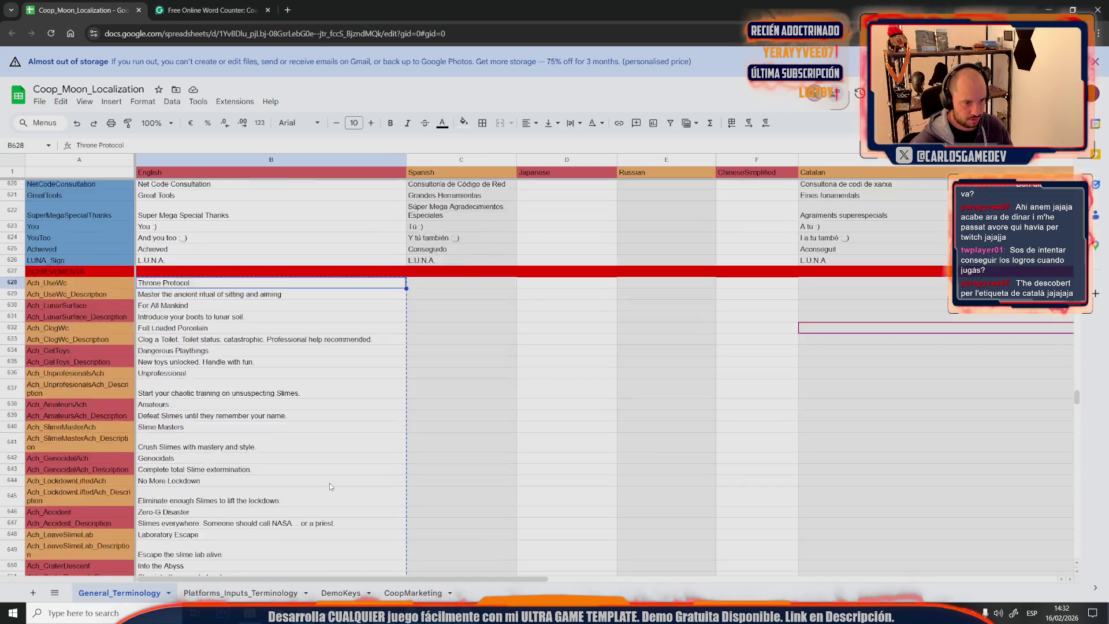
scroll(329, 482, "up", 1)
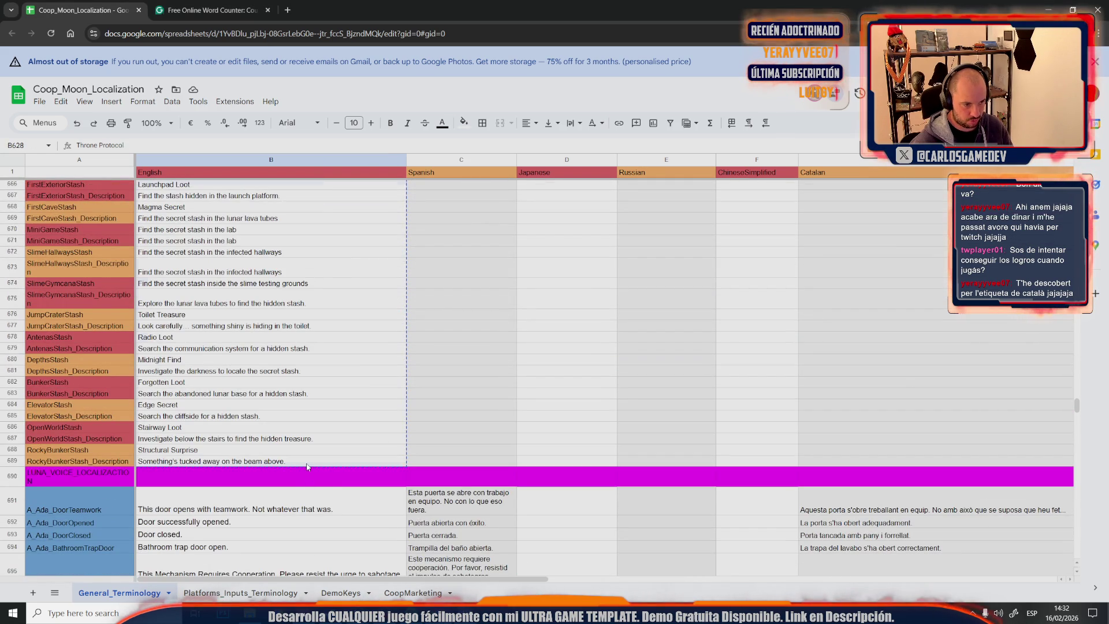
key("ctrl+shift+Down")
key("alt+Tab")
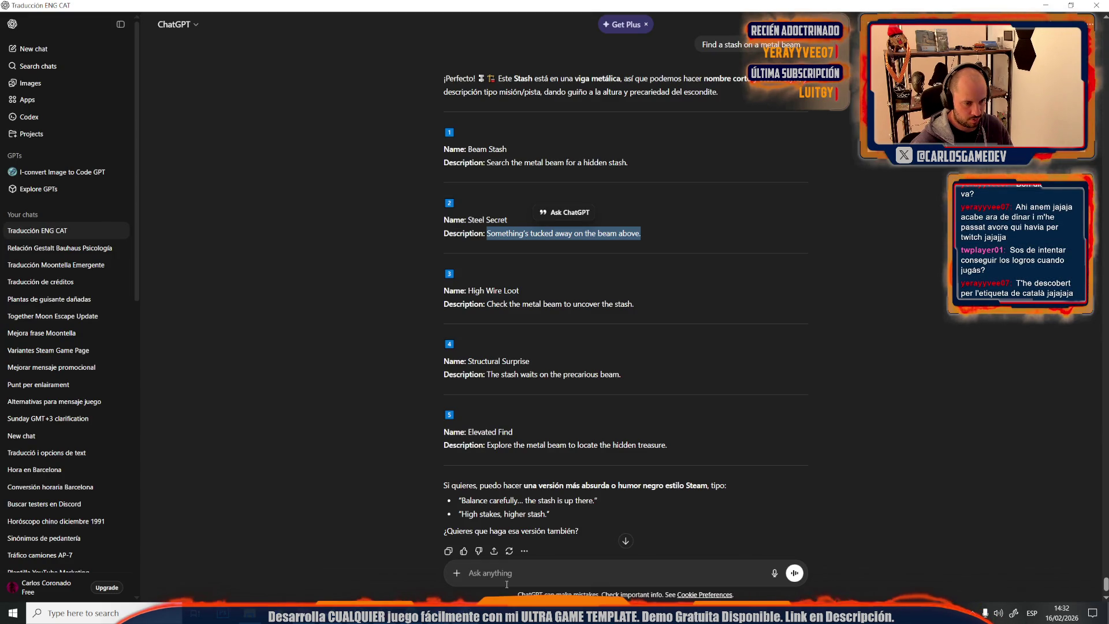
Send 'Traduce a ESP' for the beam stash achievements, then start a new empty chat
left_click(518, 577)
type("Traduc")
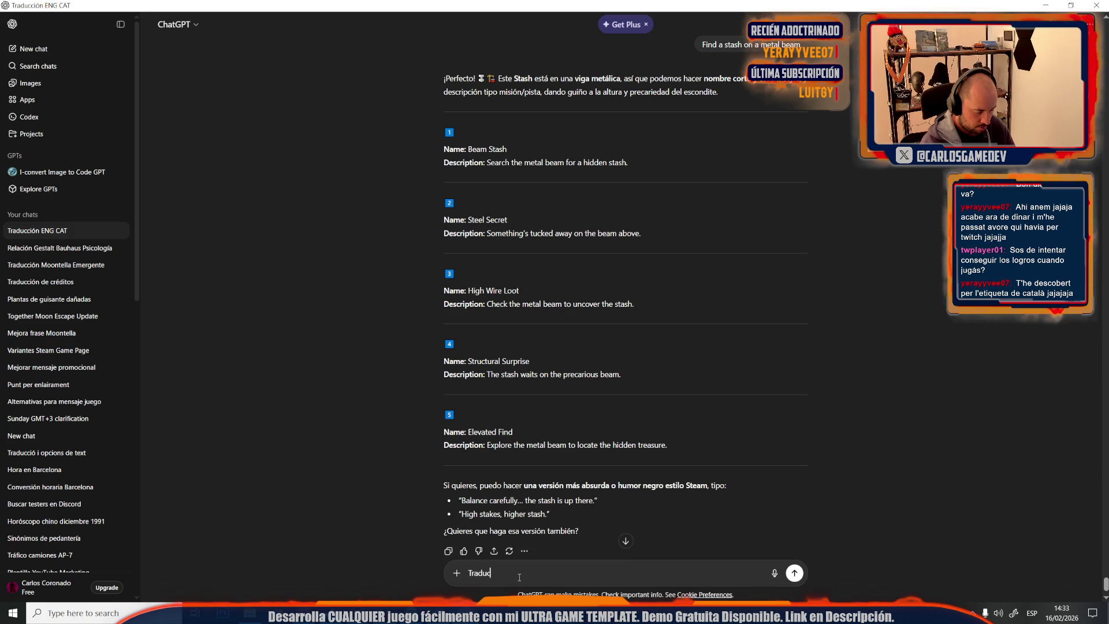
type("e a ESP")
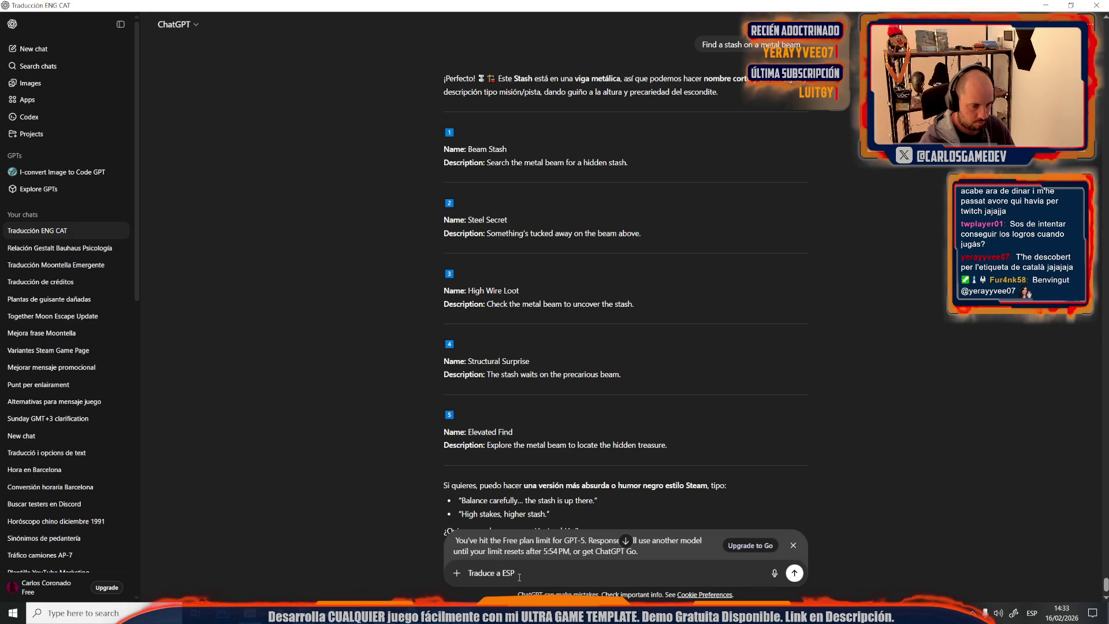
key("Return")
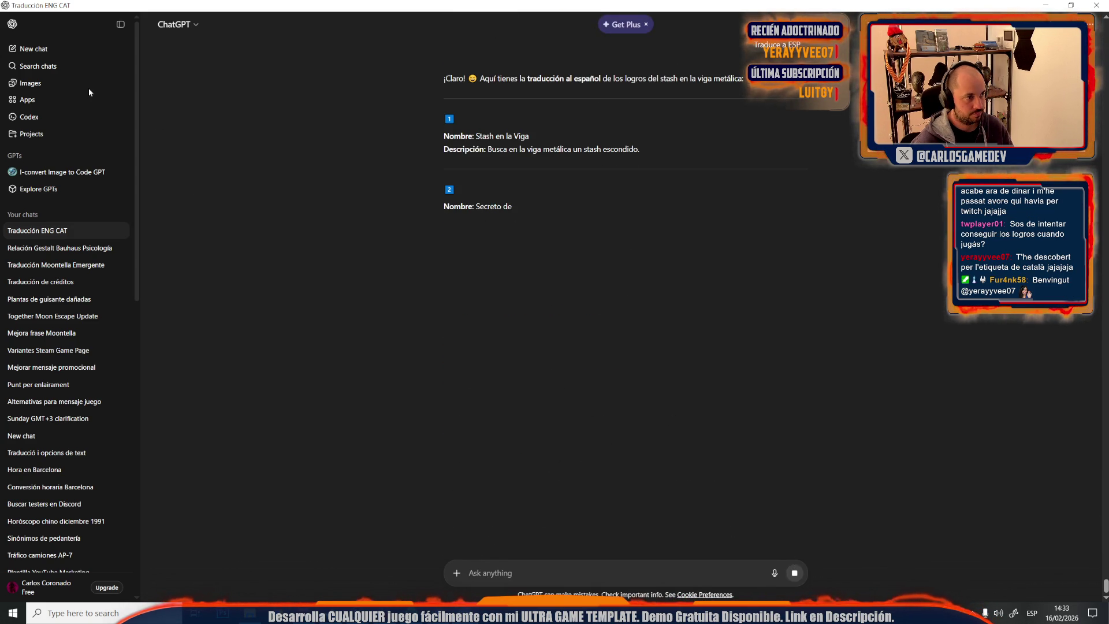
left_click(33, 48)
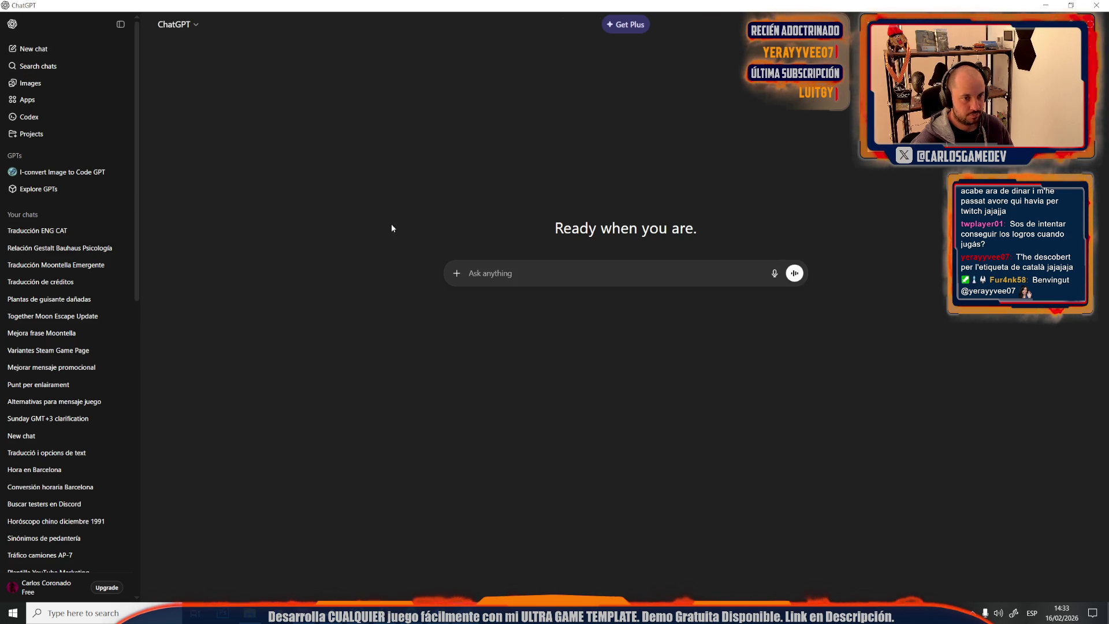
type("Tr")
type("duce a ENG:")
Send the pasted achievement list for Spanish translation and stop the response
key("ctrl+v")
key("Return")
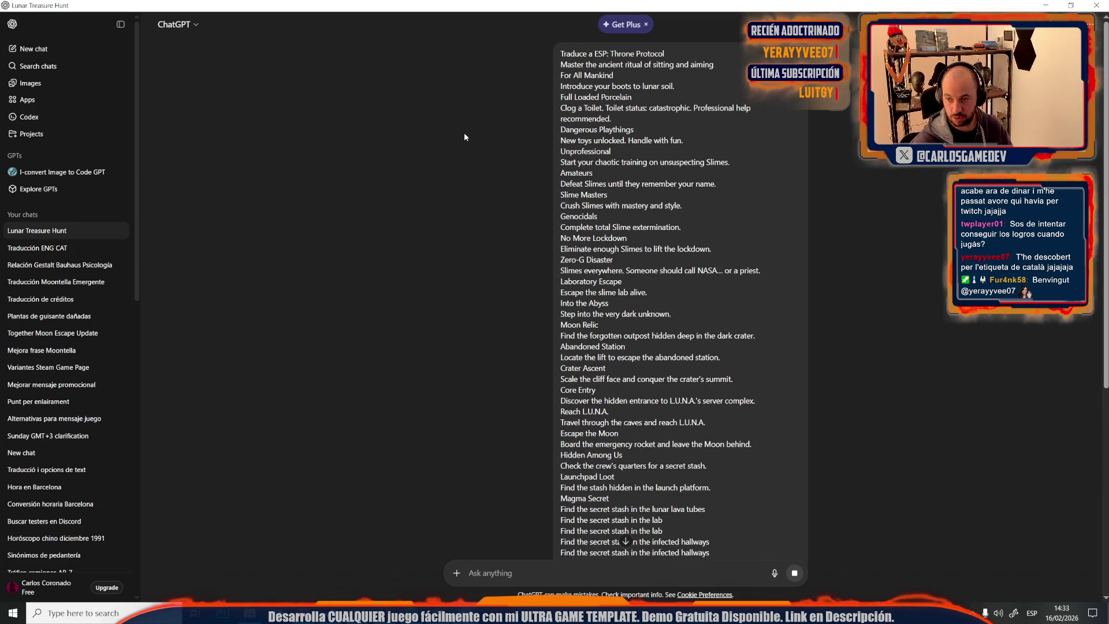
scroll(578, 178, "down", 2)
scroll(637, 233, "down", 3)
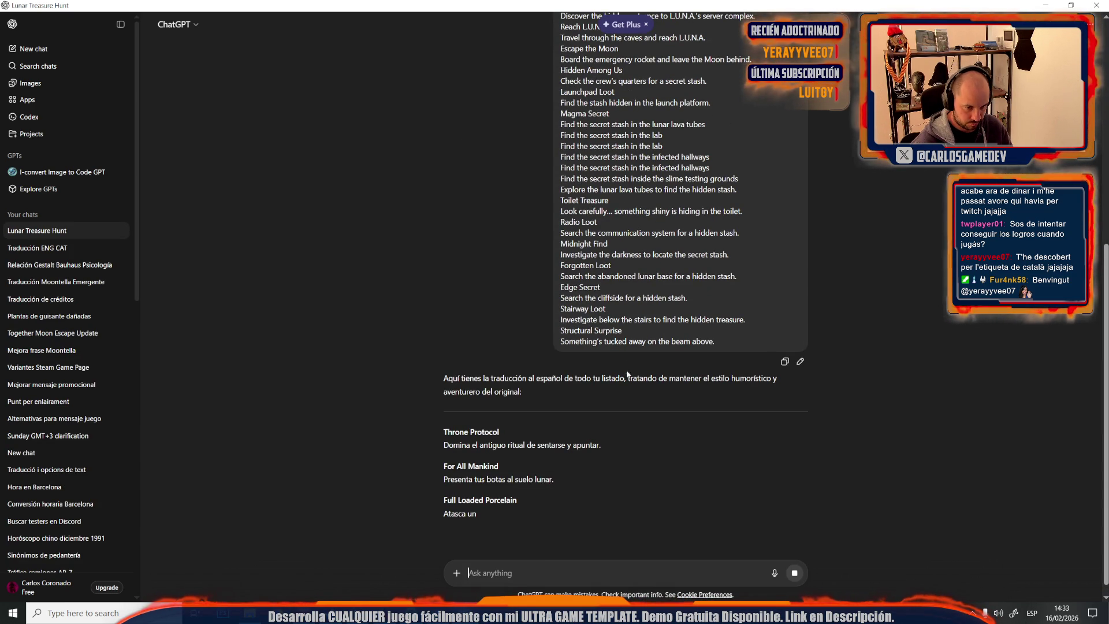
scroll(637, 422, "down", 1)
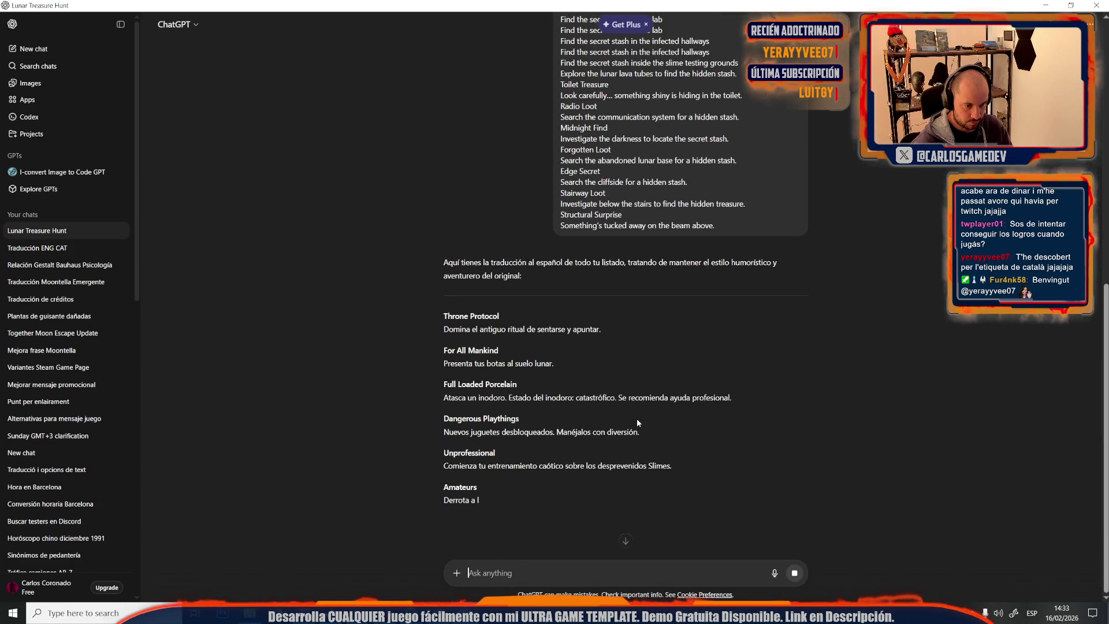
left_click(792, 573)
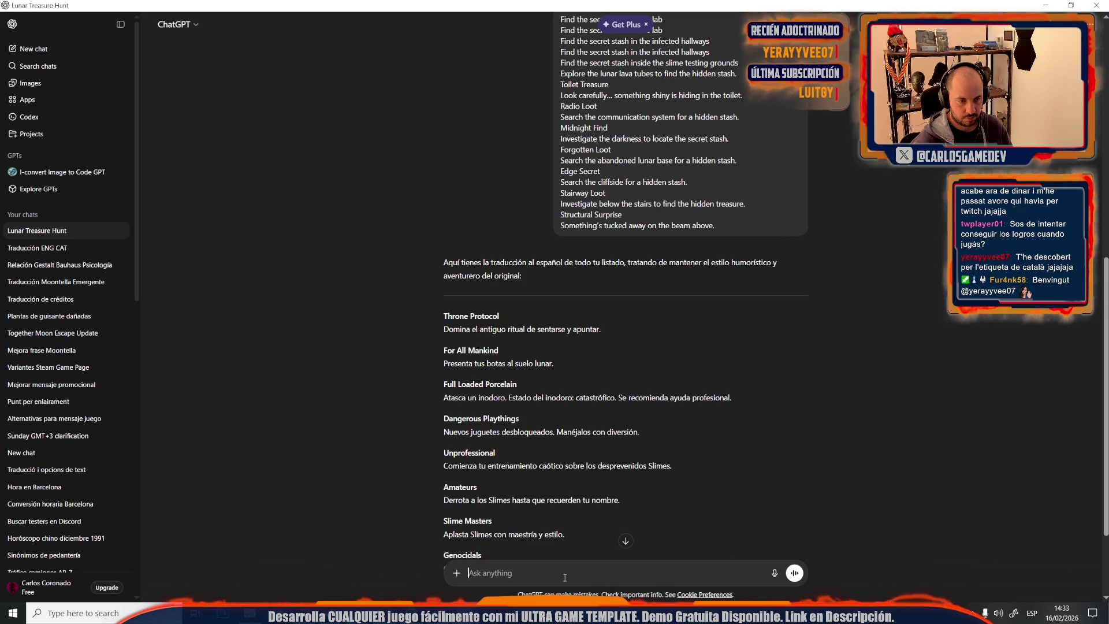
type("Trad")
Follow up with 'Traduce Descripcion Y nombre' to get names and descriptions translated
key("BackSpace")
type("Descirpcion Y nombr")
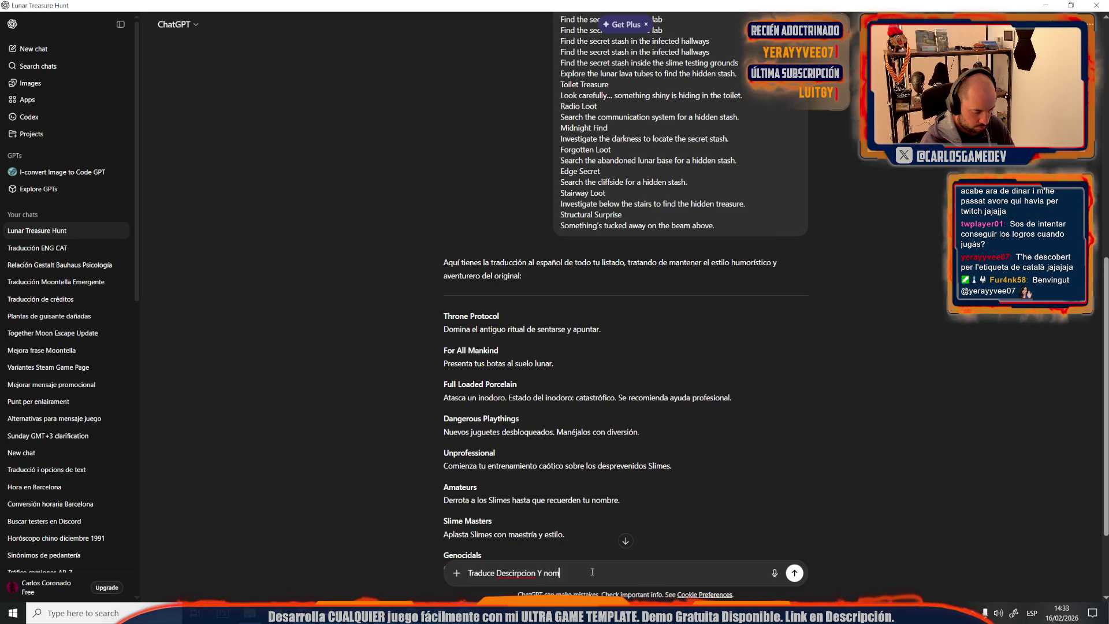
type("e")
key("Return")
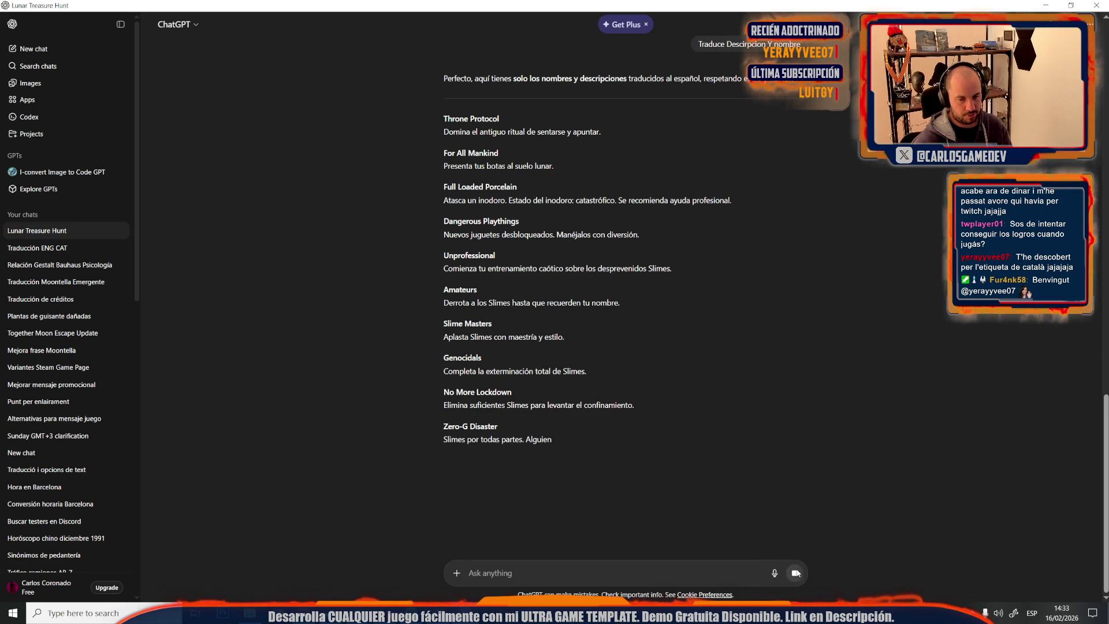
In a new chat, send a localized translation request with the achievement list pasted below it
left_click(35, 49)
type("Tra")
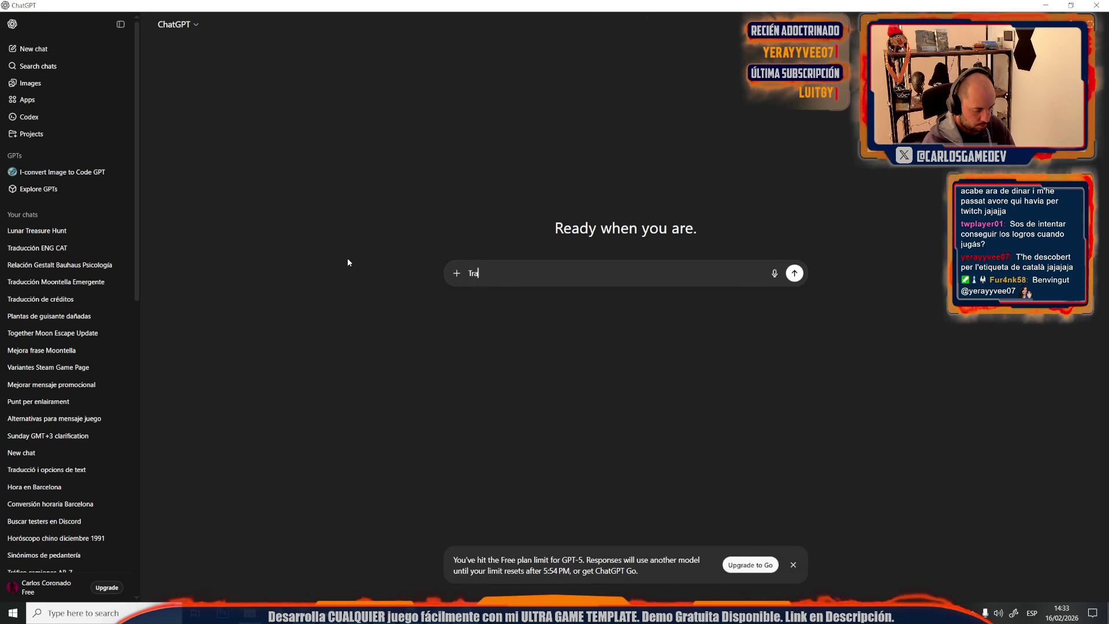
type("duce todo esto al")
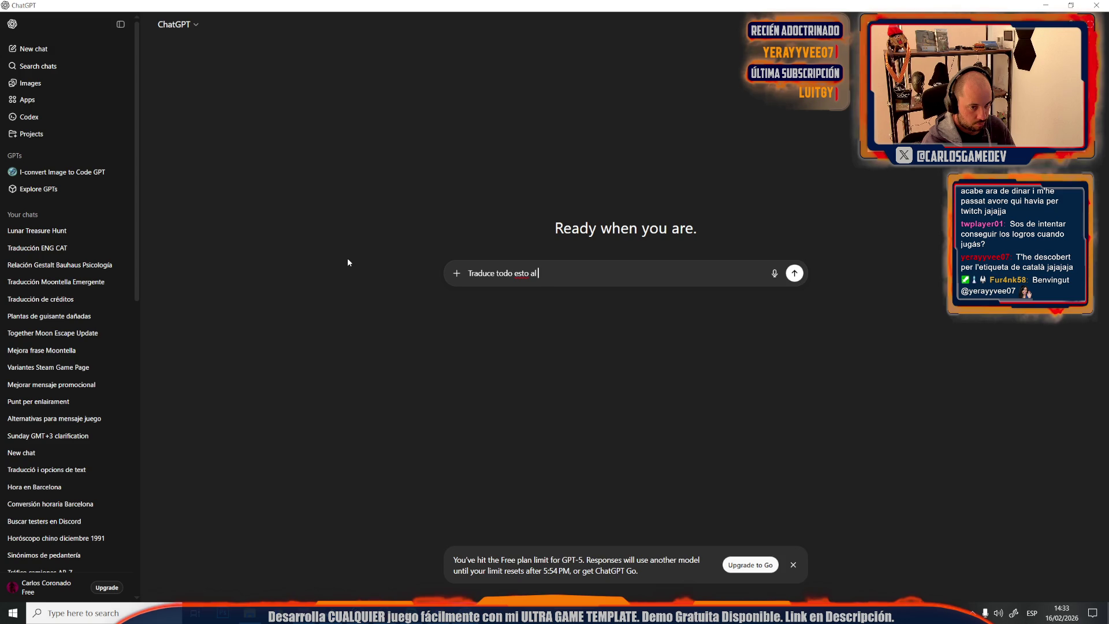
type("ñol:")
key("ctrl+v")
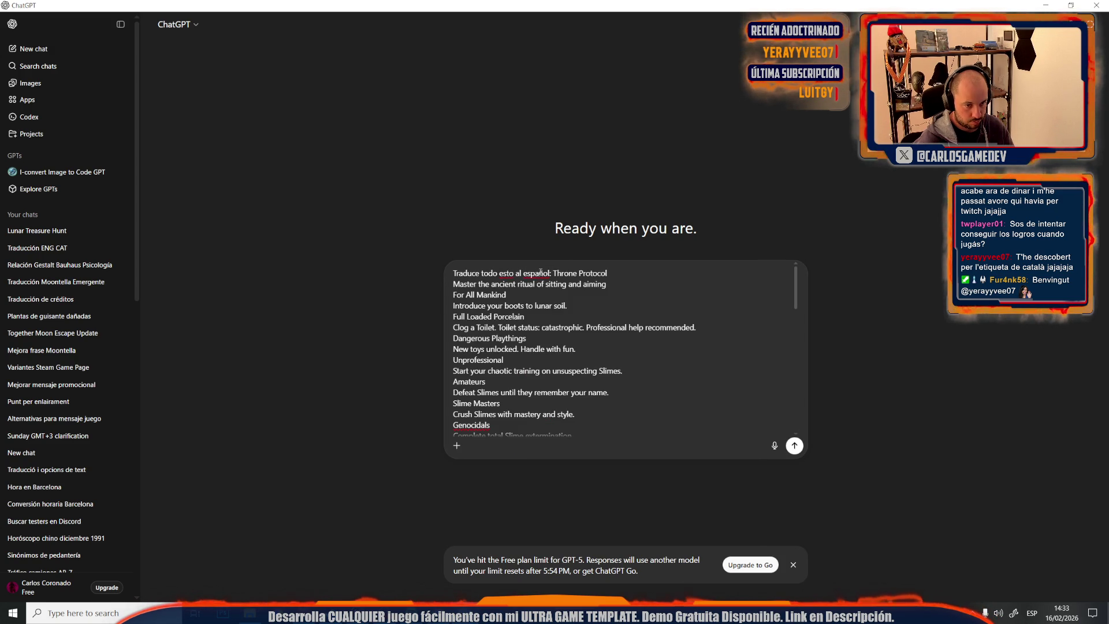
left_click(548, 273)
key("BackSpace")
type(", localizxando")
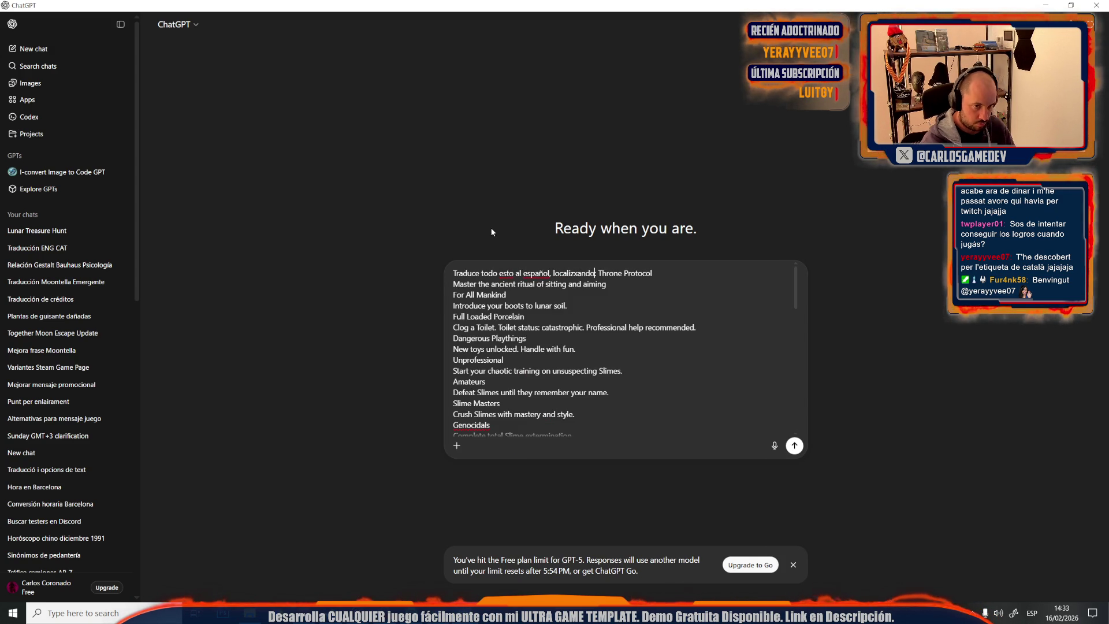
key("shift+Return")
key("shift+Return")
key("Return")
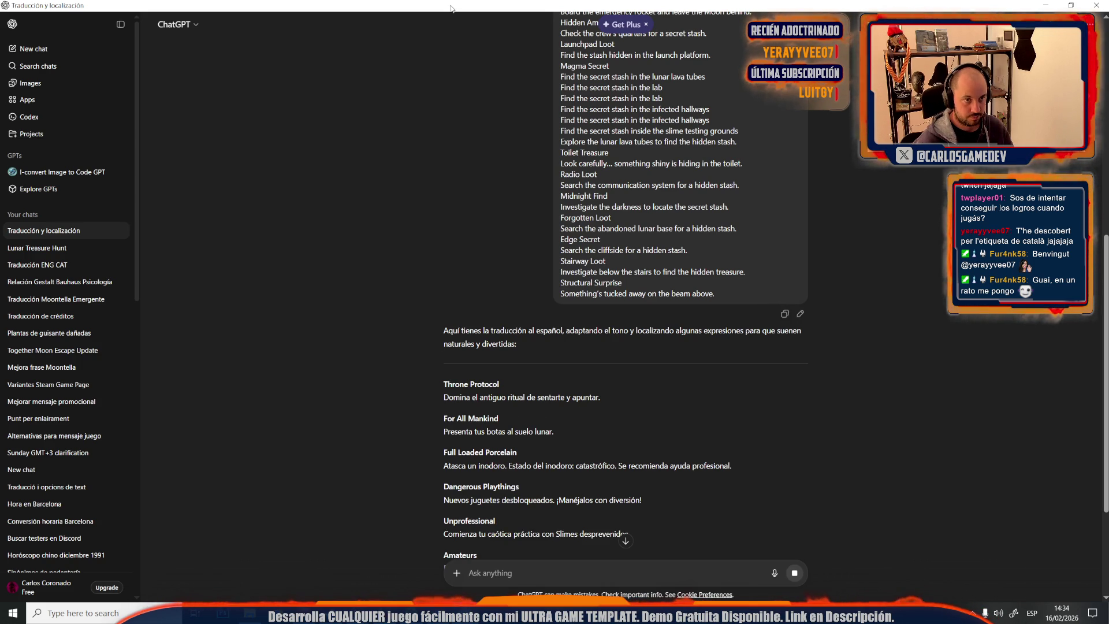
scroll(475, 369, "down", 3)
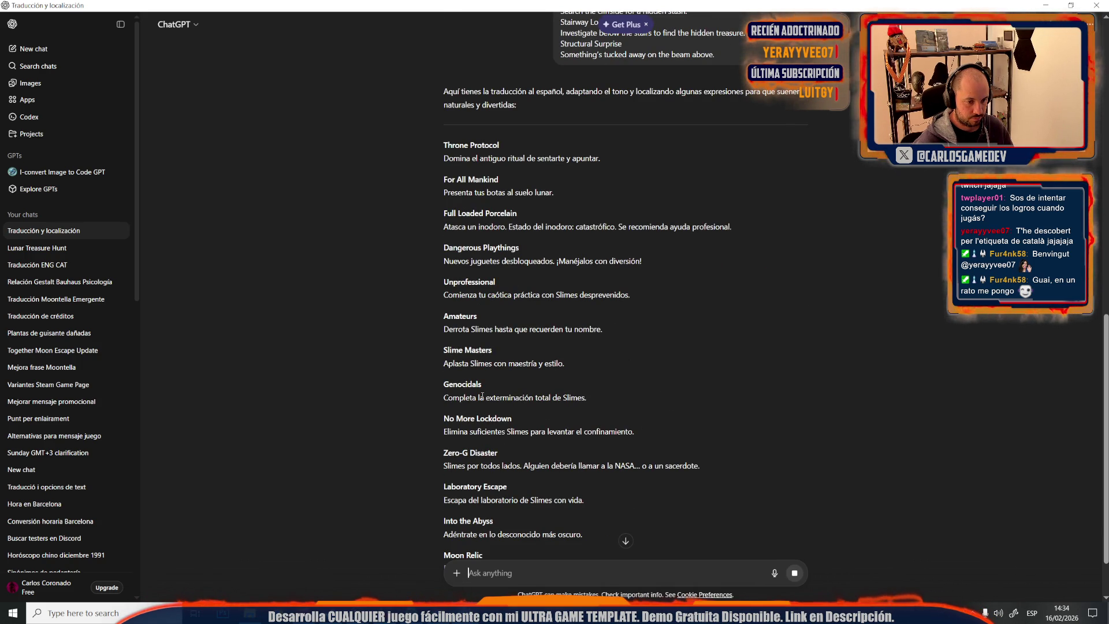
scroll(482, 396, "down", 2)
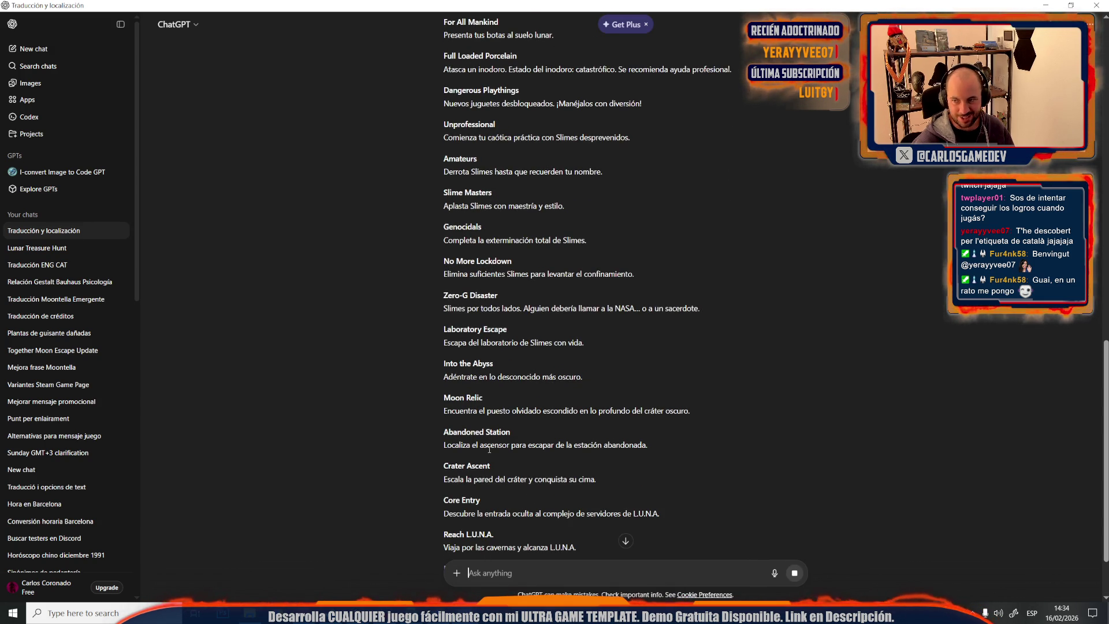
scroll(489, 449, "up", 4)
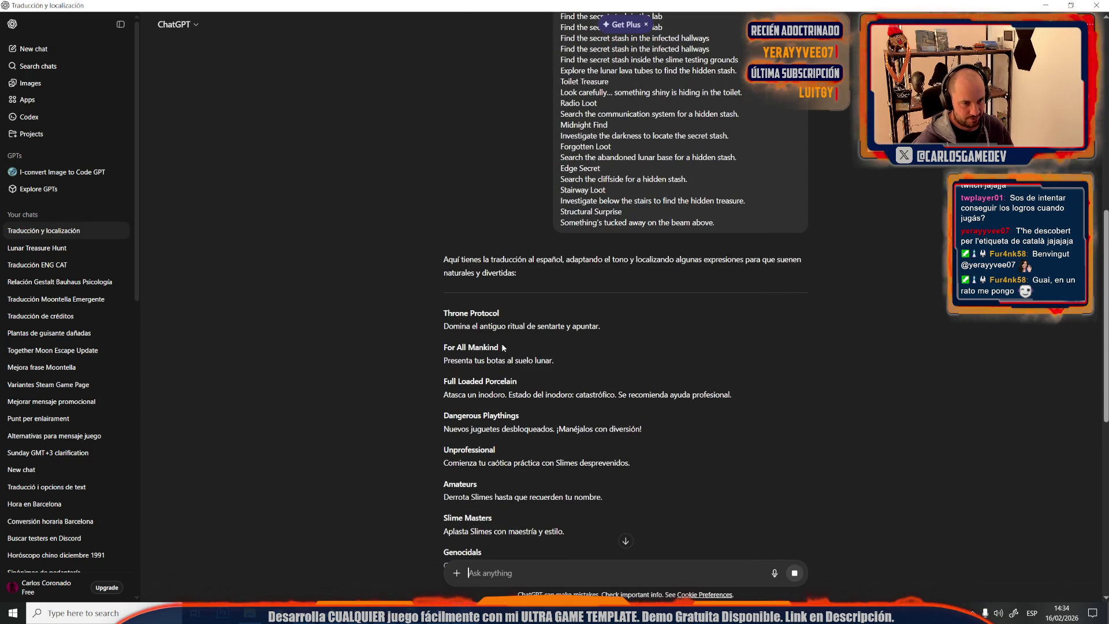
scroll(502, 347, "down", 5)
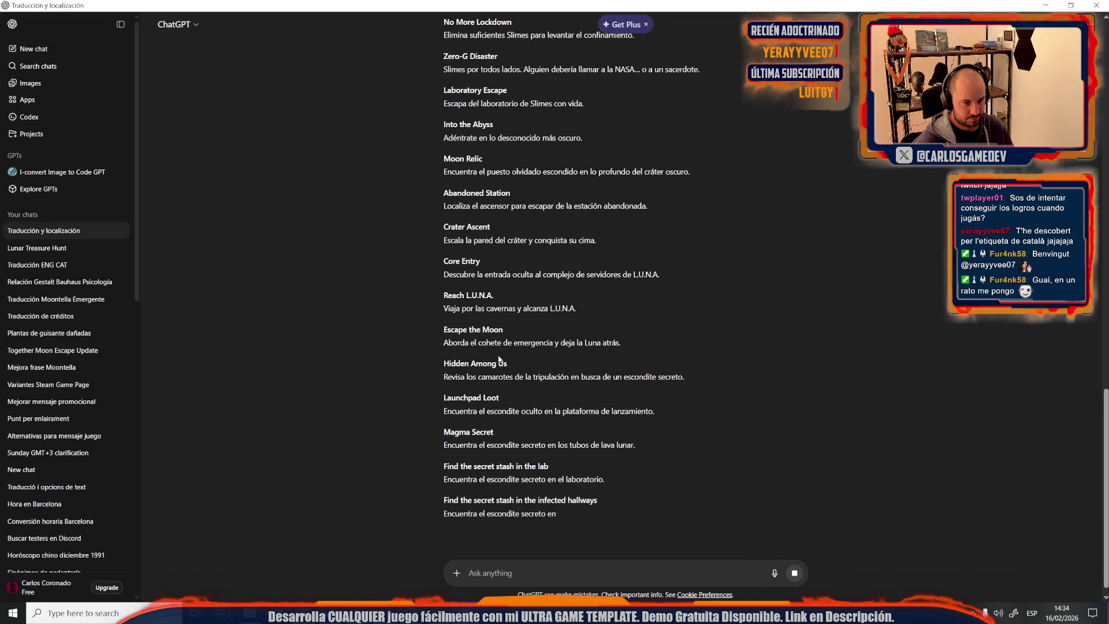
scroll(498, 409, "down", 1)
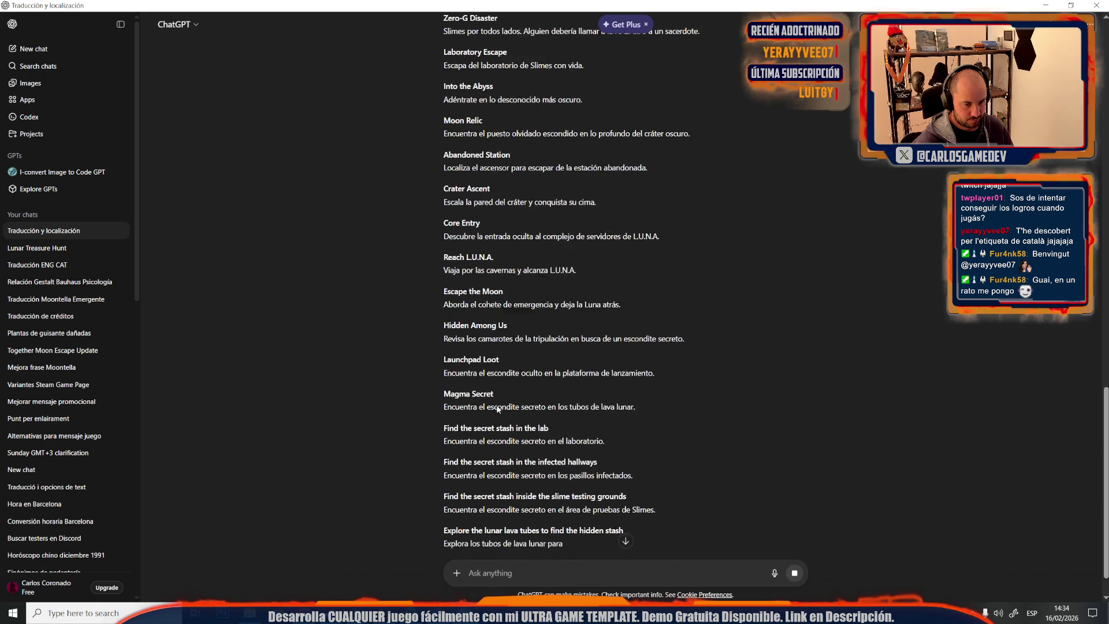
scroll(497, 408, "up", 5)
scroll(498, 408, "up", 4)
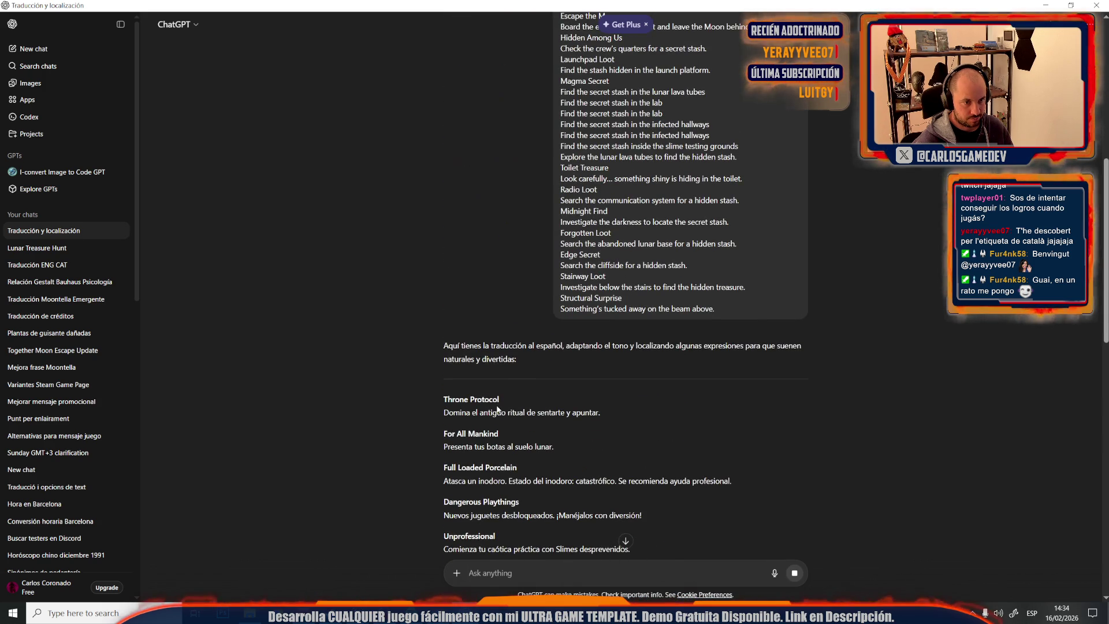
scroll(444, 410, "up", 1)
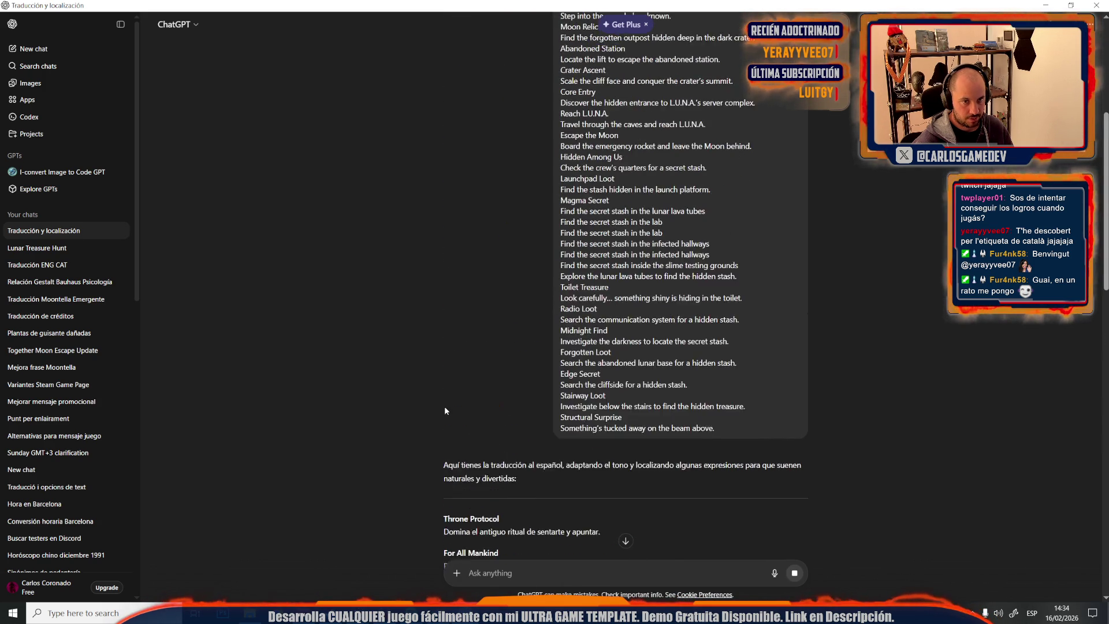
scroll(445, 410, "up", 1)
scroll(445, 410, "up", 2)
scroll(445, 410, "up", 1)
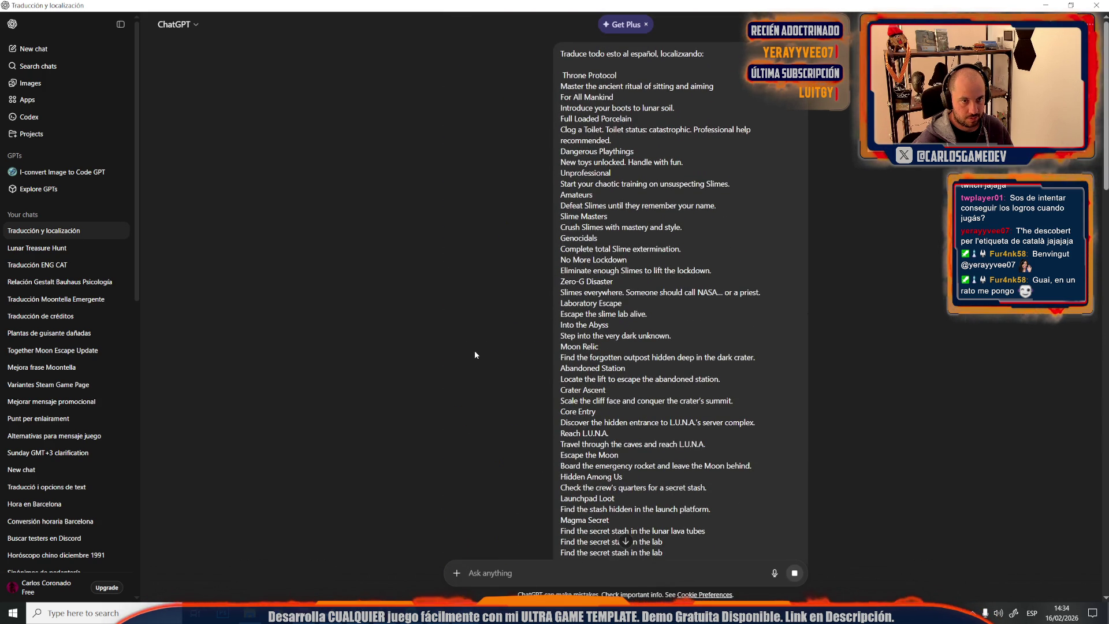
scroll(474, 354, "down", 1)
scroll(472, 403, "down", 5)
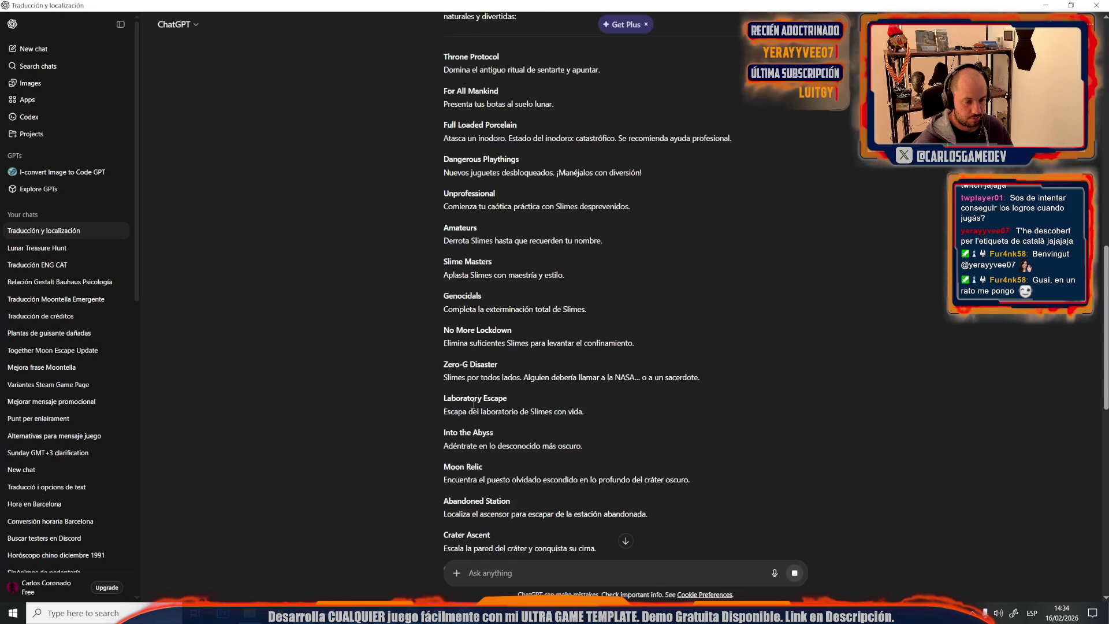
scroll(472, 441, "down", 1)
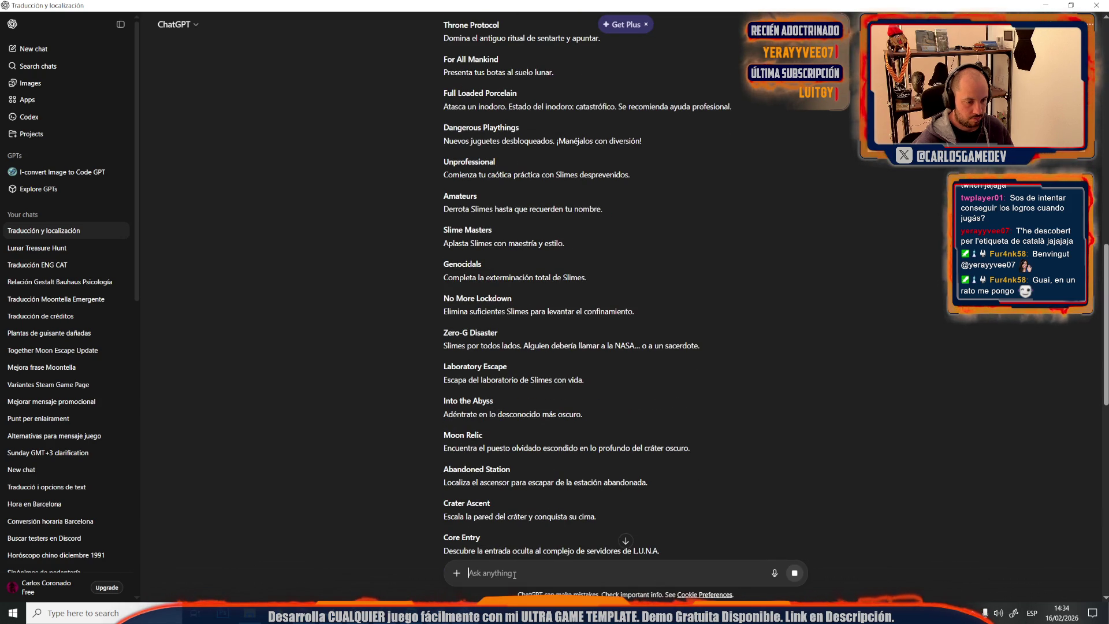
type("po")
Ask ChatGPT to translate the achievement titles as well
key("BackSpace")
key("BackSpace")
type("l")
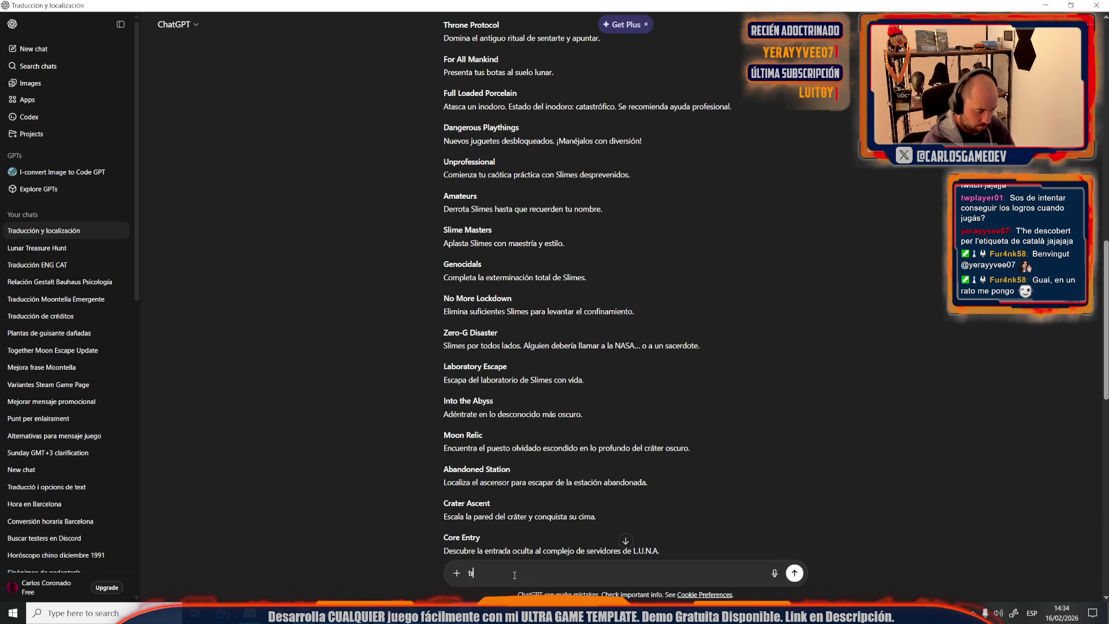
key("BackSpace")
key("BackSpace")
type("raduce tambien")
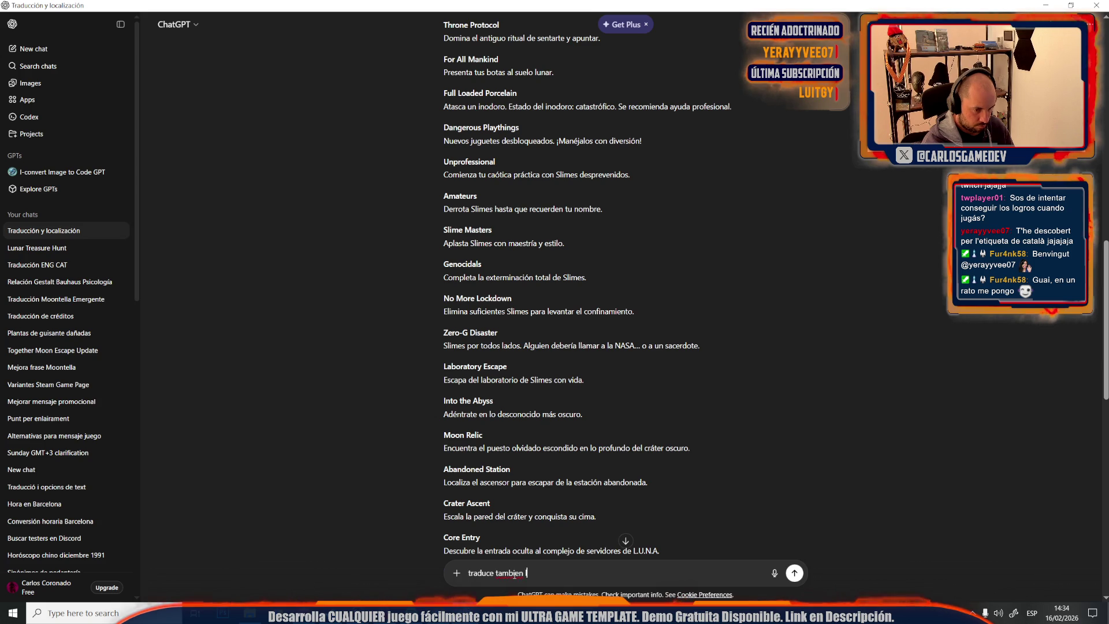
type("los titulos como \"thrones pro")
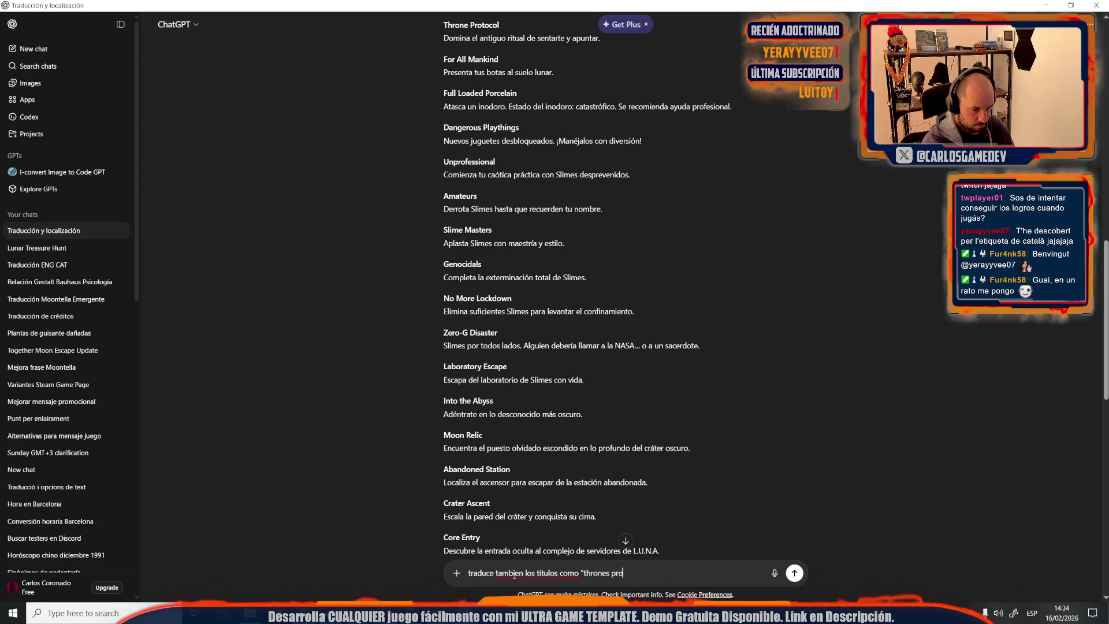
type("tocol\"")
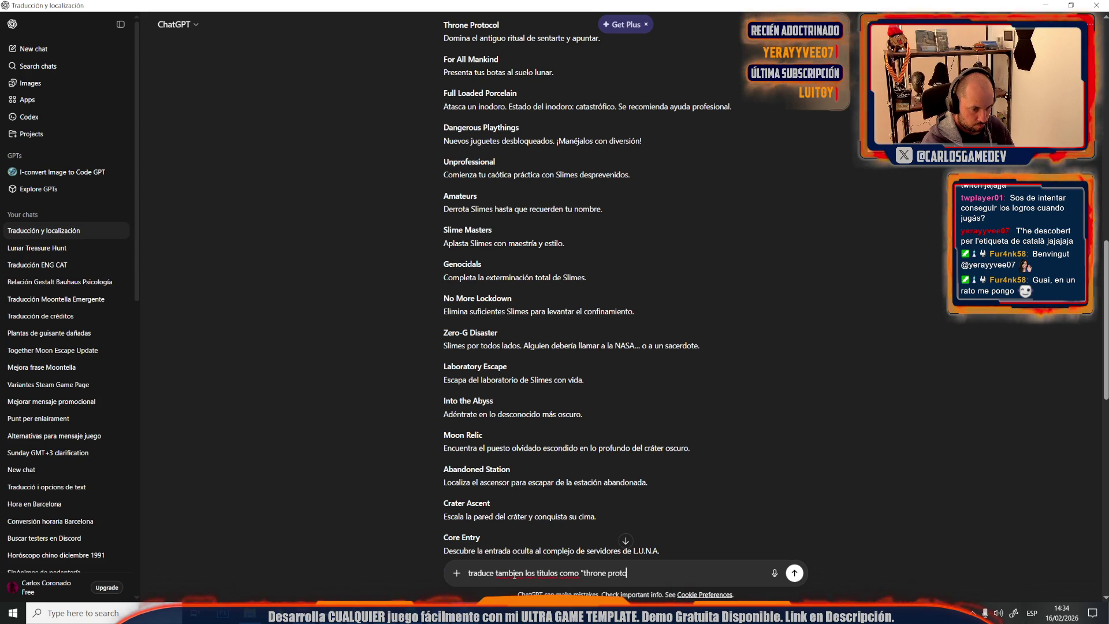
key("Return")
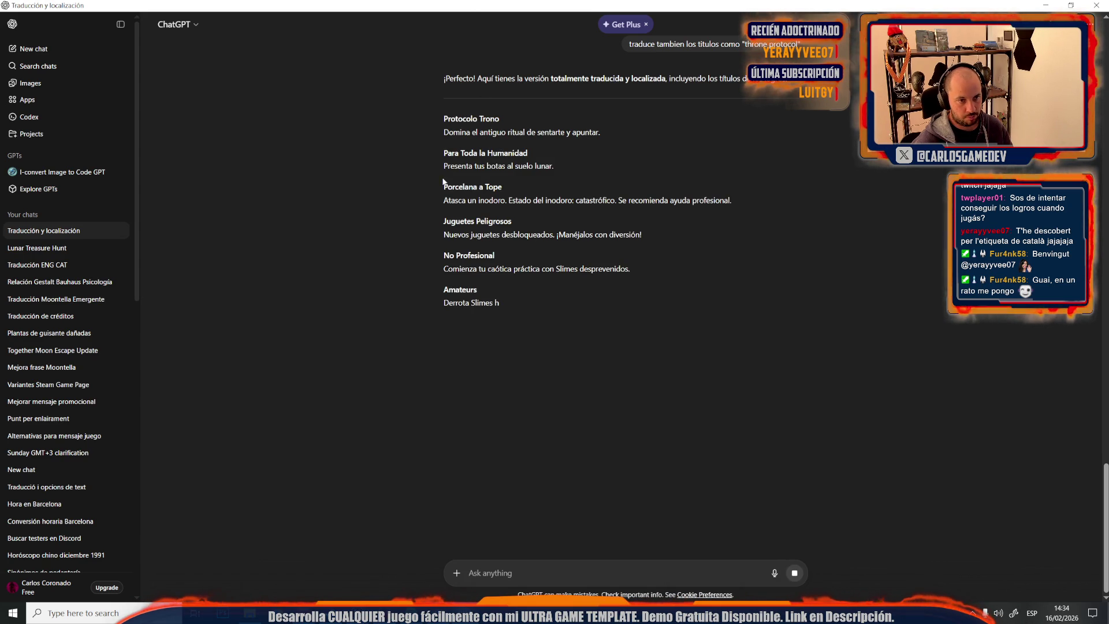
Copy the translated title 'Protocolo Trono' and return to the spreadsheet
left_click_drag(511, 123, 442, 119)
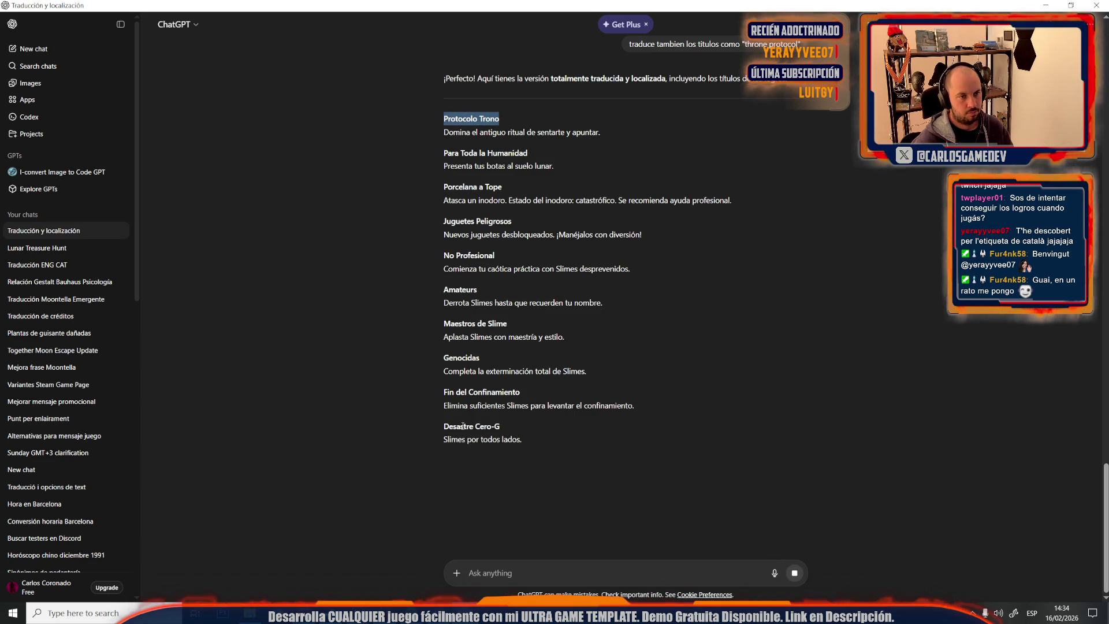
key("alt+Tab")
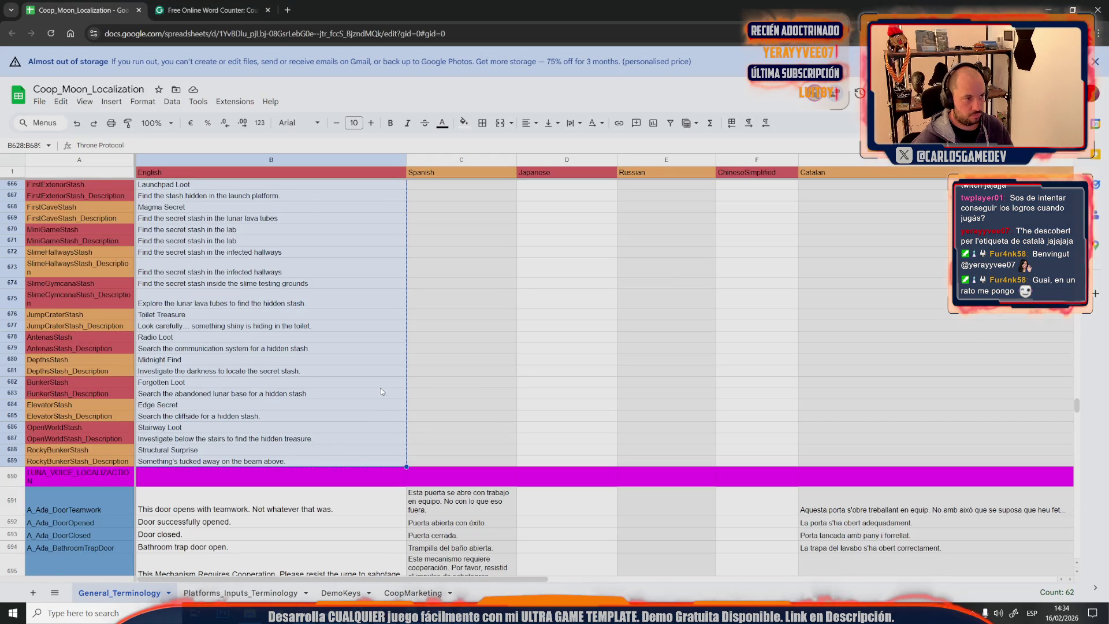
scroll(379, 381, "up", 5)
scroll(380, 393, "up", 5)
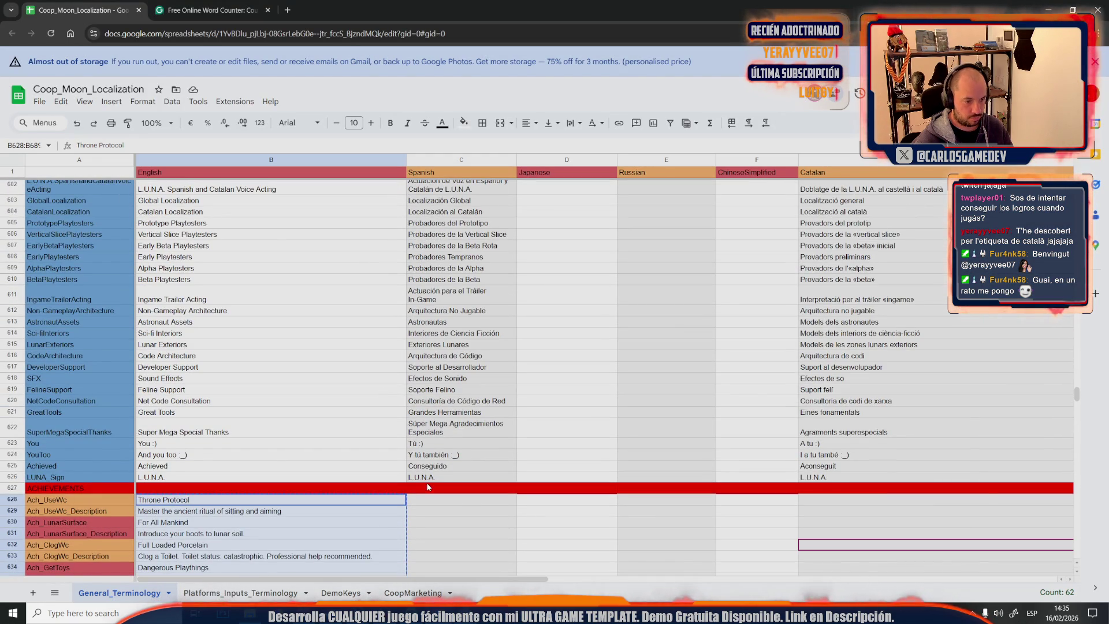
Enter 'Protocolo del Trono' in C628 for Throne Protocol and return to ChatGPT
left_click(427, 500)
type("Protocolo Trono")
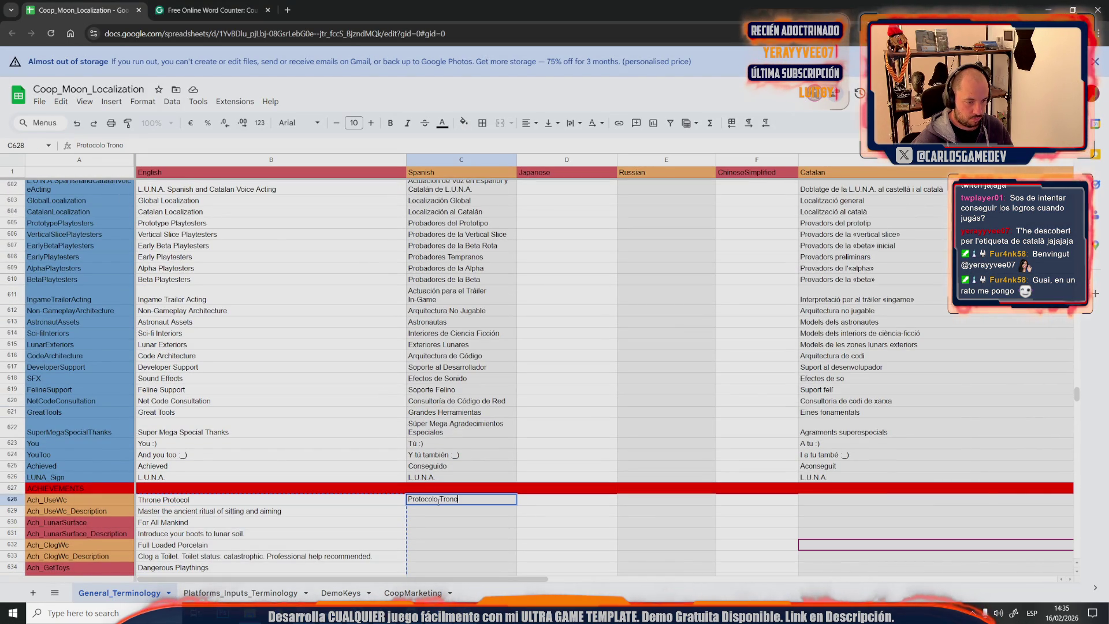
type(" del")
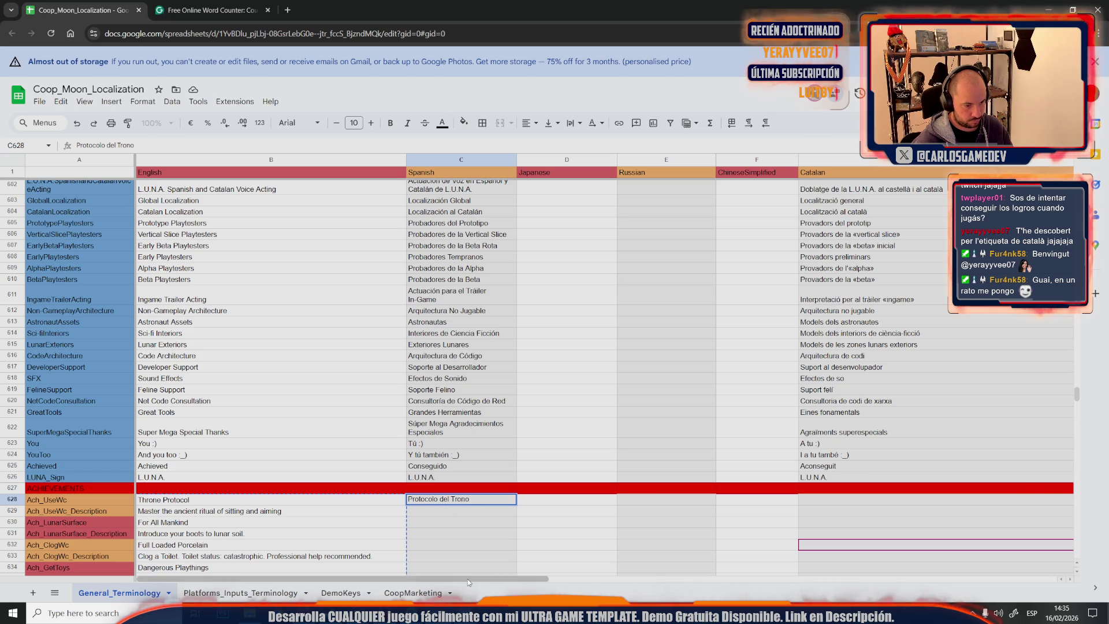
key("alt+Tab")
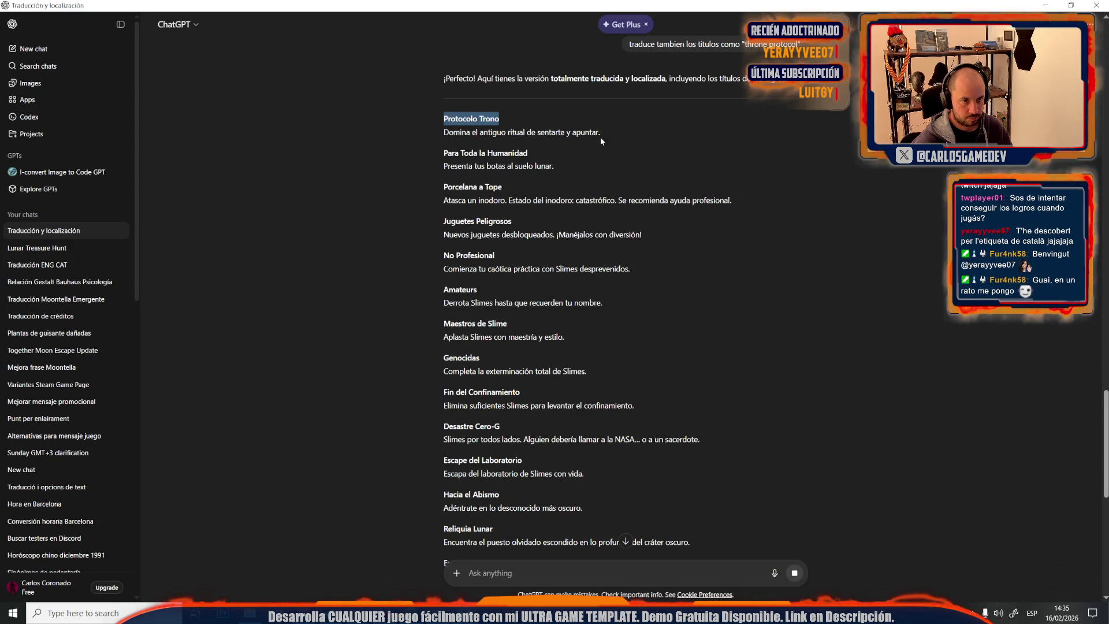
Paste 'Domina el antiguo ritual de sentarte y apuntar.' into C629 as the Throne Protocol description
left_click_drag(600, 132, 434, 131)
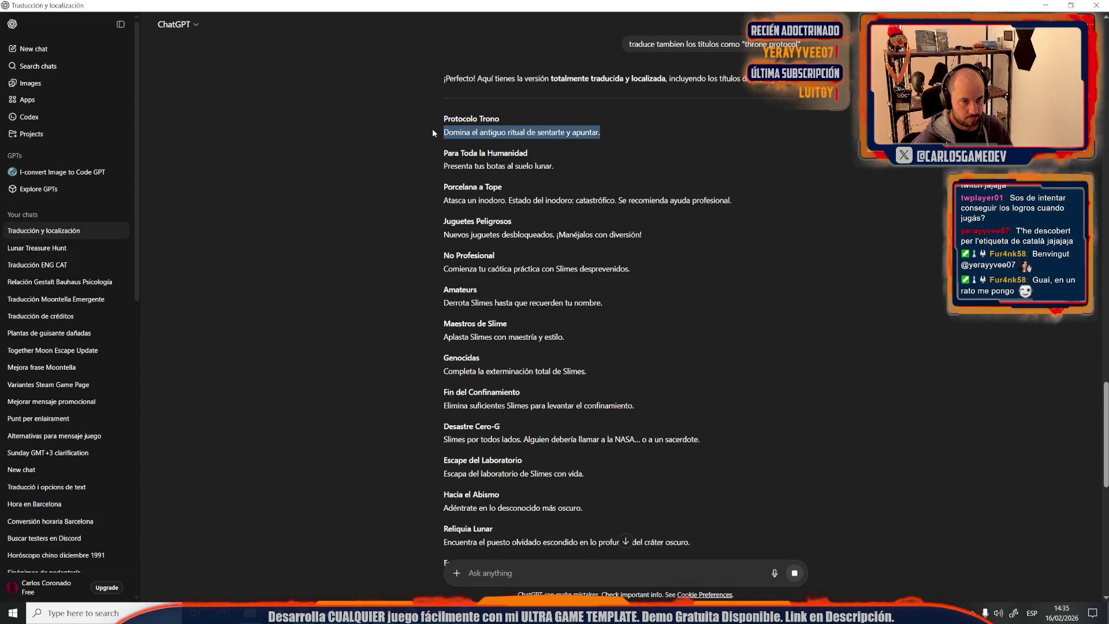
scroll(434, 131, "up", 5)
scroll(451, 173, "up", 5)
scroll(460, 199, "up", 5)
scroll(470, 224, "up", 5)
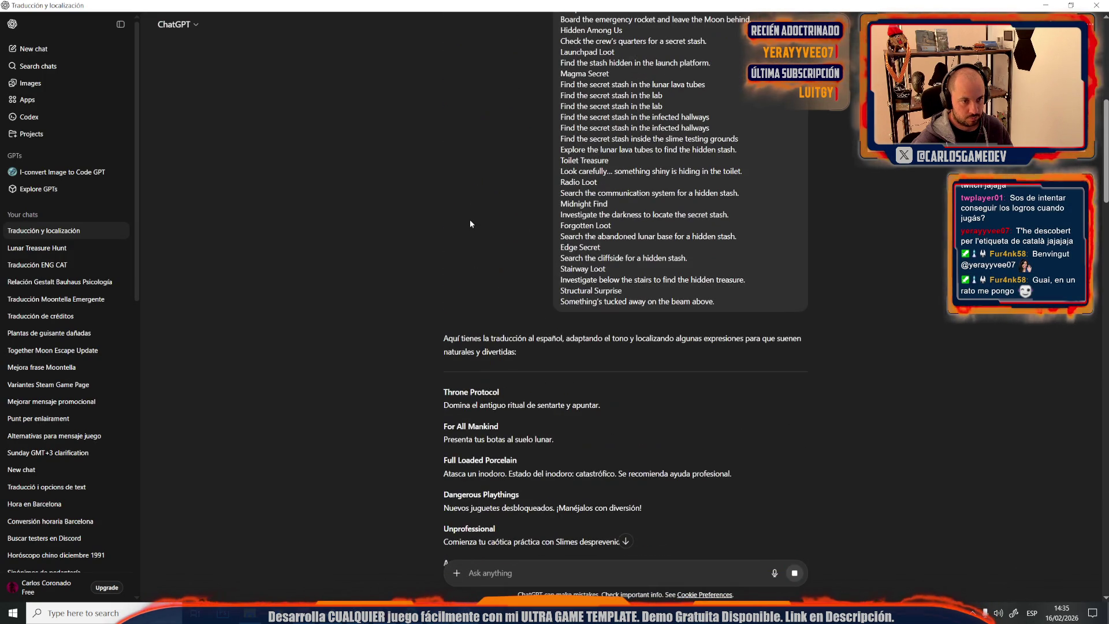
left_click_drag(600, 409, 452, 405)
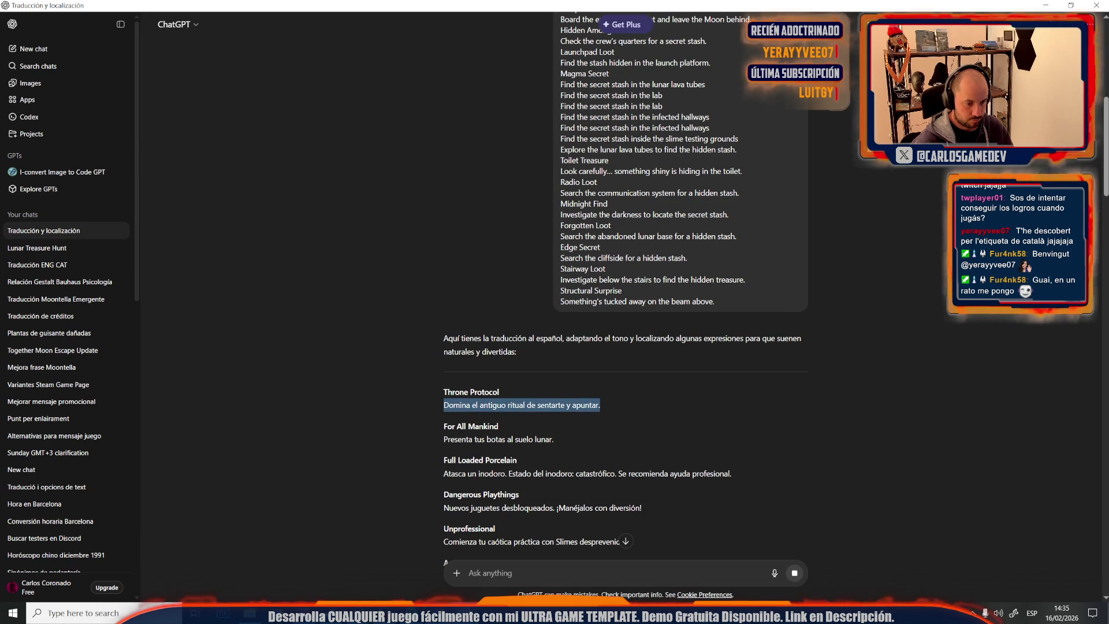
key("alt+Tab")
left_click(415, 518)
type("Domina el antiguo ritual de sentarte y apuntar.")
left_click(374, 528)
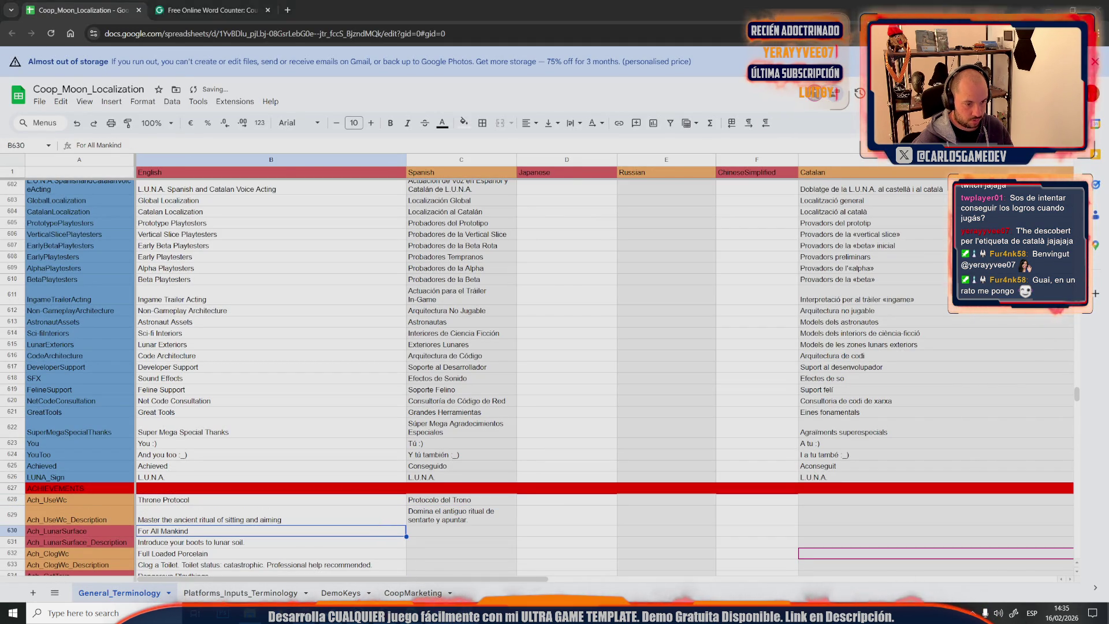
Copy the For All Mankind lunar soil description from ChatGPT into C631
key("alt+Tab")
left_click_drag(558, 447, 434, 447)
key("ctrl+c")
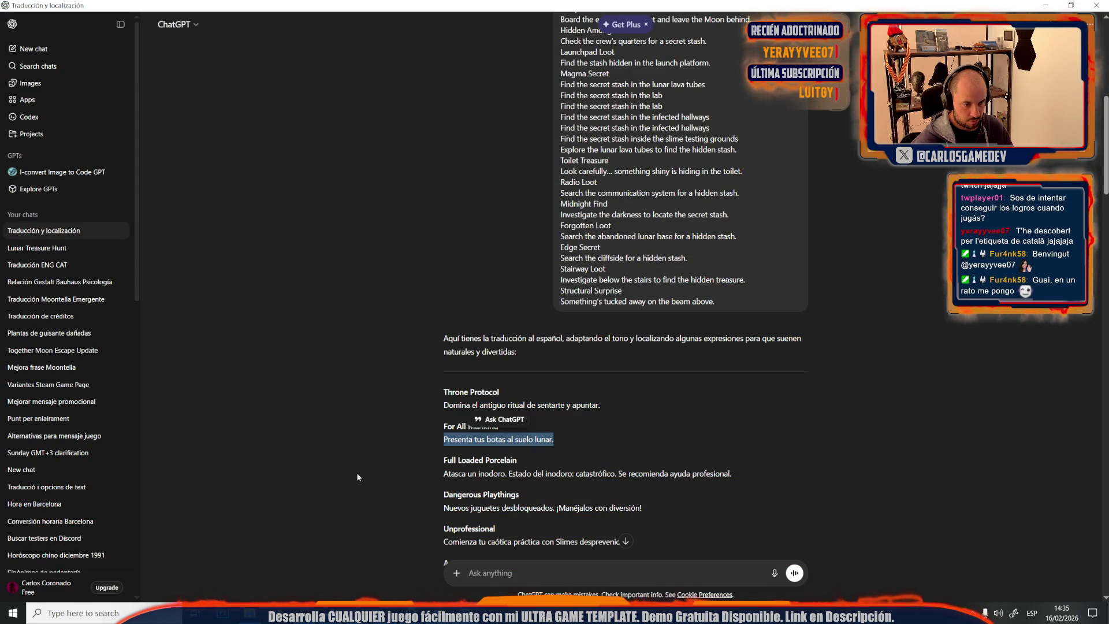
key("alt+Tab")
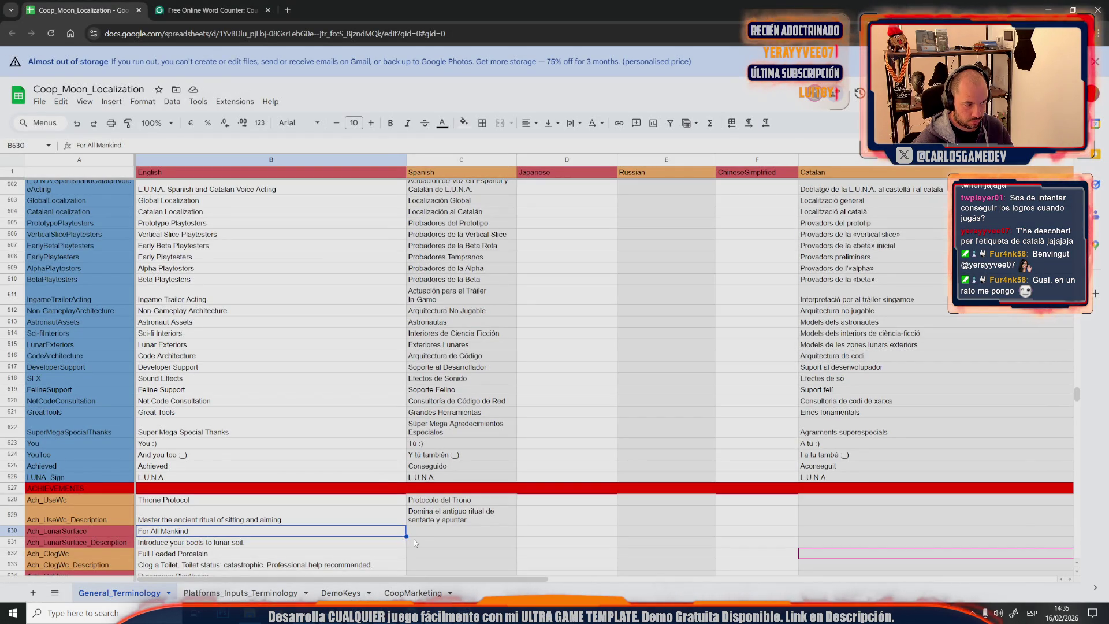
double_click(414, 542)
key("ctrl+v")
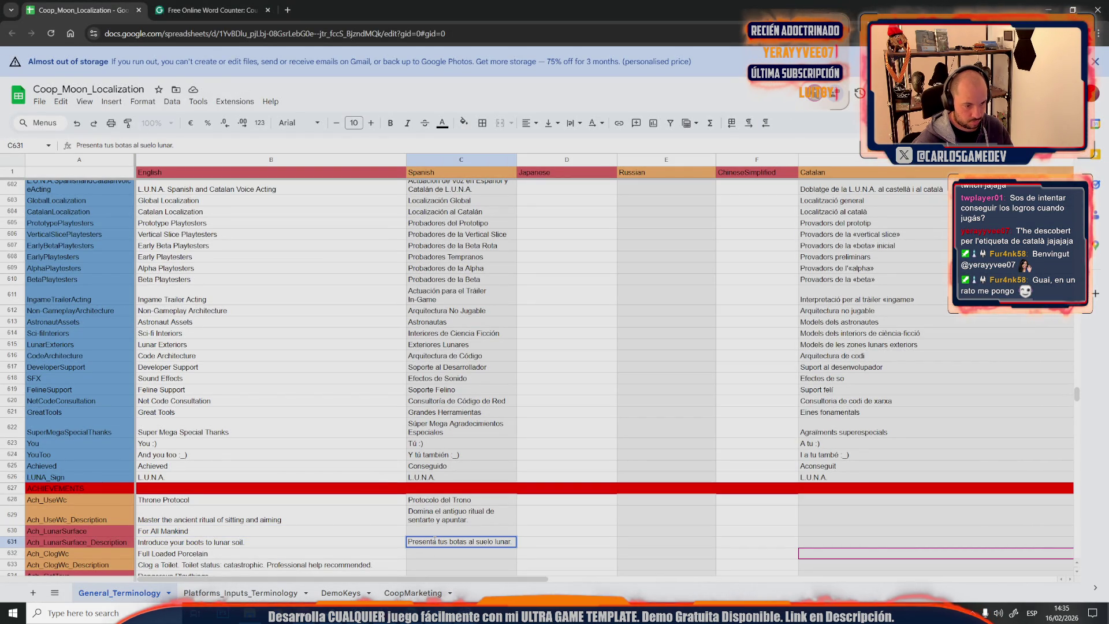
key("Return")
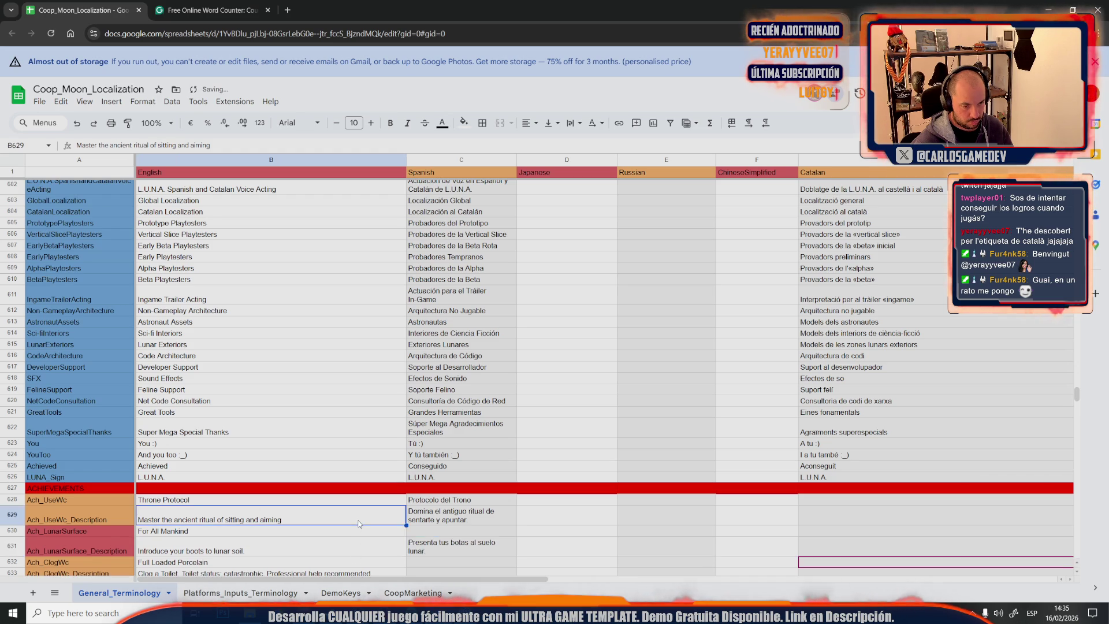
scroll(354, 547, "down", 3)
Copy the Full Loaded Porcelain toilet description from ChatGPT into C633
key("alt+Tab")
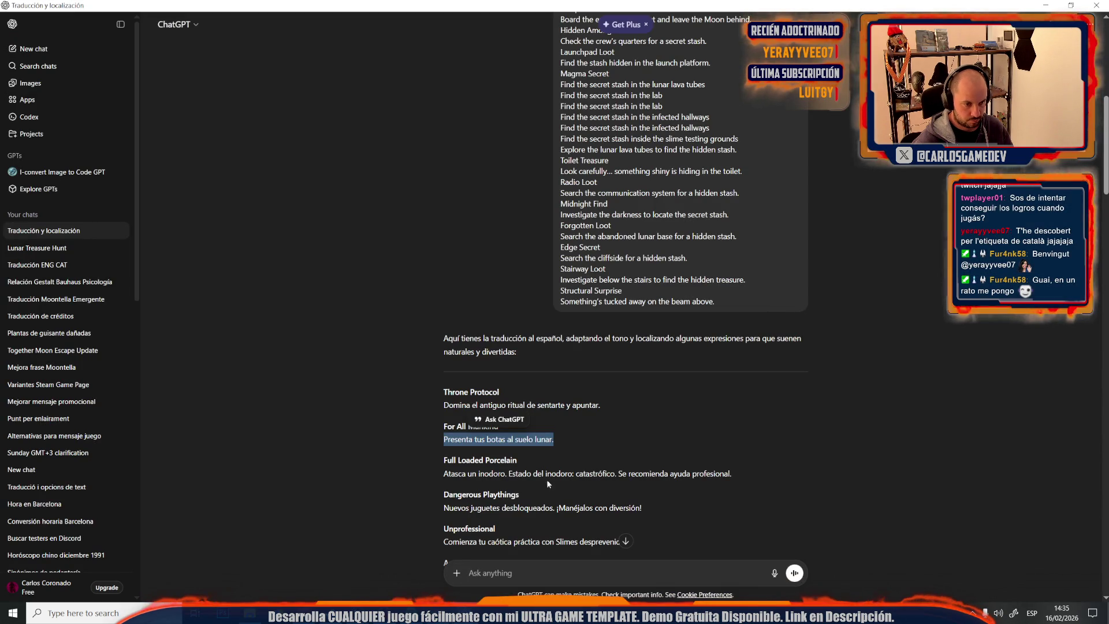
left_click_drag(739, 475, 433, 482)
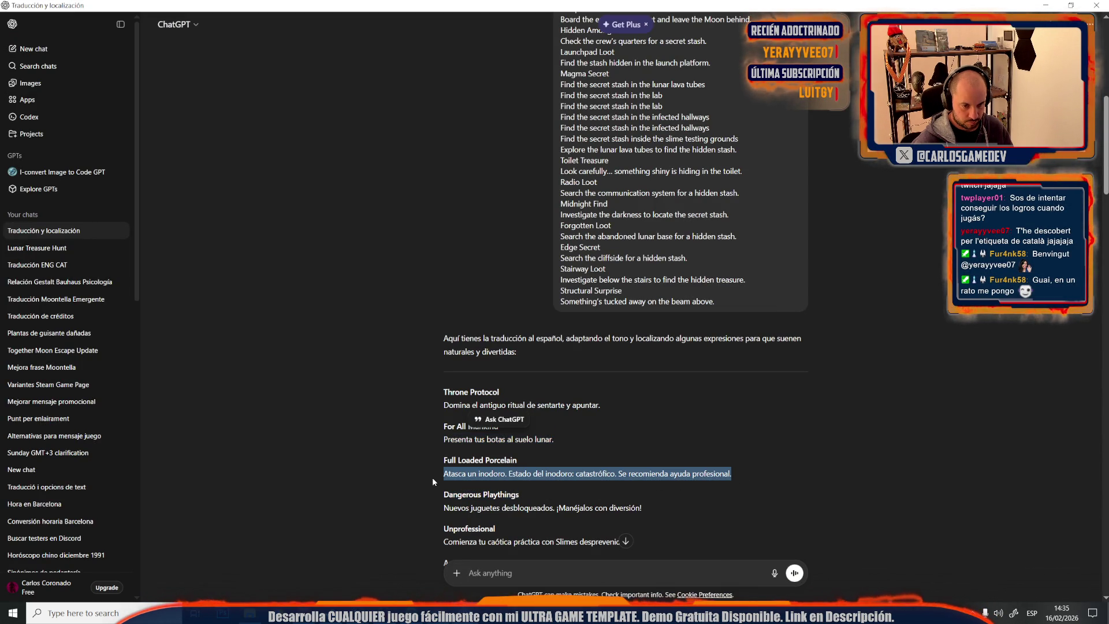
key("alt+Tab")
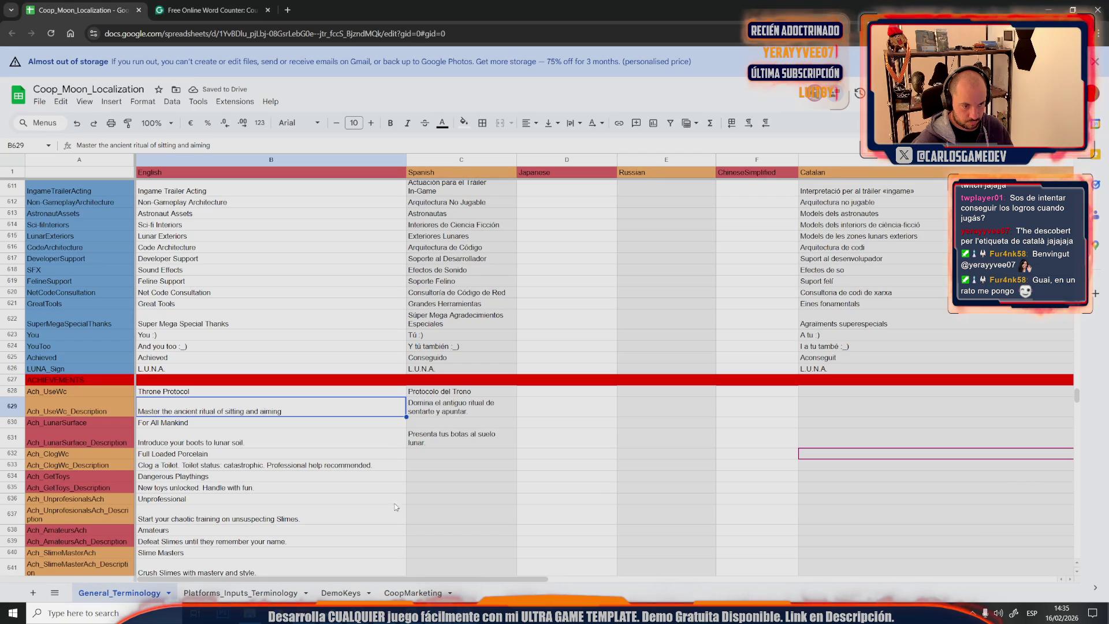
double_click(459, 466)
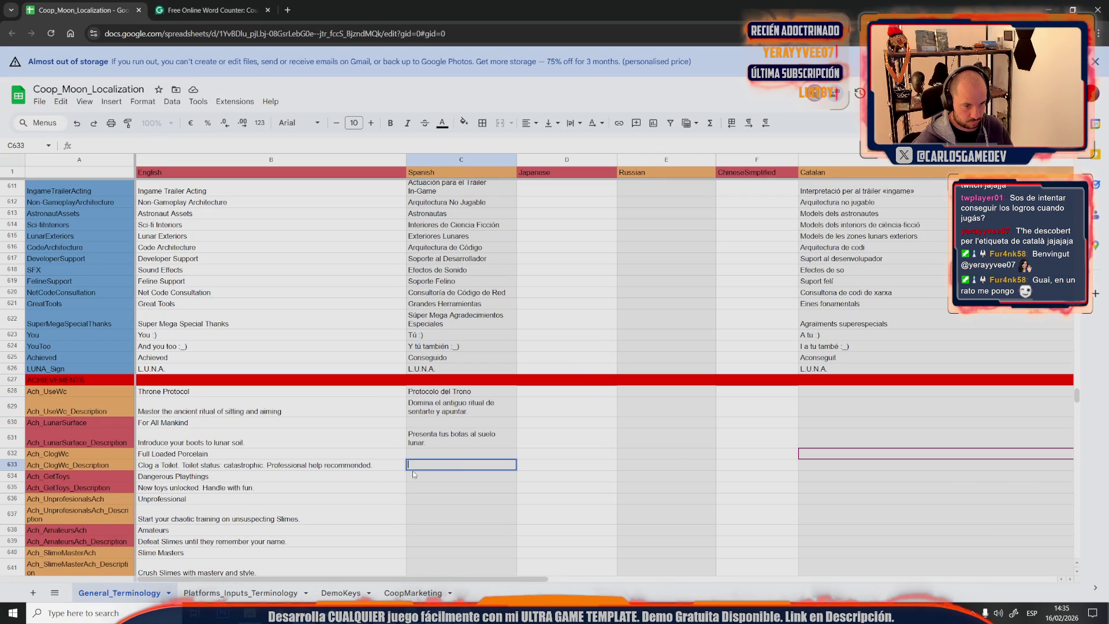
type("Atasca un inodoro. Estado del inodoro: catastrófico. Se recomienda ayuda profesional.")
left_click(372, 477)
Paste 'Nuevos juguetes desbloqueados. ¡Manéjalos con diversión!' into C635 for Ach_GetToys_Description
key("alt+Tab")
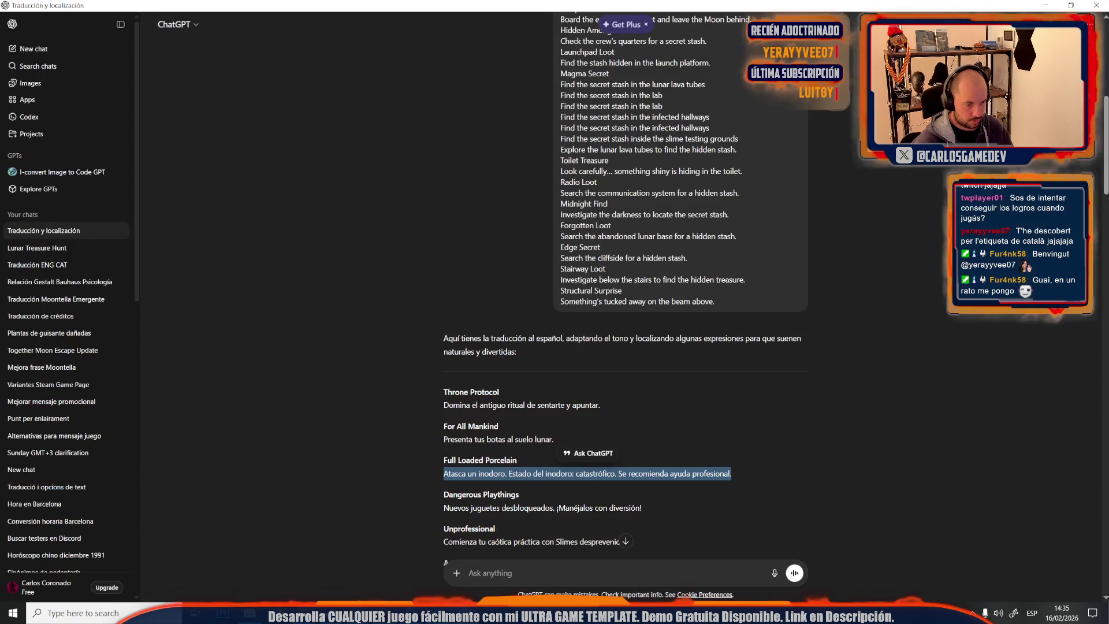
scroll(481, 496, "down", 1)
left_click_drag(642, 453, 444, 453)
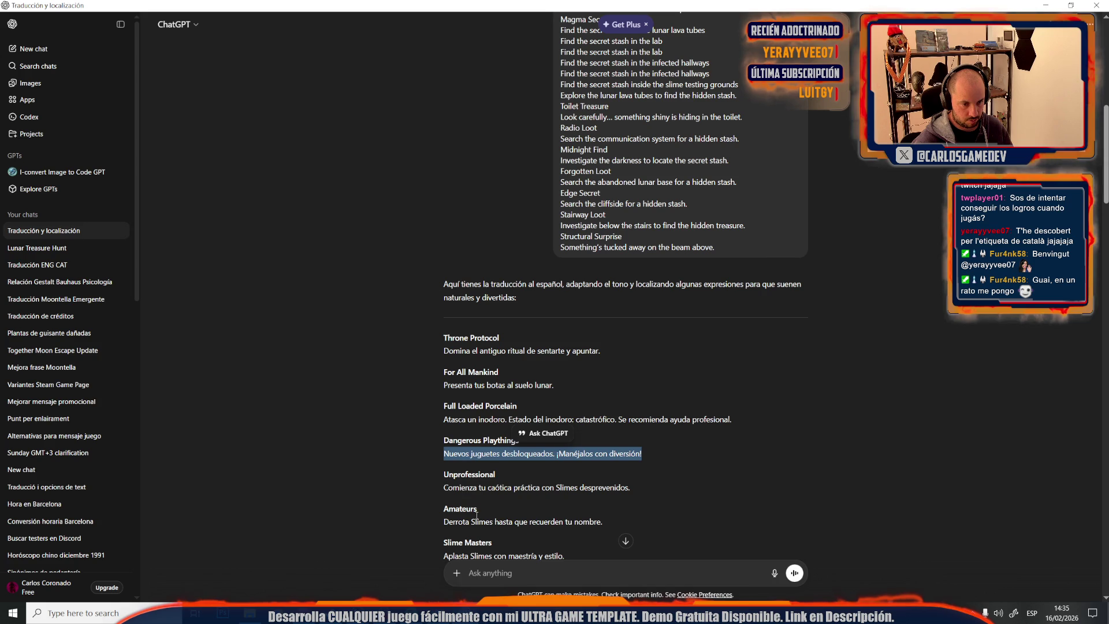
key("ctrl+c")
key("alt+Tab")
double_click(420, 504)
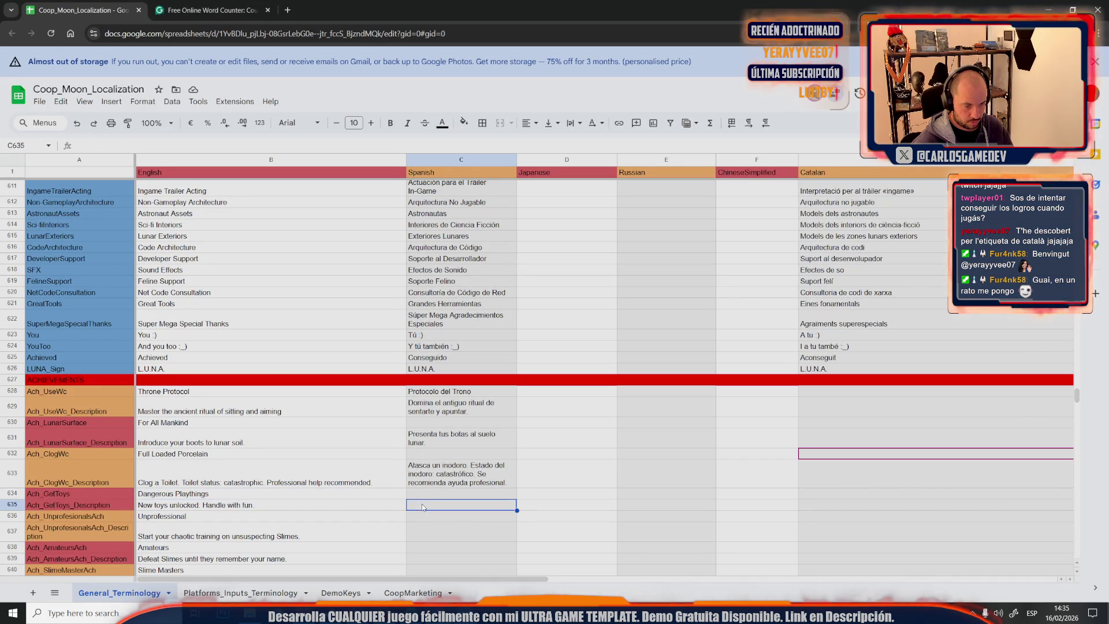
key("ctrl+v")
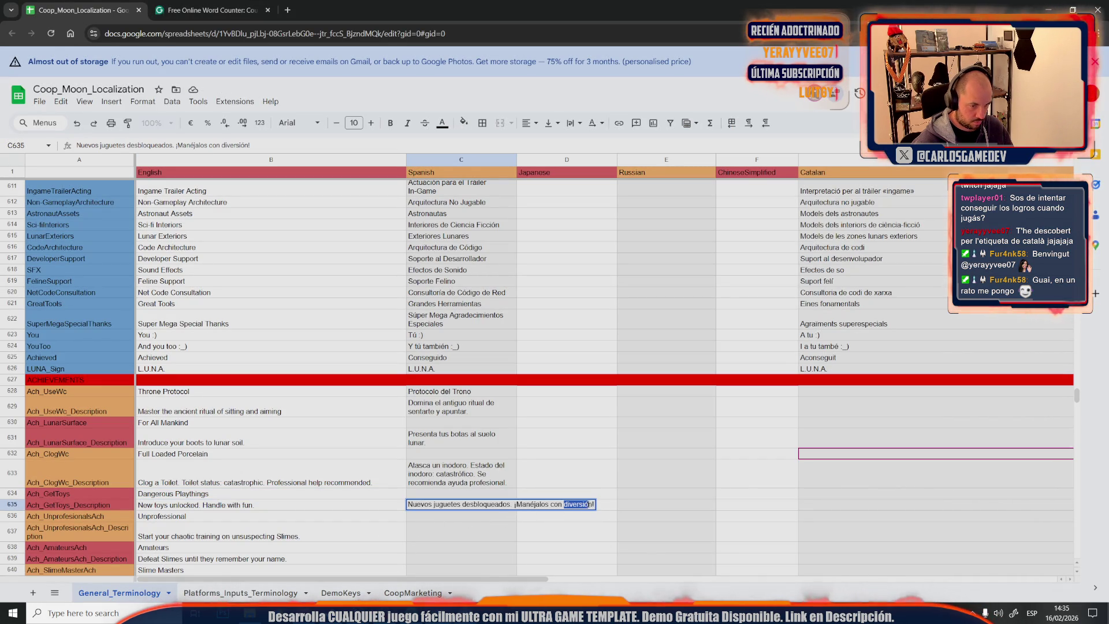
type("cuidado!")
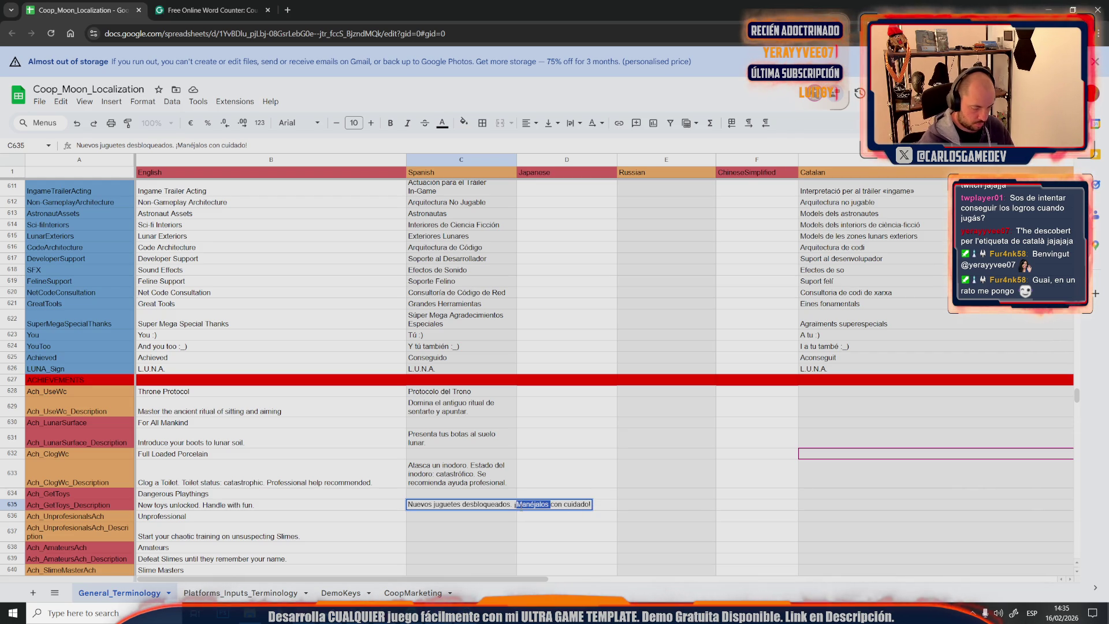
type("Úsalos")
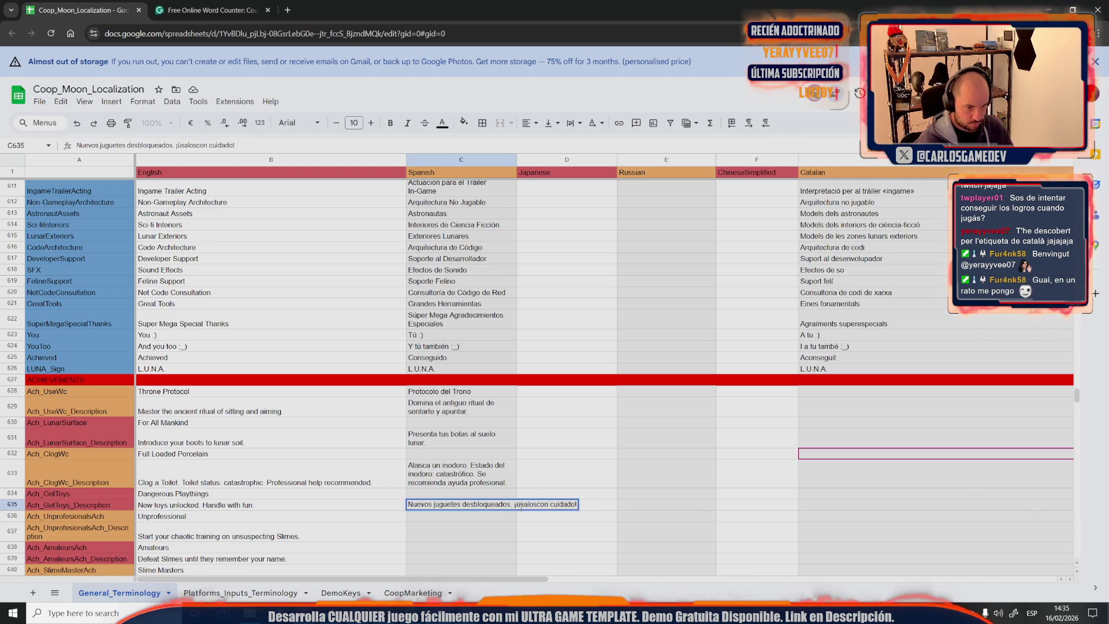
Reword C635 to 'Nuevos juguetes desbloqueados. ¡Úsalos con cuidado!' and return to ChatGPT
key("BackSpace")
type("Ú")
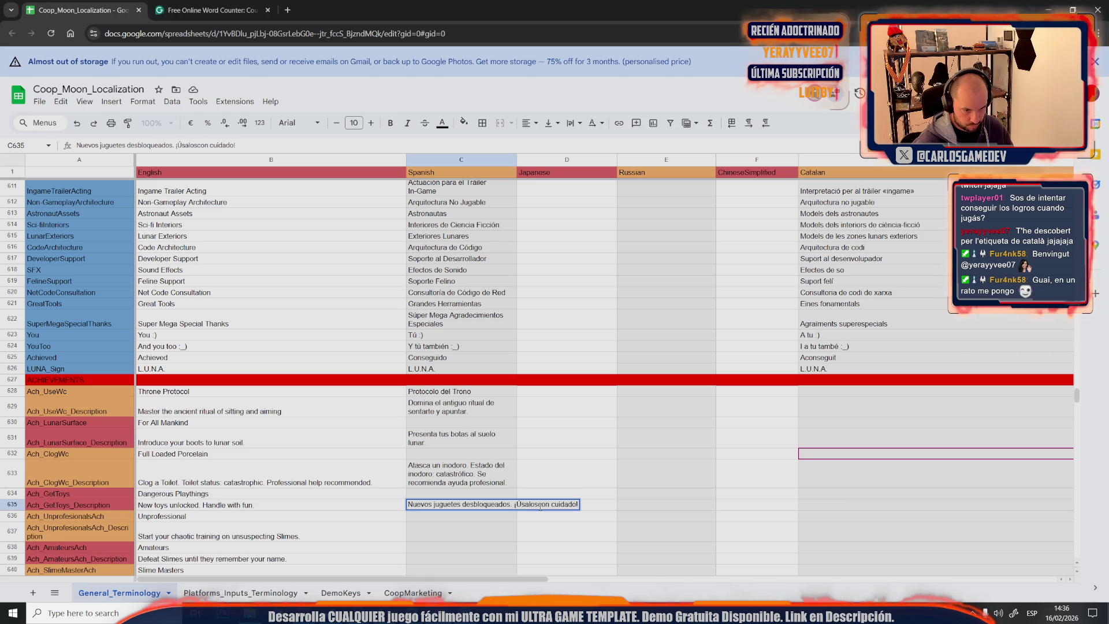
key("Return")
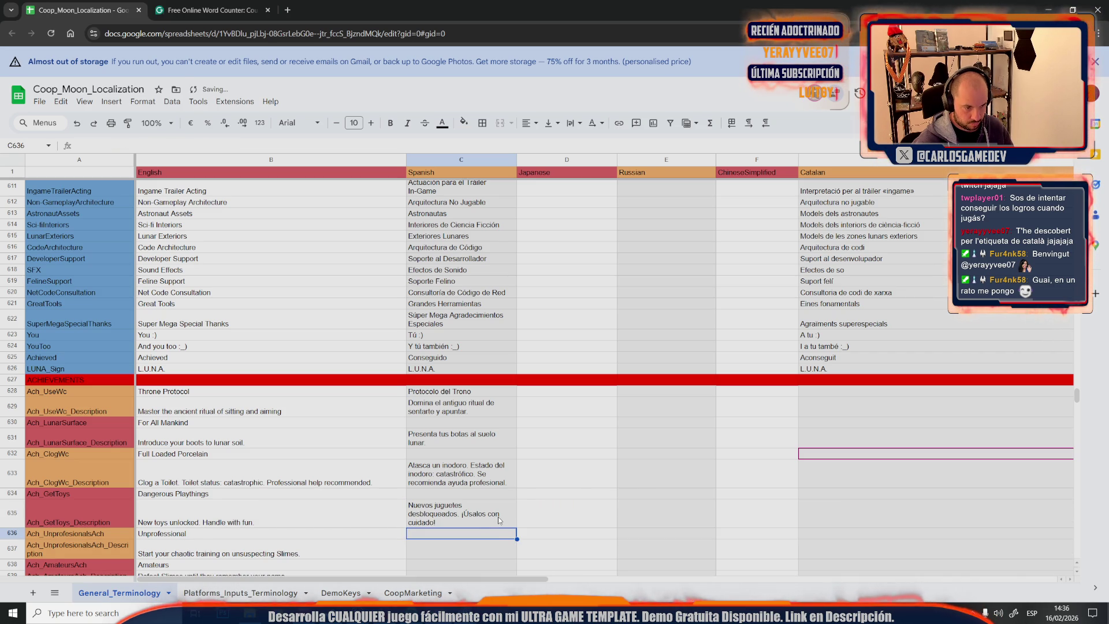
key("alt+Tab")
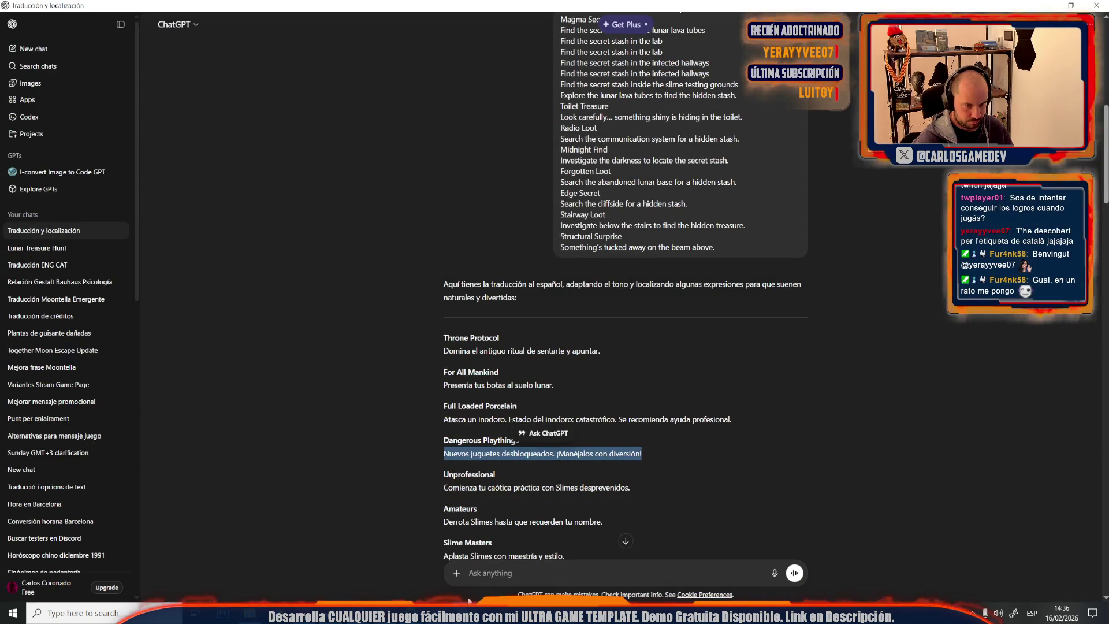
Copy the Unprofessional description from ChatGPT into C637
left_click(611, 460)
left_click_drag(634, 439, 436, 439)
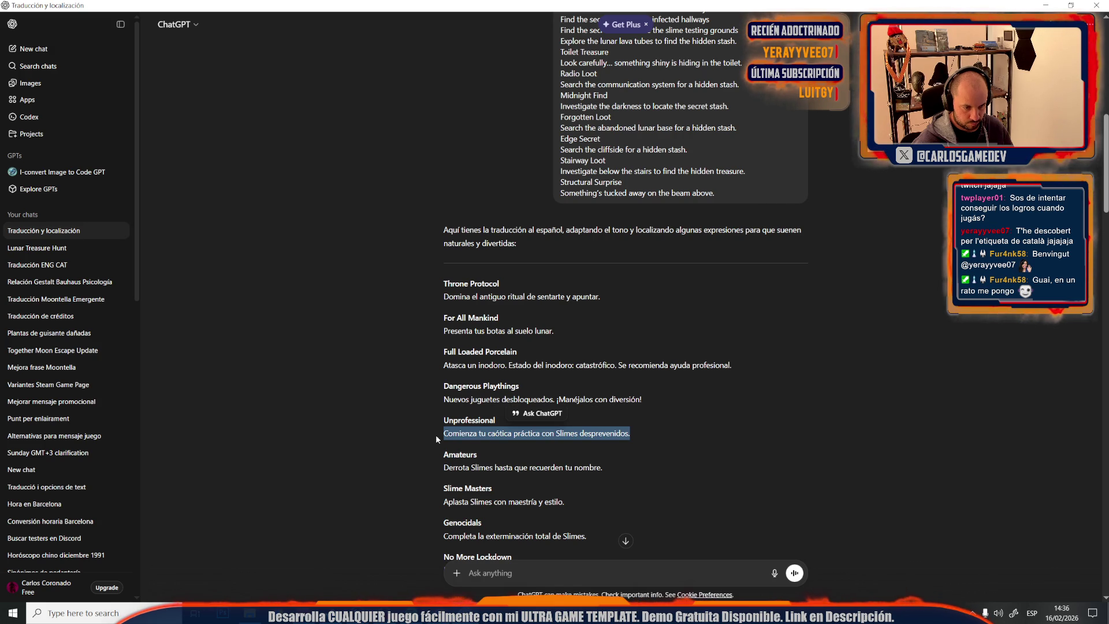
key("alt+Tab")
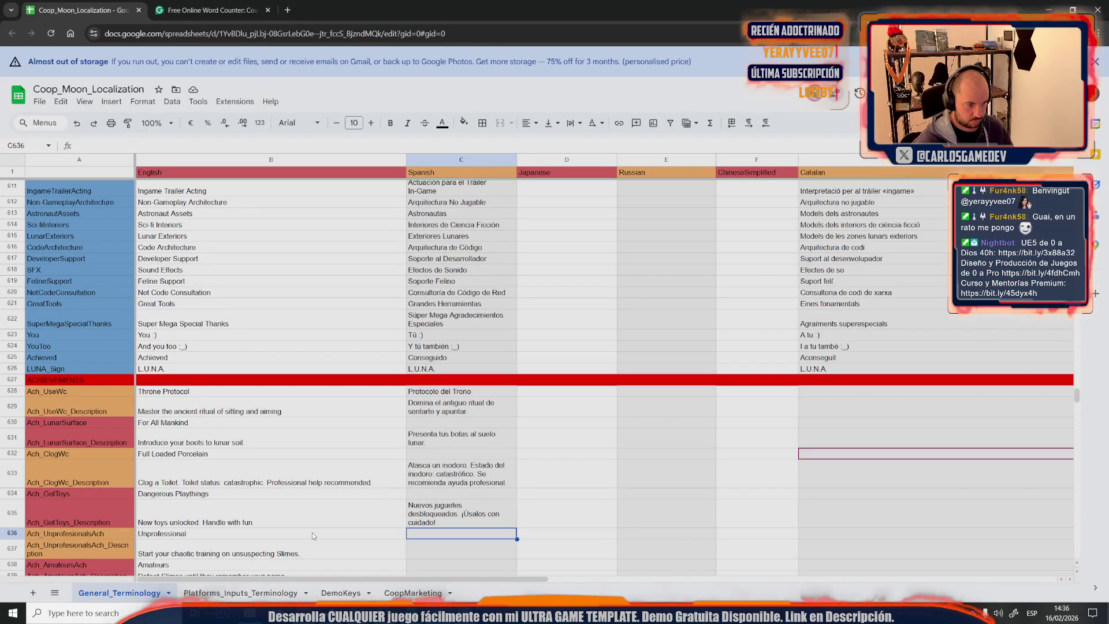
left_click(410, 553)
key("ctrl+v")
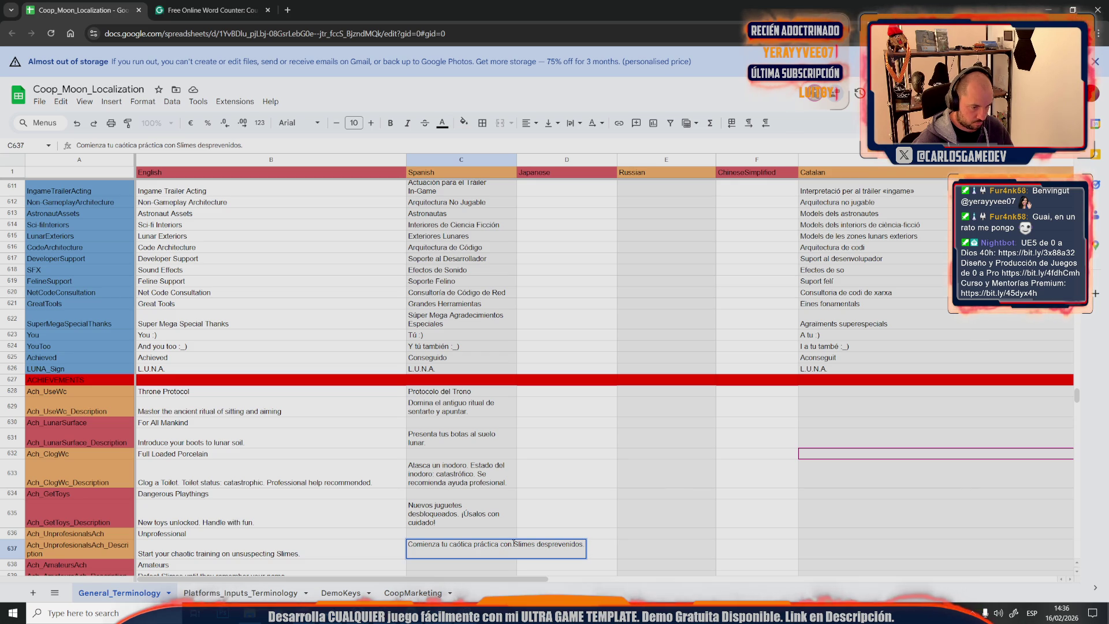
Reword it to 'Comienza tu caótica caza de Babas desprevenidas.', replacing práctica and Slimes
left_click_drag(514, 544, 536, 544)
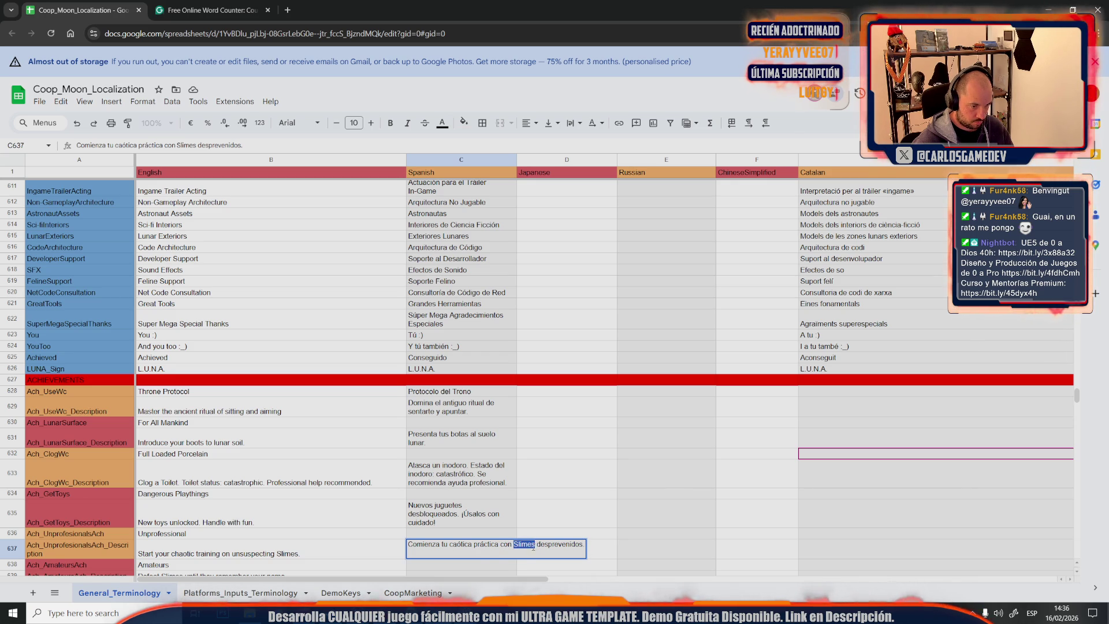
left_click(475, 546)
left_click_drag(475, 544, 510, 545)
type("caza den ")
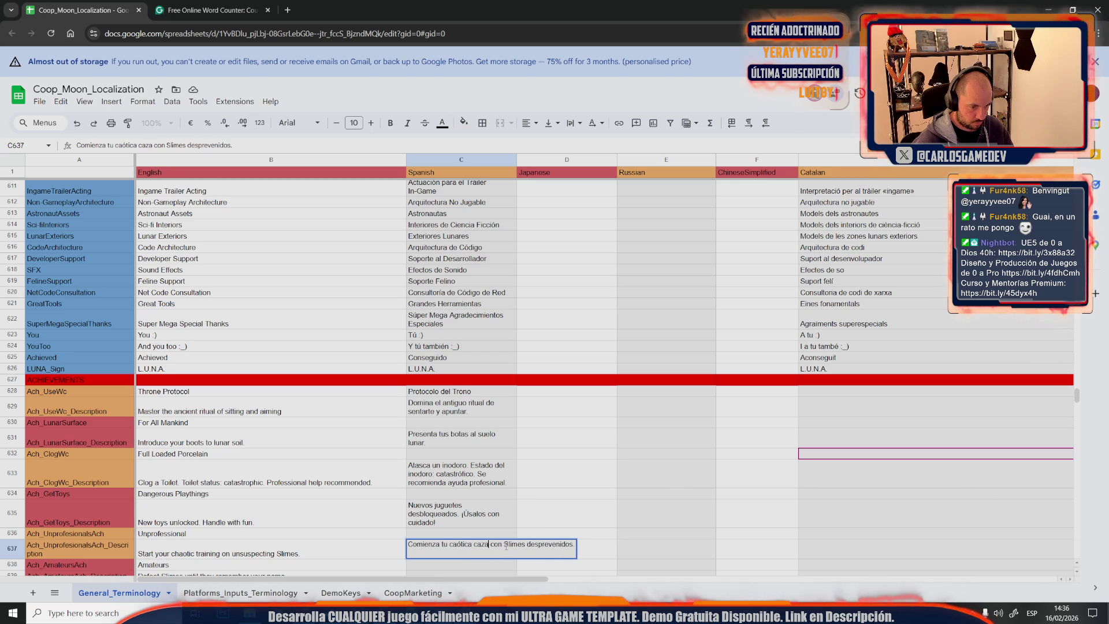
type("Babas ")
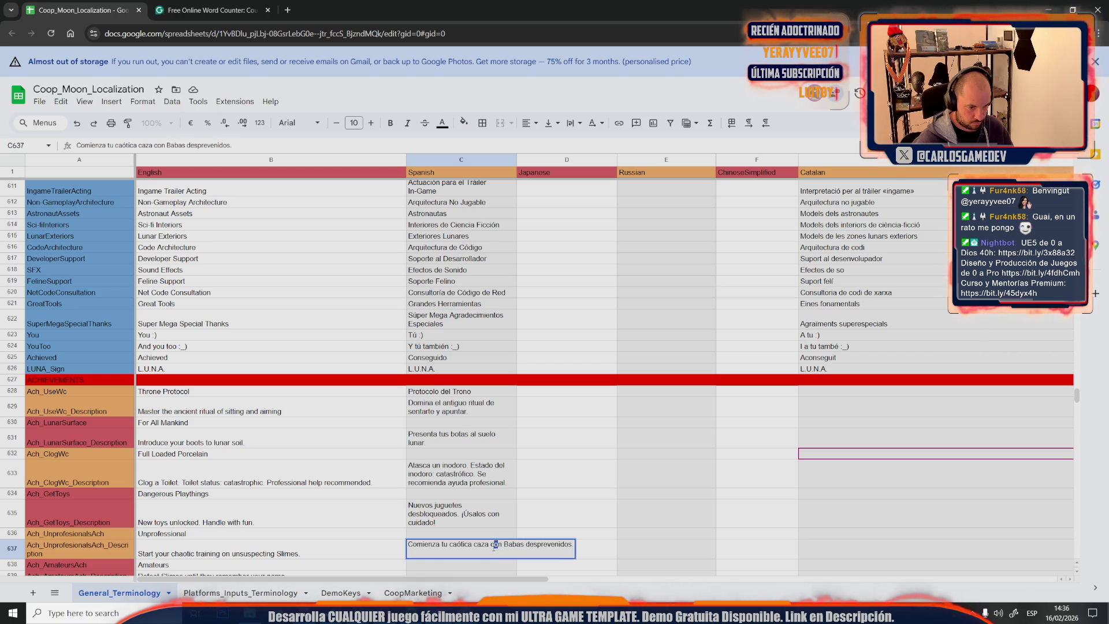
type("de")
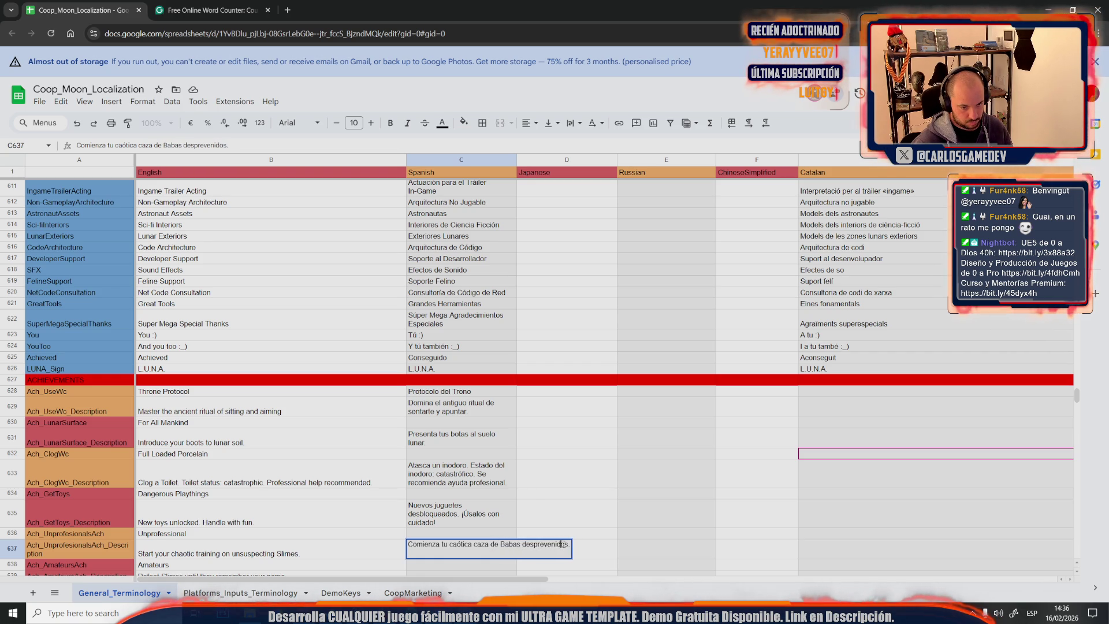
left_click(564, 516)
scroll(490, 520, "down", 3)
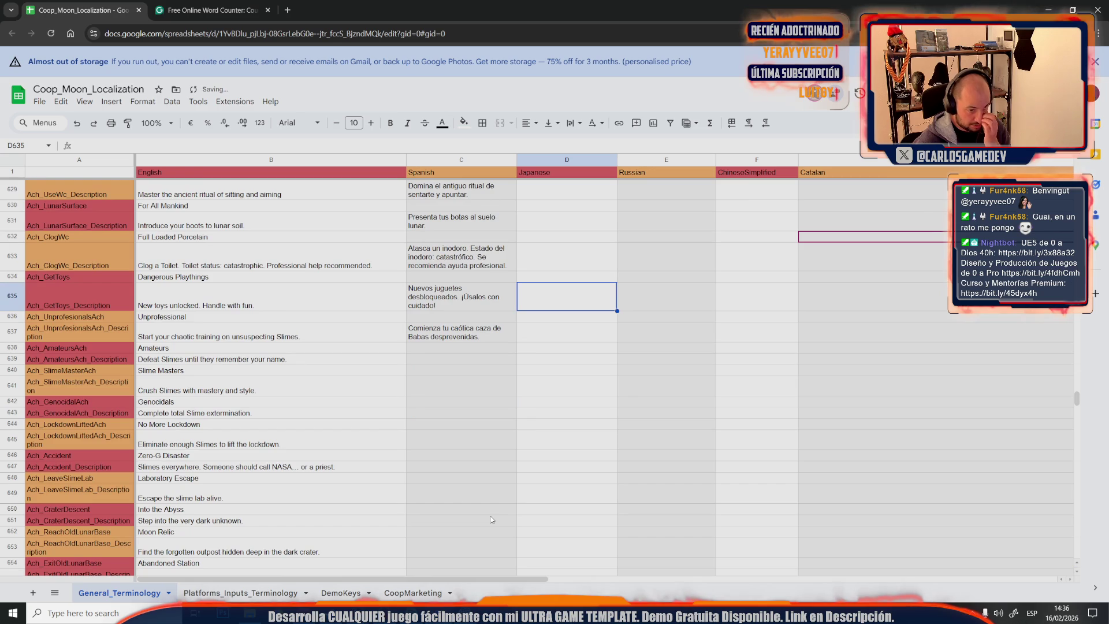
Paste the Spanish Amateurs description from ChatGPT into its cell
key("alt+Tab")
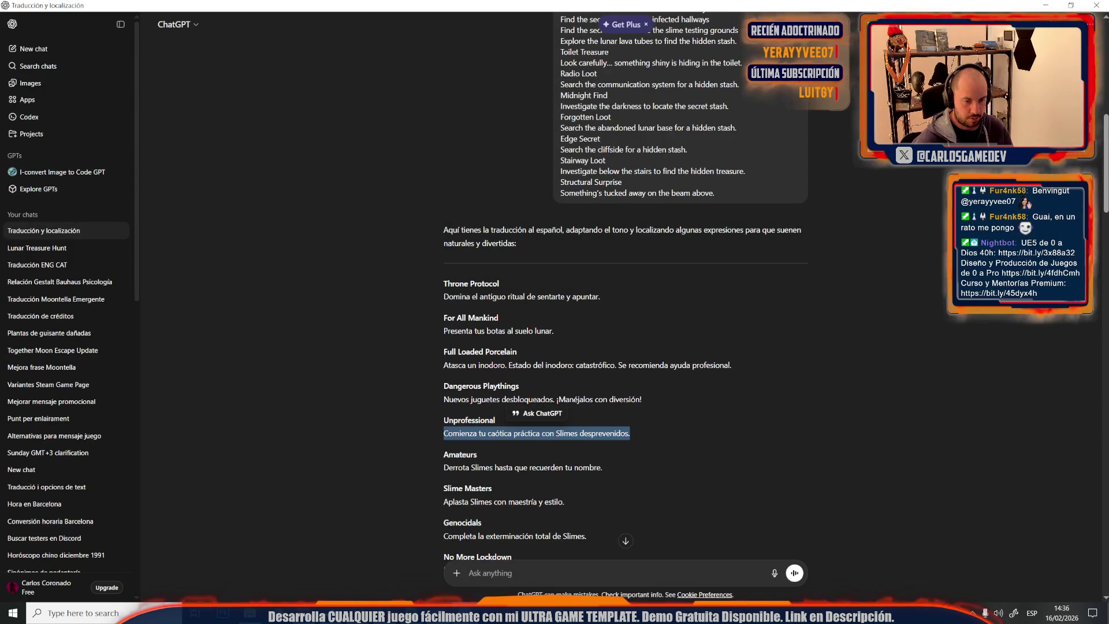
scroll(510, 484, "down", 2)
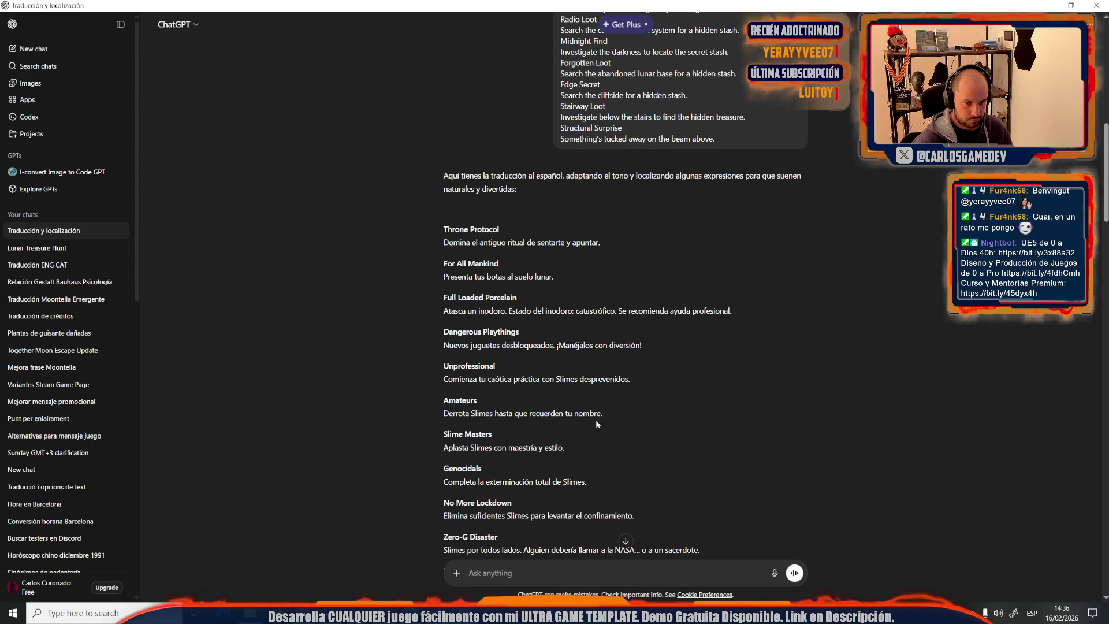
left_click_drag(602, 414, 437, 415)
key("ctrl+c")
key("alt+Tab")
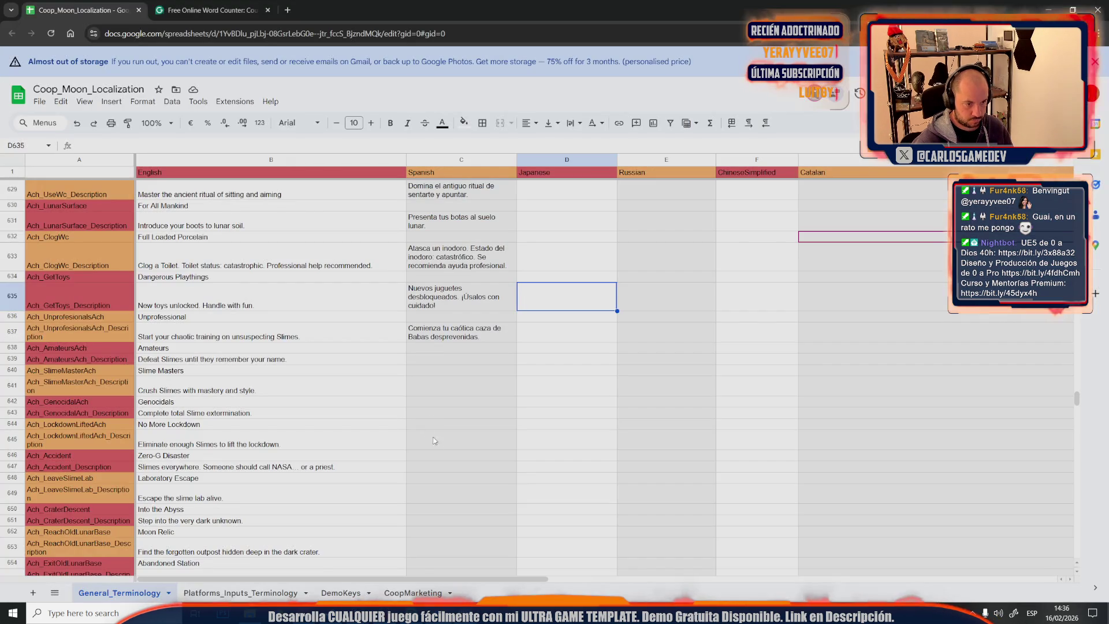
left_click(419, 352)
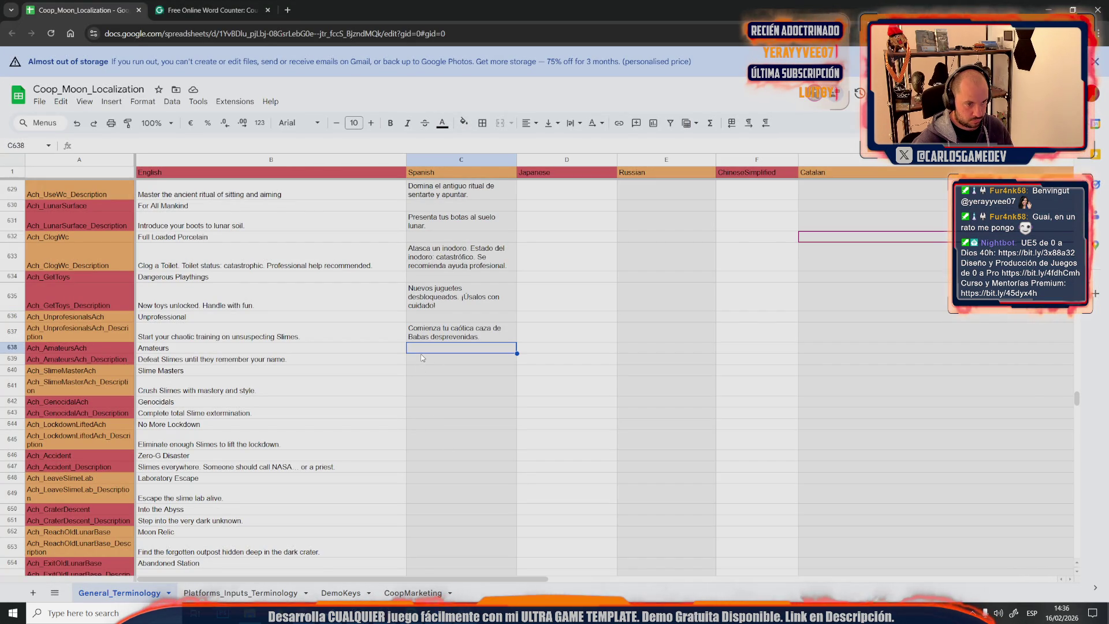
double_click(411, 359)
key("ctrl+v")
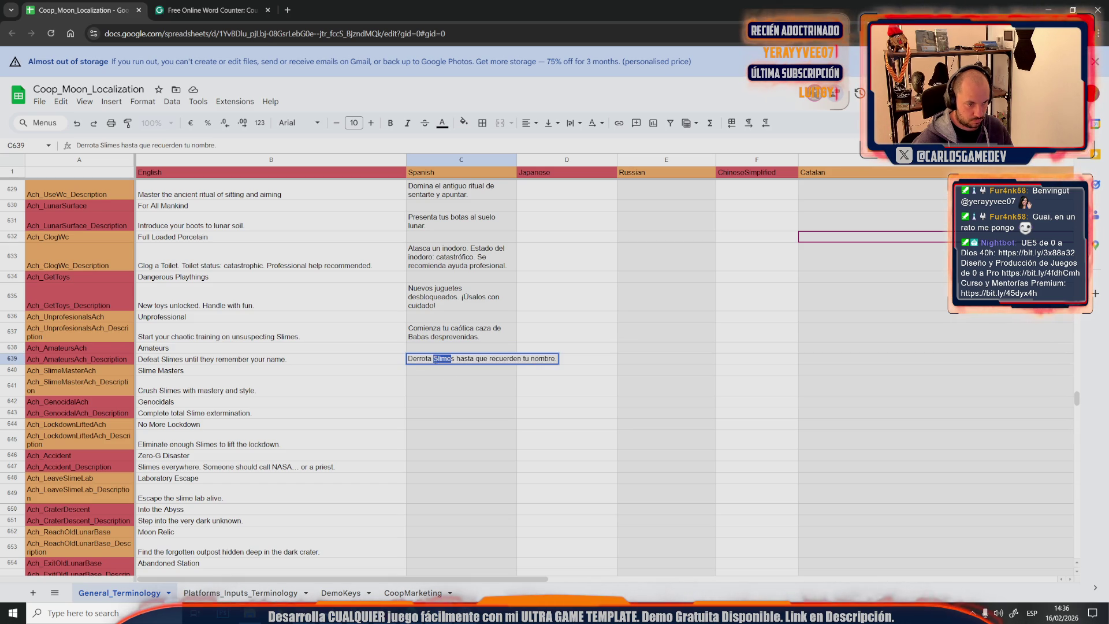
type("Babas")
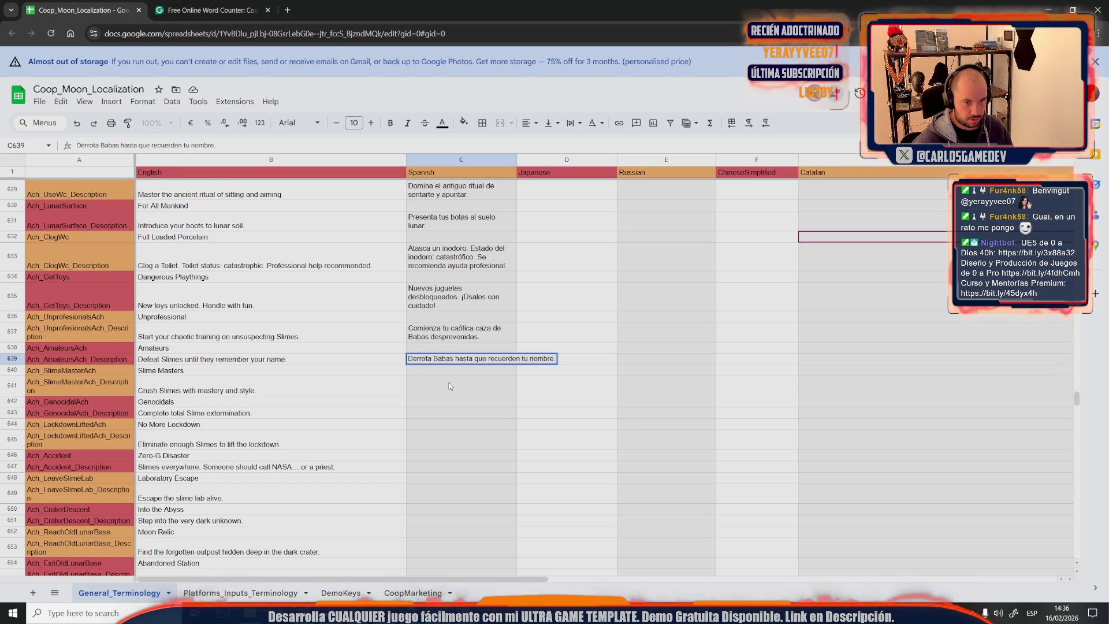
left_click(447, 384)
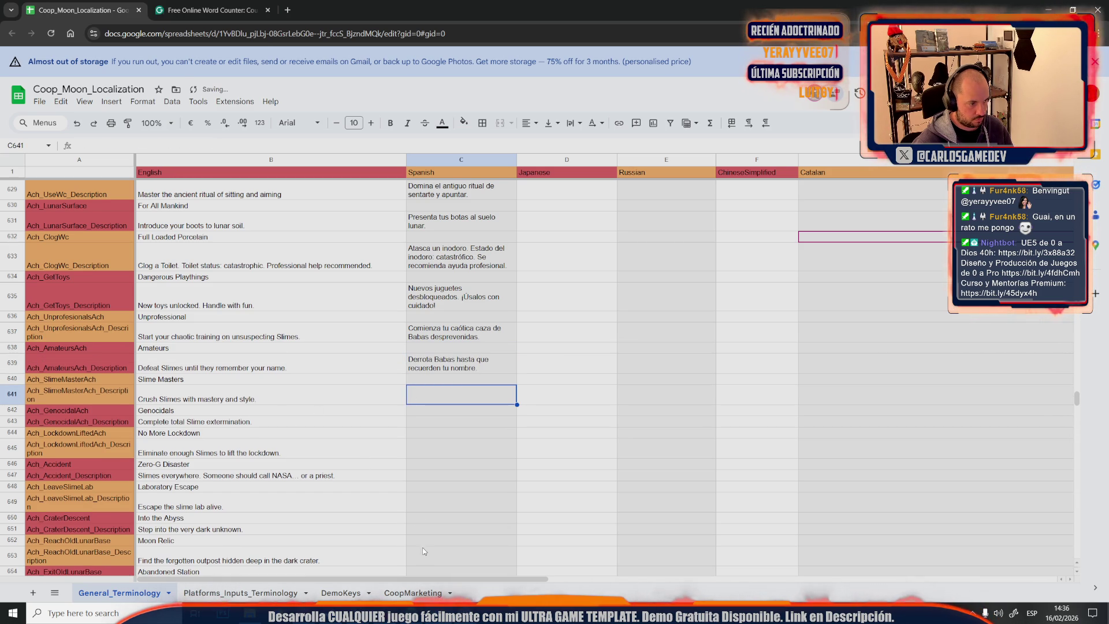
Paste the Spanish Slime Masters description, selecting the word Slimes for rewording
key("alt+Tab")
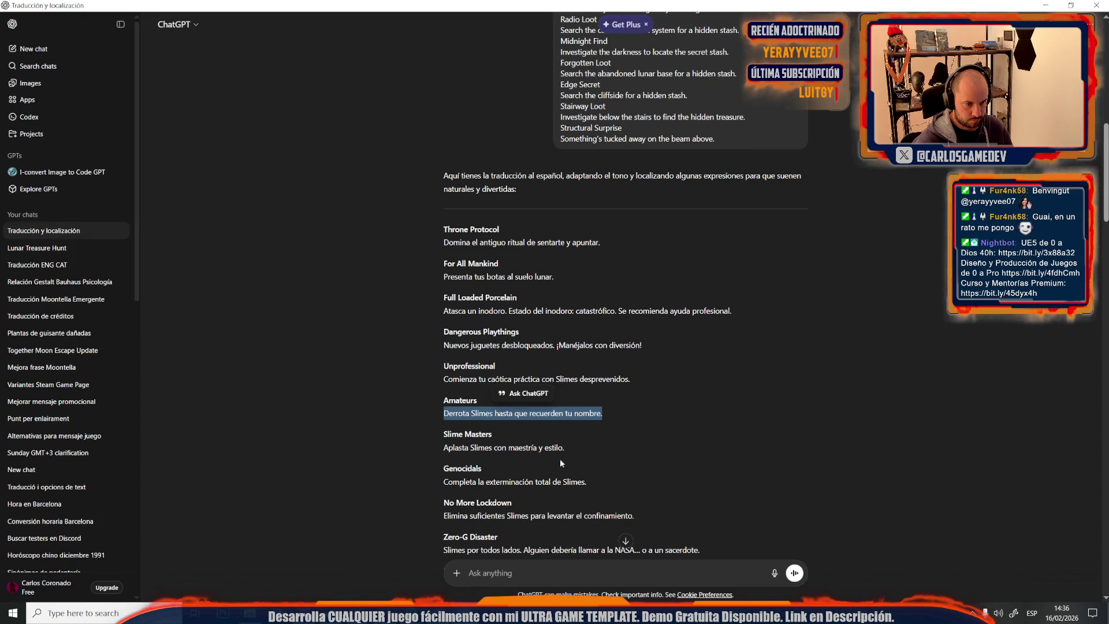
left_click_drag(567, 448, 441, 448)
key("ctrl+c")
key("alt+Tab")
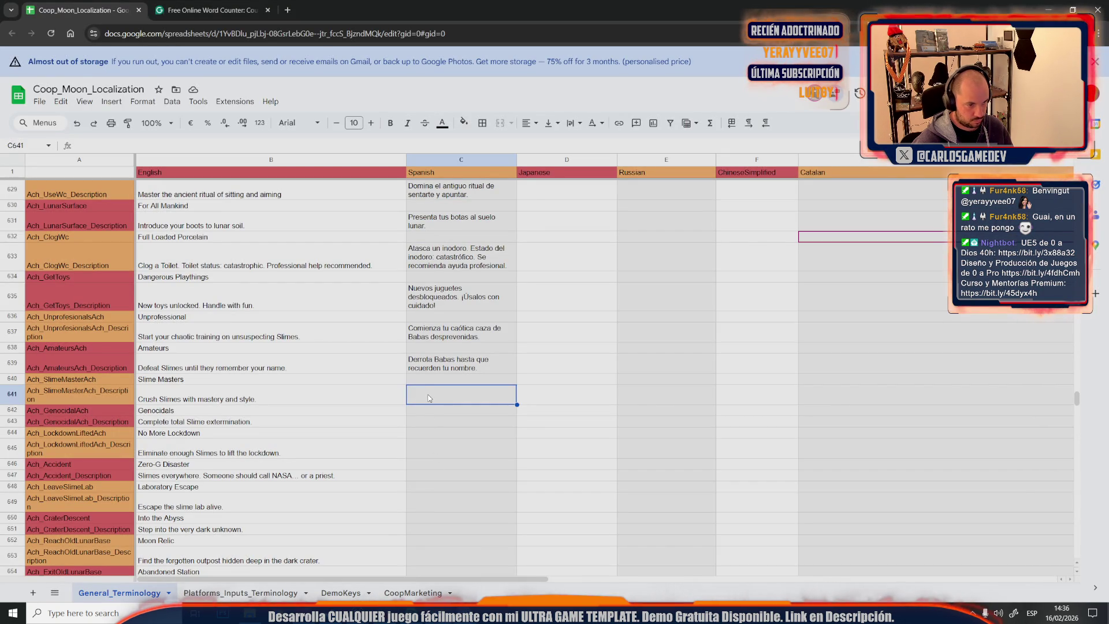
double_click(434, 392)
key("ctrl+v")
left_click_drag(455, 390, 433, 390)
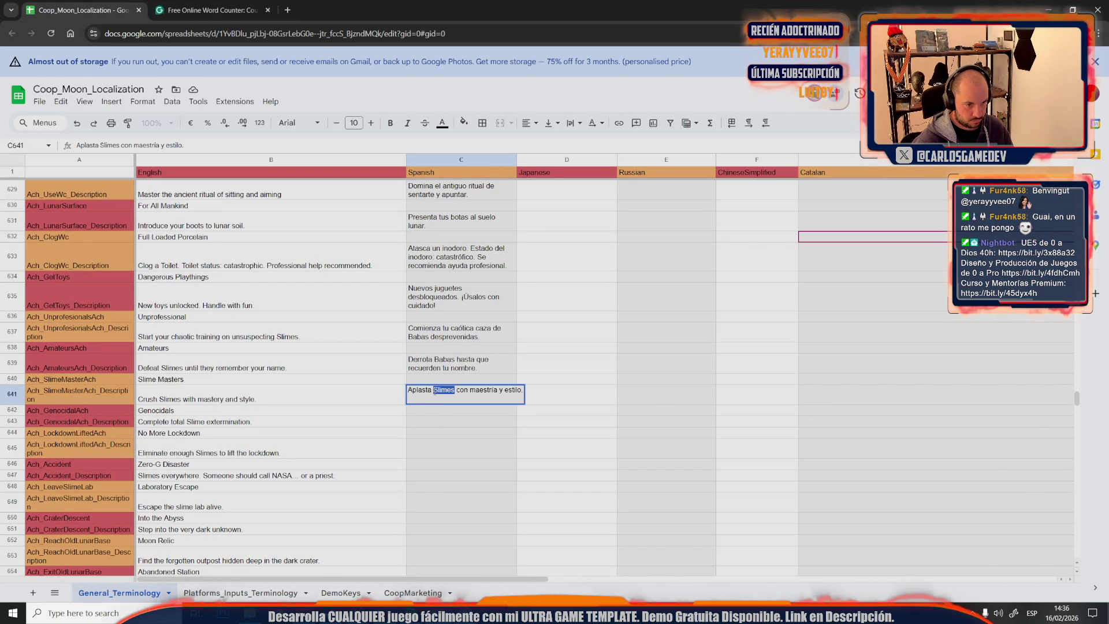
type("Babas")
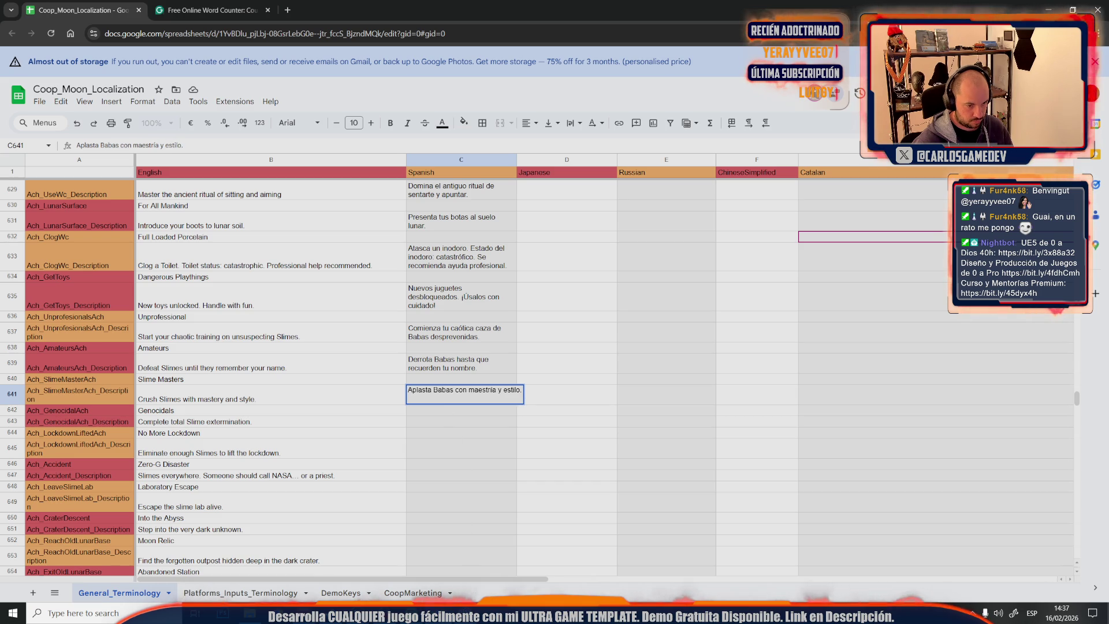
Paste the Spanish Genocidals description into its cell
key("alt+Tab")
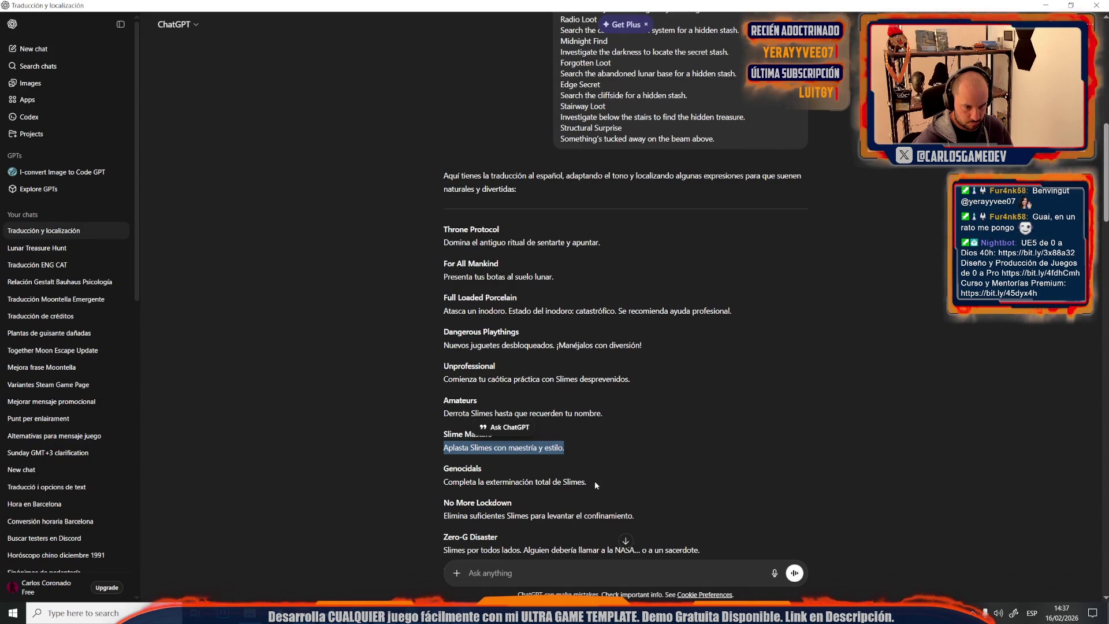
left_click_drag(595, 481, 439, 481)
key("ctrl+c")
key("alt+Tab")
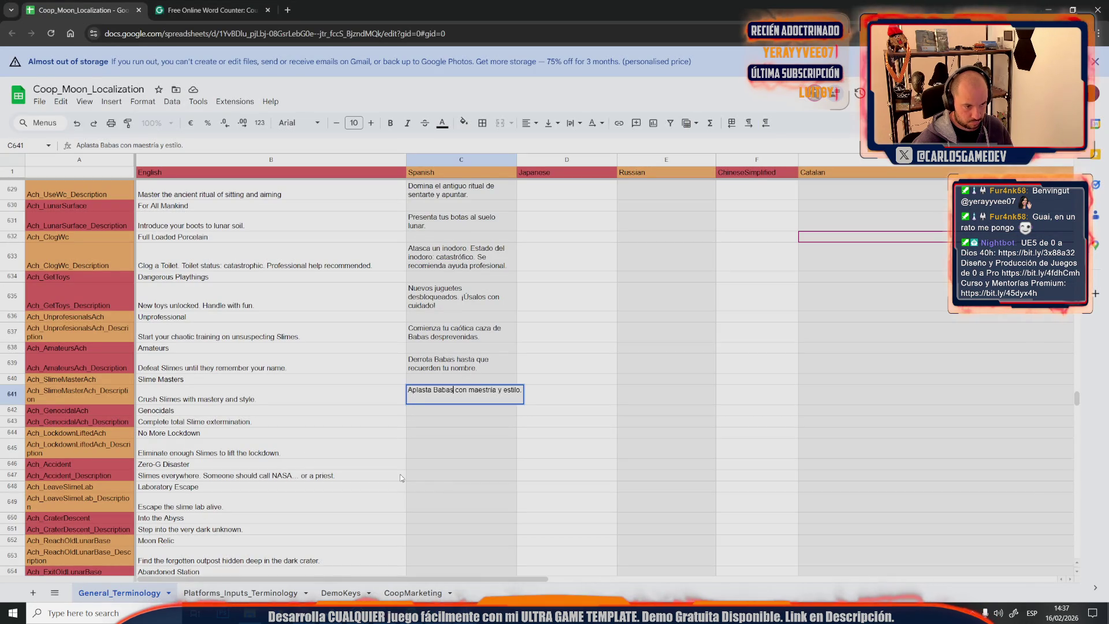
double_click(418, 425)
key("ctrl+v")
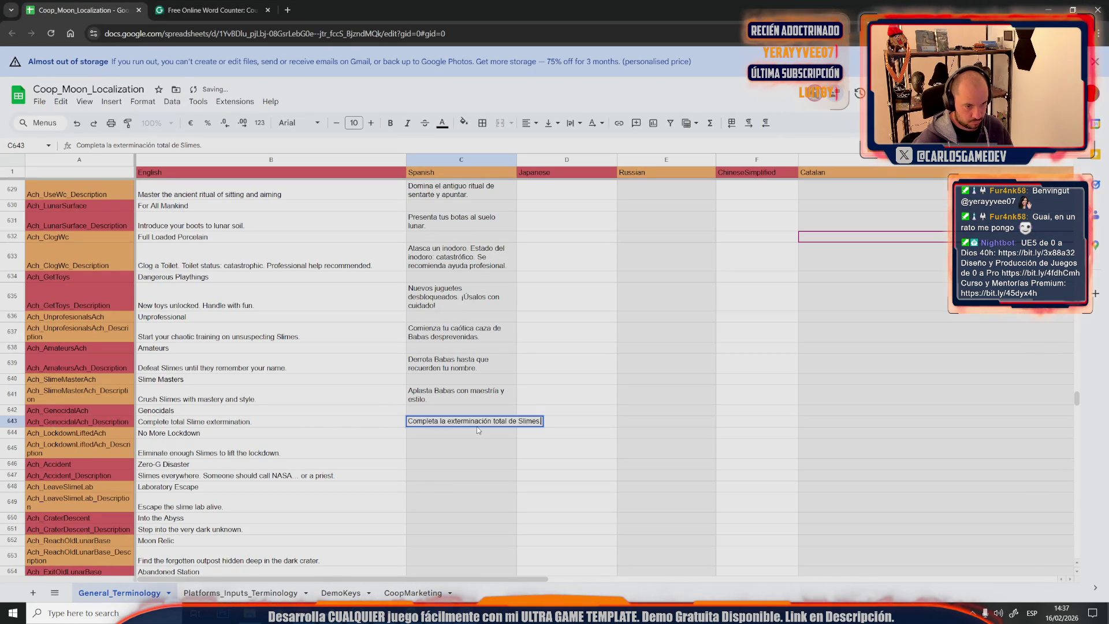
type("Baba")
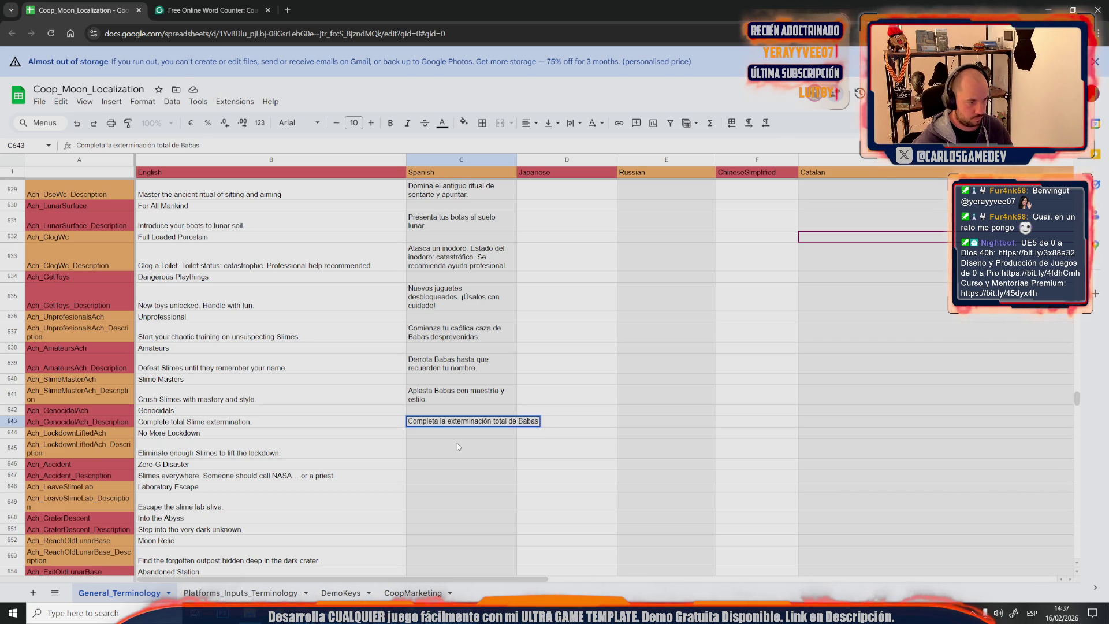
left_click(457, 443)
Fill C645 with the No More Lockdown translation, rewording Slimes to Babas
key("alt+Tab")
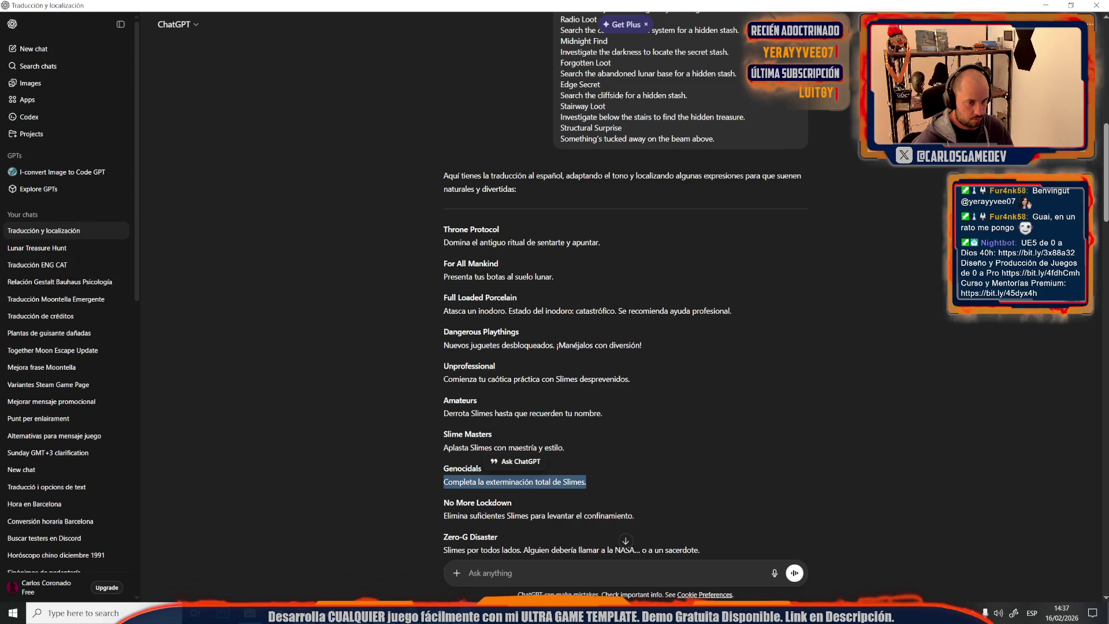
scroll(603, 415, "down", 5)
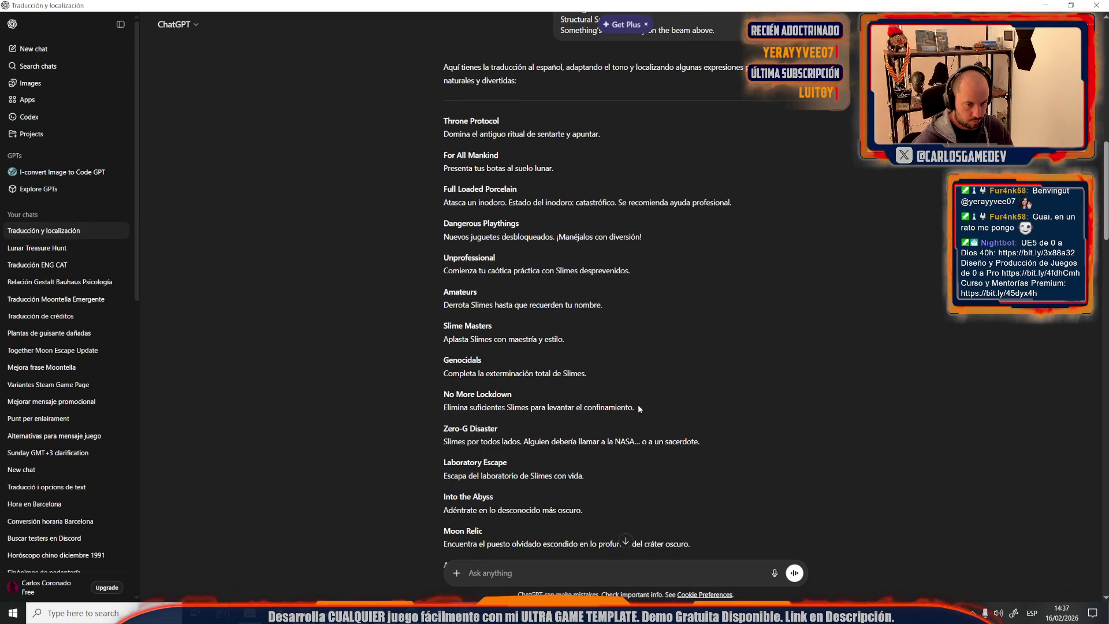
left_click_drag(643, 405, 436, 409)
key("ctrl+c")
key("alt+Tab")
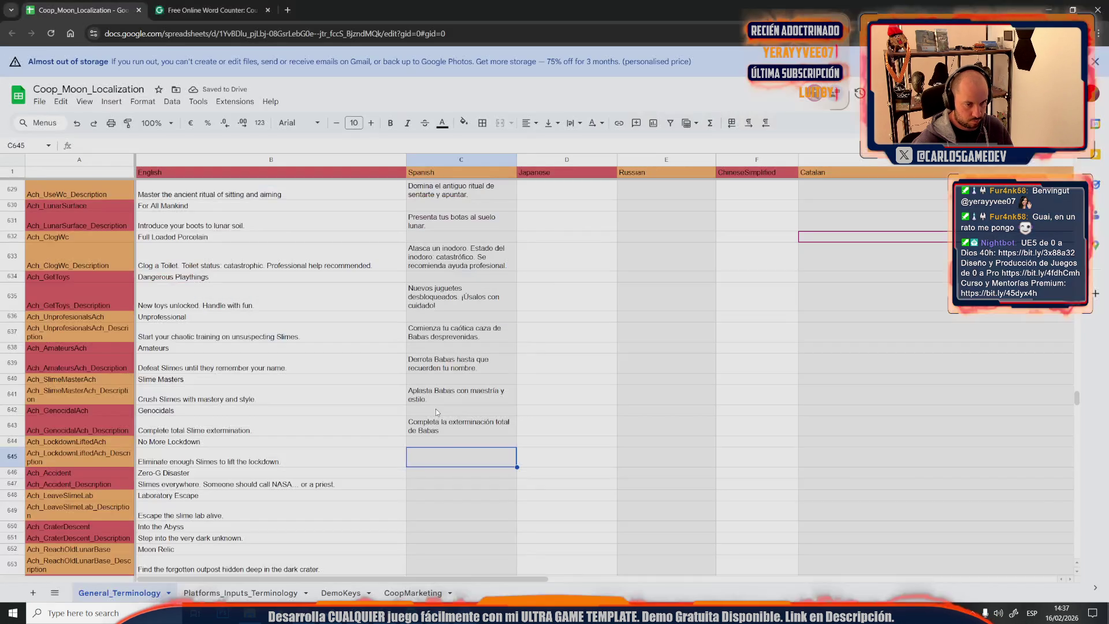
key("ctrl+v")
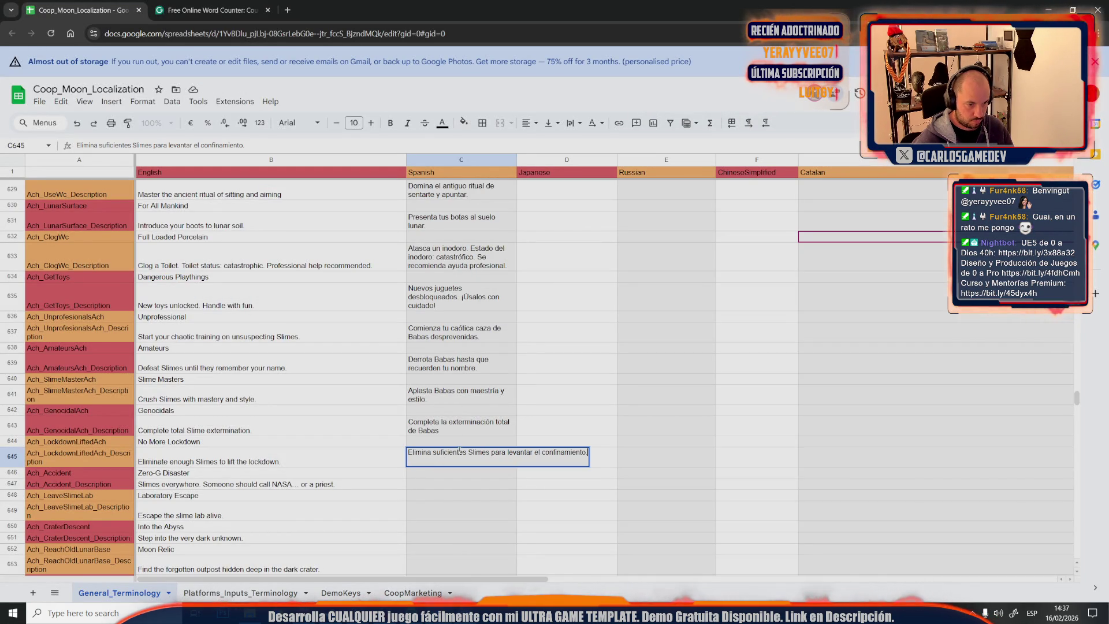
double_click(469, 452)
type("Babas")
left_click(466, 495)
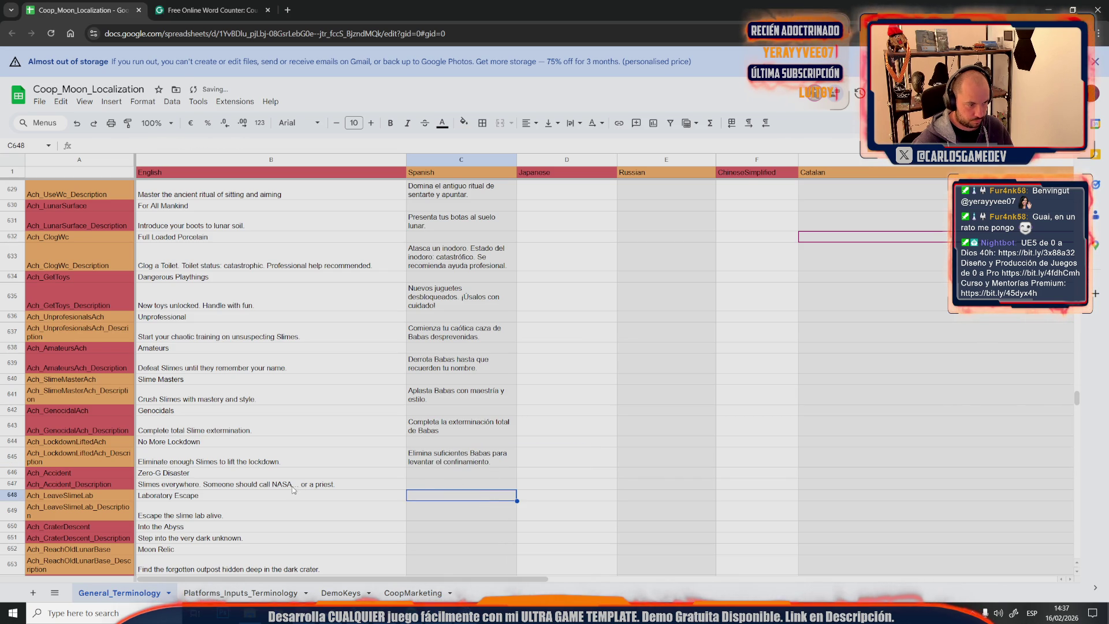
Fill C647 with the Zero-G Disaster translation, rewording Slimes to Babas
key("alt+Tab")
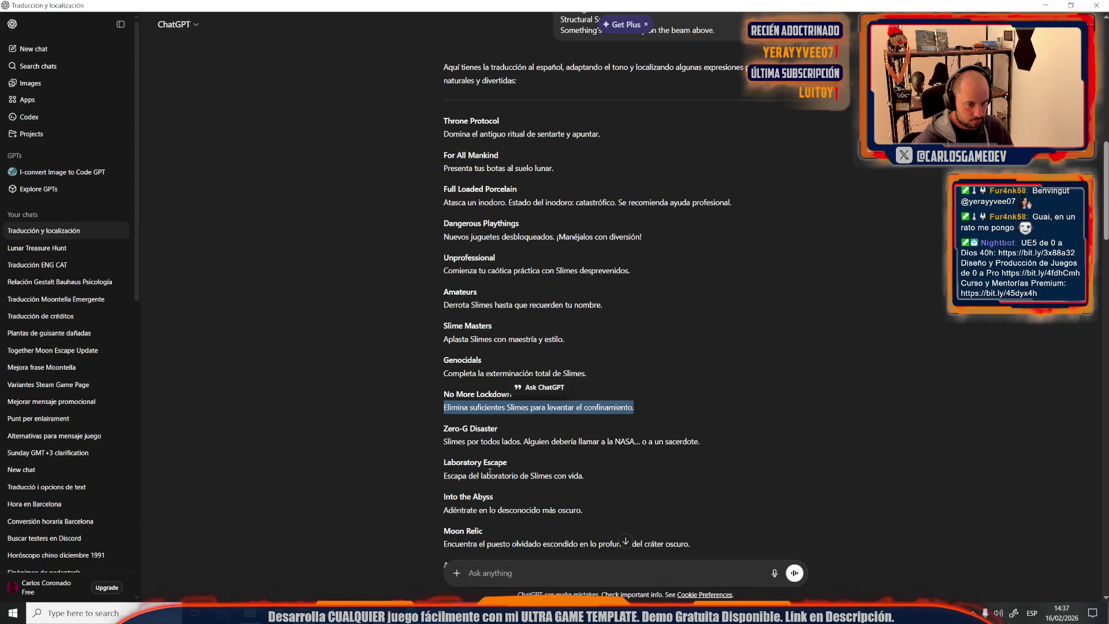
left_click(570, 450)
left_click_drag(703, 442, 442, 443)
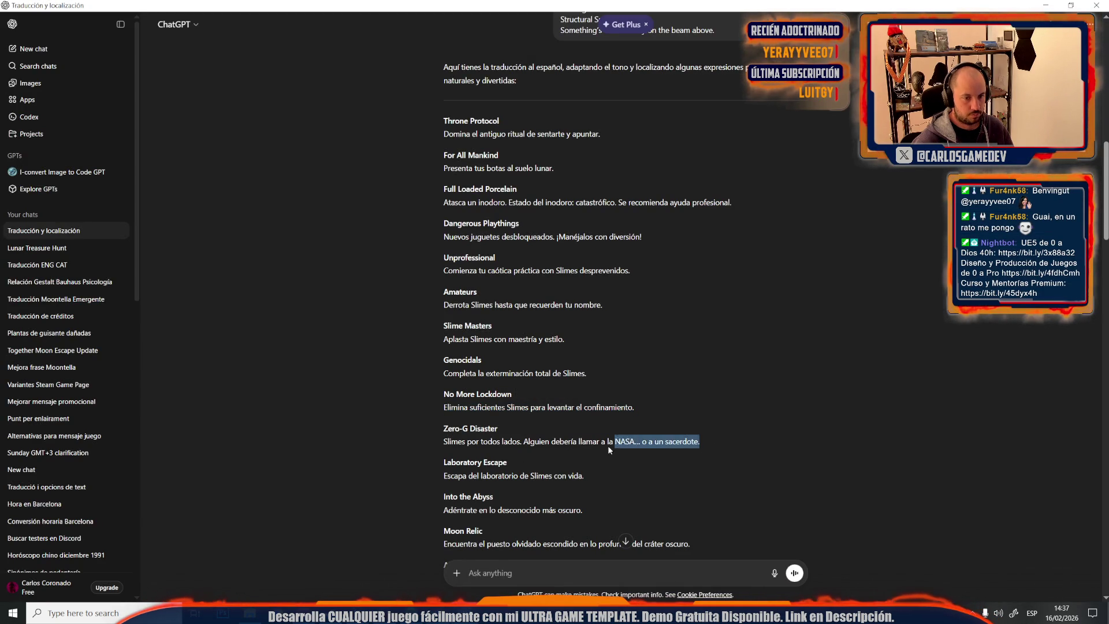
key("alt+Tab")
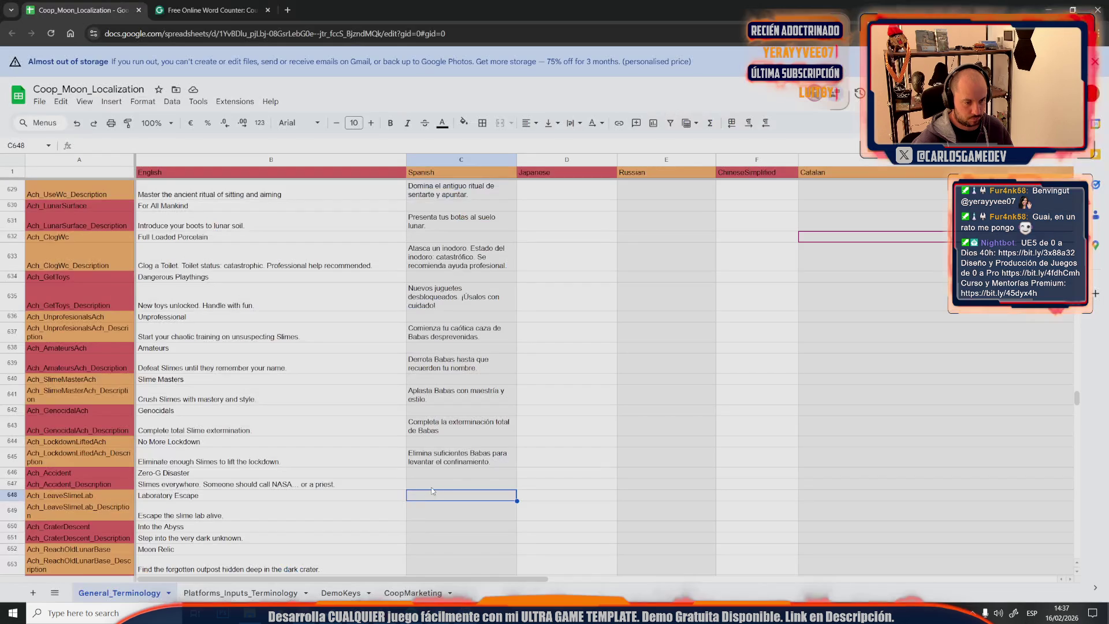
double_click(429, 484)
key("ctrl+v")
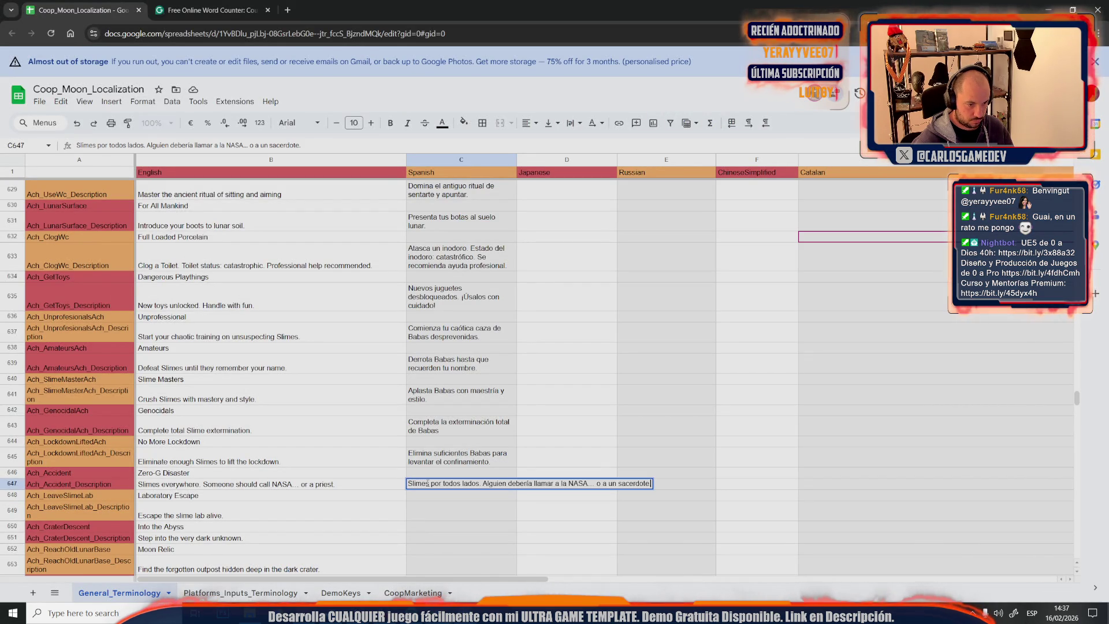
double_click(420, 483)
type("Babas")
left_click(441, 520)
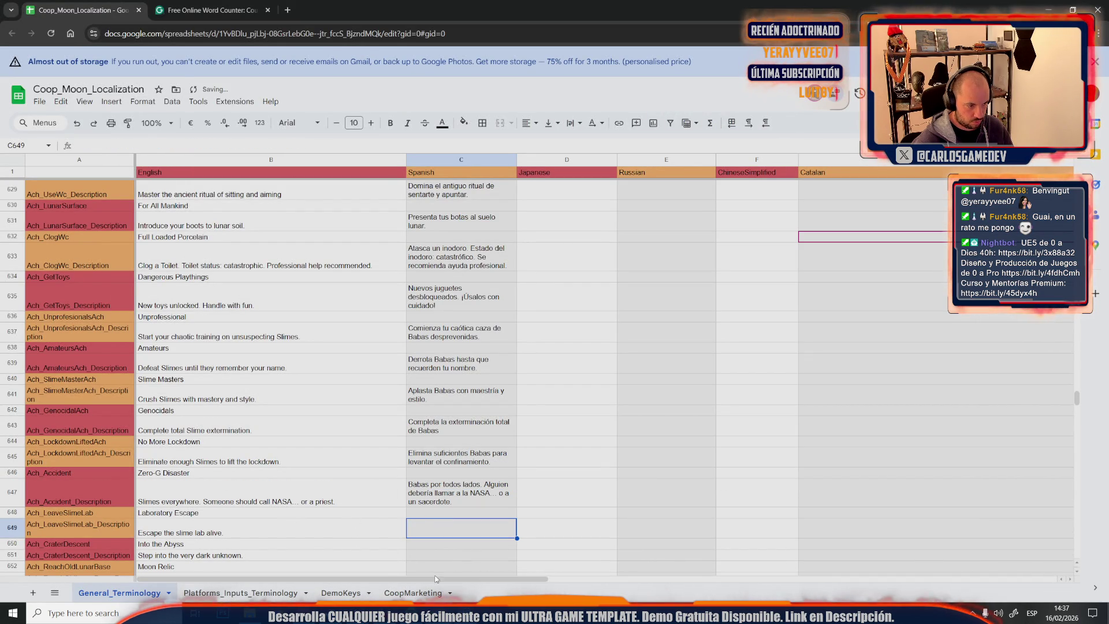
Fill C649 with the Laboratory Escape translation, rewording Slimes to Babas
left_click(420, 613)
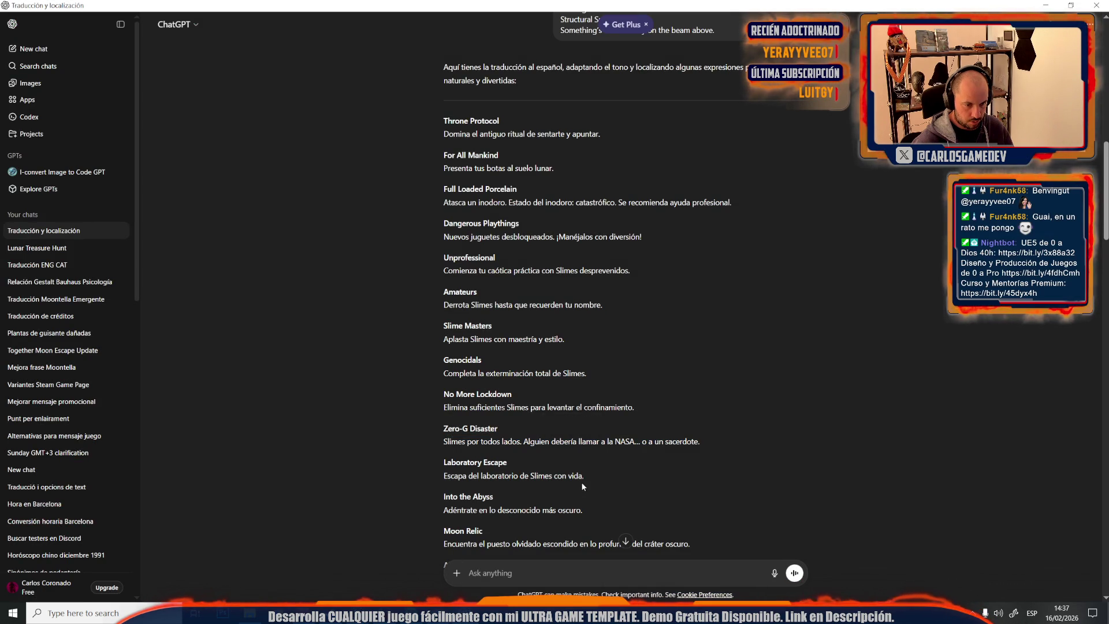
left_click_drag(585, 476, 433, 478)
key("alt+Tab")
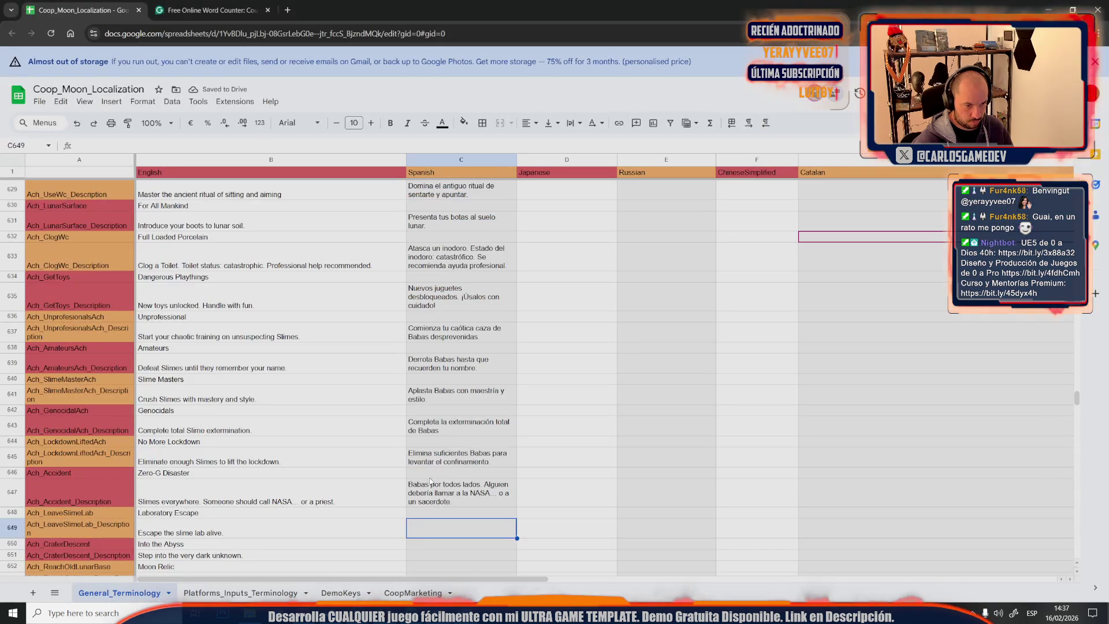
double_click(425, 524)
key("ctrl+v")
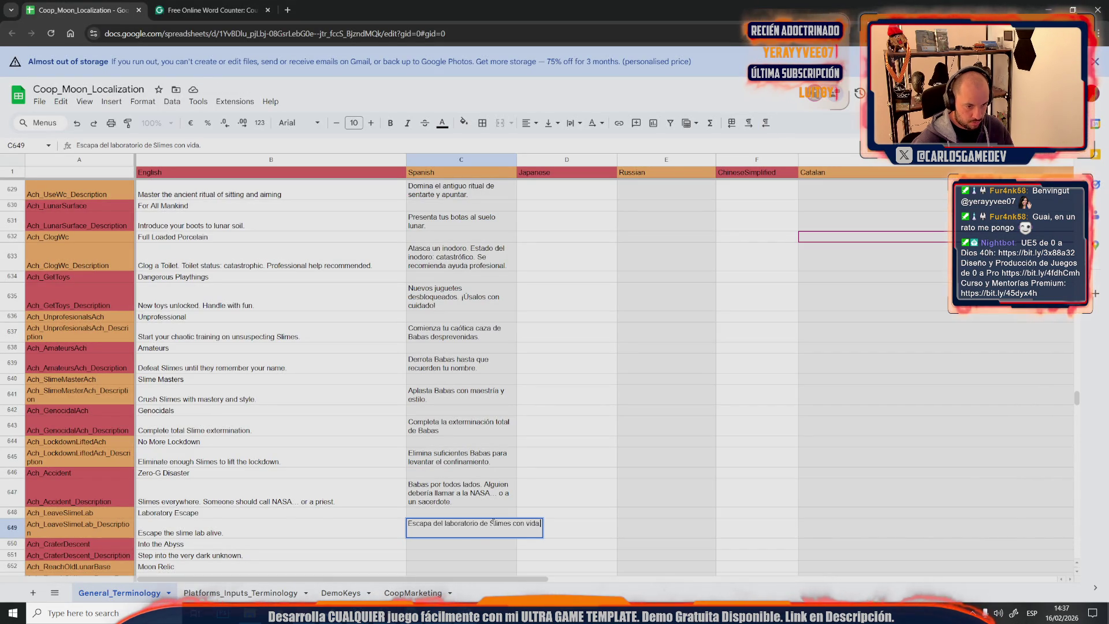
type("Babas")
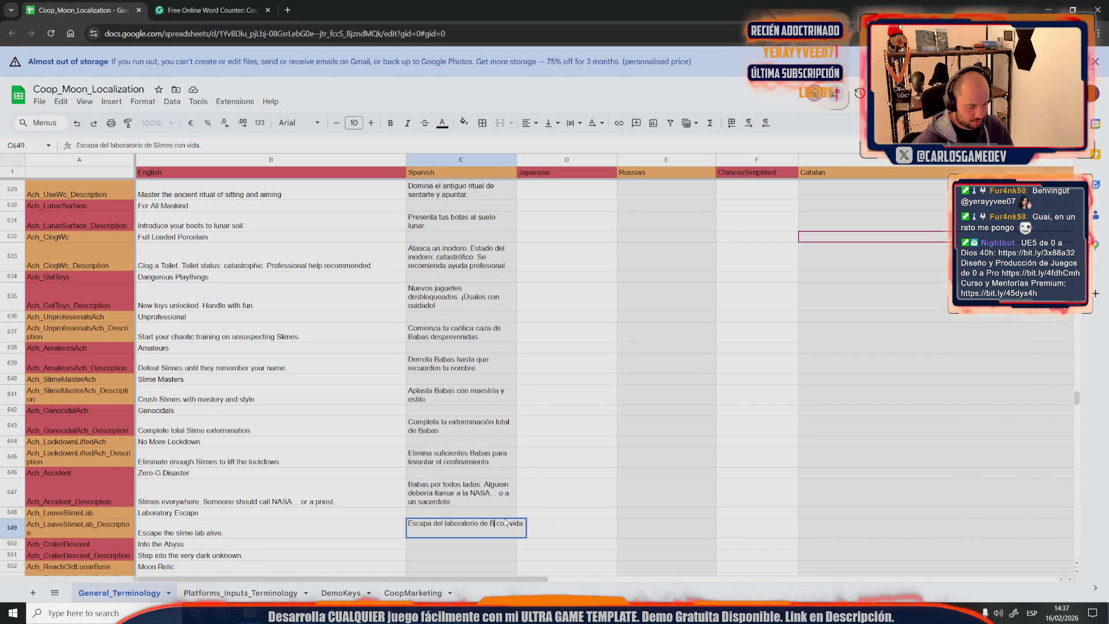
left_click(482, 502)
scroll(482, 501, "down", 1)
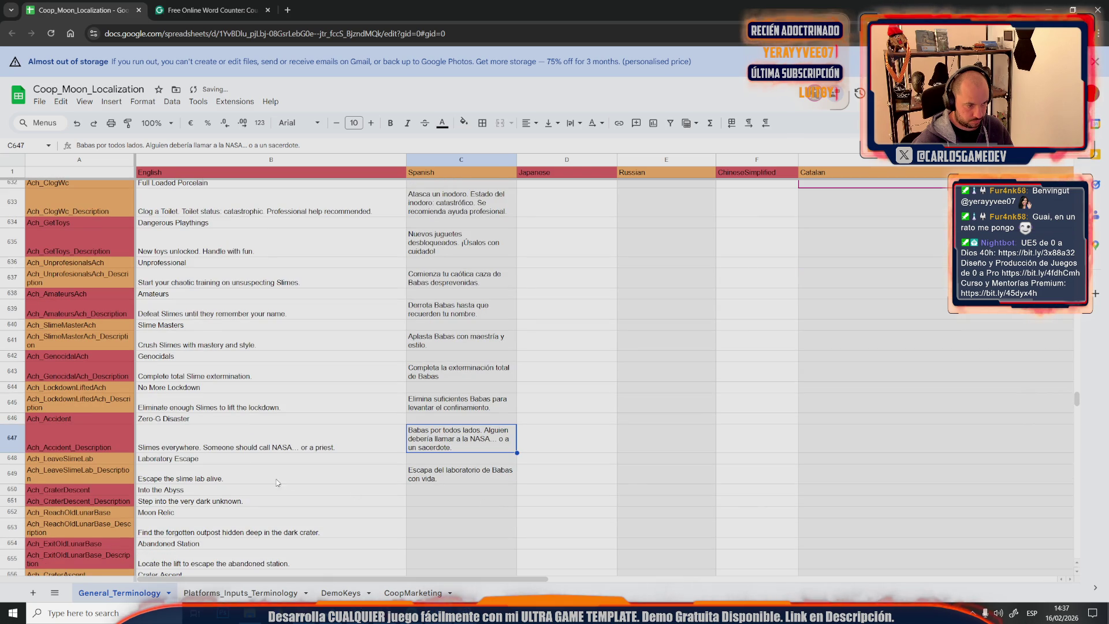
Fill C651 with the Into the Abyss Spanish translation from ChatGPT
left_click(210, 488)
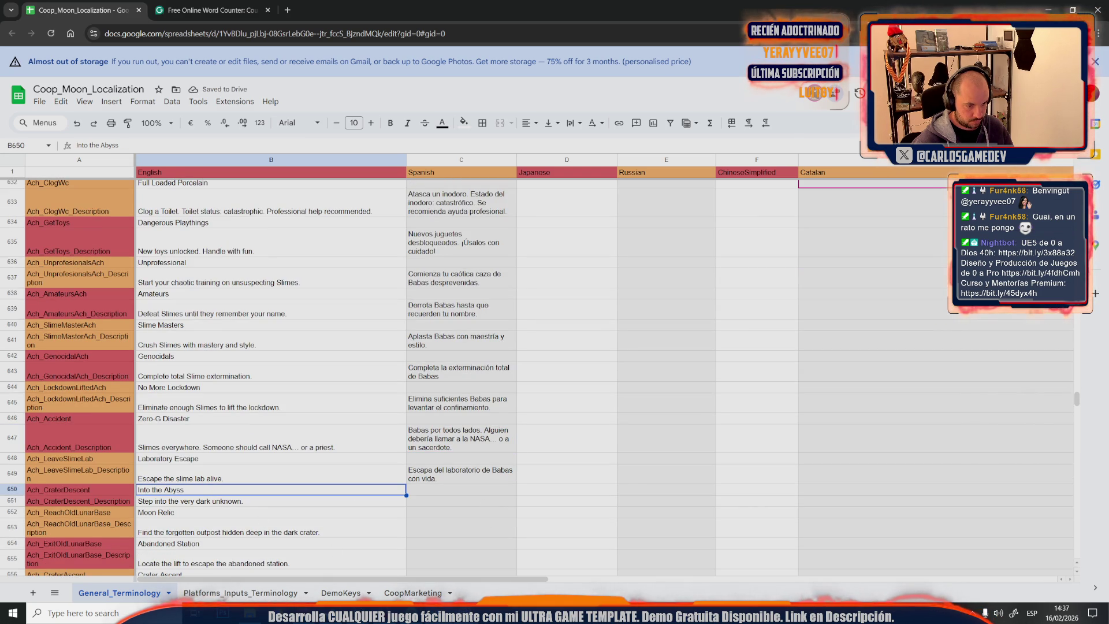
key("alt+Tab")
left_click_drag(594, 514, 432, 510)
key("ctrl+c")
key("alt+Tab")
key("Down")
key("Right")
key("ctrl+v")
key("Down")
key("Left")
scroll(332, 530, "down", 3)
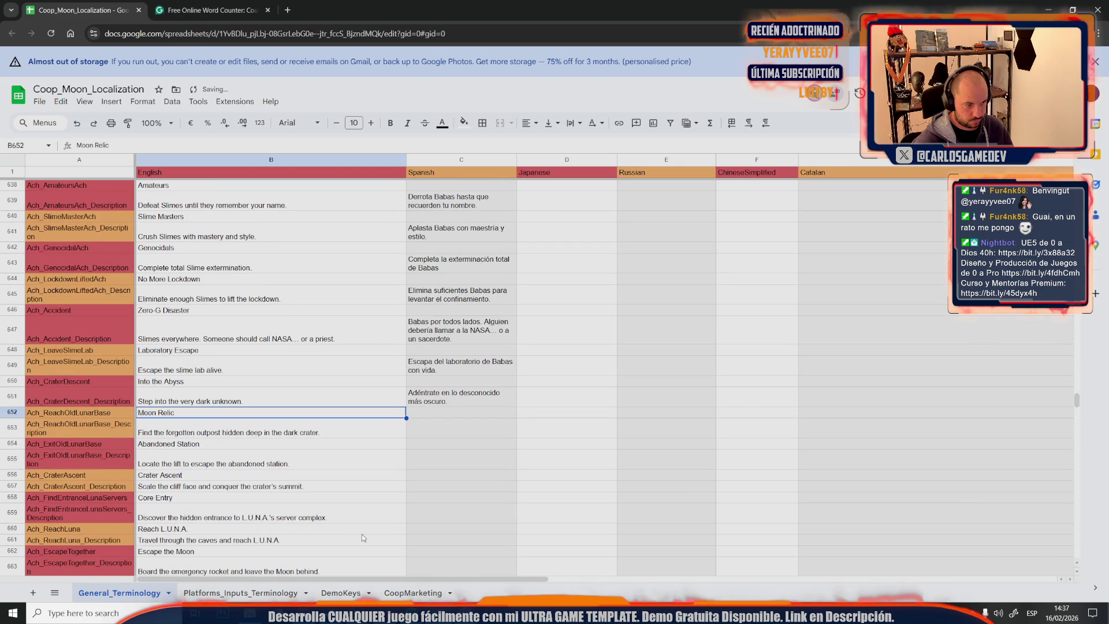
Fill C653 with the Moon Relic translation, changing 'el puesto olvidado' to 'la base olvidada'
key("alt+Tab")
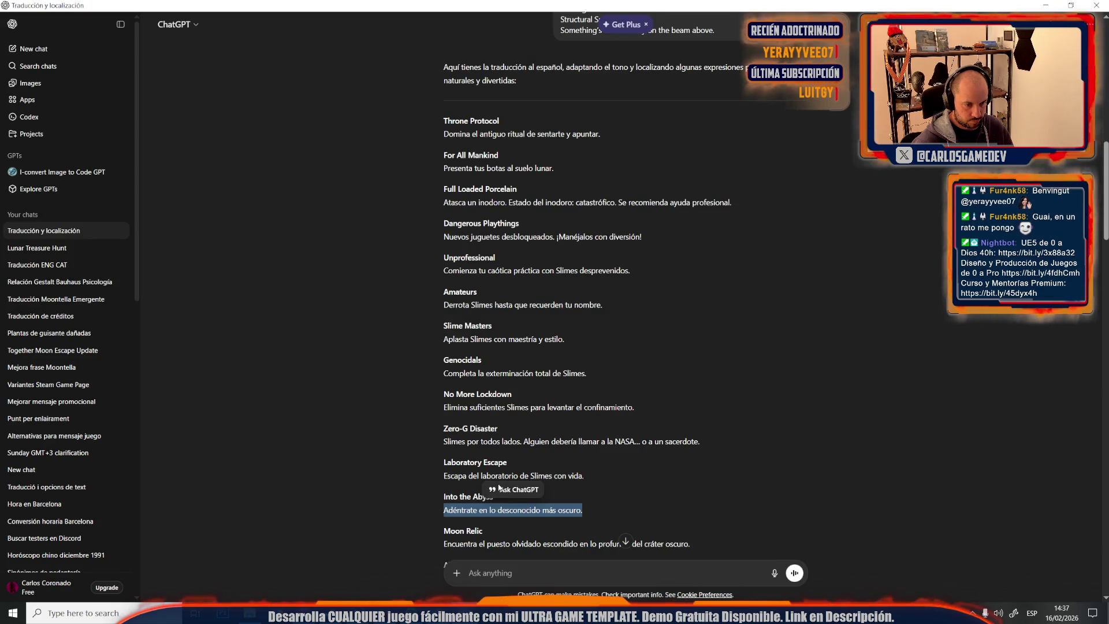
scroll(571, 509, "down", 3)
left_click_drag(703, 493, 557, 493)
left_click_drag(444, 491, 692, 493)
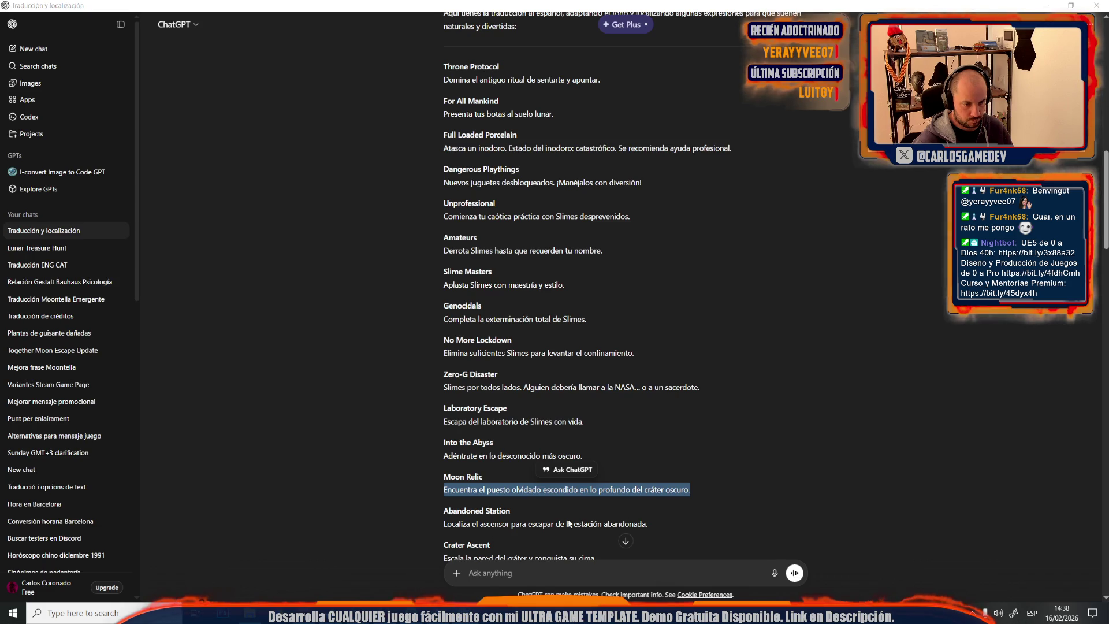
key("alt+Tab")
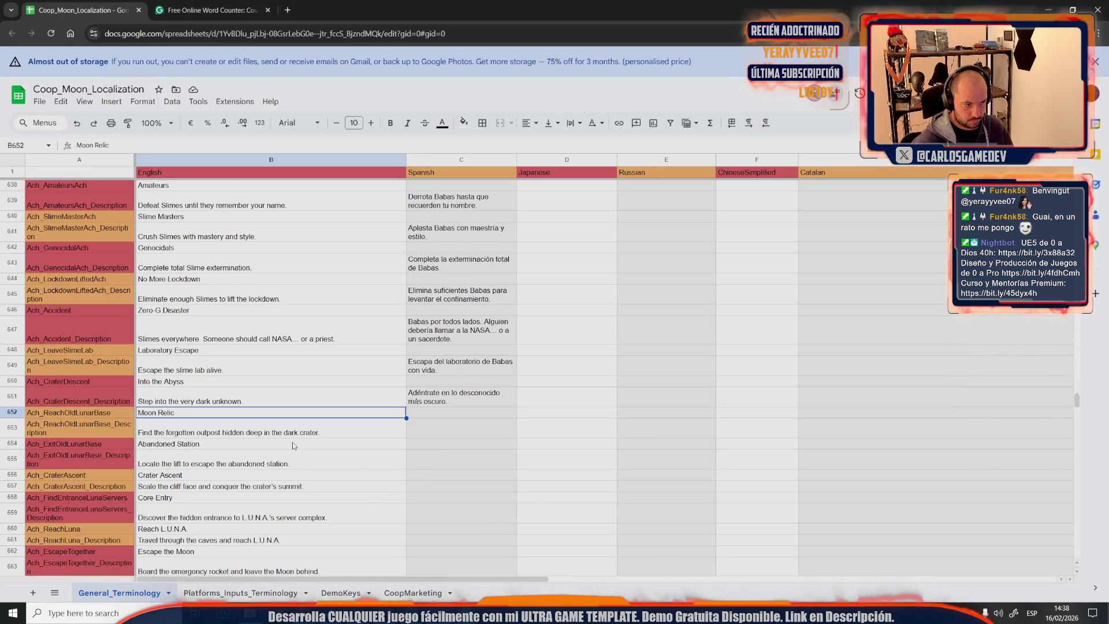
left_click(451, 426)
key("ctrl+v")
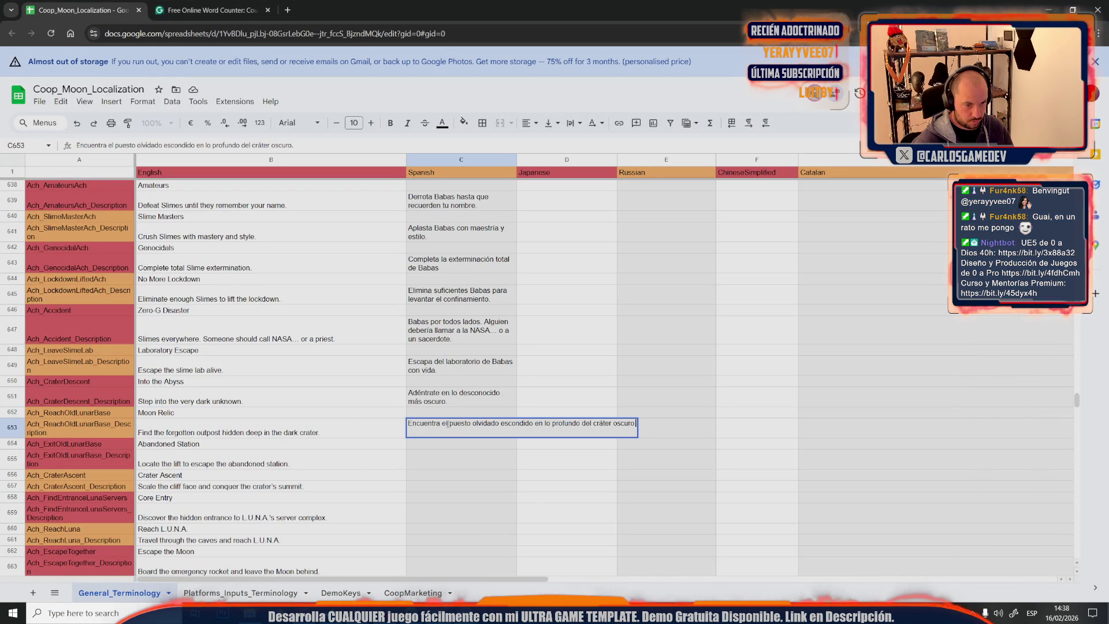
left_click_drag(442, 423, 492, 430)
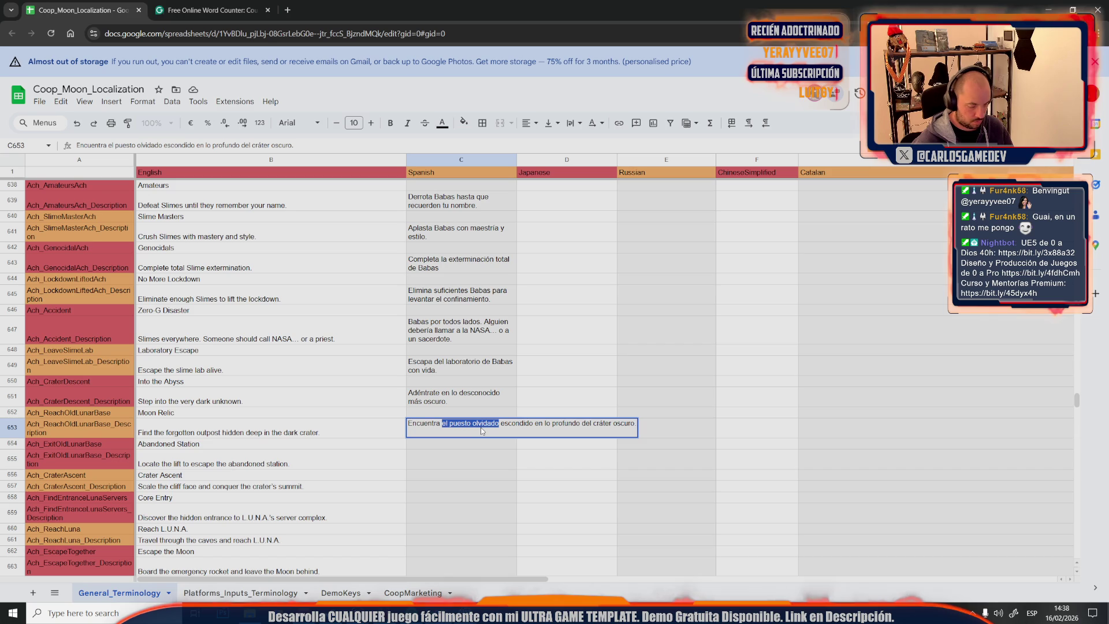
type("la base olvidada")
key("Right")
key("Right")
key("Right")
key("BackSpace")
type("a")
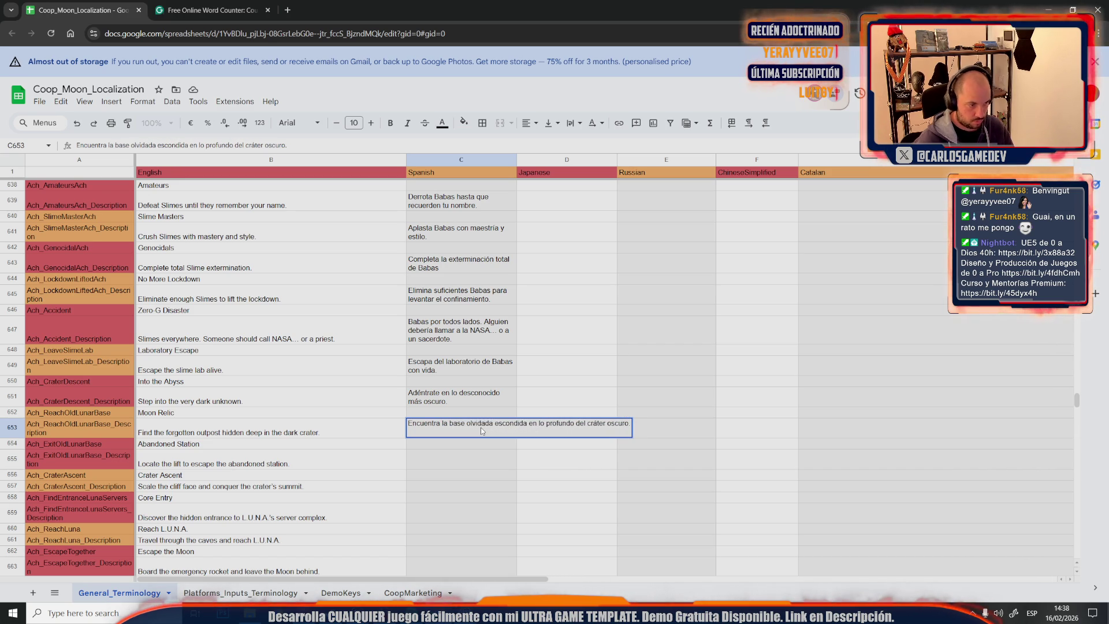
key("shift+Tab")
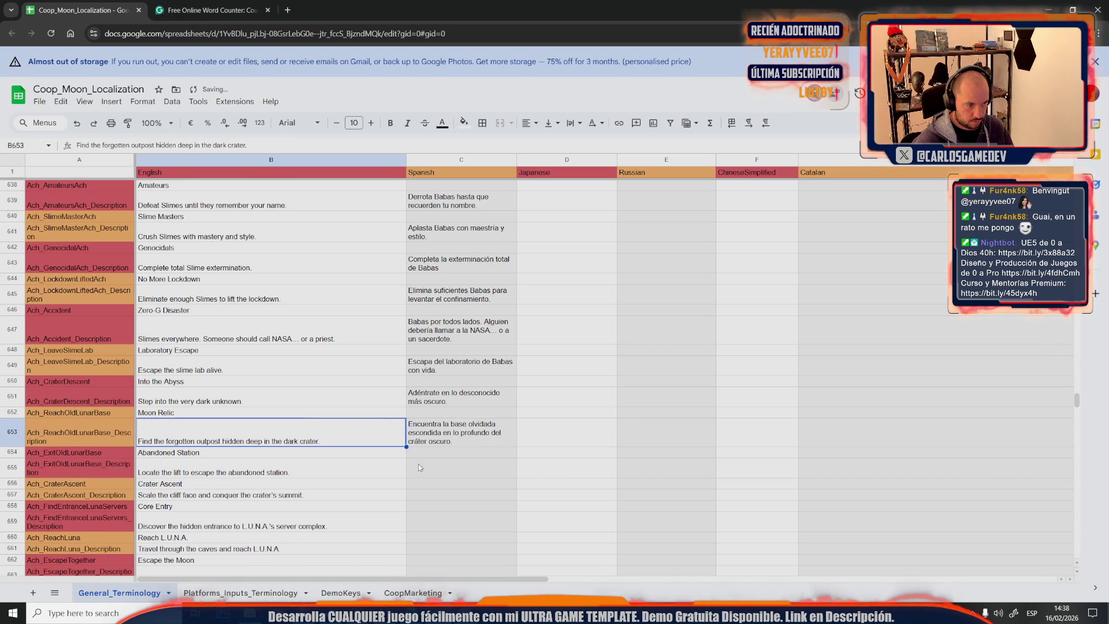
Fill C655 with the Abandoned Station Spanish translation
left_click(475, 612)
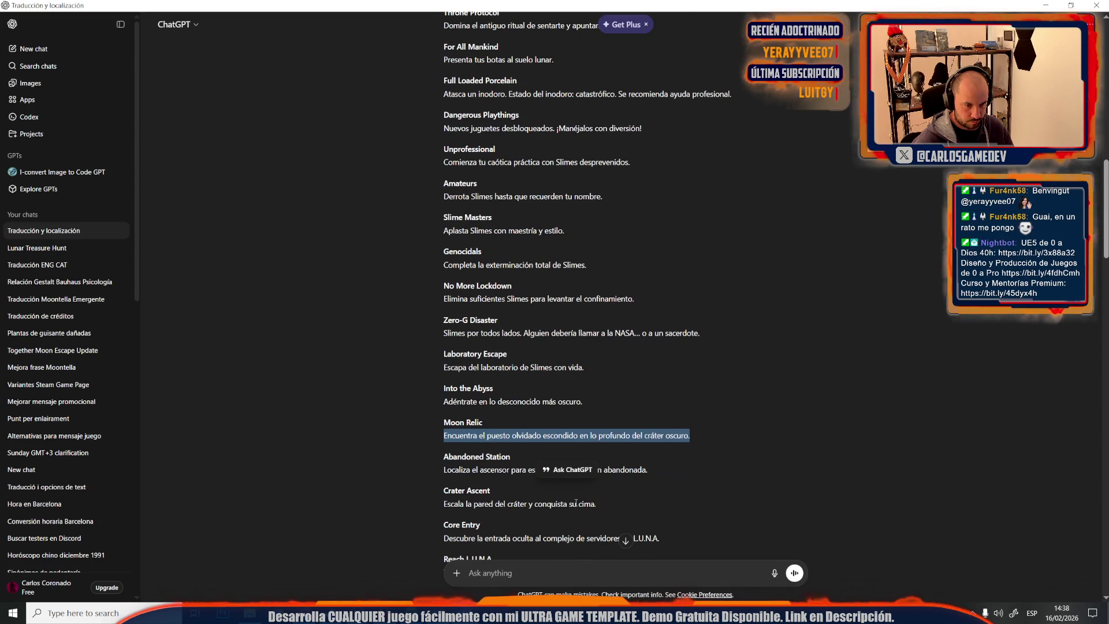
left_click_drag(652, 469, 440, 471)
key("alt+Tab")
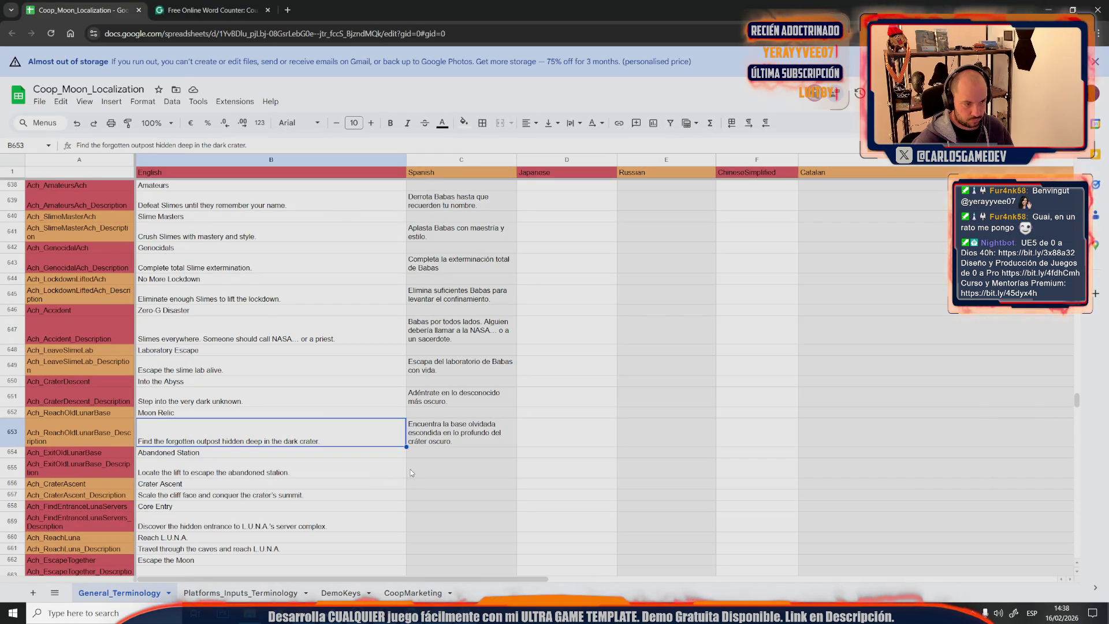
left_click(381, 472)
key("Right")
key("ctrl+v")
left_click(361, 488)
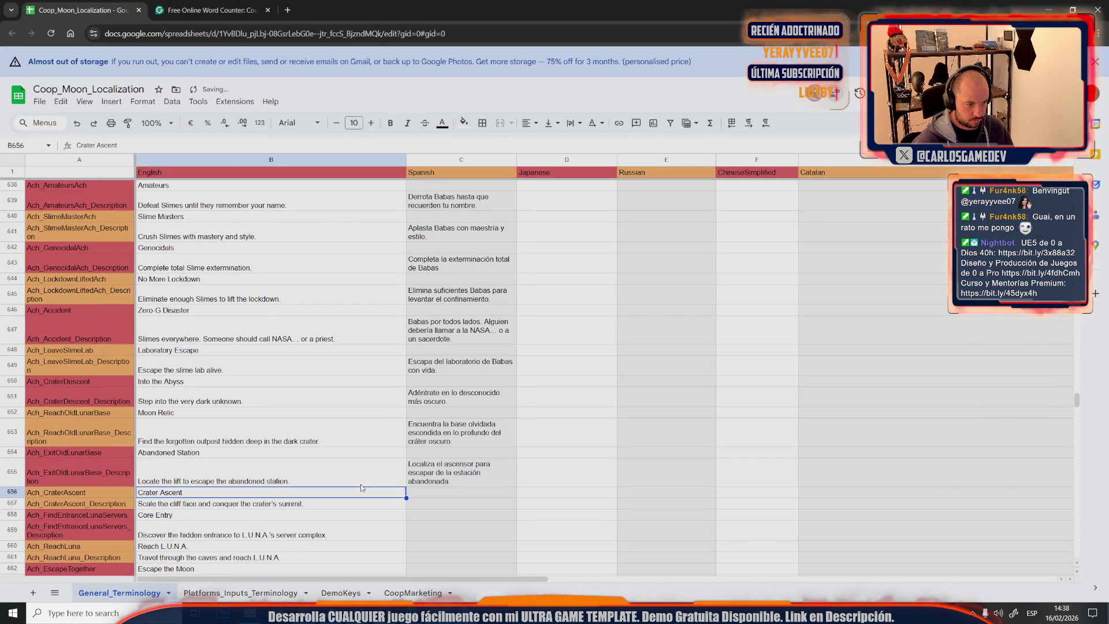
Fill C657 with the Crater Ascent Spanish translation
key("alt+Tab")
scroll(520, 494, "down", 1)
left_click(521, 489)
left_click_drag(599, 458, 425, 453)
key("alt+Tab")
left_click(422, 508)
key("ctrl+v")
left_click(366, 504)
scroll(365, 503, "down", 3)
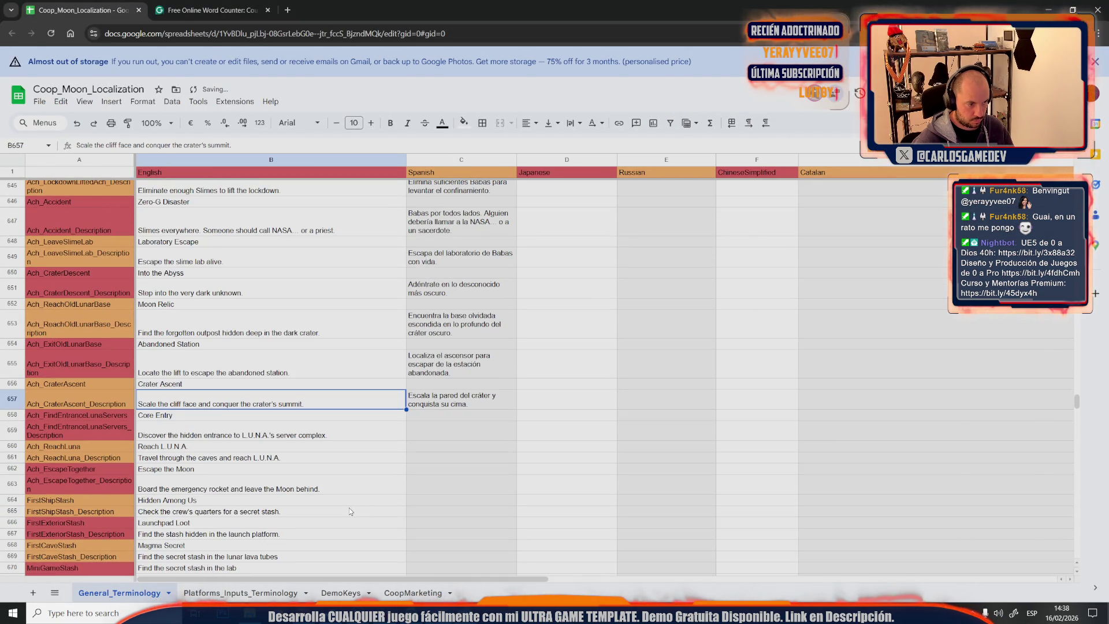
Fill C659 with the Core Entry Spanish translation
key("alt+Tab")
left_click(634, 484)
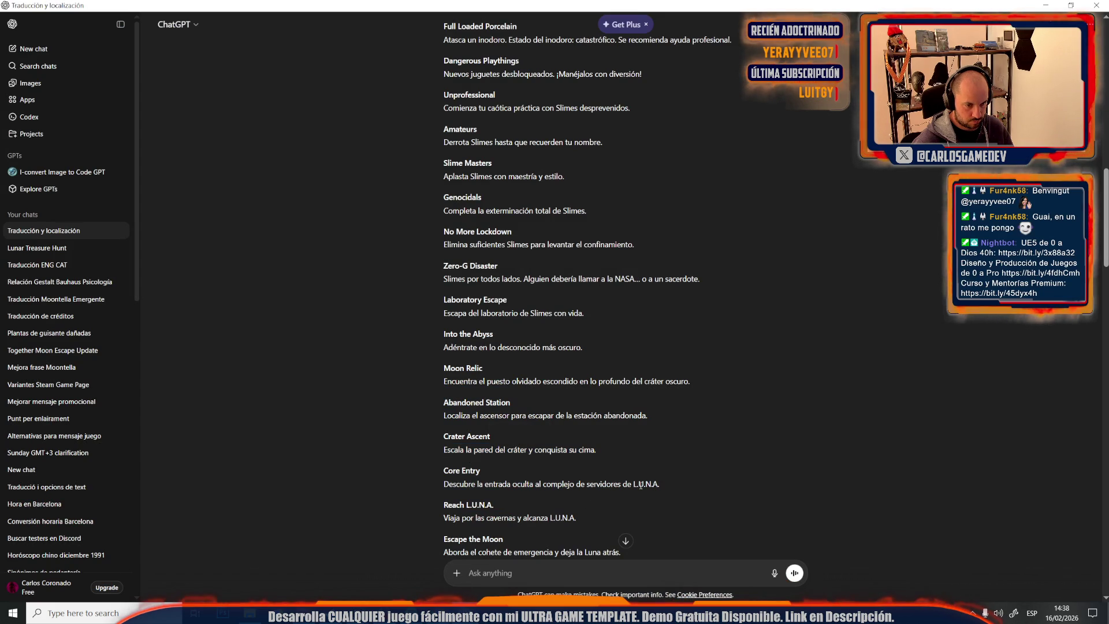
left_click_drag(633, 483, 427, 482)
key("alt+Tab")
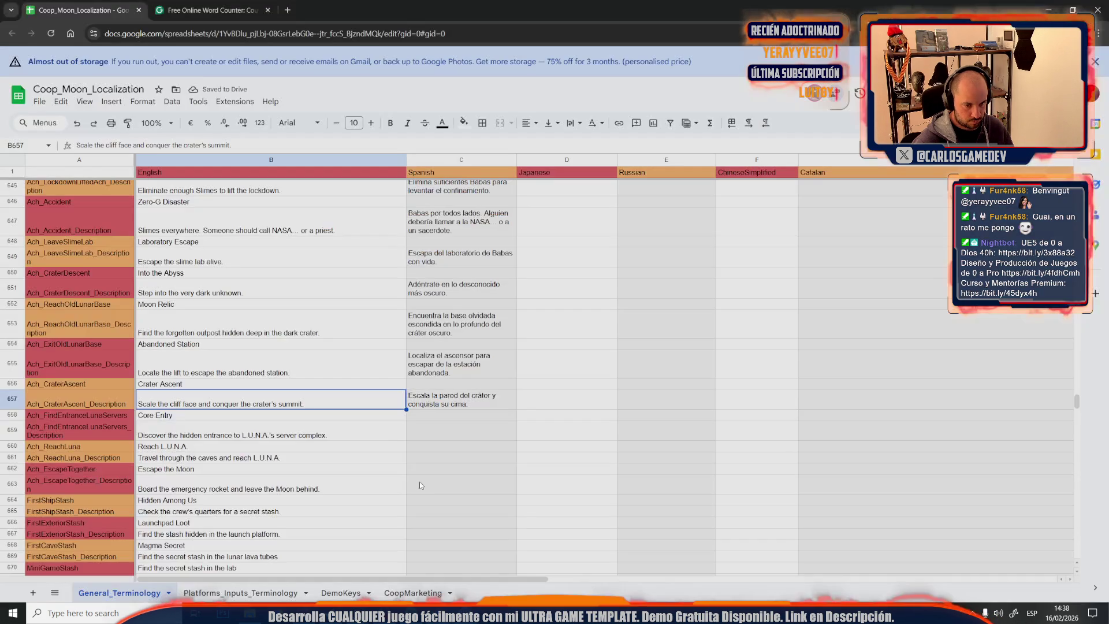
left_click(424, 434)
key("ctrl+v")
left_click(352, 453)
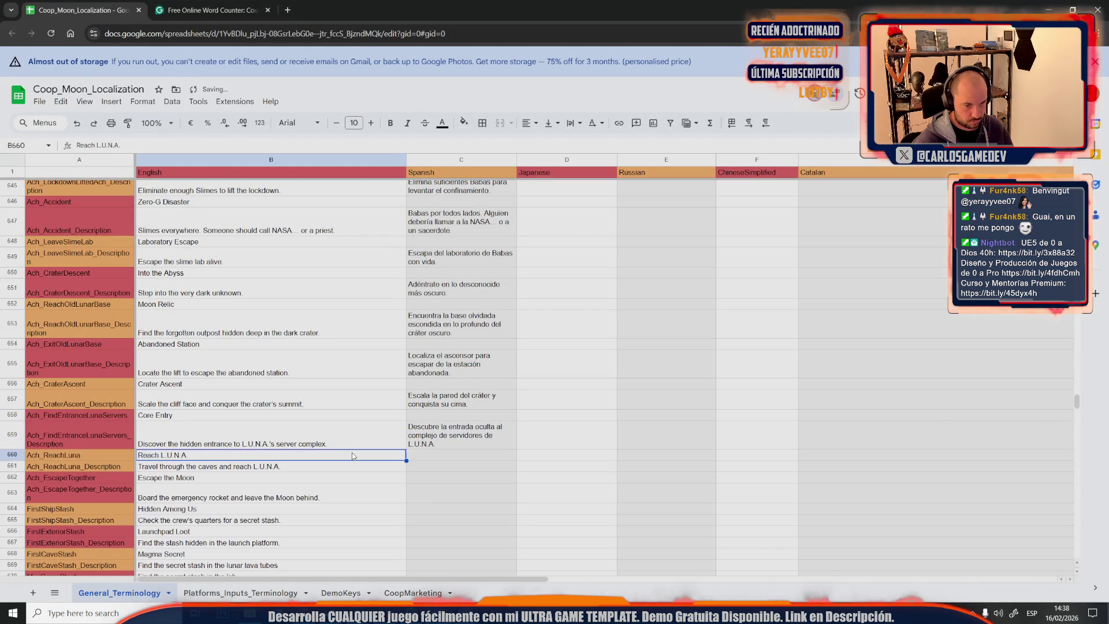